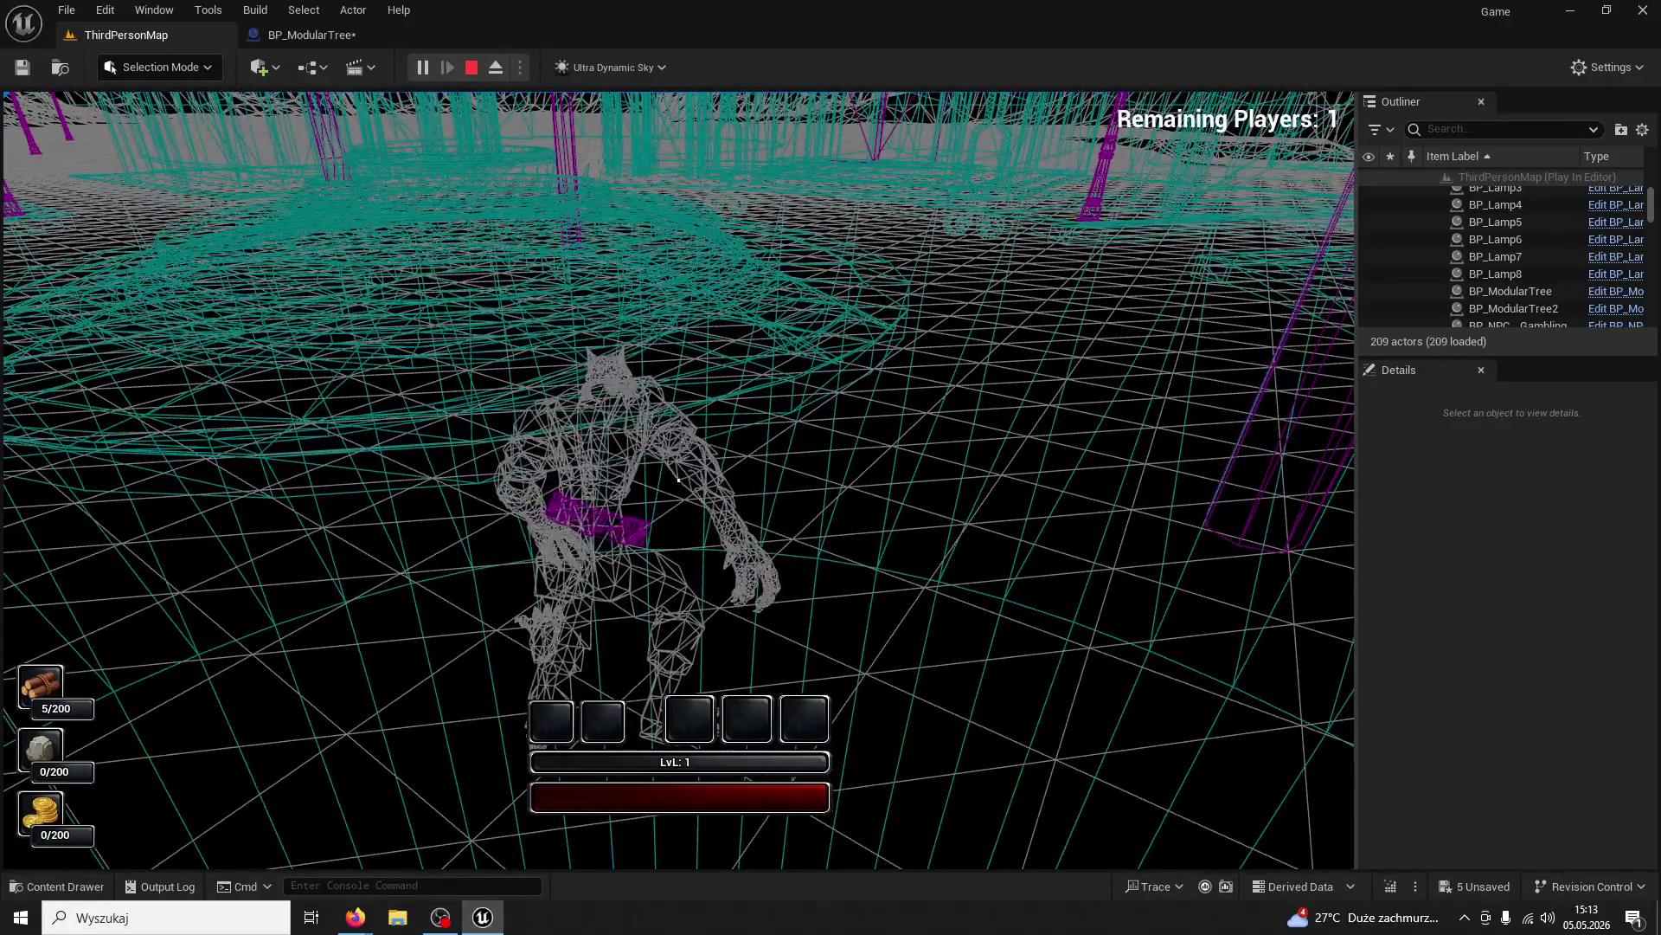
# Stop the play session and bring up the BP_ModularTree graph
pyautogui.press('Escape')
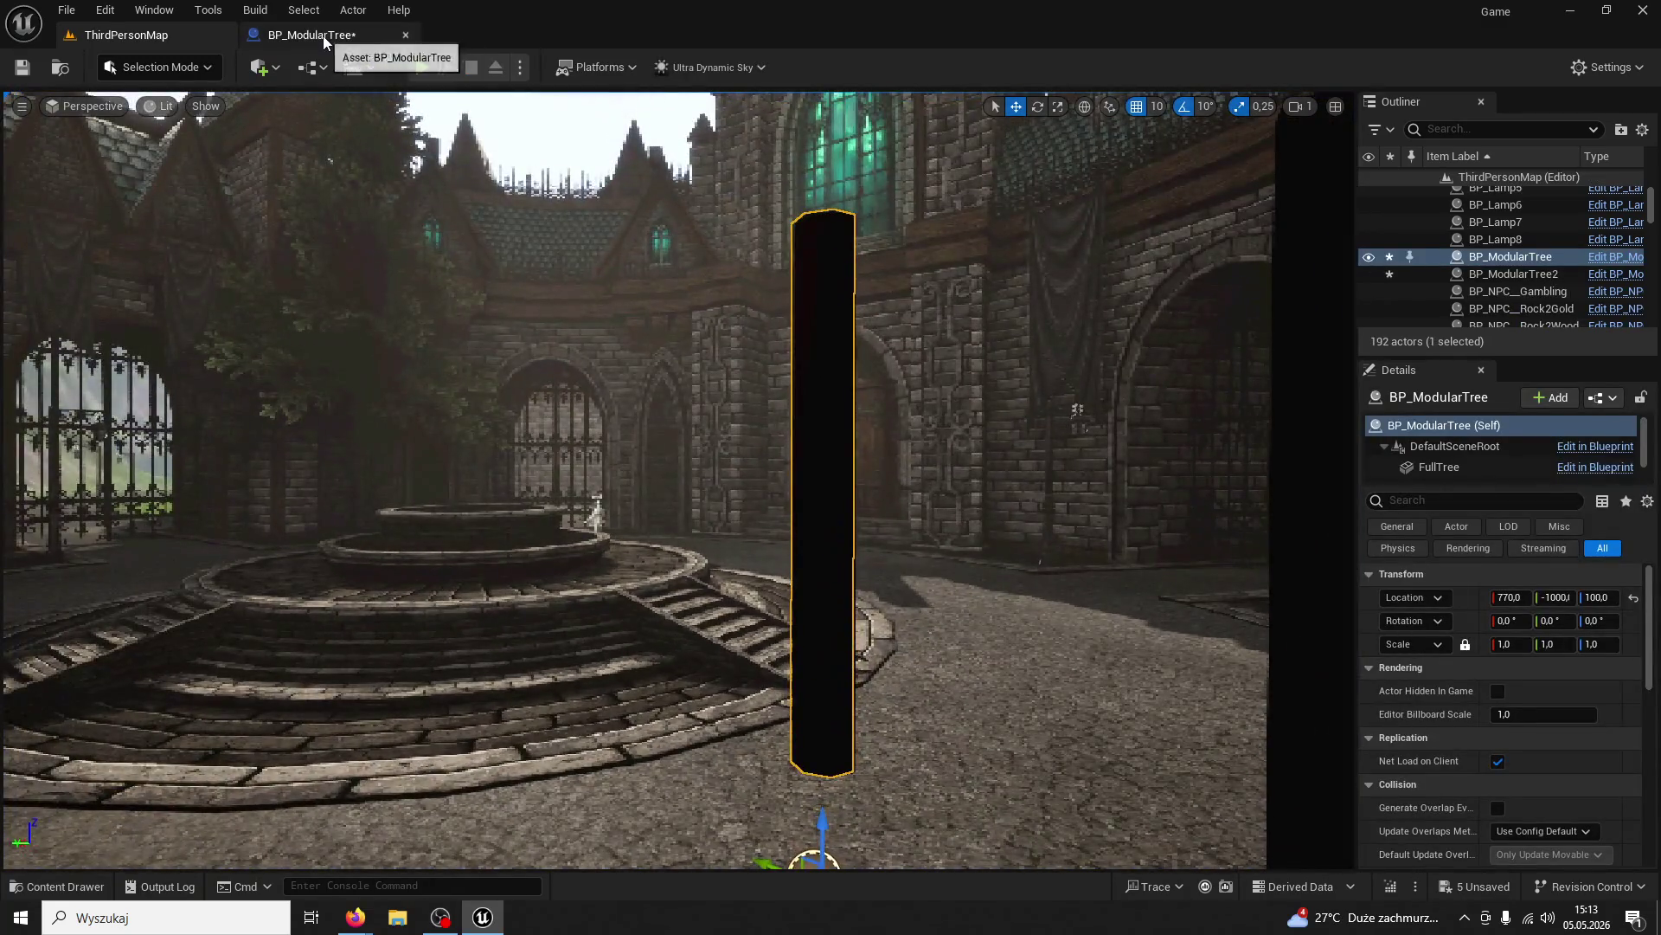
pyautogui.click(325, 37)
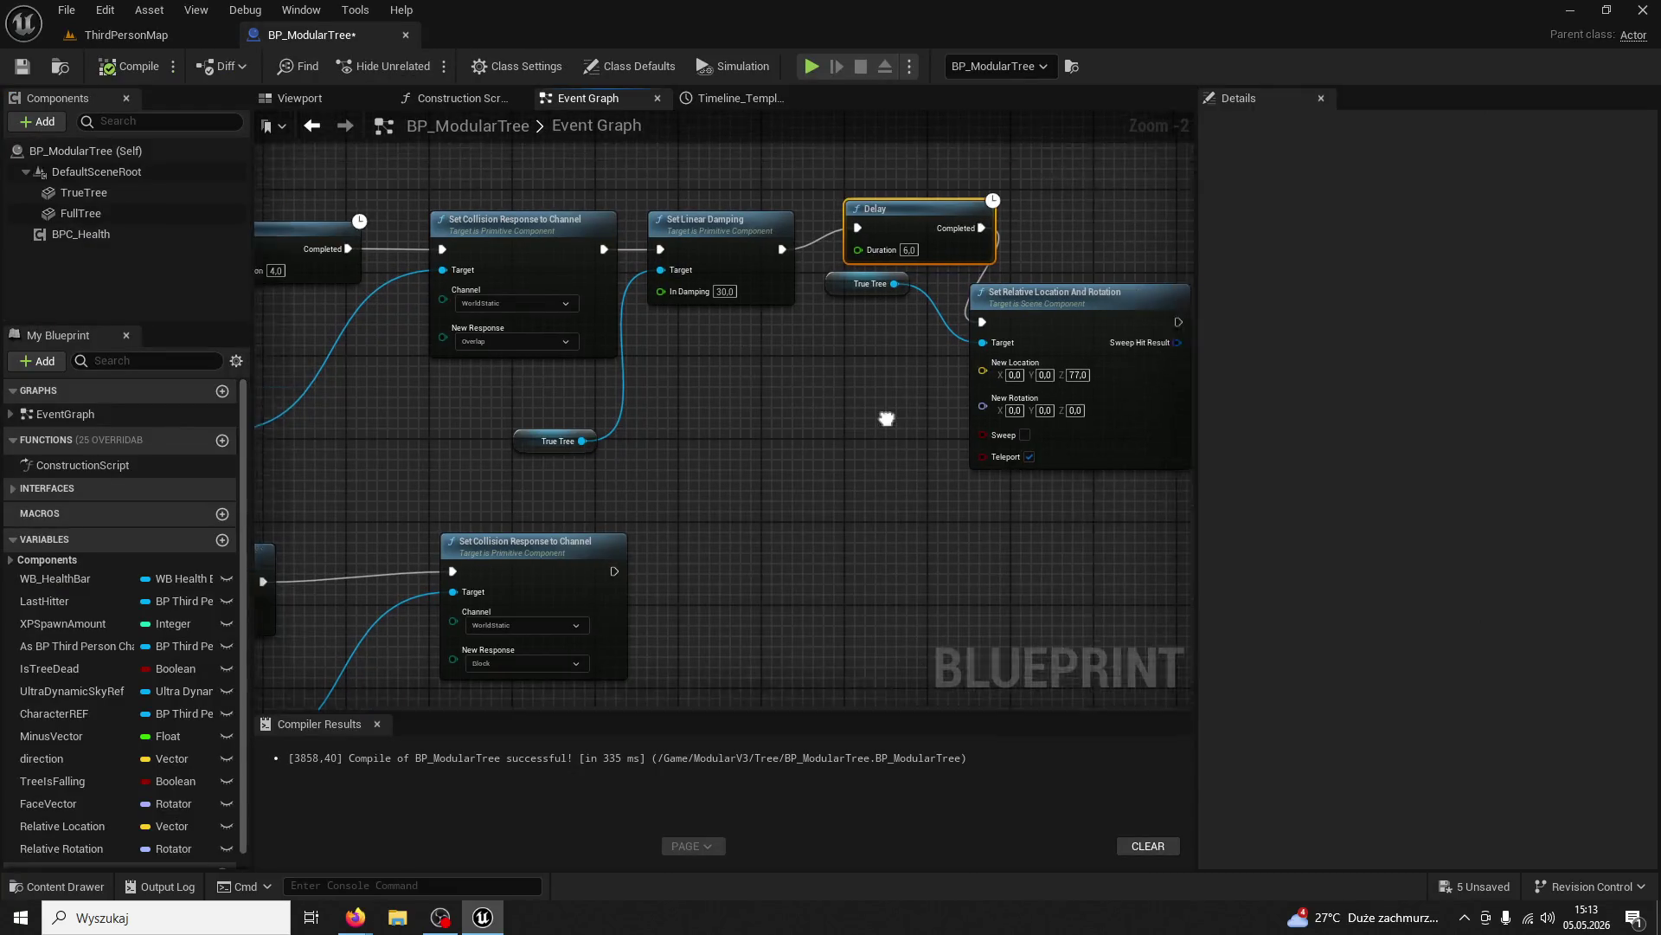
pyautogui.rightClick(935, 336)
pyautogui.press('Escape')
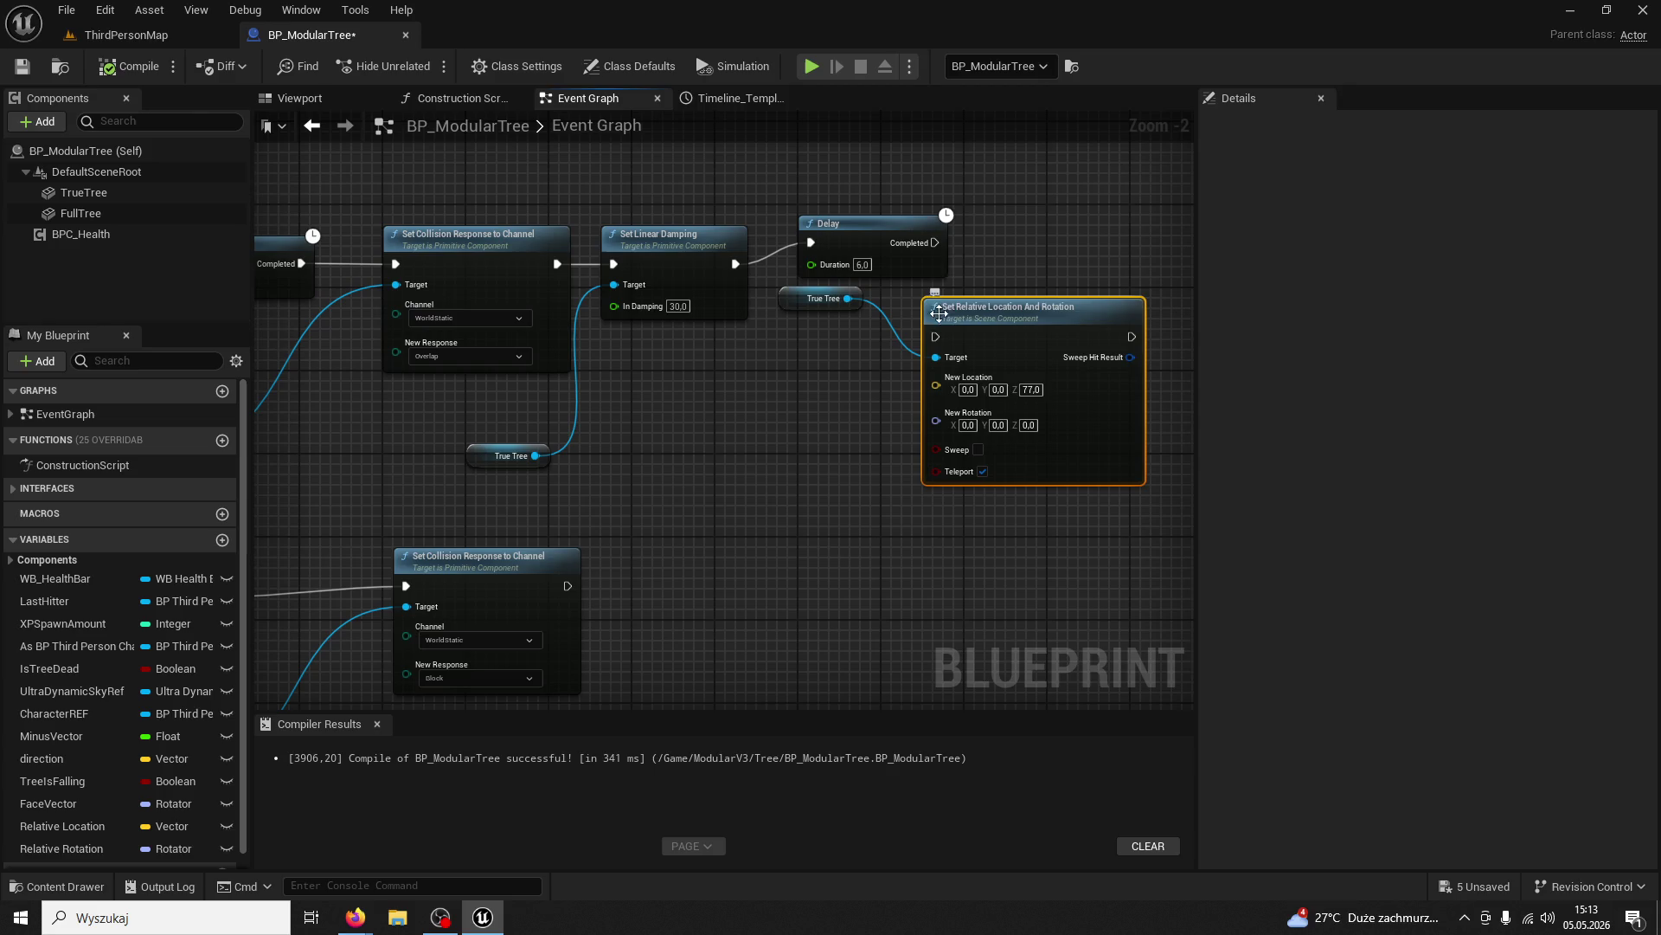
# Wire the 6.0 Delay's Completed pin into Set Relative Location And Rotation, then return to ThirdPersonMap
pyautogui.moveTo(934, 338); pyautogui.dragTo(922, 325)
pyautogui.click(983, 246)
pyautogui.moveTo(934, 246); pyautogui.dragTo(936, 338)
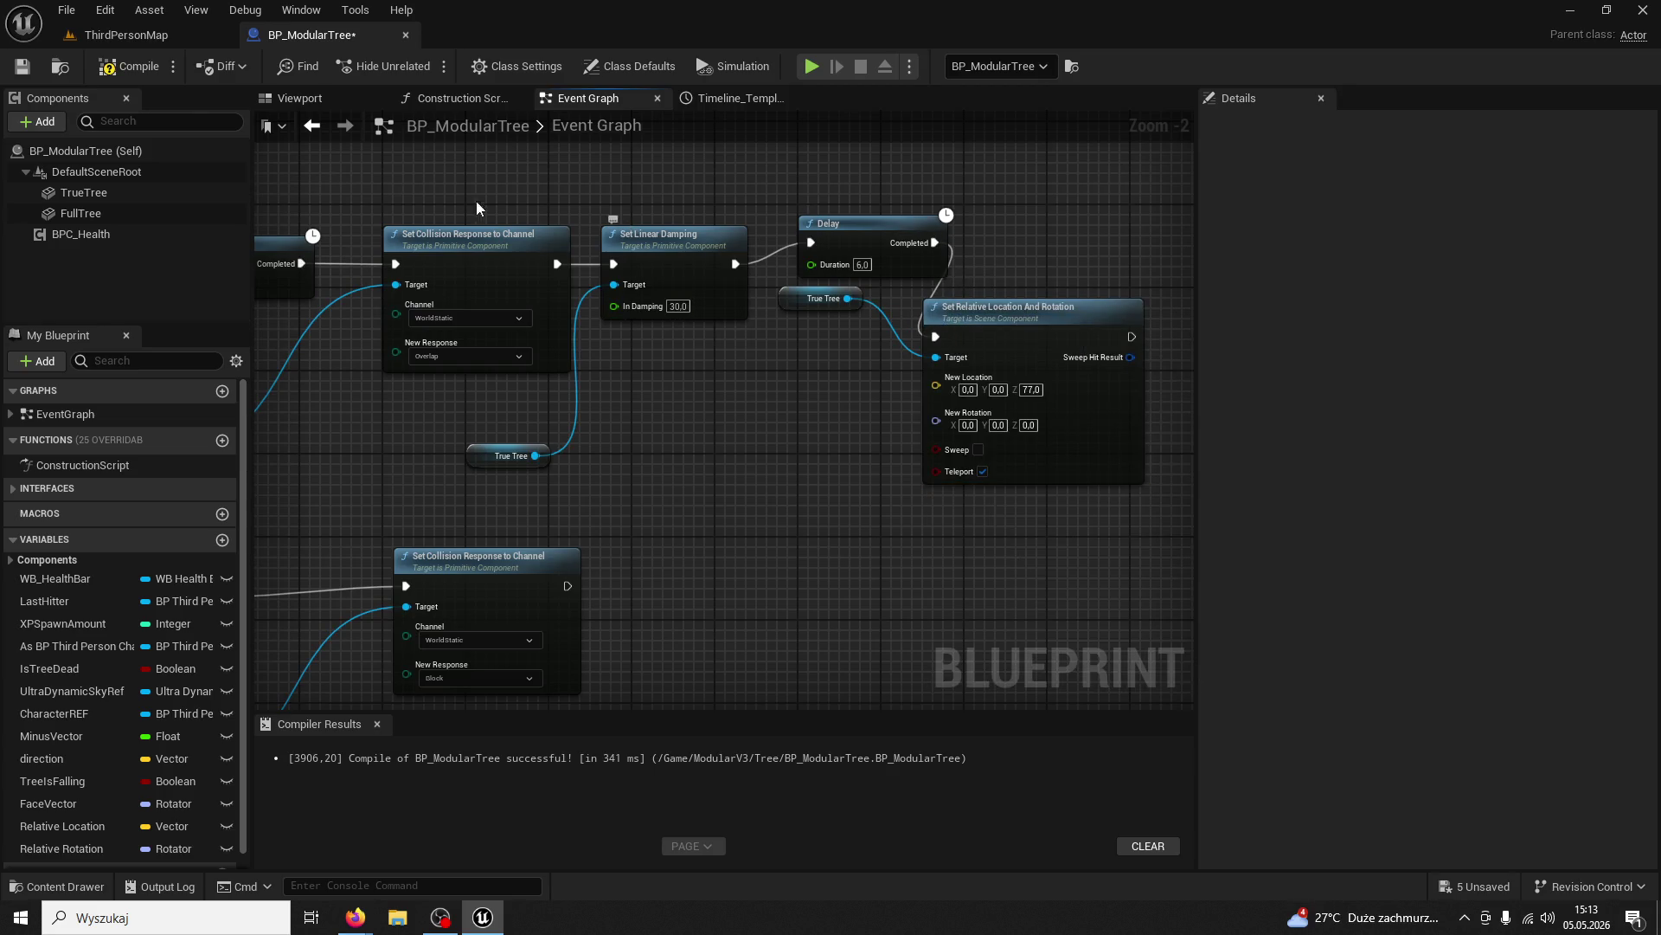
pyautogui.click(149, 35)
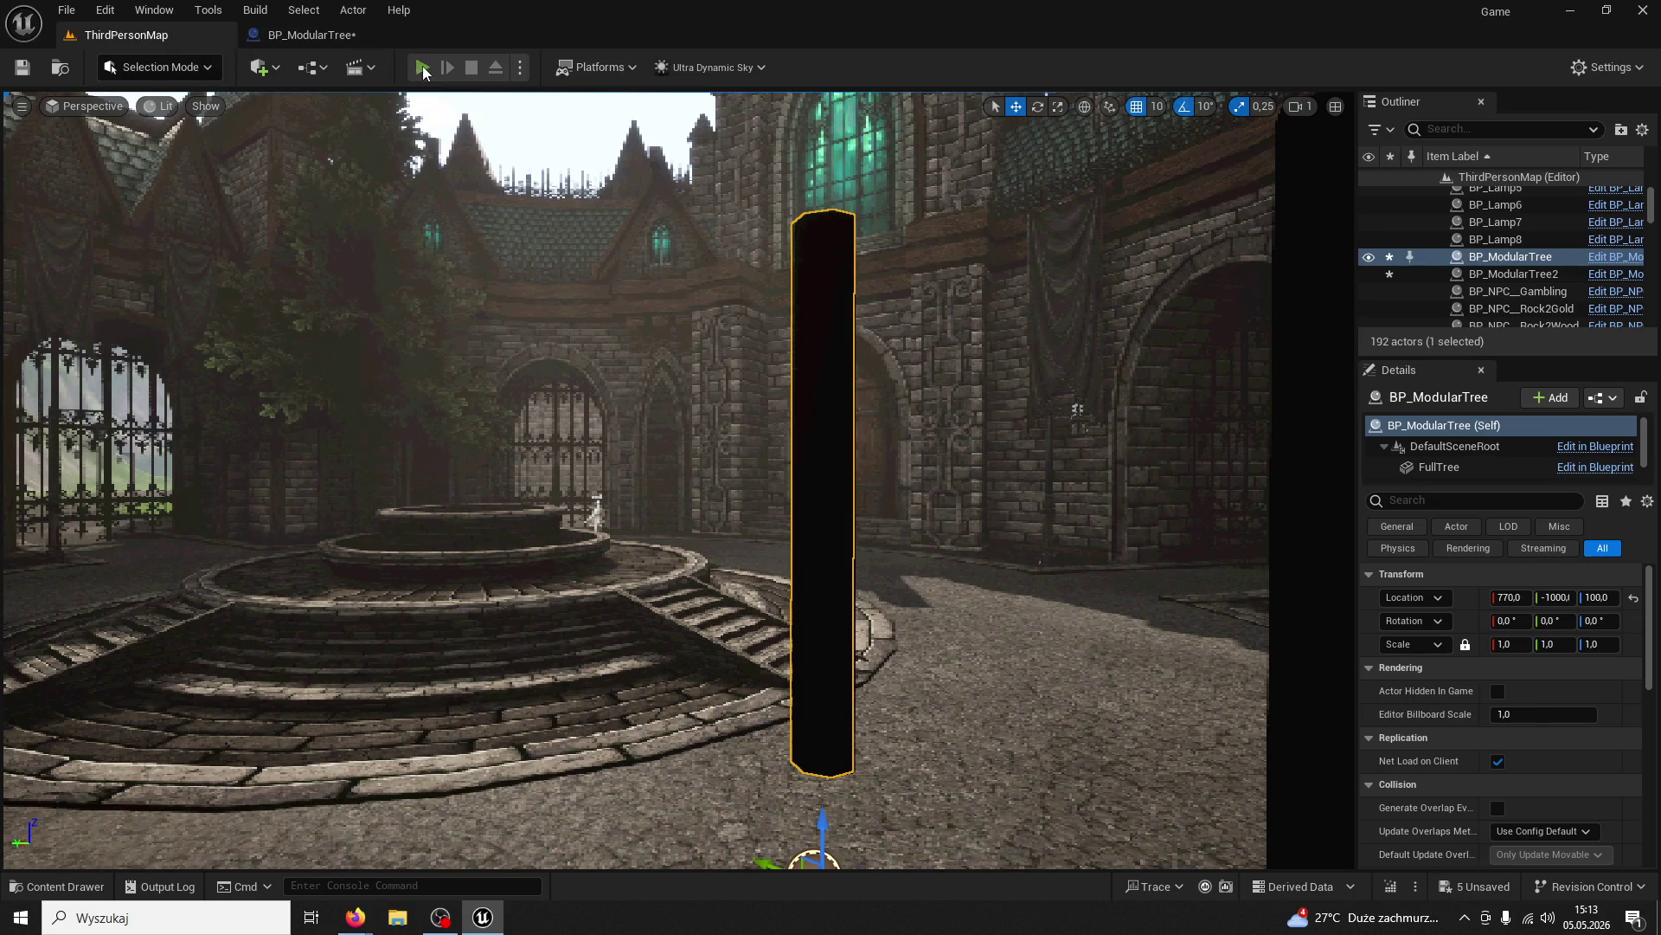
# Start a play session and check the Delay and reset nodes in BP_ModularTree's graph
pyautogui.click(423, 67)
pyautogui.press('super')
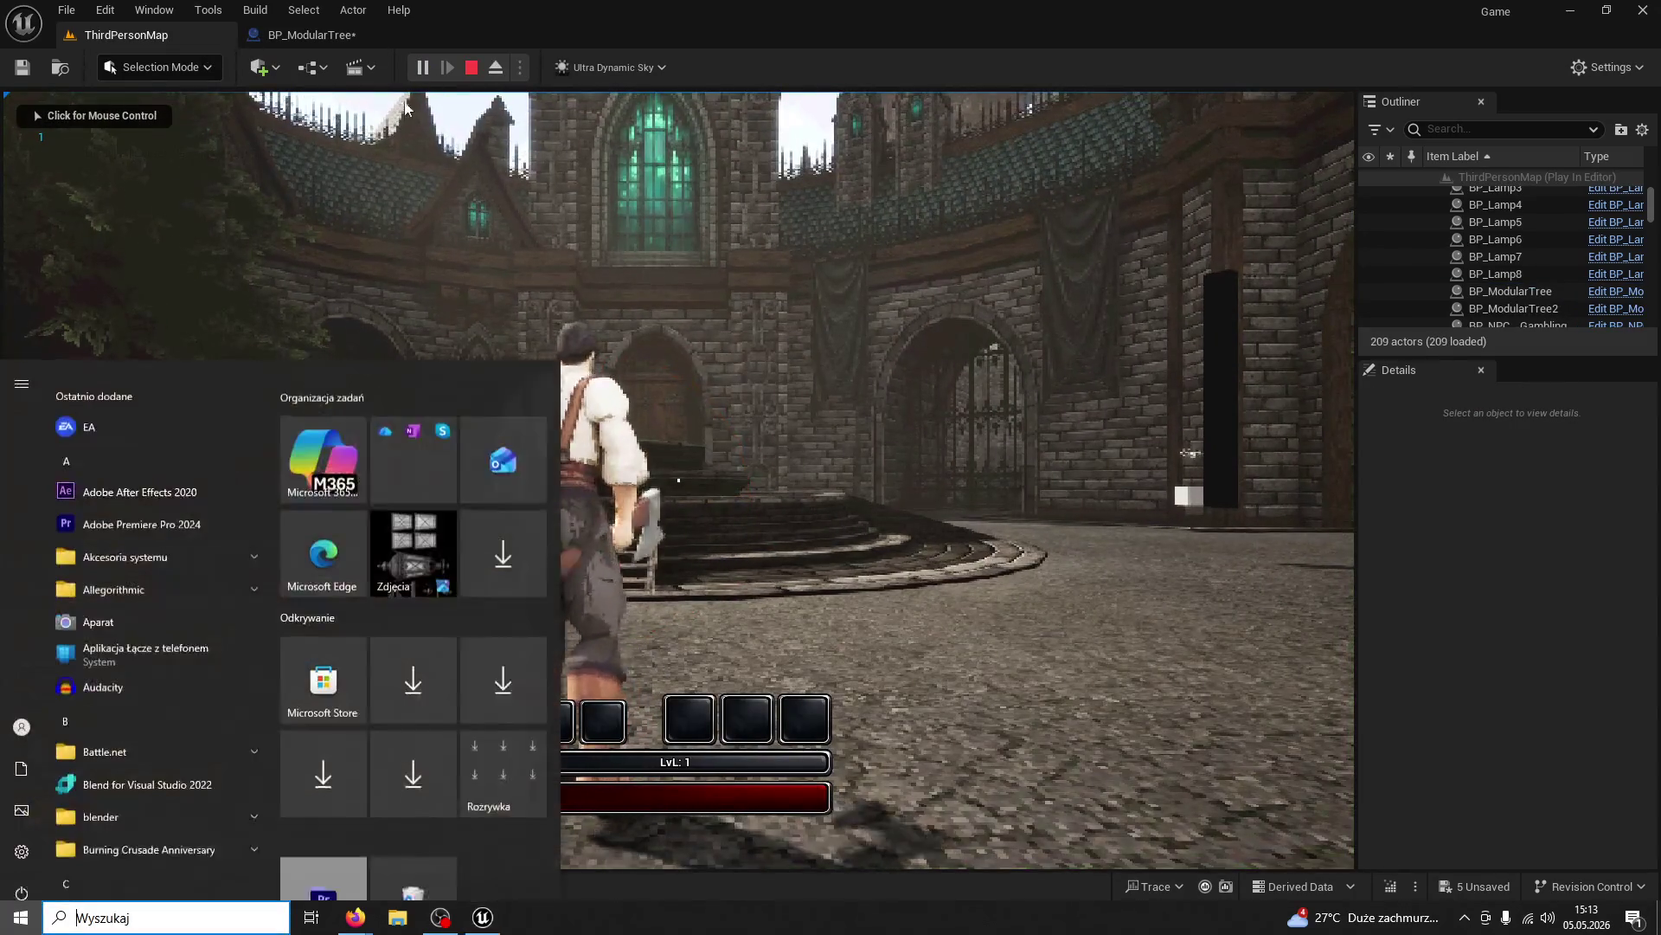
pyautogui.click(313, 34)
pyautogui.scroll(-2, 713, 371)
pyautogui.scroll(-4, 755, 412)
pyautogui.scroll(6, 838, 438)
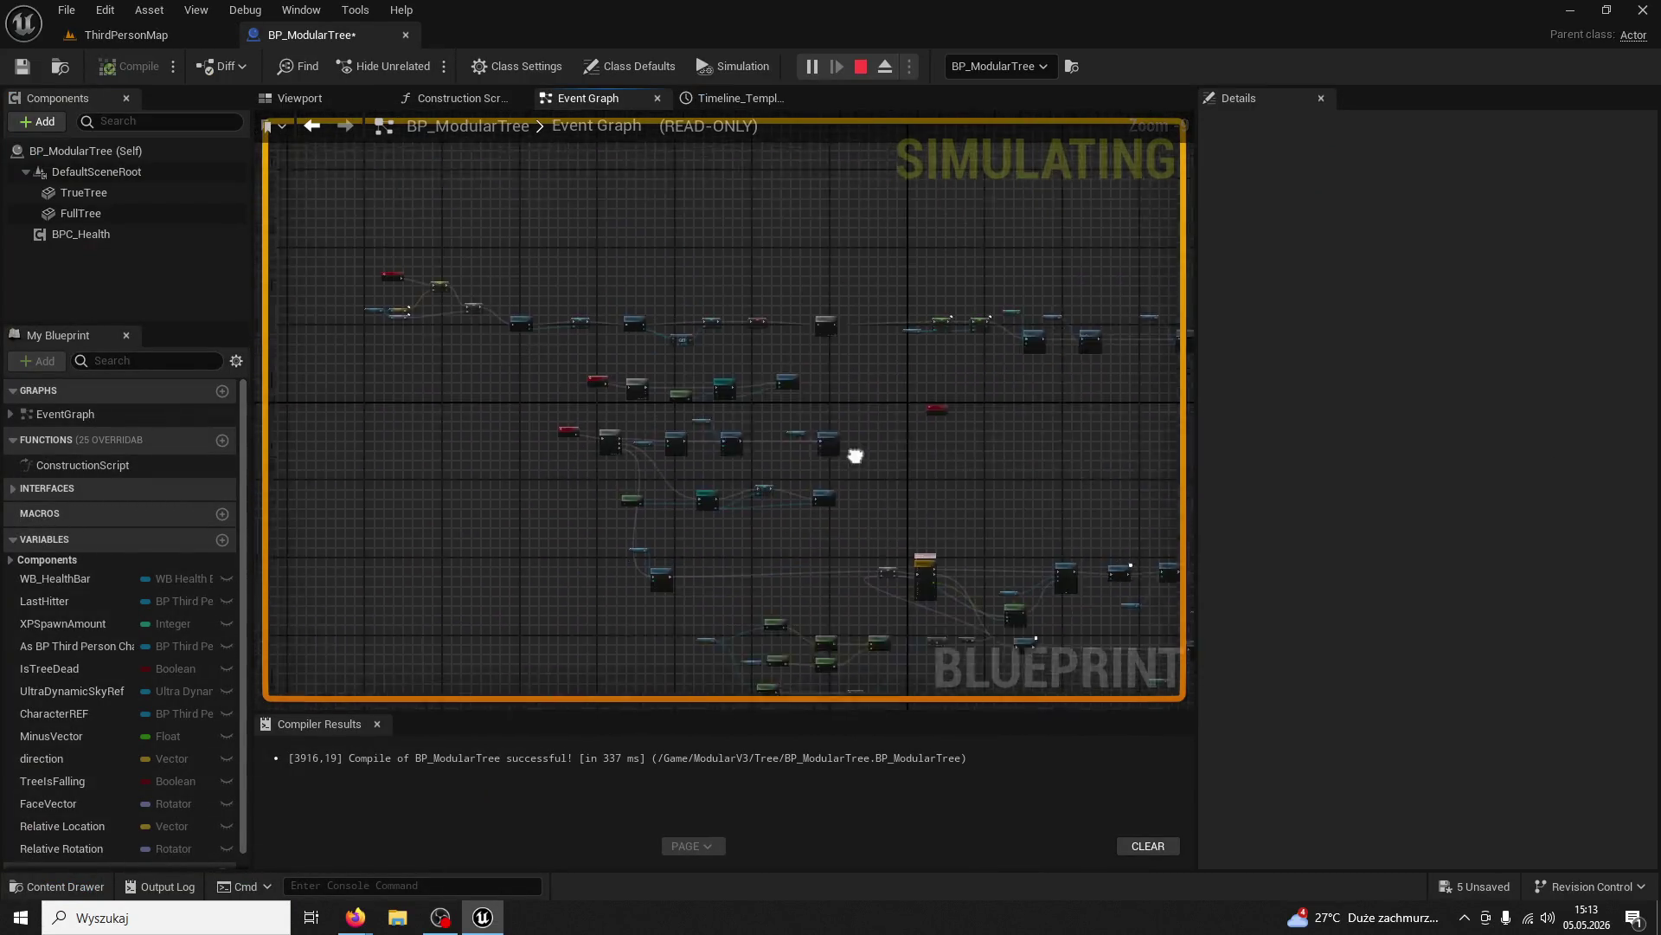
pyautogui.moveTo(994, 422)
pyautogui.mouseDown()
pyautogui.moveTo(720, 621)
pyautogui.moveTo(450, 509)
pyautogui.moveTo(433, 582)
pyautogui.moveTo(628, 582)
pyautogui.moveTo(624, 520)
pyautogui.mouseUp()
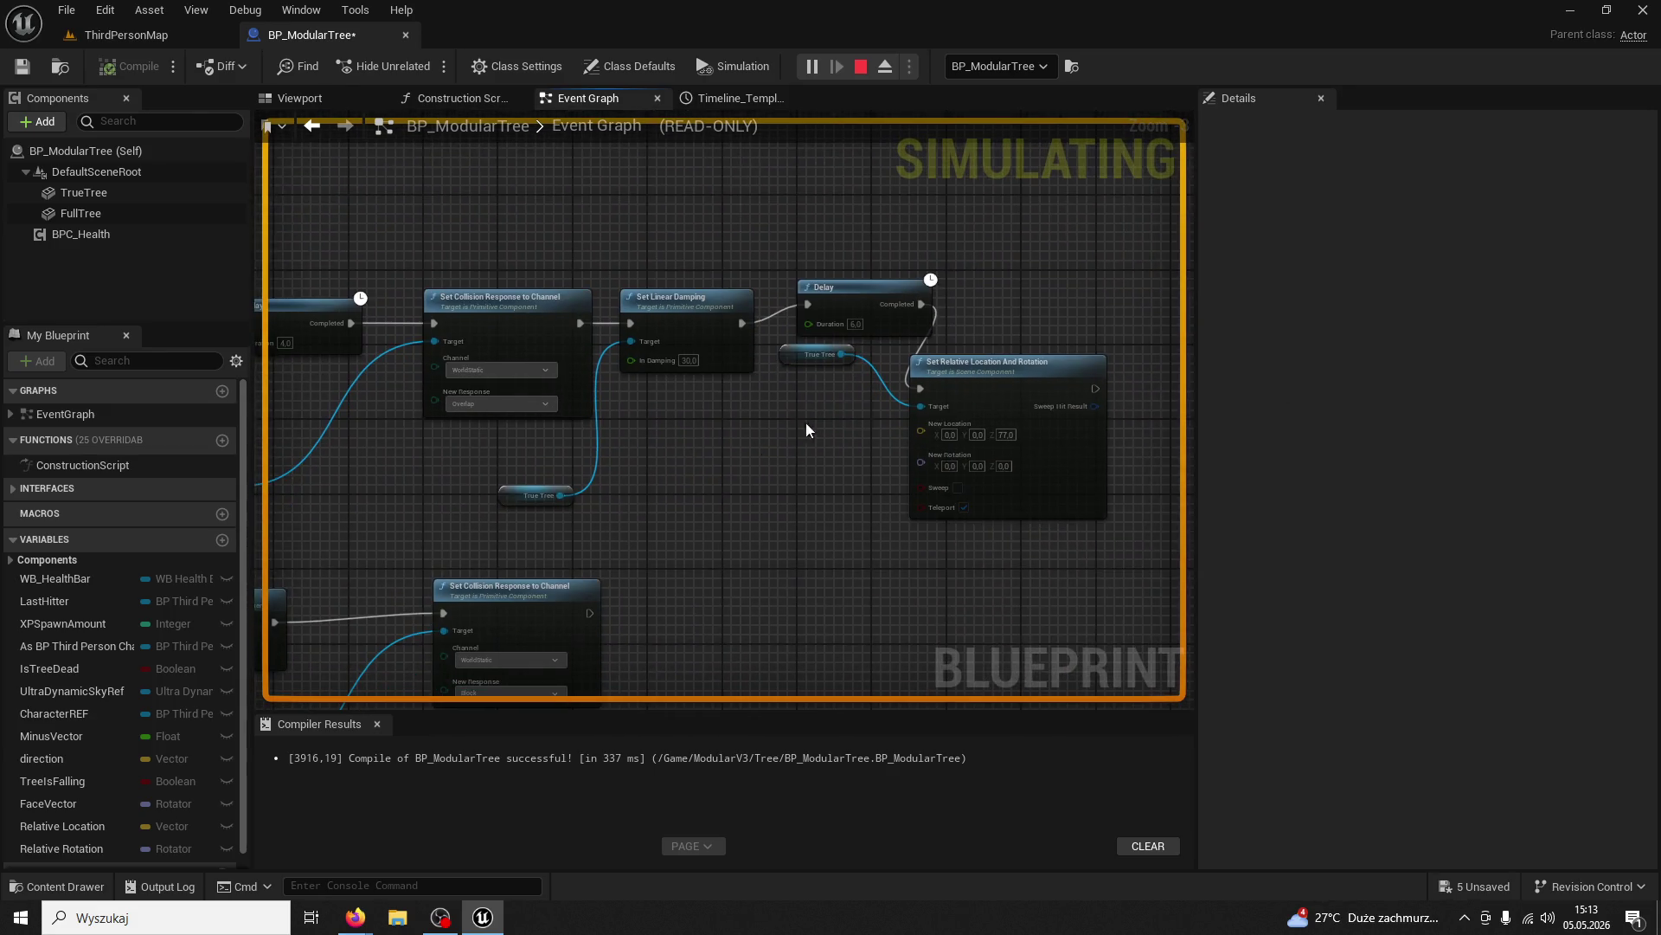
pyautogui.click(130, 35)
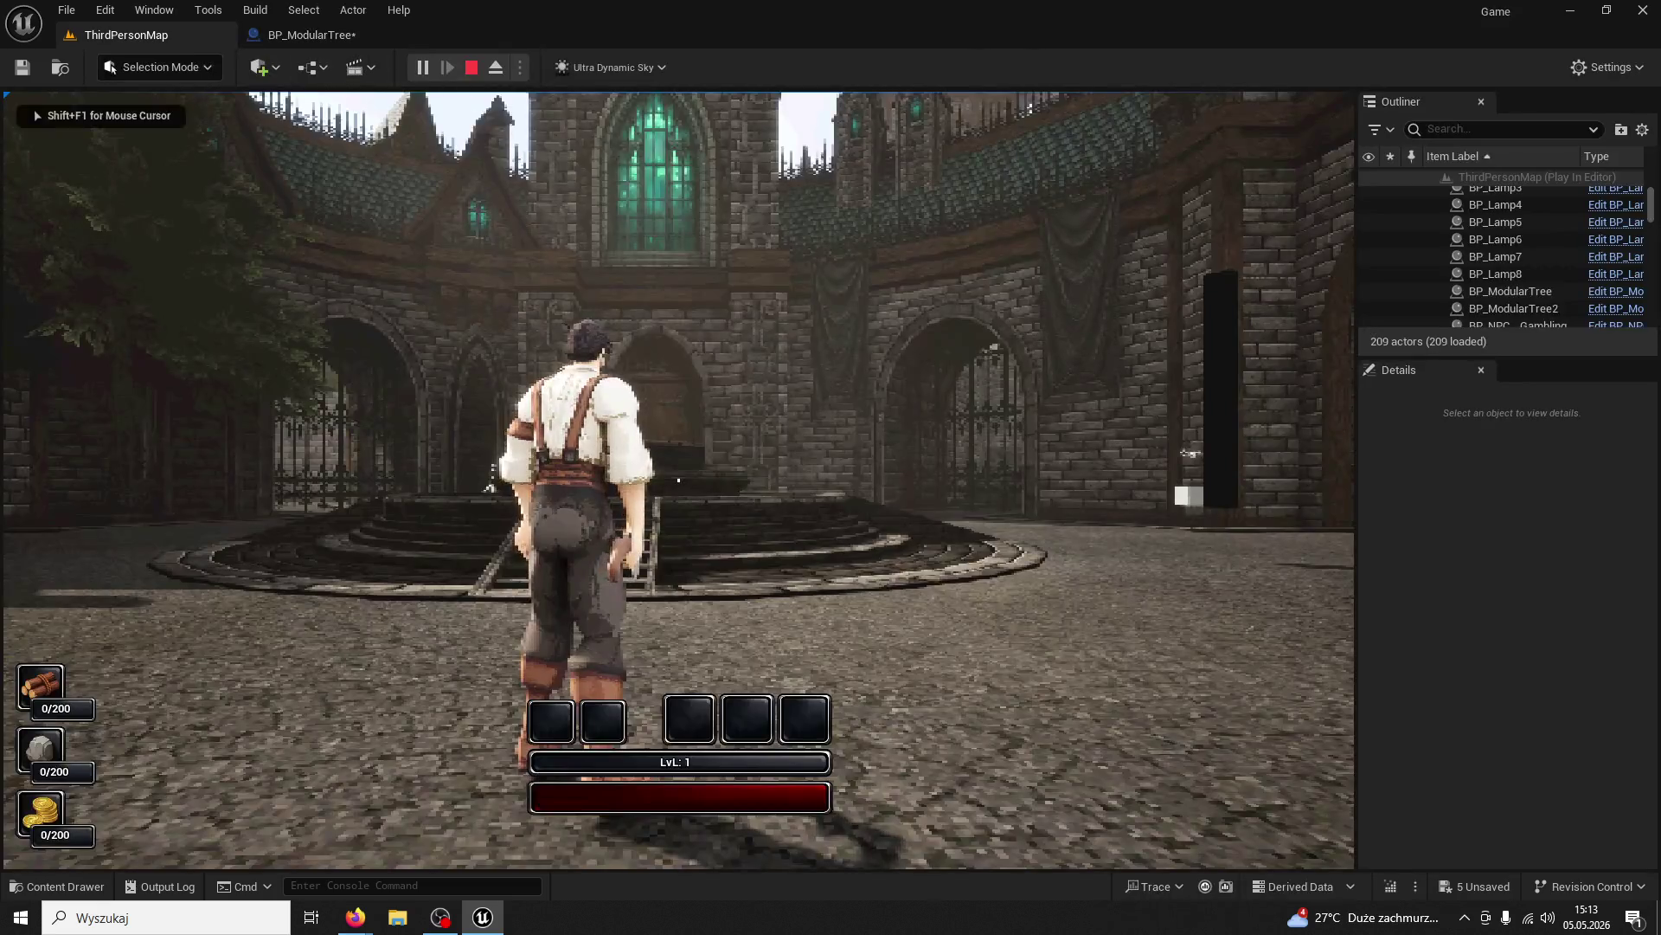
# Run to the tree and chop it four times to reach 5/200 wood, then watch the live graph
pyautogui.click(1190, 452)
pyautogui.press('w')
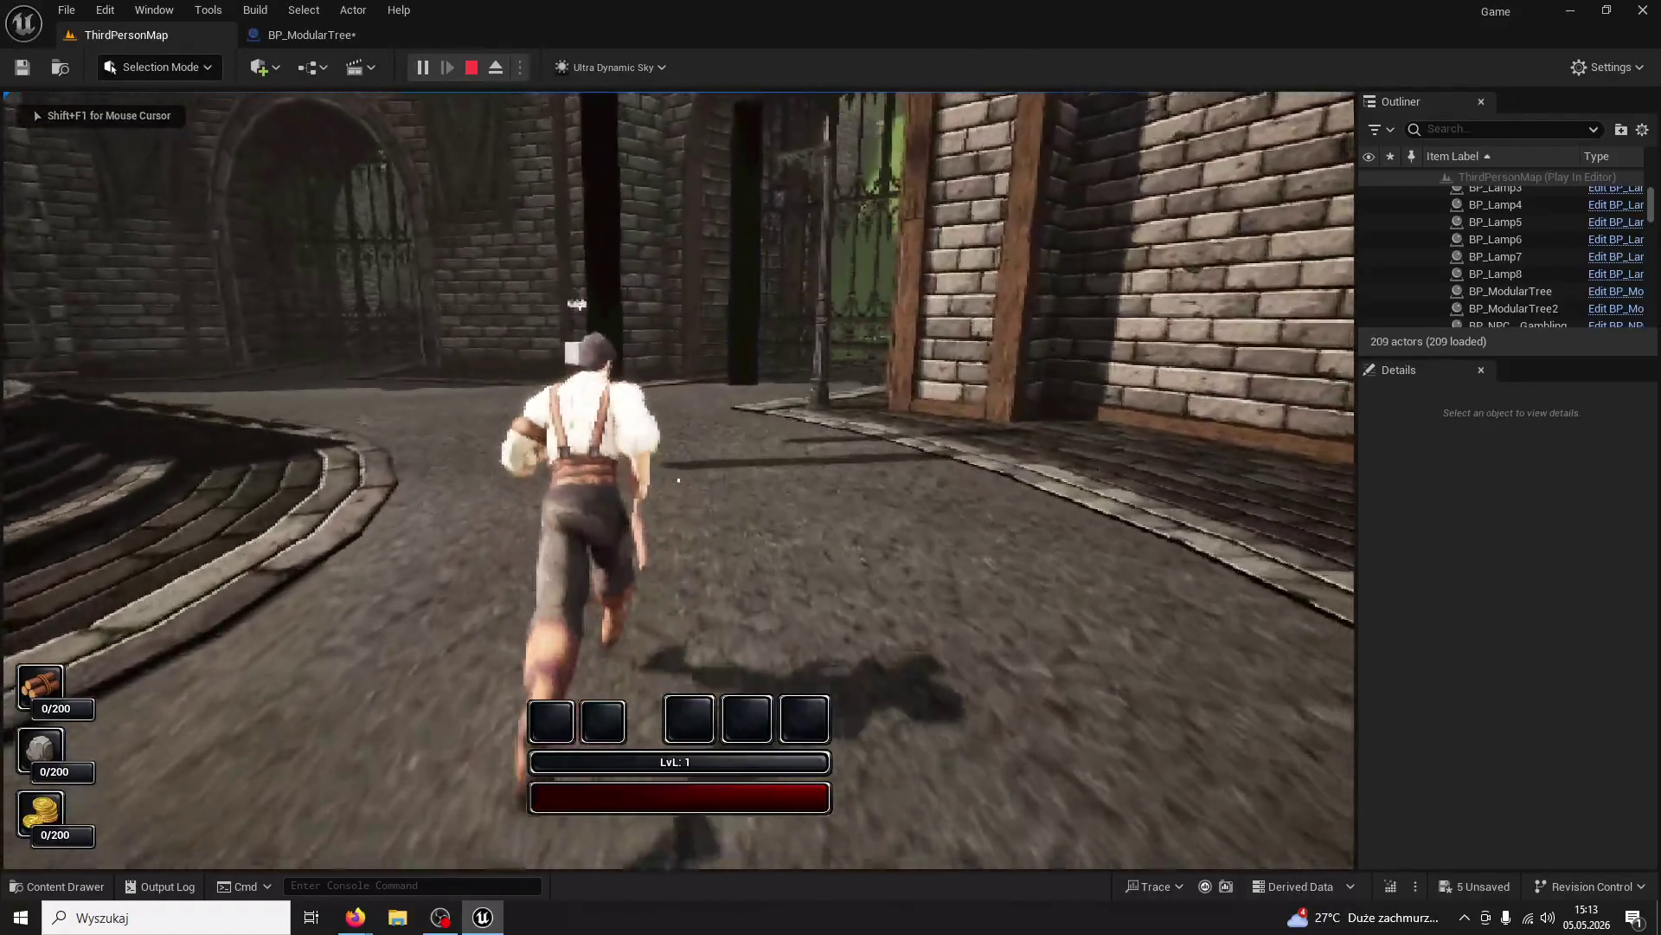
pyautogui.click(678, 479)
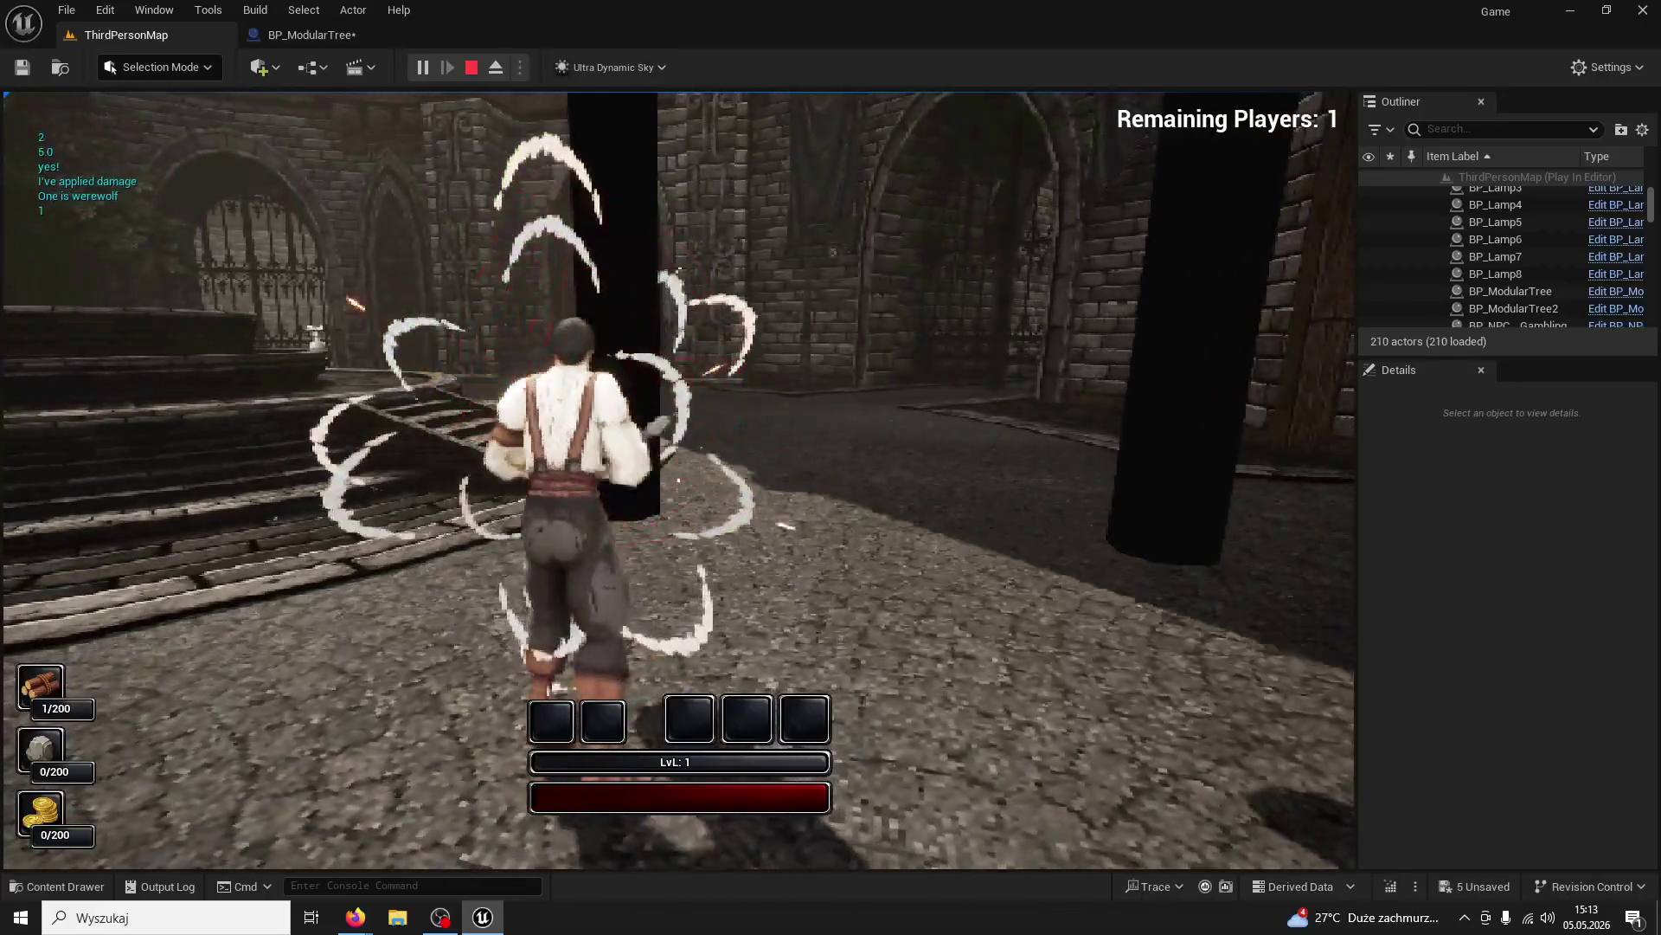
pyautogui.click(678, 480)
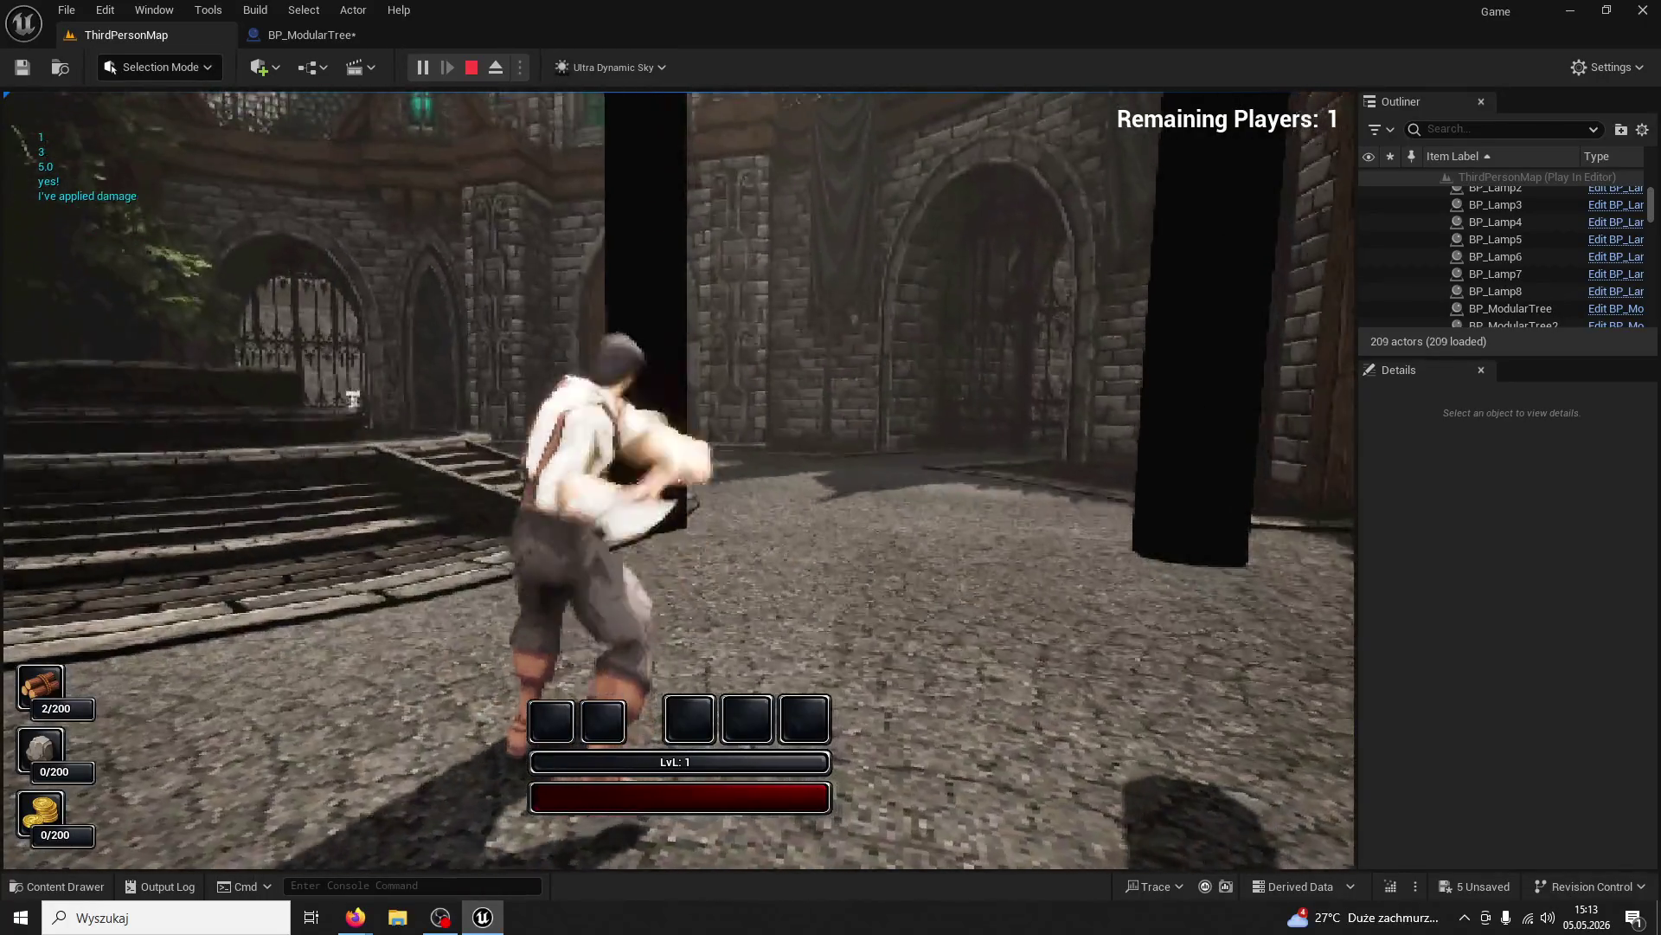
pyautogui.click(678, 480)
pyautogui.click(679, 479)
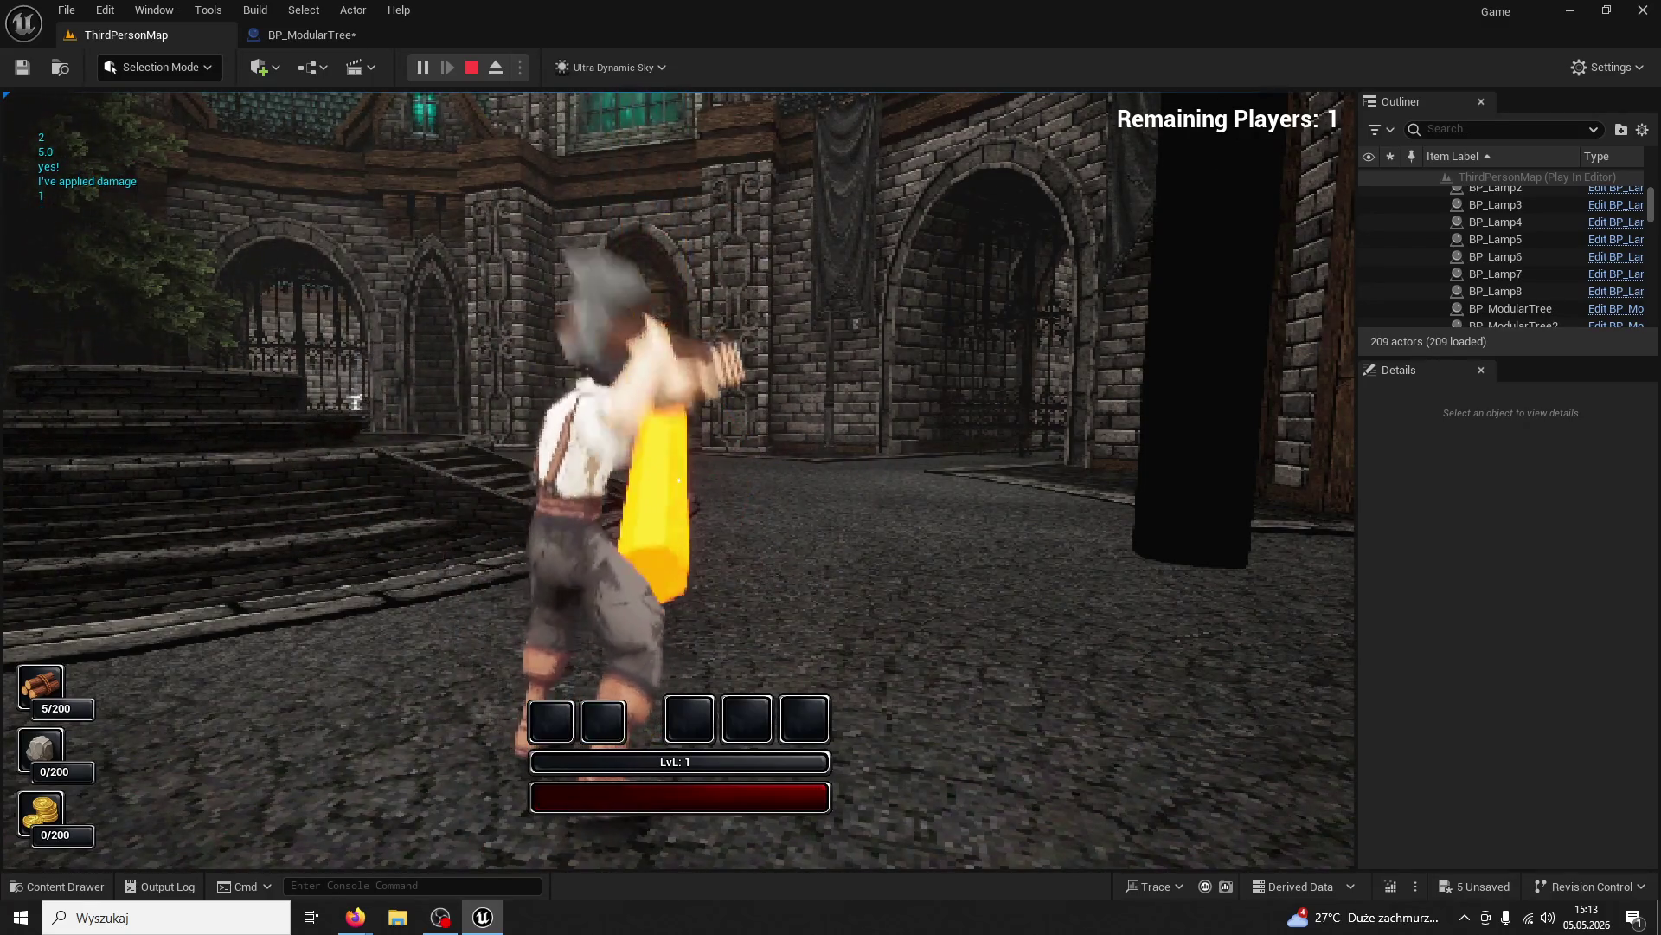
pyautogui.press('super')
pyautogui.click(334, 40)
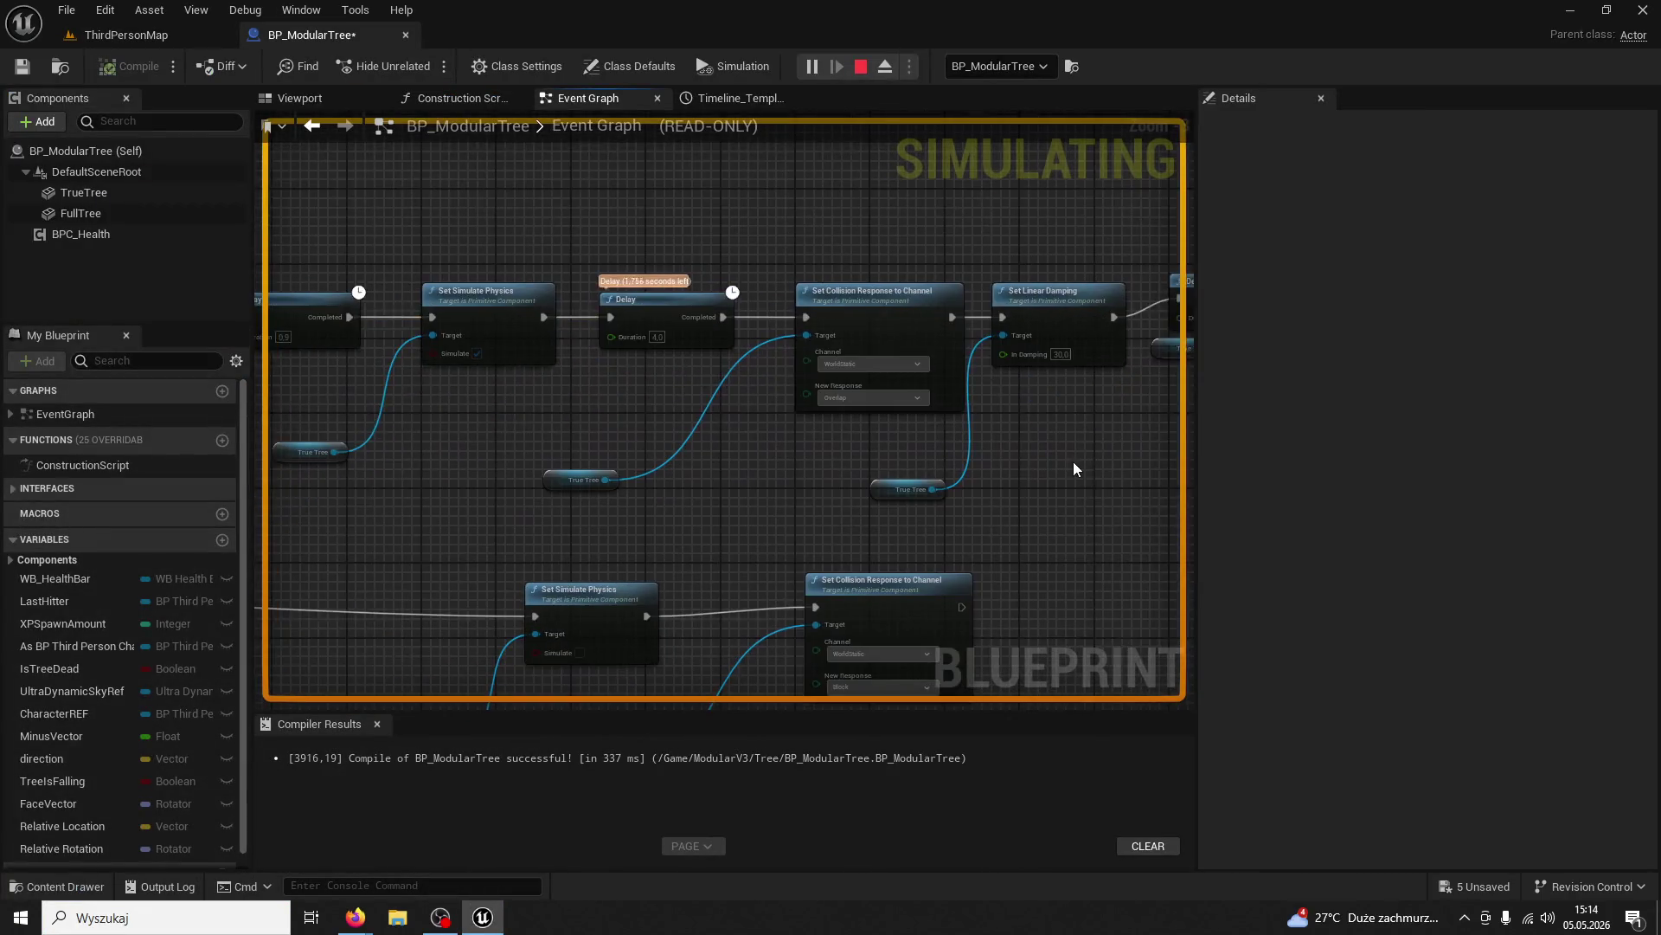
# Inspect the simulating graph's physics, collision response, Delay and reset nodes
pyautogui.scroll(-3, 906, 480)
pyautogui.scroll(3, 949, 420)
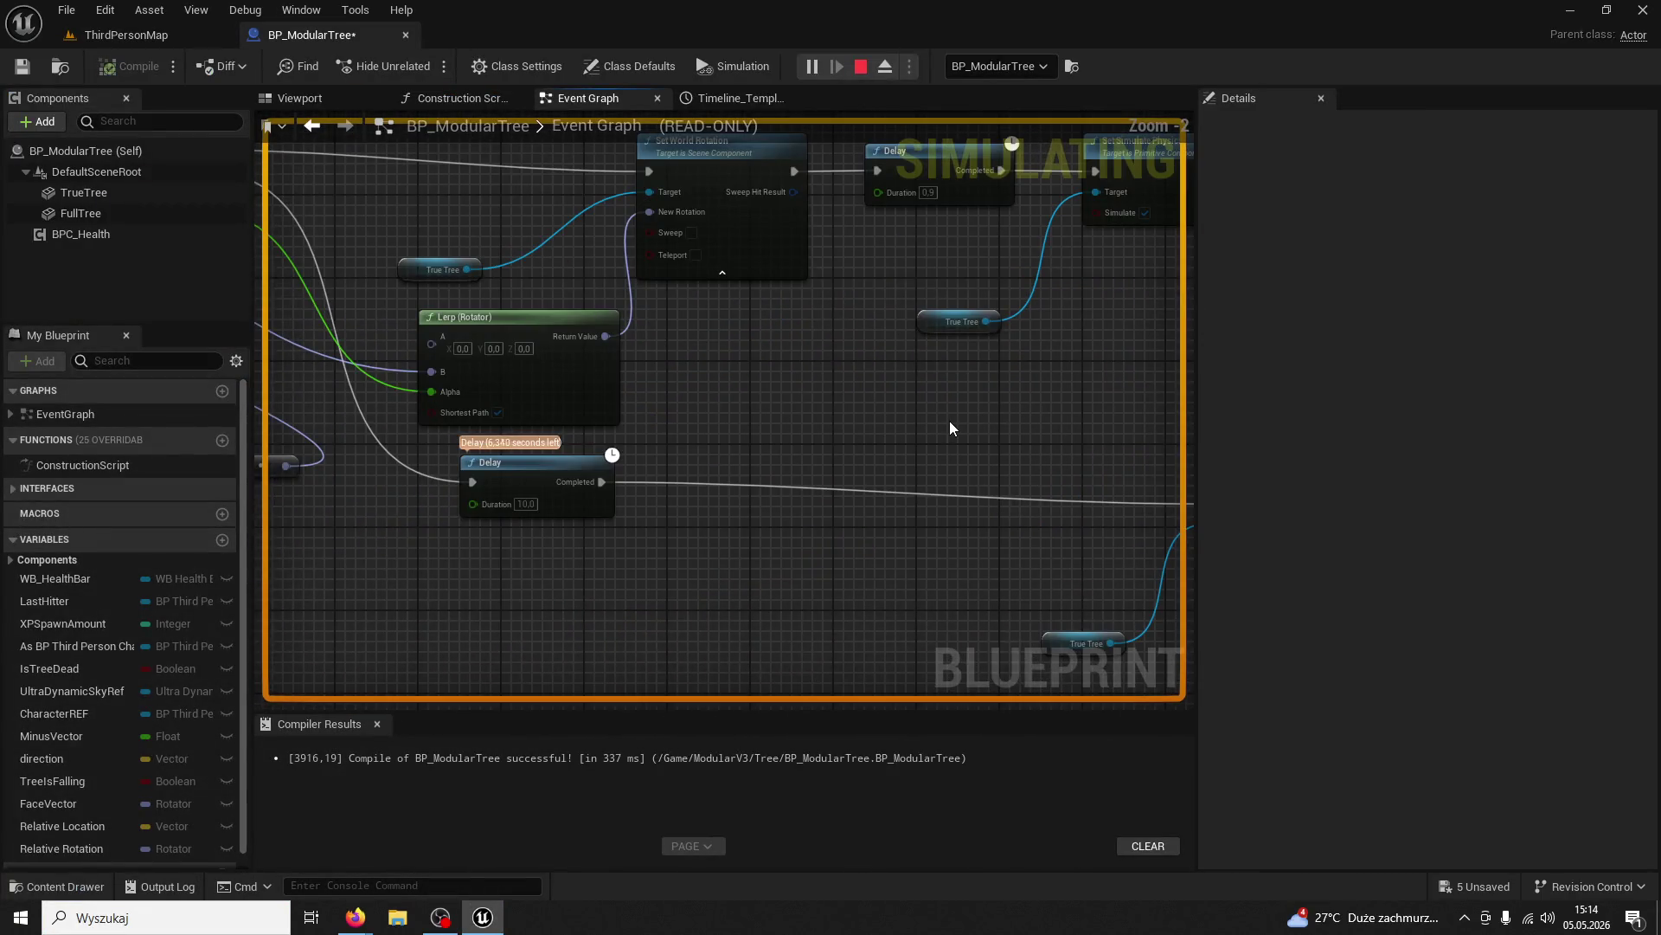
pyautogui.moveTo(471, 514)
pyautogui.scroll(-3, 781, 604)
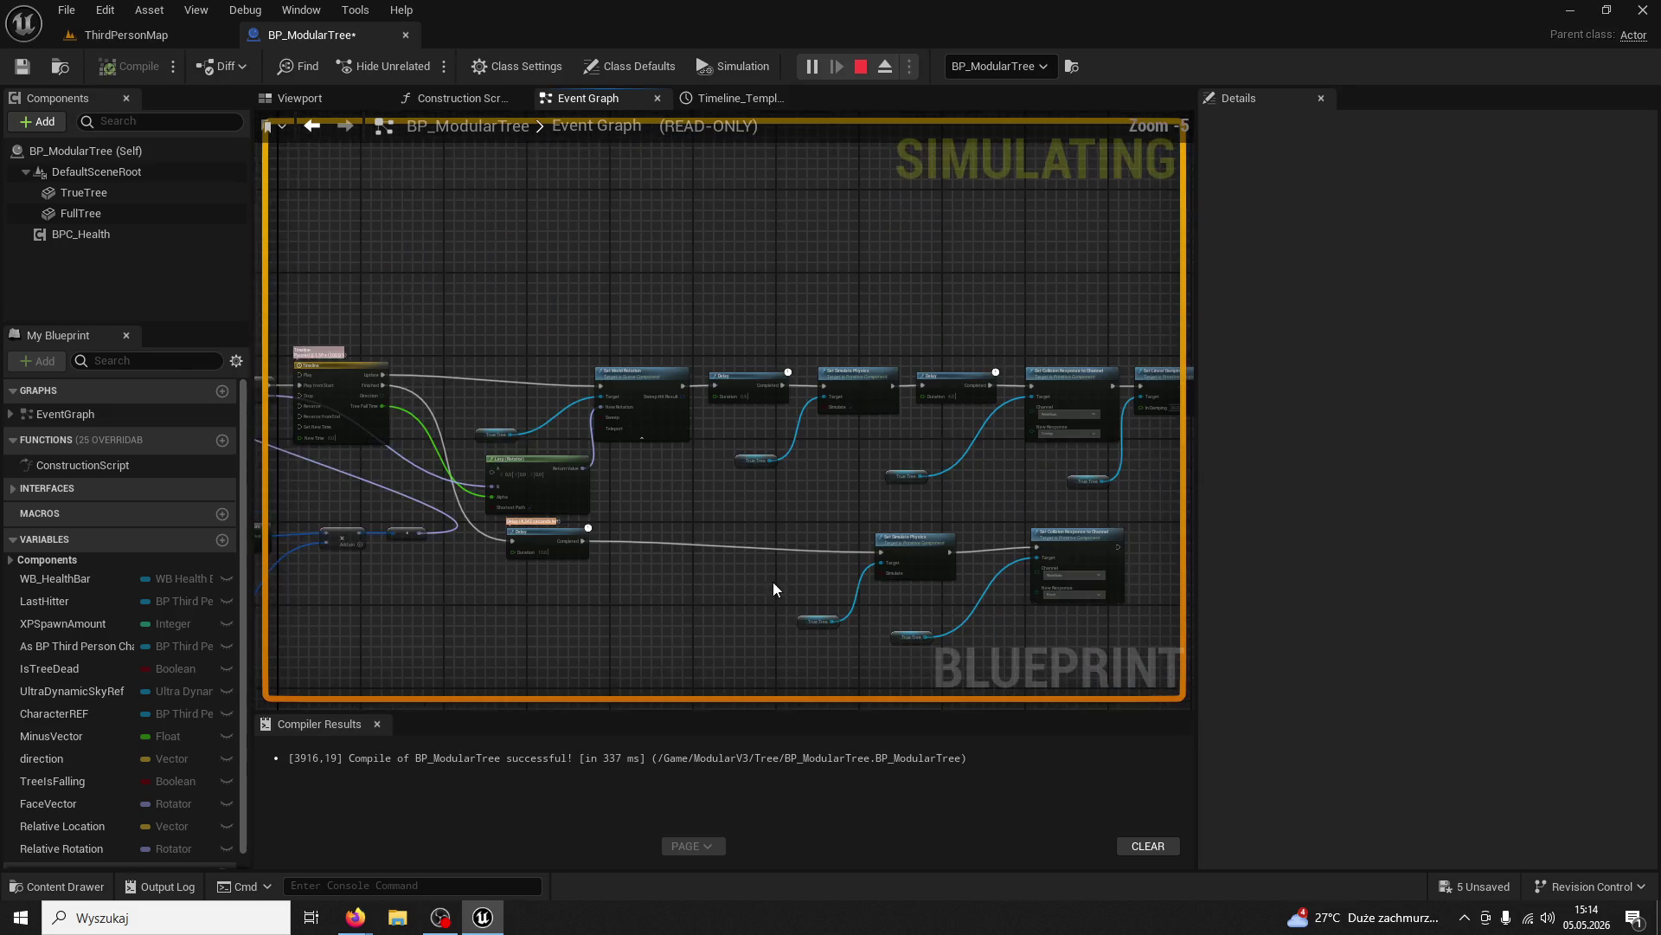
pyautogui.moveTo(759, 524)
pyautogui.moveTo(759, 524); pyautogui.dragTo(731, 512)
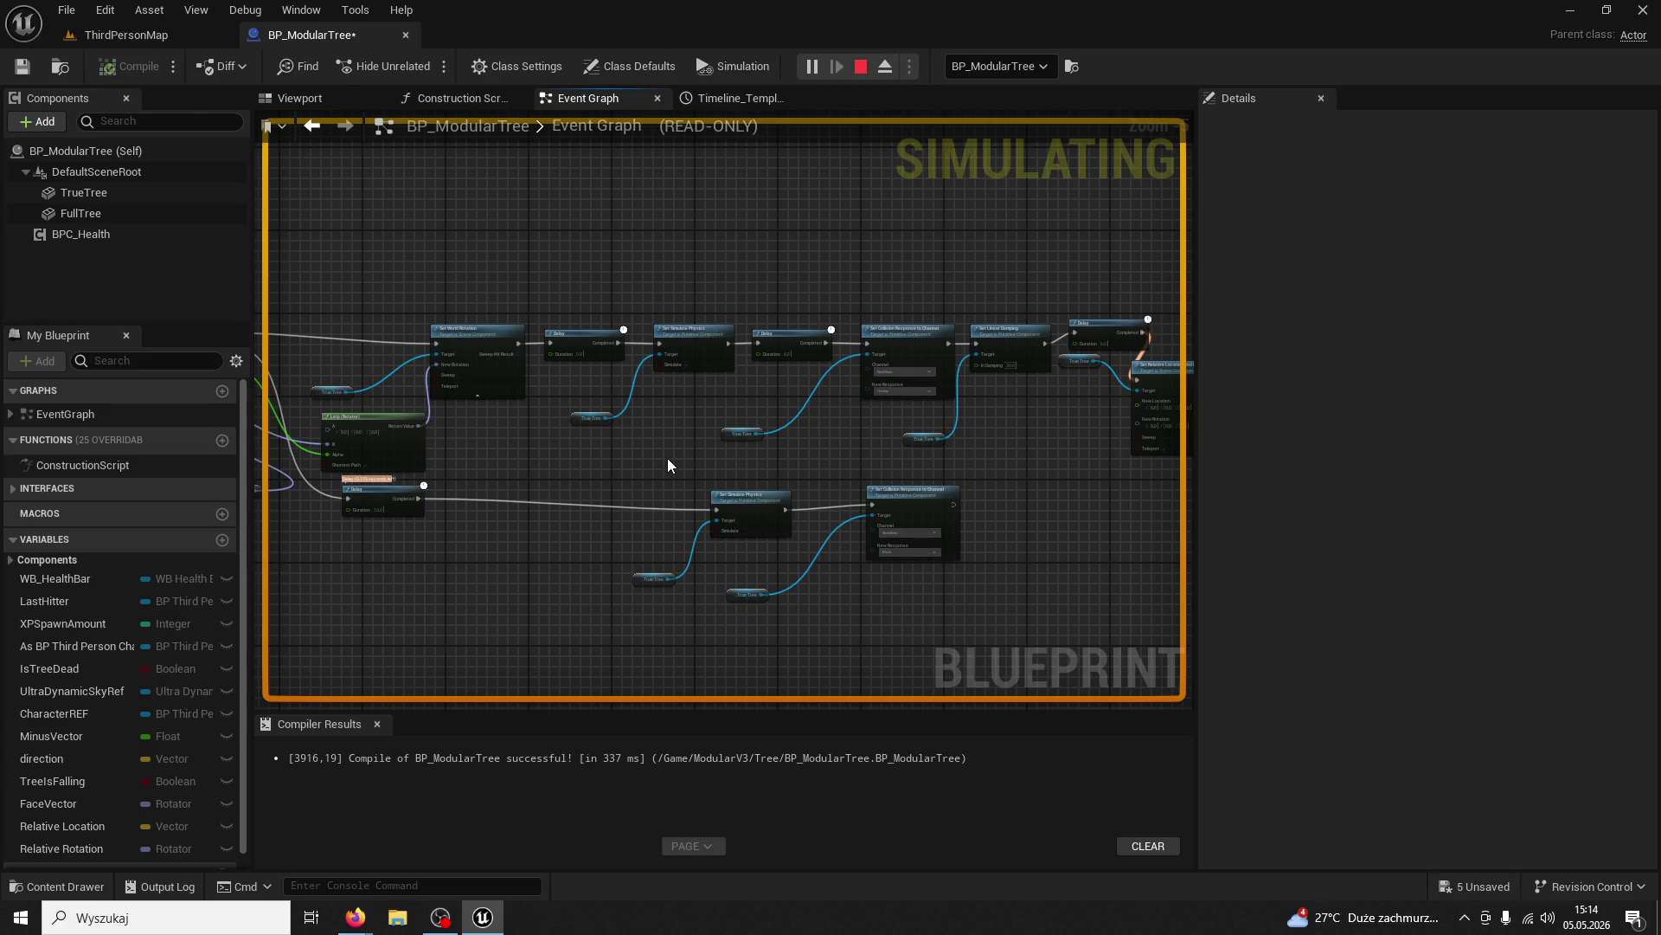
pyautogui.moveTo(667, 460); pyautogui.dragTo(549, 452)
pyautogui.scroll(3, 640, 486)
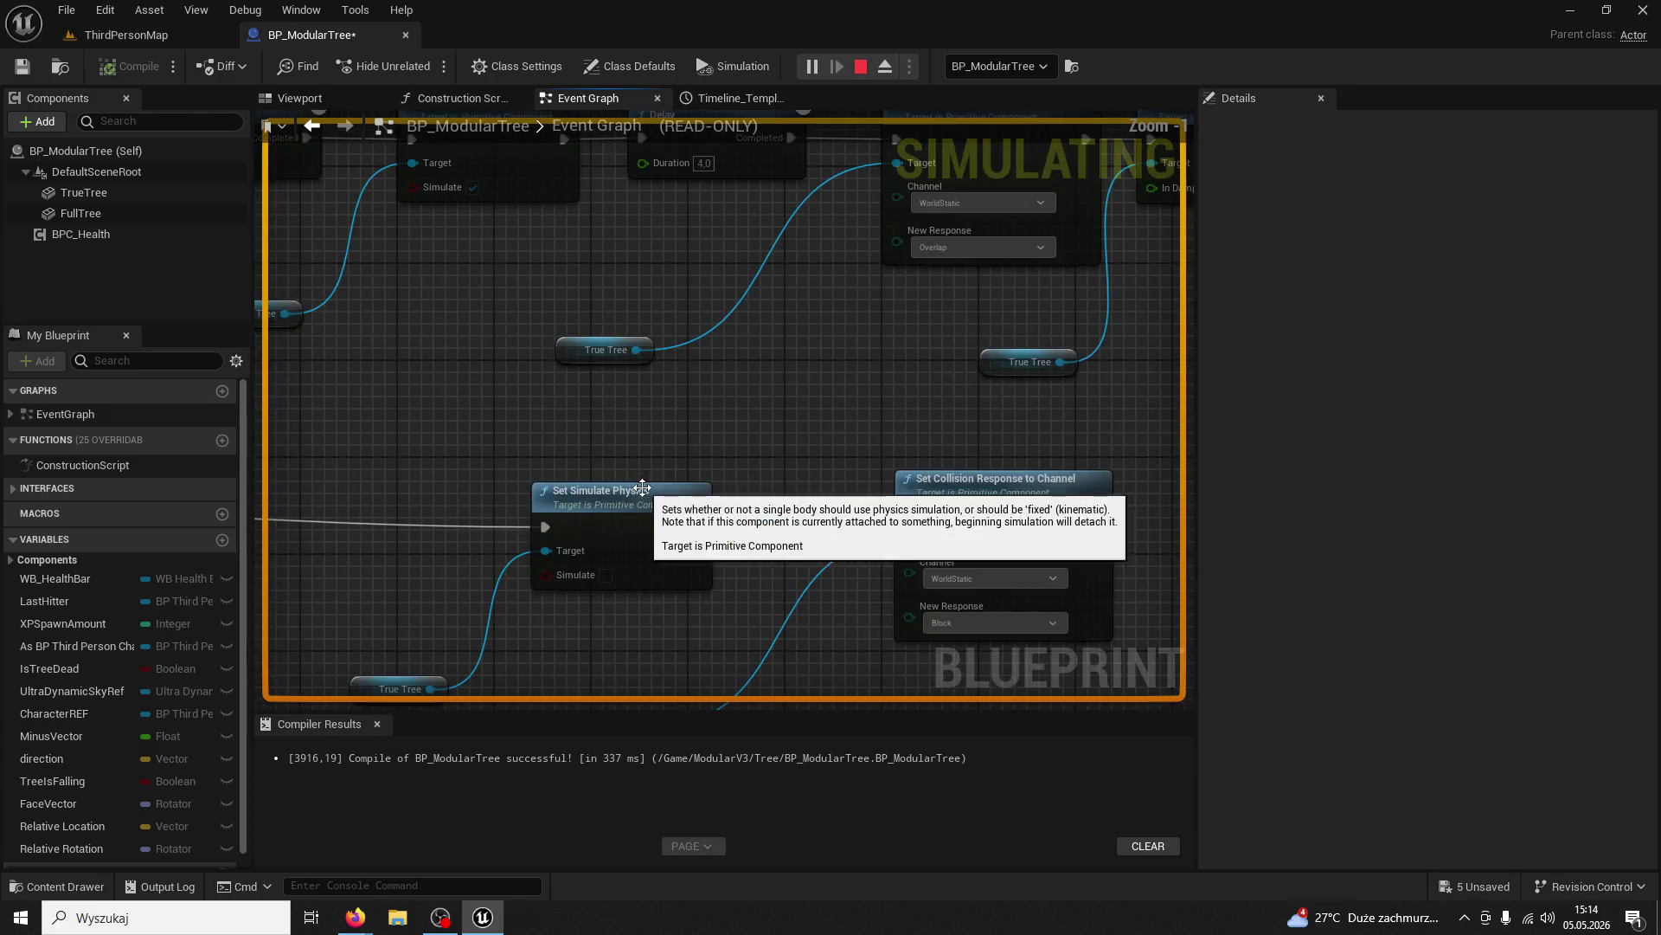
pyautogui.moveTo(779, 434); pyautogui.dragTo(558, 415)
pyautogui.scroll(-1, 610, 432)
pyautogui.moveTo(687, 409); pyautogui.dragTo(453, 516)
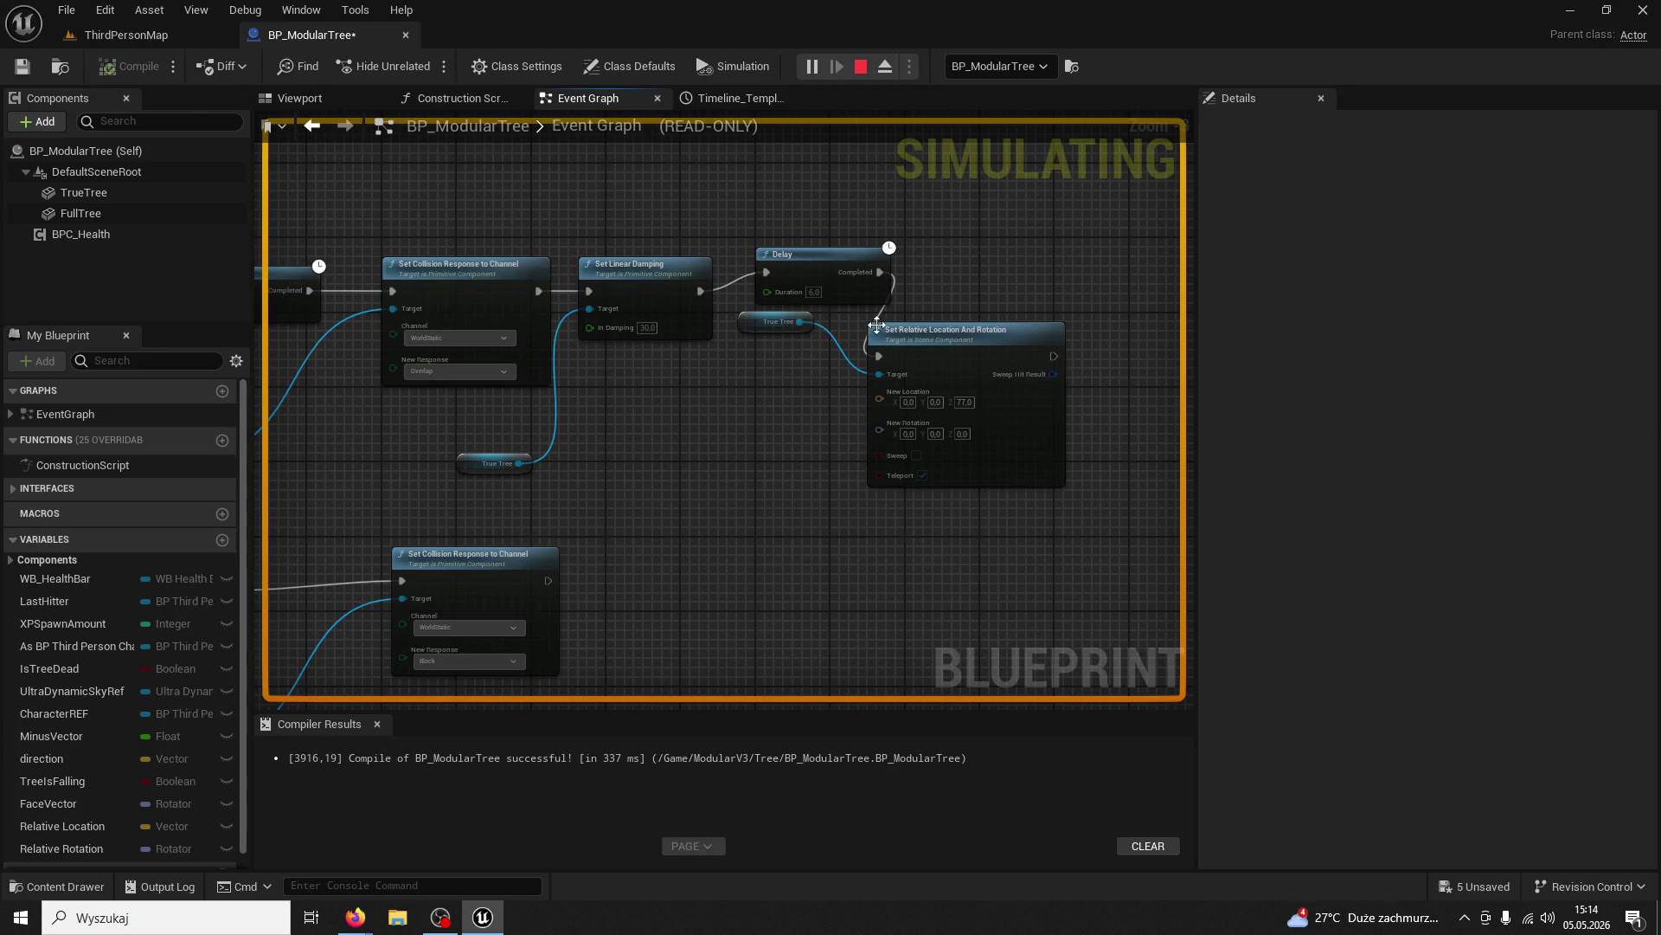
# Stop the simulation and move Set Relative Location And Rotation and its True Tree getter down-right
pyautogui.press('Escape')
pyautogui.moveTo(943, 346); pyautogui.dragTo(1110, 388)
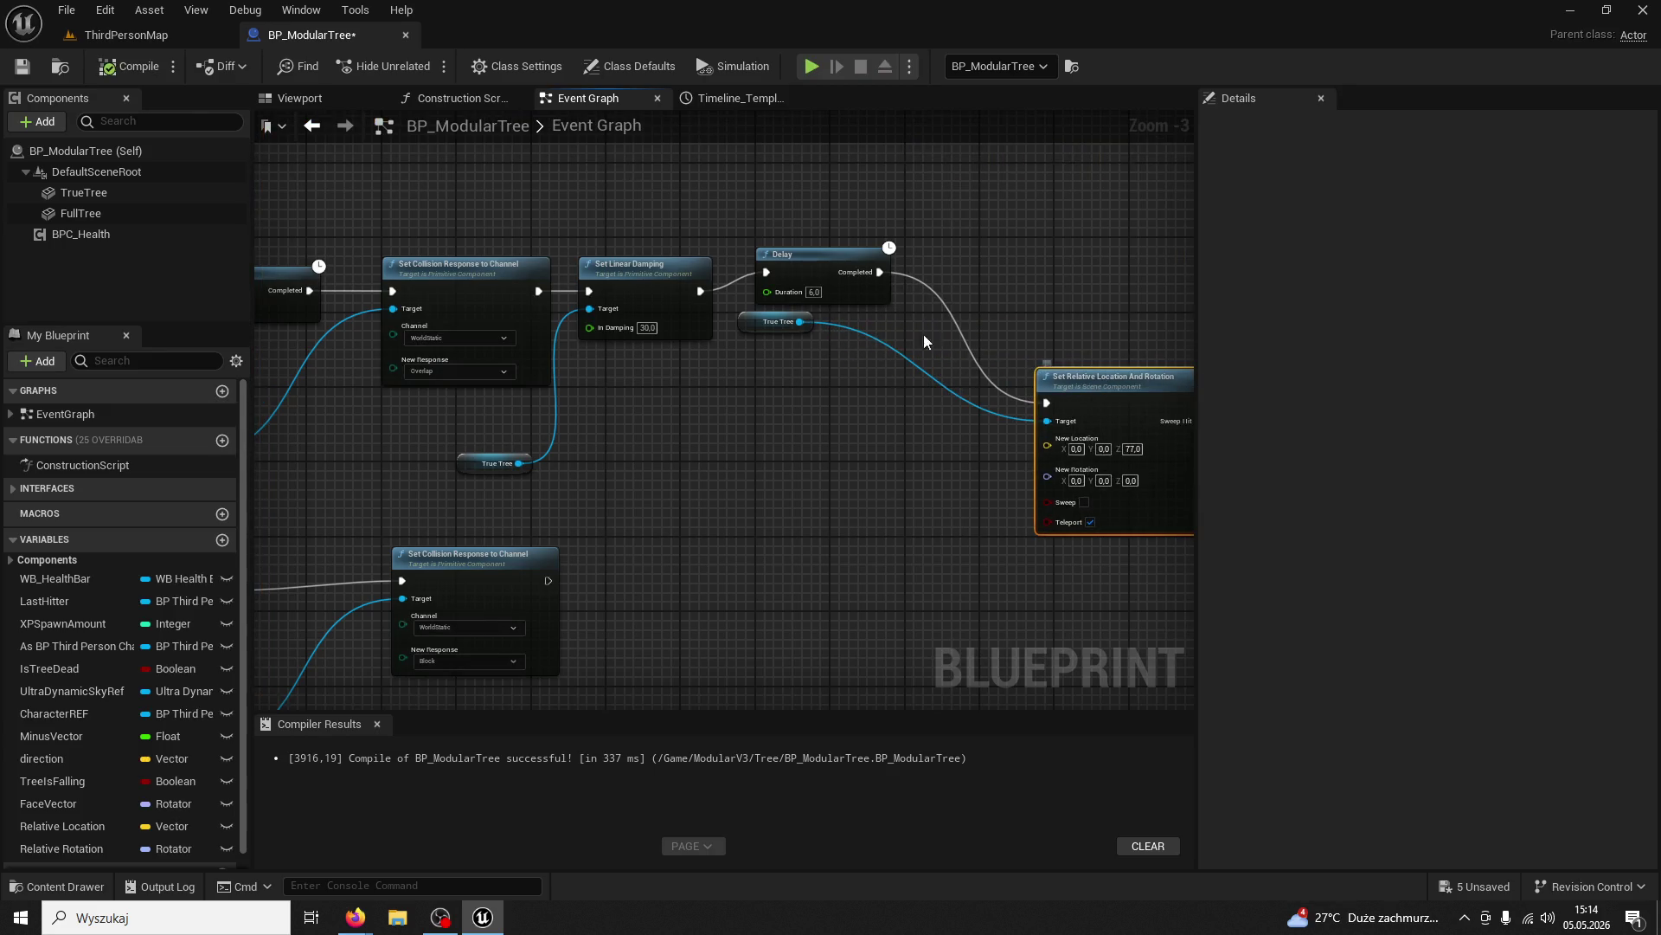
pyautogui.moveTo(754, 319); pyautogui.dragTo(821, 449)
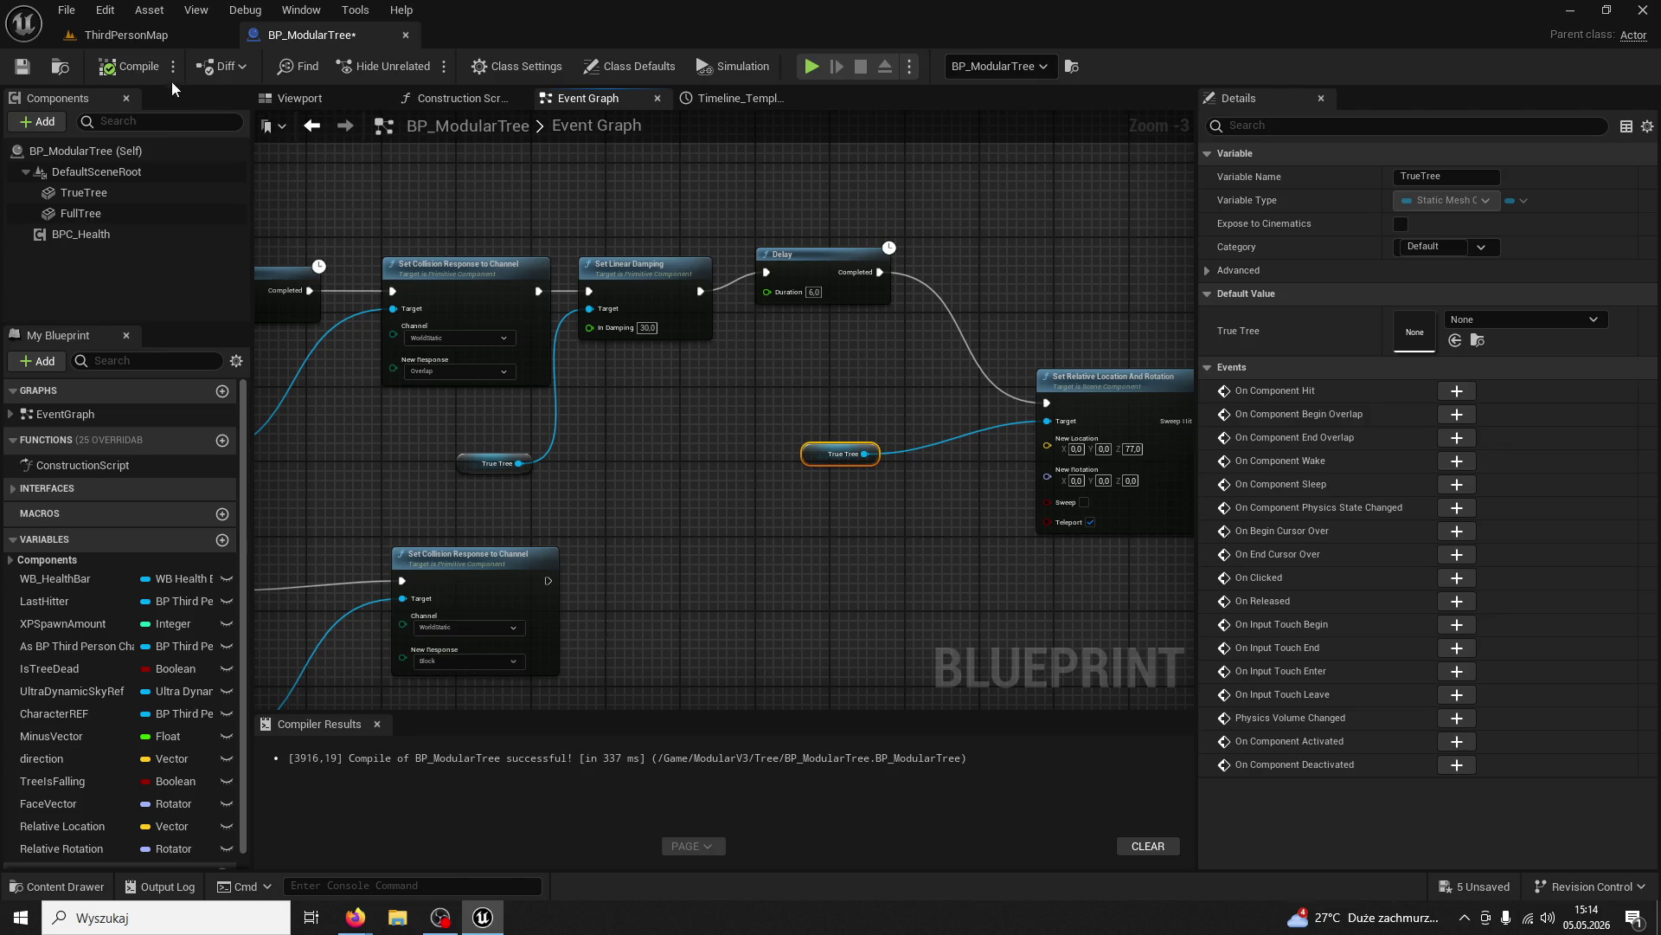
pyautogui.click(153, 39)
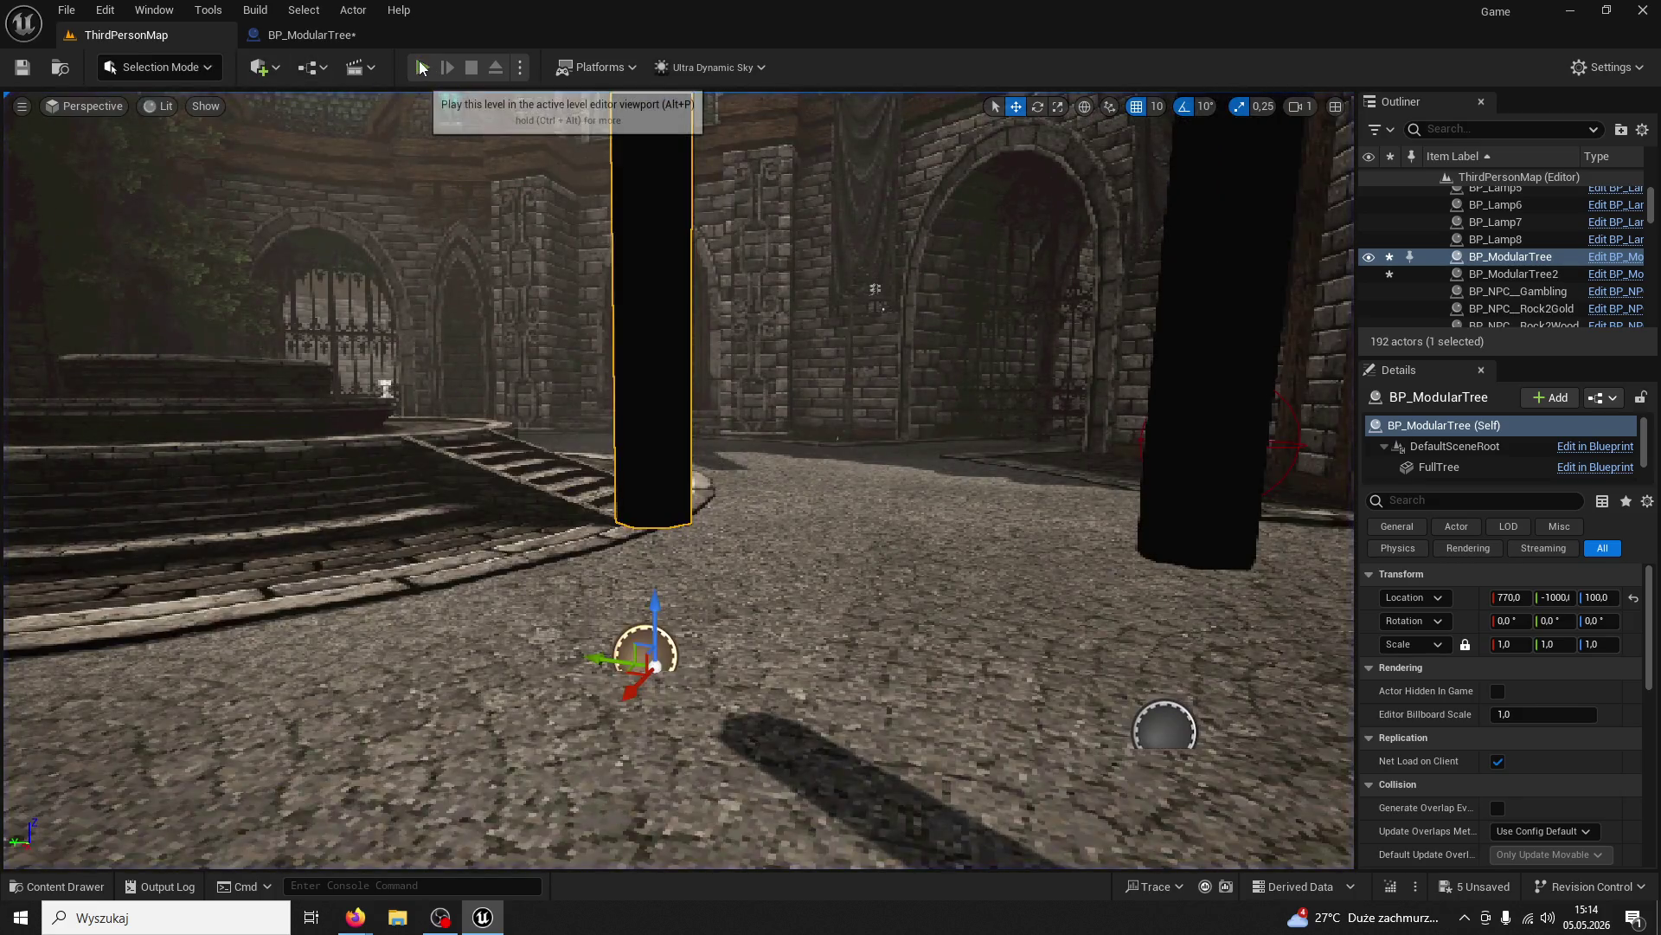
# Play-test again, fell the tree for 5/200 wood, and watch BP_ModularTree's Delay count down
pyautogui.click(421, 67)
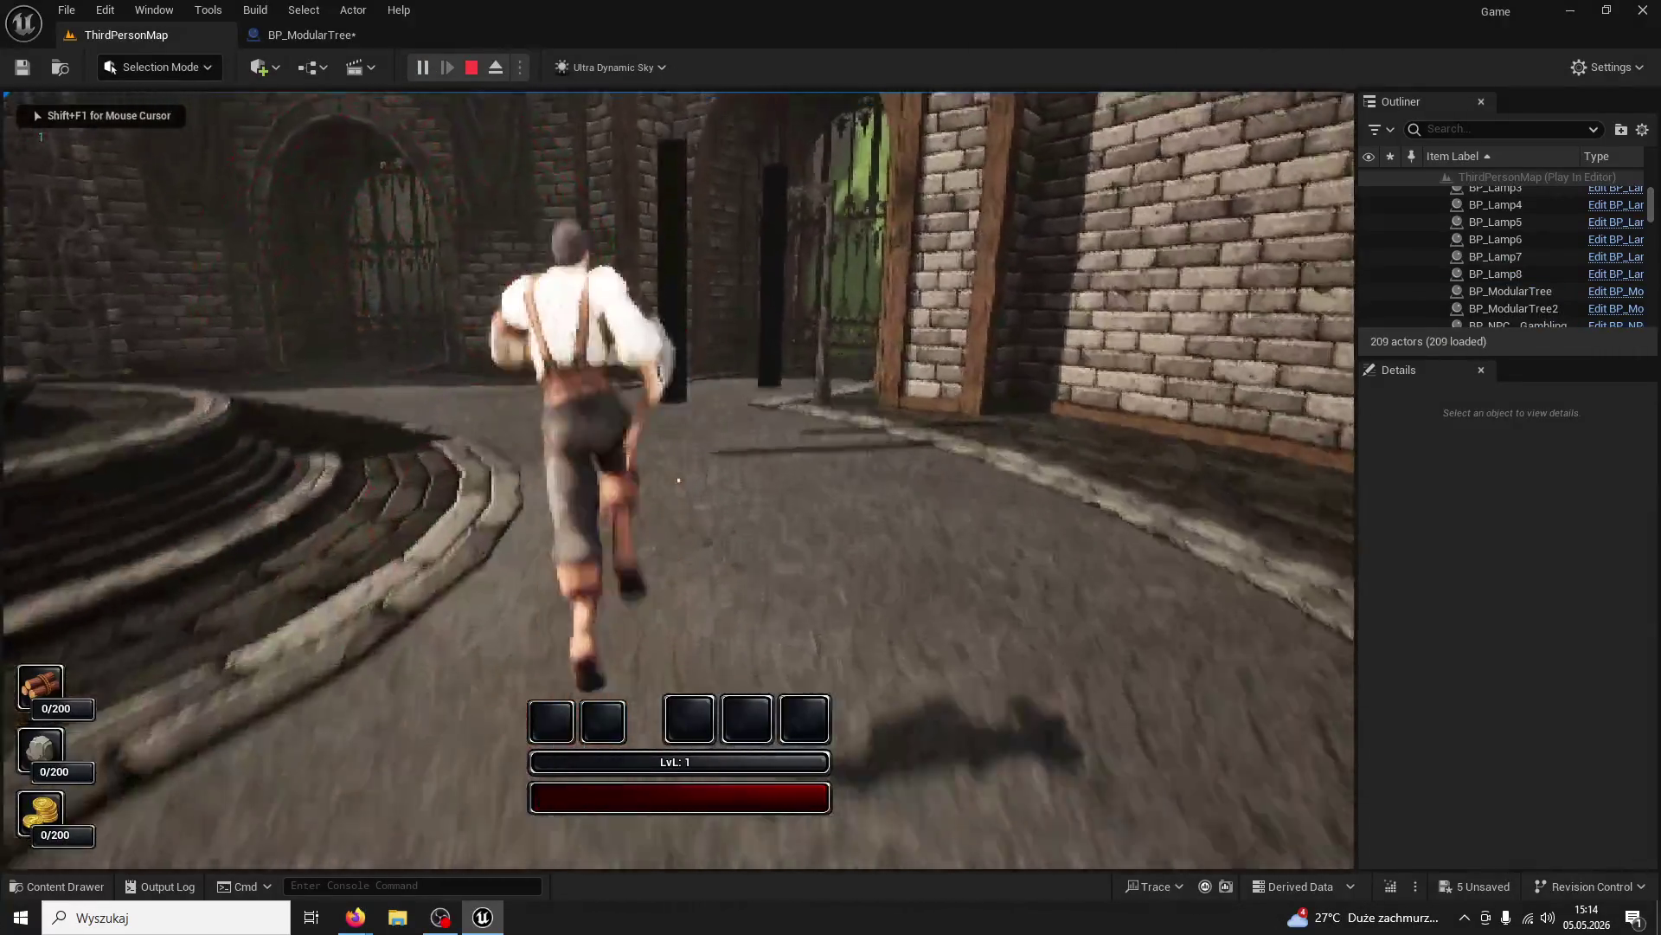
pyautogui.click(678, 479)
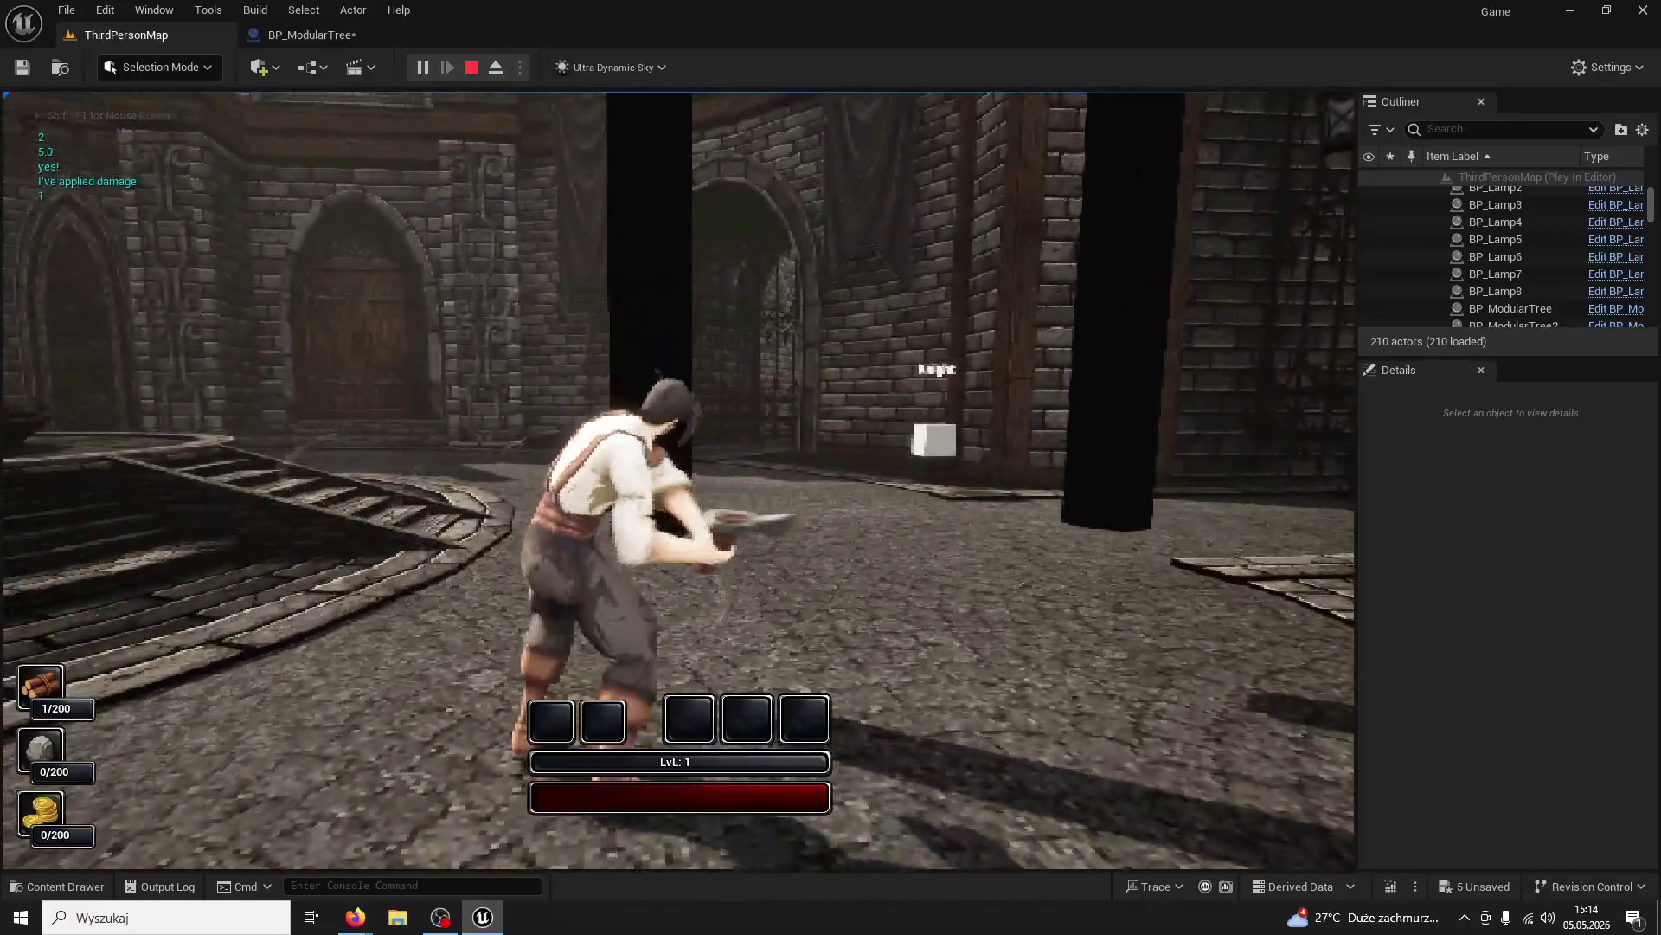
pyautogui.click(678, 480)
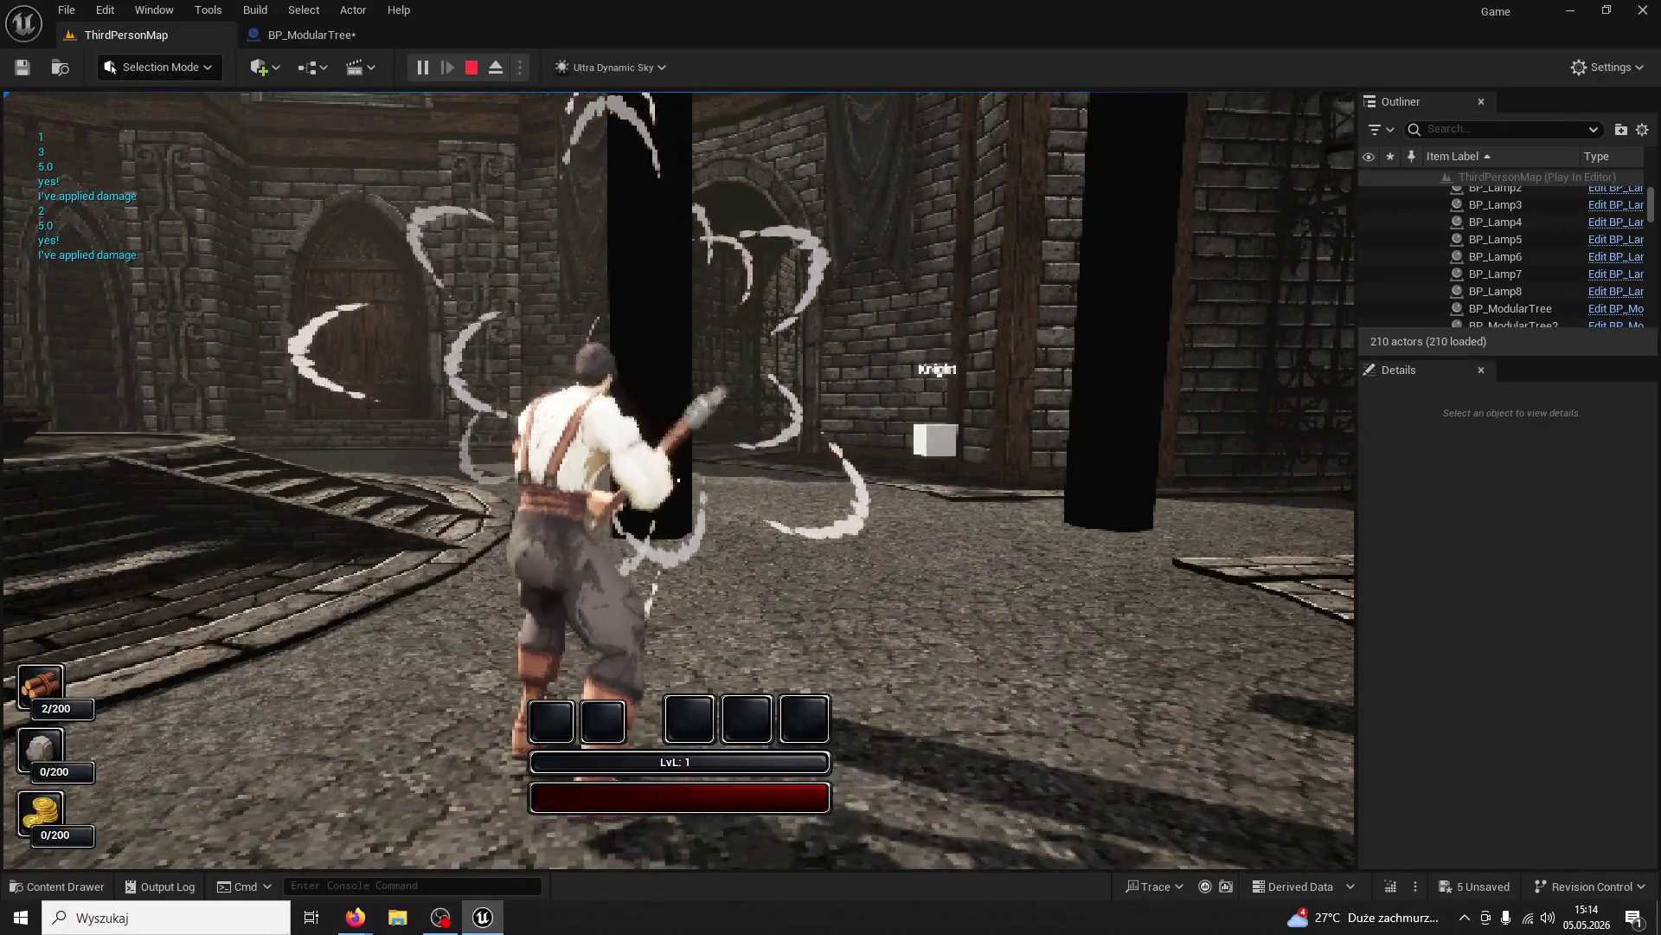
pyautogui.click(678, 480)
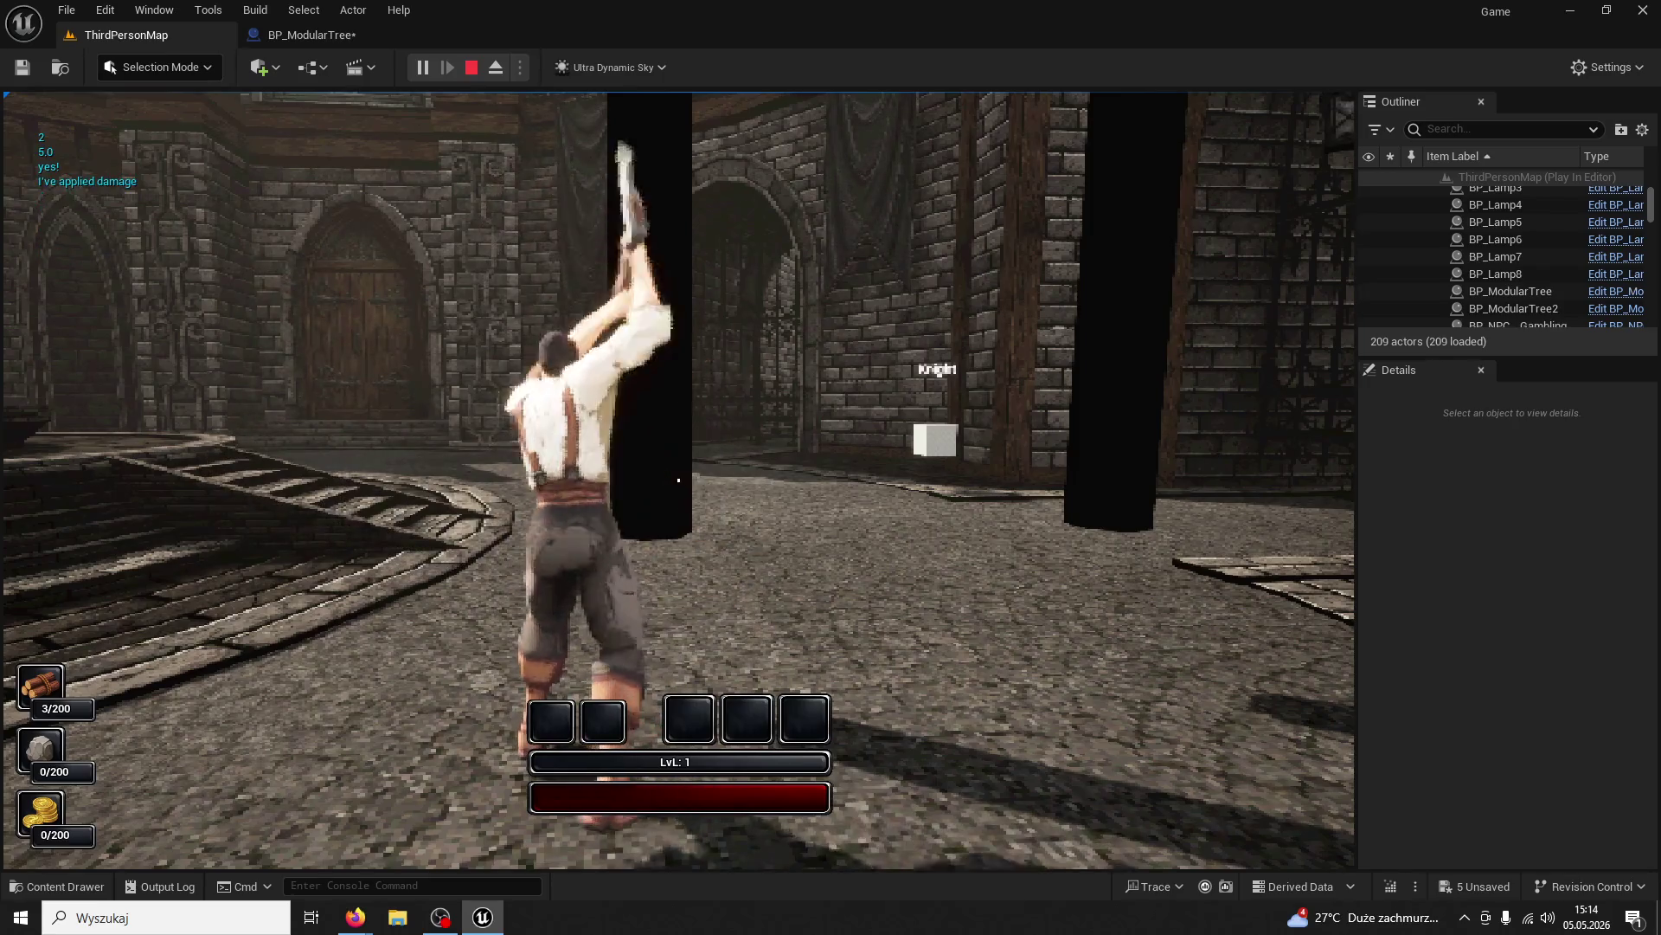
pyautogui.click(679, 479)
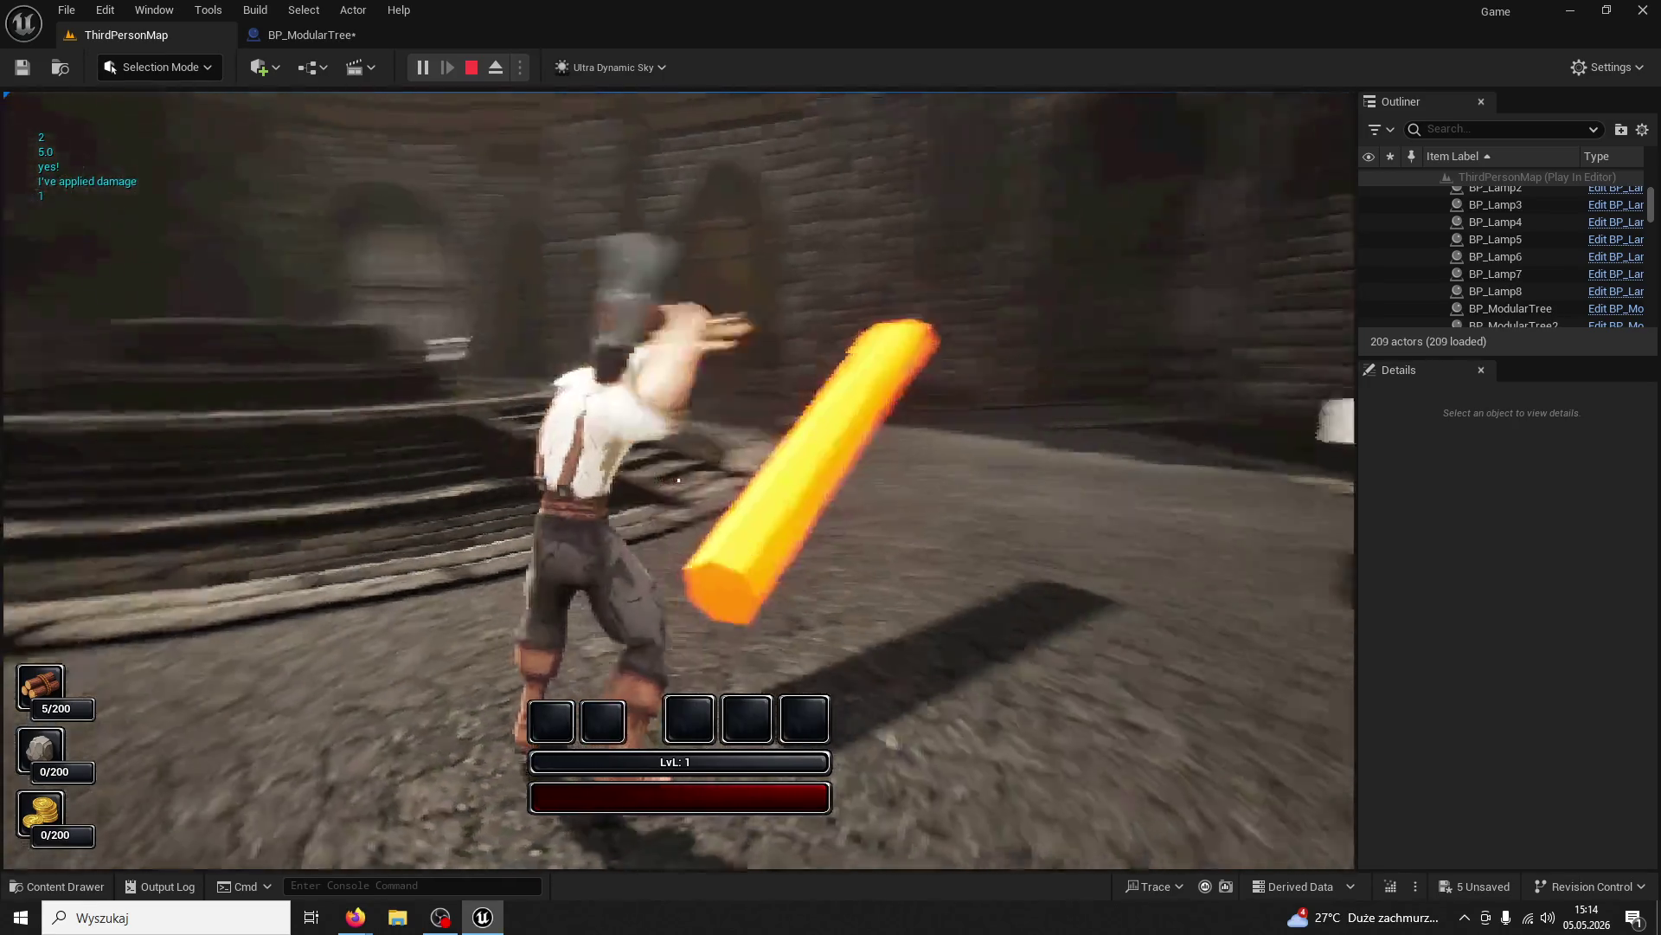
pyautogui.hotkey('shift', 'F1')
pyautogui.click(302, 35)
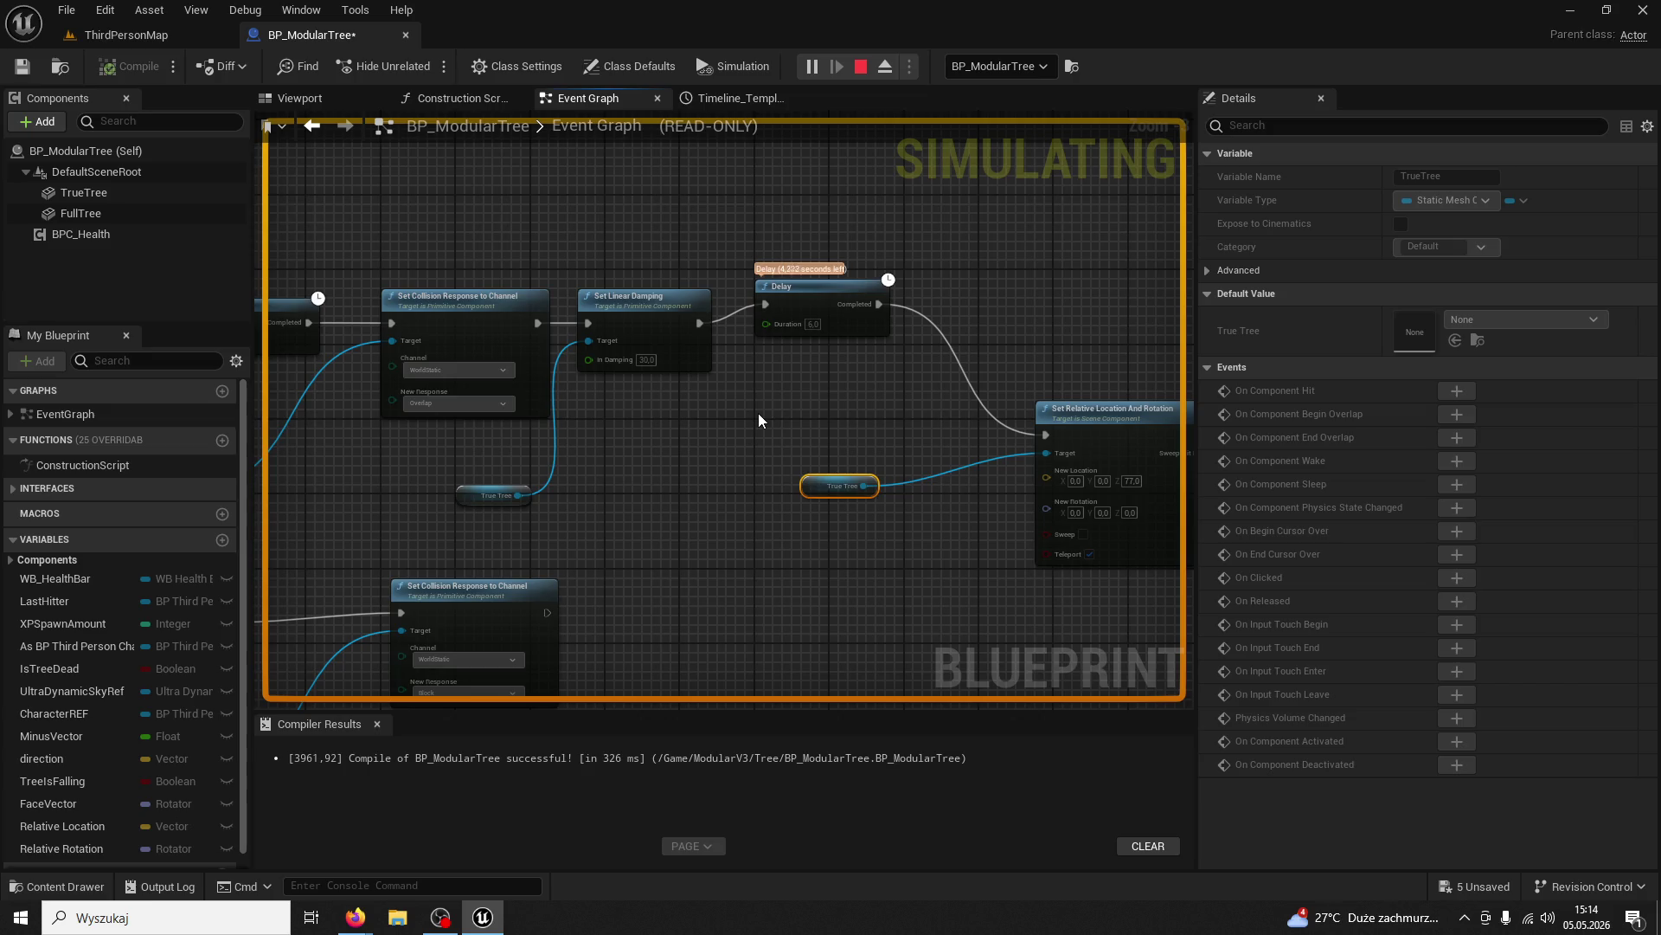
pyautogui.scroll(1, 758, 422)
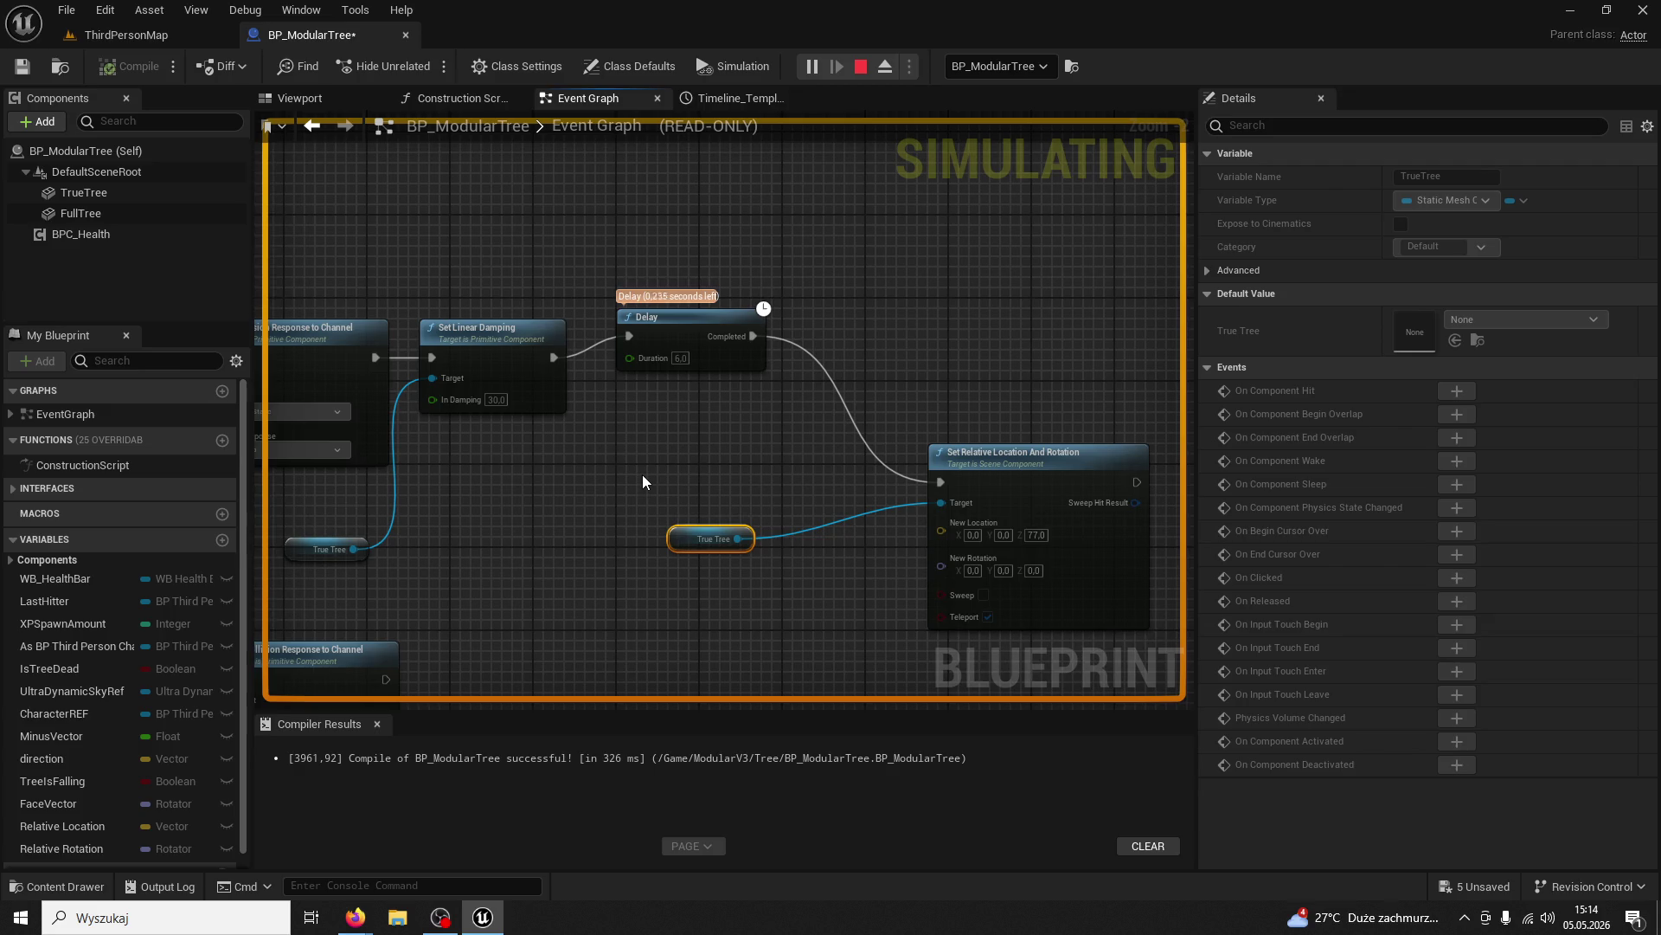
pyautogui.click(174, 35)
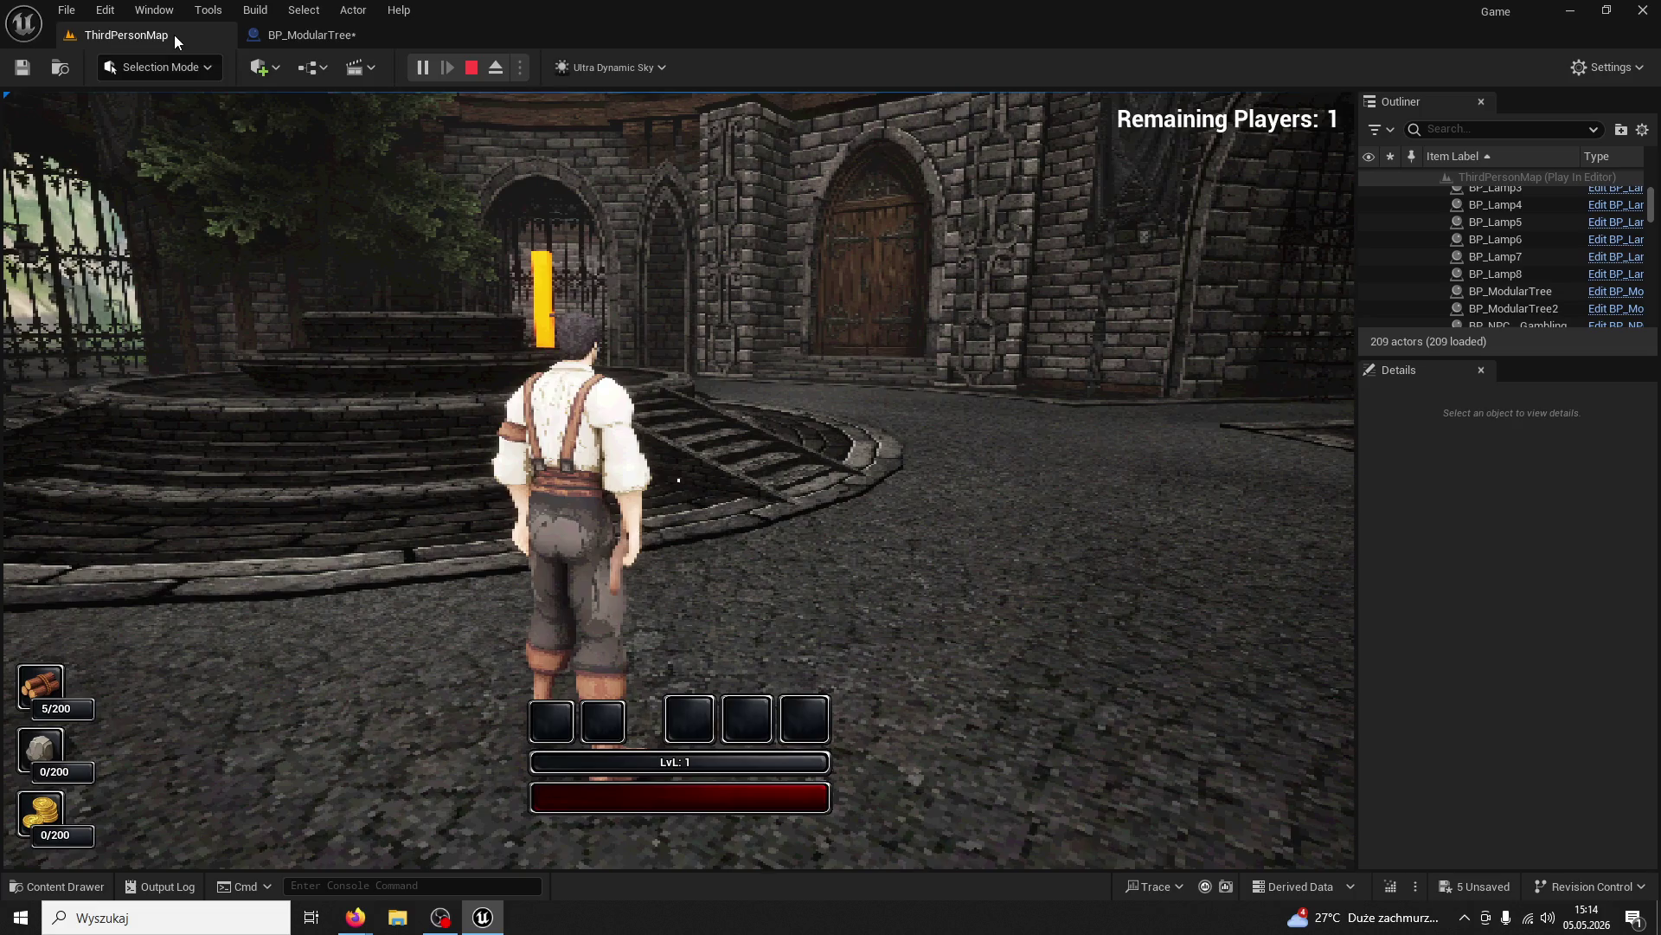
# Stop the play session and place a Quick Add cube shape in the level
pyautogui.click(600, 349)
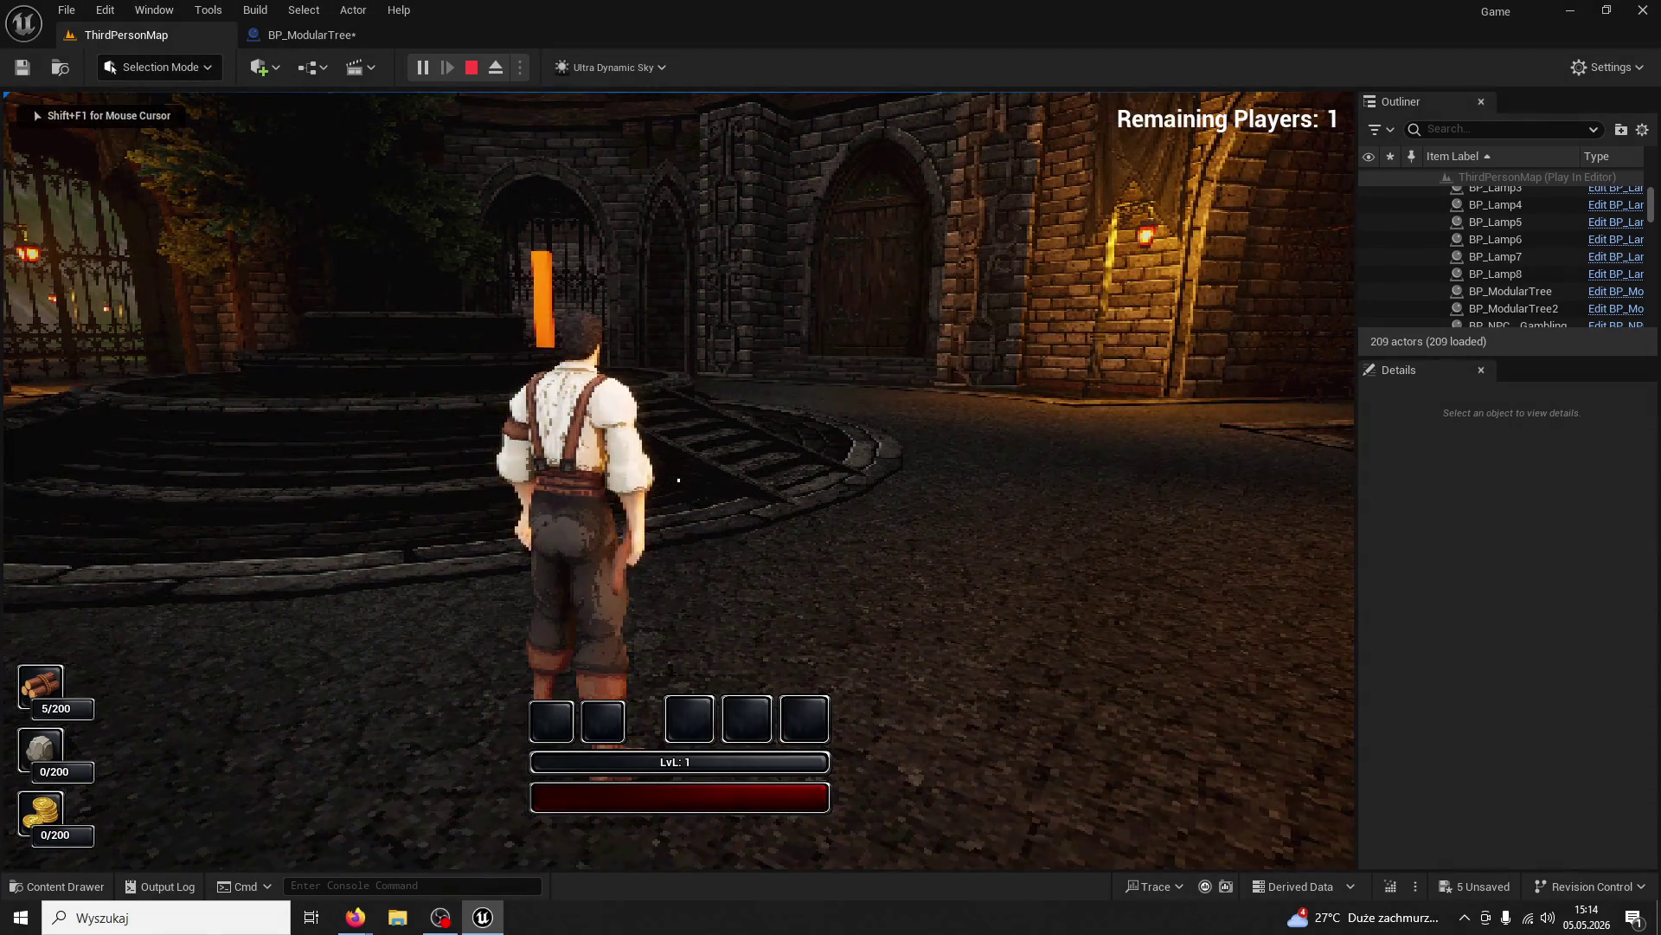
pyautogui.press('Escape')
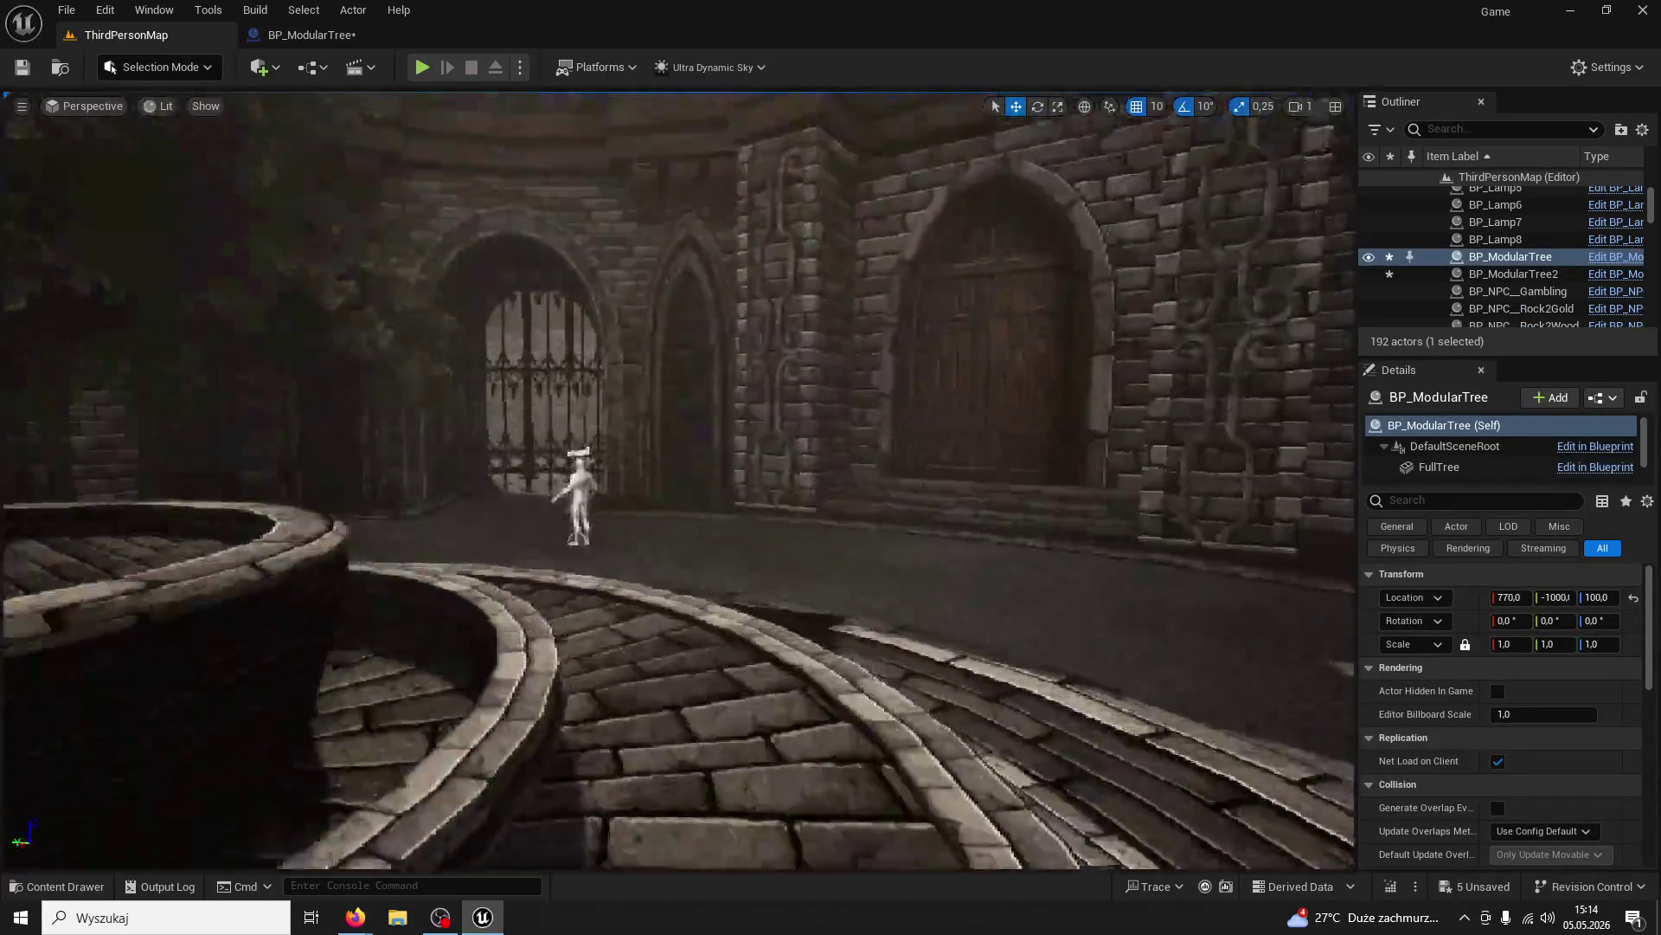
pyautogui.moveTo(399, 212); pyautogui.dragTo(399, 155)
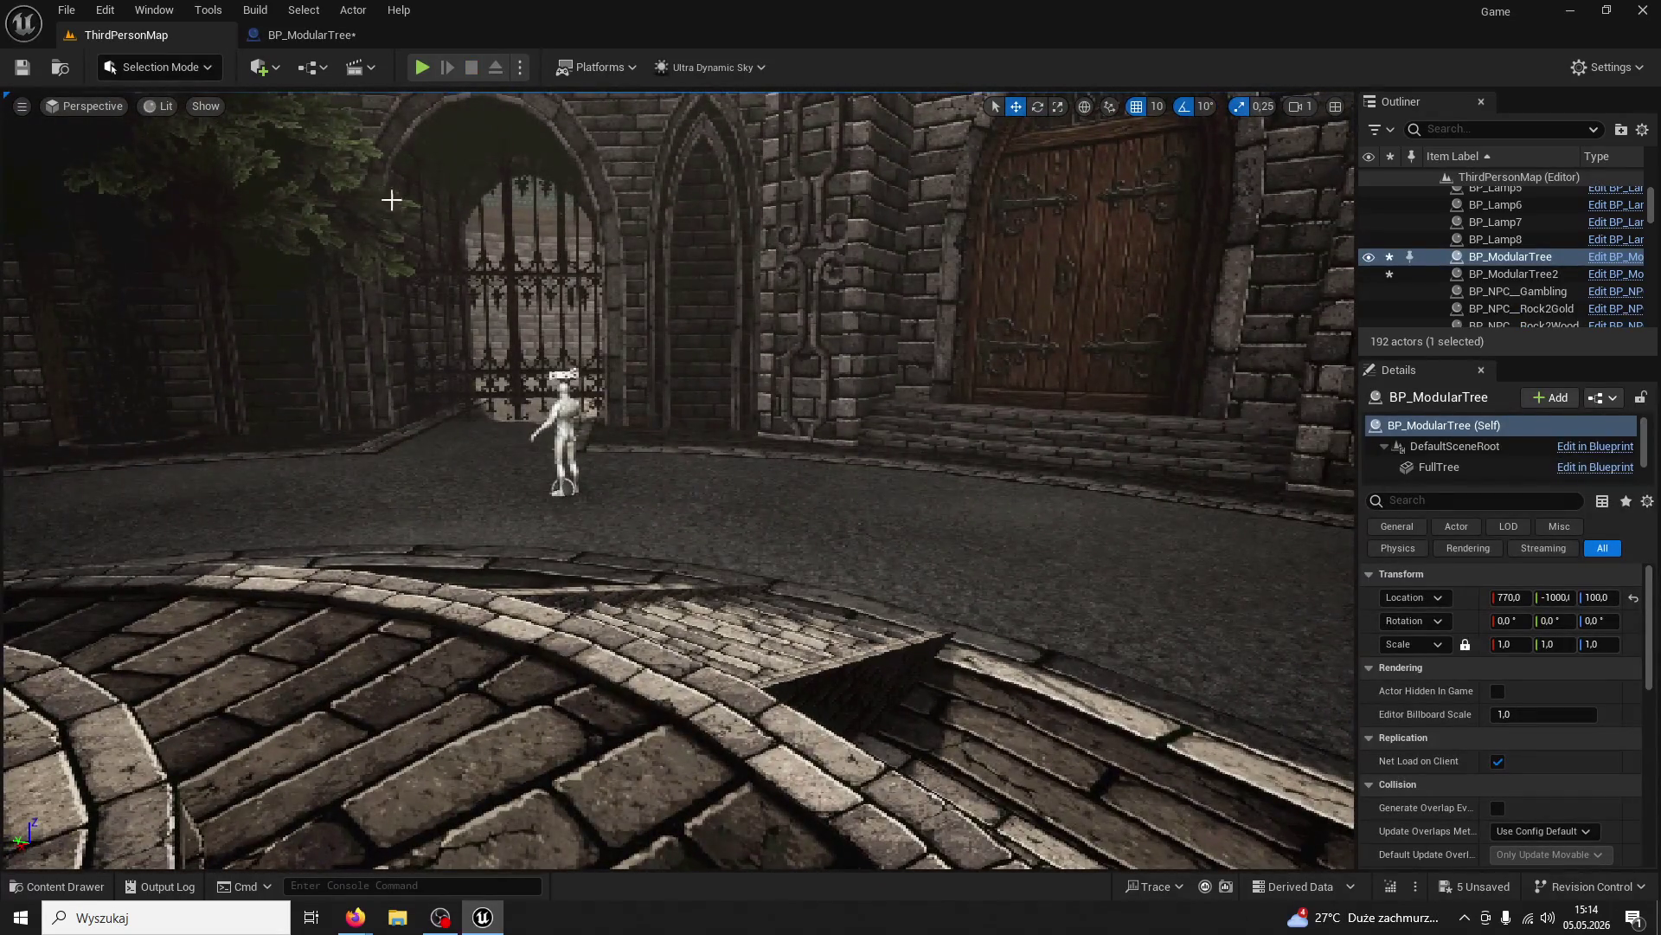
pyautogui.click(282, 74)
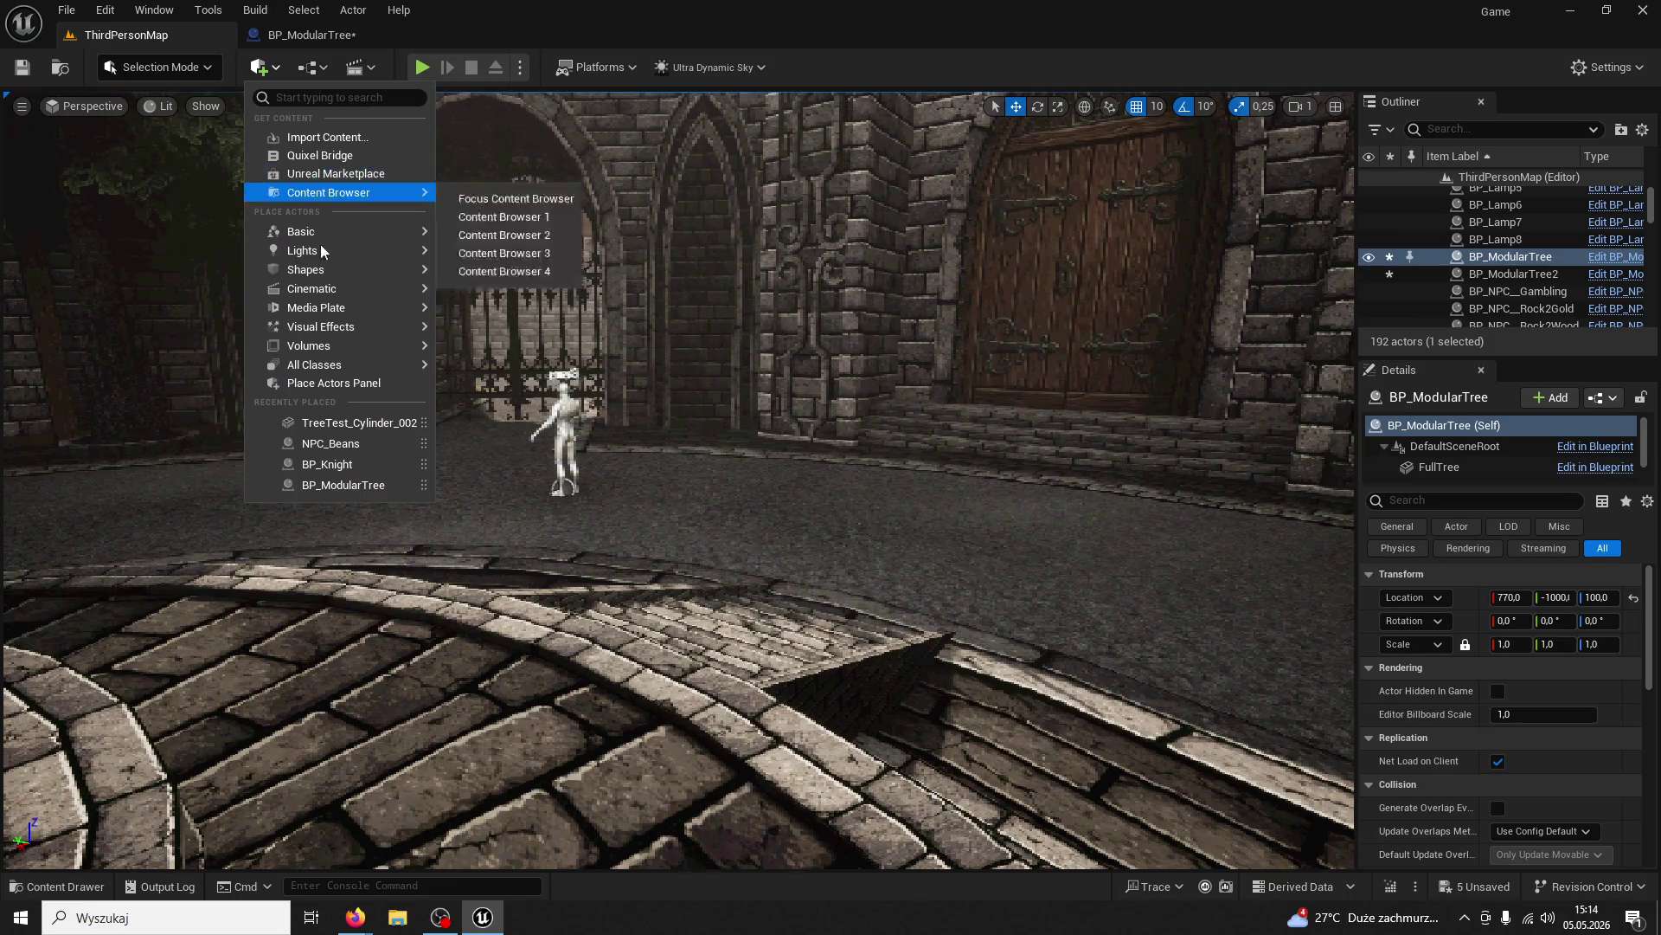
pyautogui.moveTo(325, 231)
pyautogui.moveTo(336, 277)
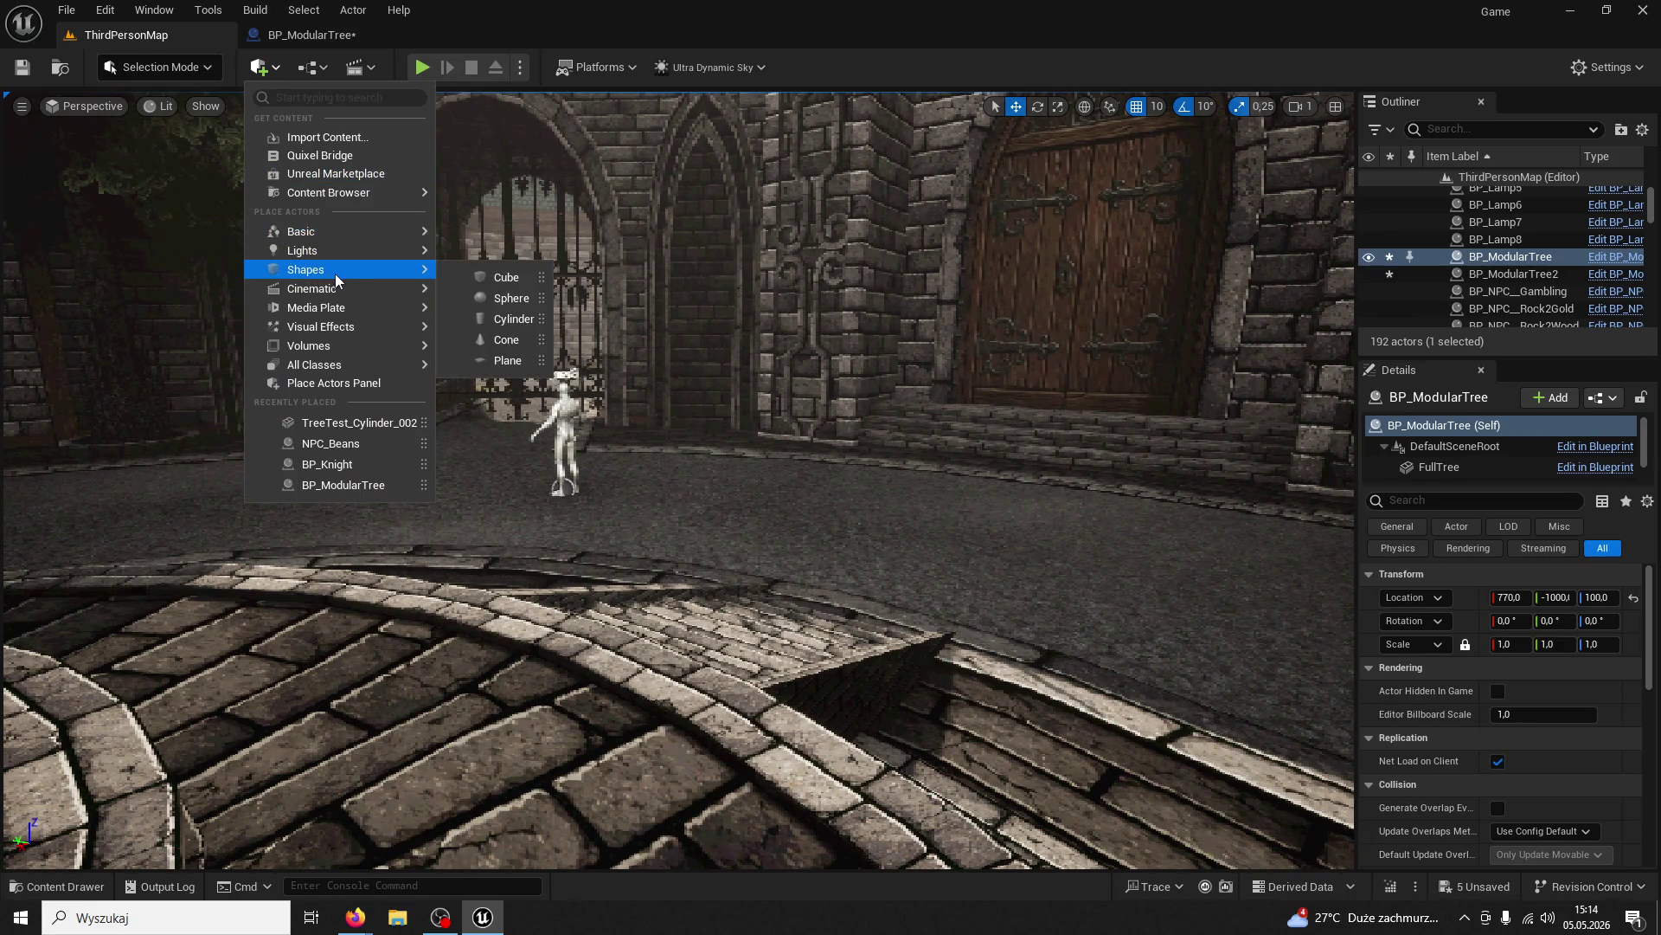
pyautogui.moveTo(501, 271); pyautogui.dragTo(613, 390)
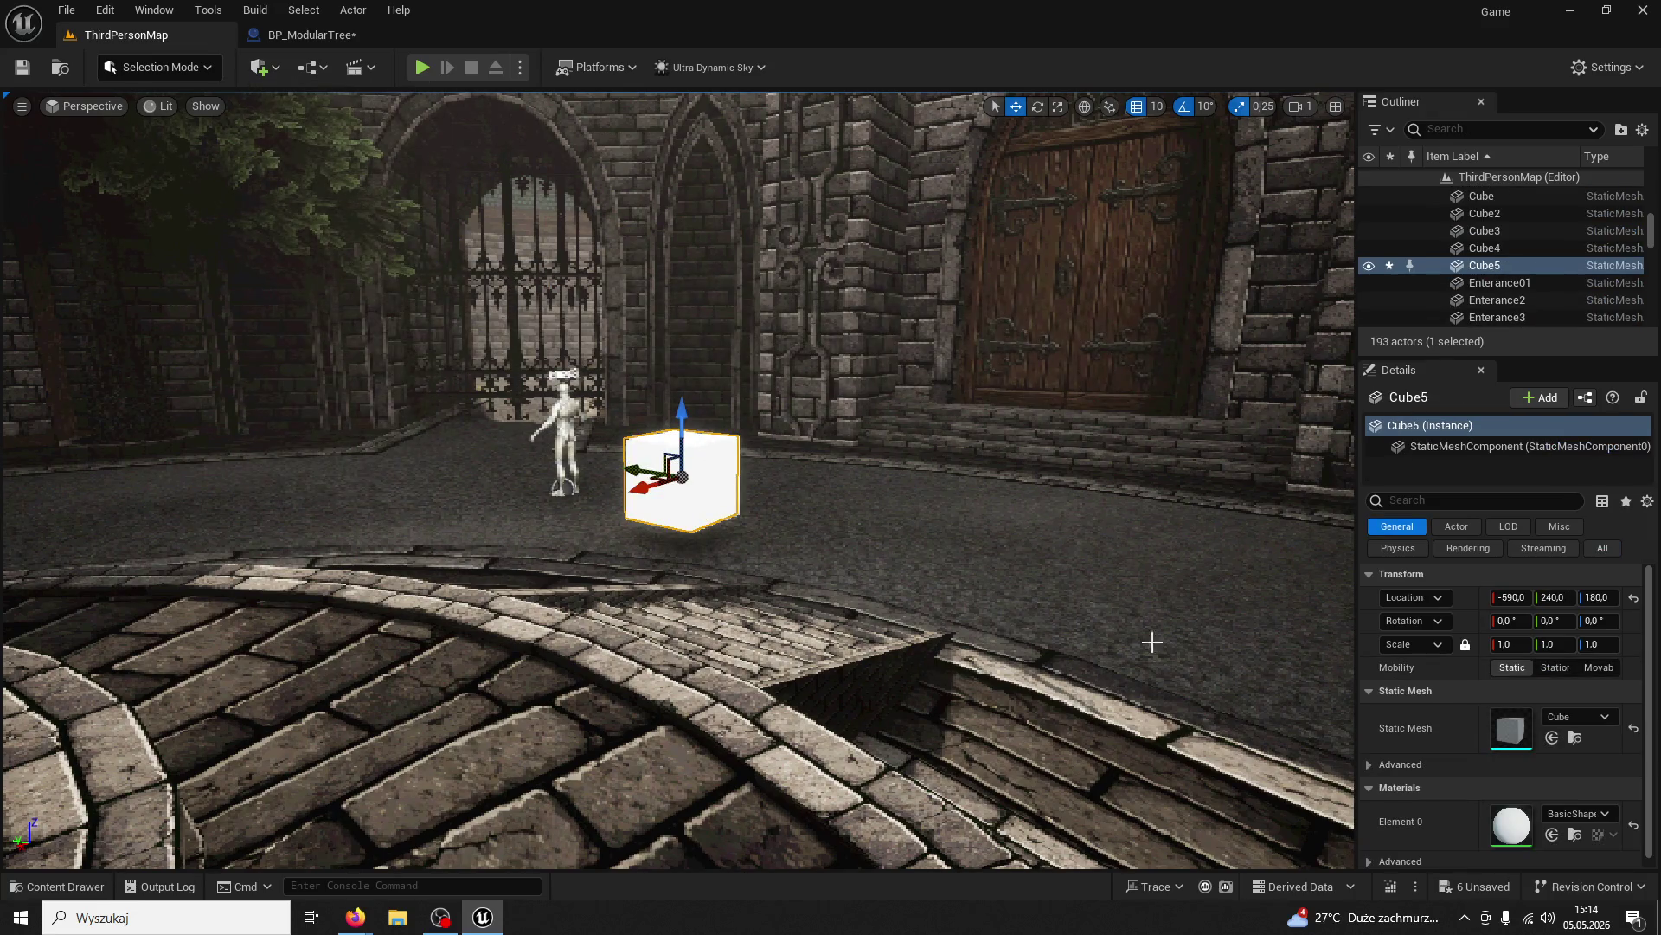
# Set Cube5's location to 0, 0, 240 and start a new play session
pyautogui.write('0')
pyautogui.press('Tab')
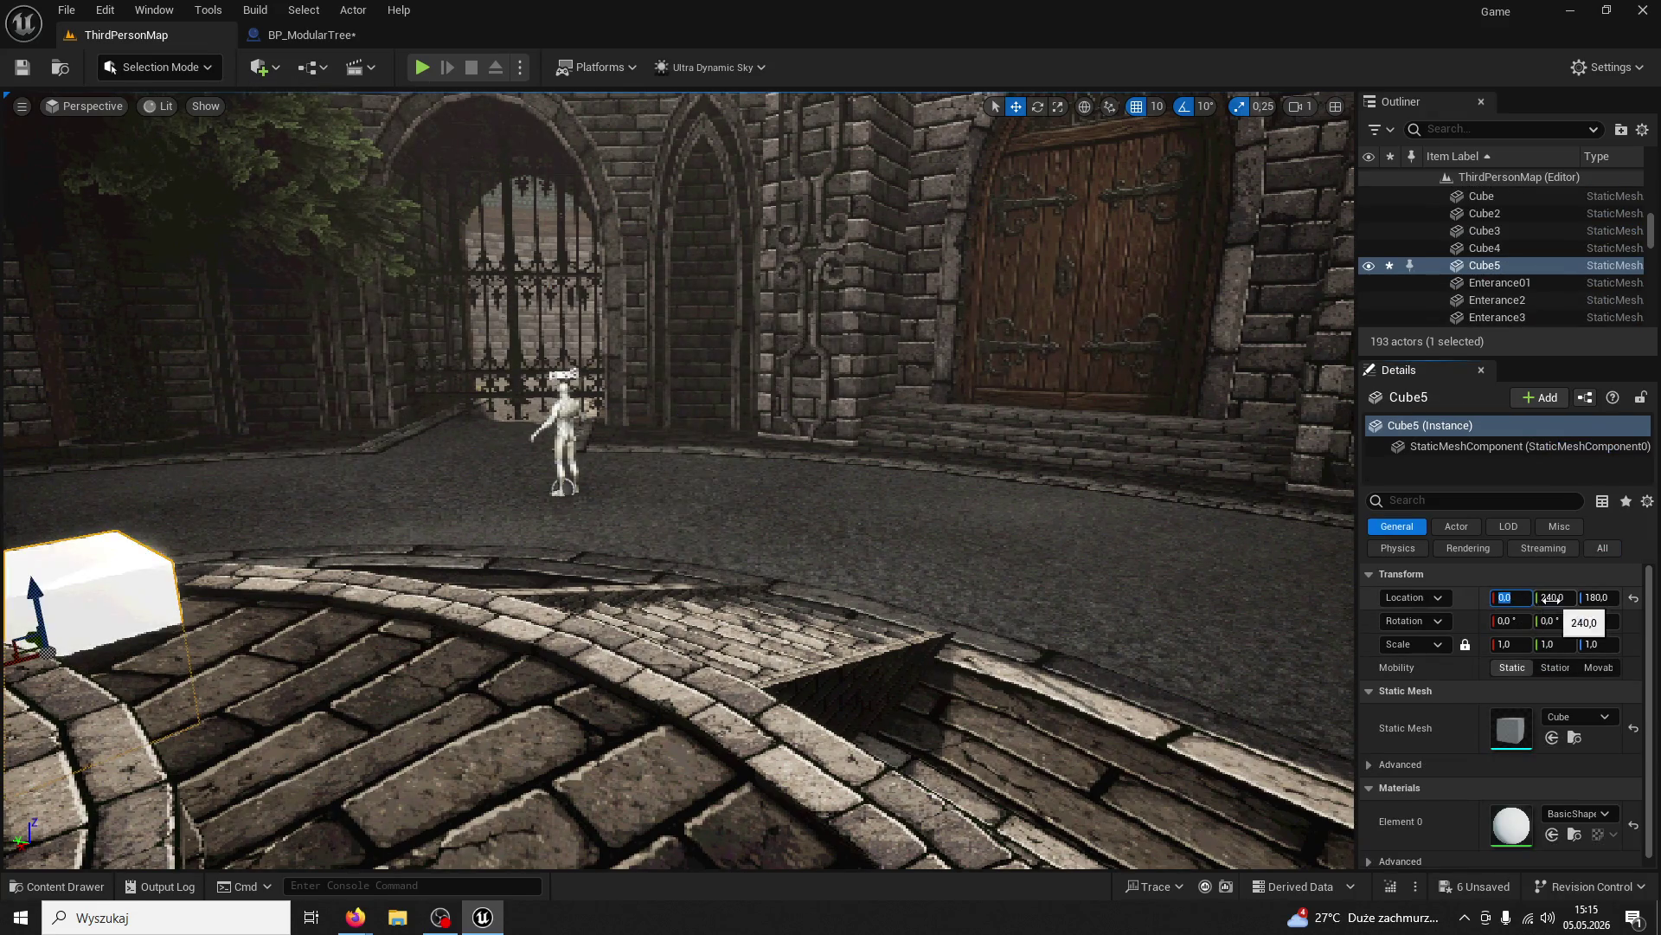
pyautogui.write('0')
pyautogui.press('Return')
pyautogui.write('0')
pyautogui.press('Return')
pyautogui.press('f')
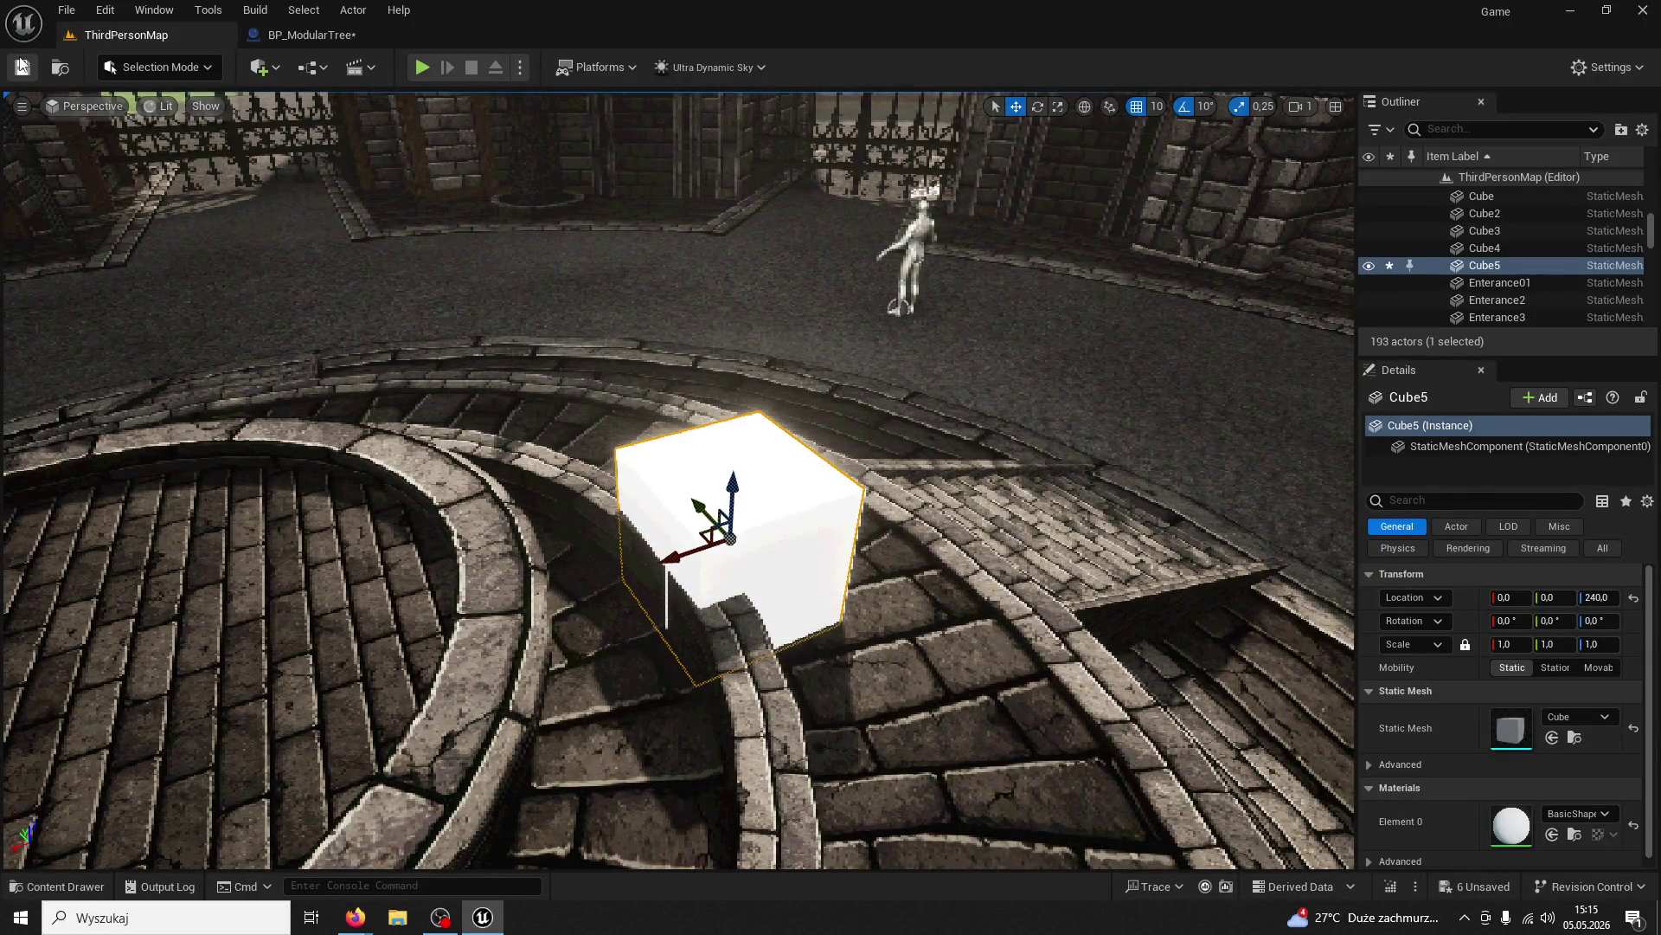
pyautogui.click(435, 66)
pyautogui.press('w')
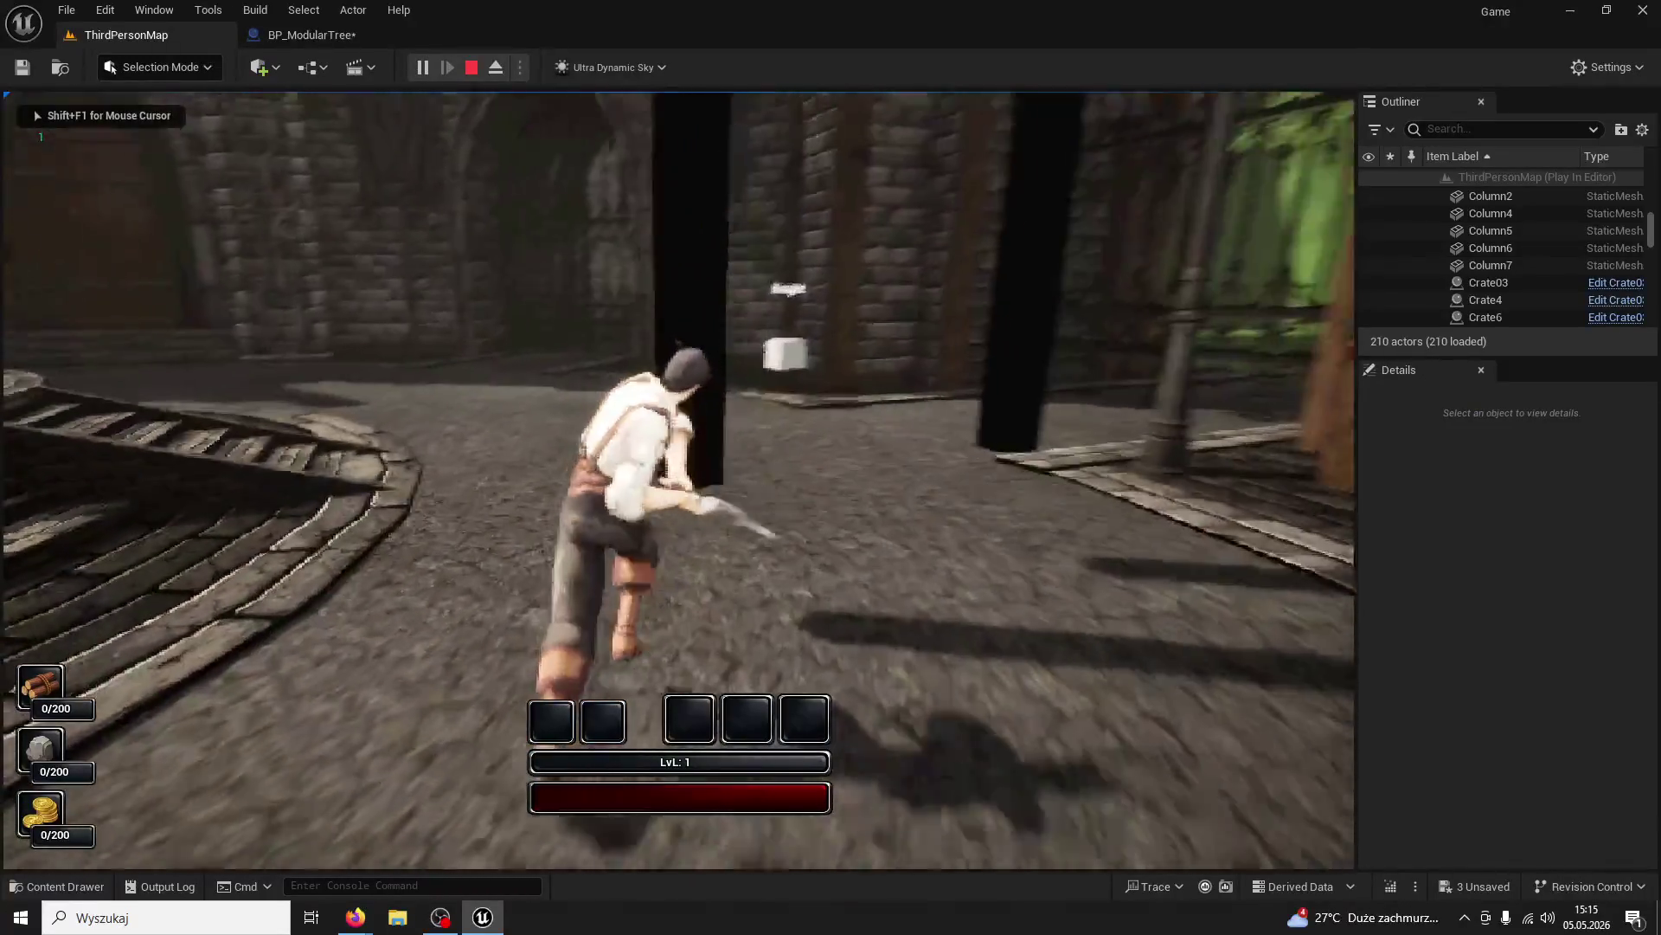
# Chop the tree four times for 5/200 wood, run to the cube, then stop and view BP_ModularTree
pyautogui.click(679, 479)
pyautogui.click(678, 480)
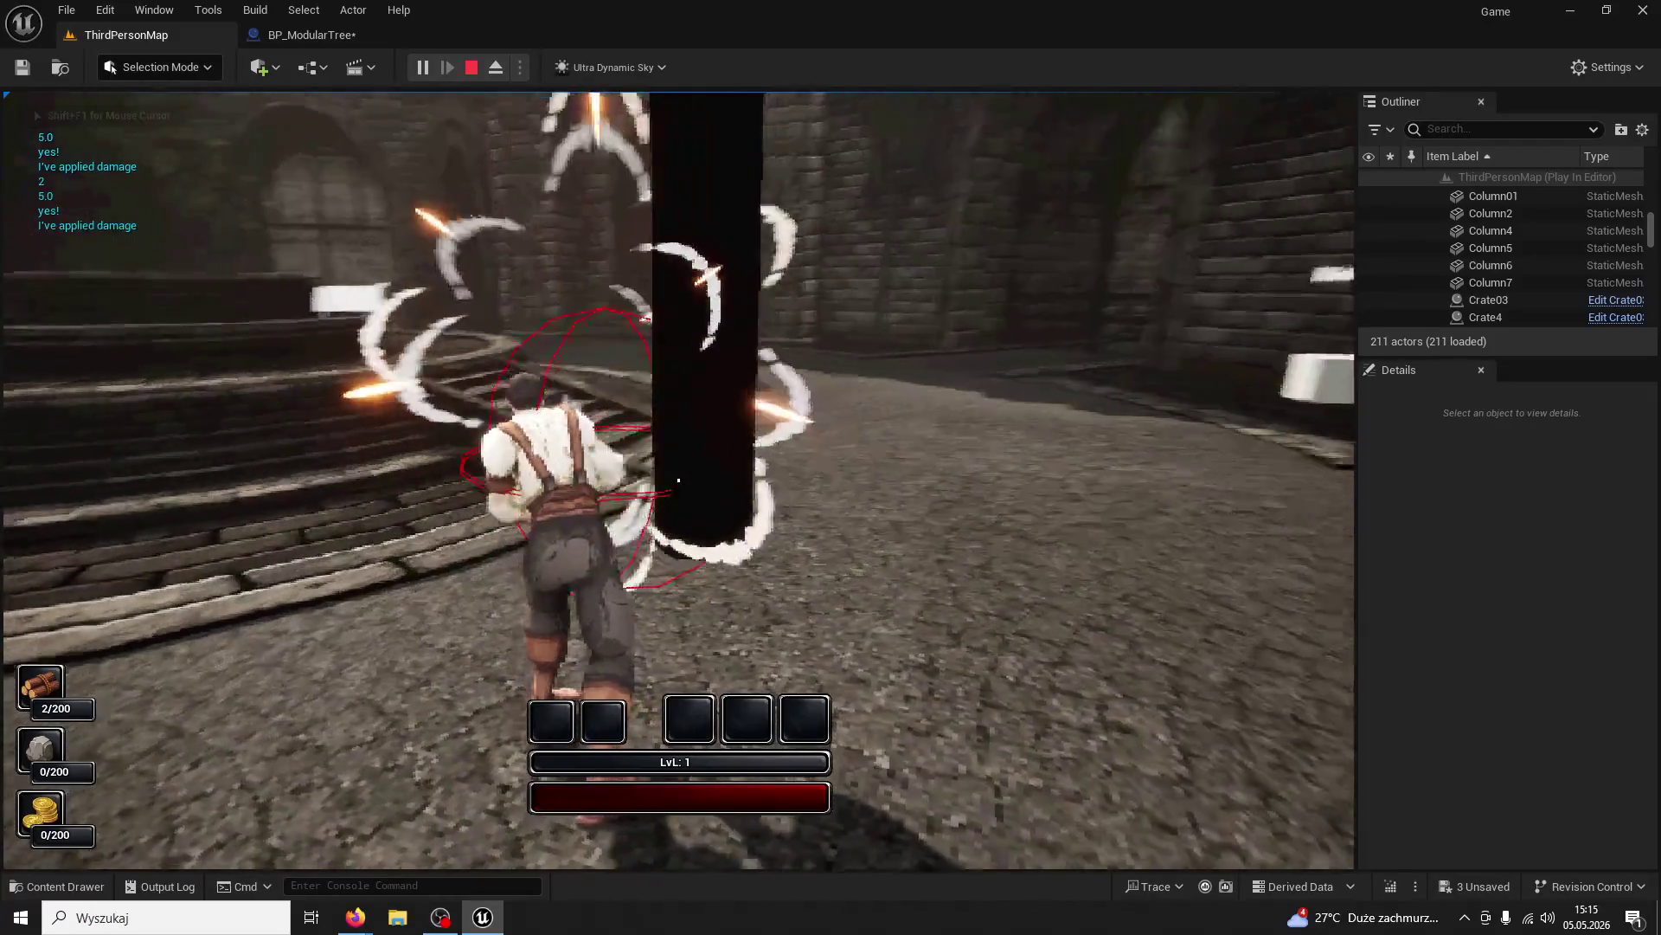
pyautogui.click(678, 479)
pyautogui.click(679, 480)
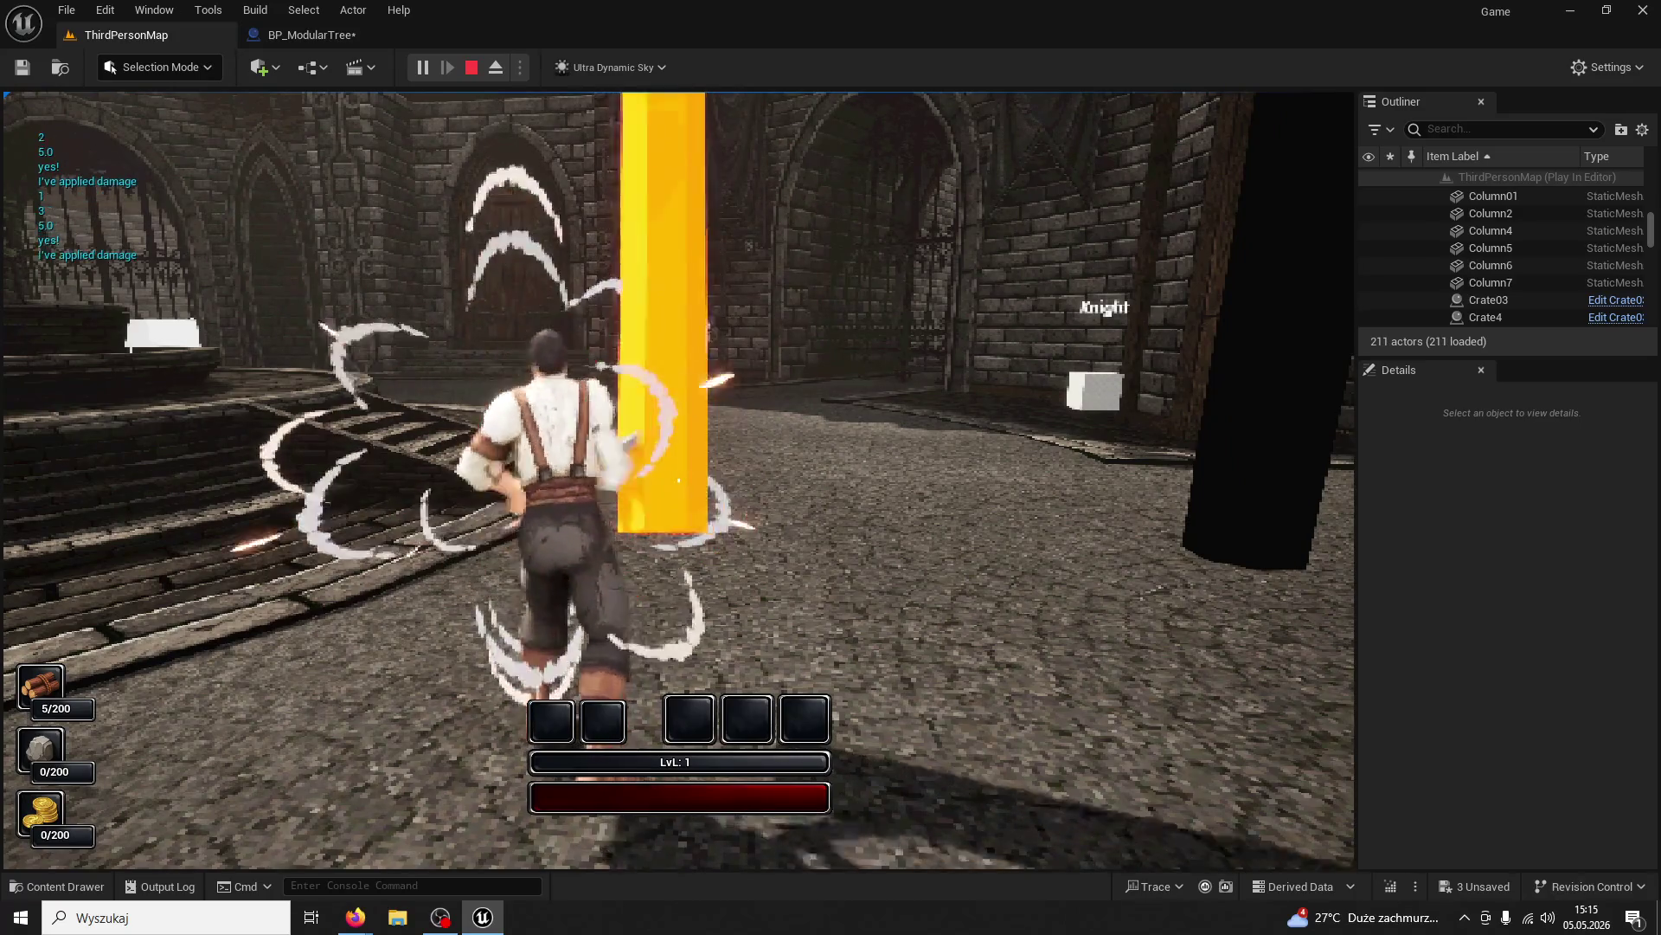
pyautogui.press('w')
pyautogui.press('w')
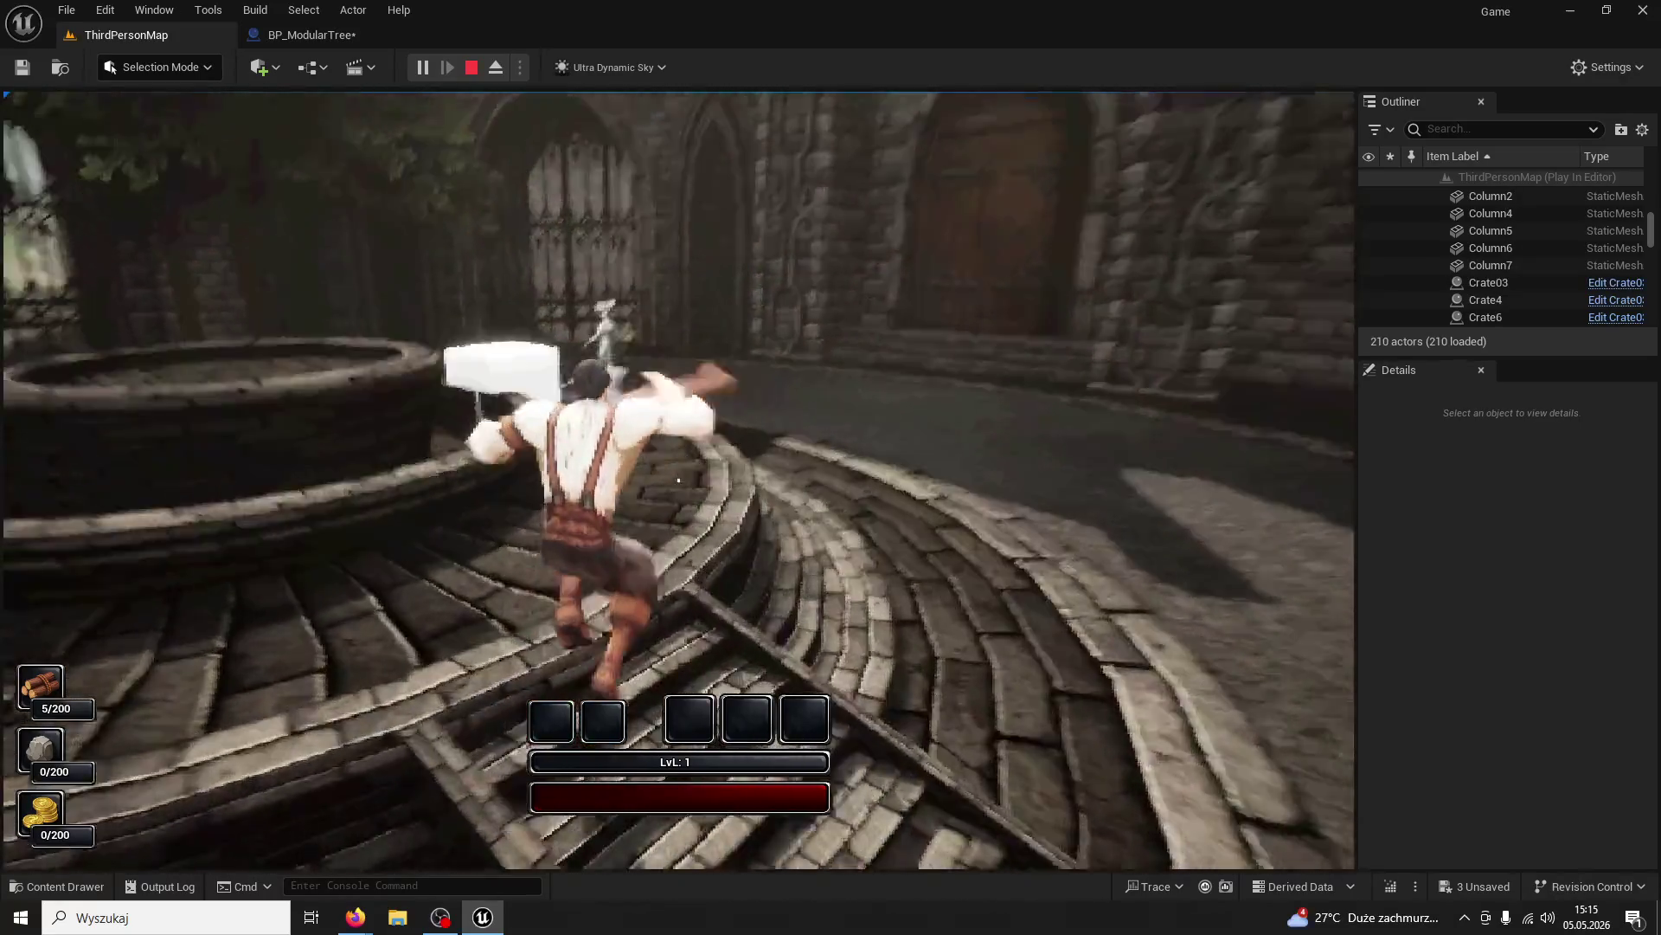
pyautogui.press('w')
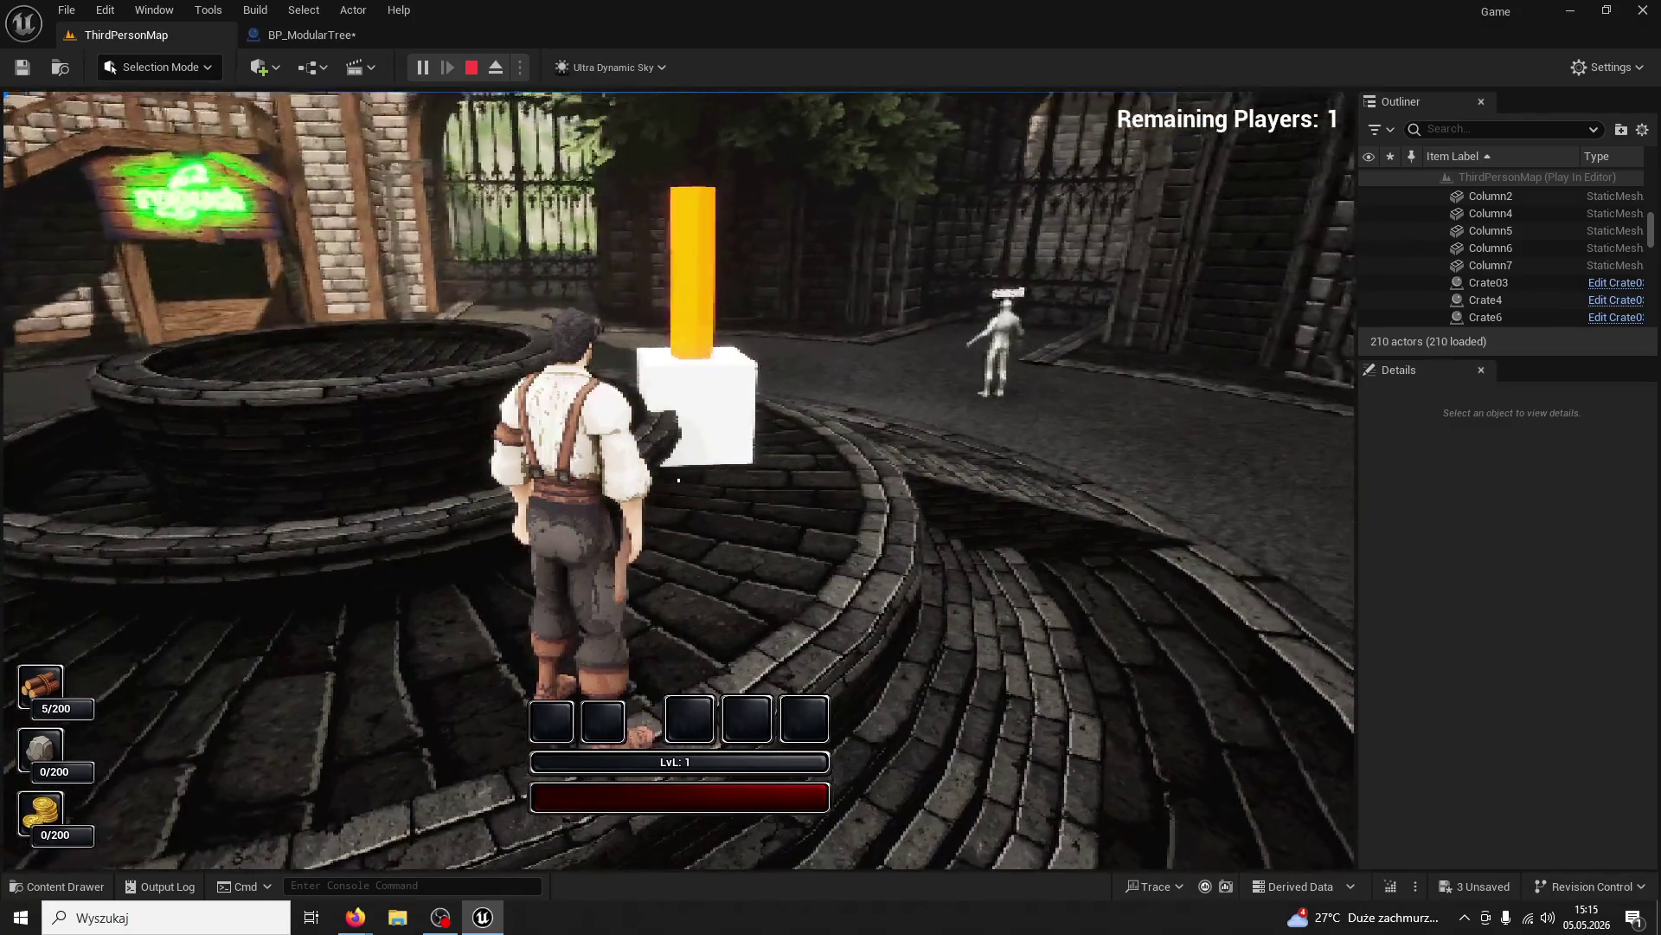
pyautogui.press('Escape')
pyautogui.click(299, 33)
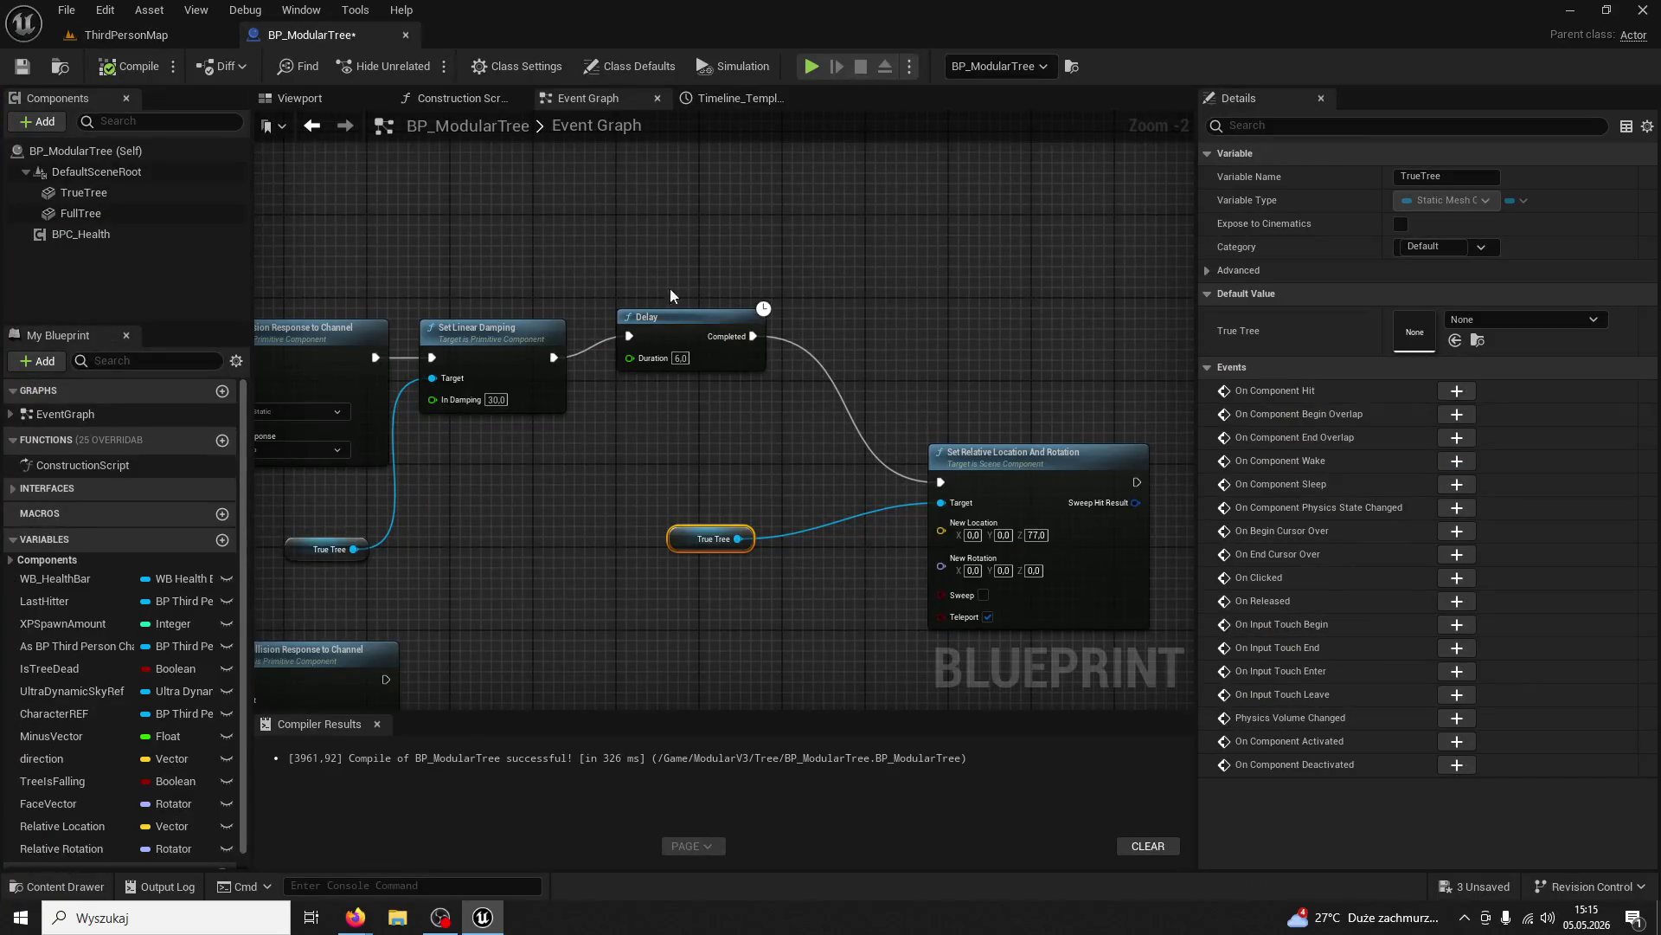
# Paste Set Relative Location And Rotation with its True Tree getter after Set Collision Response to Channel
pyautogui.click(943, 589)
pyautogui.moveTo(943, 588); pyautogui.dragTo(1195, 397)
pyautogui.scroll(-2, 1020, 467)
pyautogui.hotkey('ctrl', 'v')
pyautogui.scroll(2, 854, 409)
pyautogui.click(808, 392)
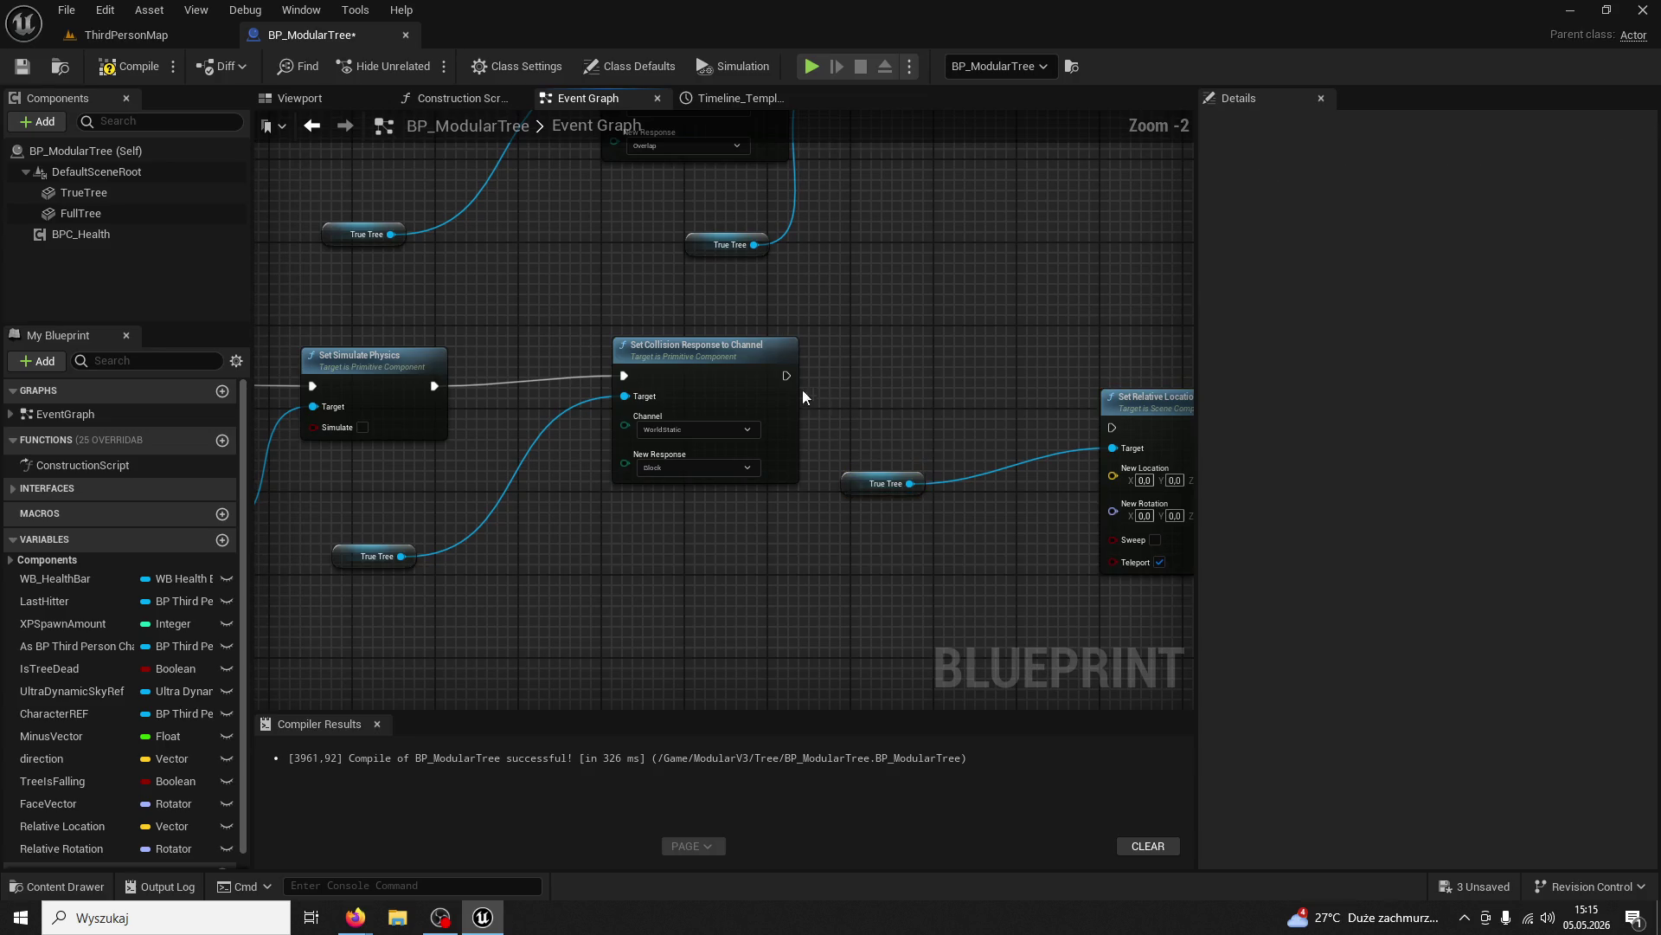
pyautogui.moveTo(1150, 402); pyautogui.dragTo(1088, 371)
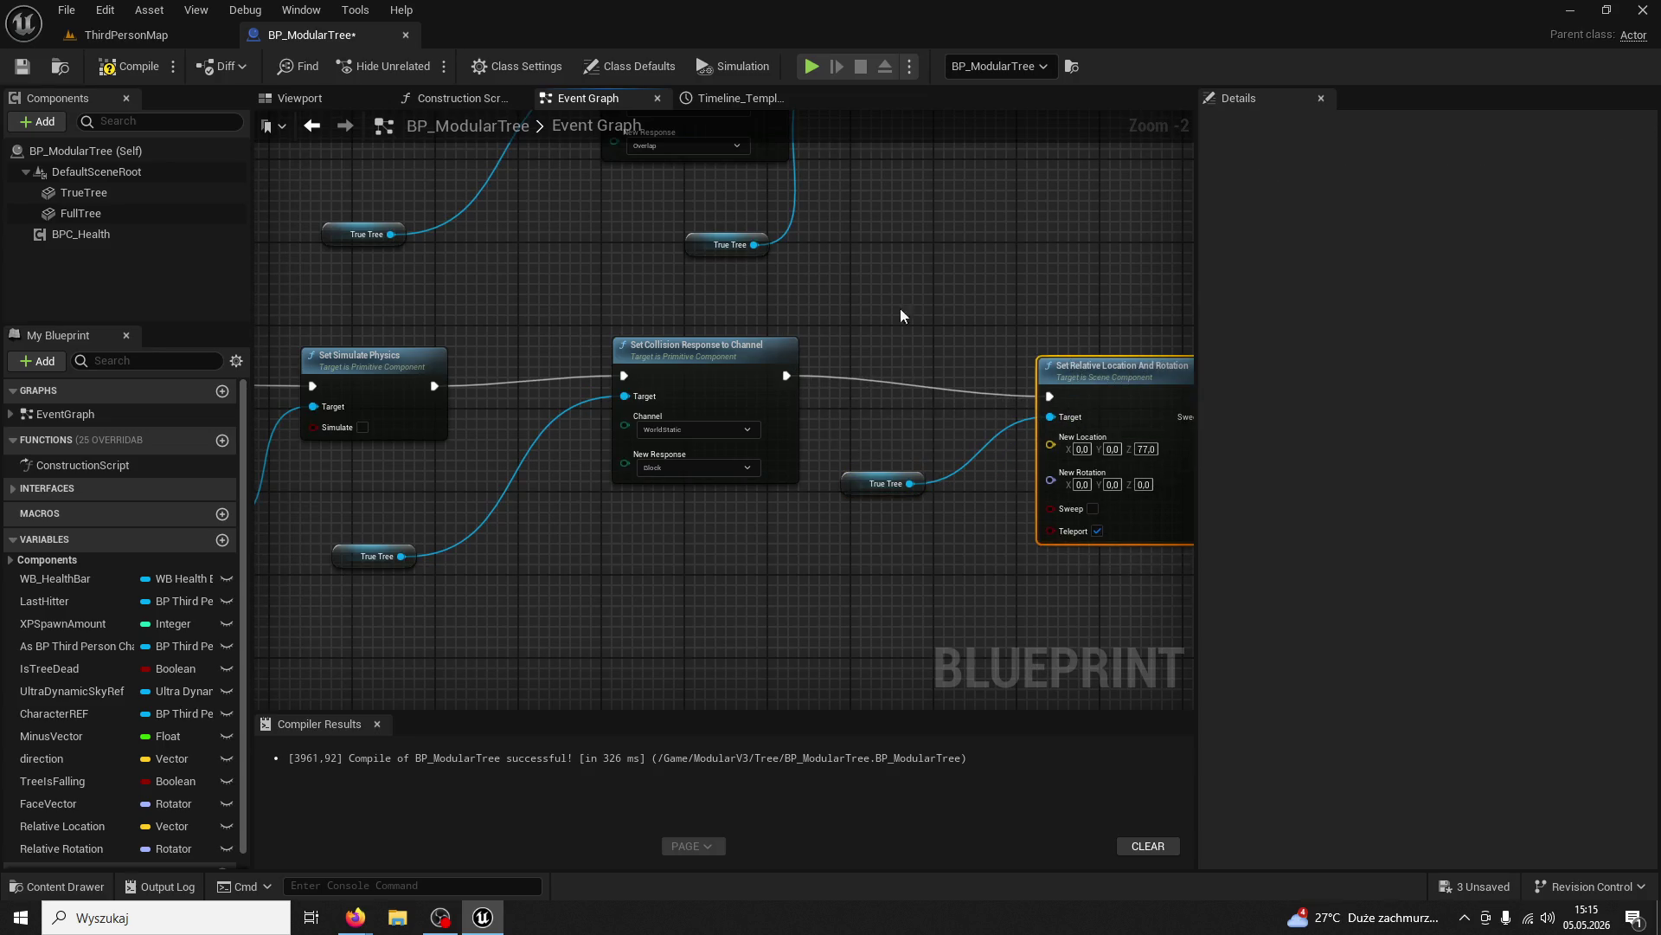
pyautogui.click(128, 34)
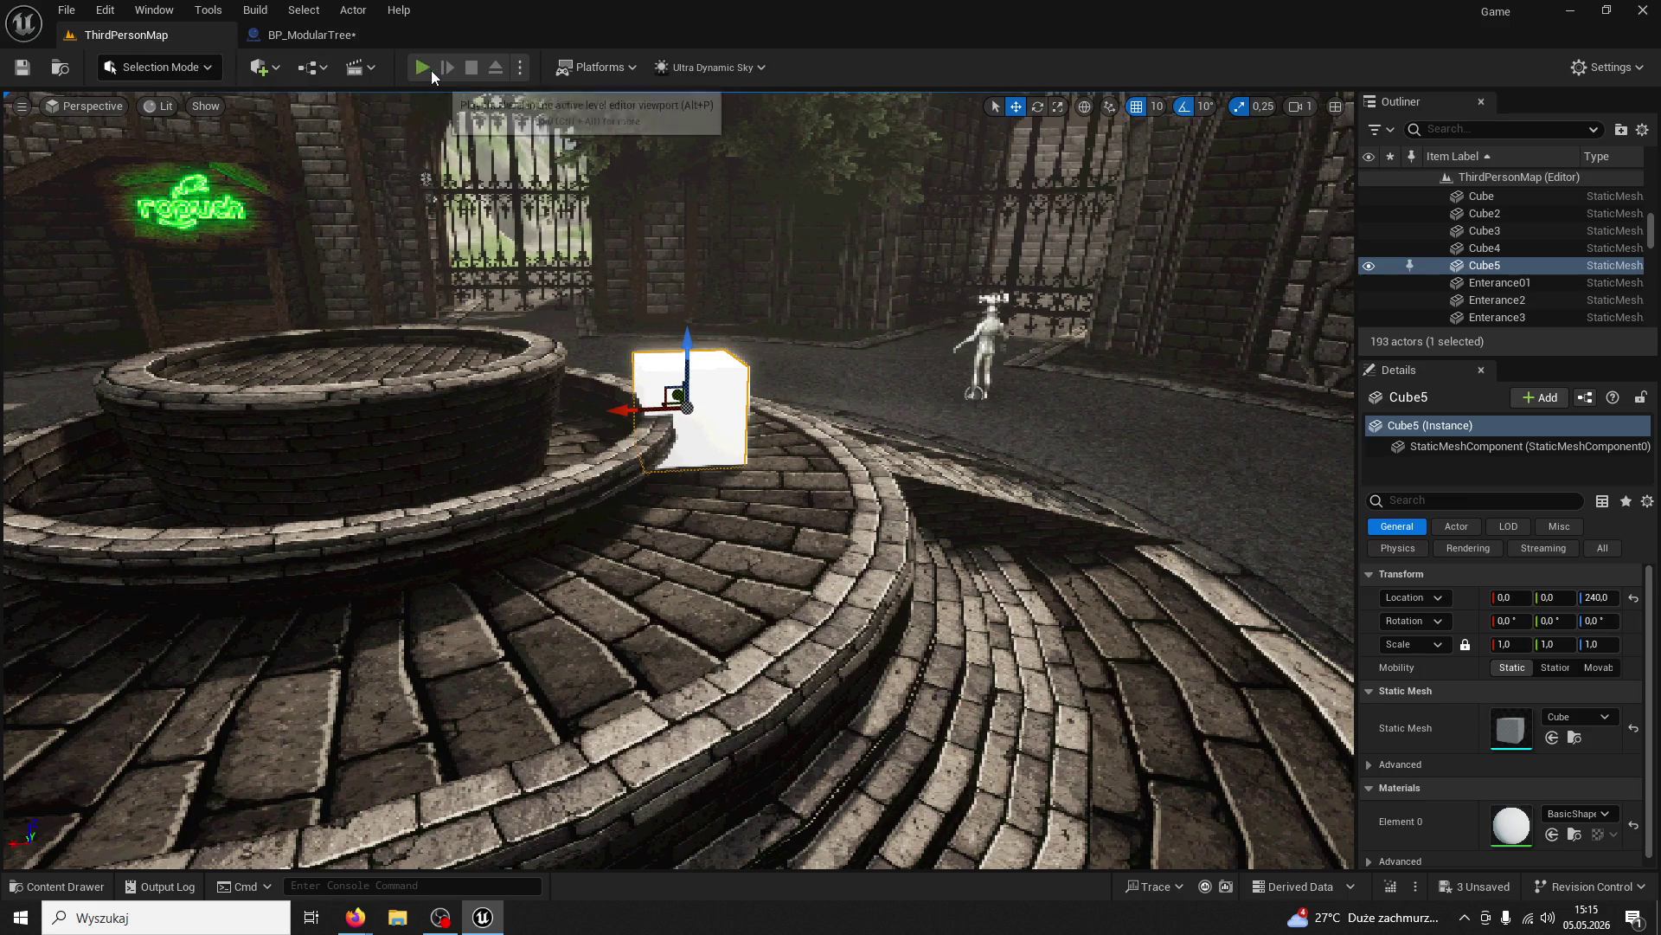
# Start a play test and chop the tree trunk four times
pyautogui.click(431, 70)
pyautogui.press('w')
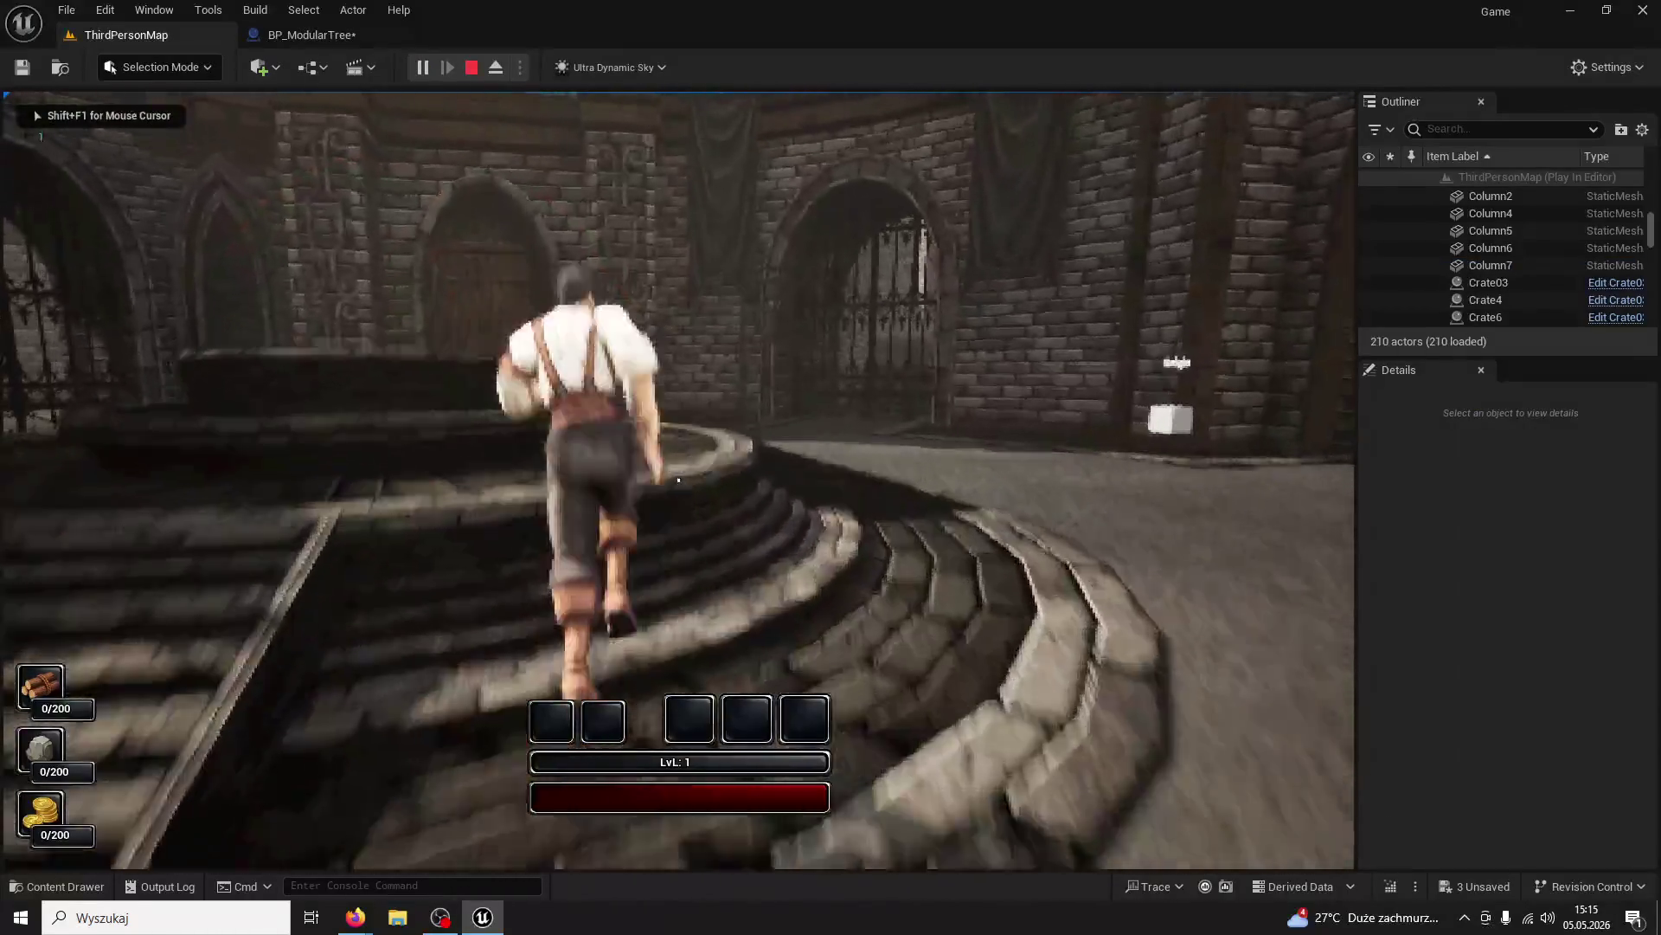
pyautogui.press('w')
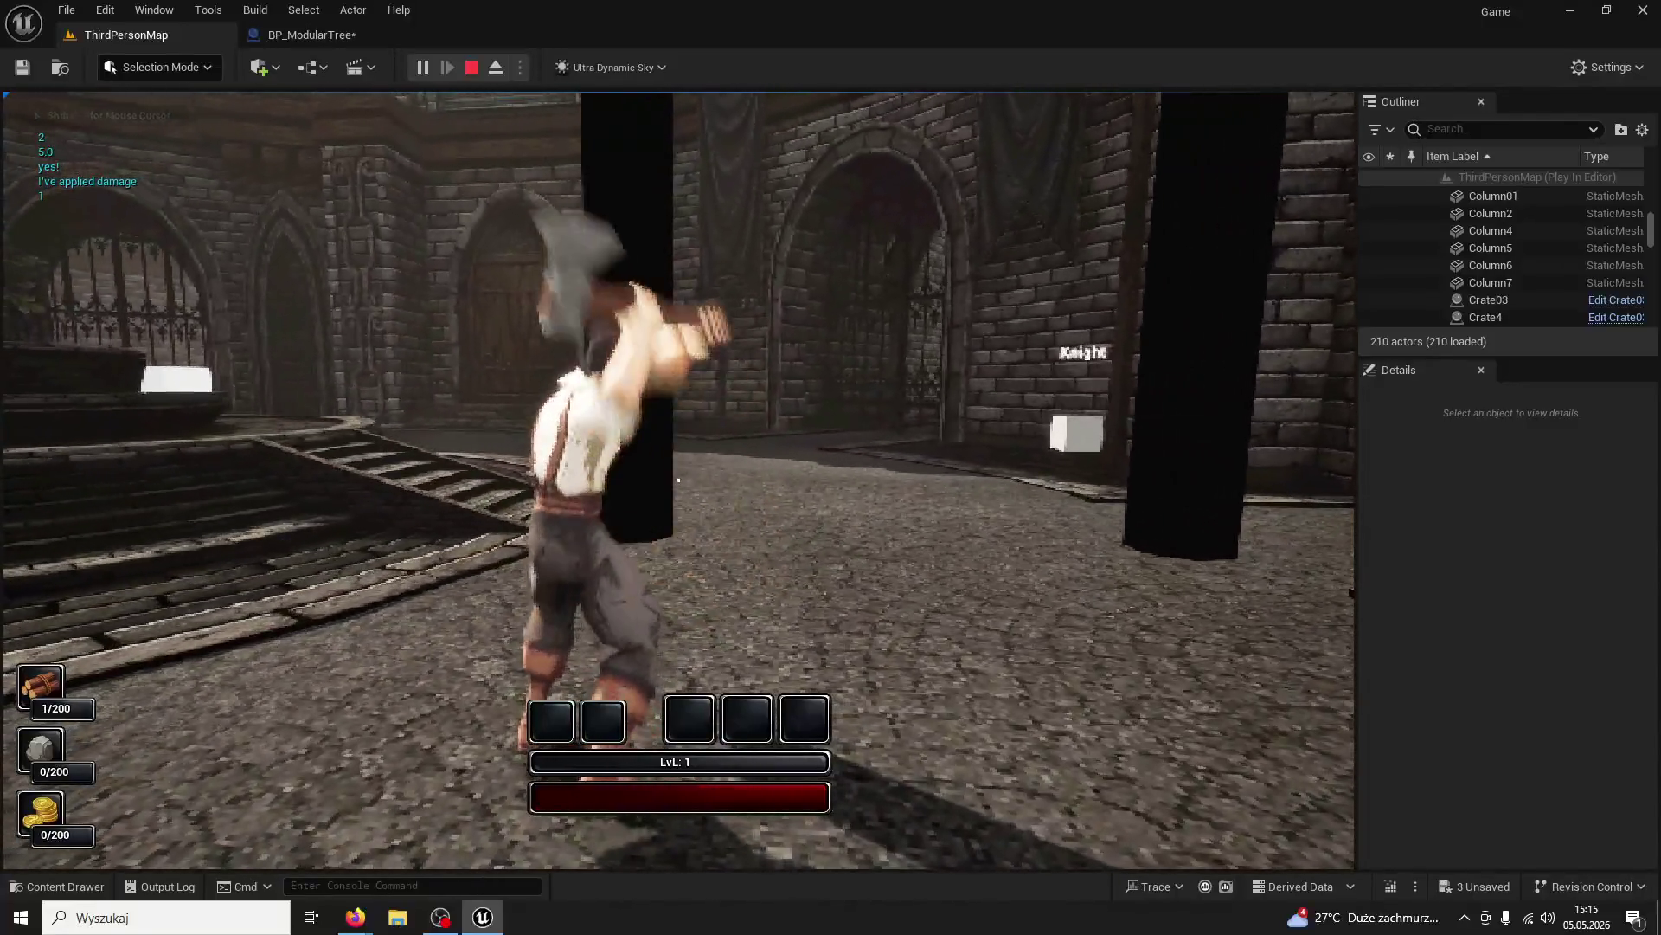
pyautogui.click(679, 480)
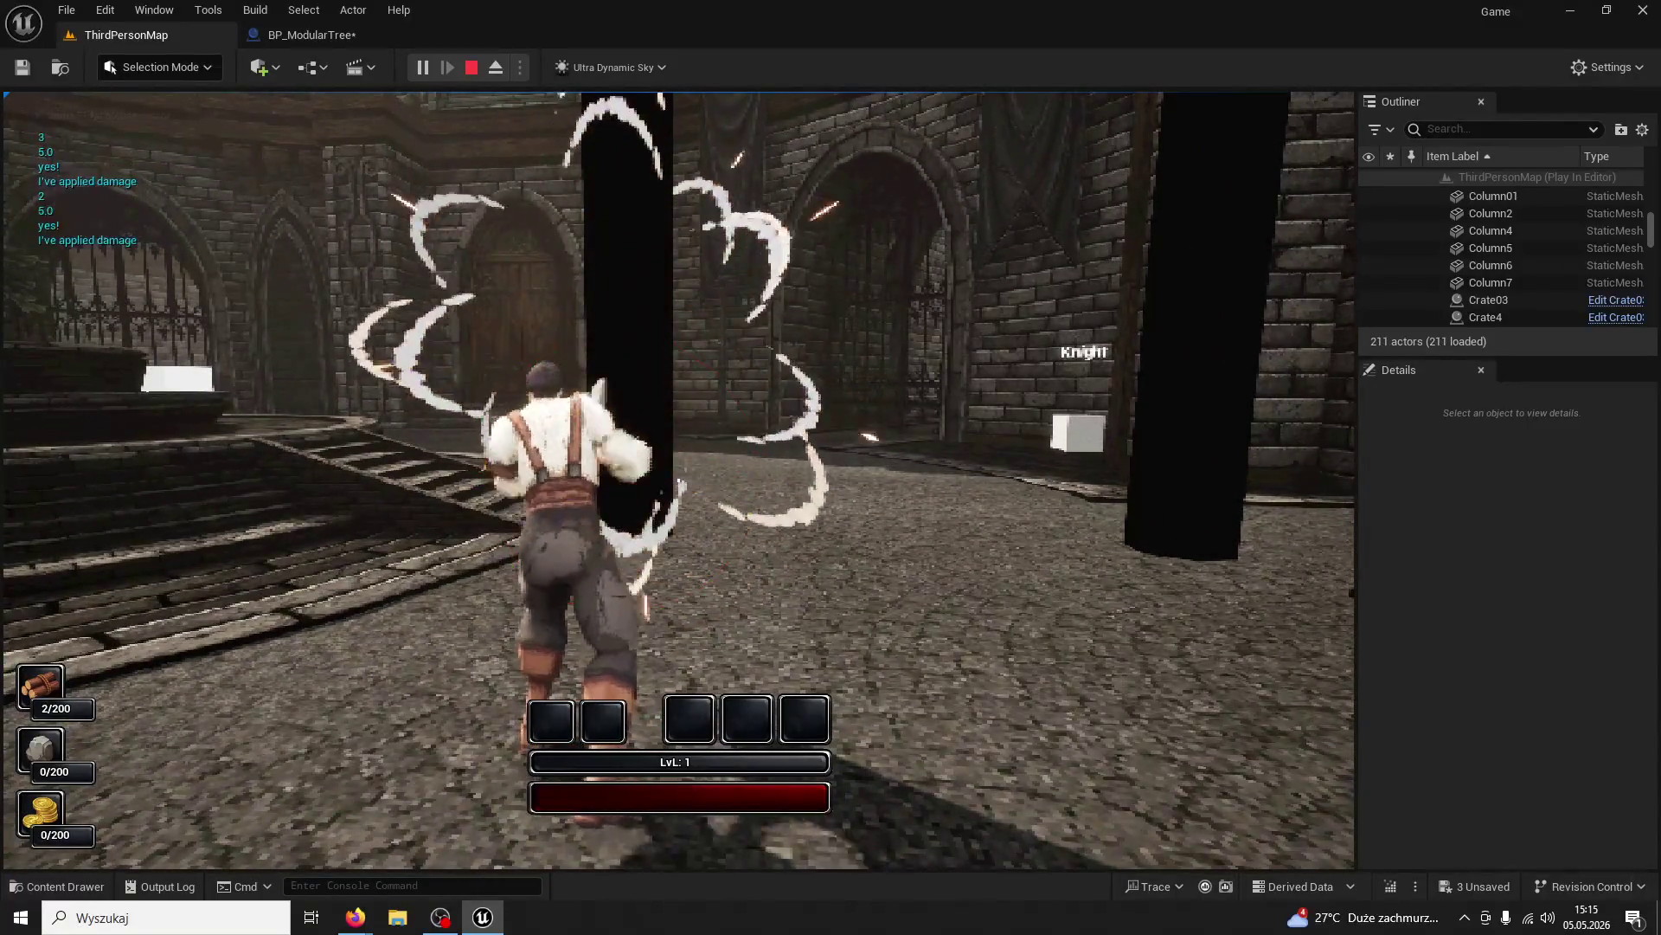
pyautogui.click(678, 479)
pyautogui.click(678, 479)
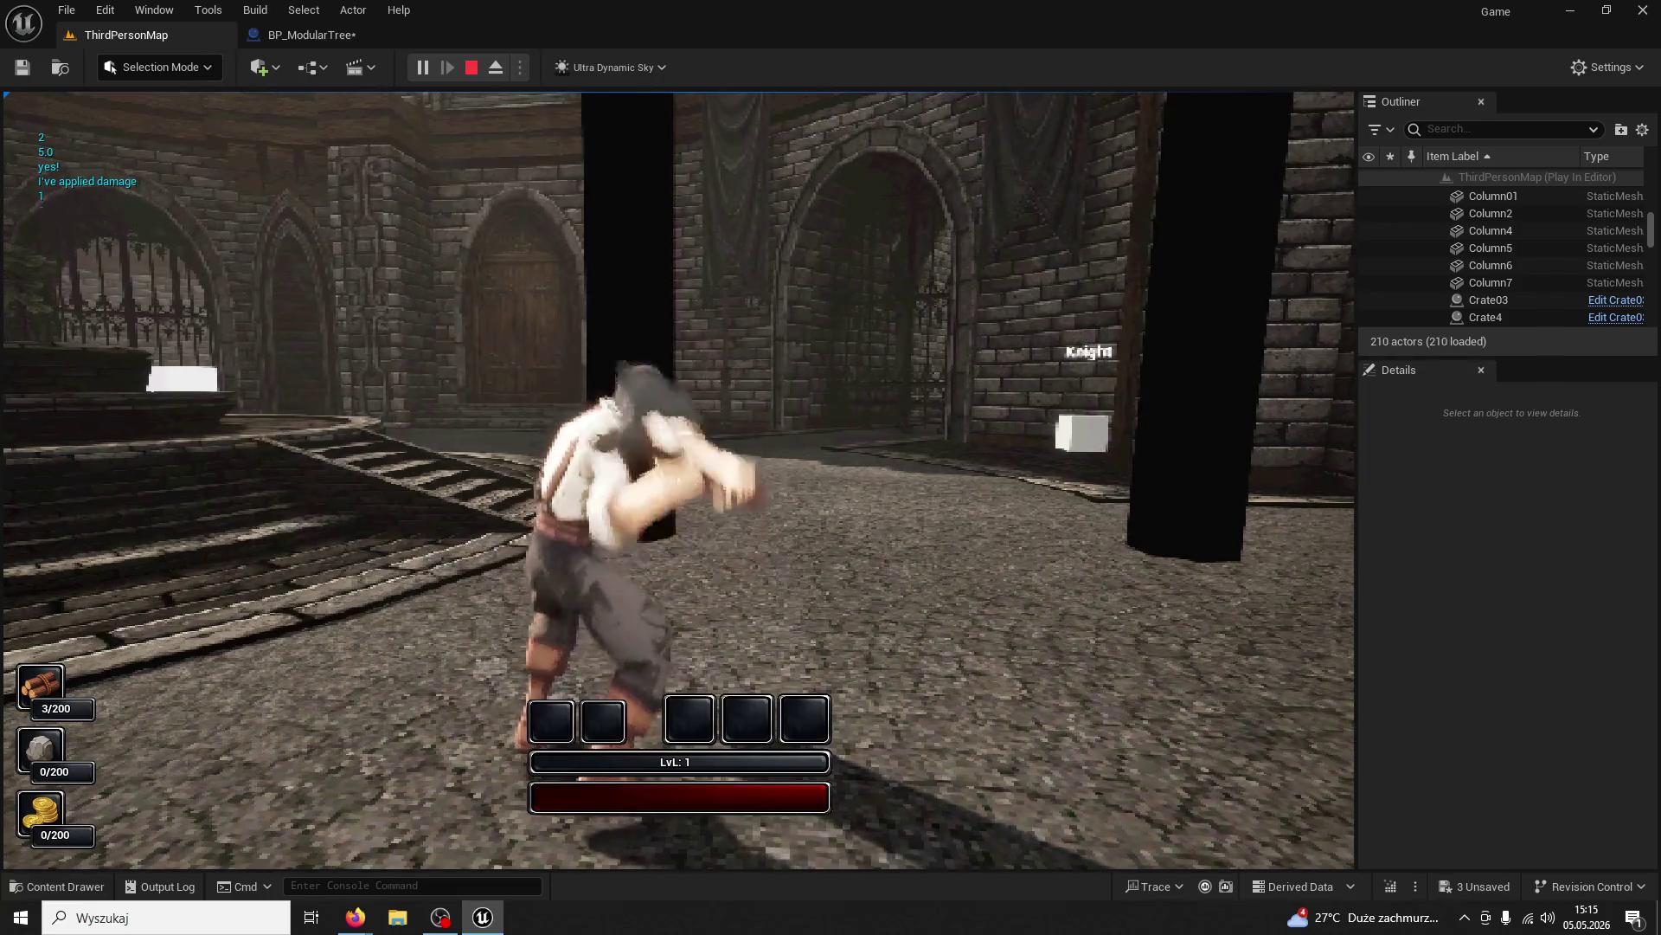
pyautogui.click(678, 479)
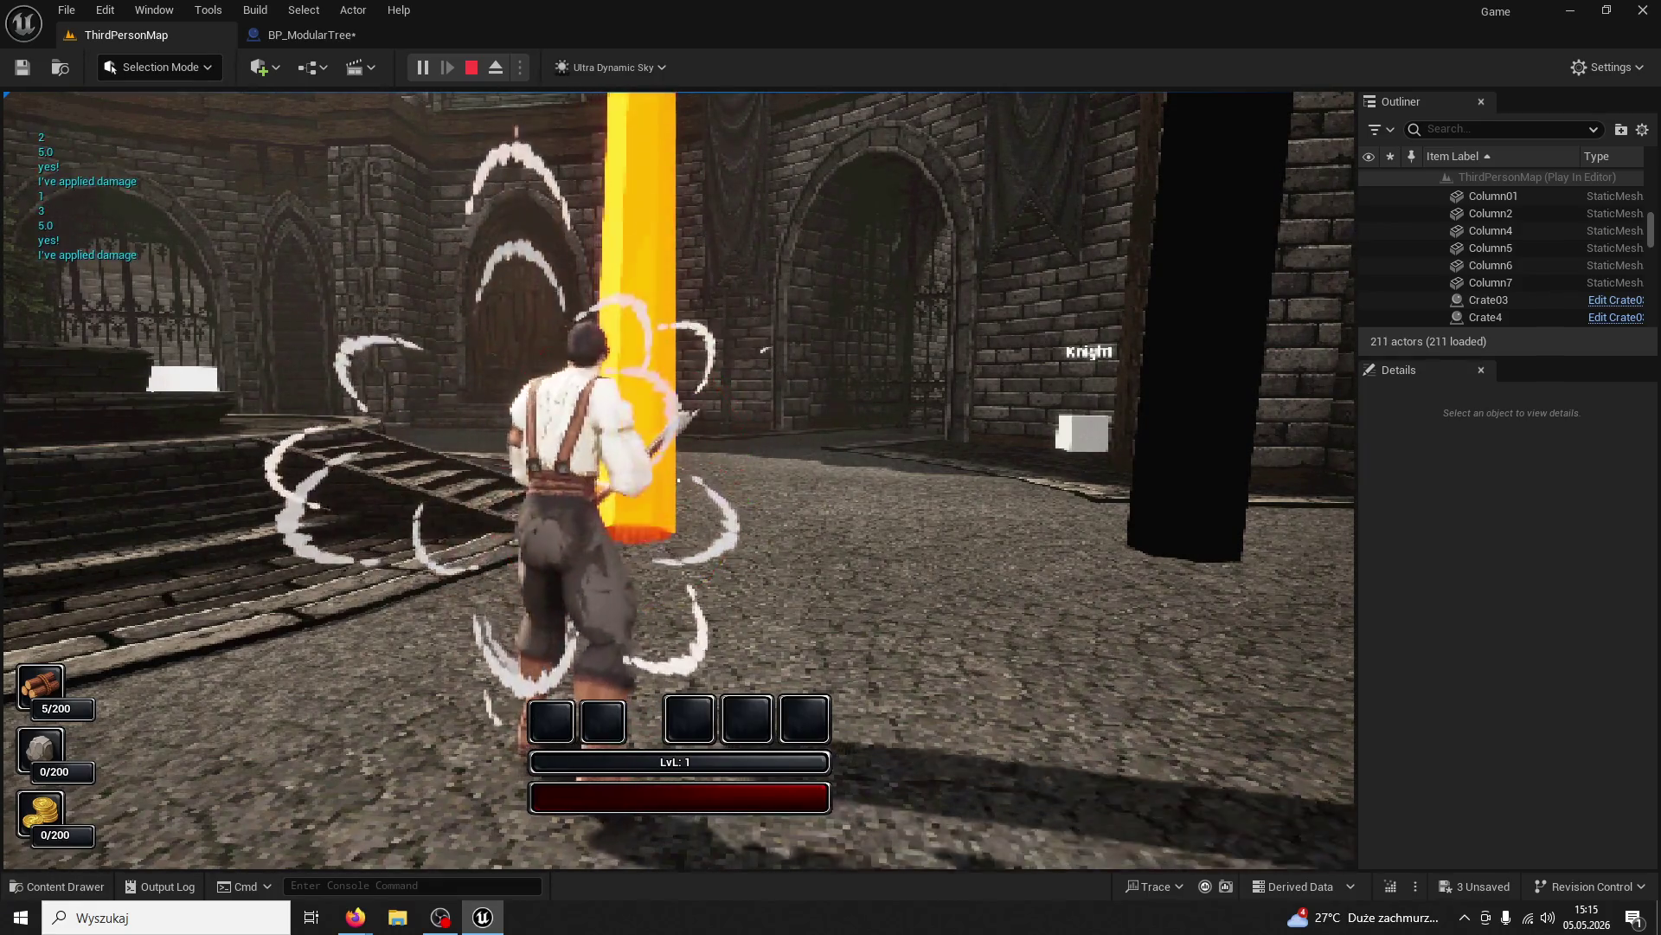
# Run back to the white cube to watch the tree reappear upright, then stop and reopen the graph
pyautogui.press('w')
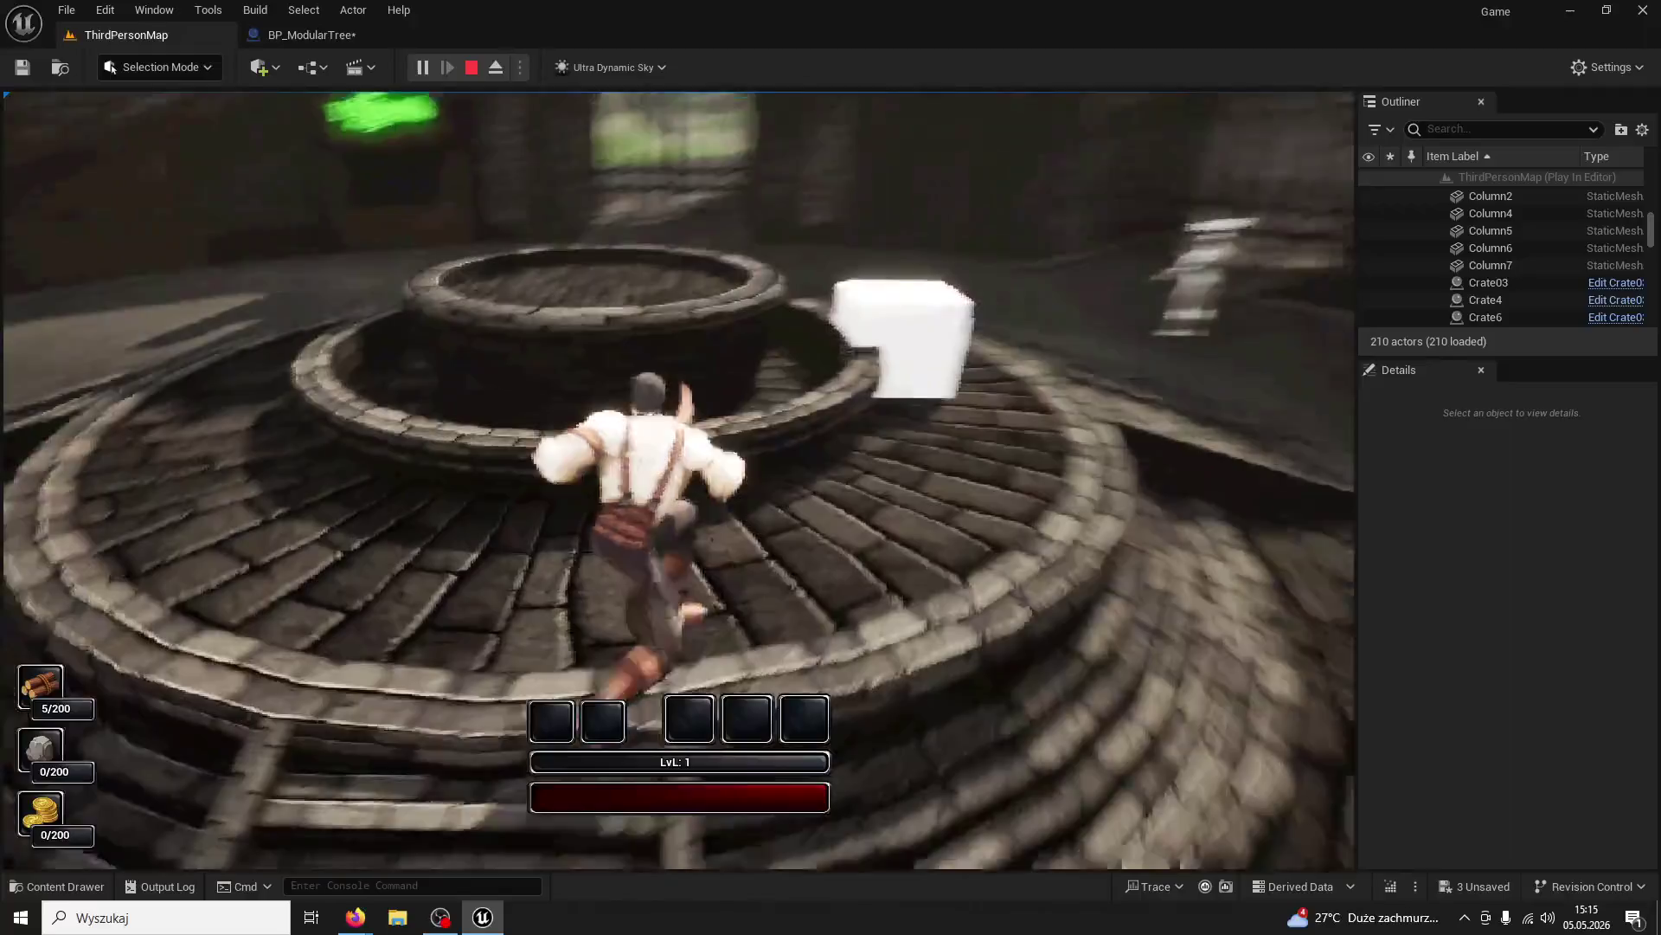
pyautogui.press('w')
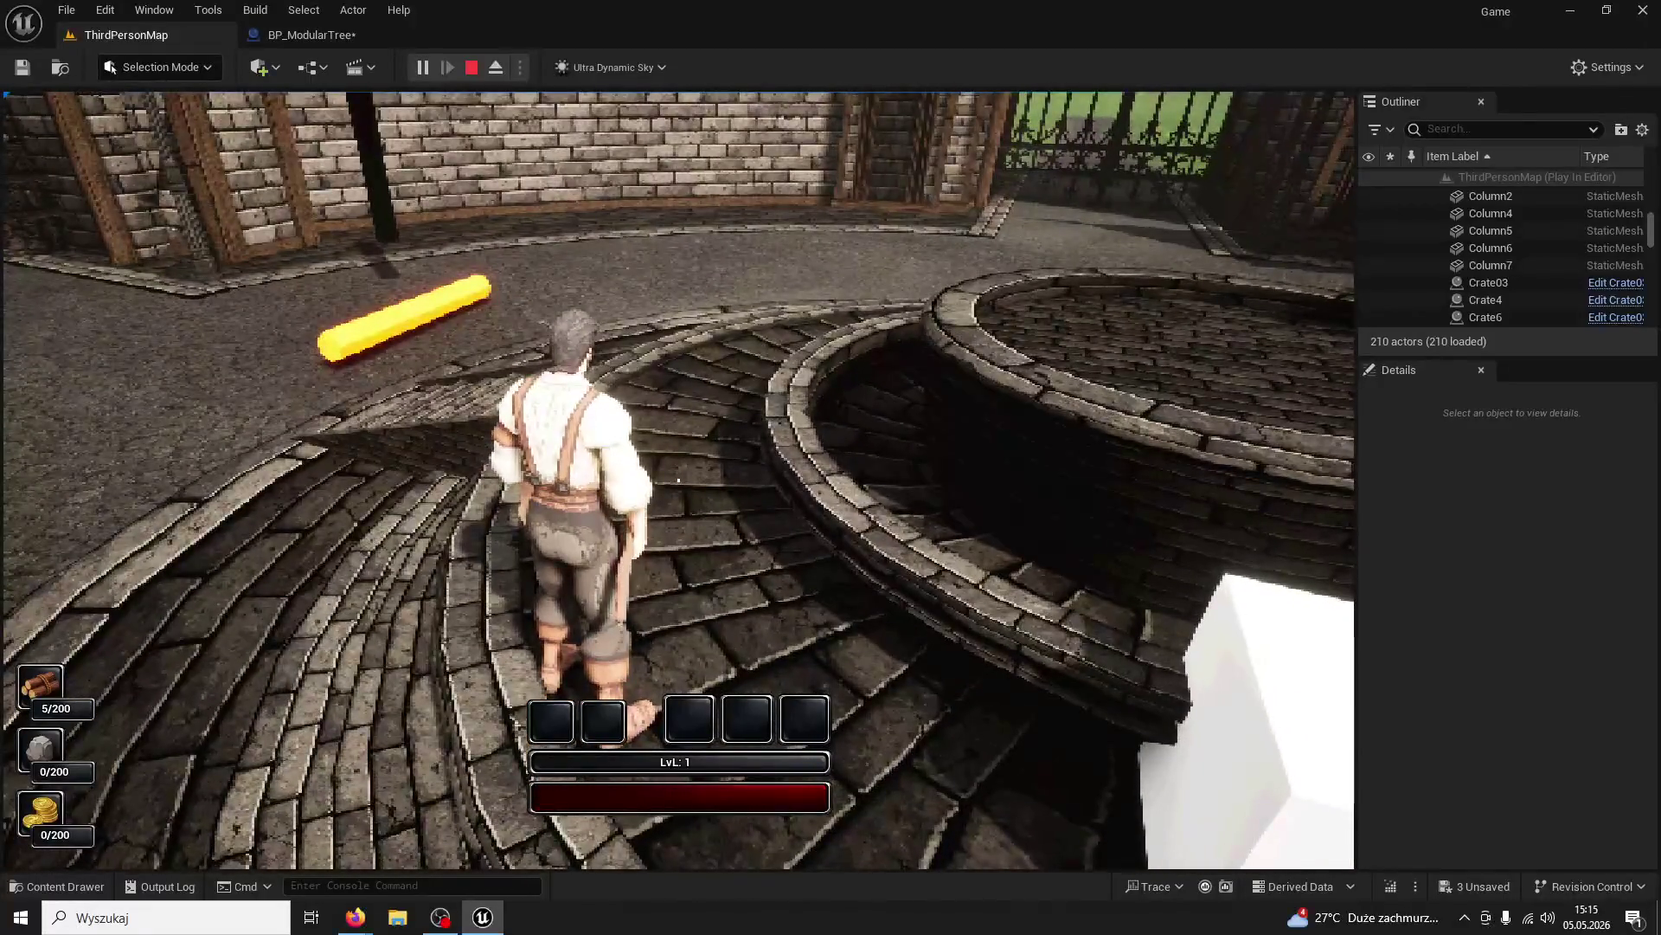
pyautogui.press('w')
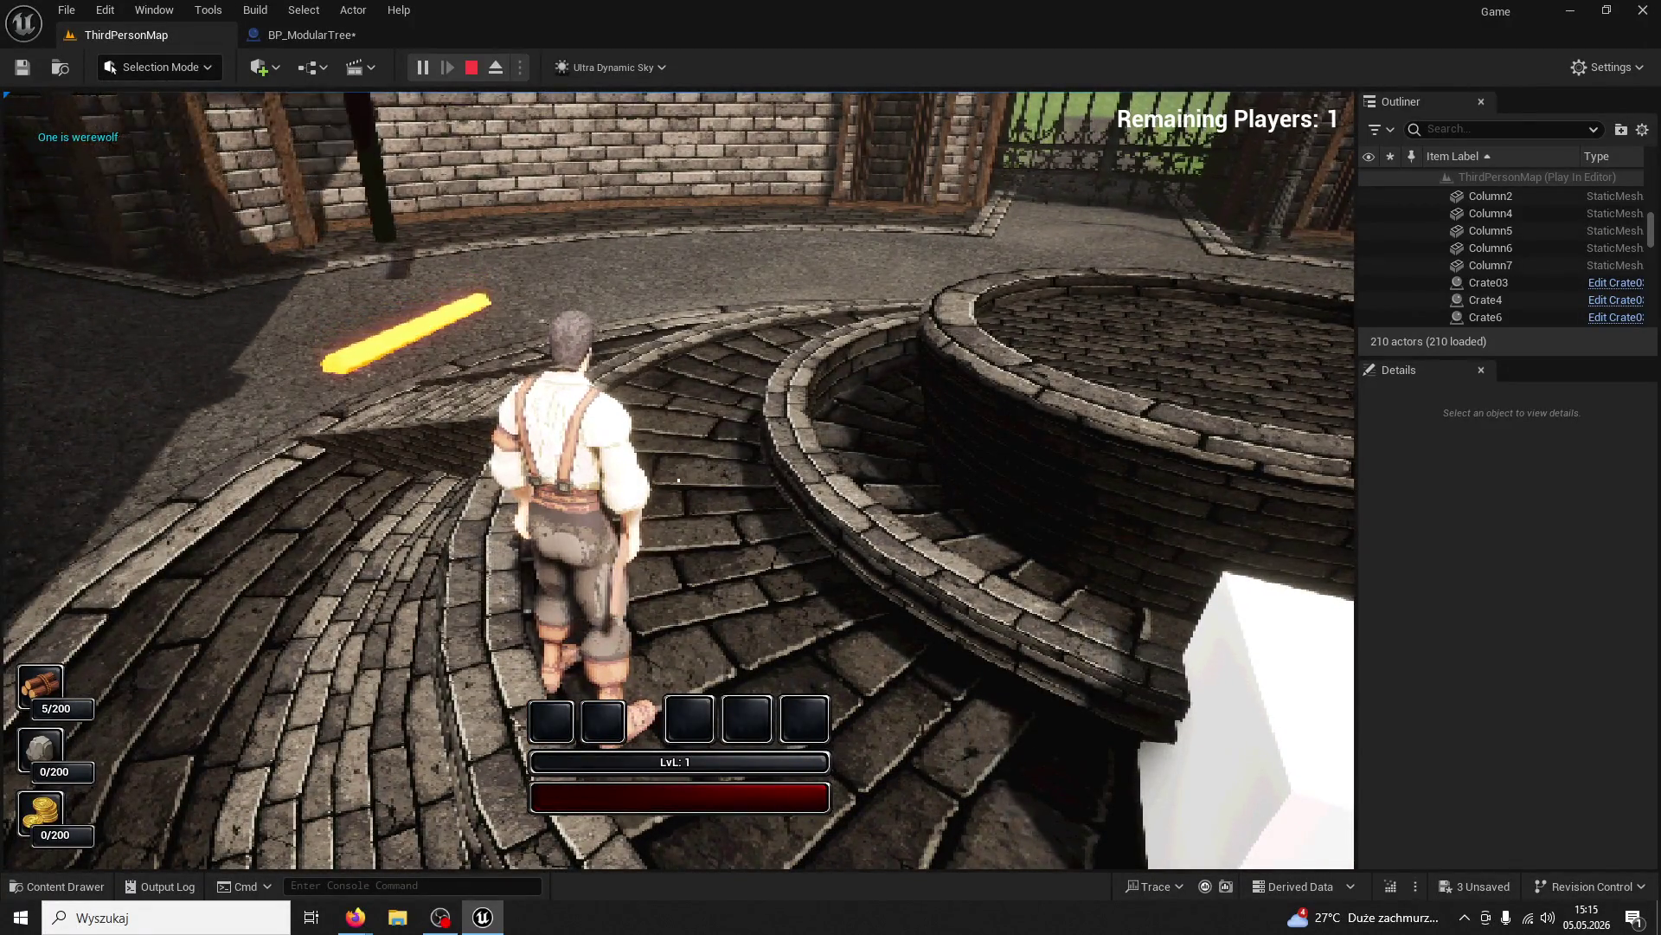
pyautogui.press('w')
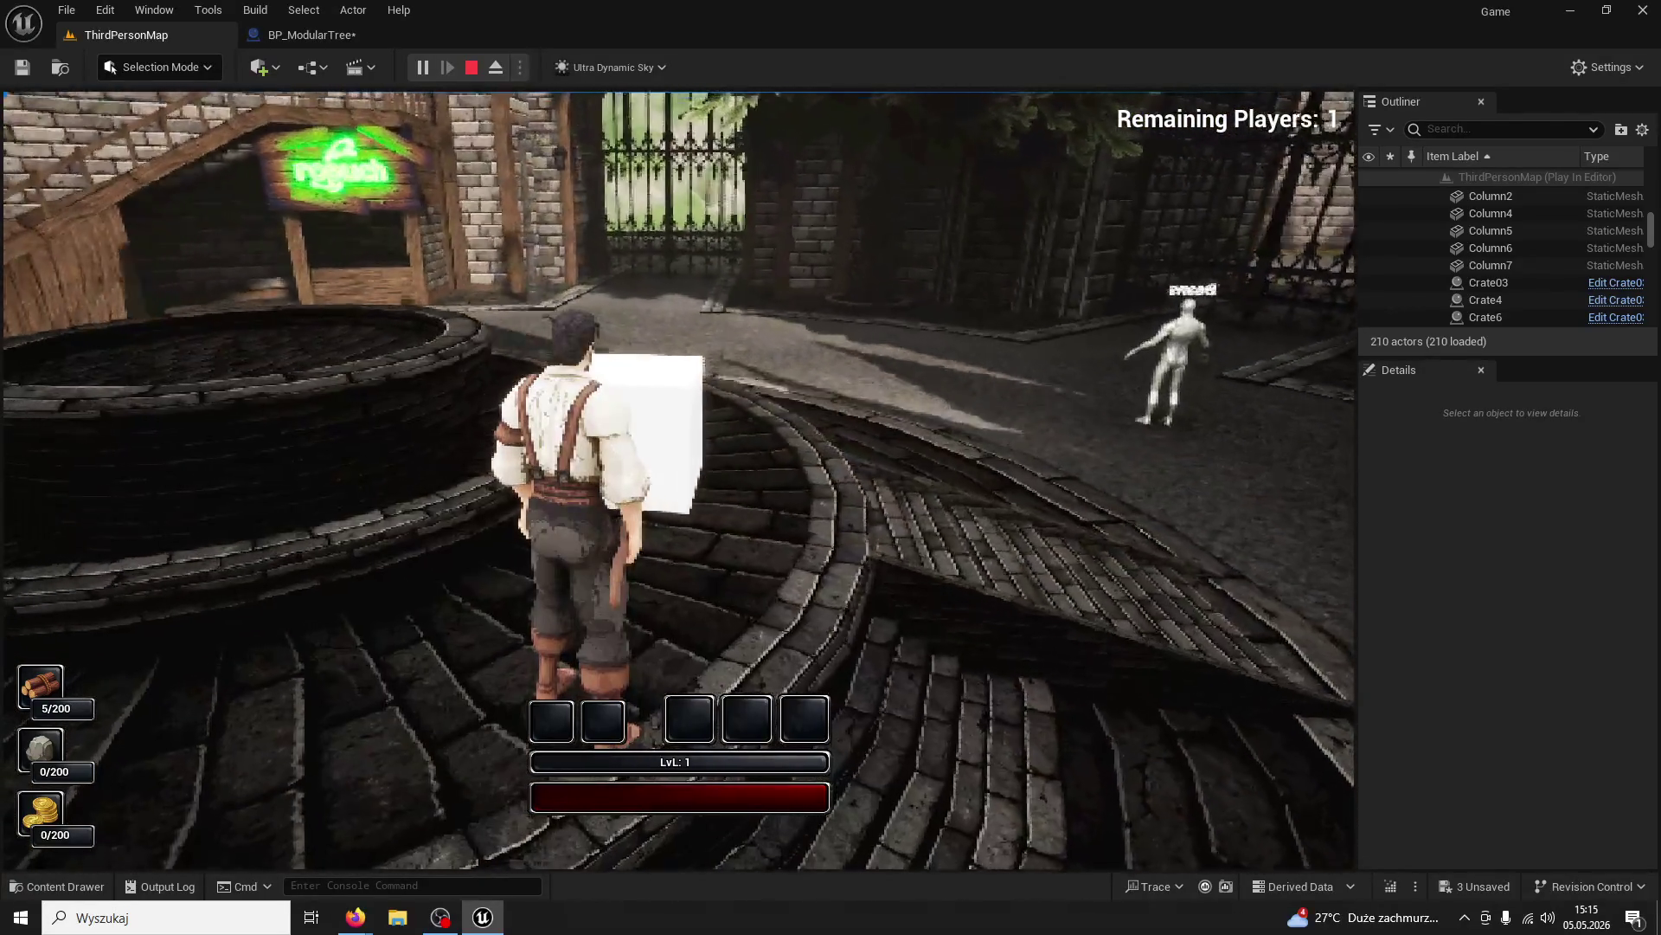
pyautogui.press('e')
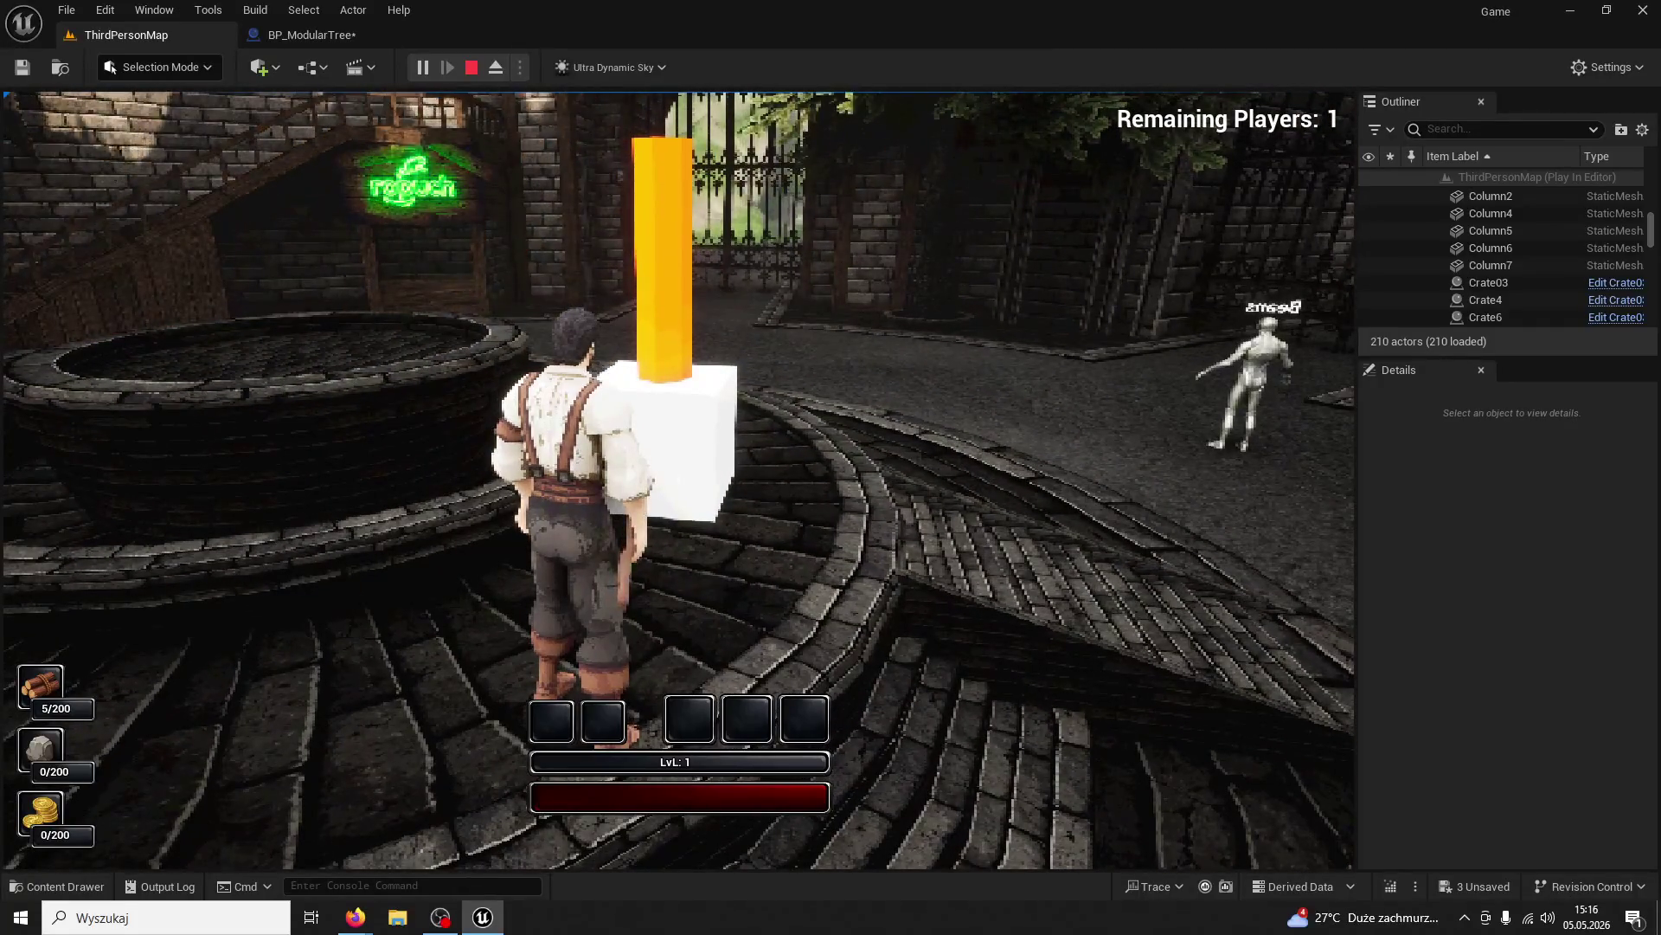
pyautogui.press('Escape')
pyautogui.click(303, 35)
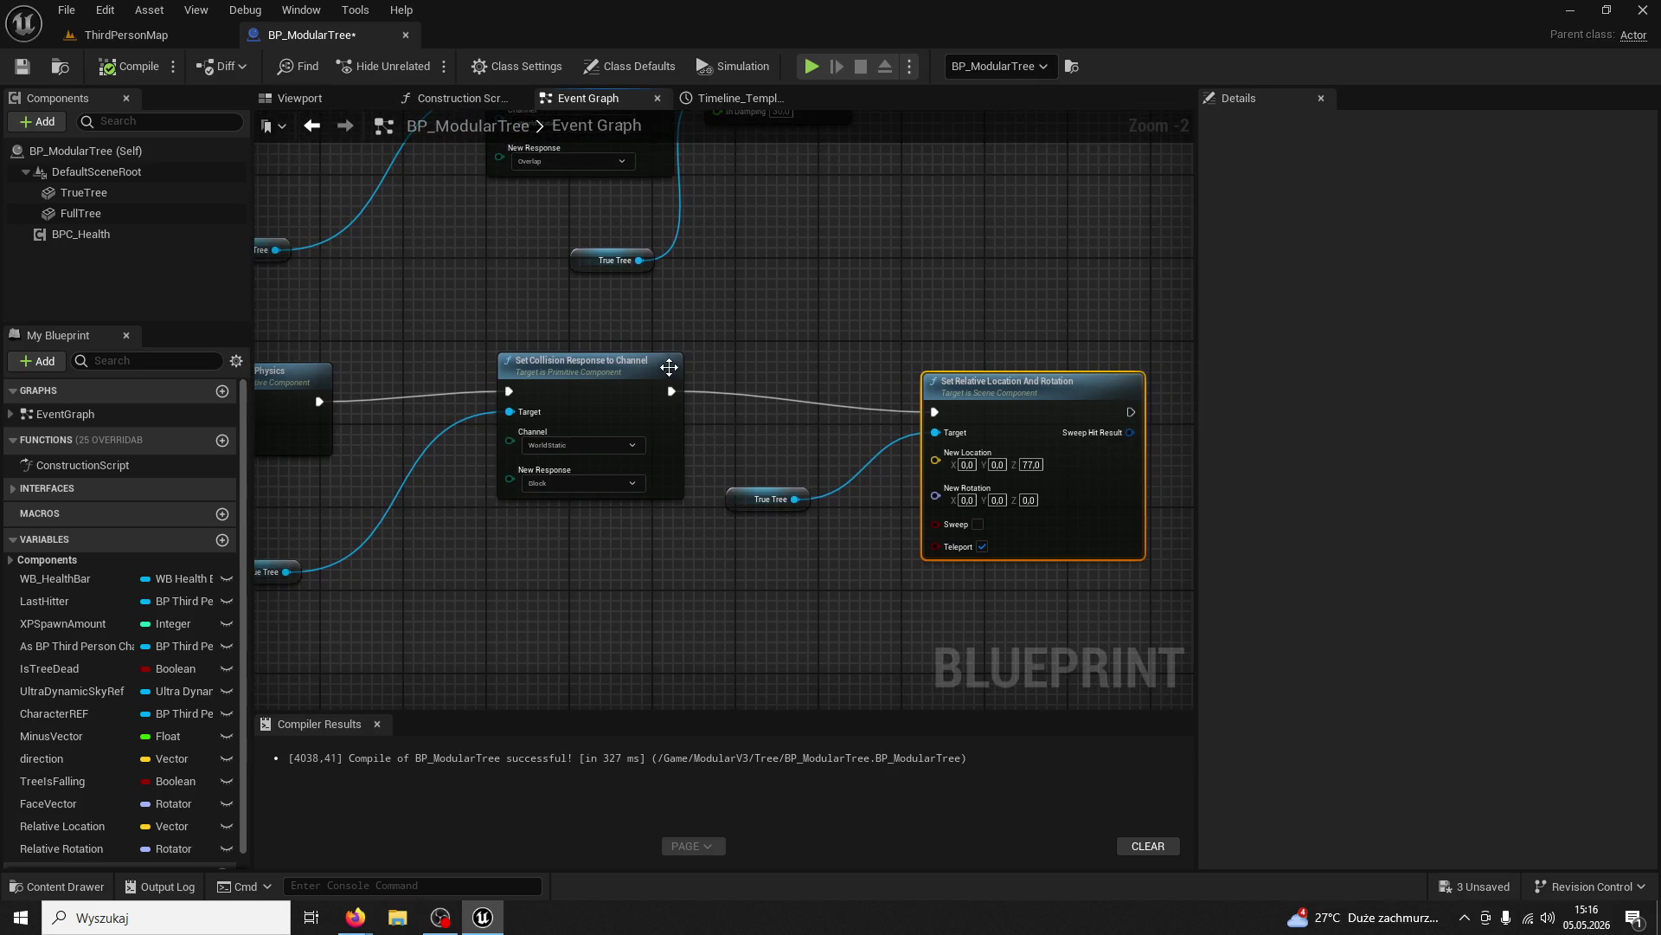
# Insert a Delay Until Next Tick node after Set Collision Response to Channel
pyautogui.moveTo(671, 389); pyautogui.dragTo(736, 392)
pyautogui.write('delay')
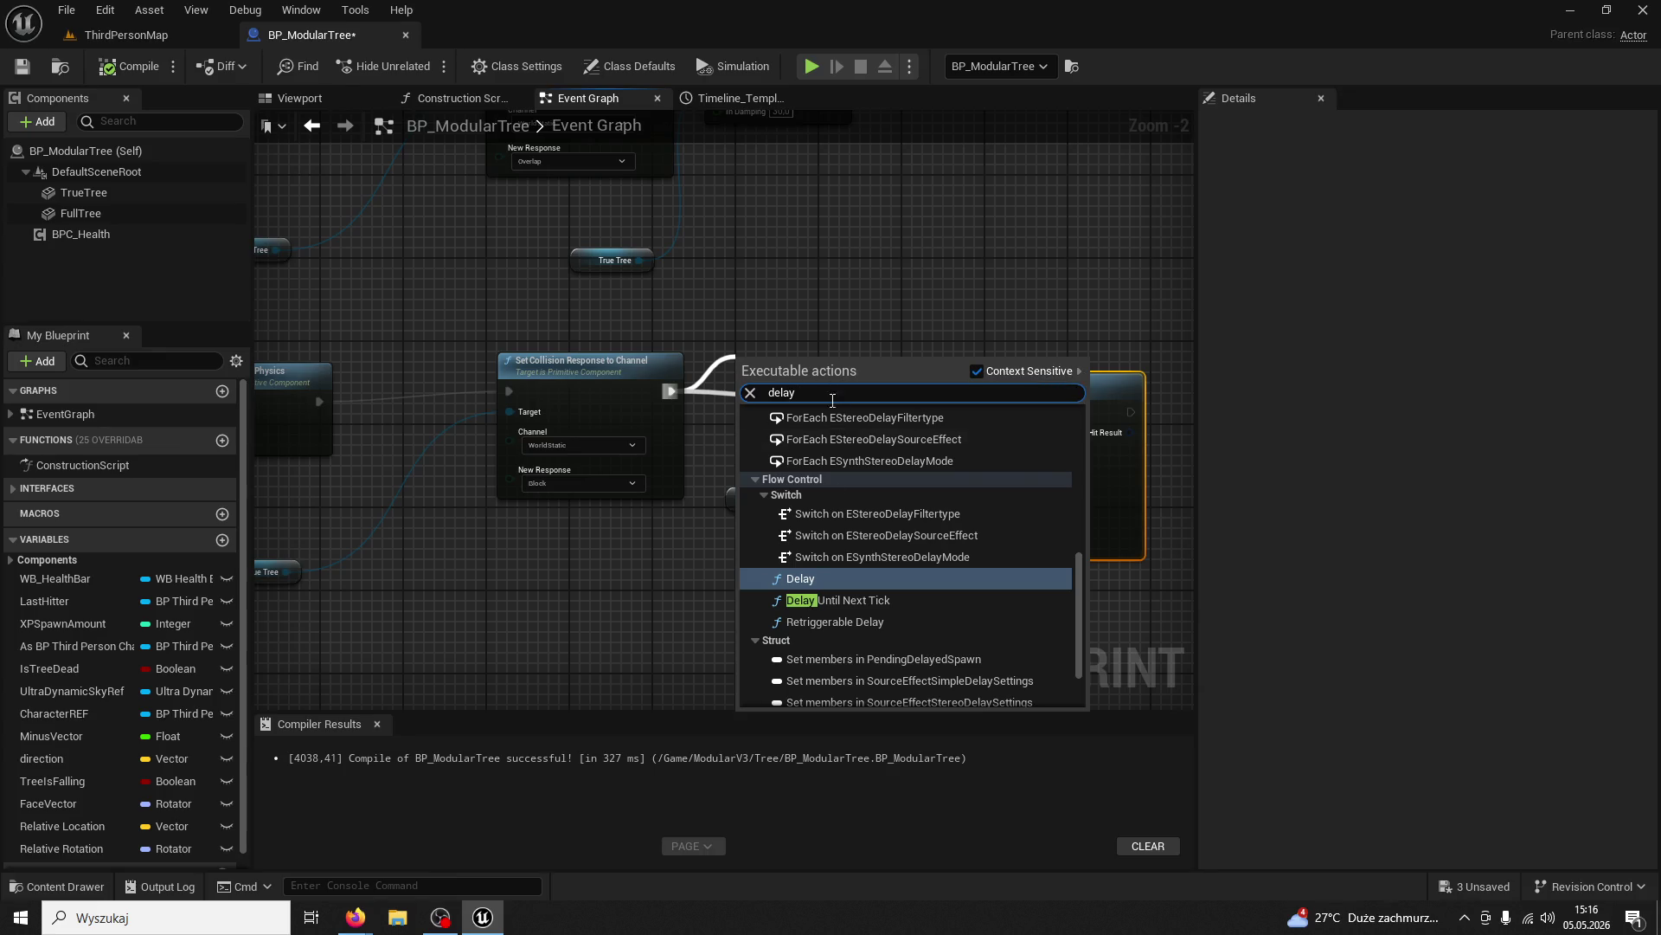
pyautogui.click(834, 600)
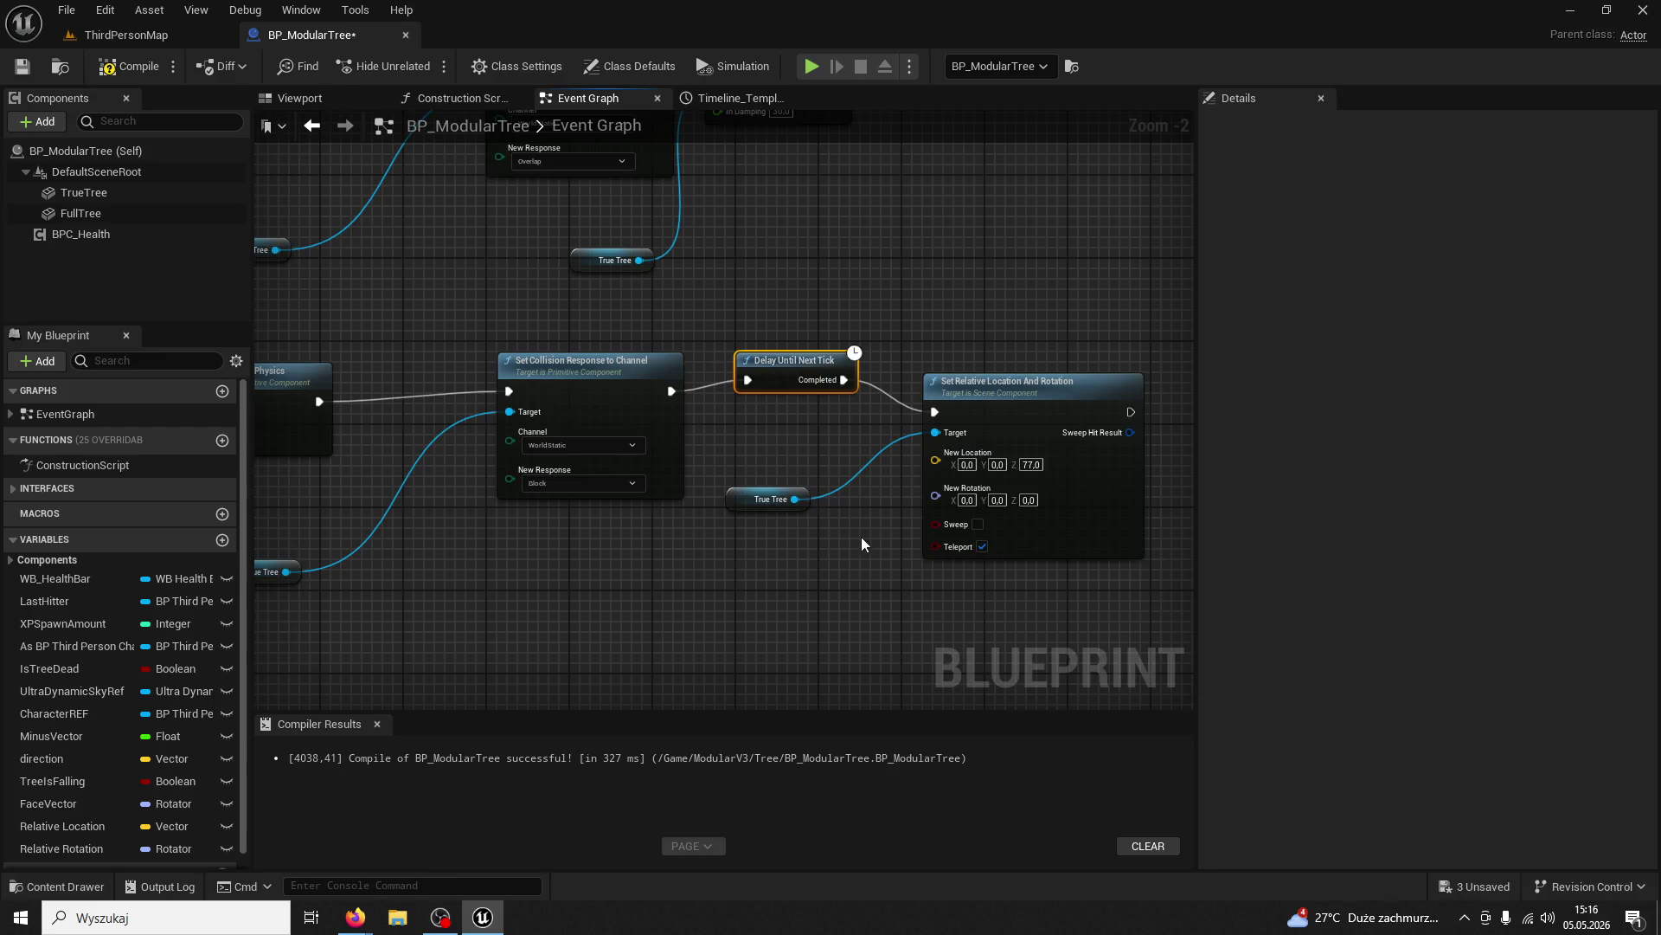
# Return to ThirdPersonMap and start a Play In Editor session
pyautogui.click(136, 34)
pyautogui.click(424, 68)
pyautogui.press('w')
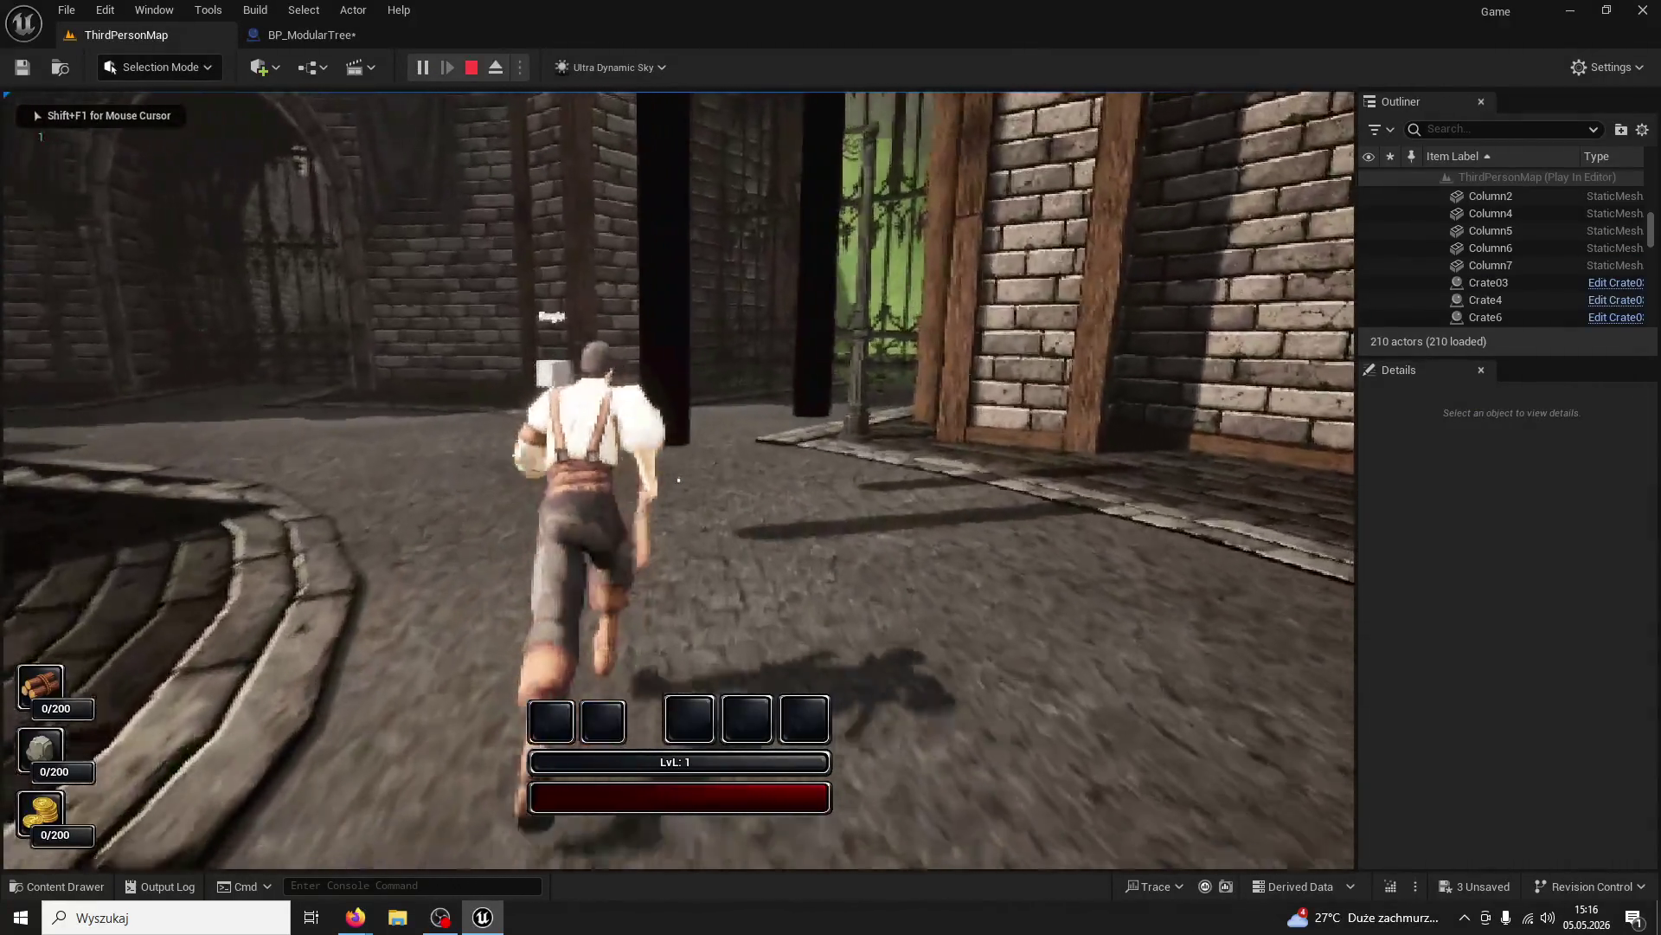
# Chop the tree five times for 5/200 wood, check the reset, then stop and reopen BP_ModularTree
pyautogui.click(679, 481)
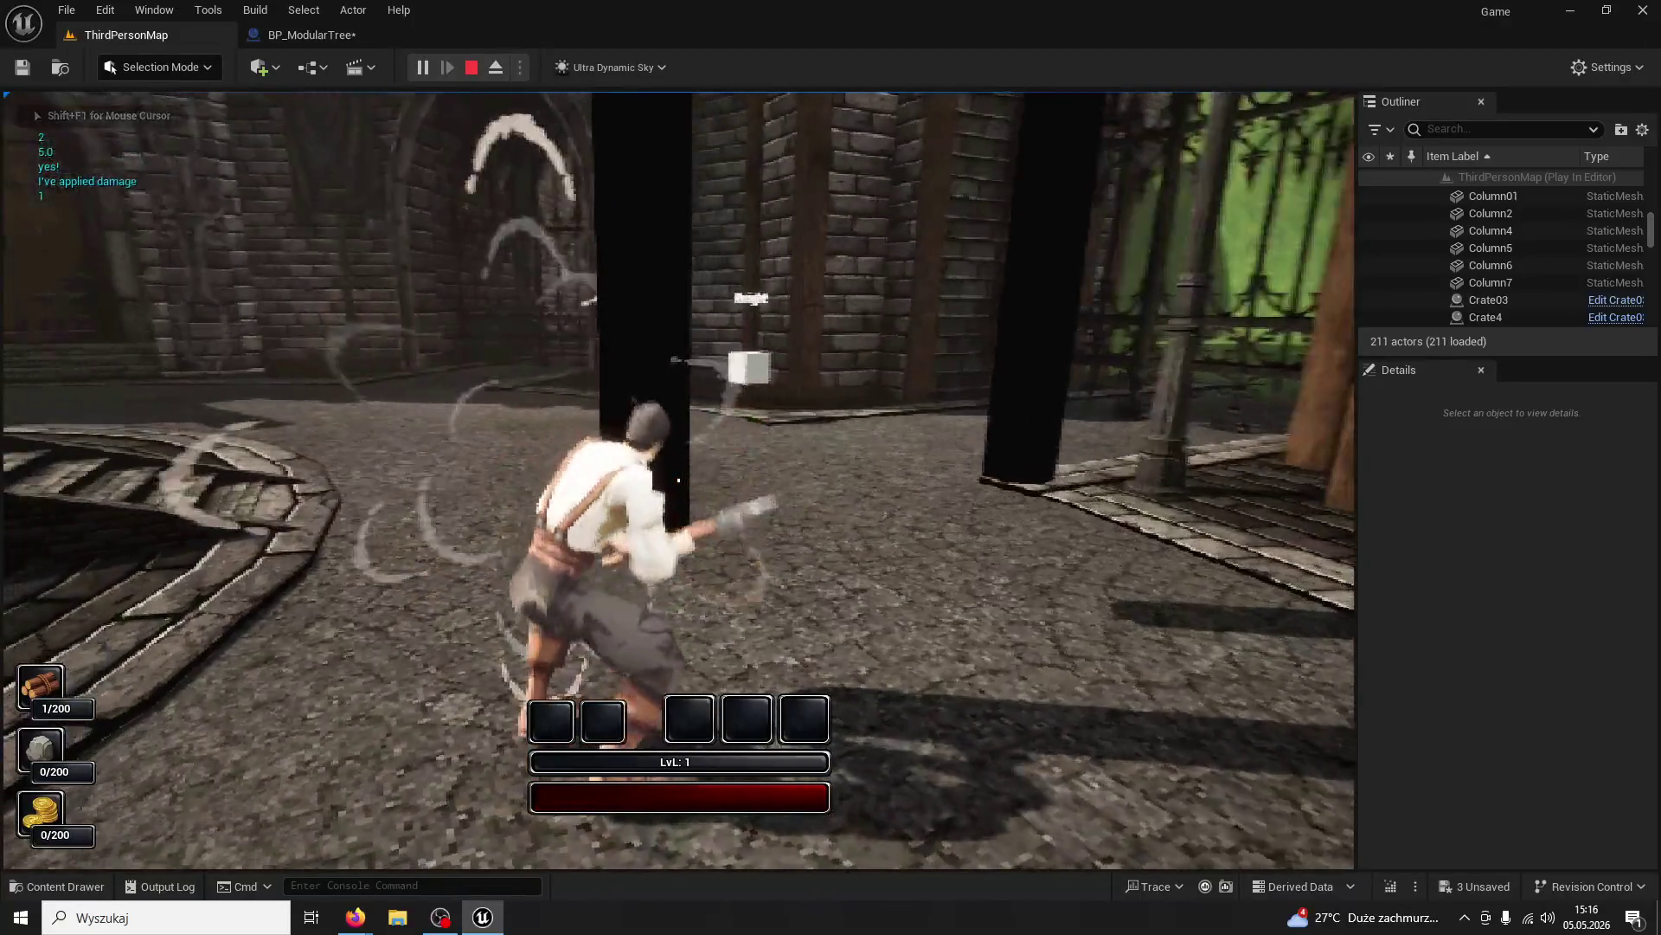
pyautogui.click(679, 480)
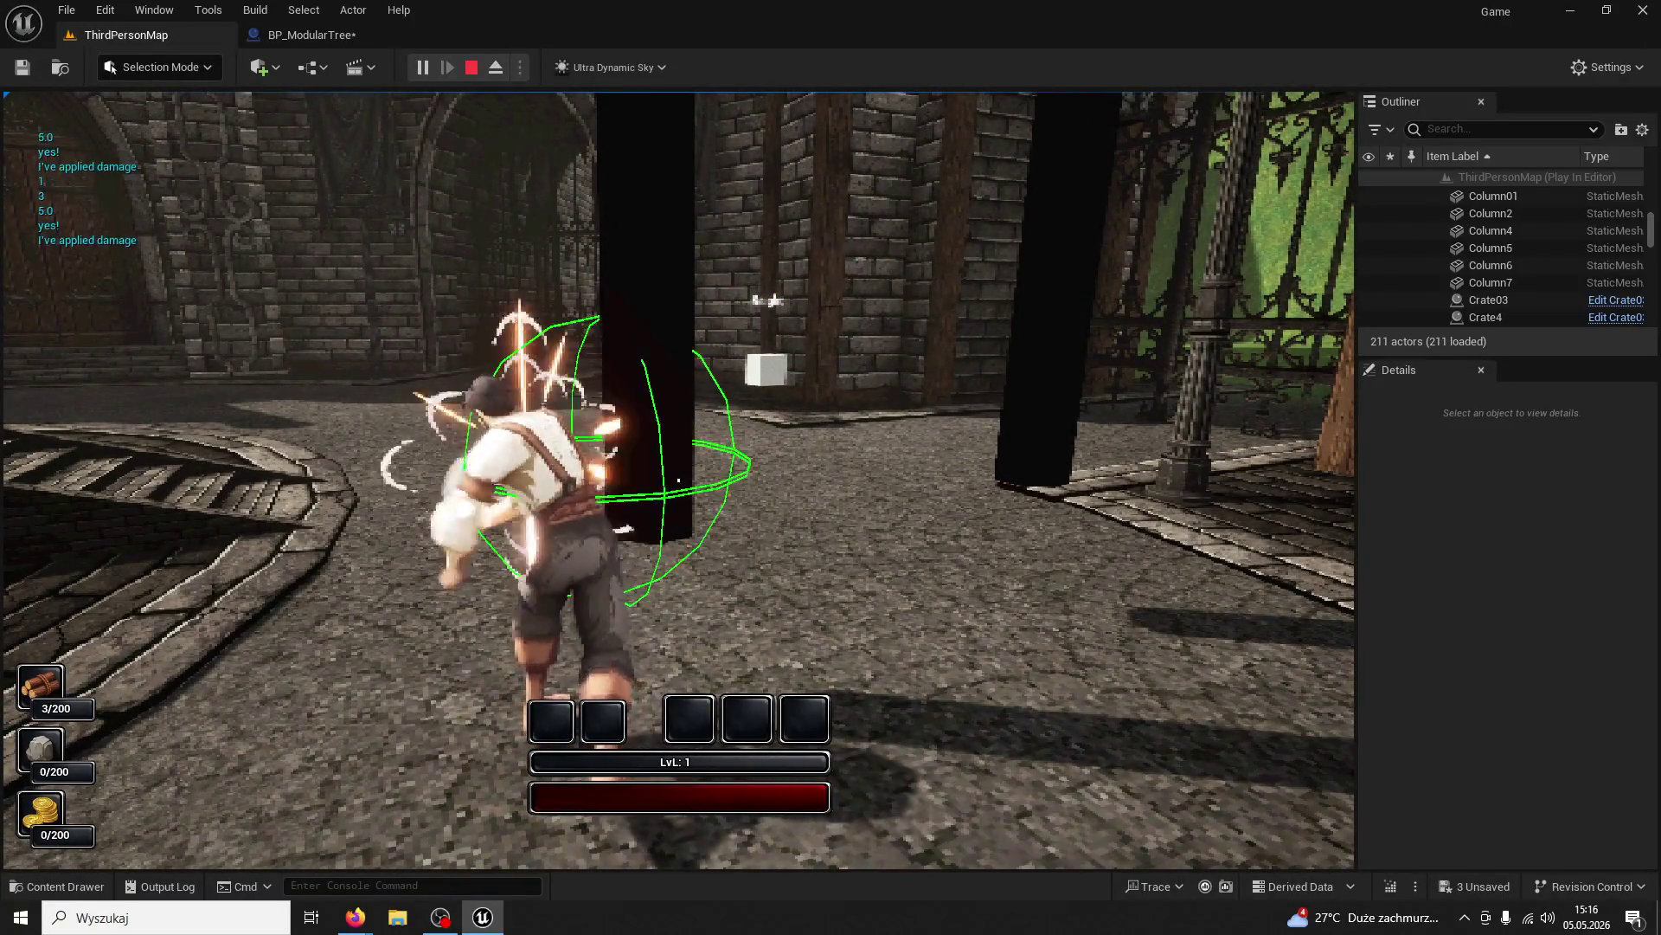
pyautogui.click(678, 480)
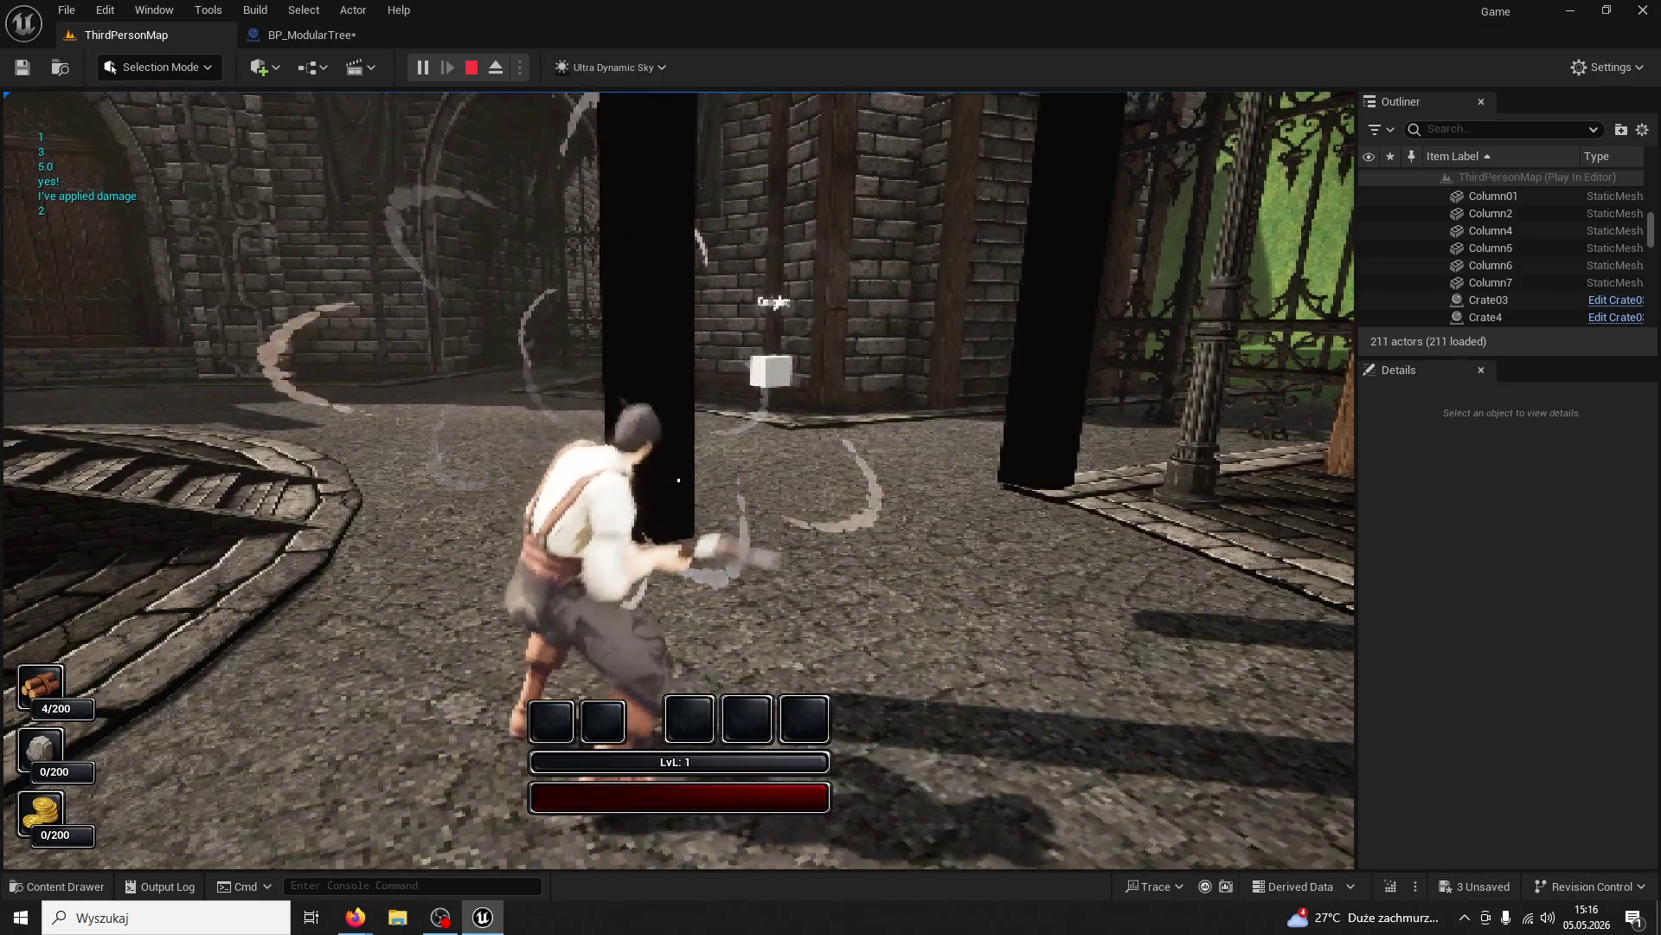
pyautogui.click(679, 479)
pyautogui.click(678, 480)
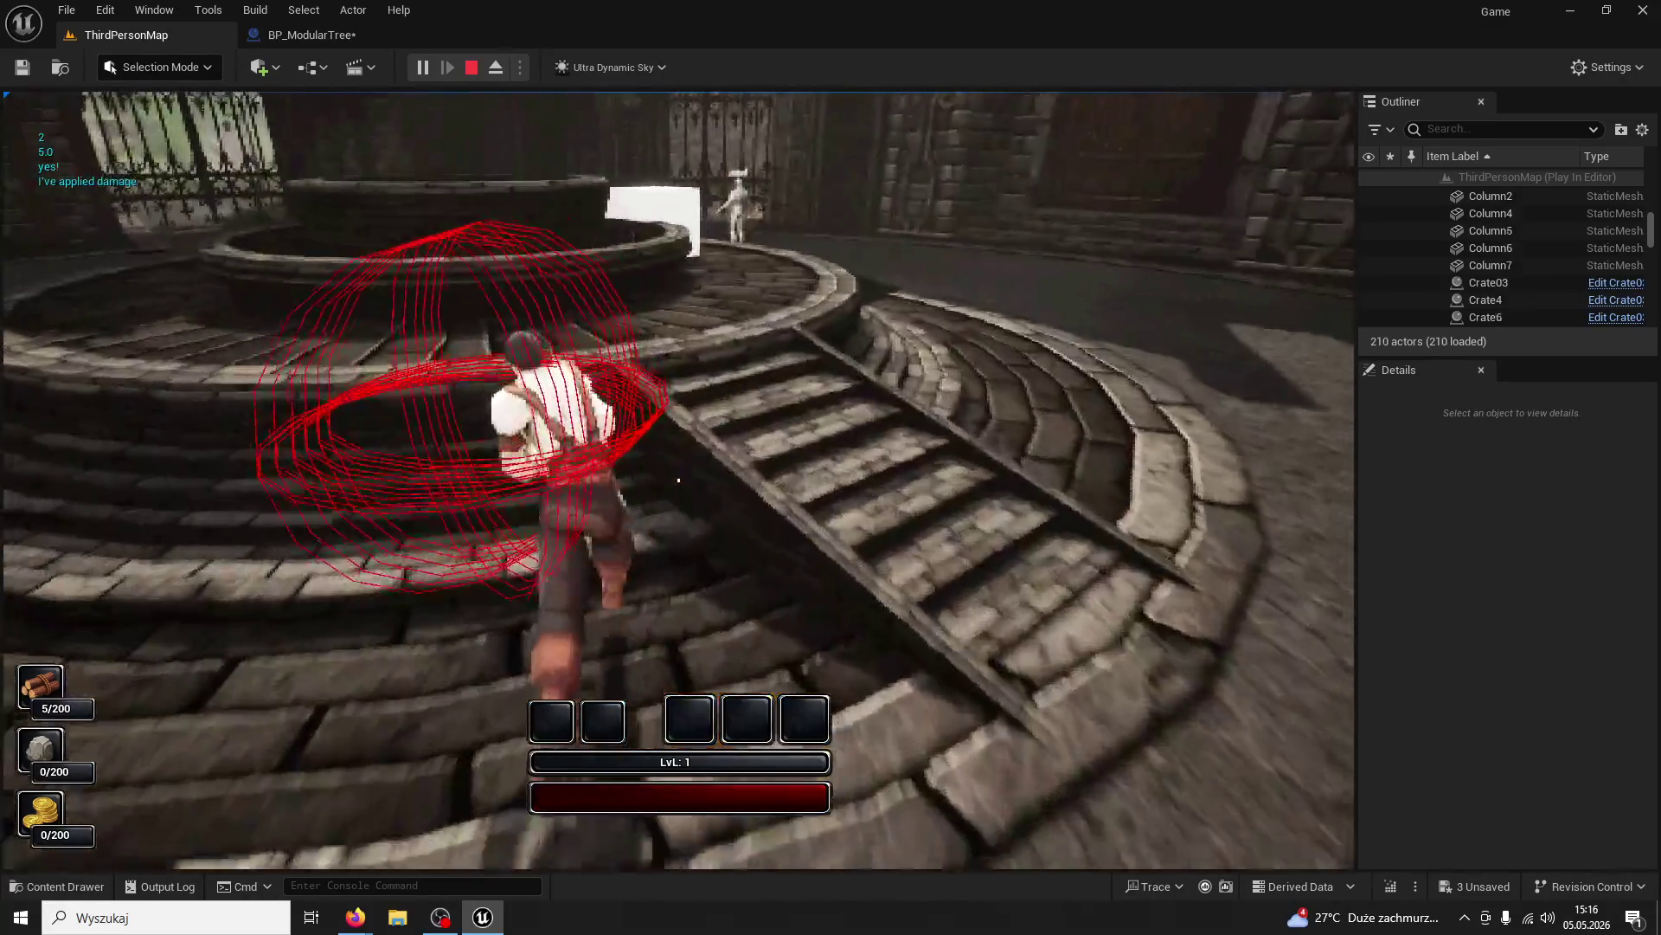
pyautogui.press('w')
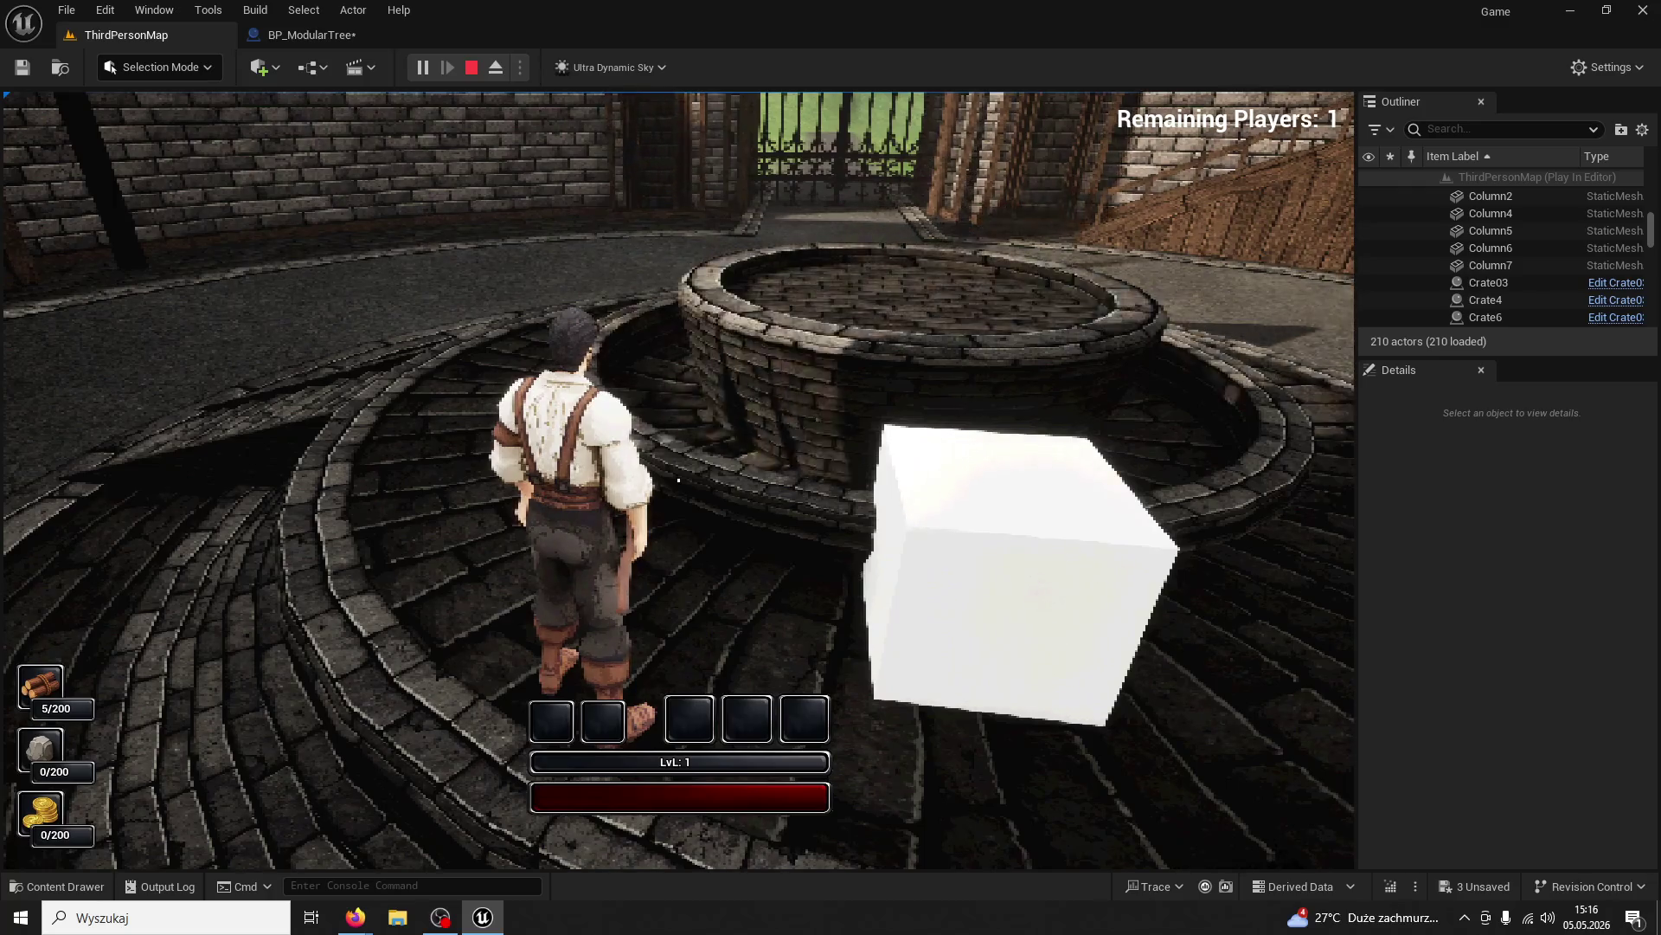
pyautogui.press('`')
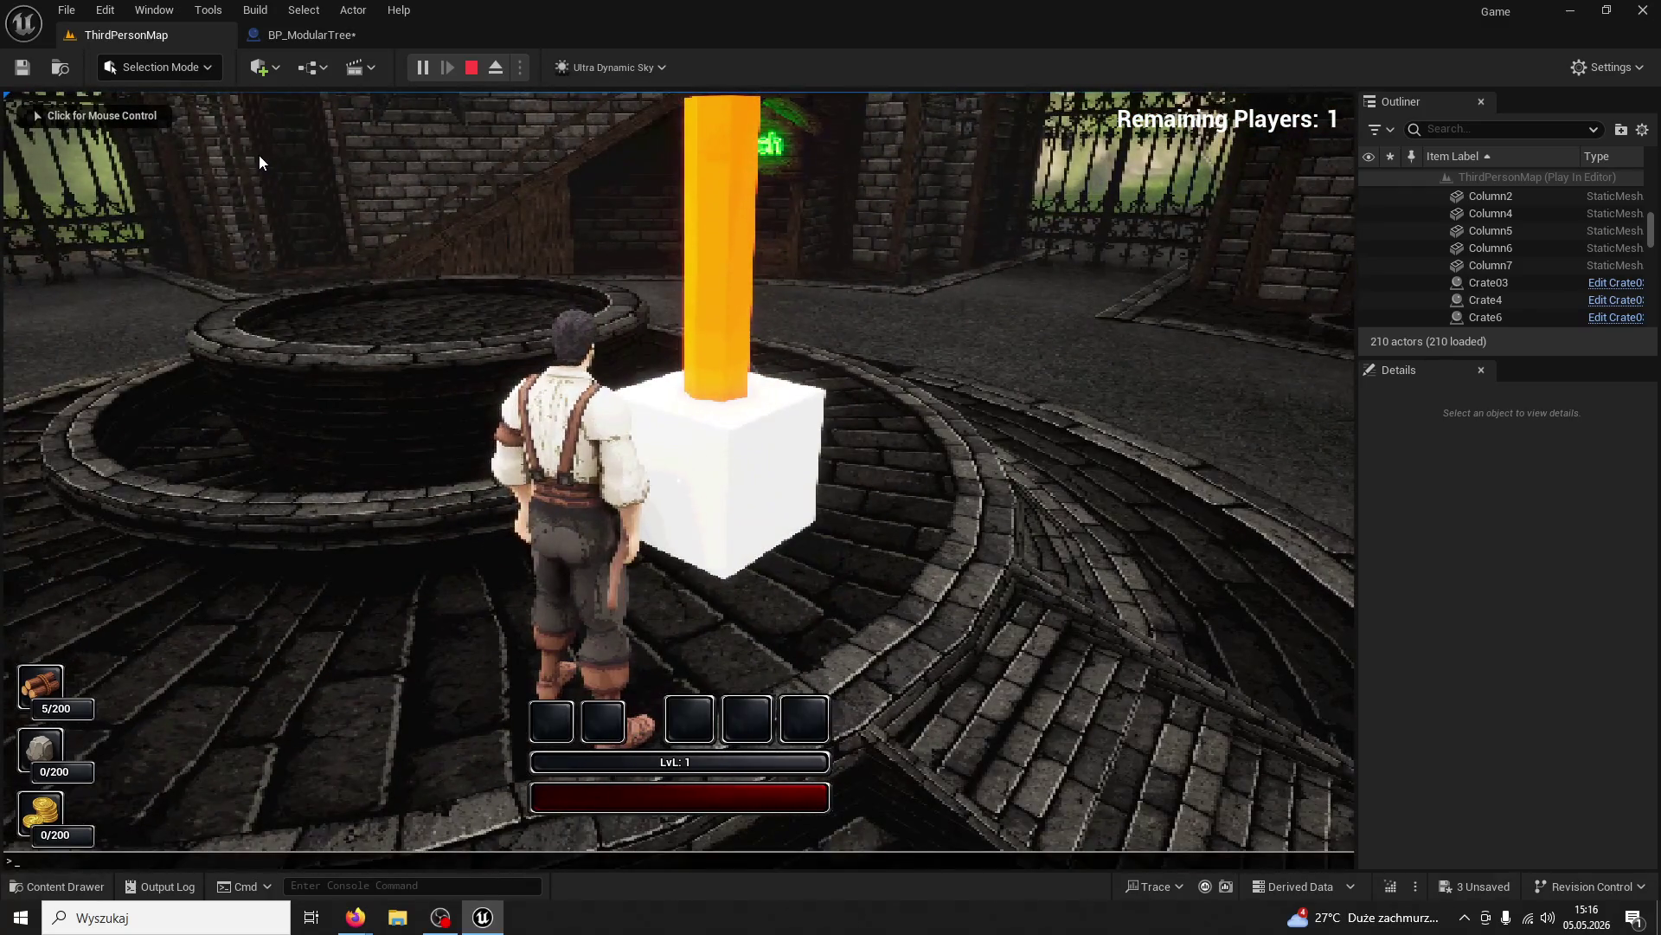
pyautogui.press('Escape')
pyautogui.click(311, 35)
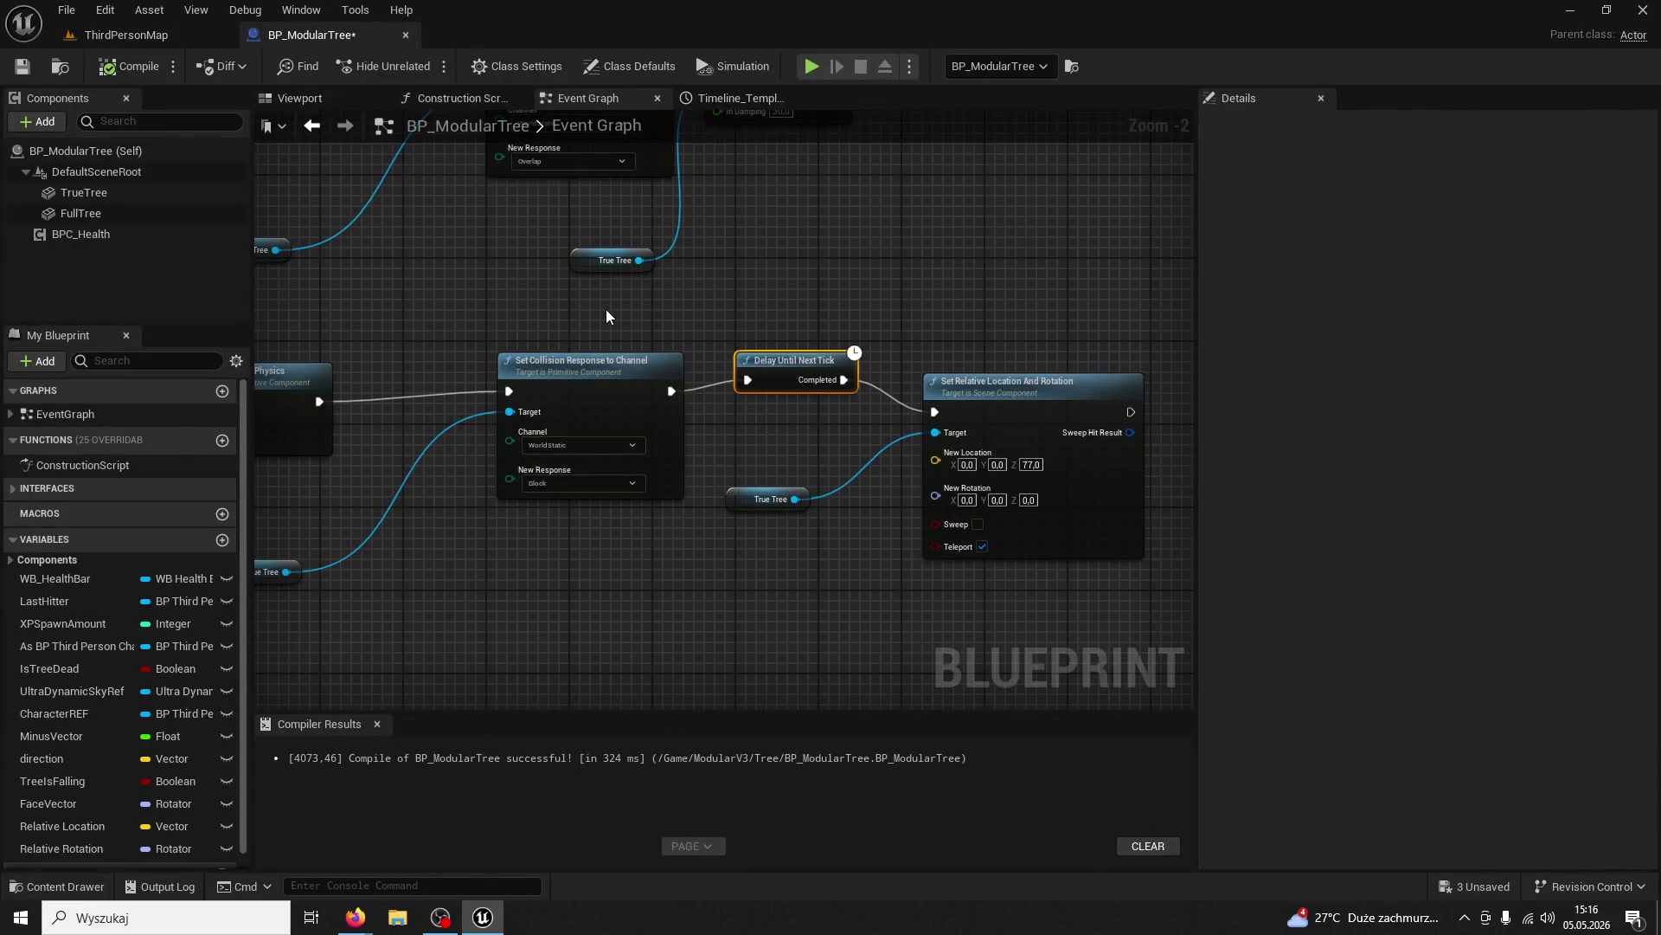
# Remove a stray True Tree getter and wire a Relative Location getter into New Location
pyautogui.moveTo(96, 195); pyautogui.dragTo(663, 589)
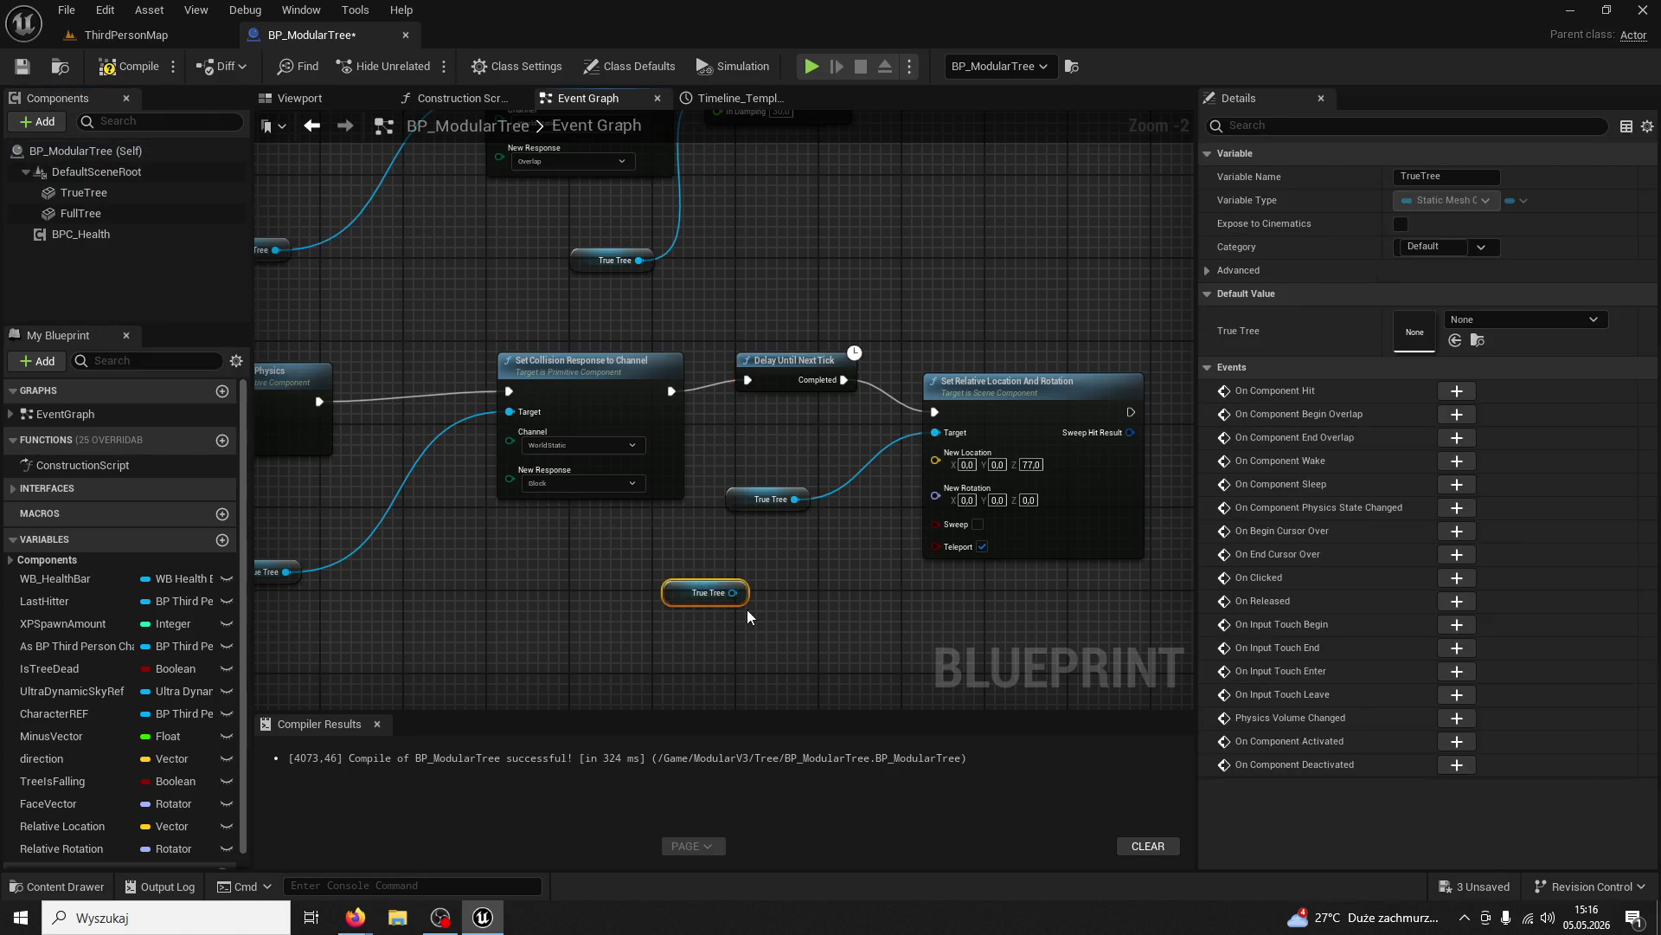
pyautogui.press('Delete')
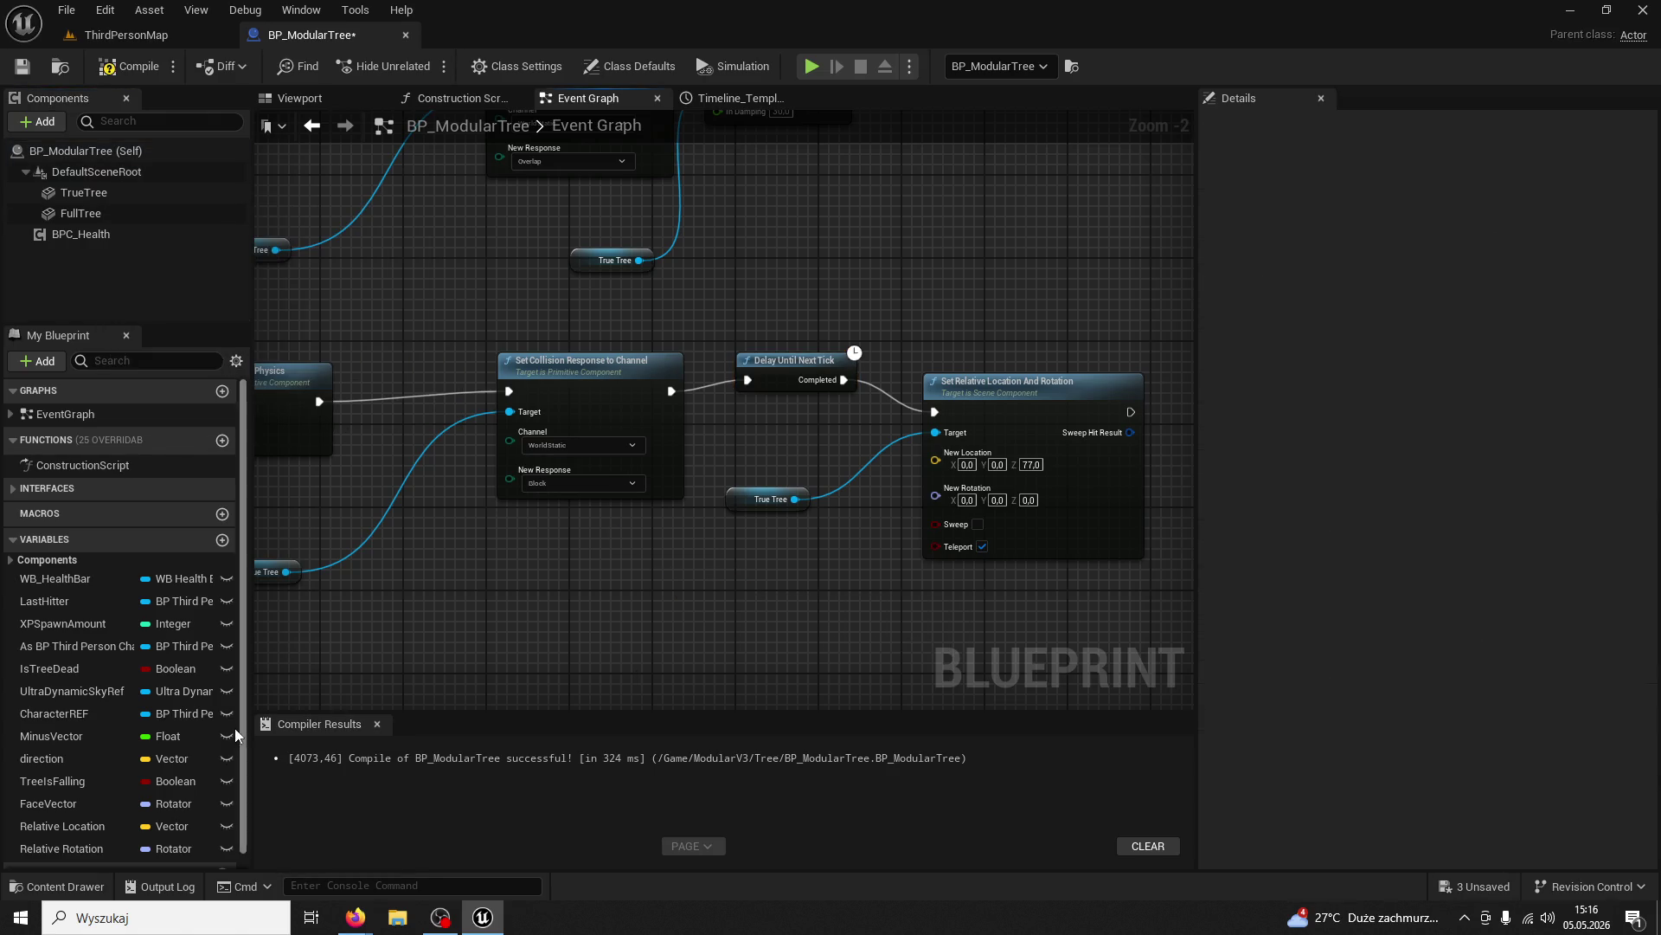
pyautogui.moveTo(102, 822)
pyautogui.mouseDown()
pyautogui.moveTo(703, 625)
pyautogui.moveTo(802, 666)
pyautogui.moveTo(904, 483)
pyautogui.mouseUp()
pyautogui.click(802, 662)
pyautogui.moveTo(772, 604); pyautogui.dragTo(935, 453)
# Wire a Relative Rotation getter into New Rotation and compile the blueprint
pyautogui.moveTo(128, 843)
pyautogui.mouseDown()
pyautogui.moveTo(699, 651)
pyautogui.moveTo(822, 664)
pyautogui.moveTo(945, 481)
pyautogui.mouseUp()
pyautogui.click(770, 689)
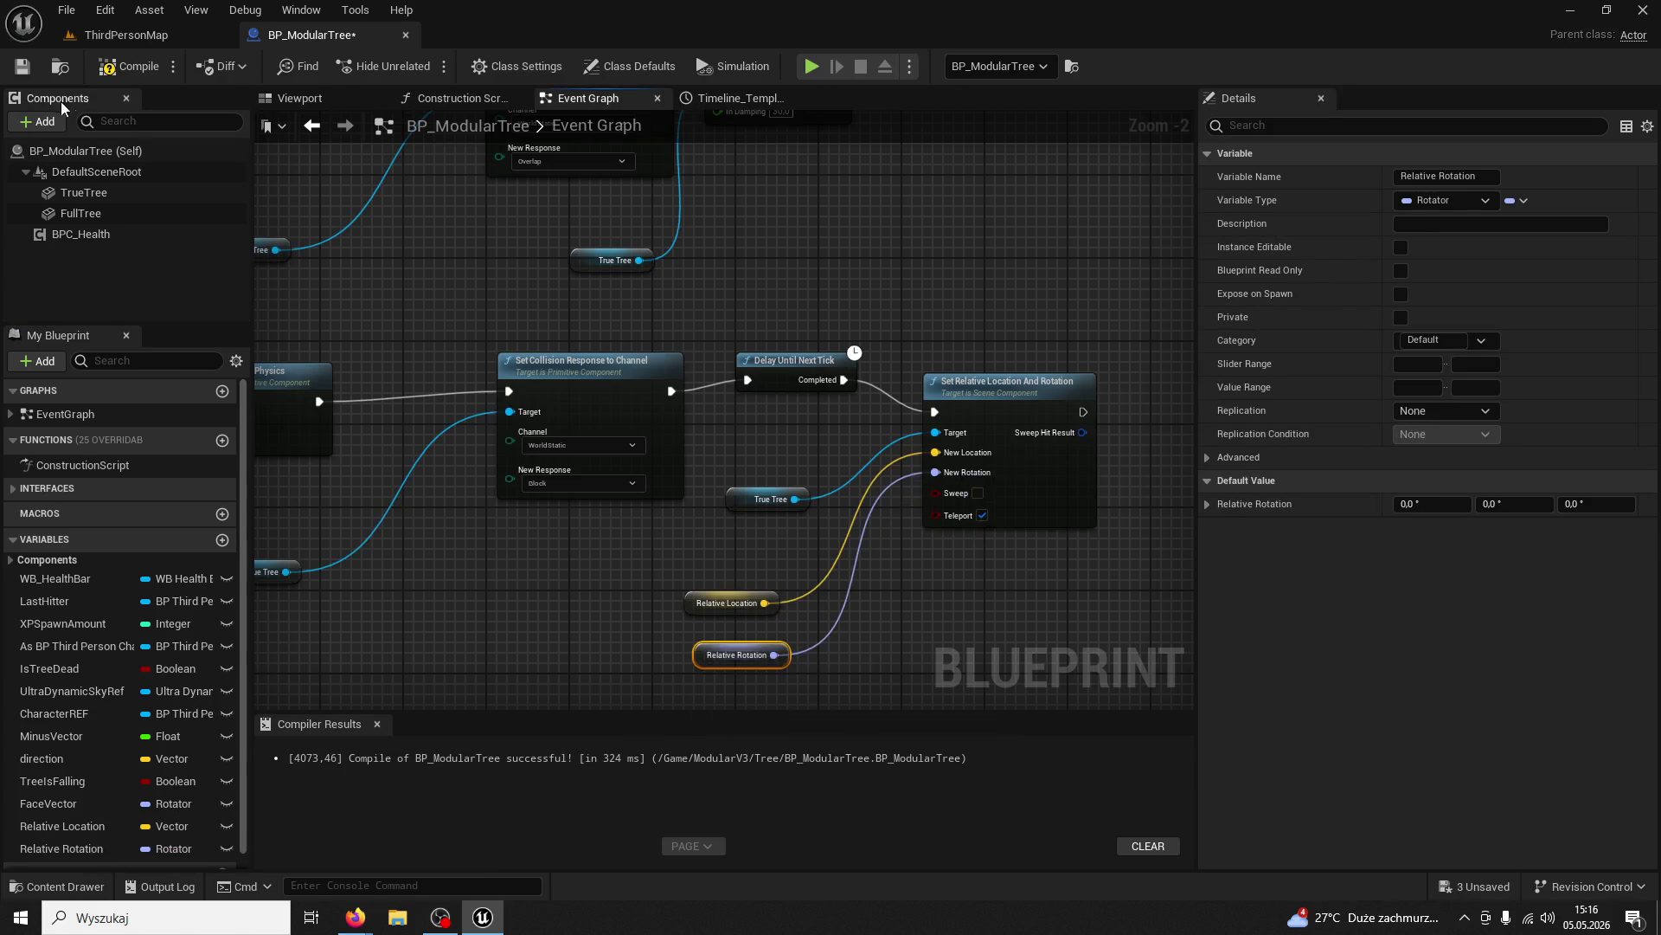
pyautogui.click(143, 70)
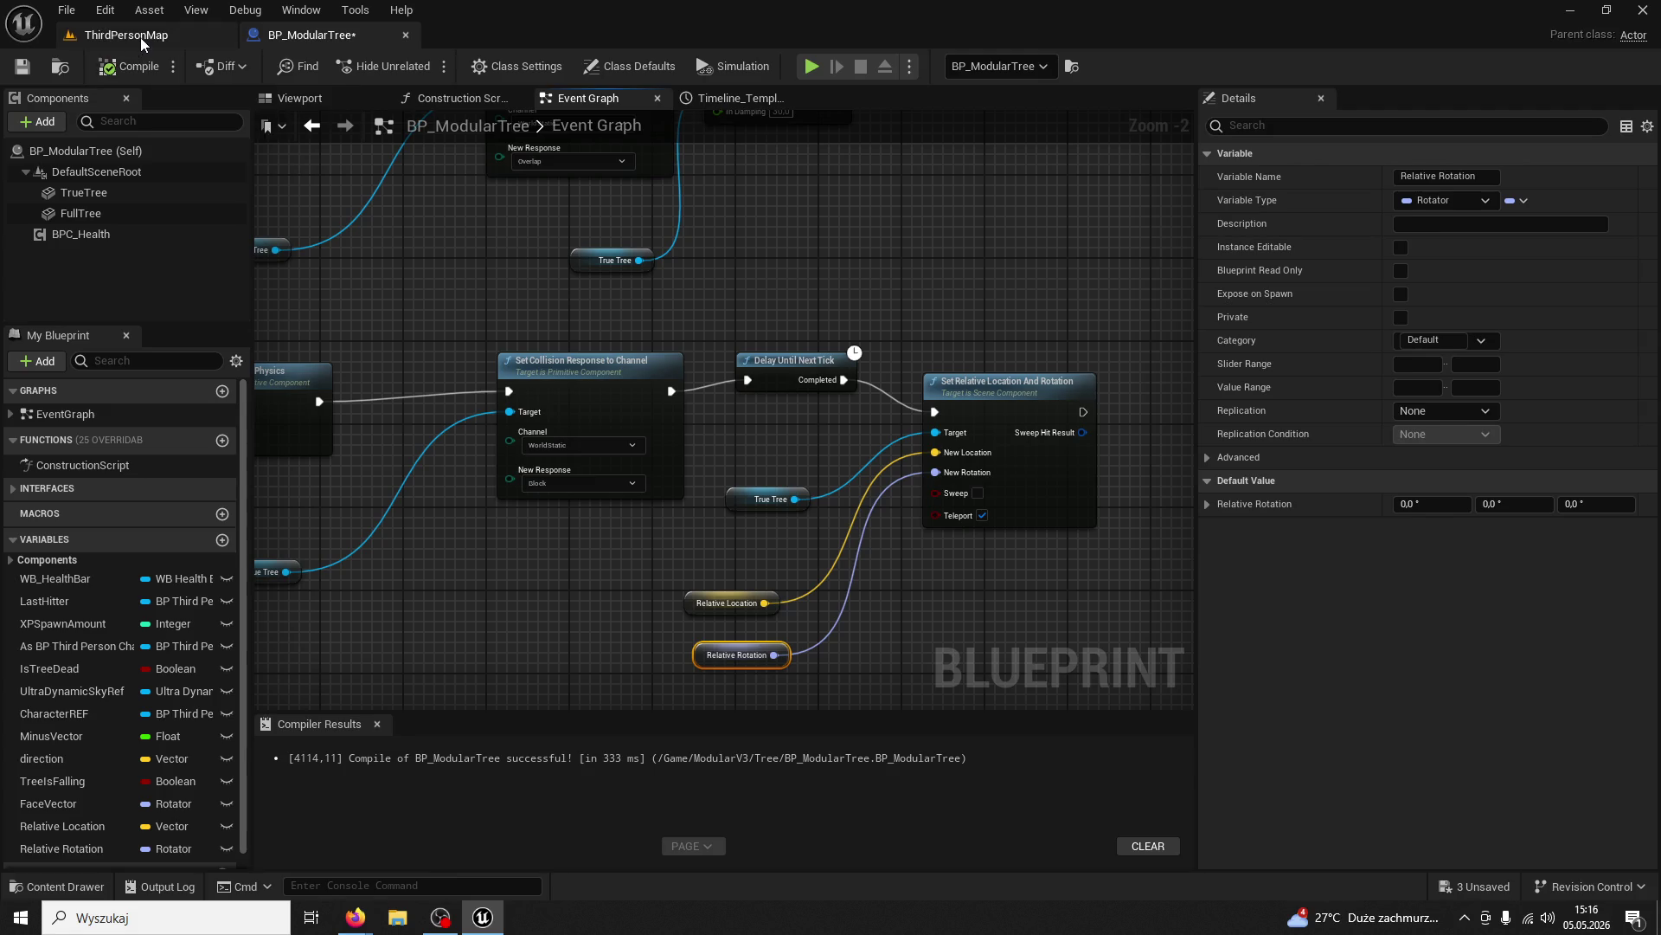
# Play-test ThirdPersonMap, chopping the tree four times until it falls for 5/200 wood, then stop
pyautogui.click(141, 38)
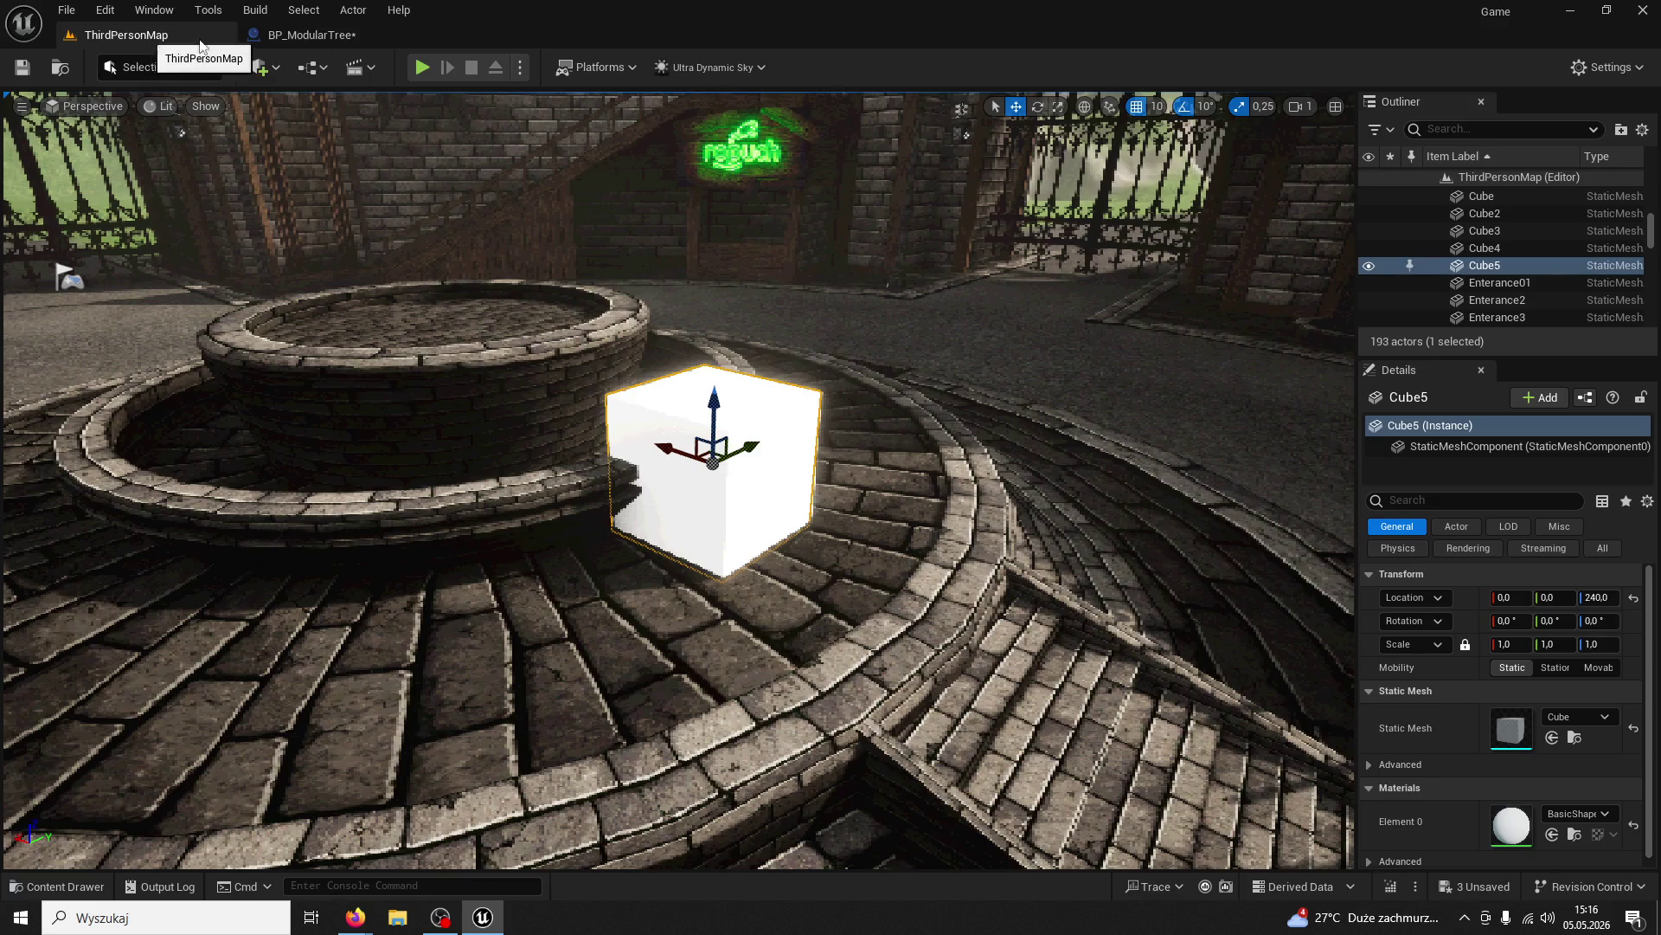
pyautogui.click(415, 69)
pyautogui.press('w')
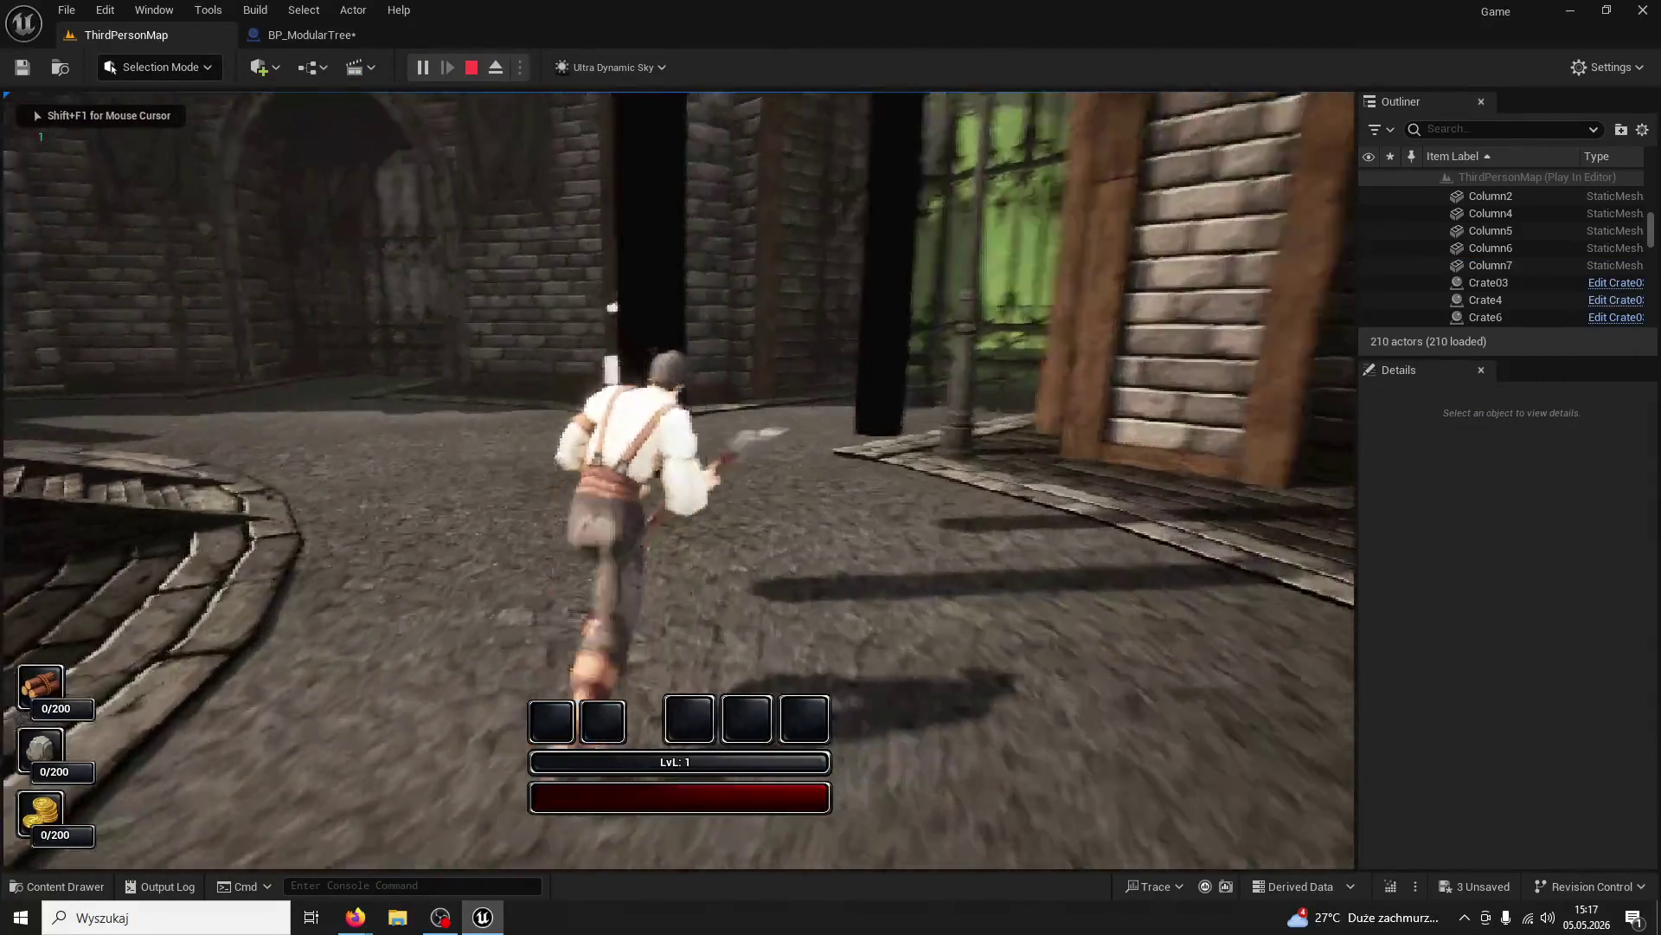
pyautogui.click(678, 480)
pyautogui.click(679, 479)
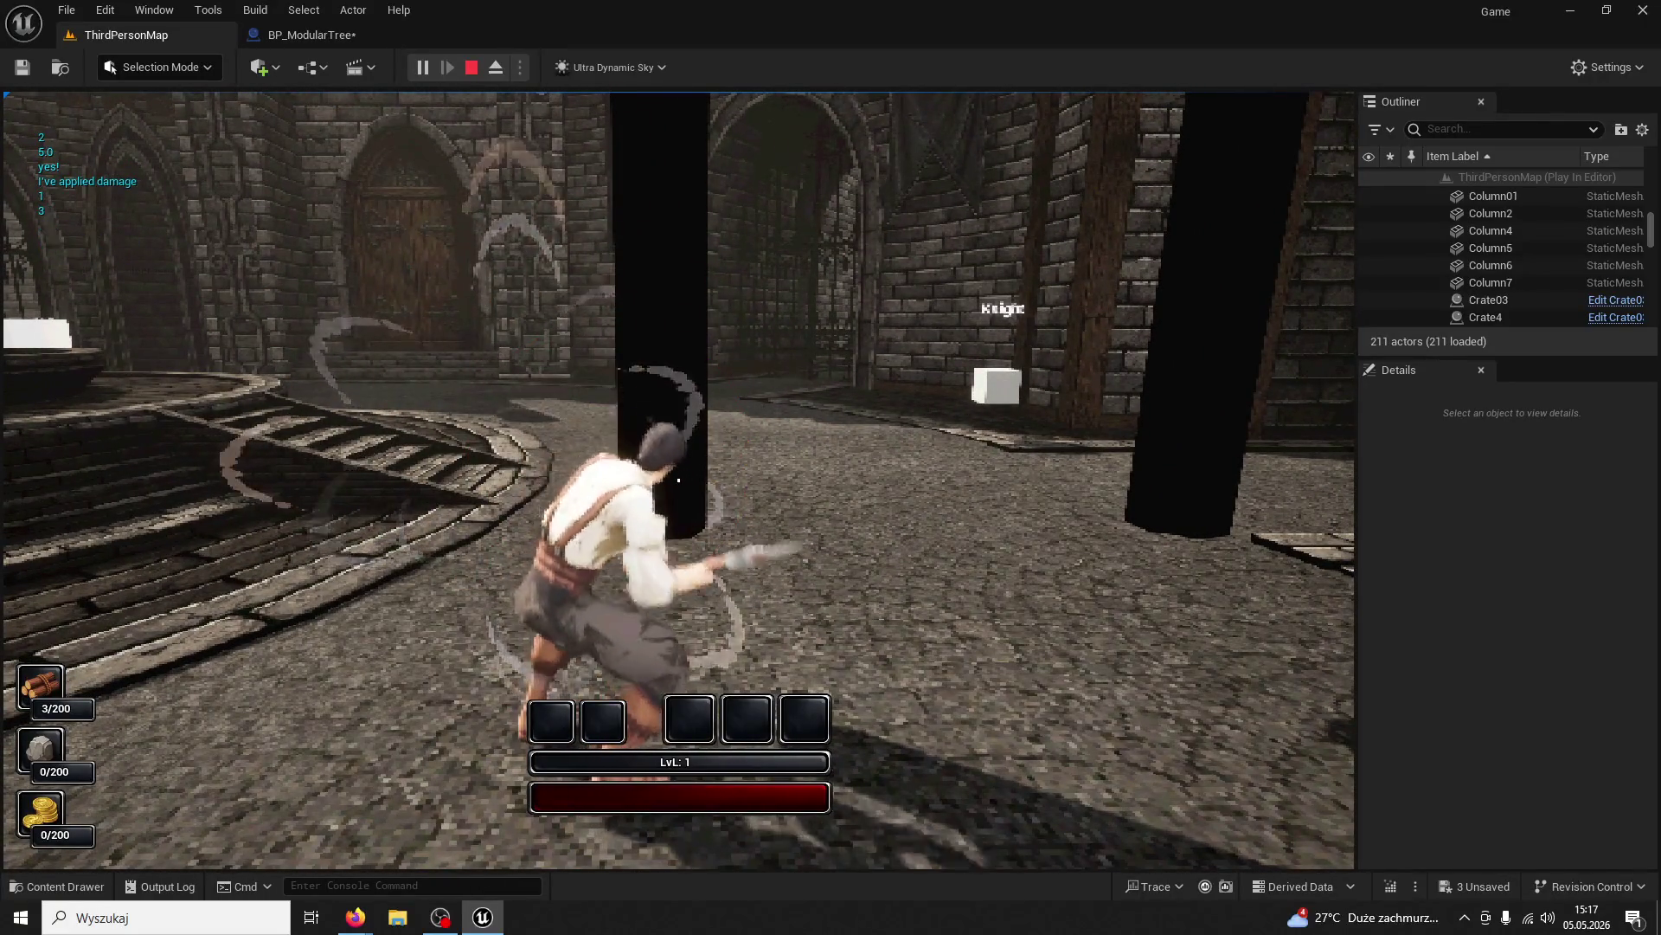
pyautogui.click(679, 479)
pyautogui.click(679, 480)
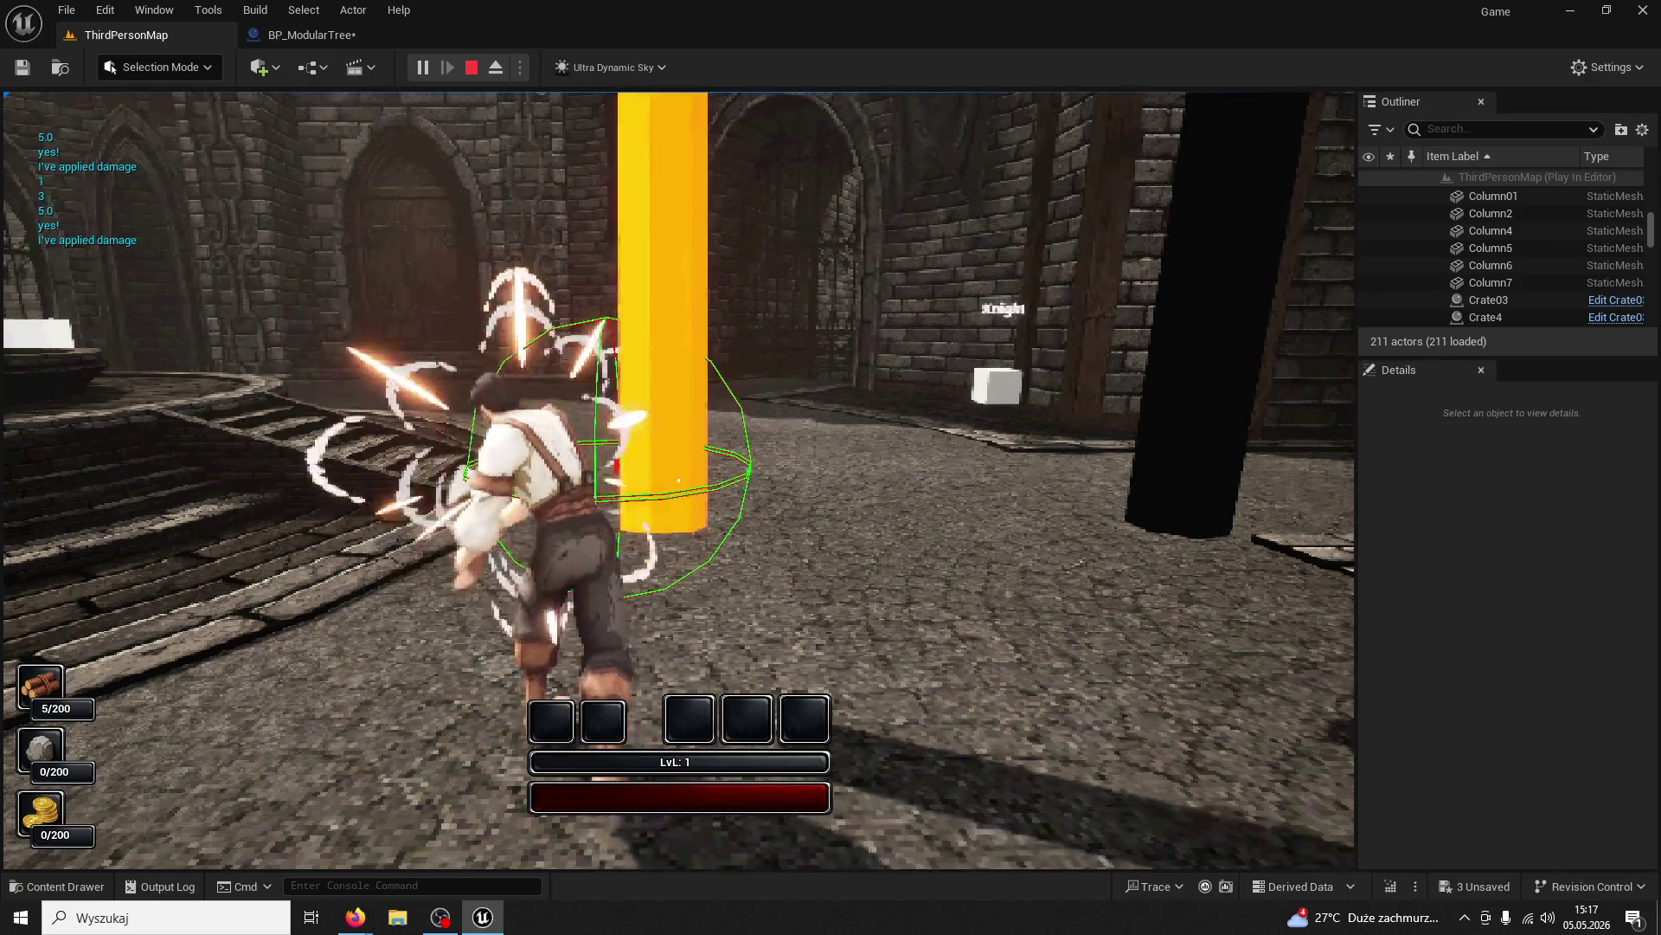
pyautogui.press('w')
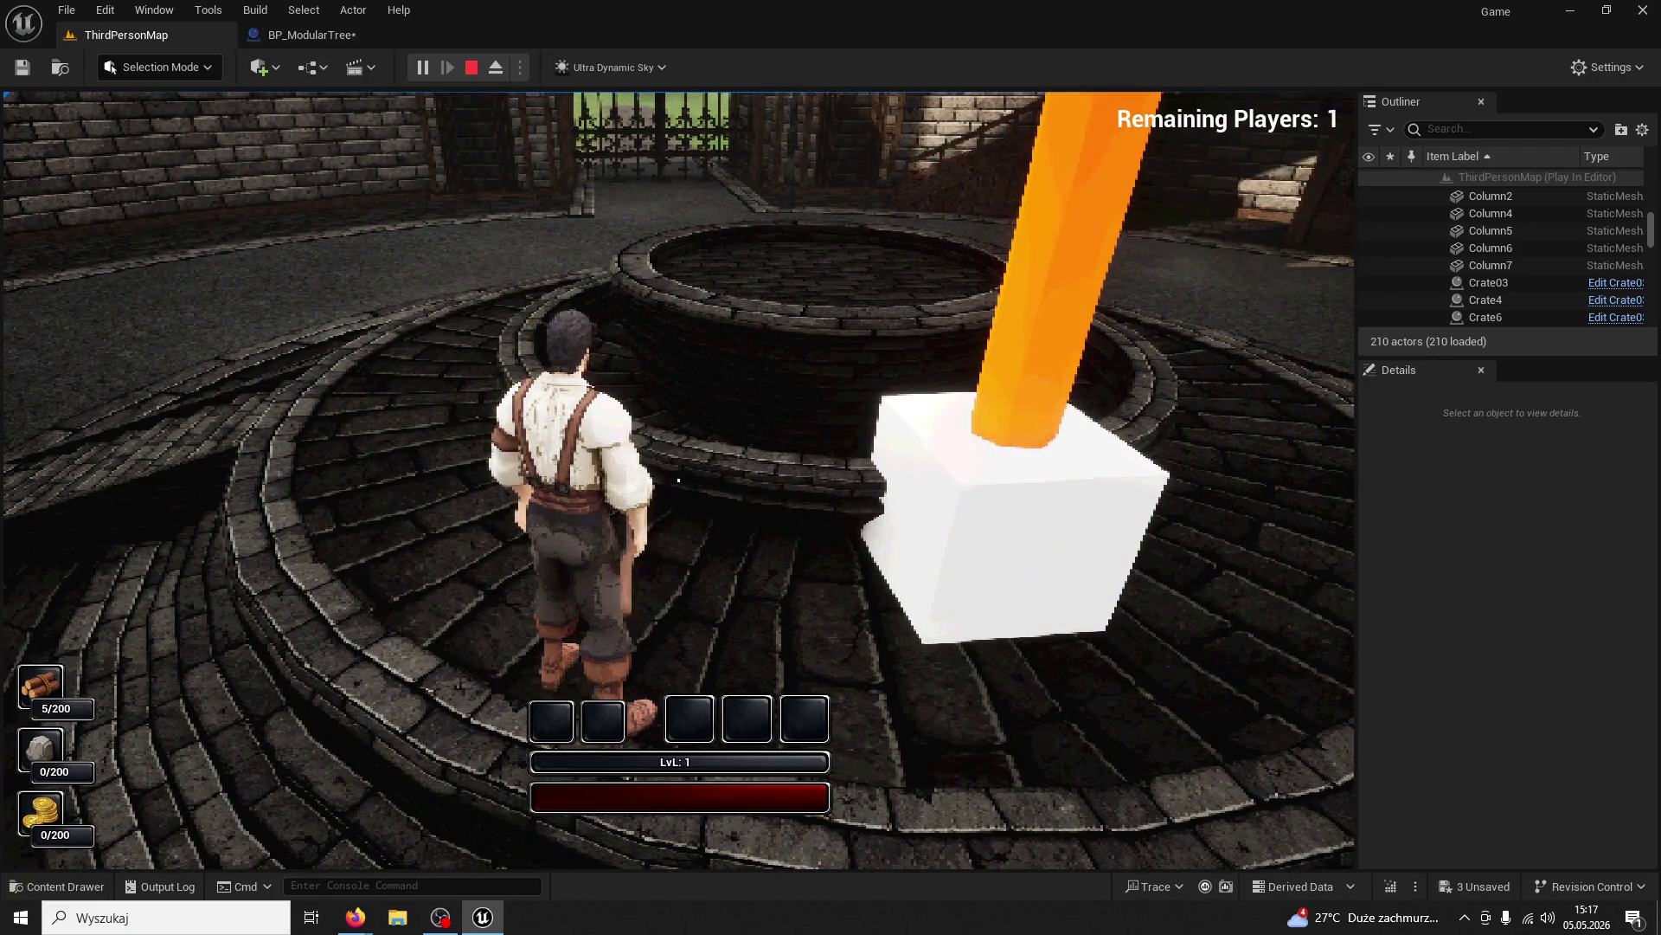
pyautogui.press('Escape')
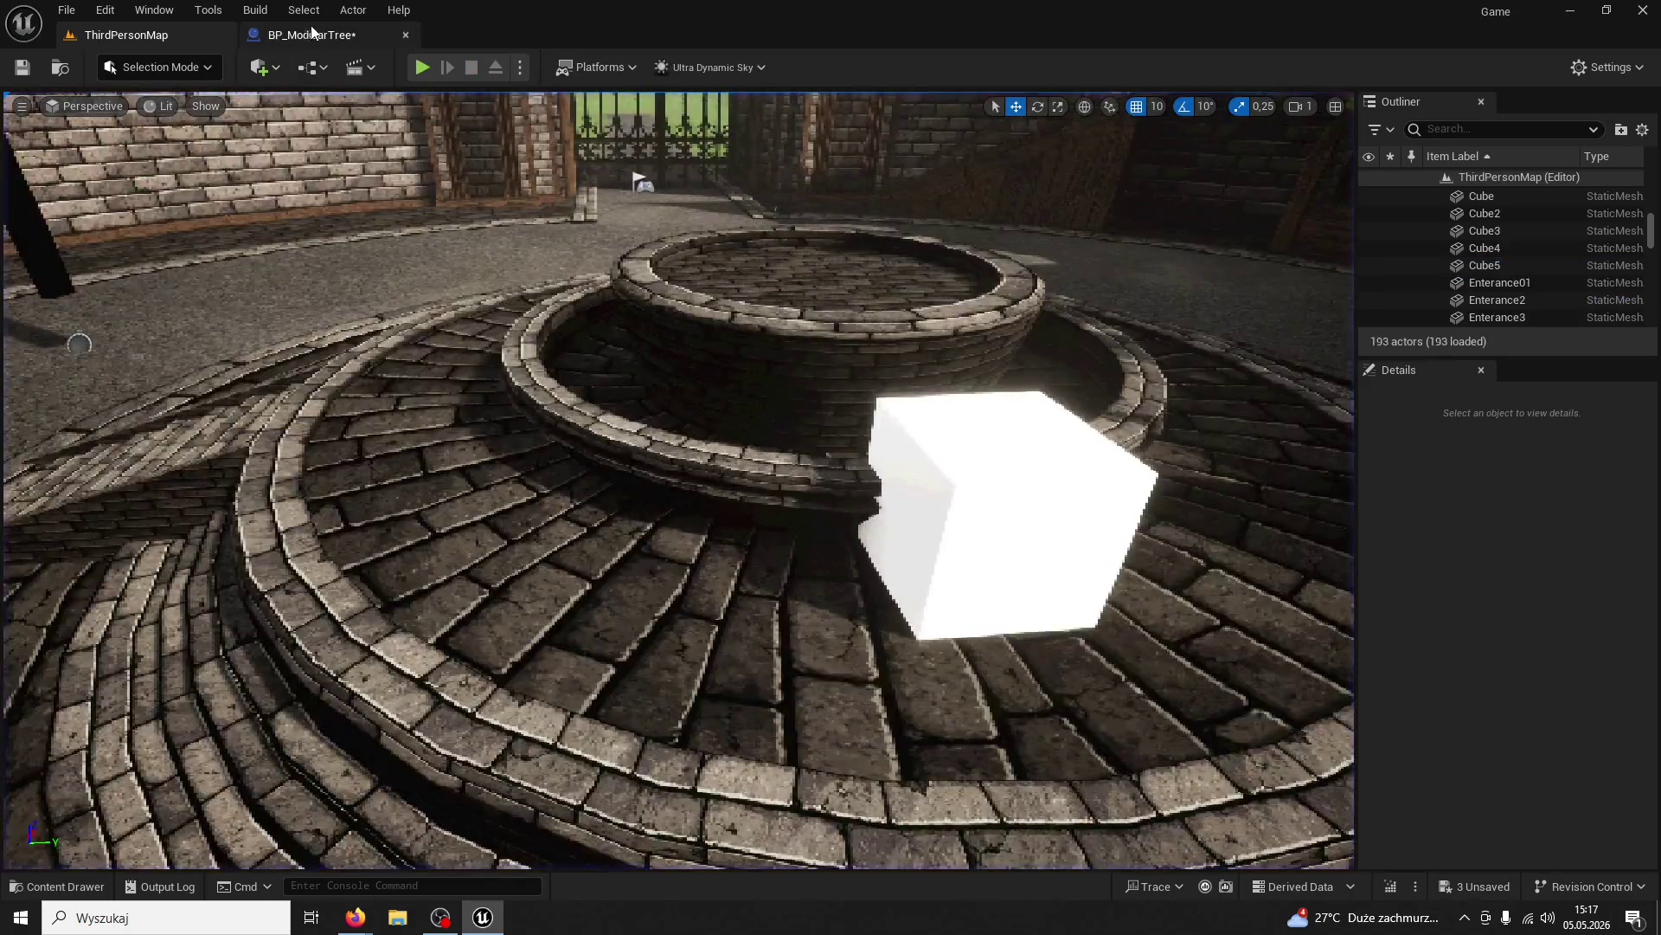
# In BP_ModularTree, delete the Relative Location and Relative Rotation variable getters
pyautogui.click(309, 34)
pyautogui.click(683, 603)
pyautogui.press('Delete')
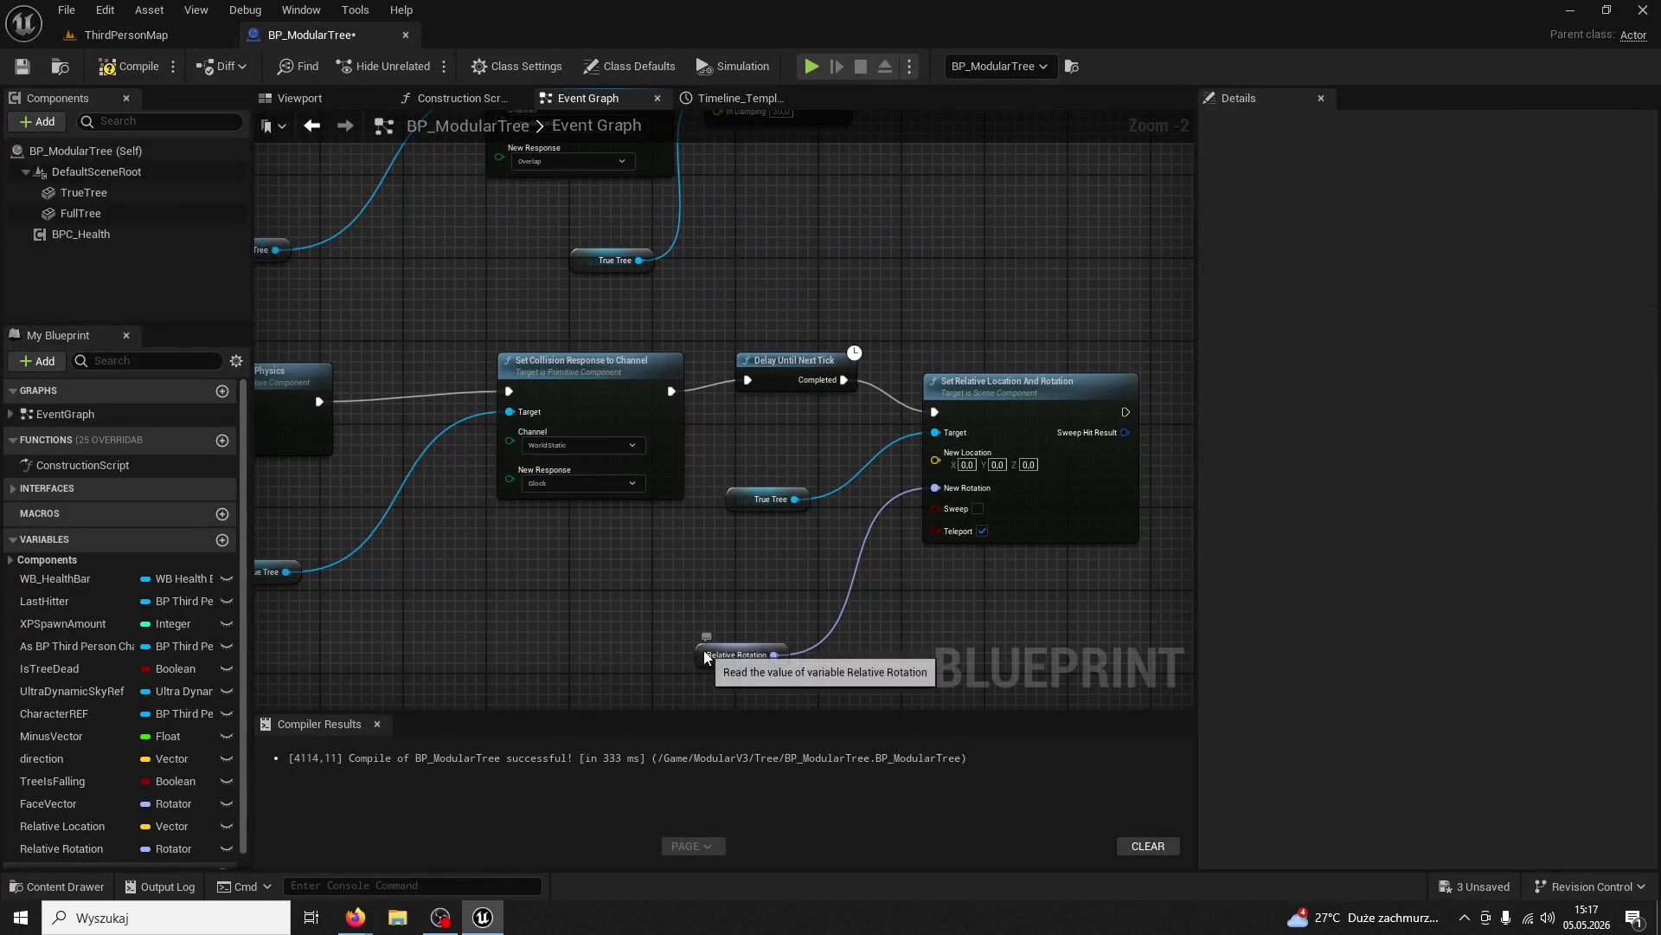
pyautogui.click(706, 655)
pyautogui.press('Delete')
# Add True Tree's Get Relative Location node and connect it to New Location
pyautogui.moveTo(796, 502); pyautogui.dragTo(837, 564)
pyautogui.write('get relative')
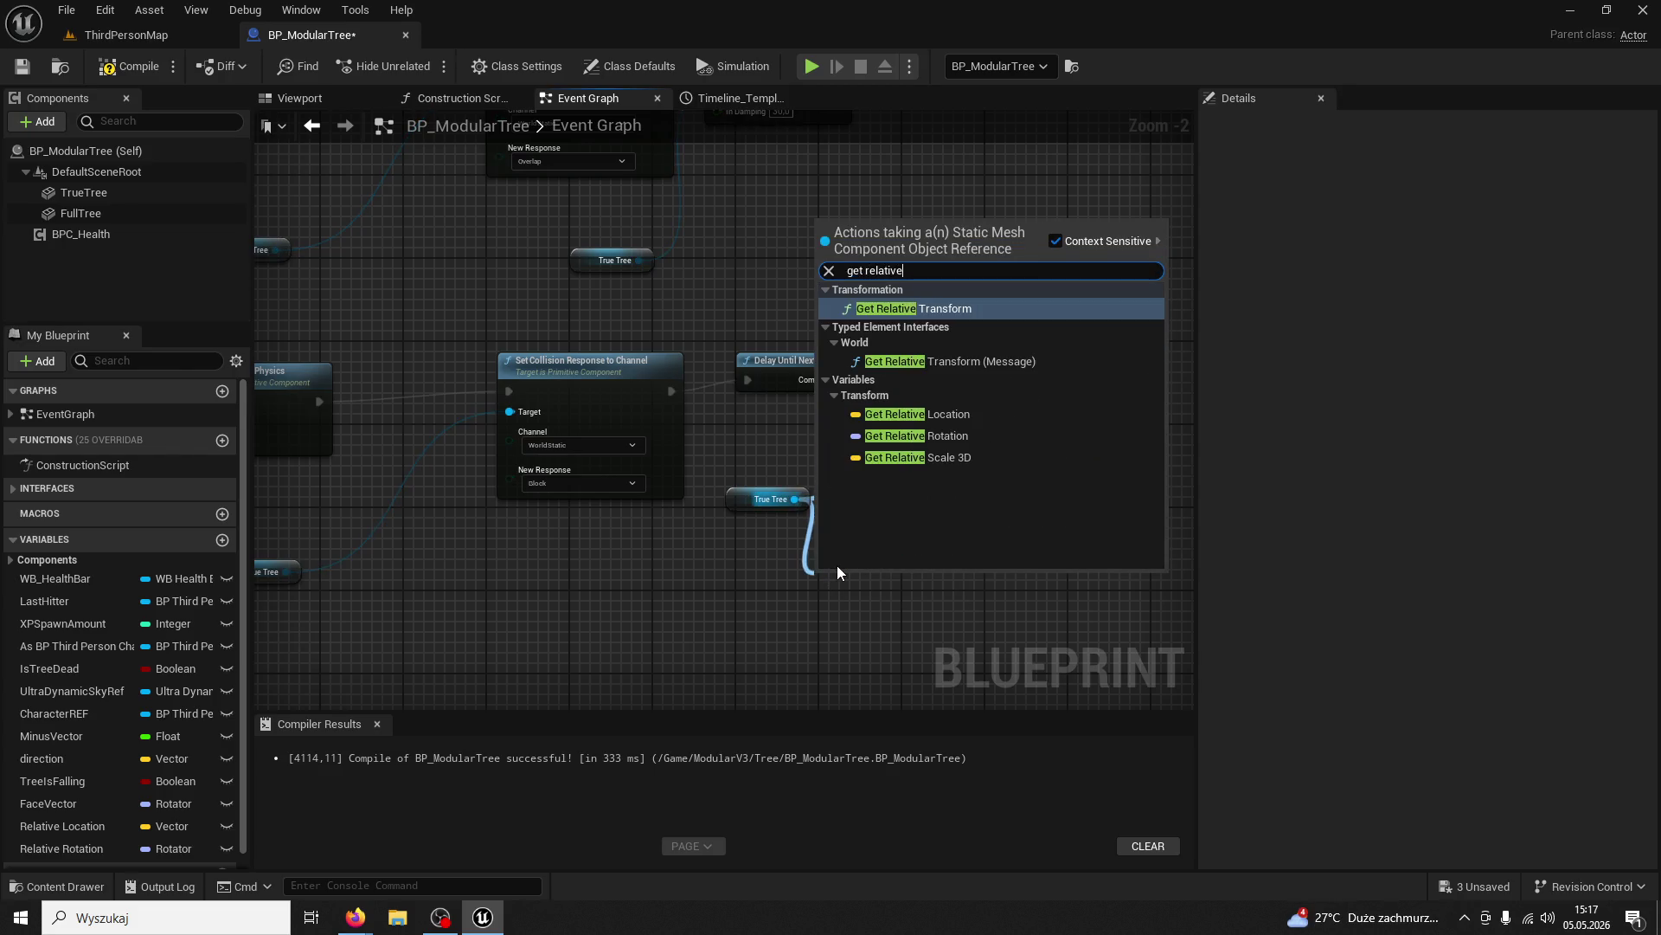
pyautogui.click(954, 414)
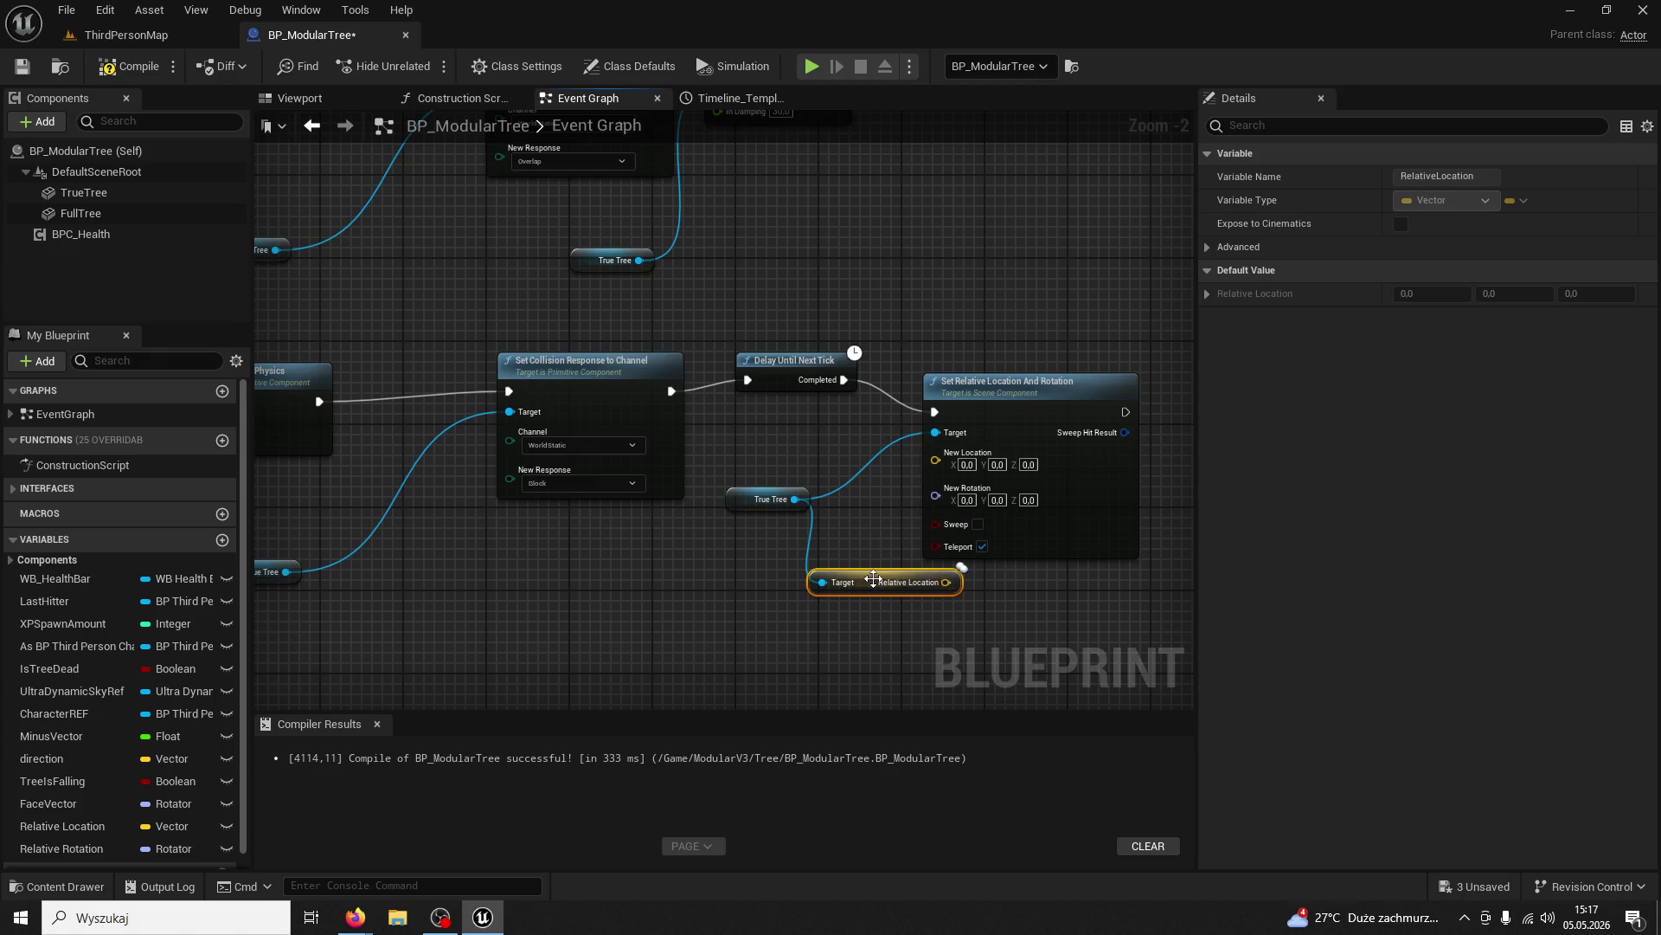
pyautogui.moveTo(873, 578); pyautogui.dragTo(793, 582)
pyautogui.moveTo(750, 496); pyautogui.dragTo(605, 552)
pyautogui.moveTo(873, 592); pyautogui.dragTo(936, 453)
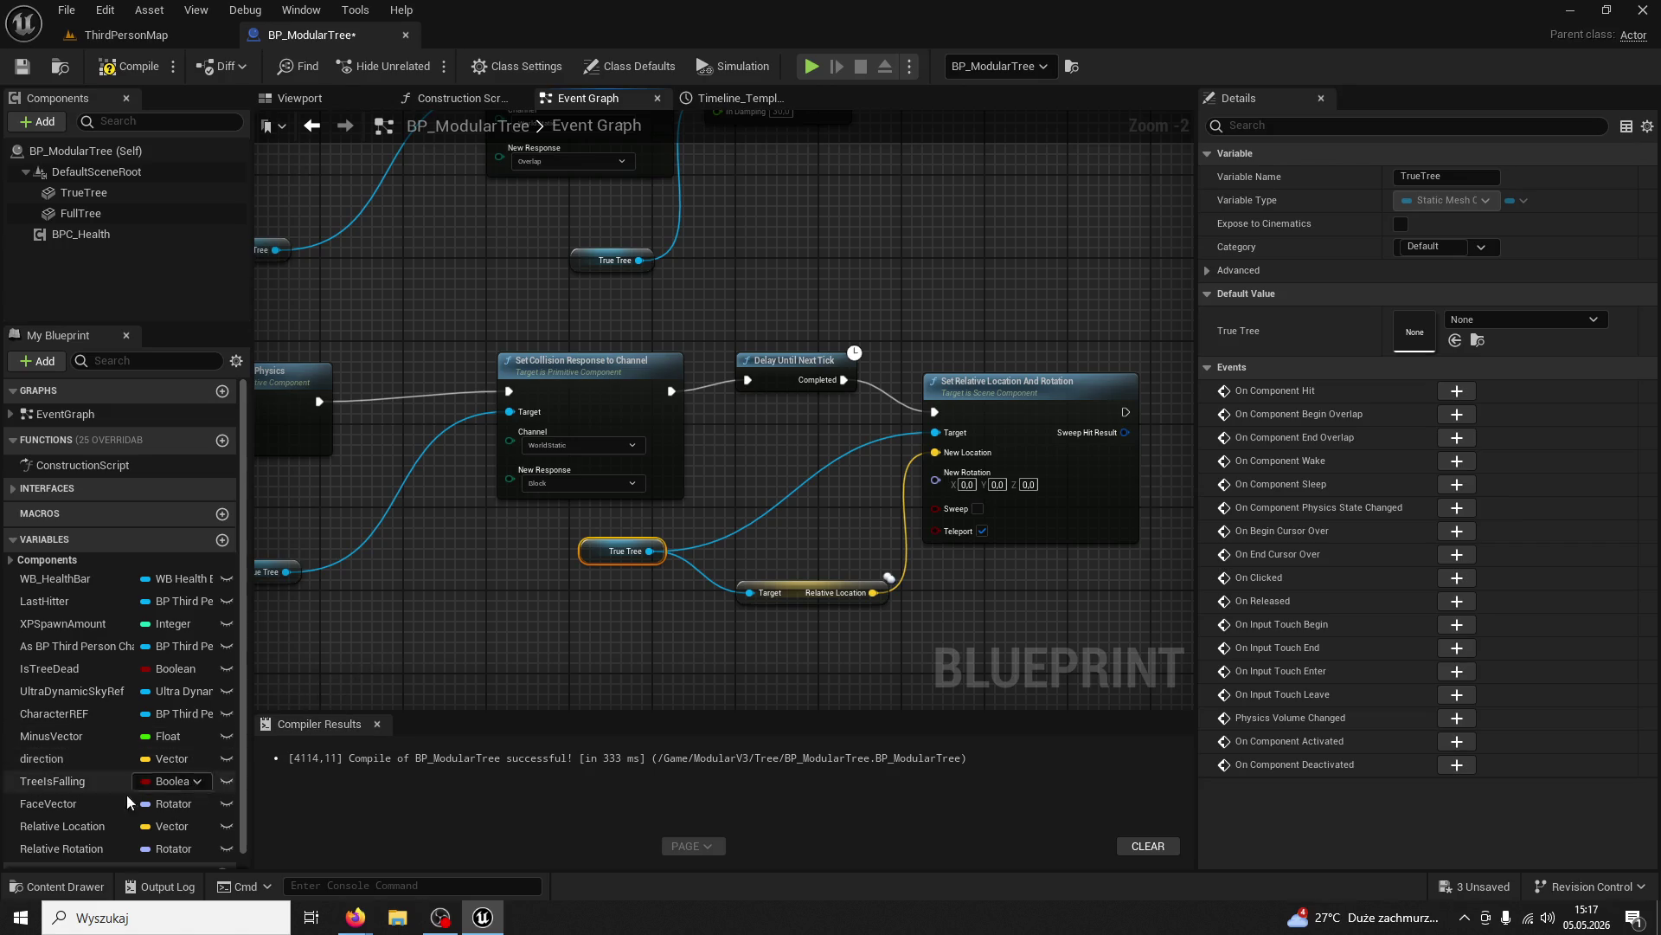
# Add True Tree's Get Relative Rotation node and connect it to New Rotation
pyautogui.moveTo(82, 846); pyautogui.dragTo(595, 662)
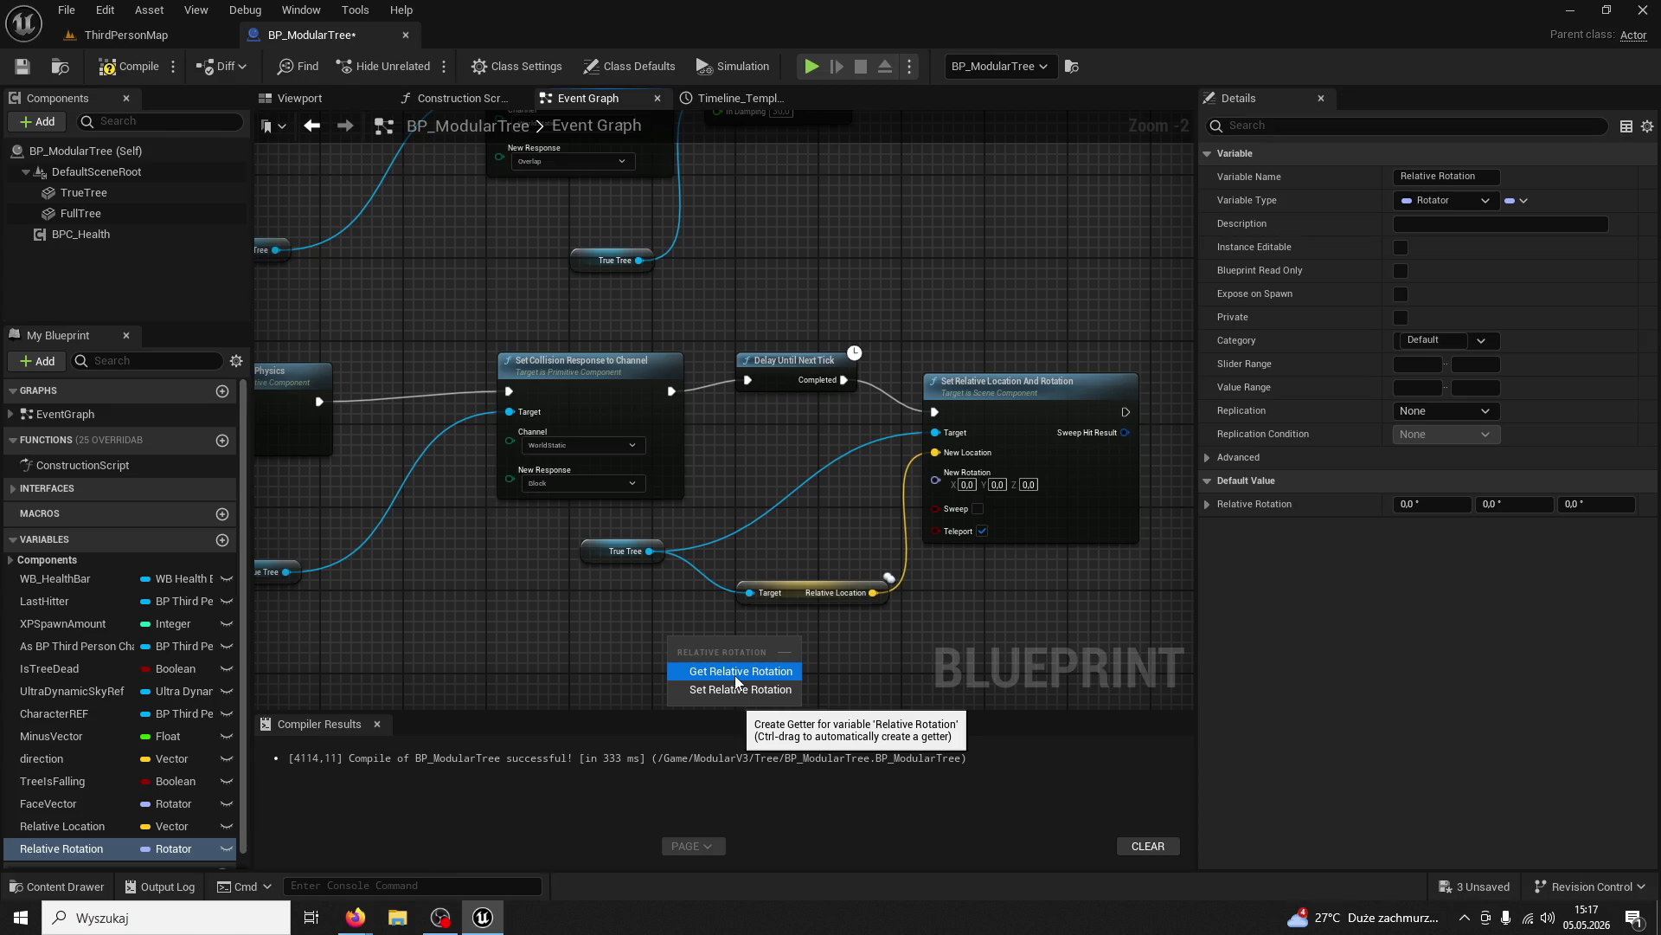
pyautogui.click(735, 675)
pyautogui.press('Delete')
pyautogui.moveTo(649, 550); pyautogui.dragTo(734, 642)
pyautogui.write('get relative')
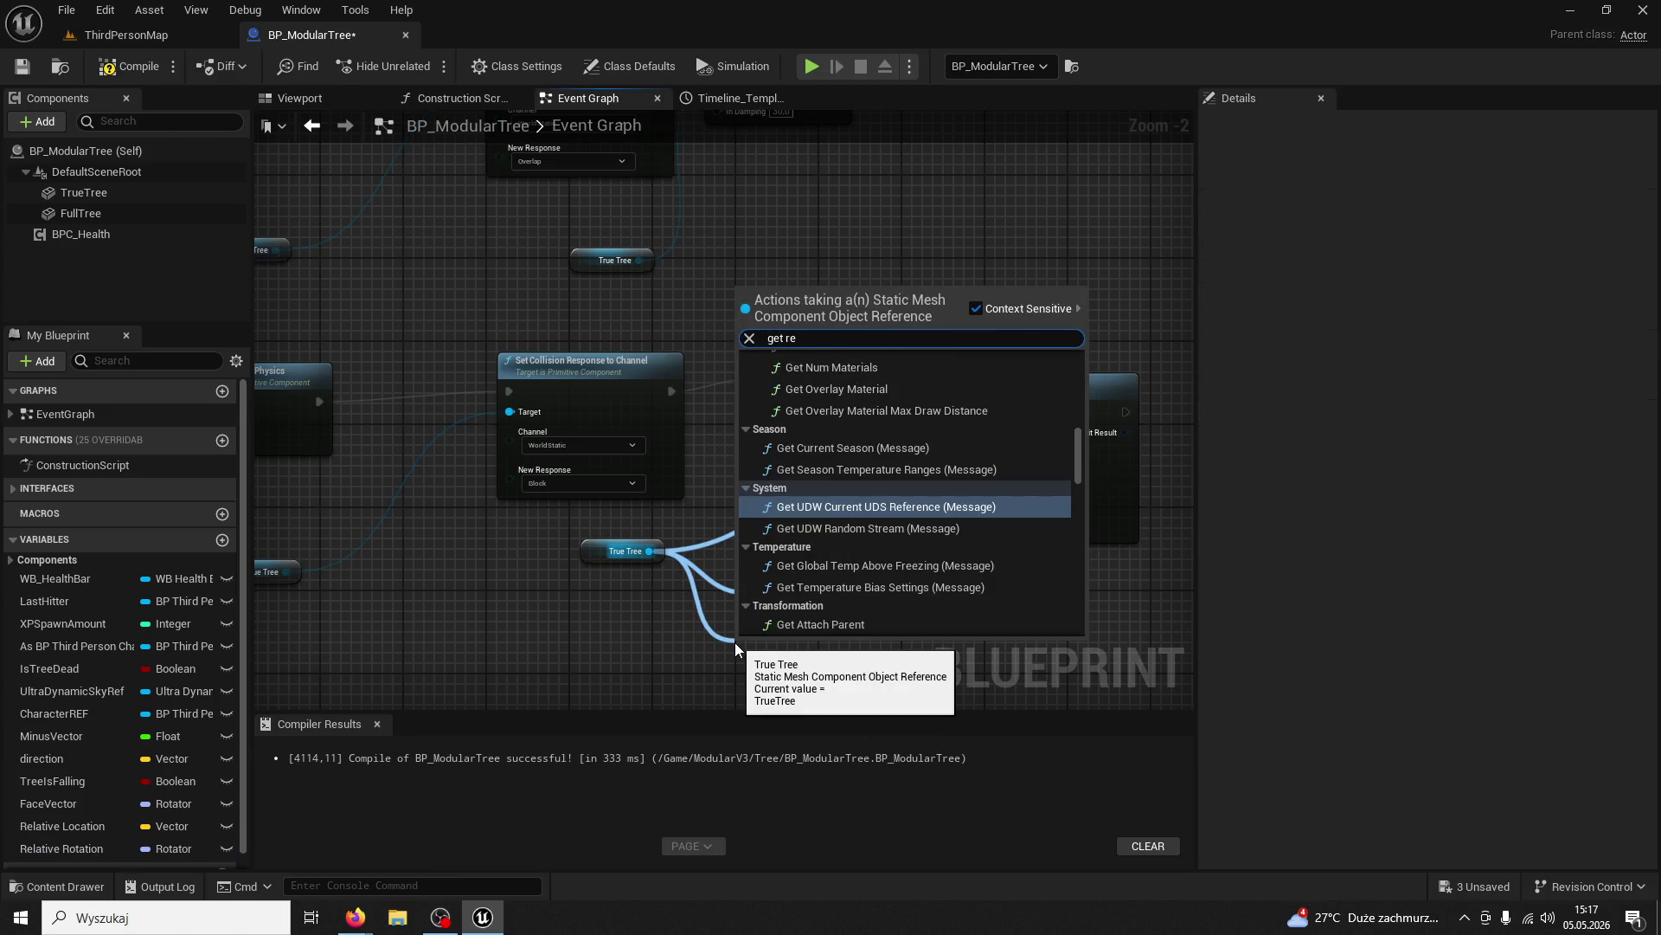
pyautogui.click(837, 502)
pyautogui.moveTo(863, 644); pyautogui.dragTo(891, 604)
pyautogui.moveTo(941, 482); pyautogui.dragTo(938, 480)
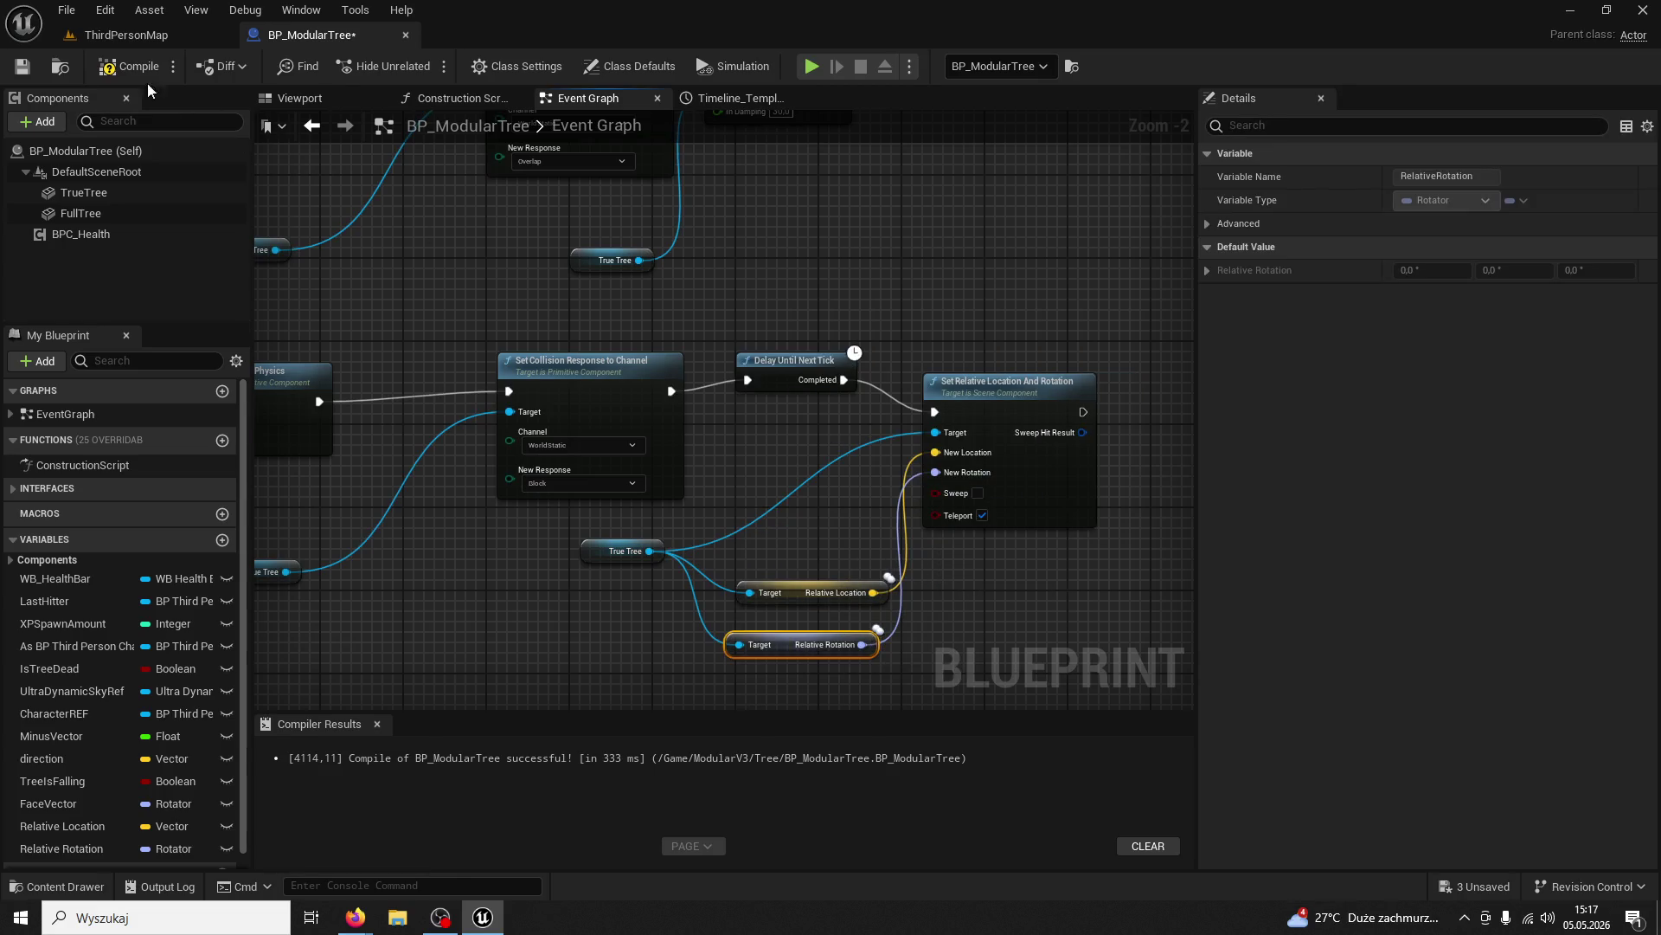
pyautogui.click(143, 36)
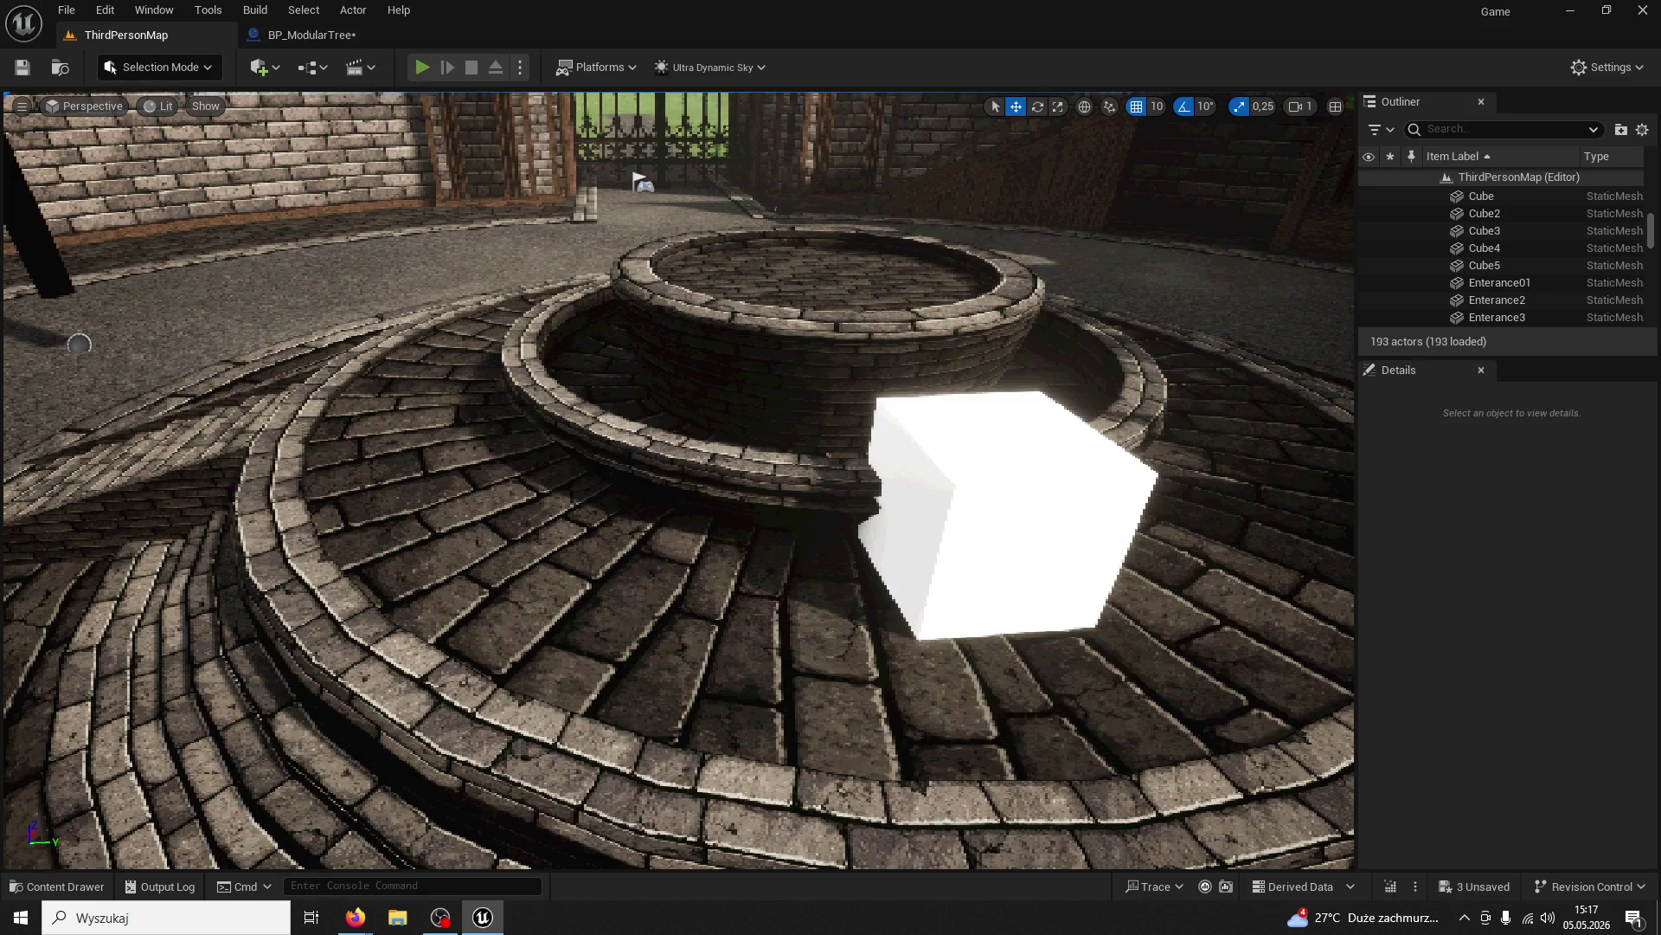
# Start Play in Editor with Alt+P and chop the first tree four times until it falls
pyautogui.hotkey('alt', 'p')
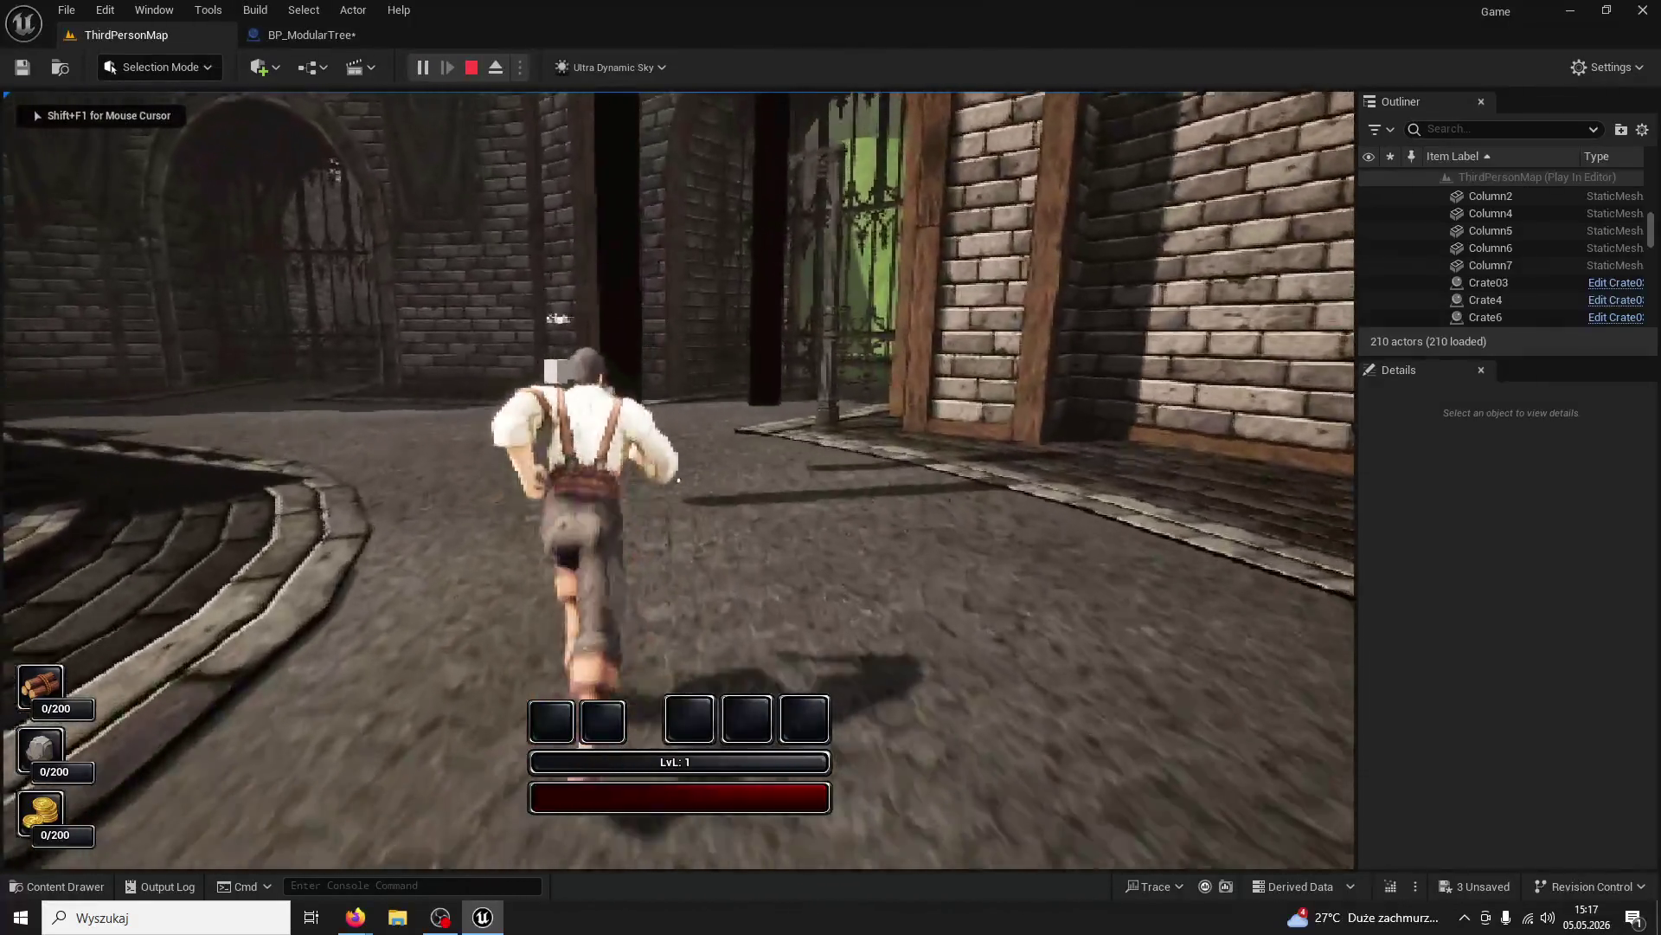
pyautogui.click(677, 480)
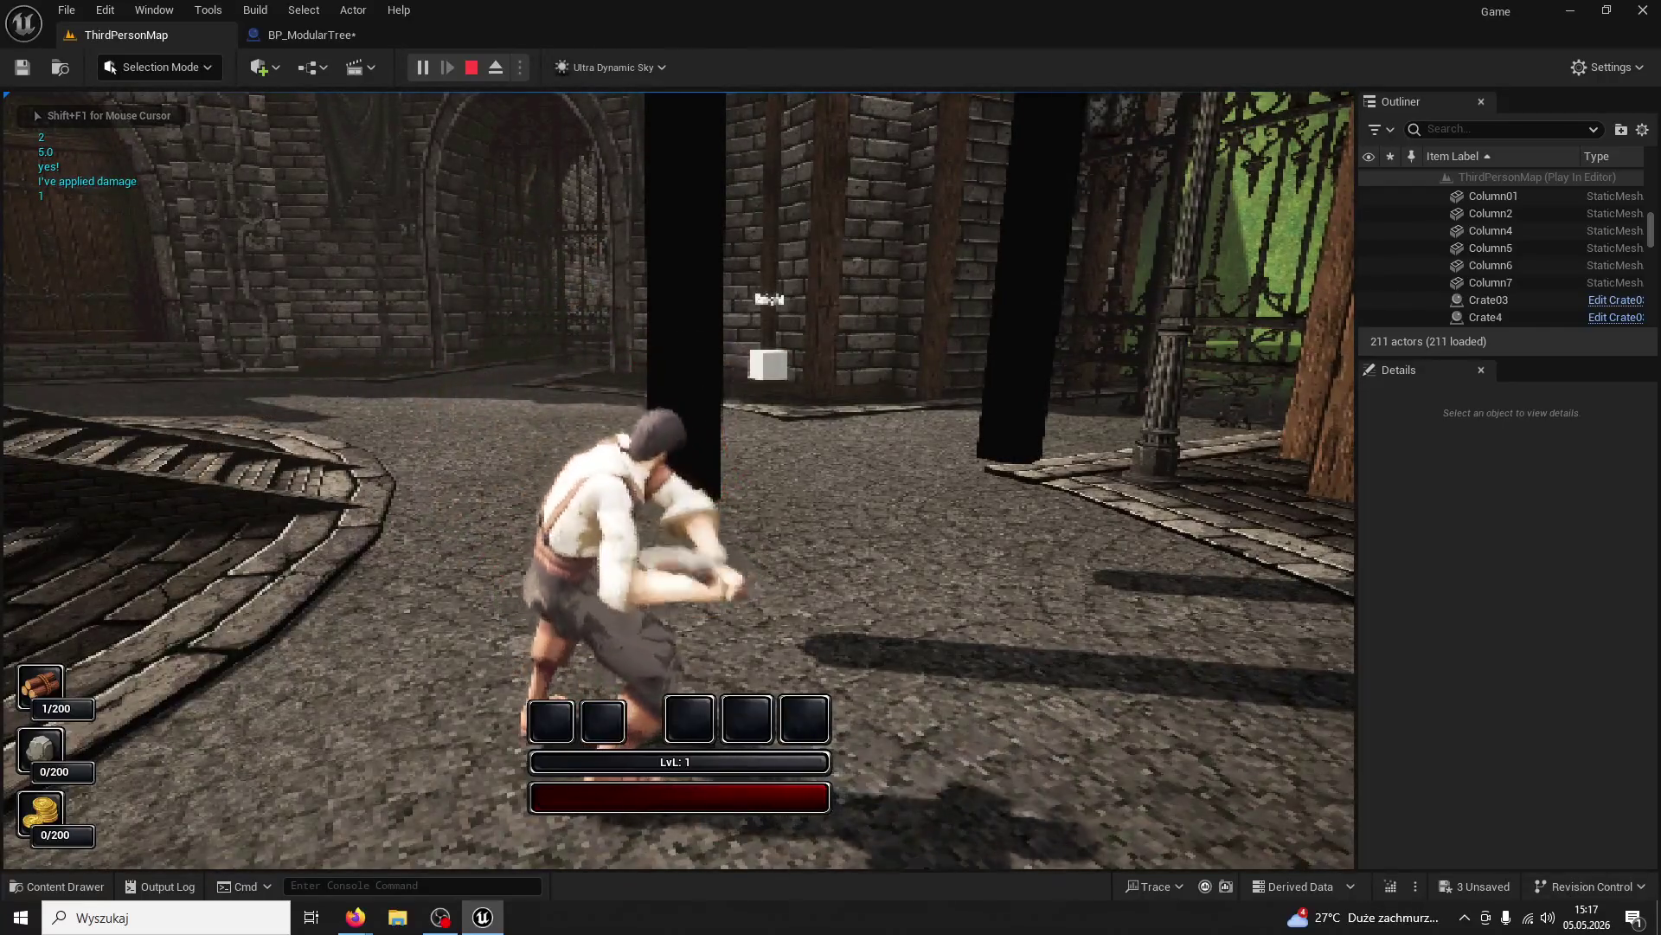
pyautogui.click(678, 480)
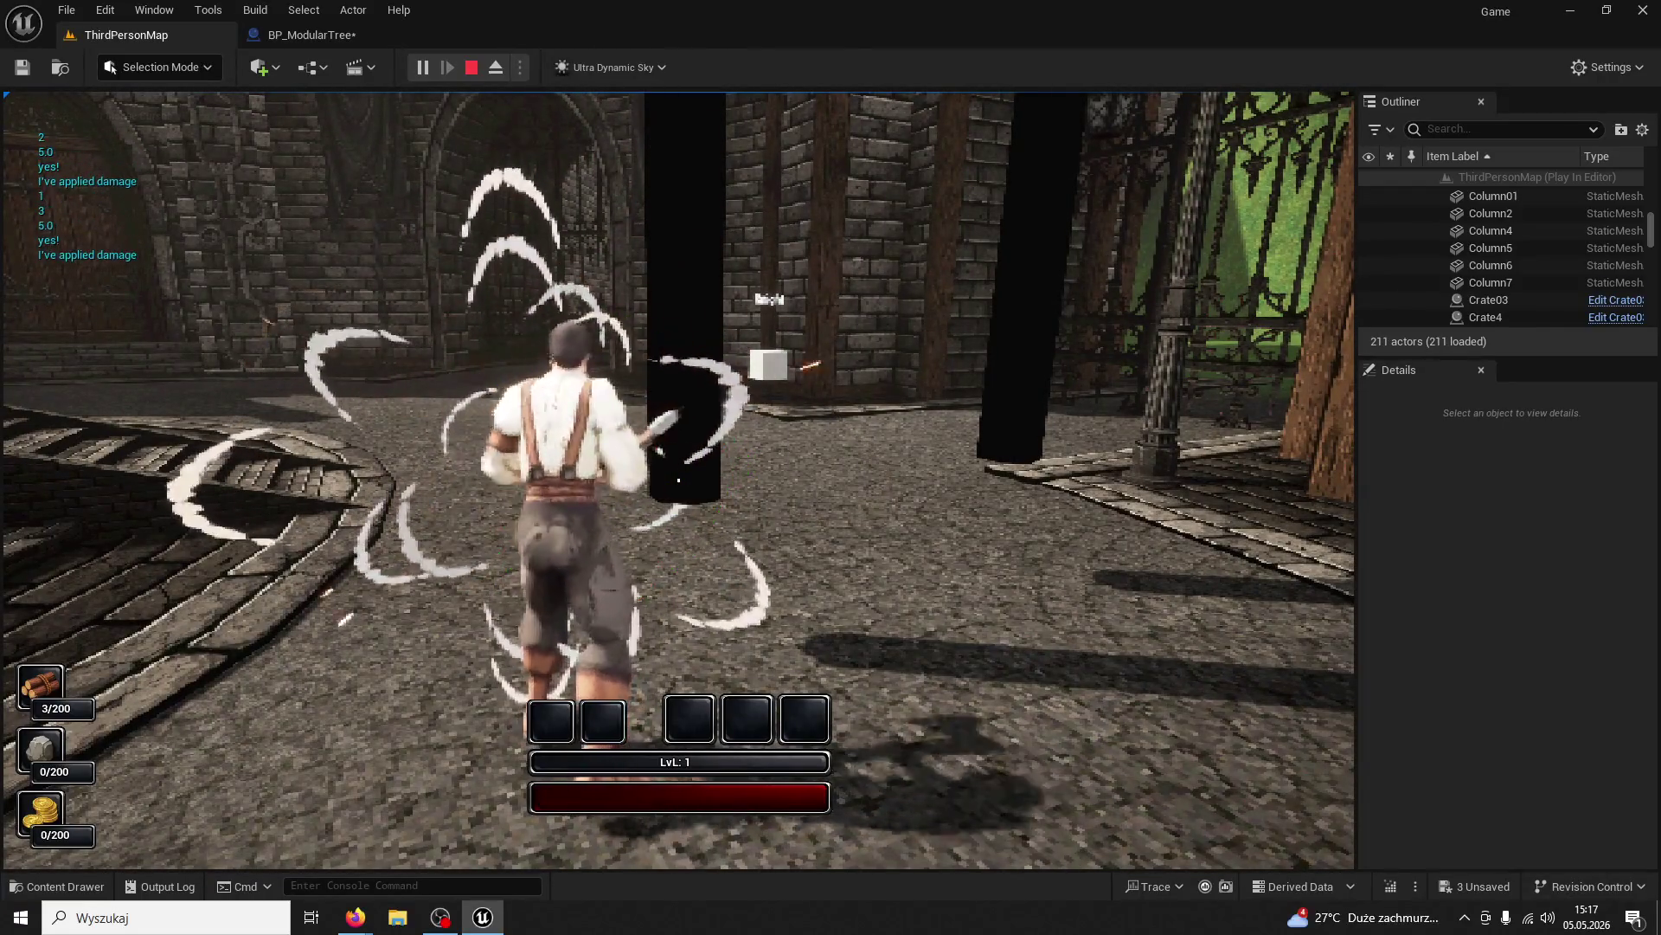
pyautogui.click(678, 480)
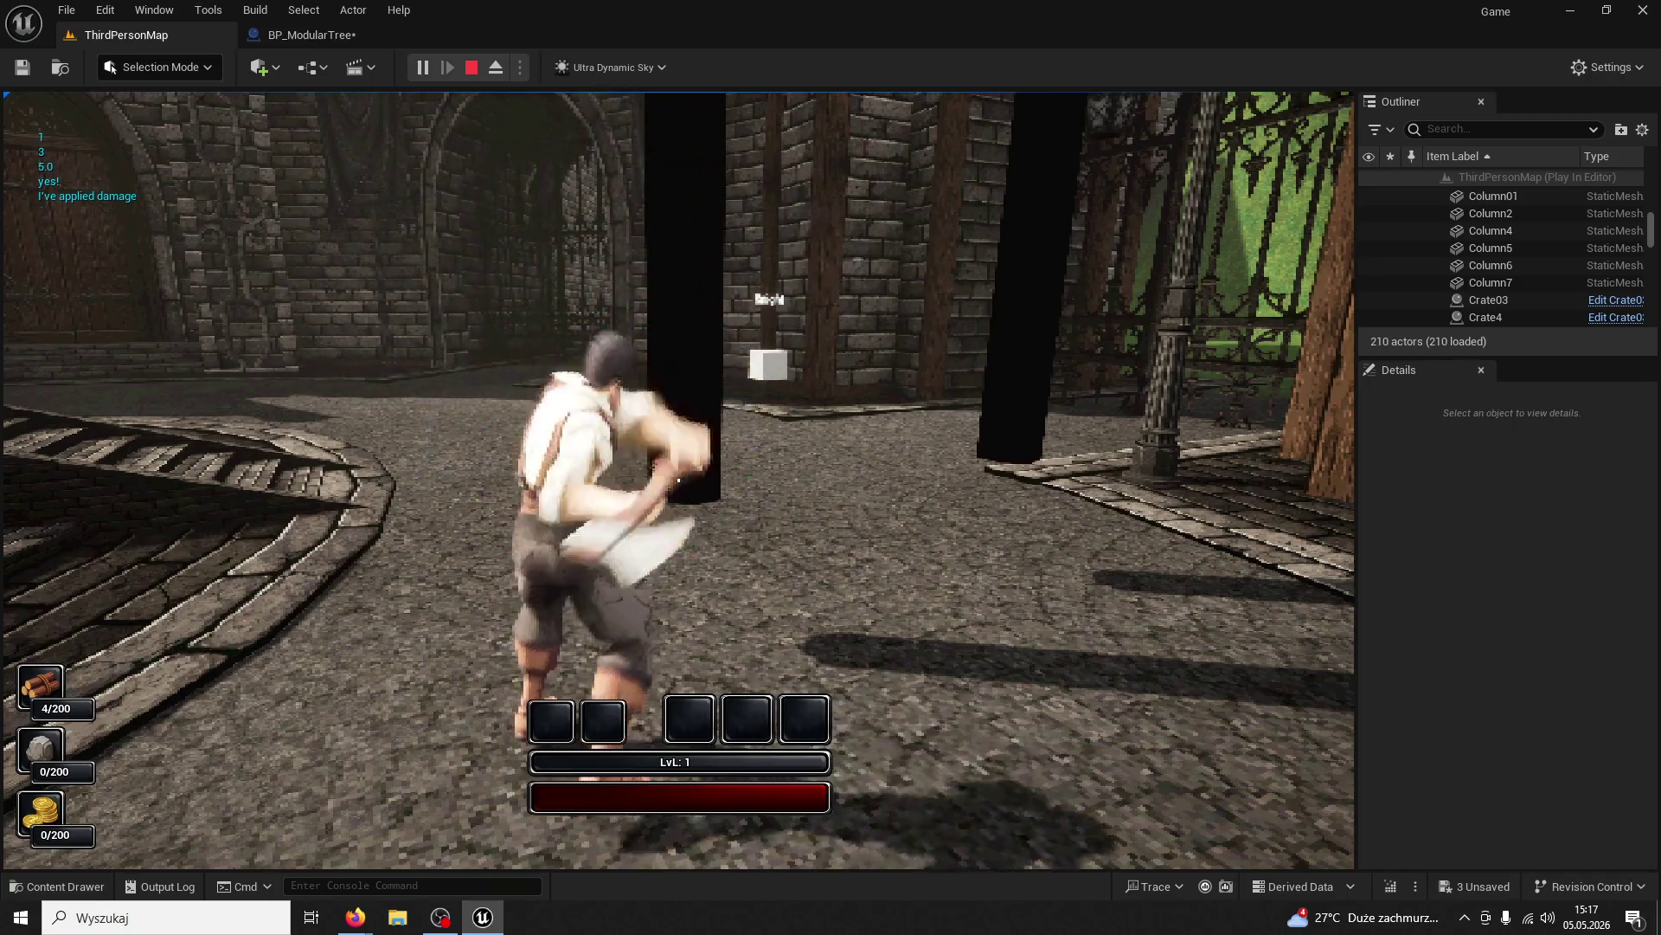
pyautogui.click(679, 480)
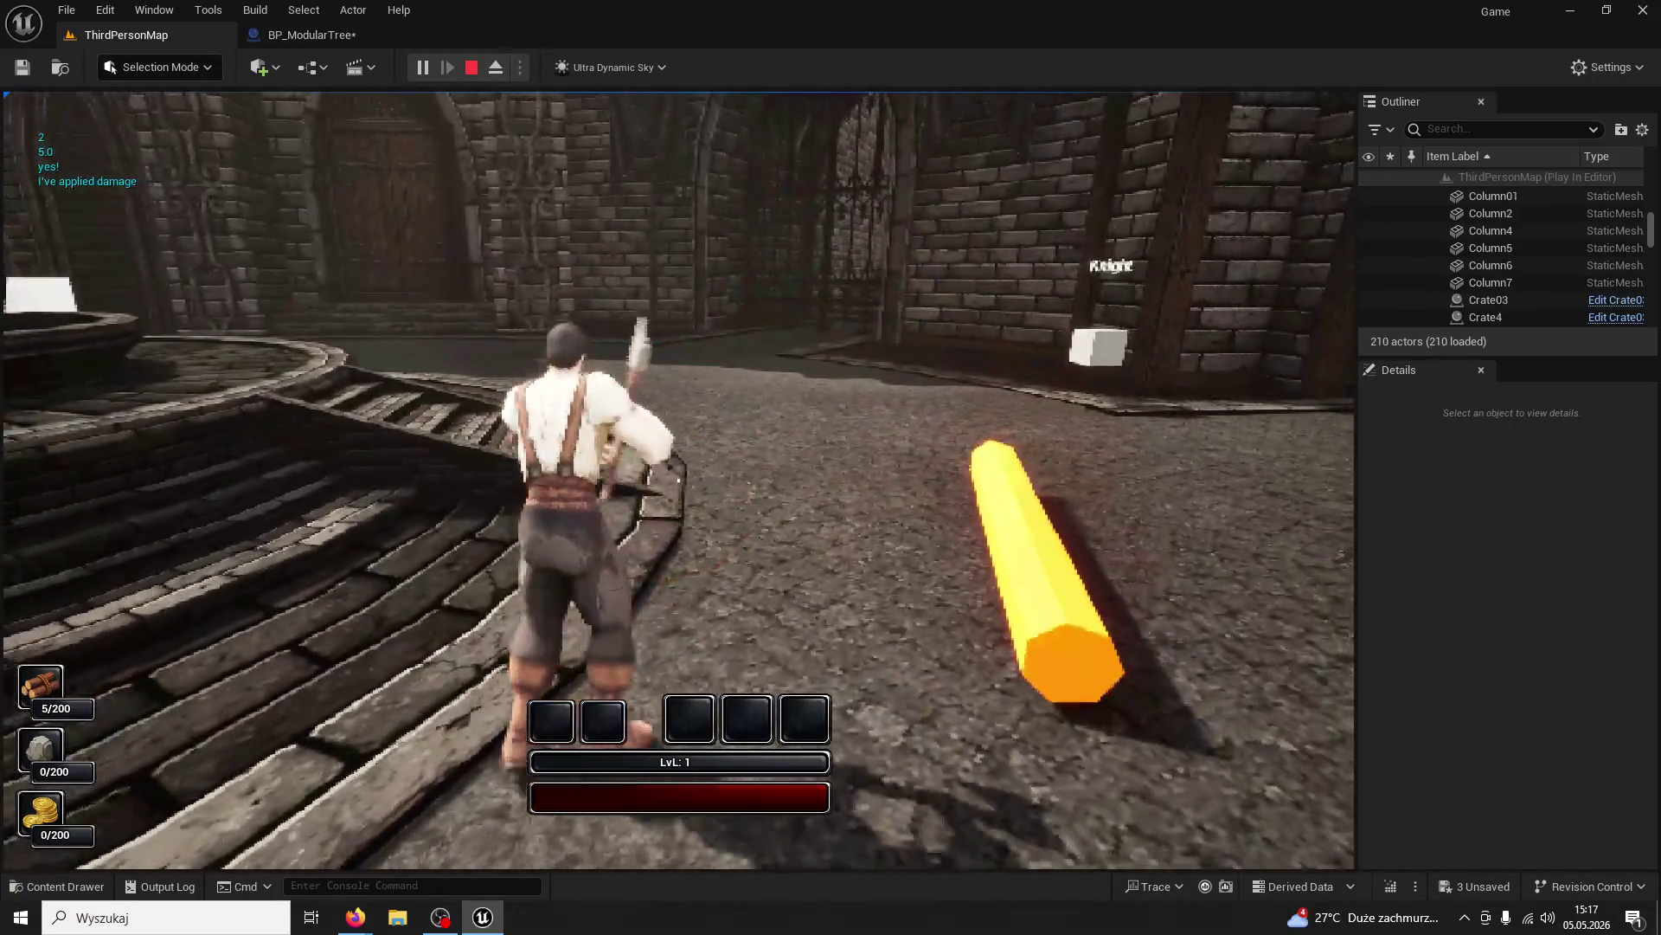
# Run to another courtyard tree, chop it down to reach 10/200 wood, and stop playing
pyautogui.press('w')
pyautogui.press('w')
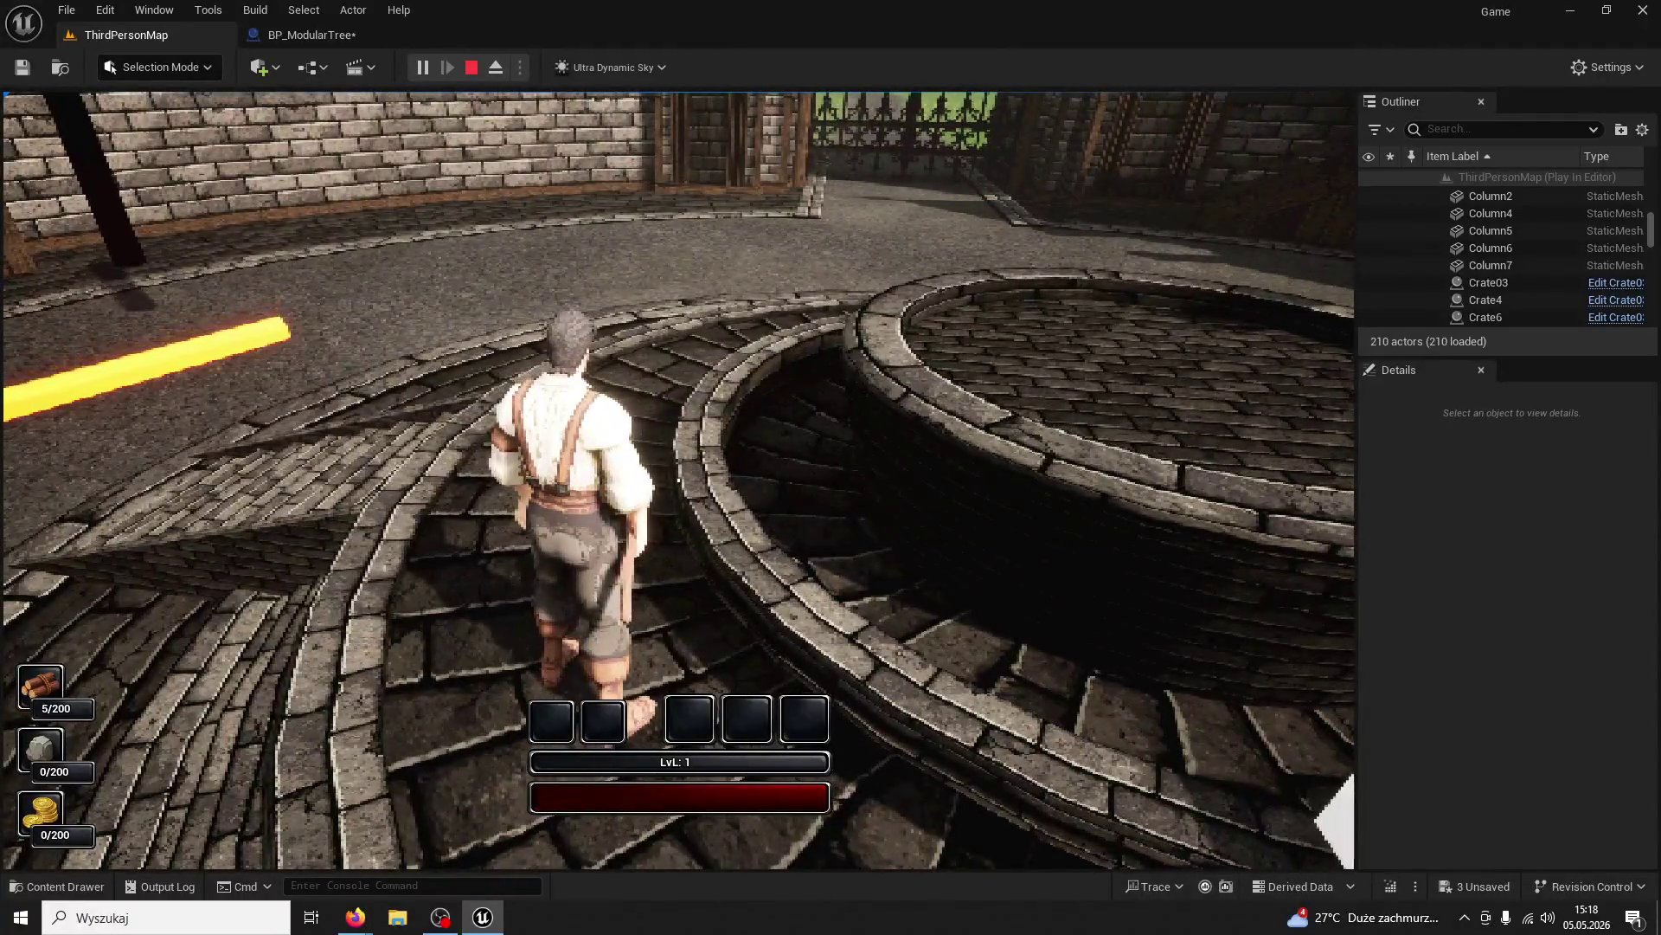
pyautogui.press('w')
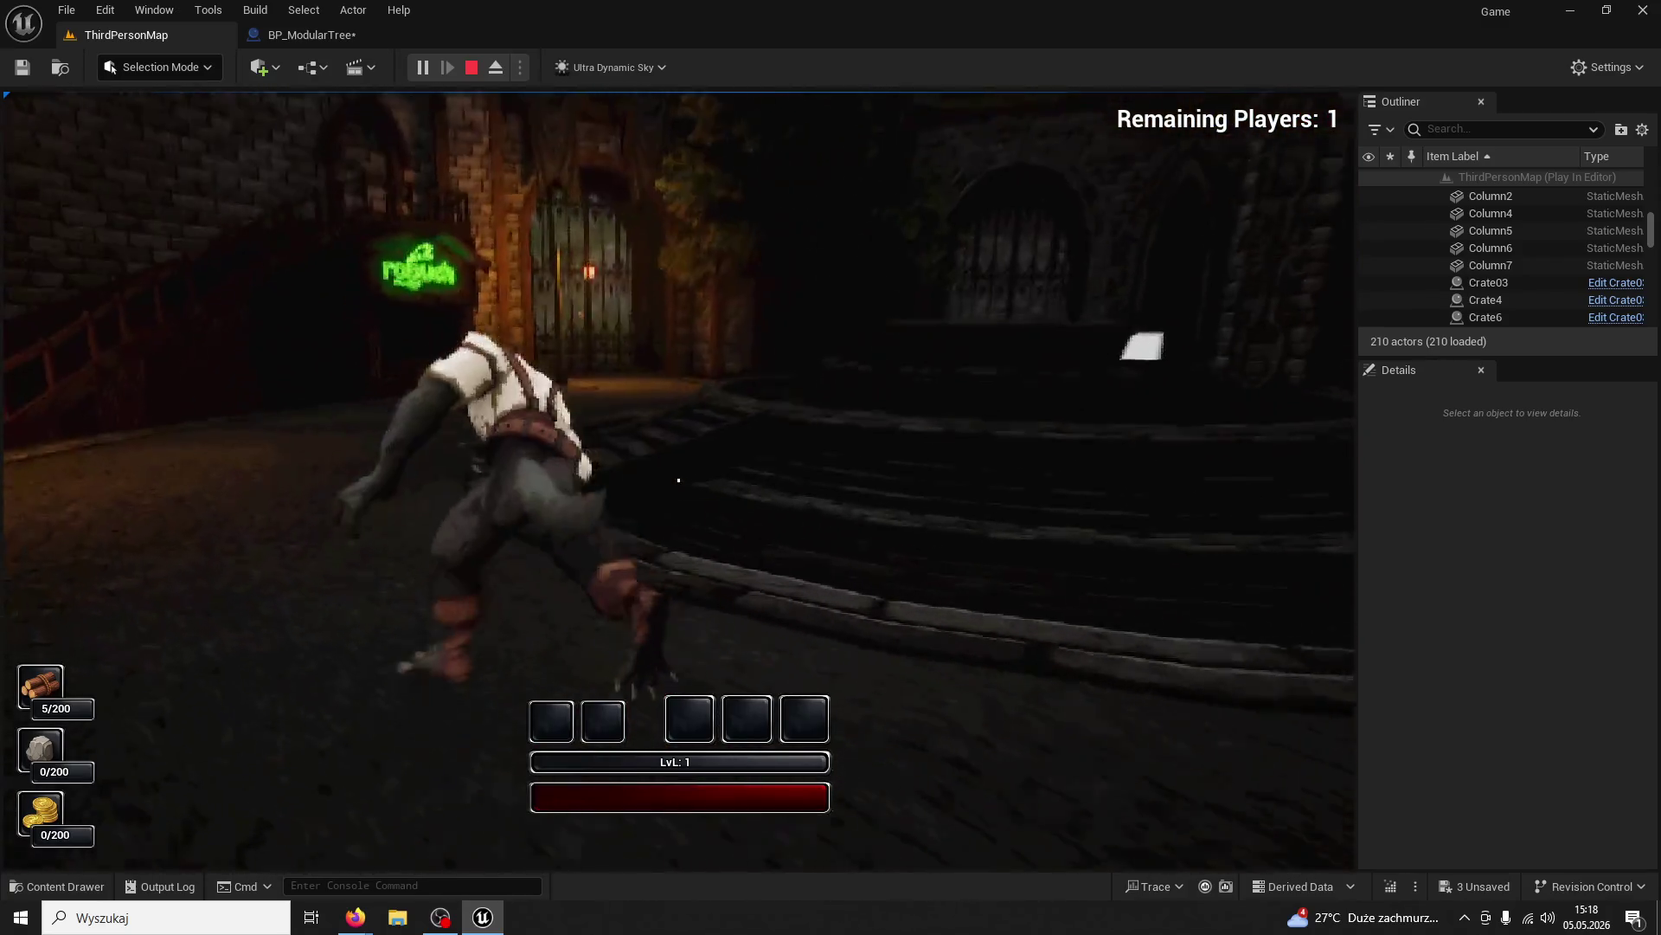
pyautogui.press('w')
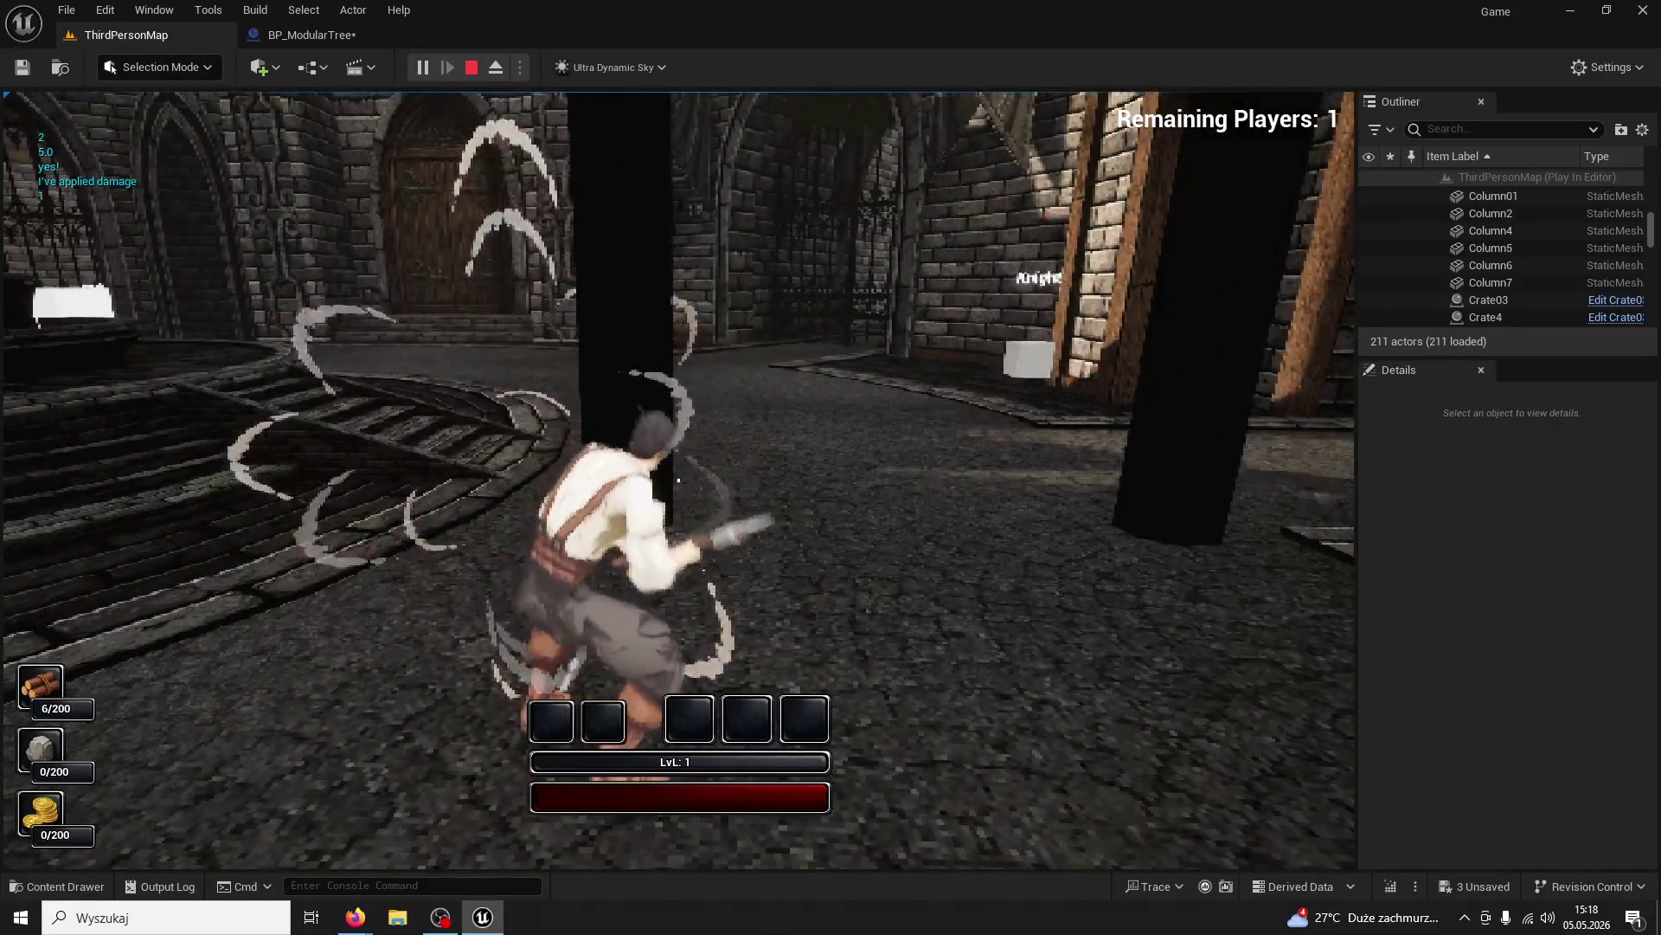
pyautogui.click(830, 467)
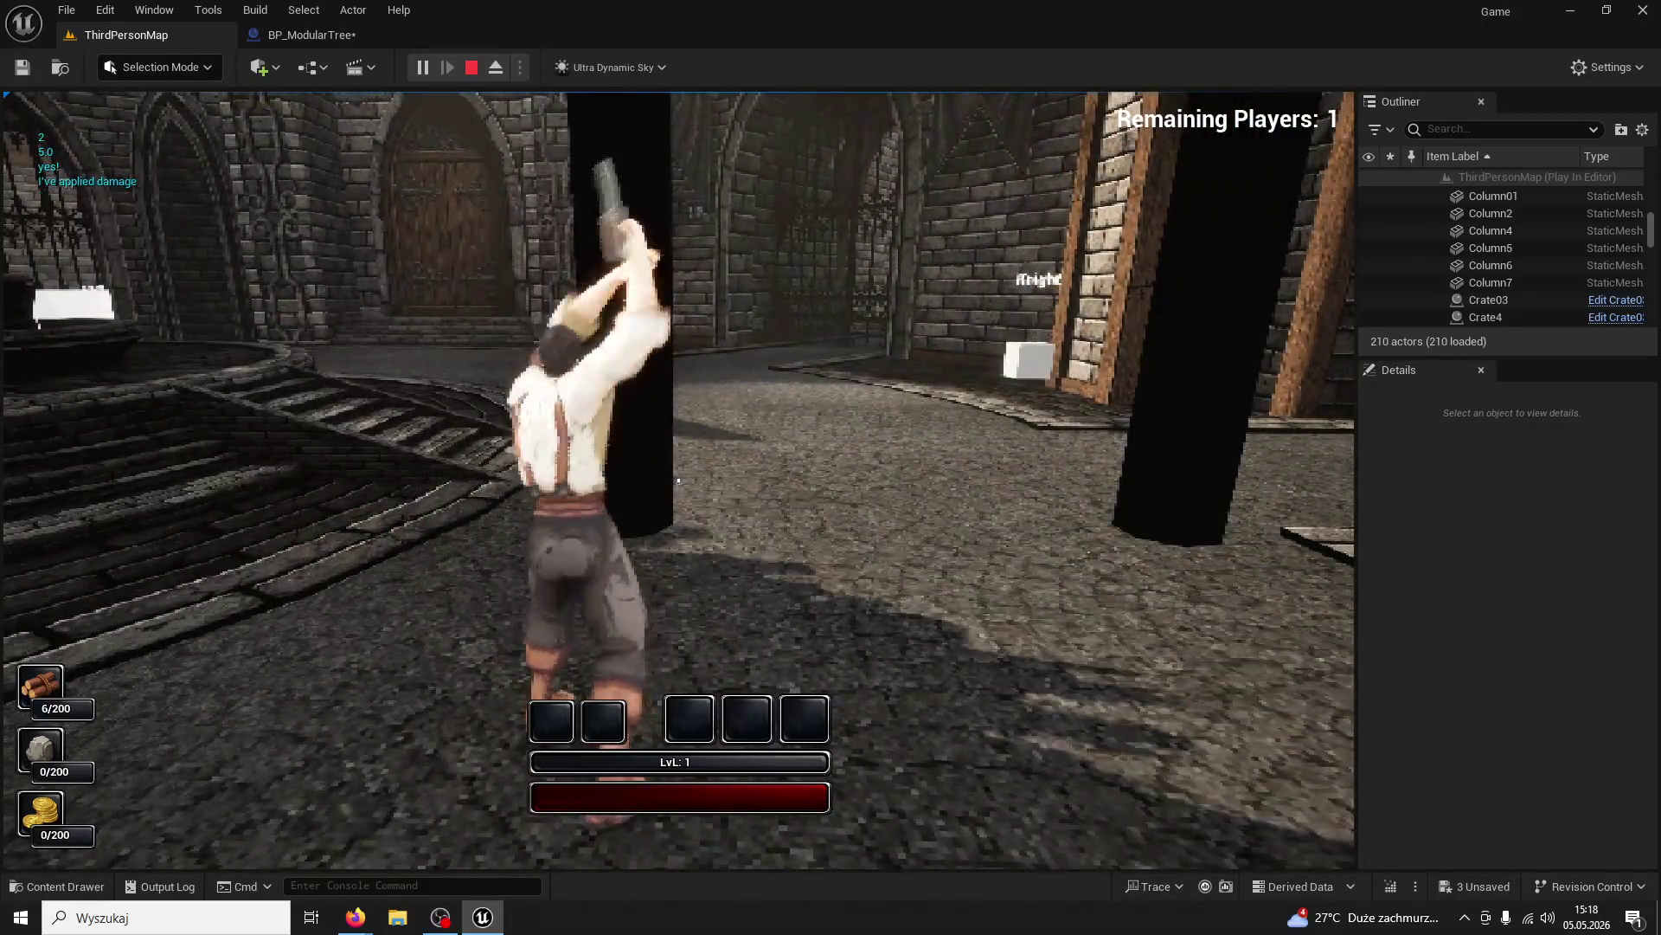
pyautogui.click(679, 479)
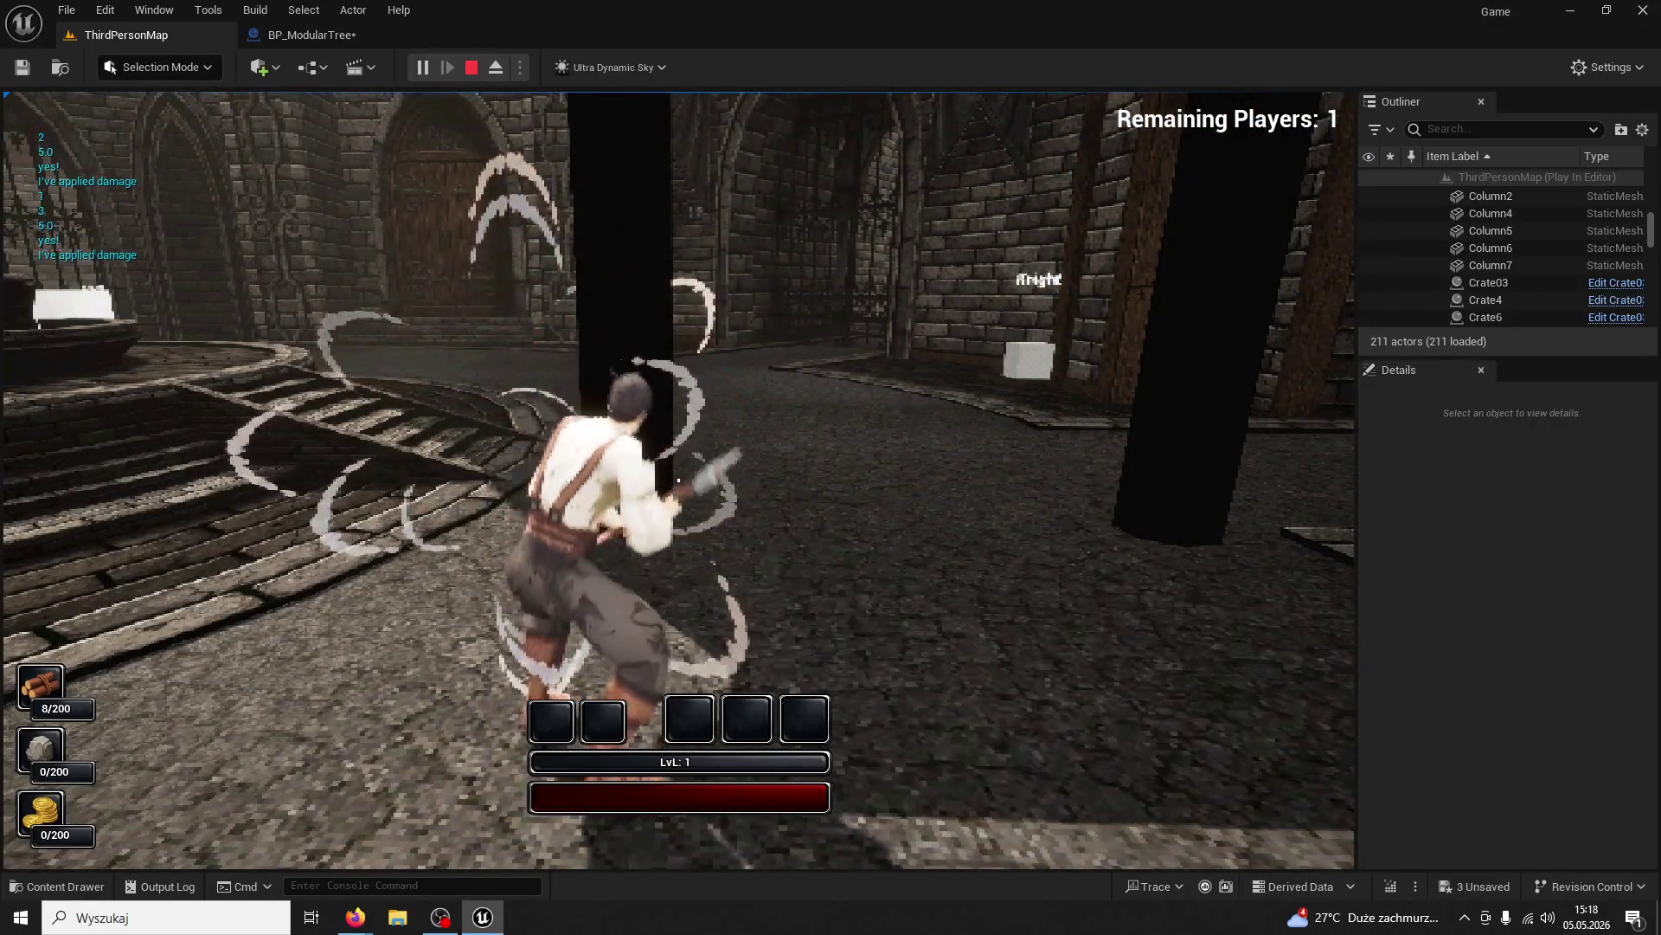
pyautogui.click(679, 479)
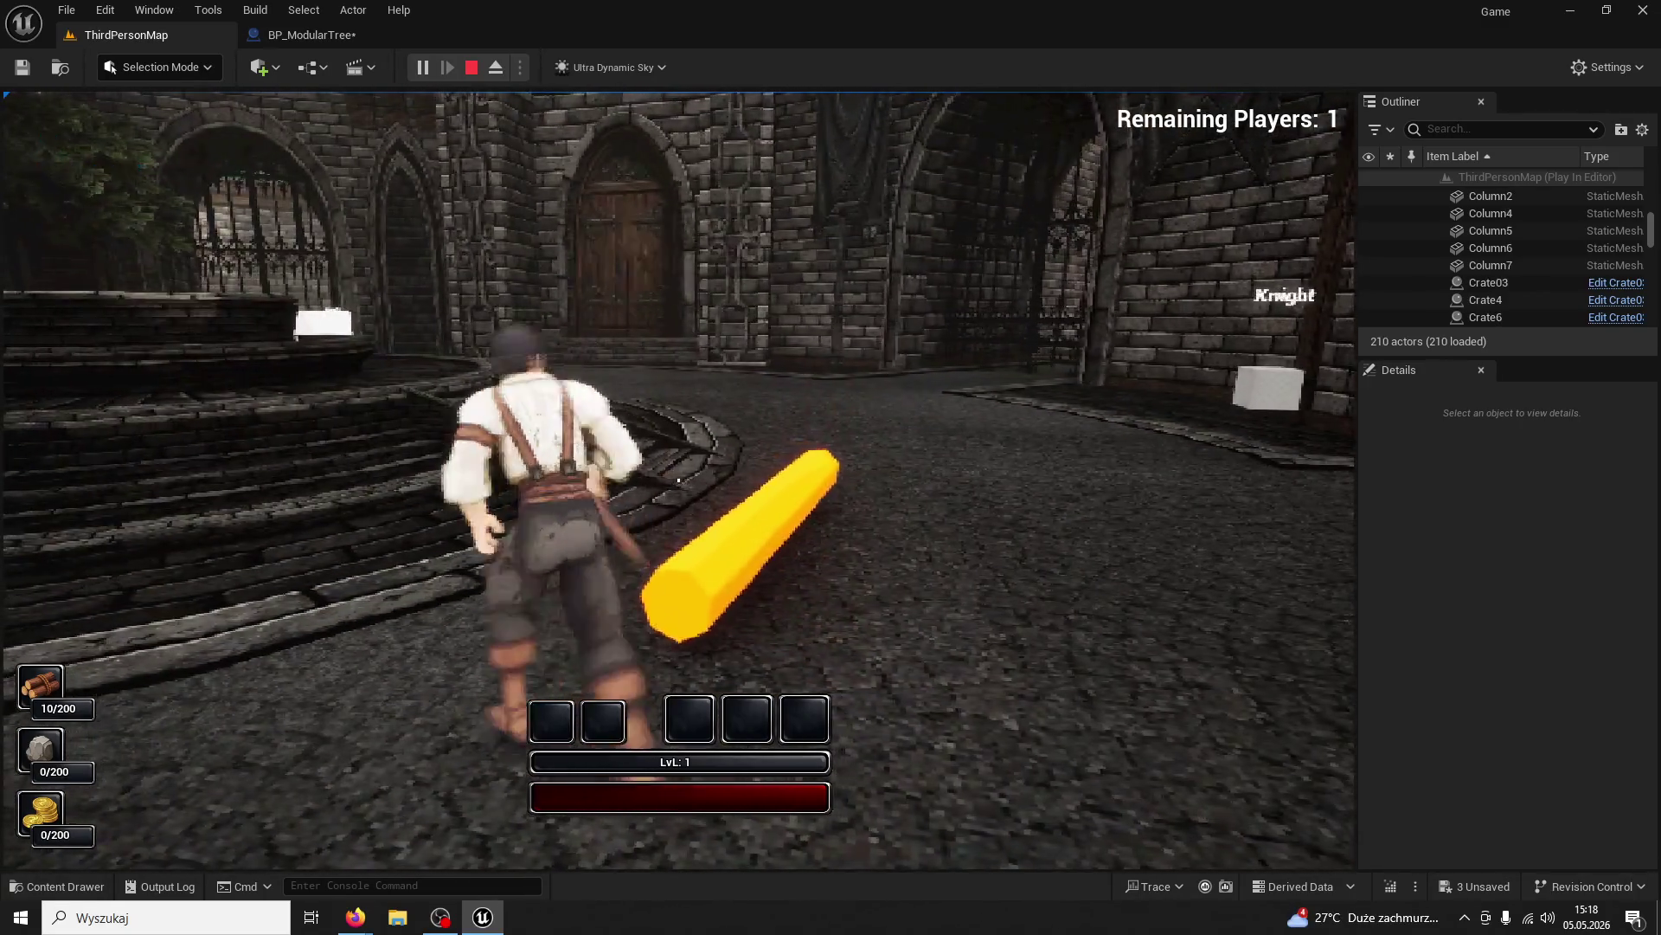
pyautogui.press('w')
pyautogui.press('w')
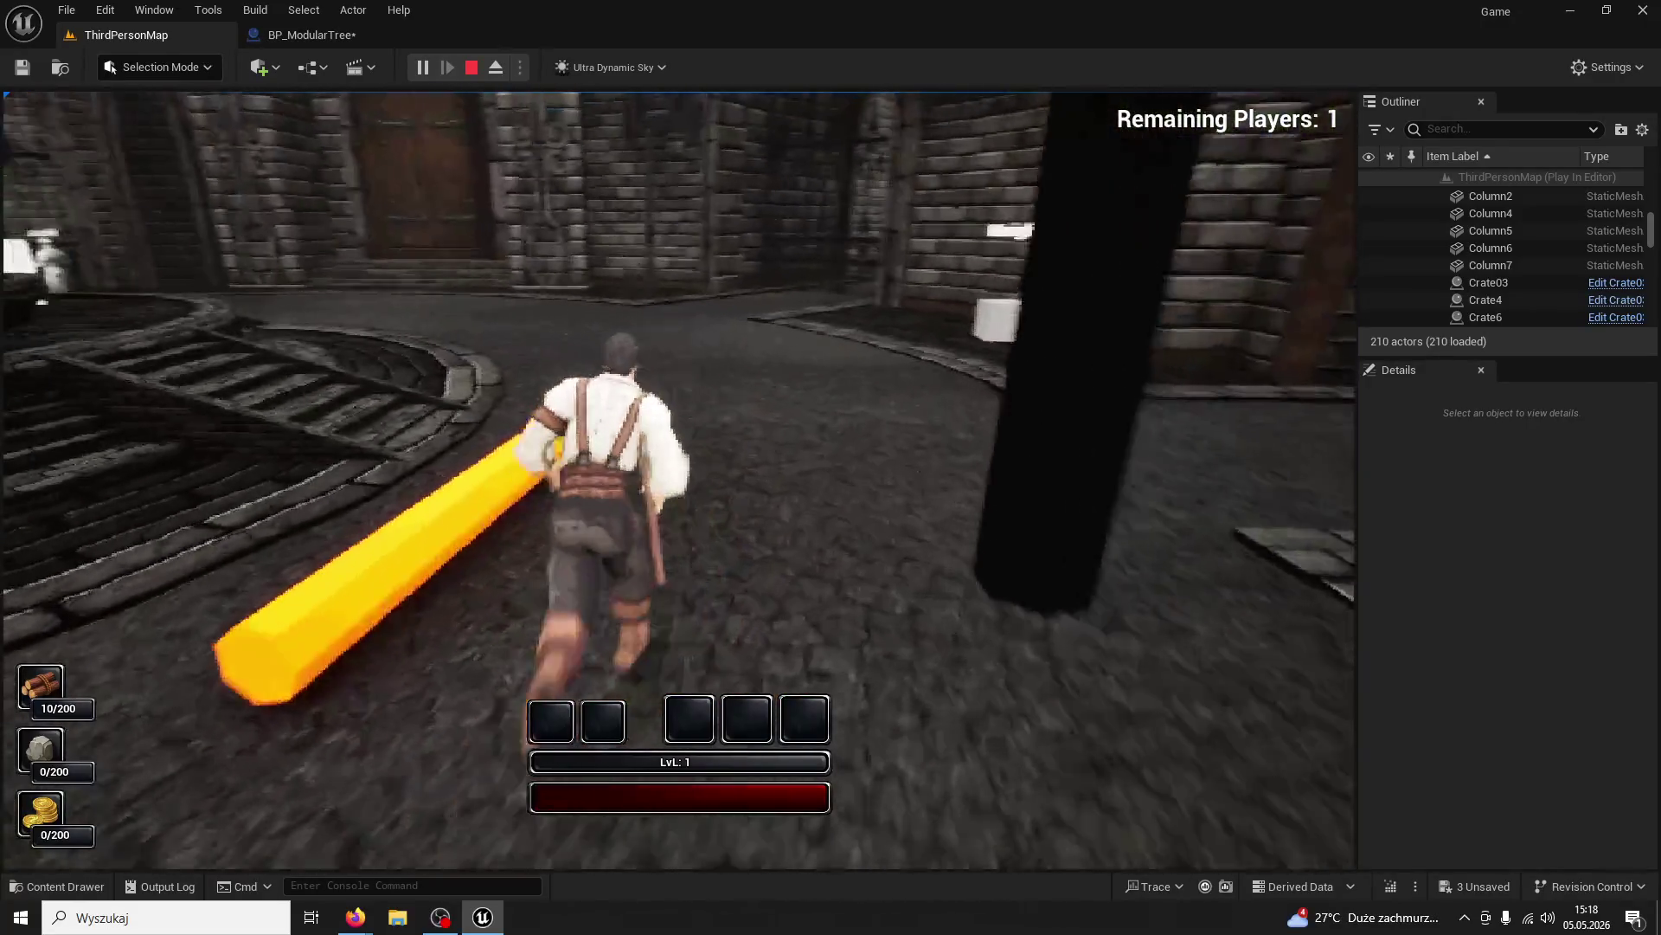
pyautogui.press('Escape')
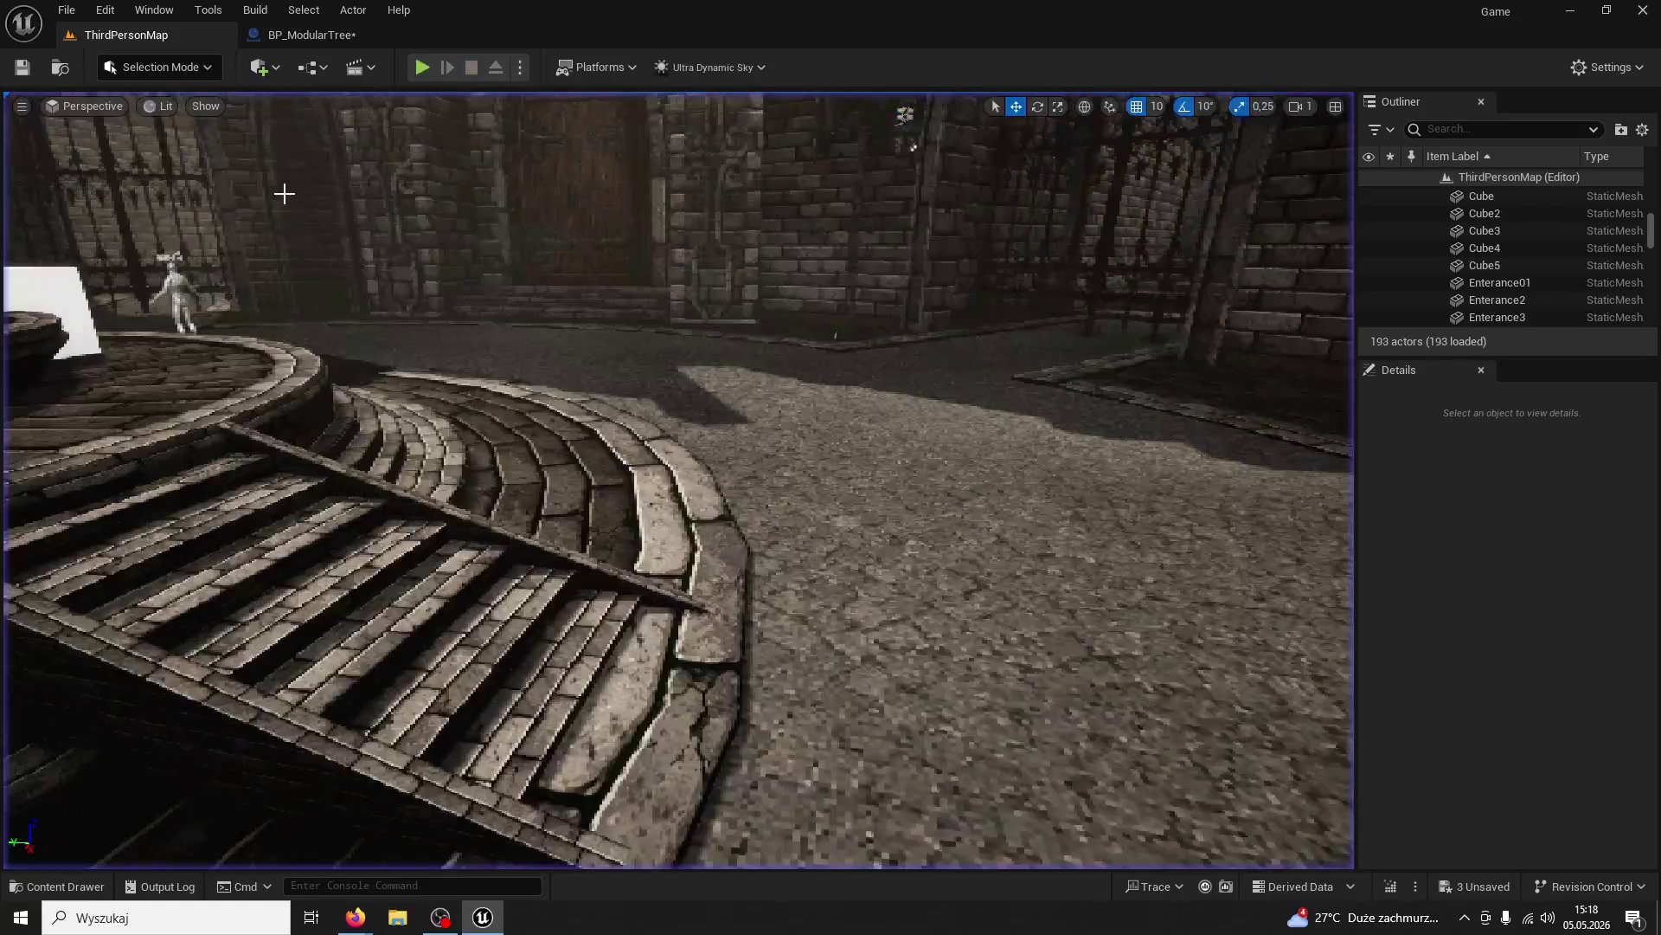
# Delete the white cube left of the stairs and go to the BP_ModularTree graph
pyautogui.click(47, 307)
pyautogui.press('Delete')
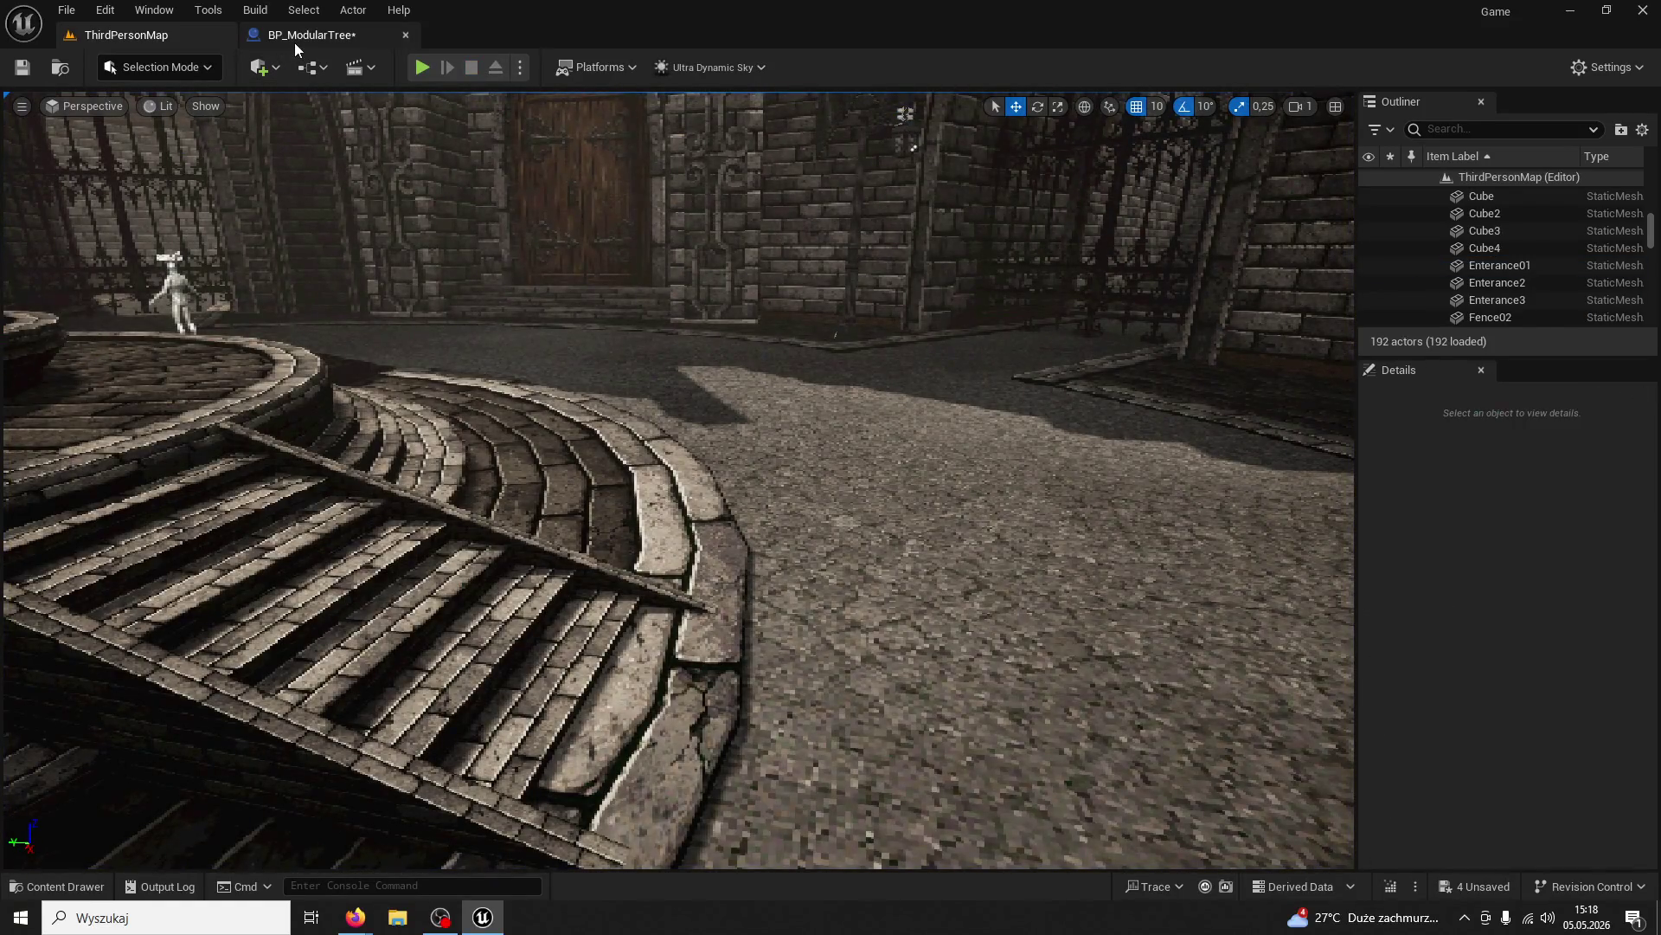
pyautogui.click(299, 35)
pyautogui.scroll(-3, 815, 429)
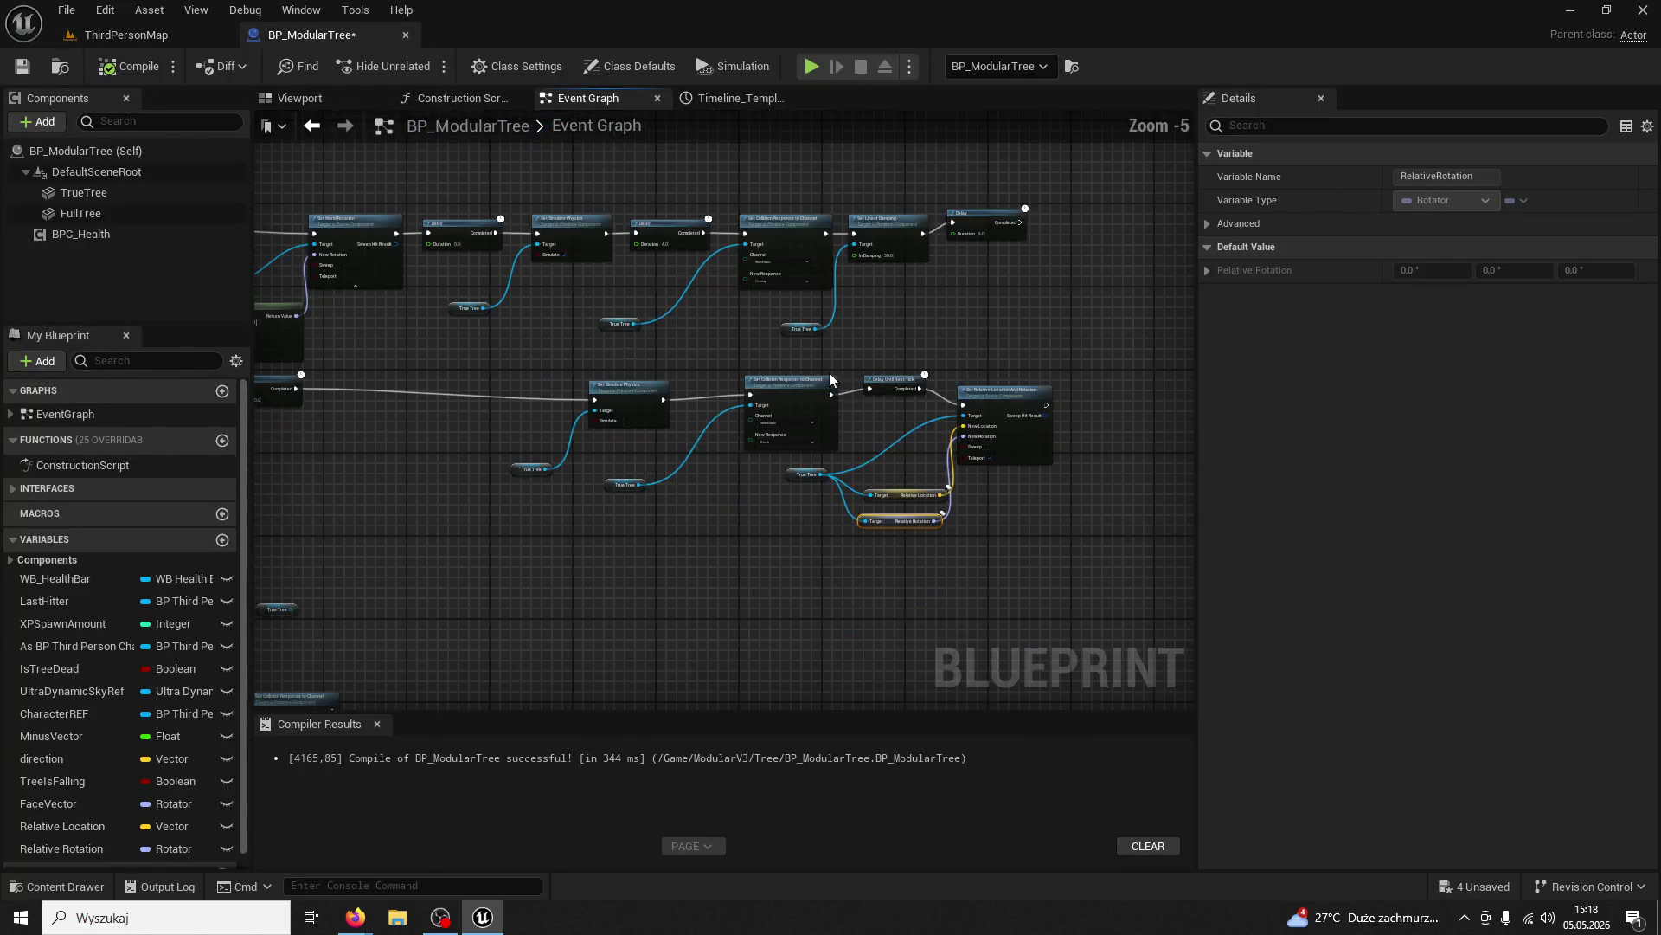
pyautogui.scroll(5, 932, 562)
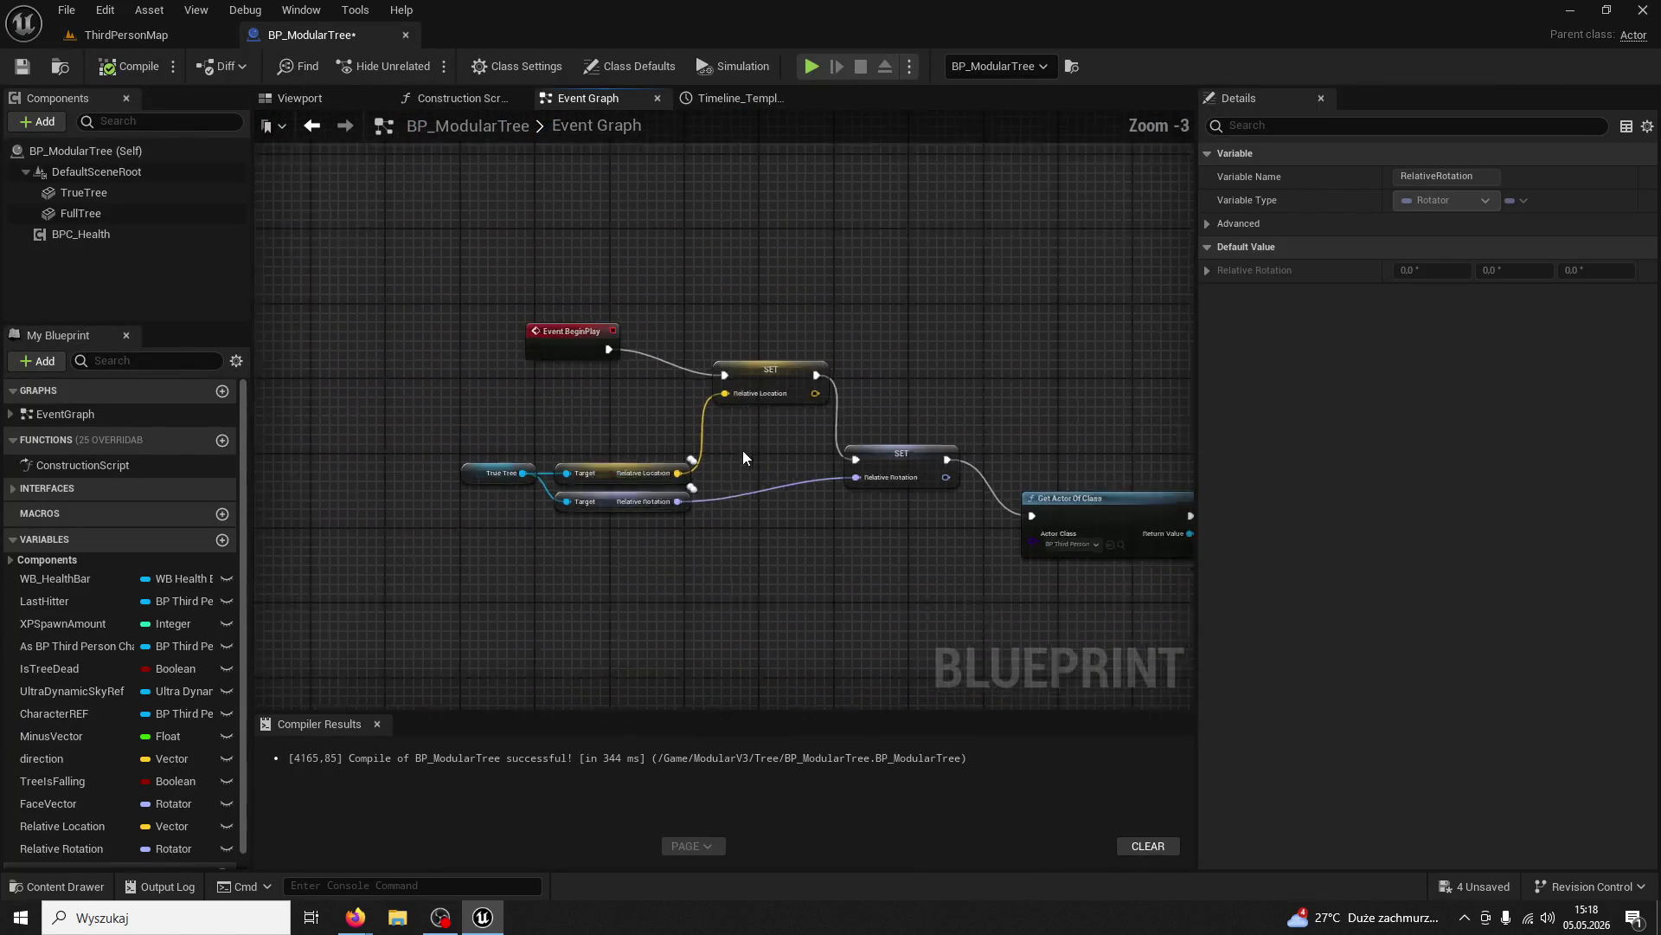
pyautogui.moveTo(664, 460); pyautogui.dragTo(858, 535)
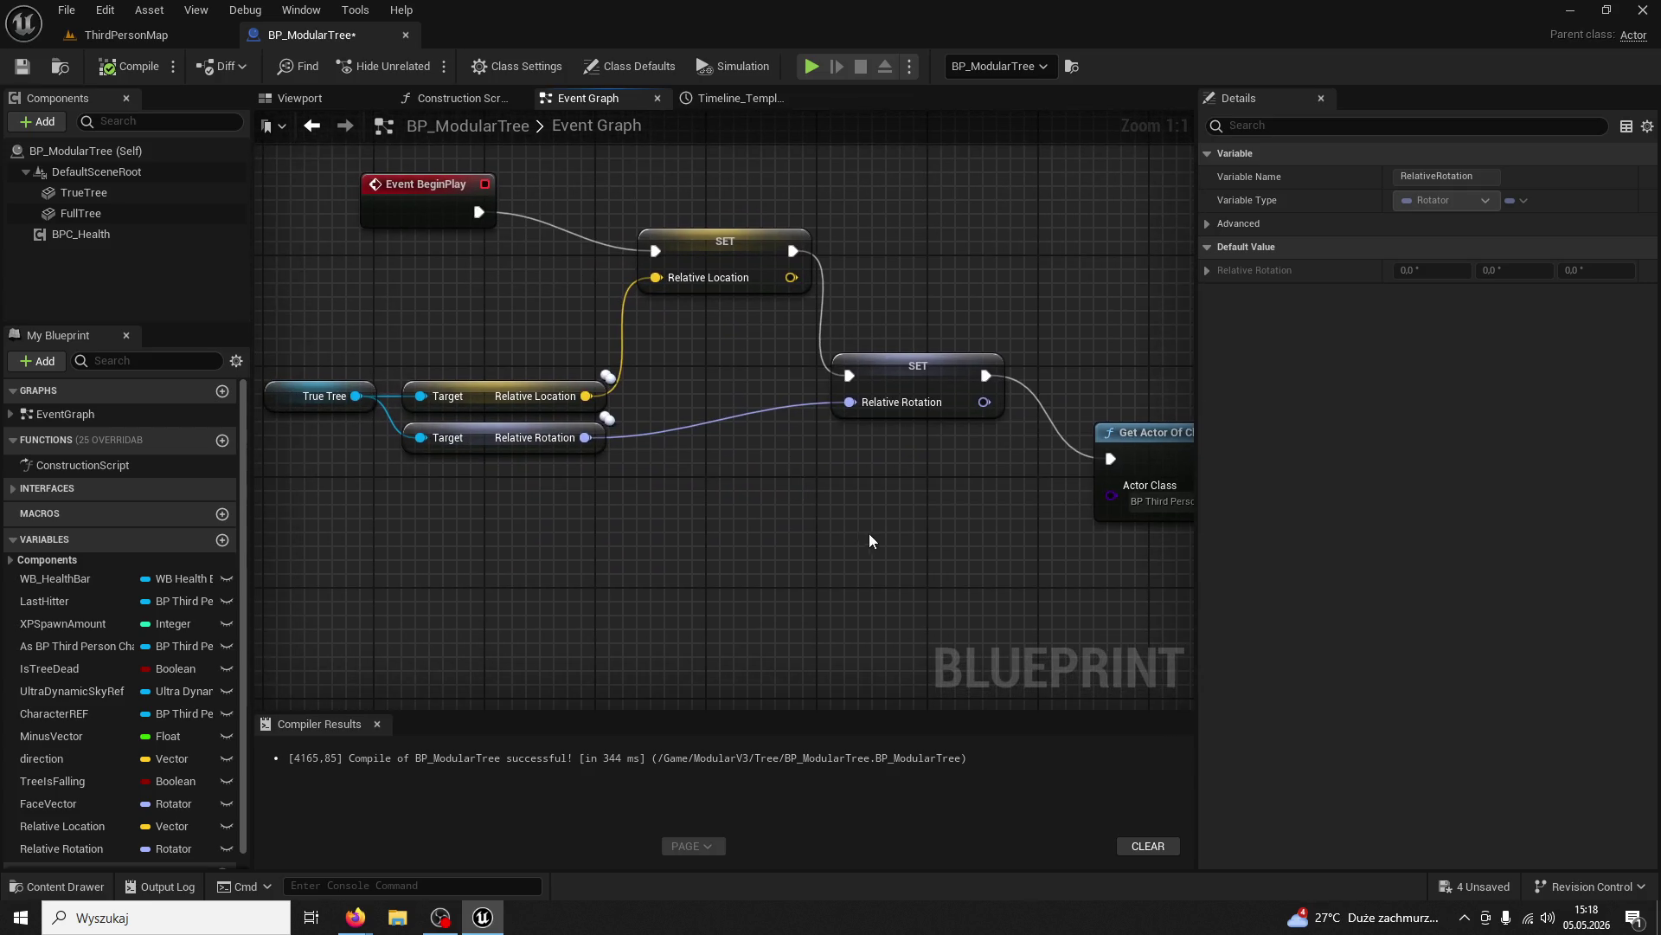
# Delete both SET nodes after Event BeginPlay, then run a brief play test
pyautogui.moveTo(664, 312); pyautogui.dragTo(667, 290)
pyautogui.press('Delete')
pyautogui.press('Delete')
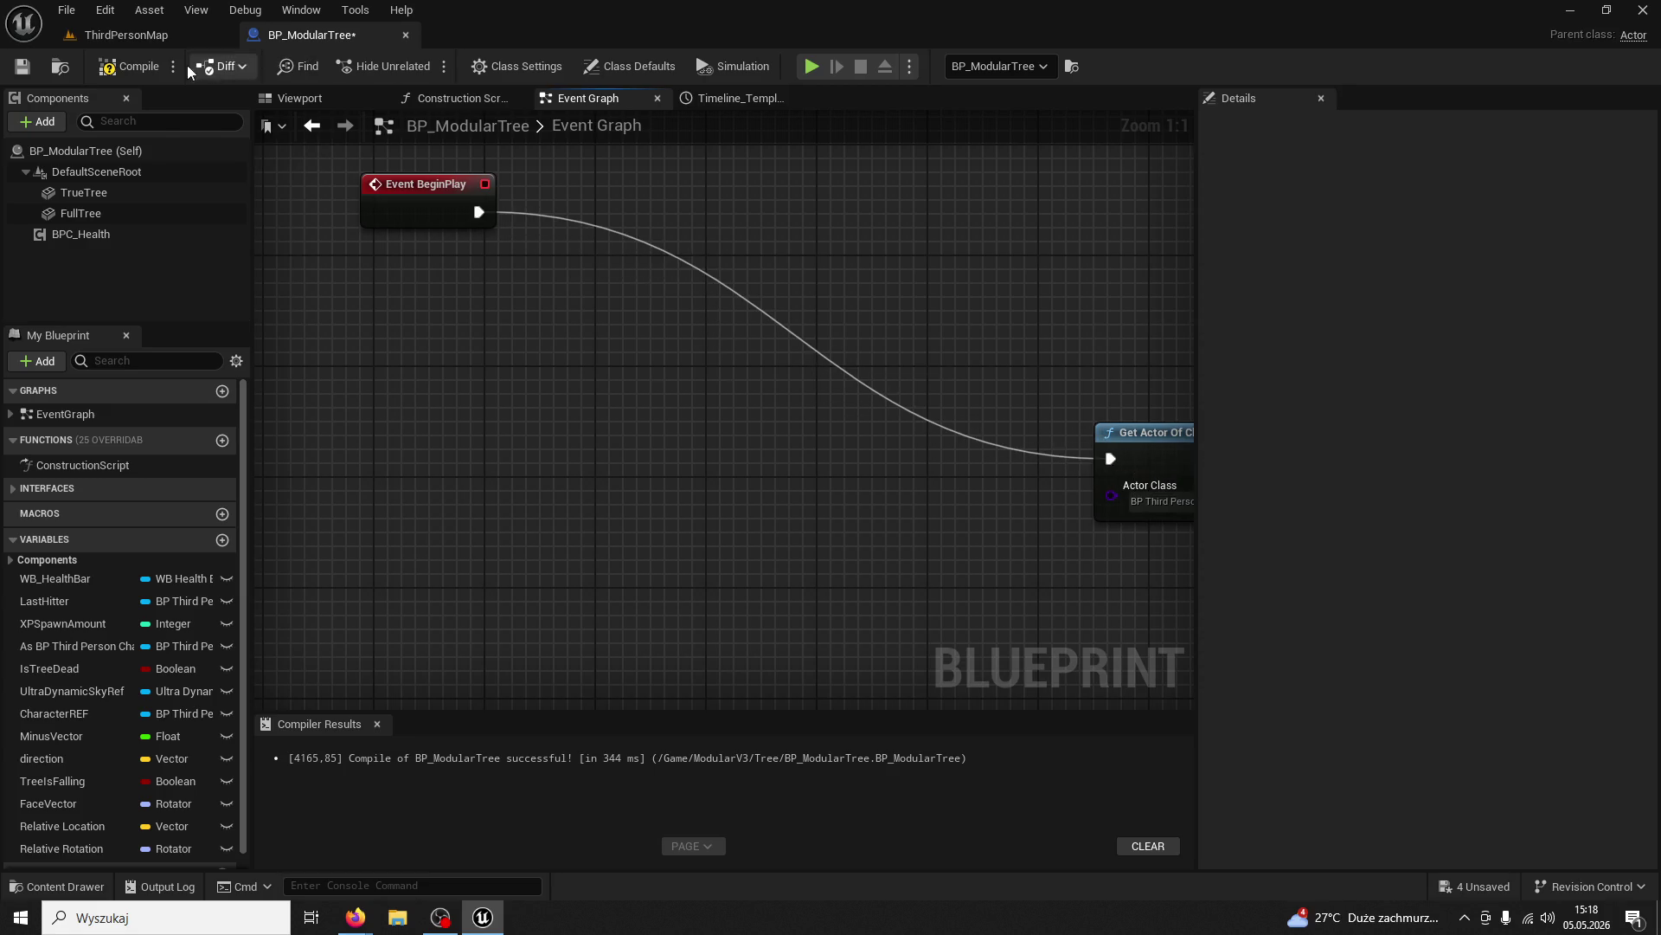
pyautogui.click(160, 37)
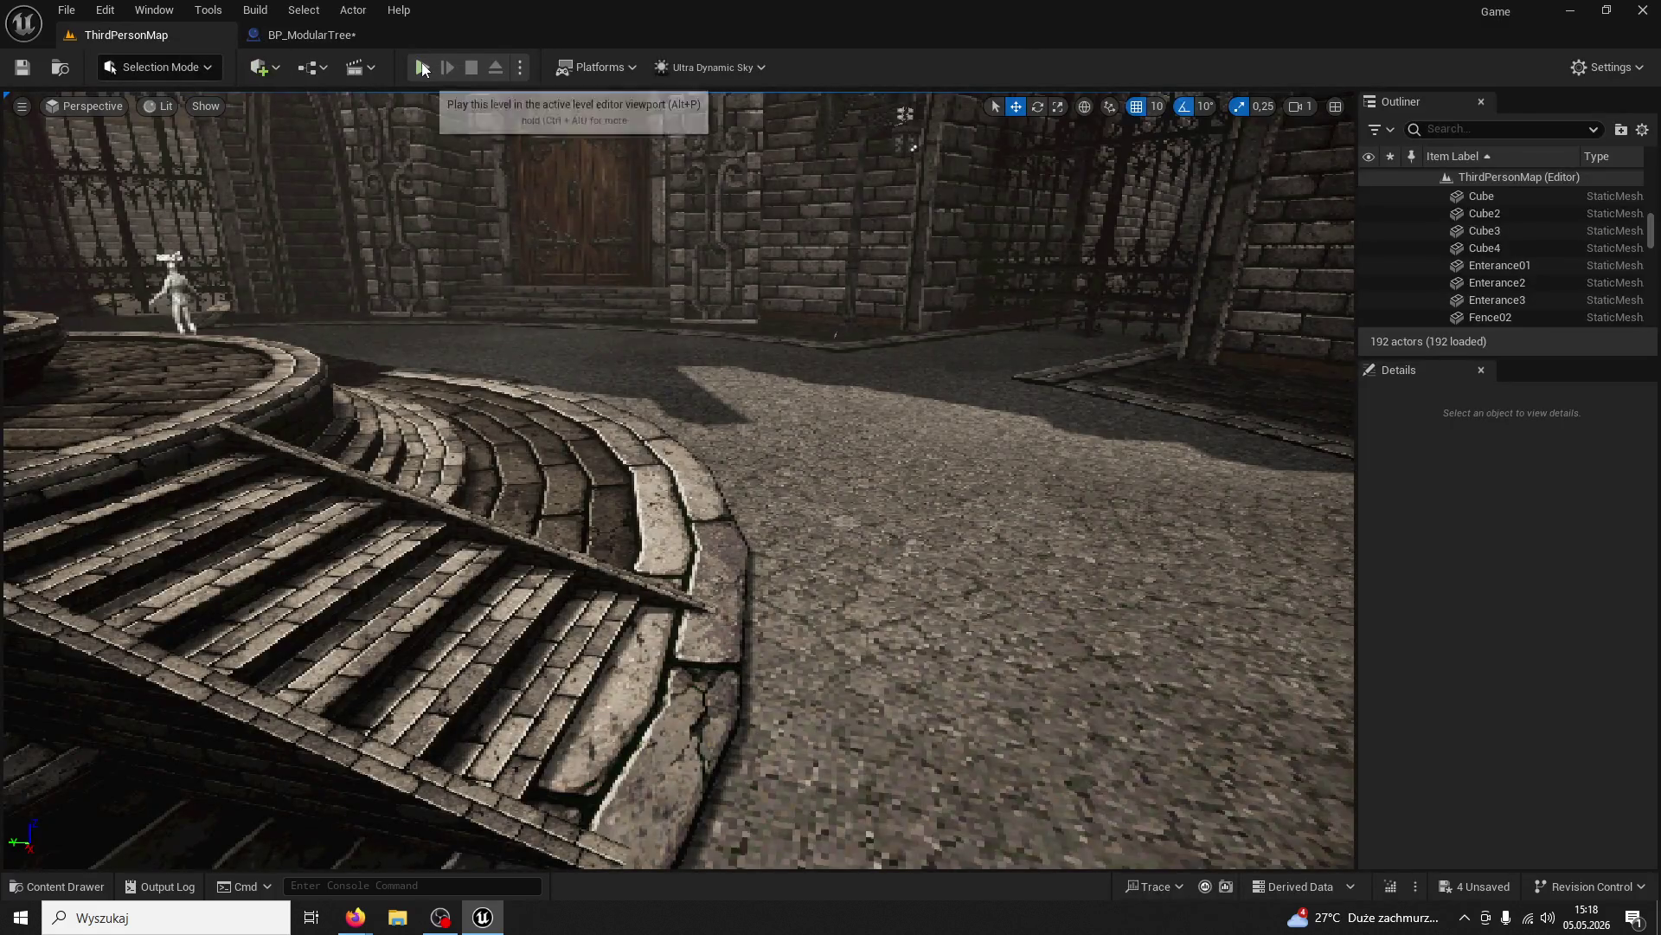
pyautogui.click(423, 69)
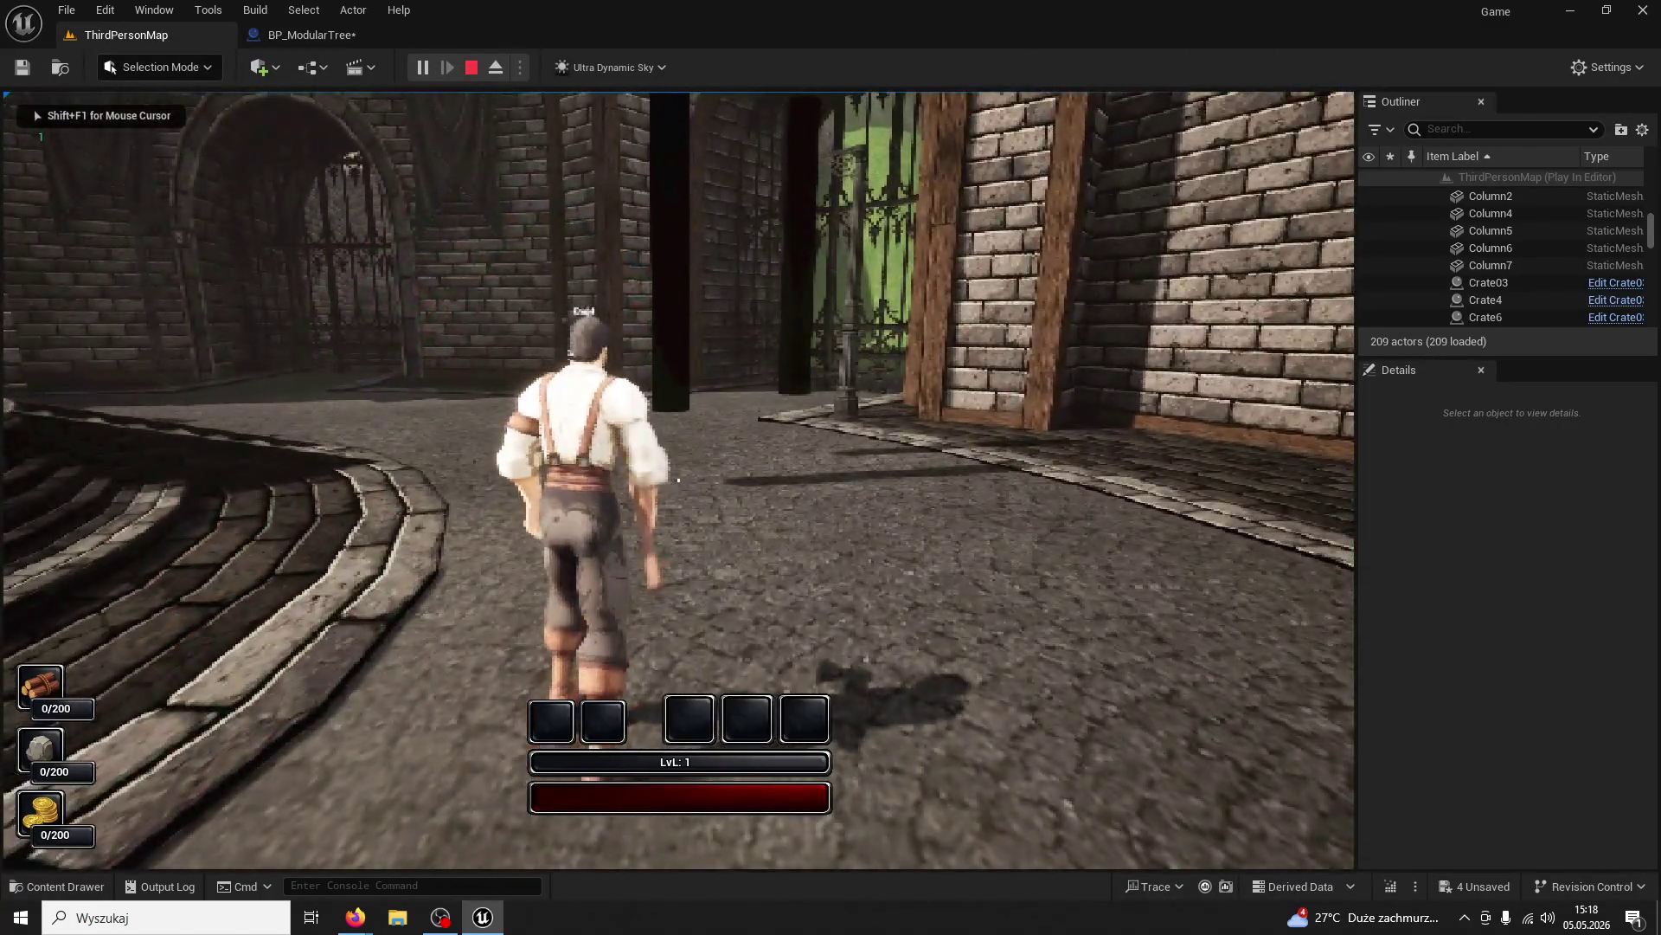
pyautogui.press('Escape')
pyautogui.click(299, 35)
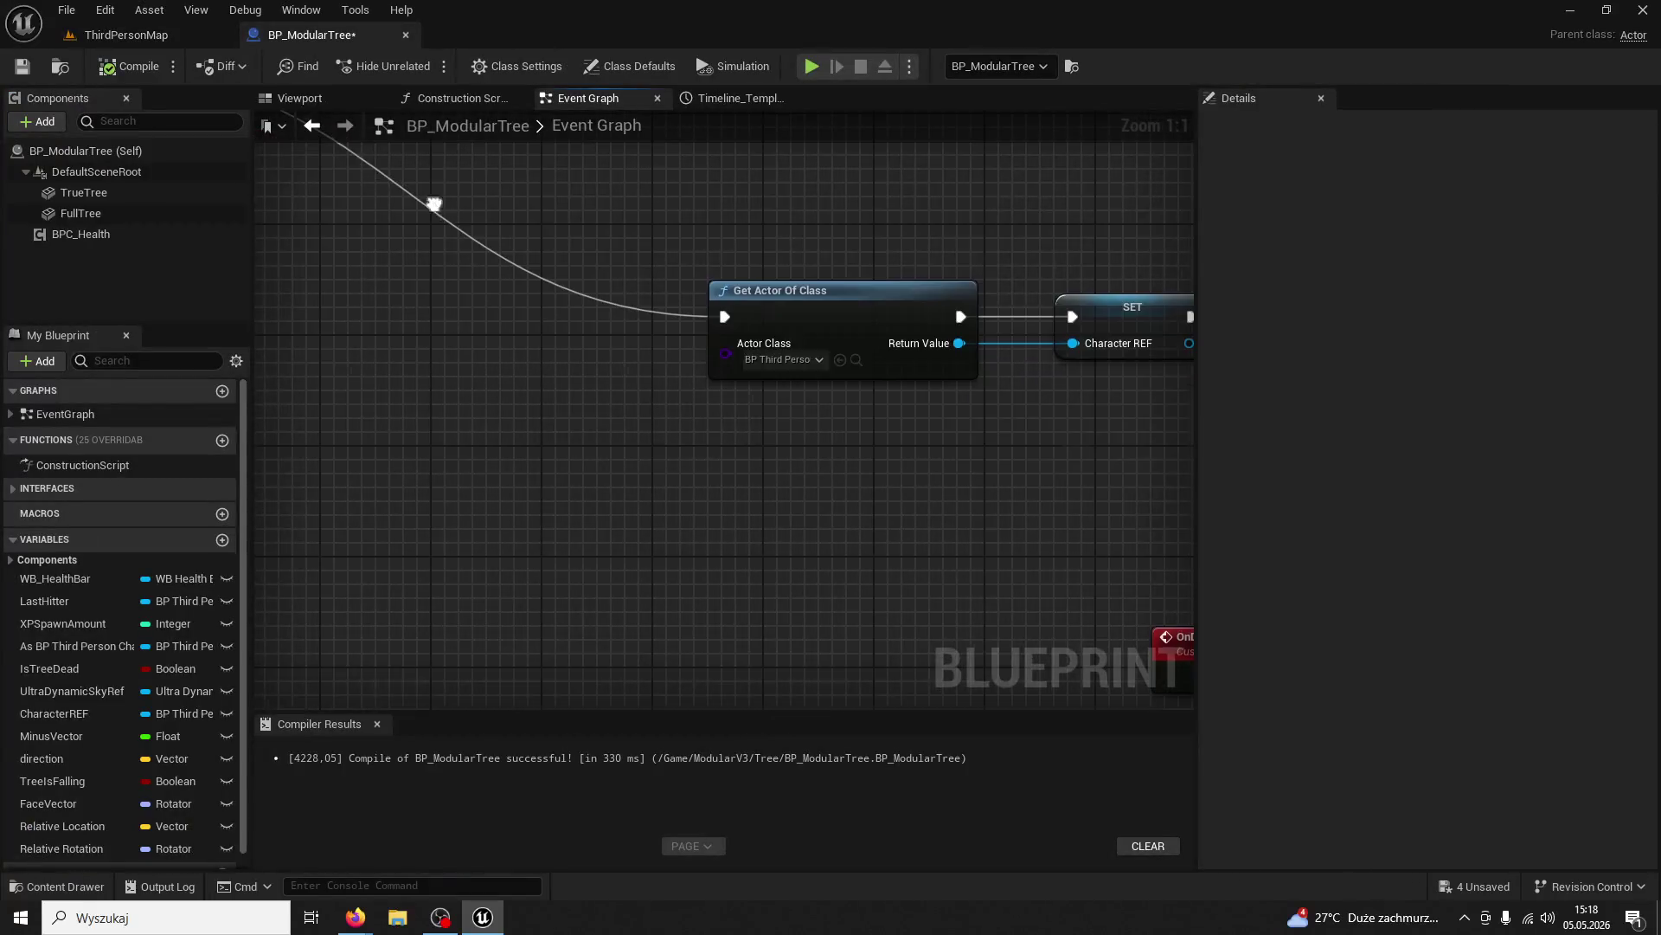
pyautogui.scroll(3, 869, 481)
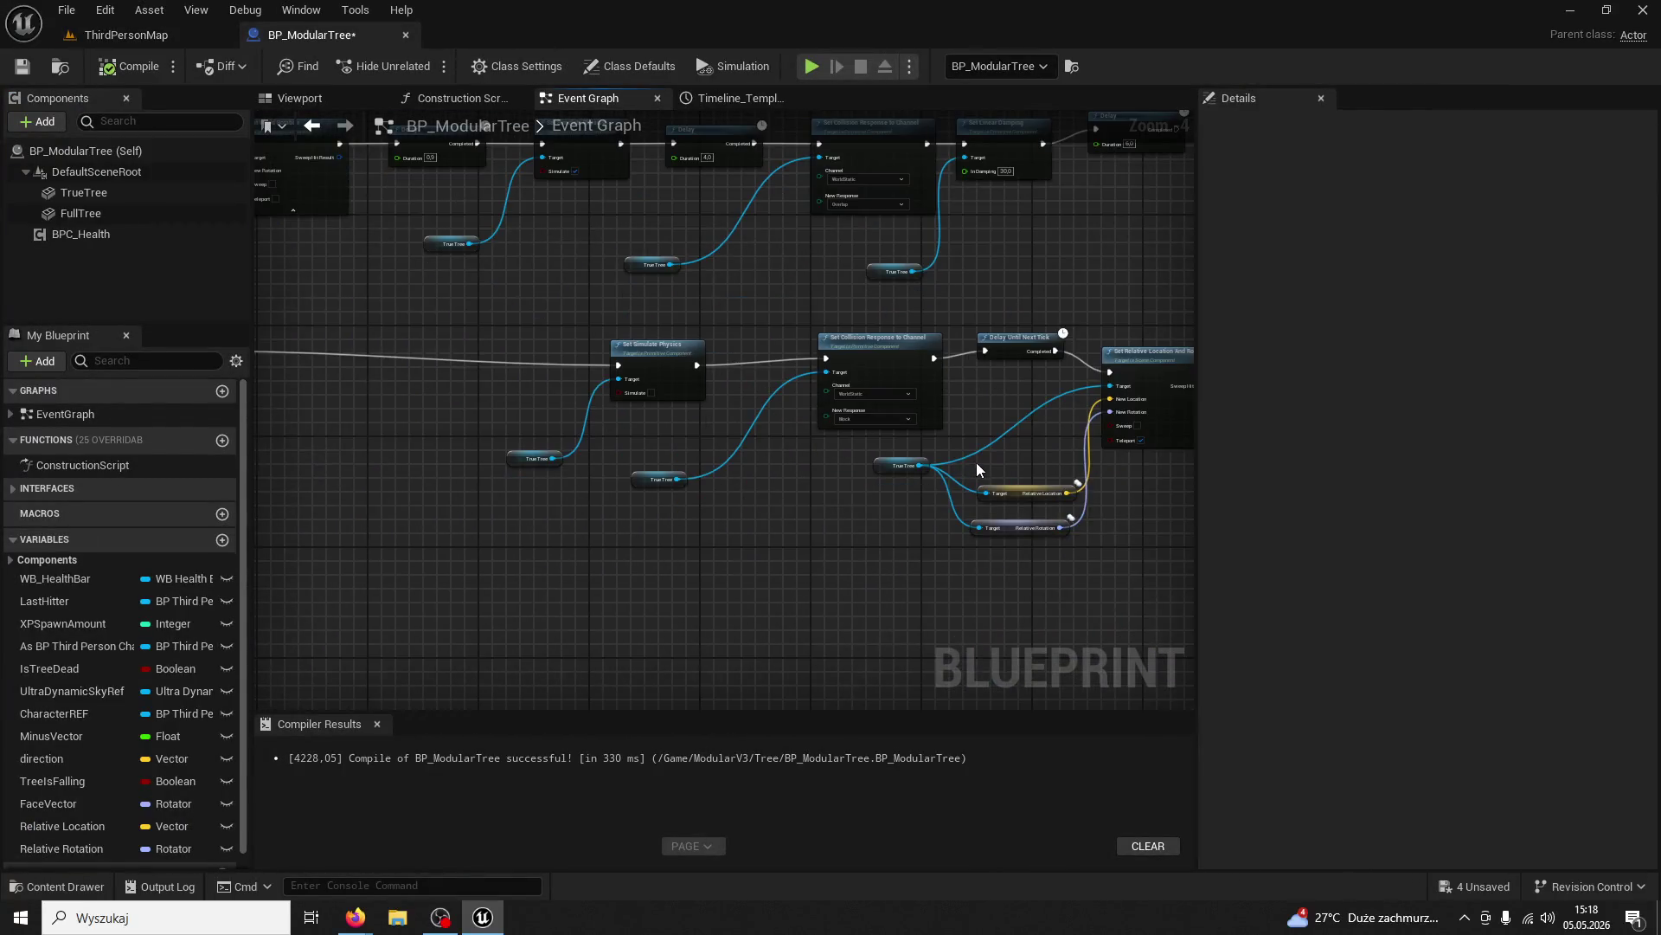
pyautogui.moveTo(976, 455)
pyautogui.mouseDown()
pyautogui.moveTo(995, 485)
pyautogui.moveTo(646, 456)
pyautogui.moveTo(800, 458)
pyautogui.mouseUp()
pyautogui.scroll(-2, 729, 405)
pyautogui.moveTo(729, 405)
pyautogui.mouseDown()
pyautogui.moveTo(911, 610)
pyautogui.moveTo(916, 531)
pyautogui.moveTo(894, 485)
pyautogui.moveTo(1120, 493)
pyautogui.moveTo(875, 508)
pyautogui.moveTo(1007, 479)
pyautogui.moveTo(993, 326)
pyautogui.moveTo(1087, 375)
pyautogui.moveTo(1057, 345)
pyautogui.moveTo(843, 550)
pyautogui.moveTo(1154, 416)
pyautogui.moveTo(857, 537)
pyautogui.moveTo(620, 437)
pyautogui.mouseUp()
pyautogui.scroll(2, 1008, 479)
pyautogui.moveTo(1017, 618); pyautogui.dragTo(796, 506)
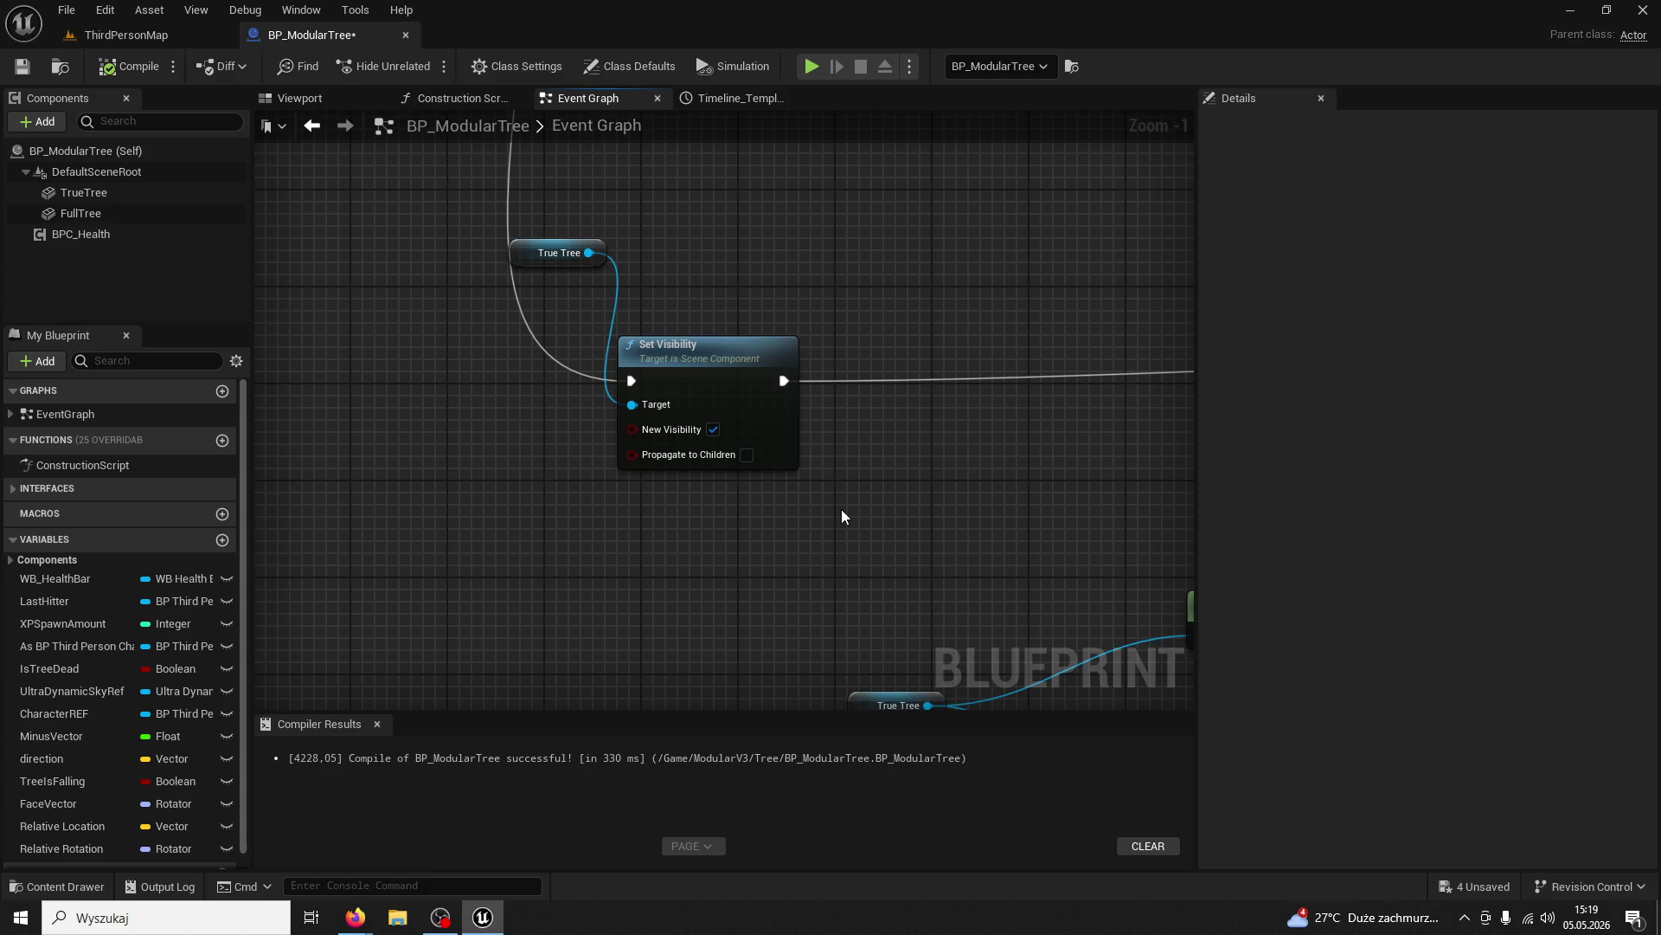
pyautogui.moveTo(843, 516)
pyautogui.mouseDown()
pyautogui.moveTo(441, 445)
pyautogui.moveTo(419, 393)
pyautogui.moveTo(639, 461)
pyautogui.moveTo(493, 410)
pyautogui.moveTo(801, 315)
pyautogui.moveTo(693, 374)
pyautogui.moveTo(594, 478)
pyautogui.moveTo(416, 488)
pyautogui.mouseUp()
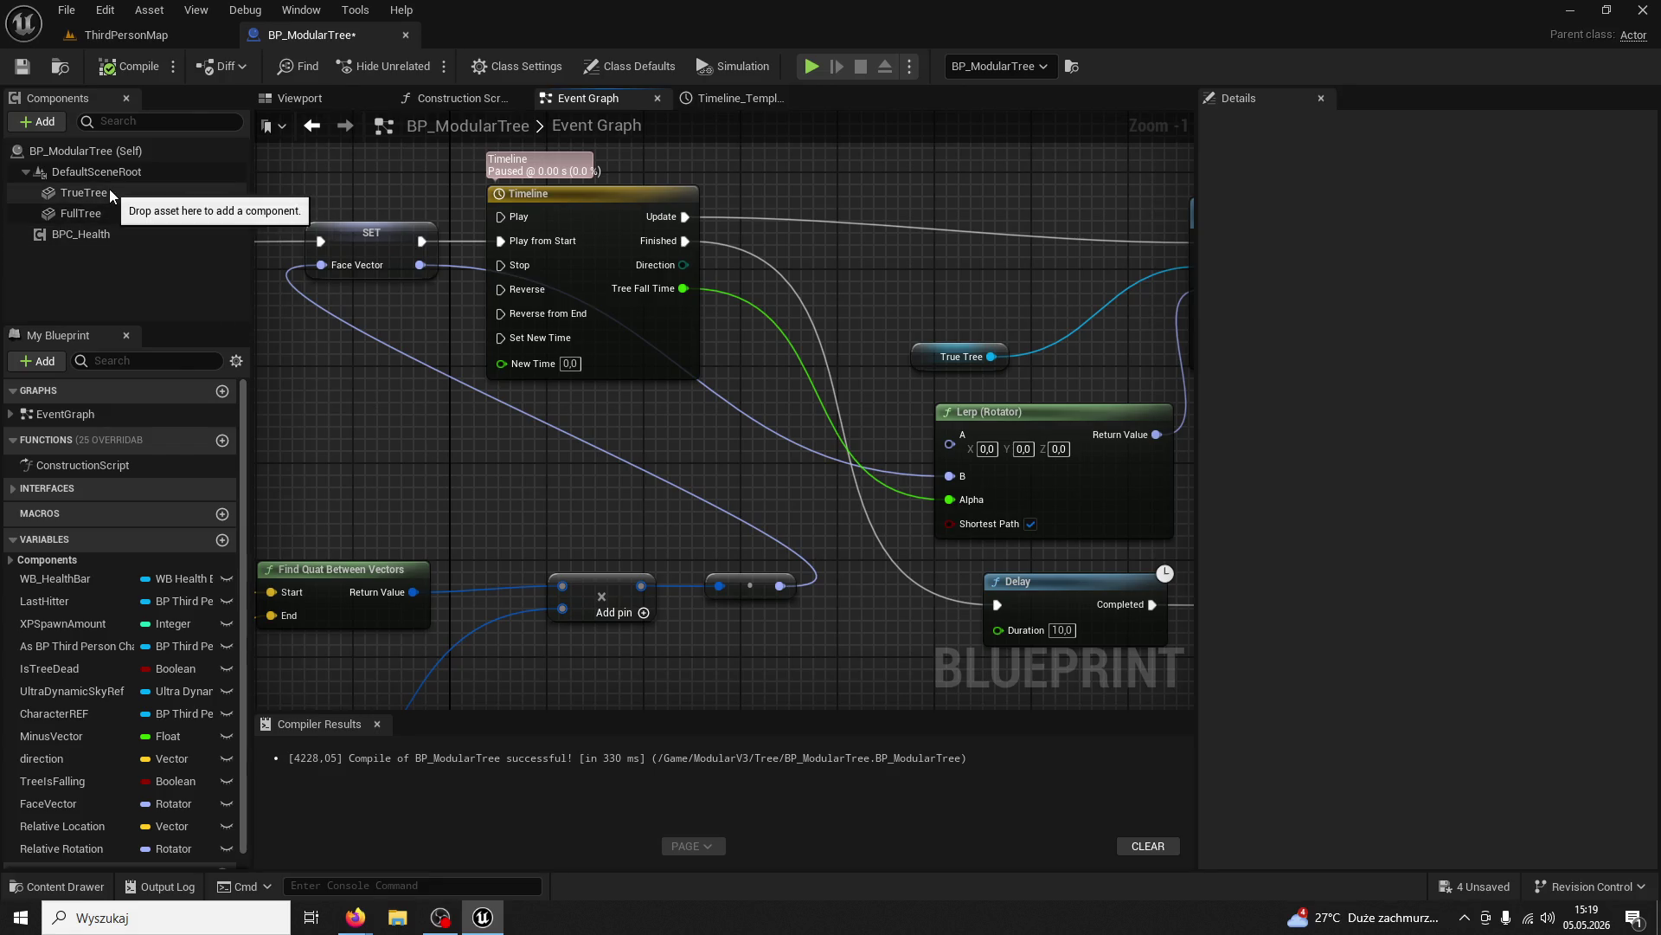
pyautogui.moveTo(97, 198)
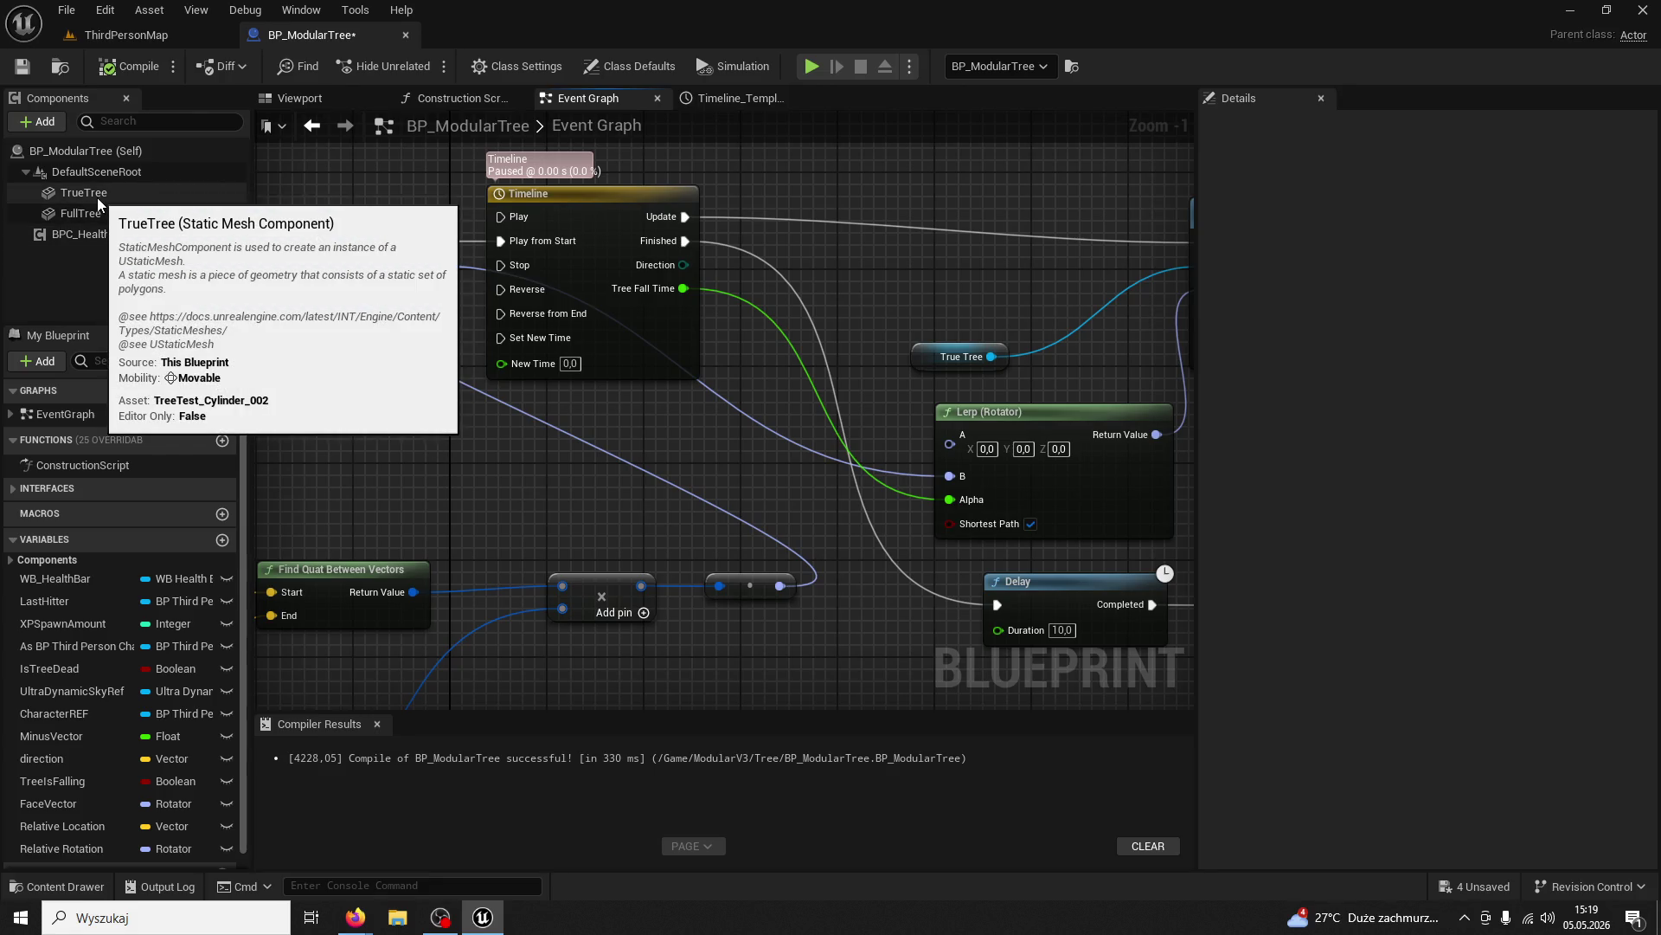
# Wire True Tree's Get Relative Rotation into Lerp (Rotator) A, then play-test ThirdPersonMap
pyautogui.moveTo(97, 197)
pyautogui.mouseDown()
pyautogui.moveTo(459, 475)
pyautogui.moveTo(542, 482)
pyautogui.mouseUp()
pyautogui.write('get relative rotation')
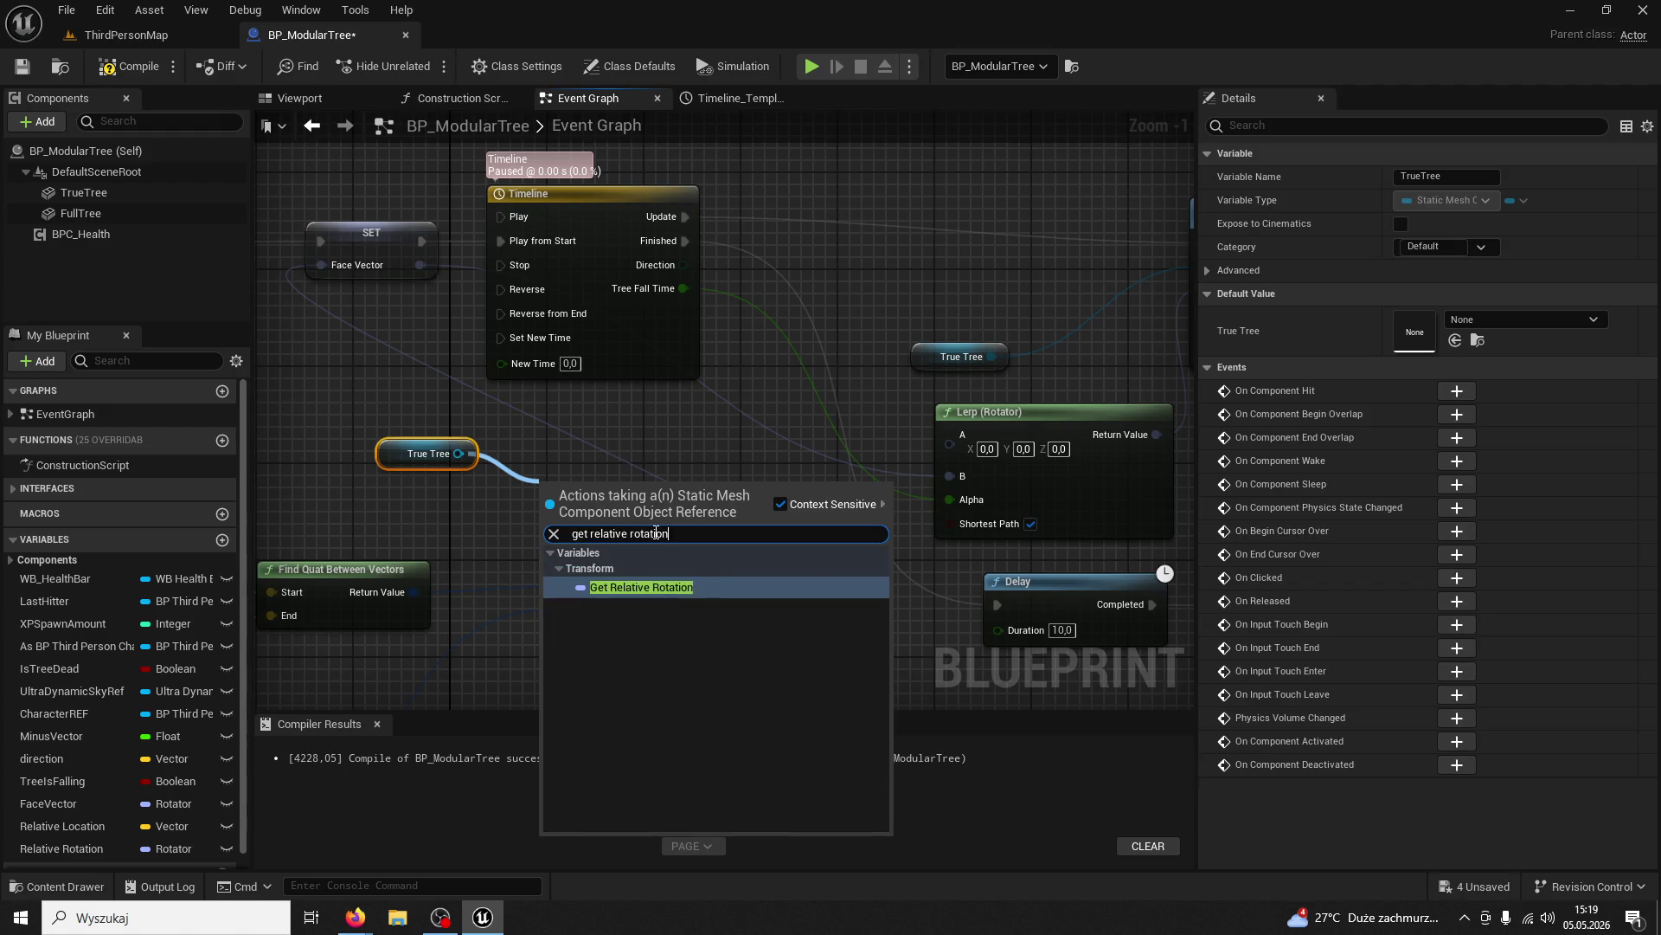
pyautogui.press('Return')
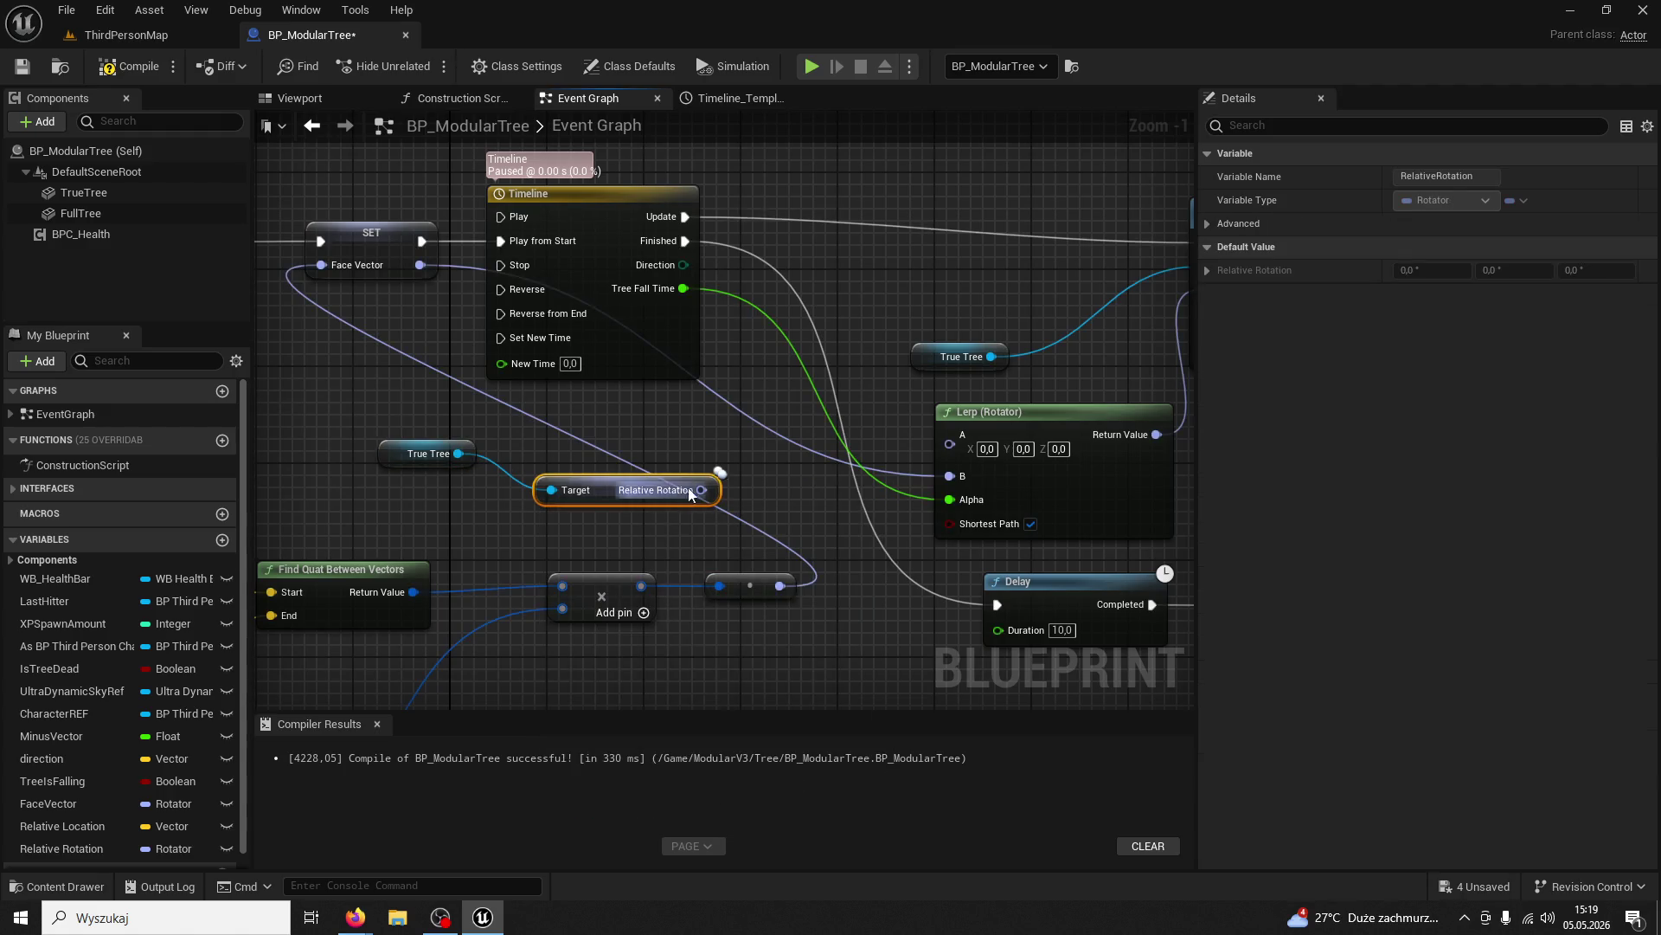
pyautogui.moveTo(701, 490); pyautogui.dragTo(943, 446)
pyautogui.click(802, 496)
pyautogui.moveTo(702, 490); pyautogui.dragTo(962, 445)
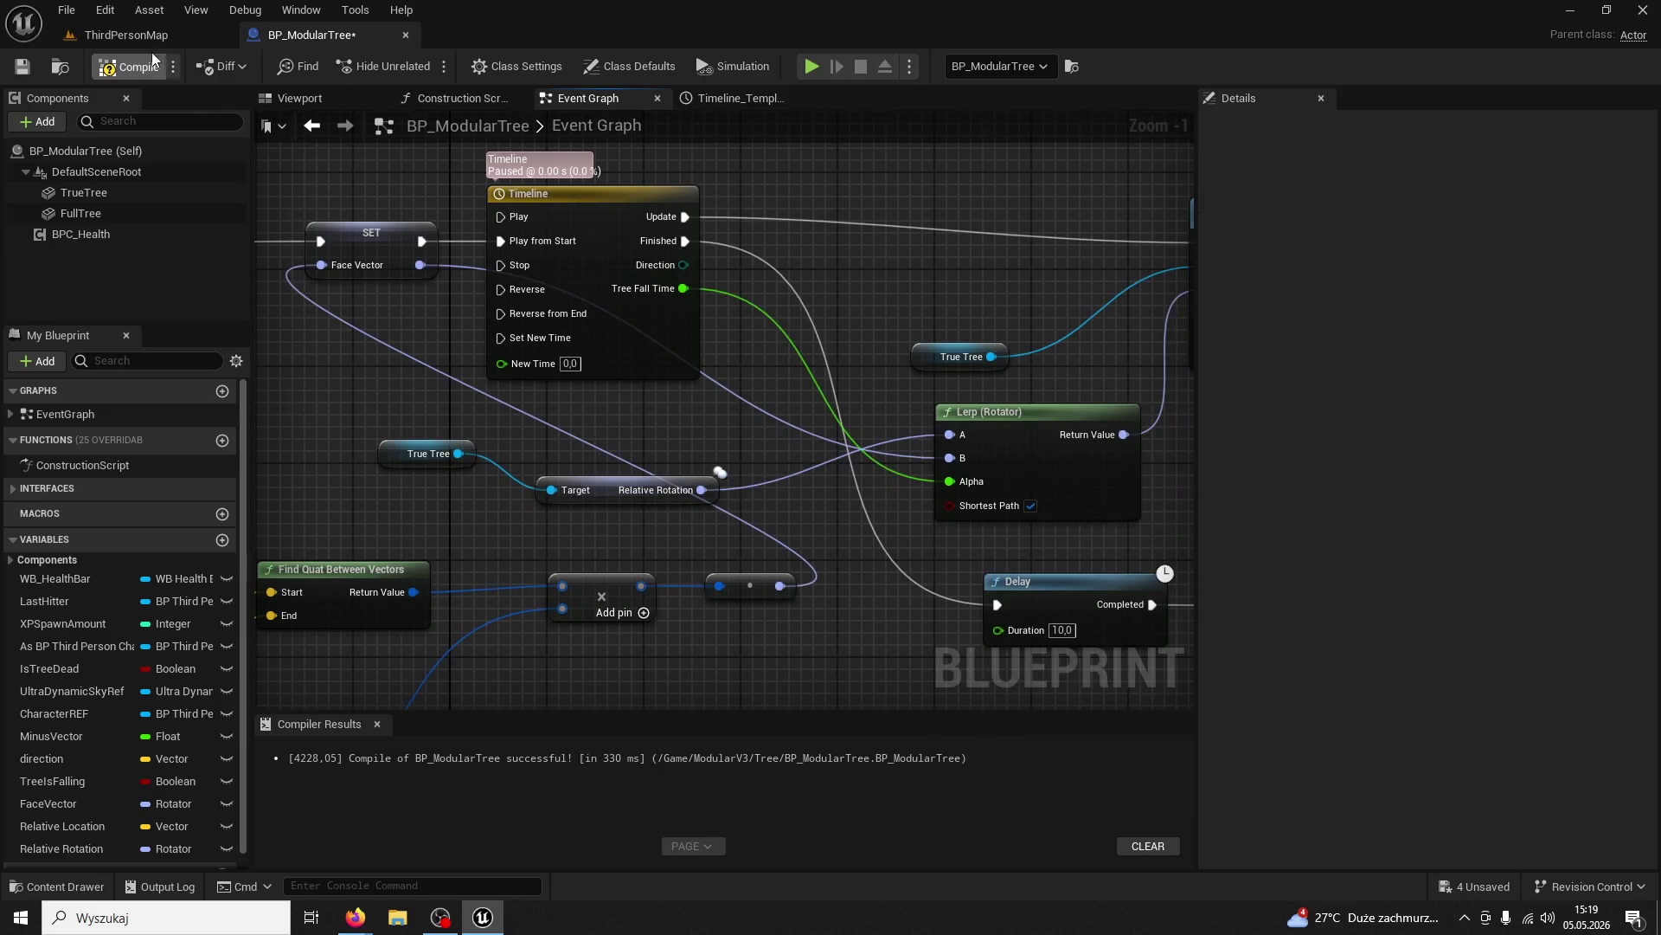
pyautogui.click(147, 40)
pyautogui.click(414, 64)
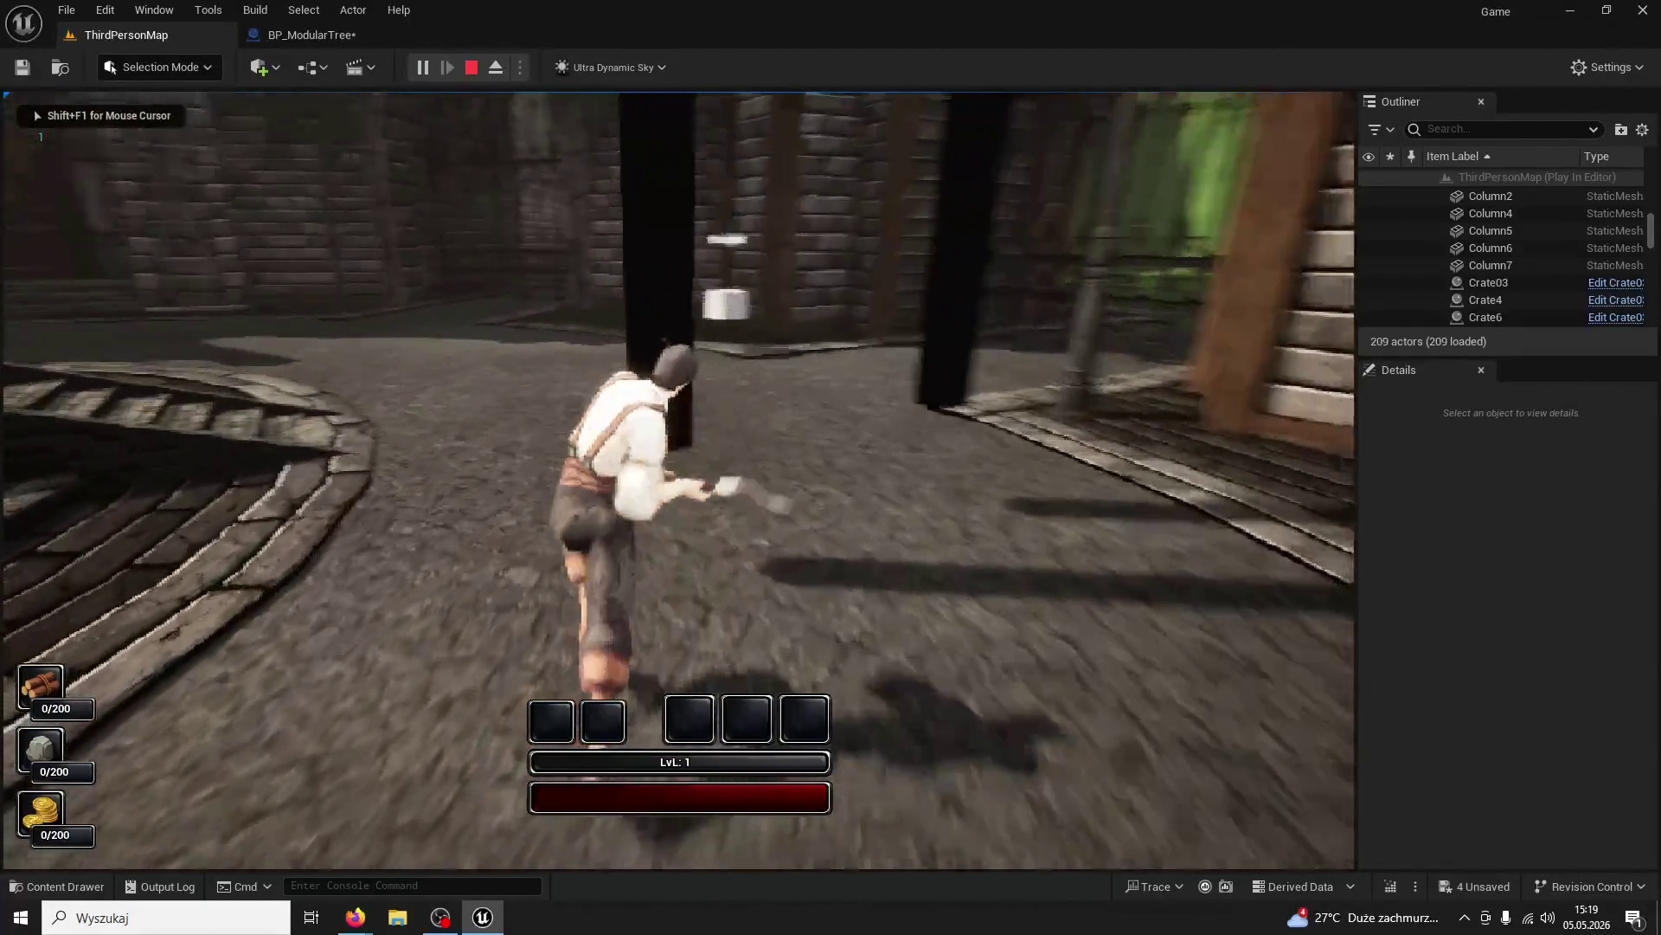
# Chop the first tree four times until it falls, then walk toward the fallen log
pyautogui.click(678, 480)
pyautogui.click(678, 481)
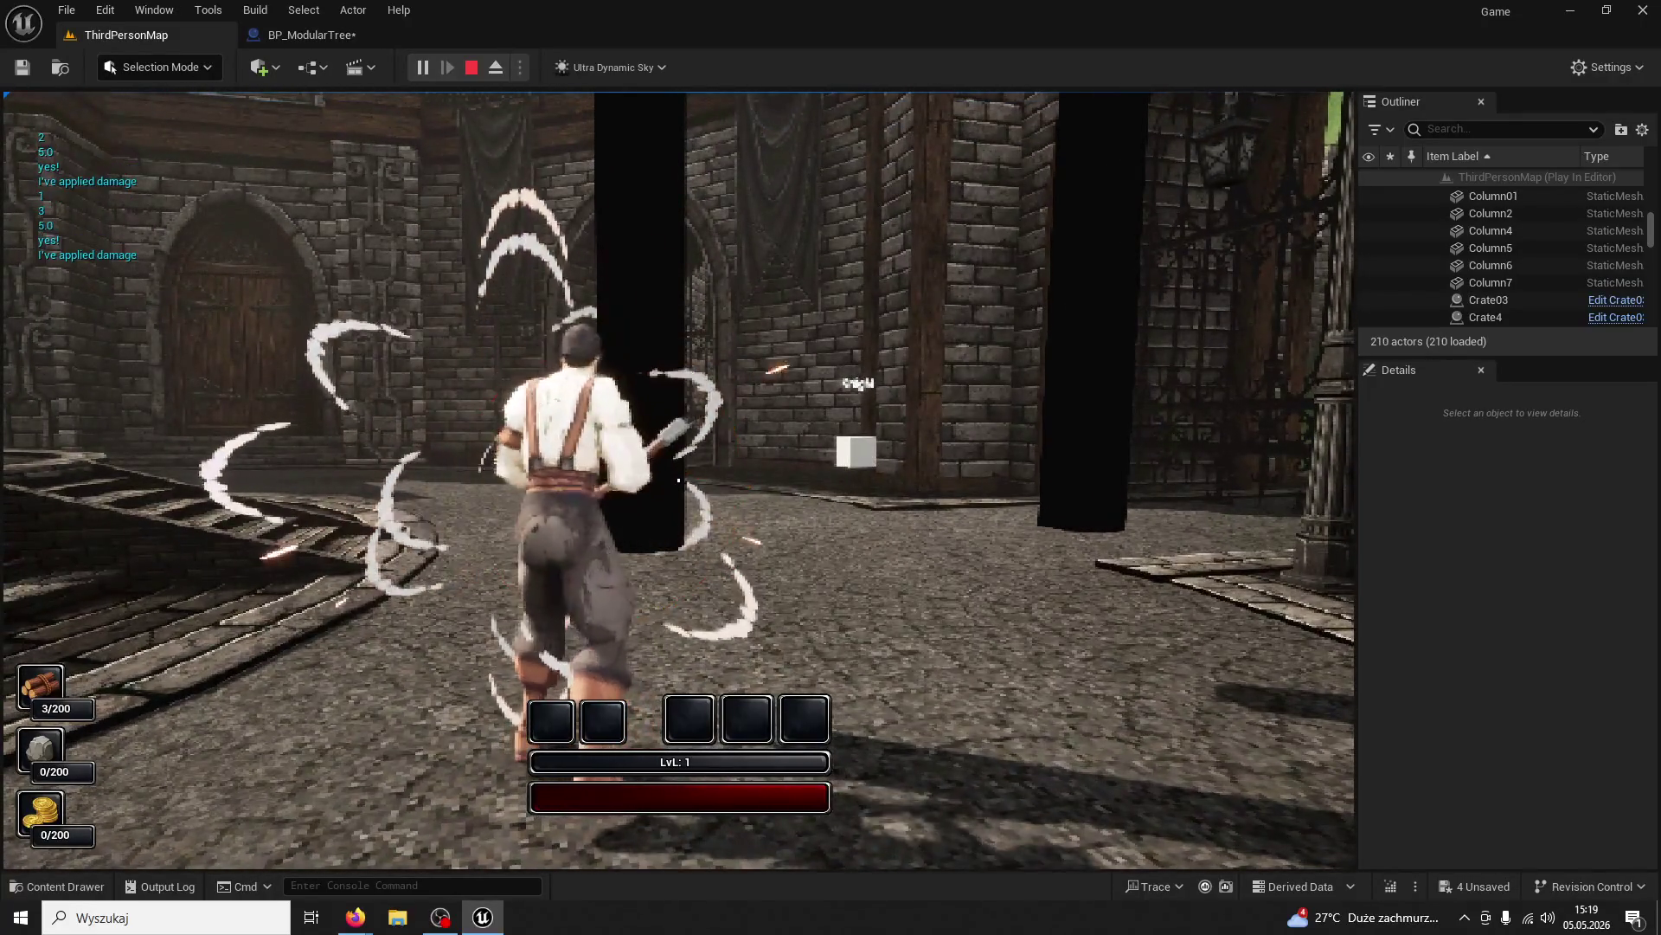
pyautogui.click(678, 480)
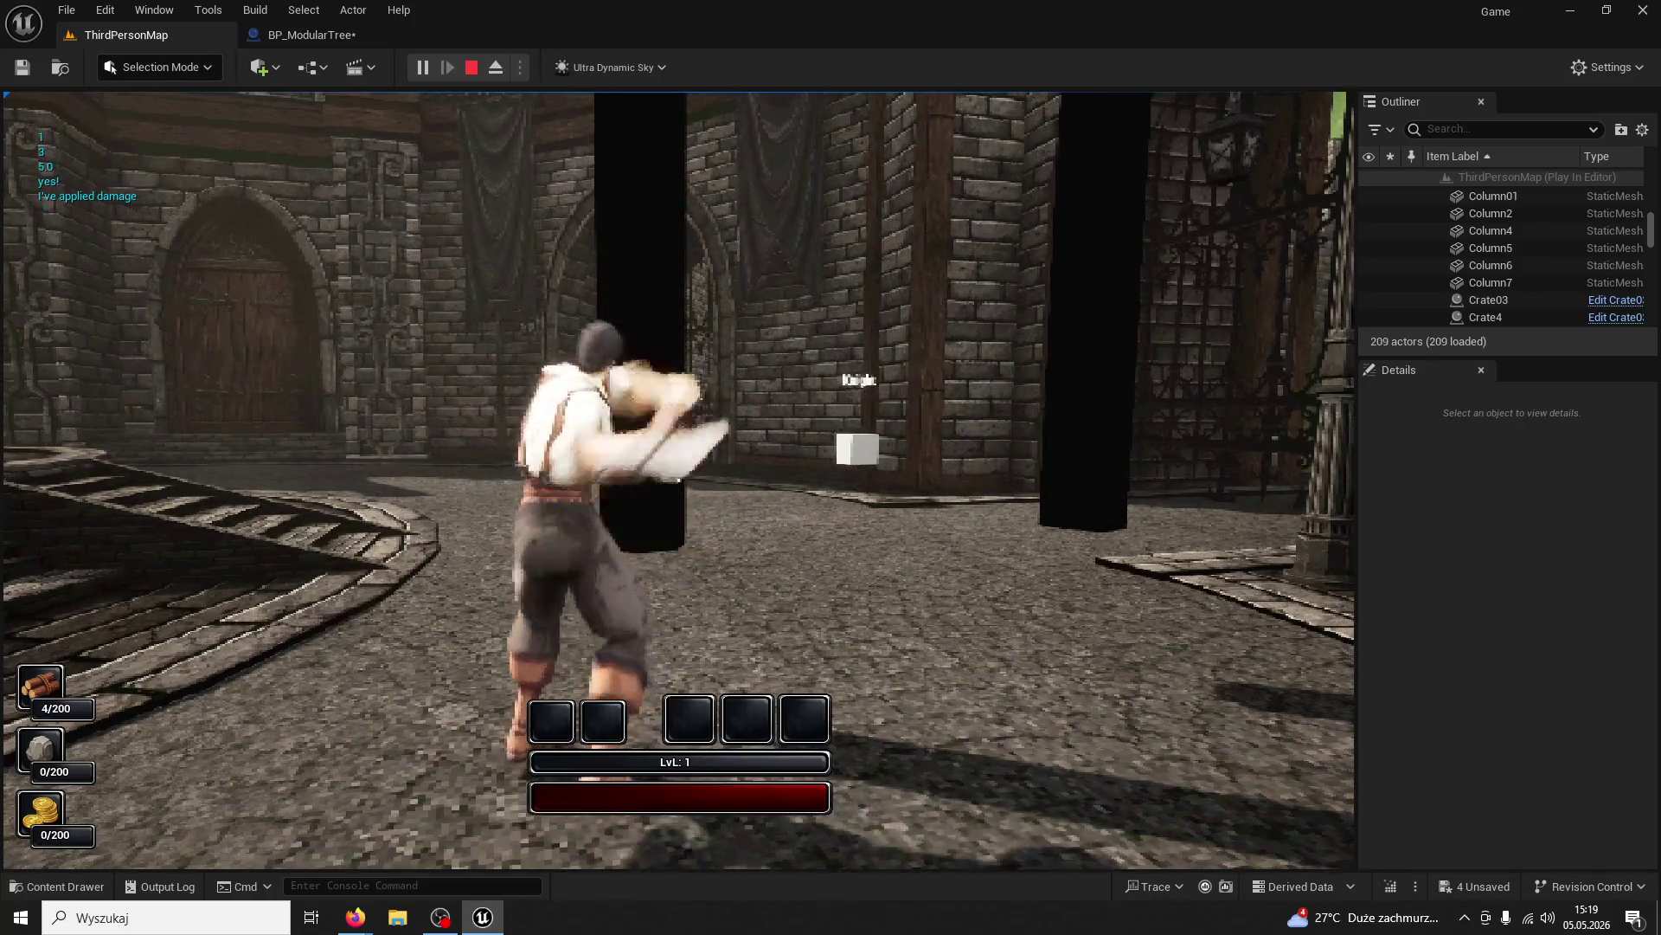
pyautogui.click(679, 480)
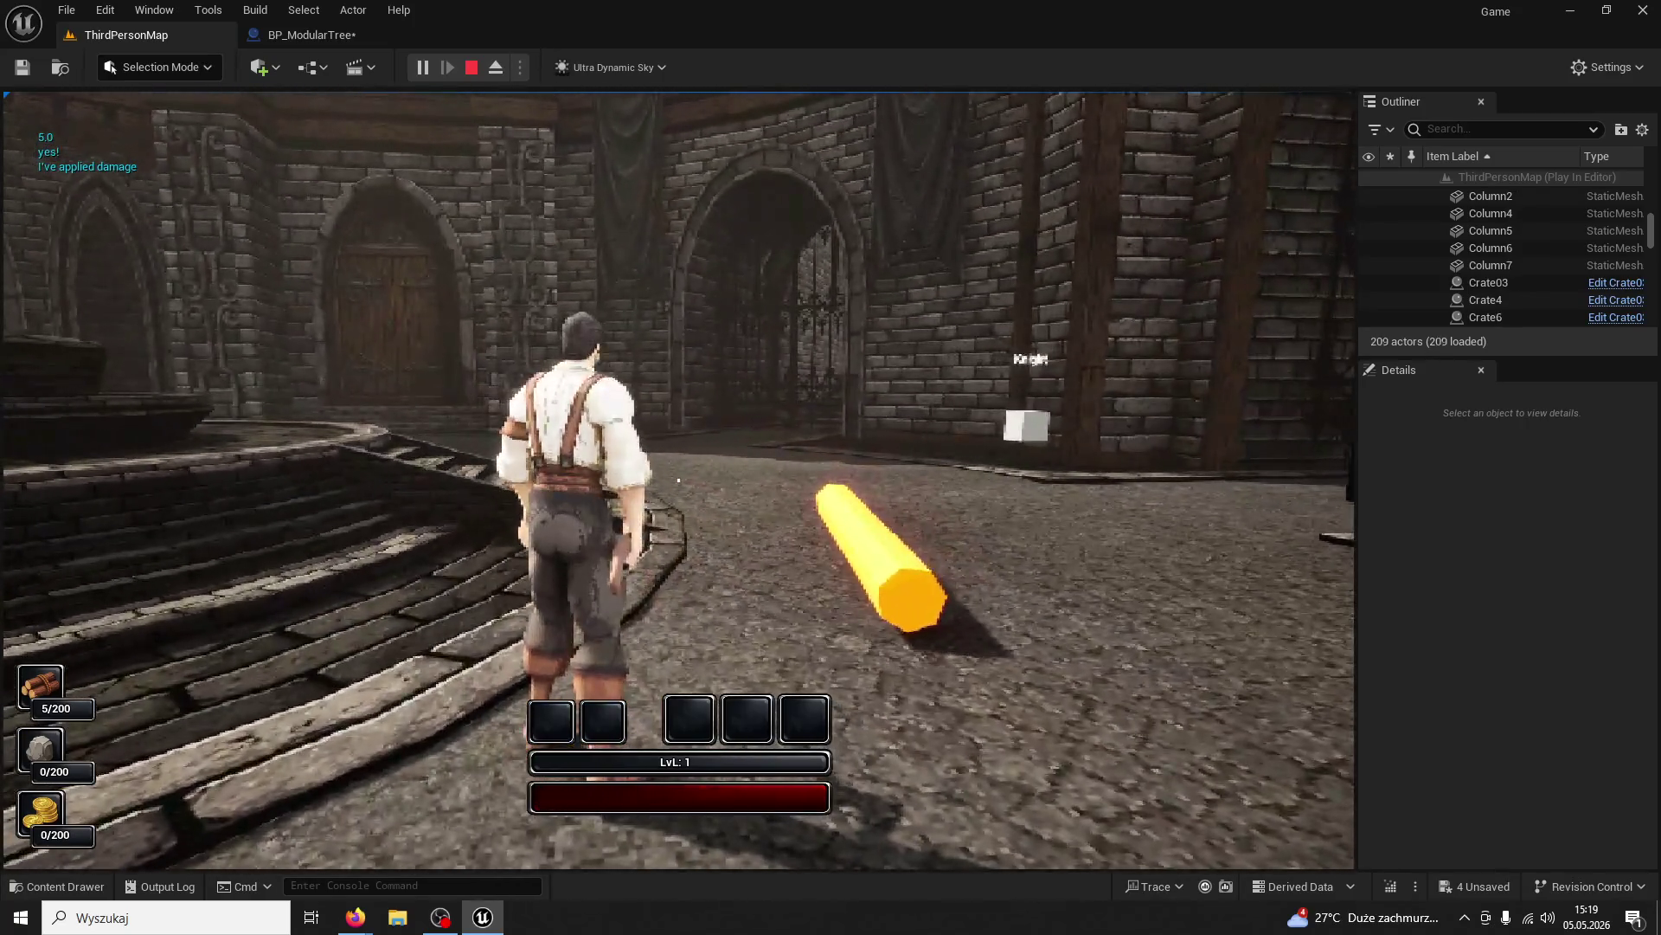
pyautogui.press('w')
pyautogui.press('w')
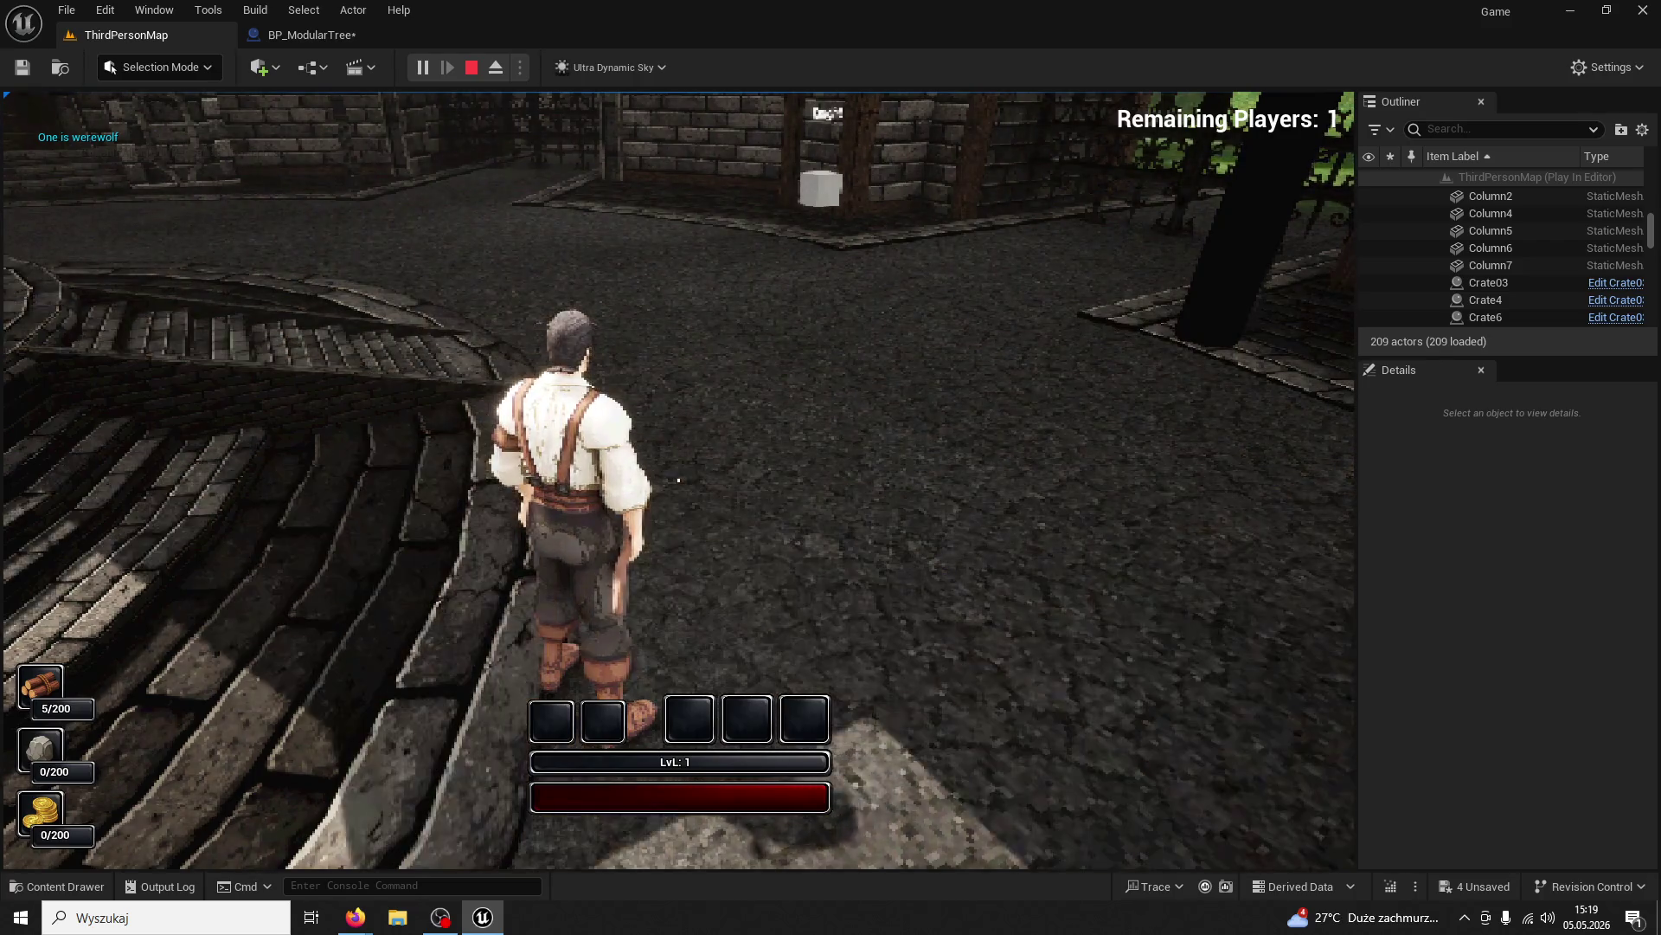
pyautogui.press('w')
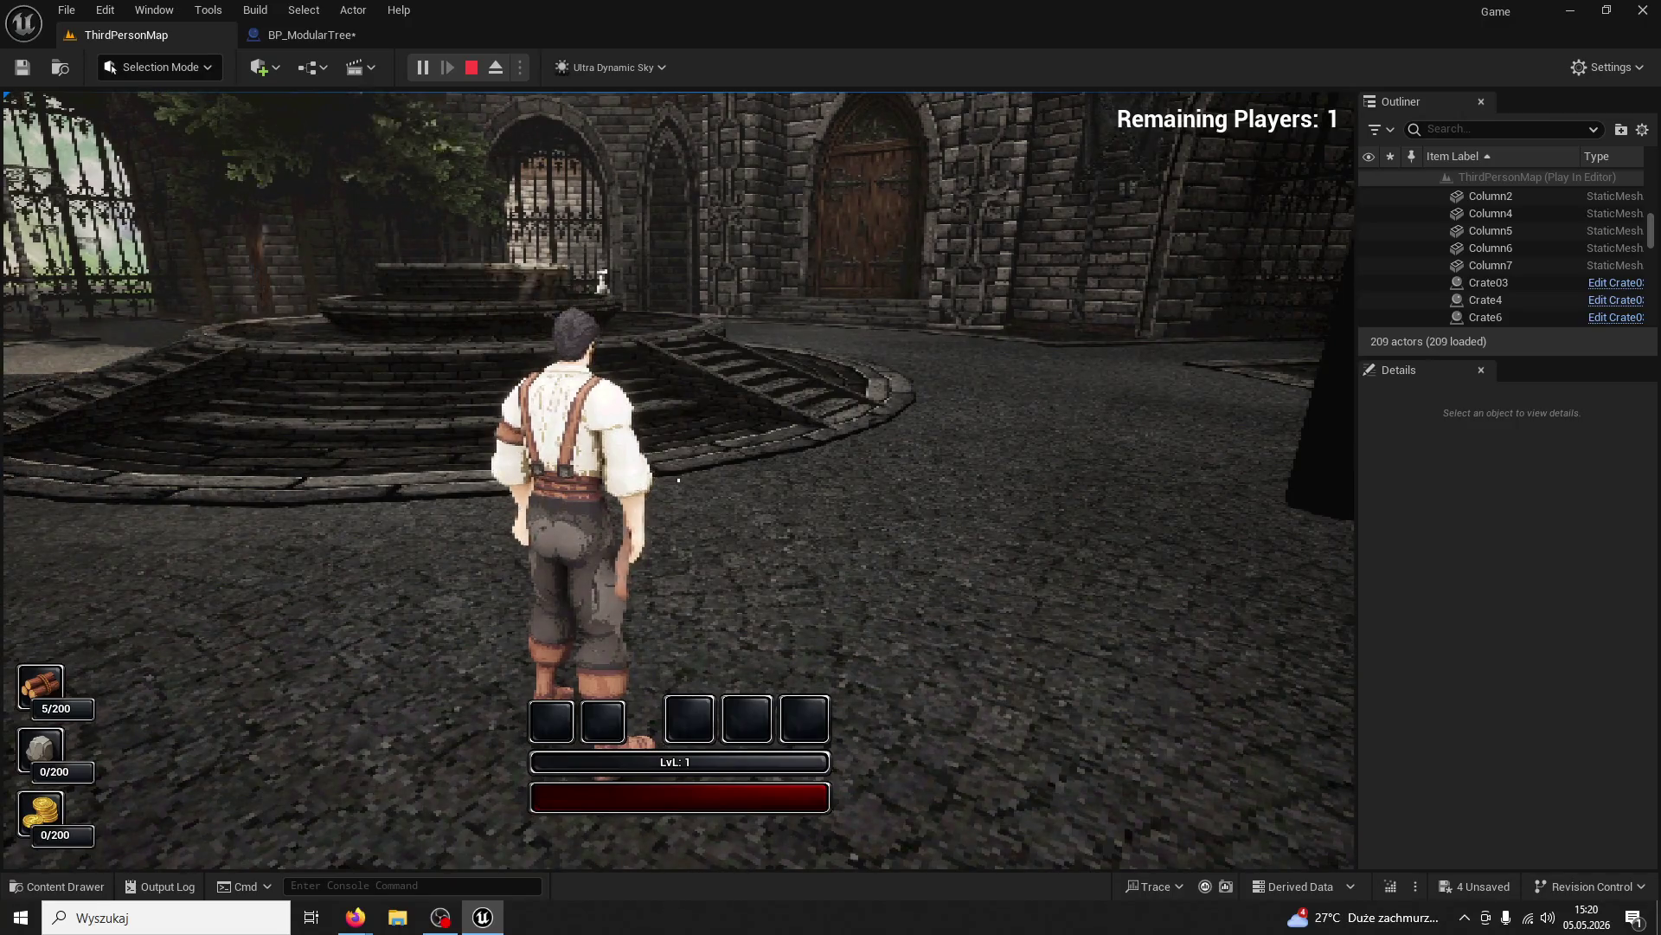
# Transform, run to the trees and chop five times to reach 10/200 wood, then stop
pyautogui.moveTo(678, 479)
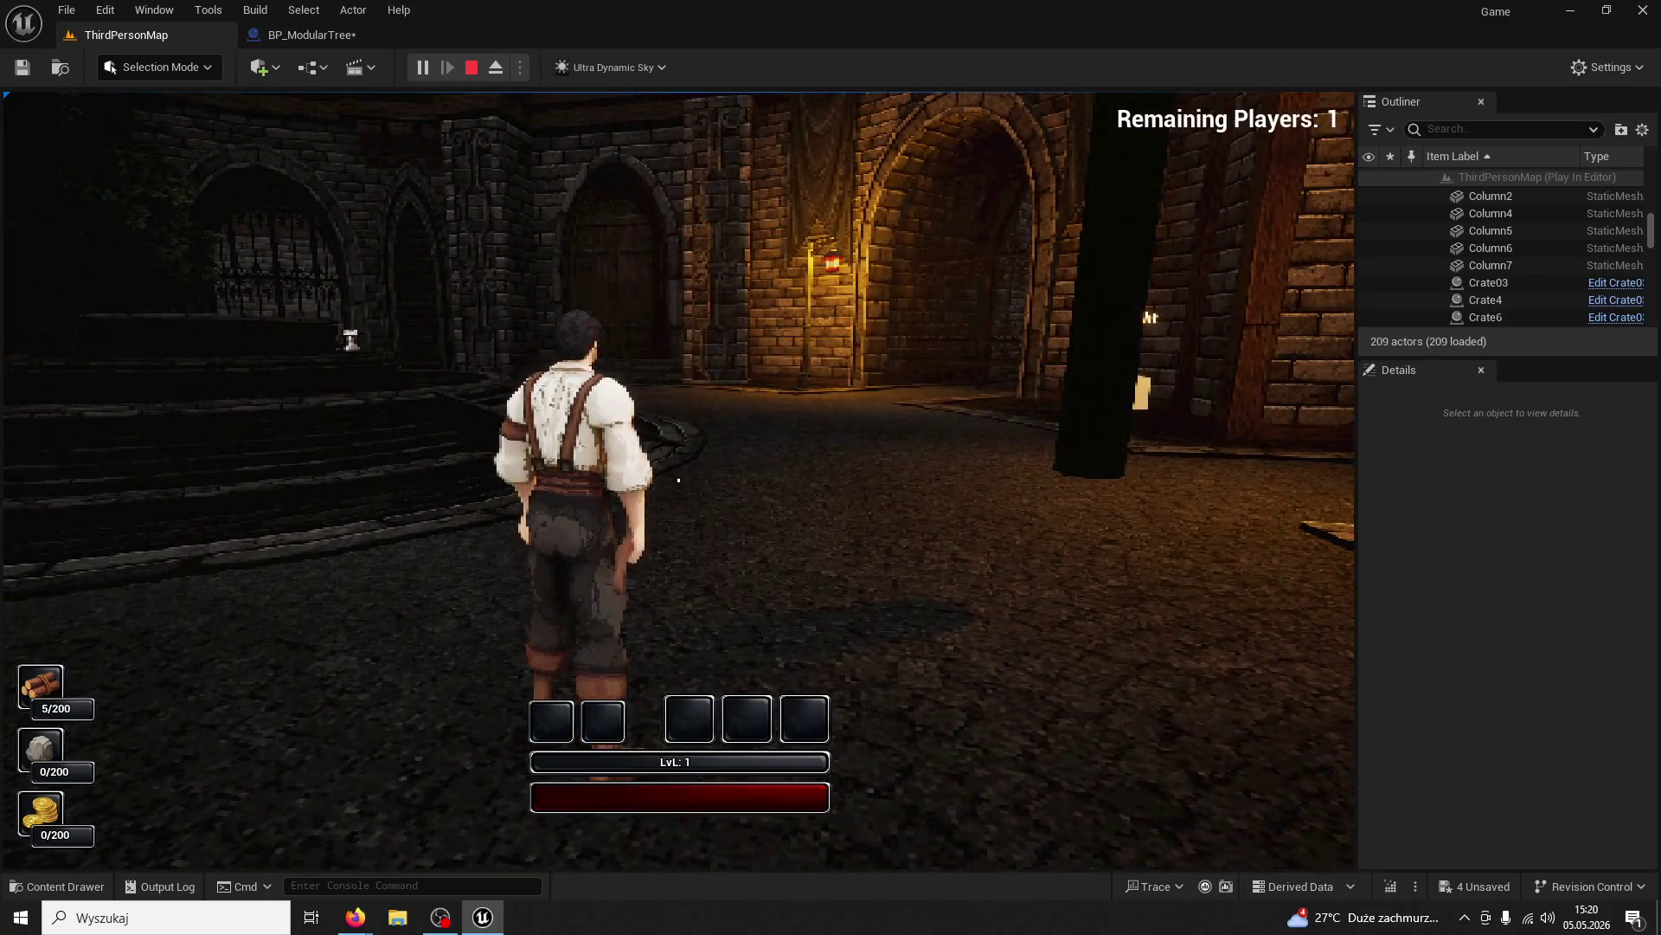
pyautogui.press('w')
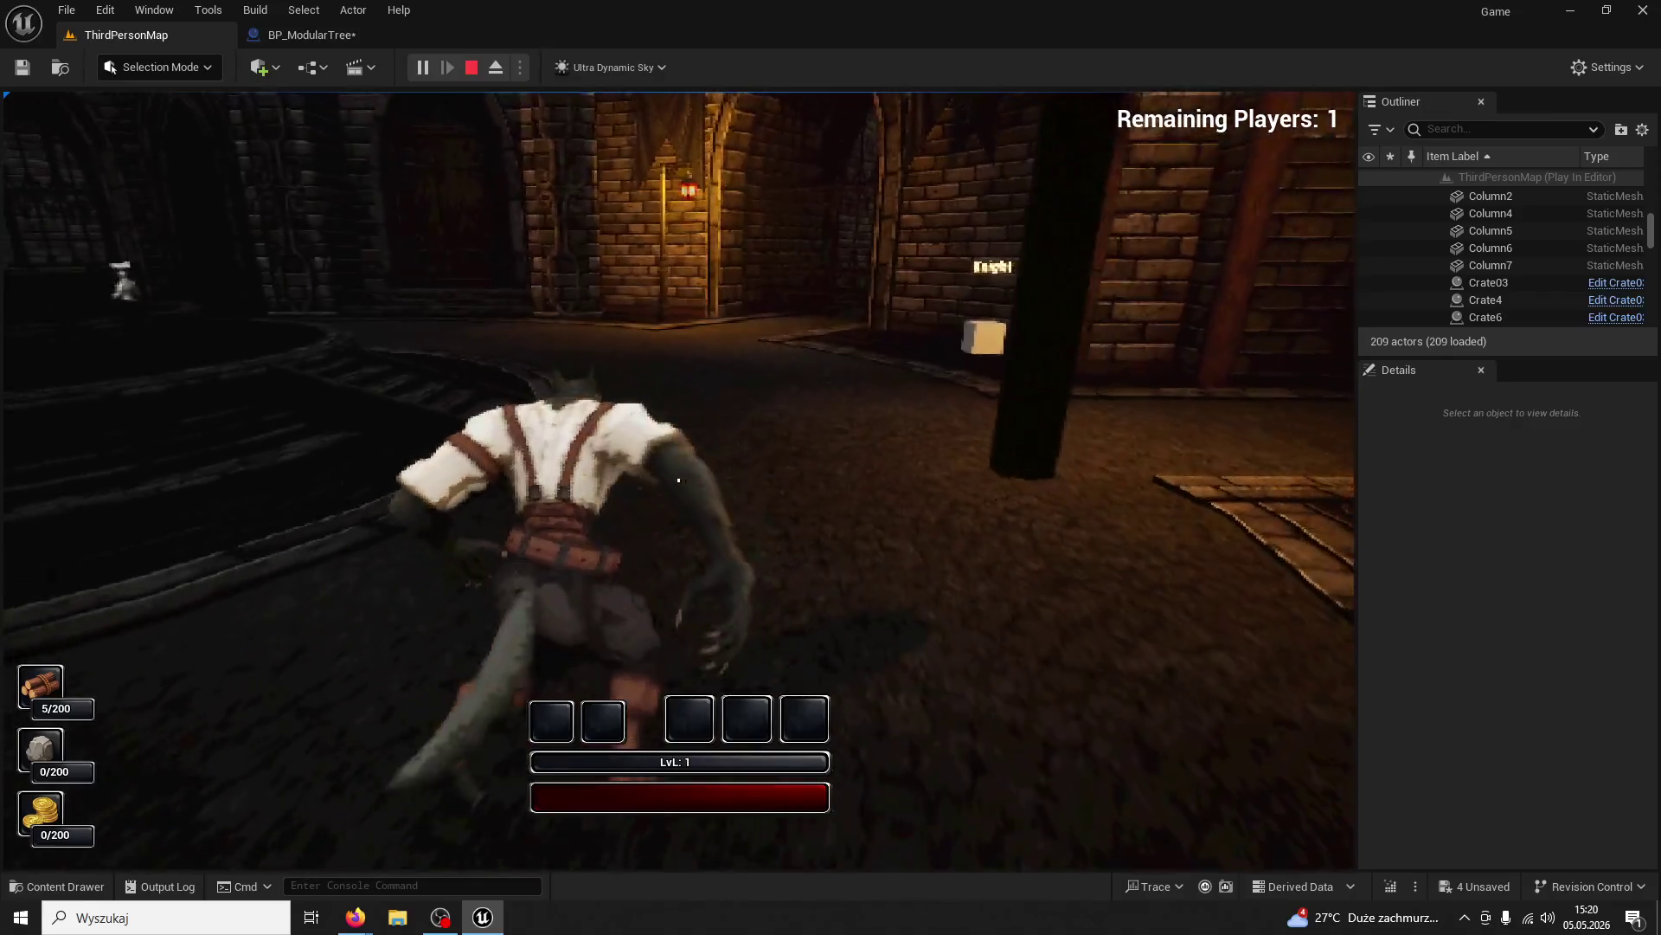
pyautogui.press('w')
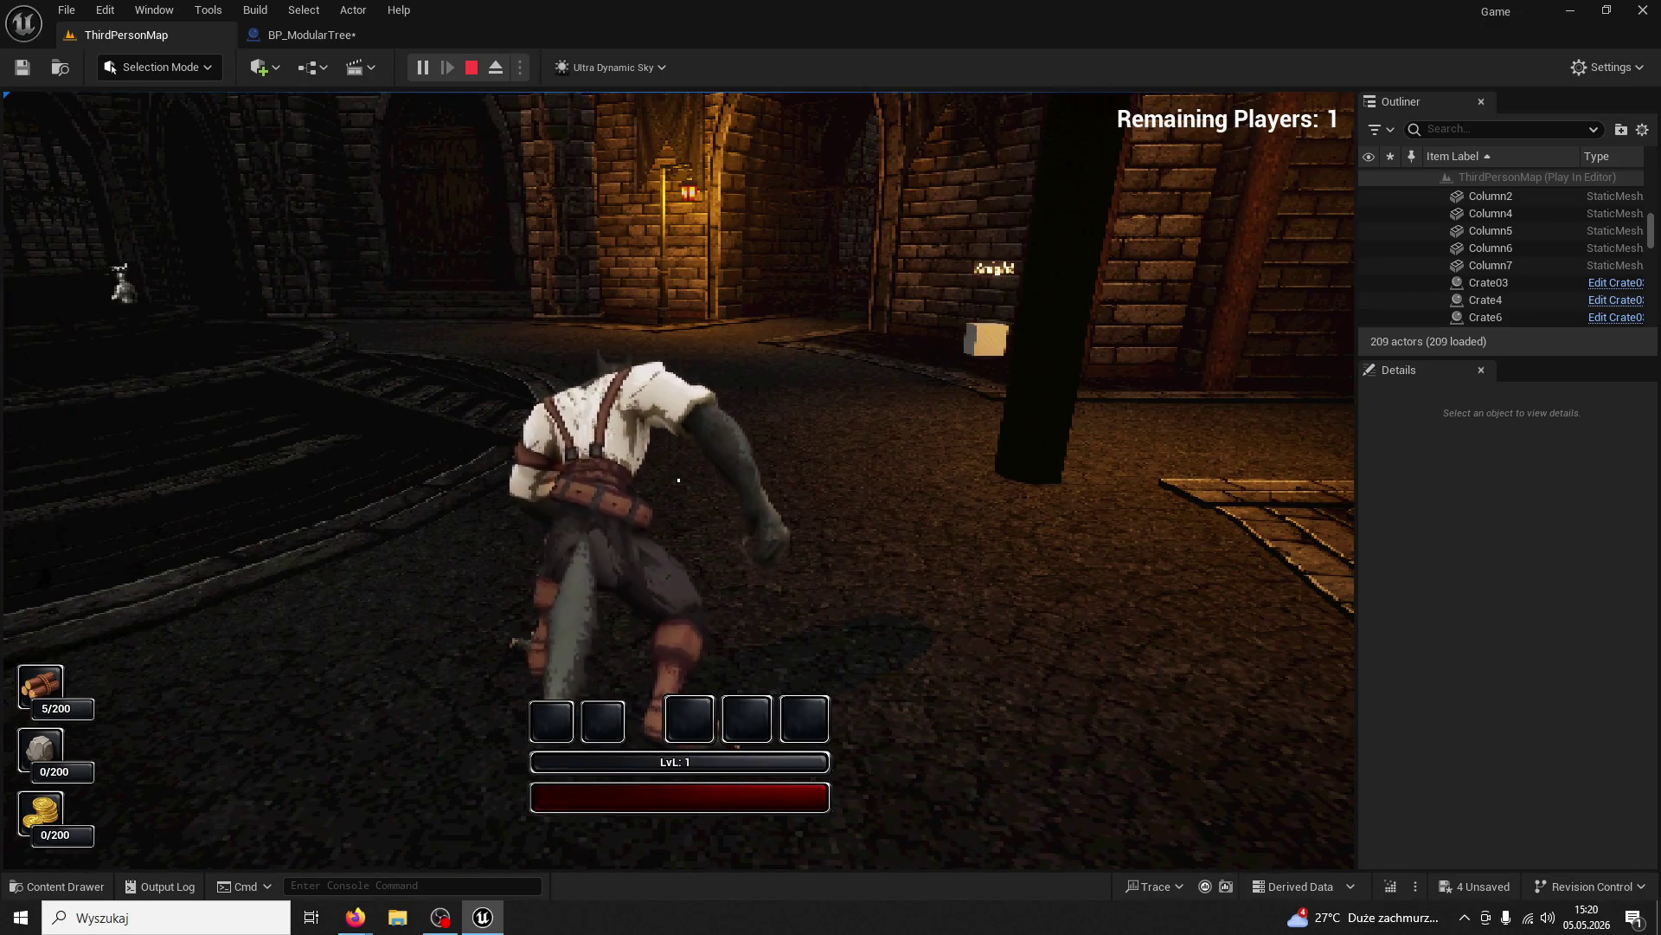
pyautogui.press('w')
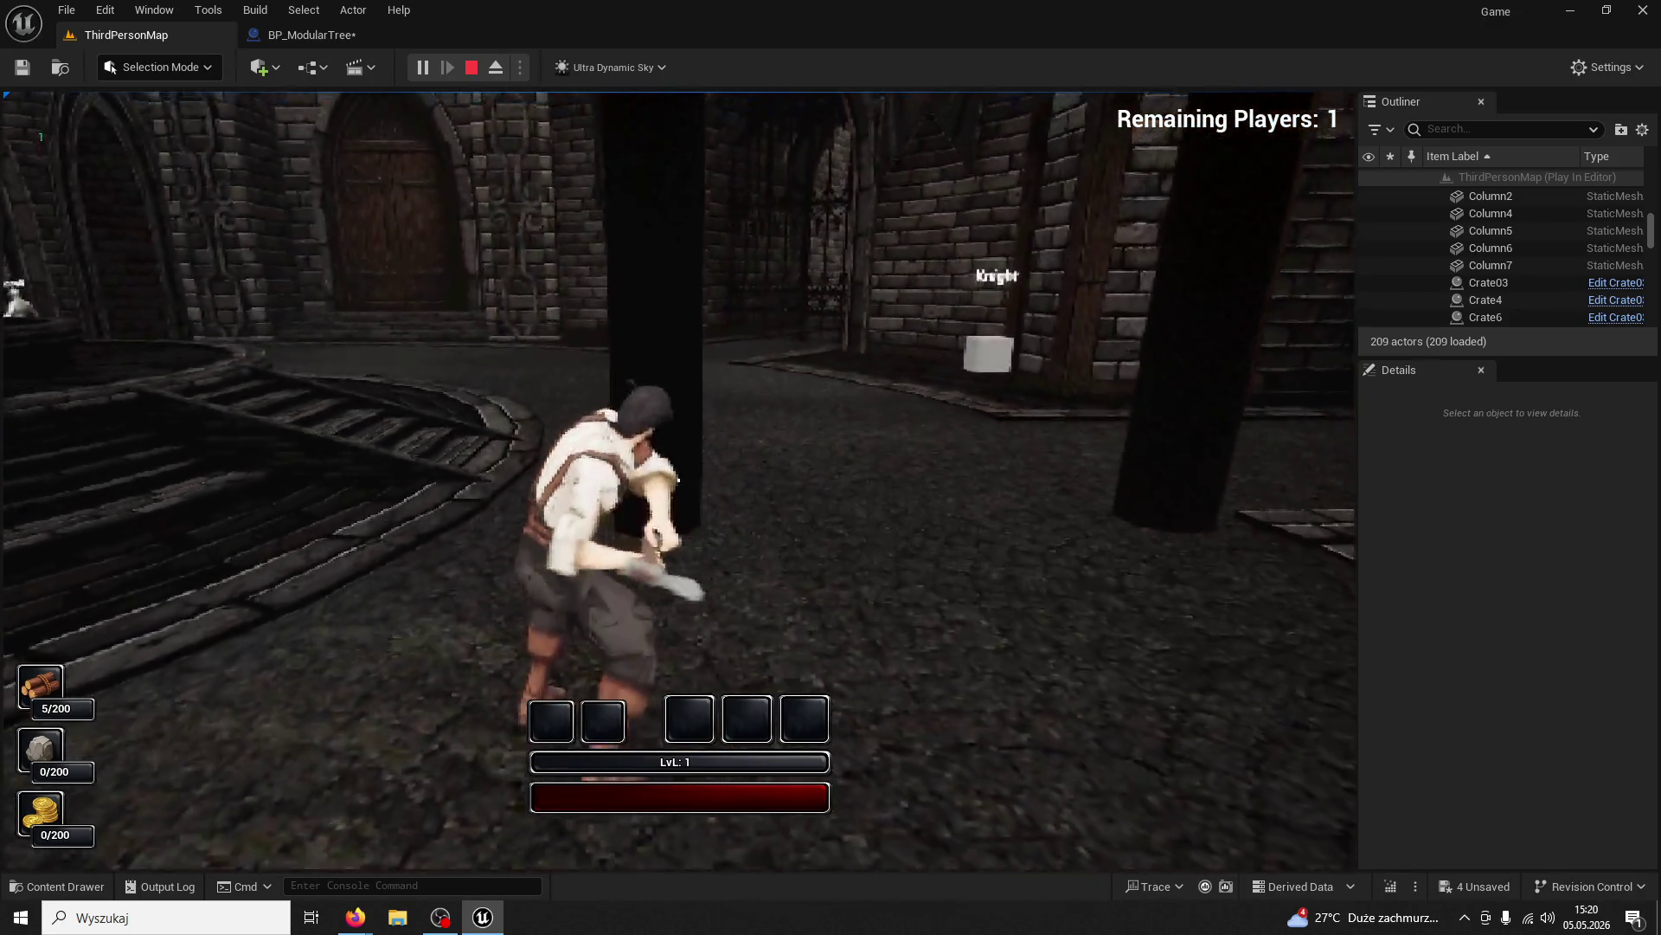
pyautogui.click(678, 480)
pyautogui.click(678, 480)
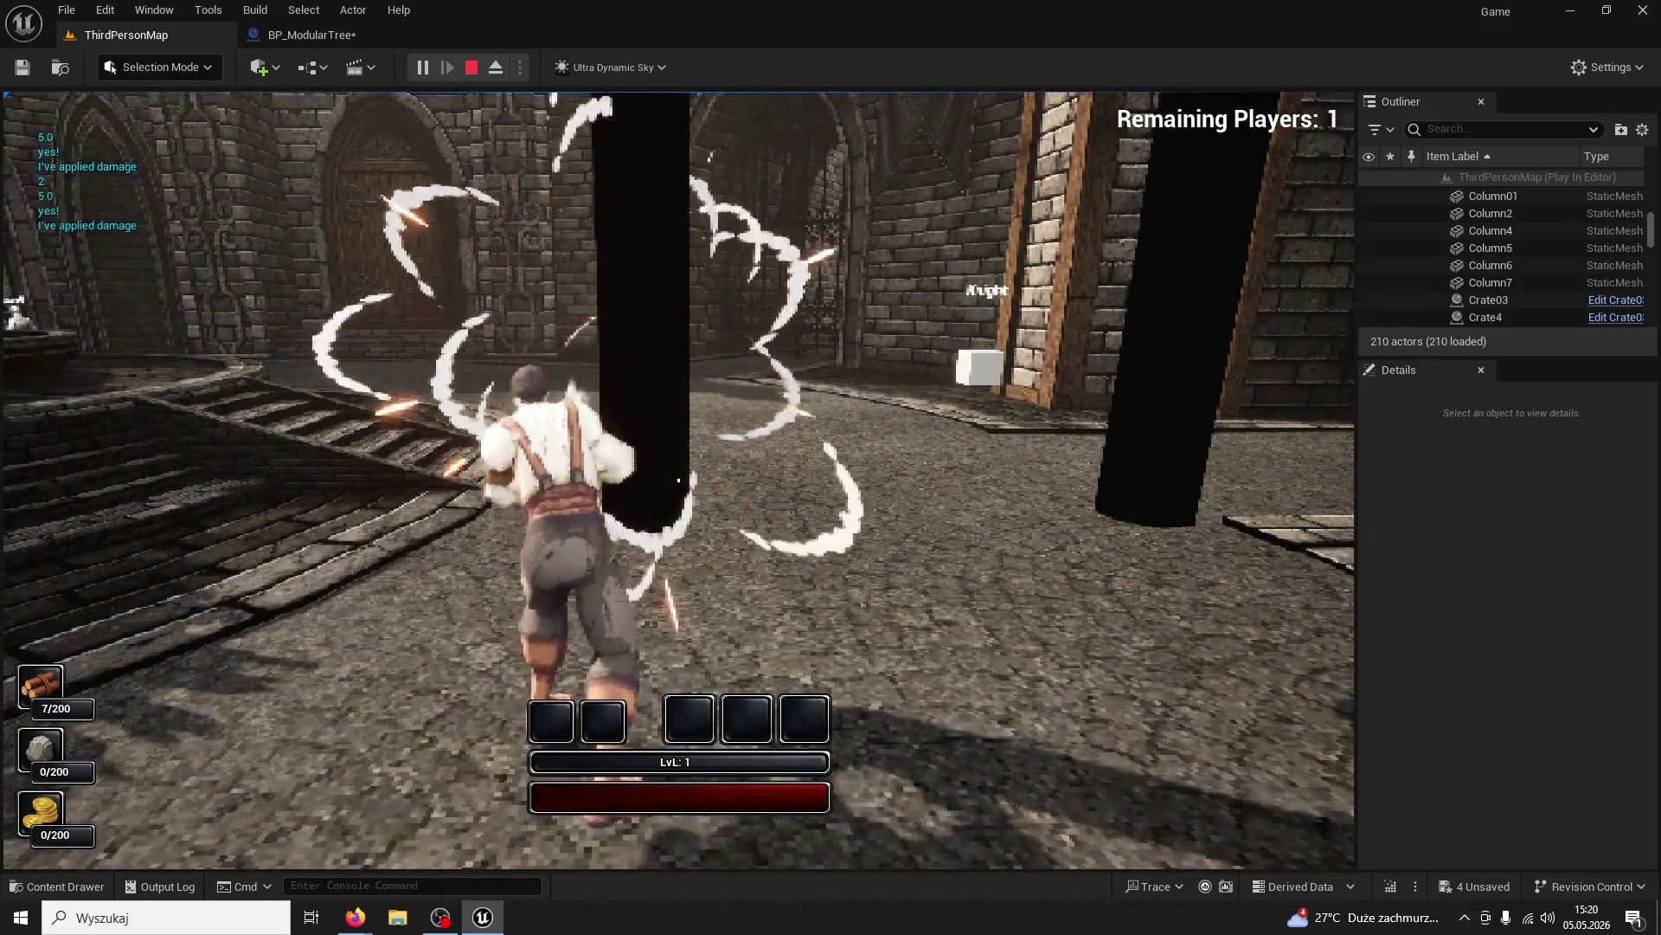
pyautogui.click(679, 479)
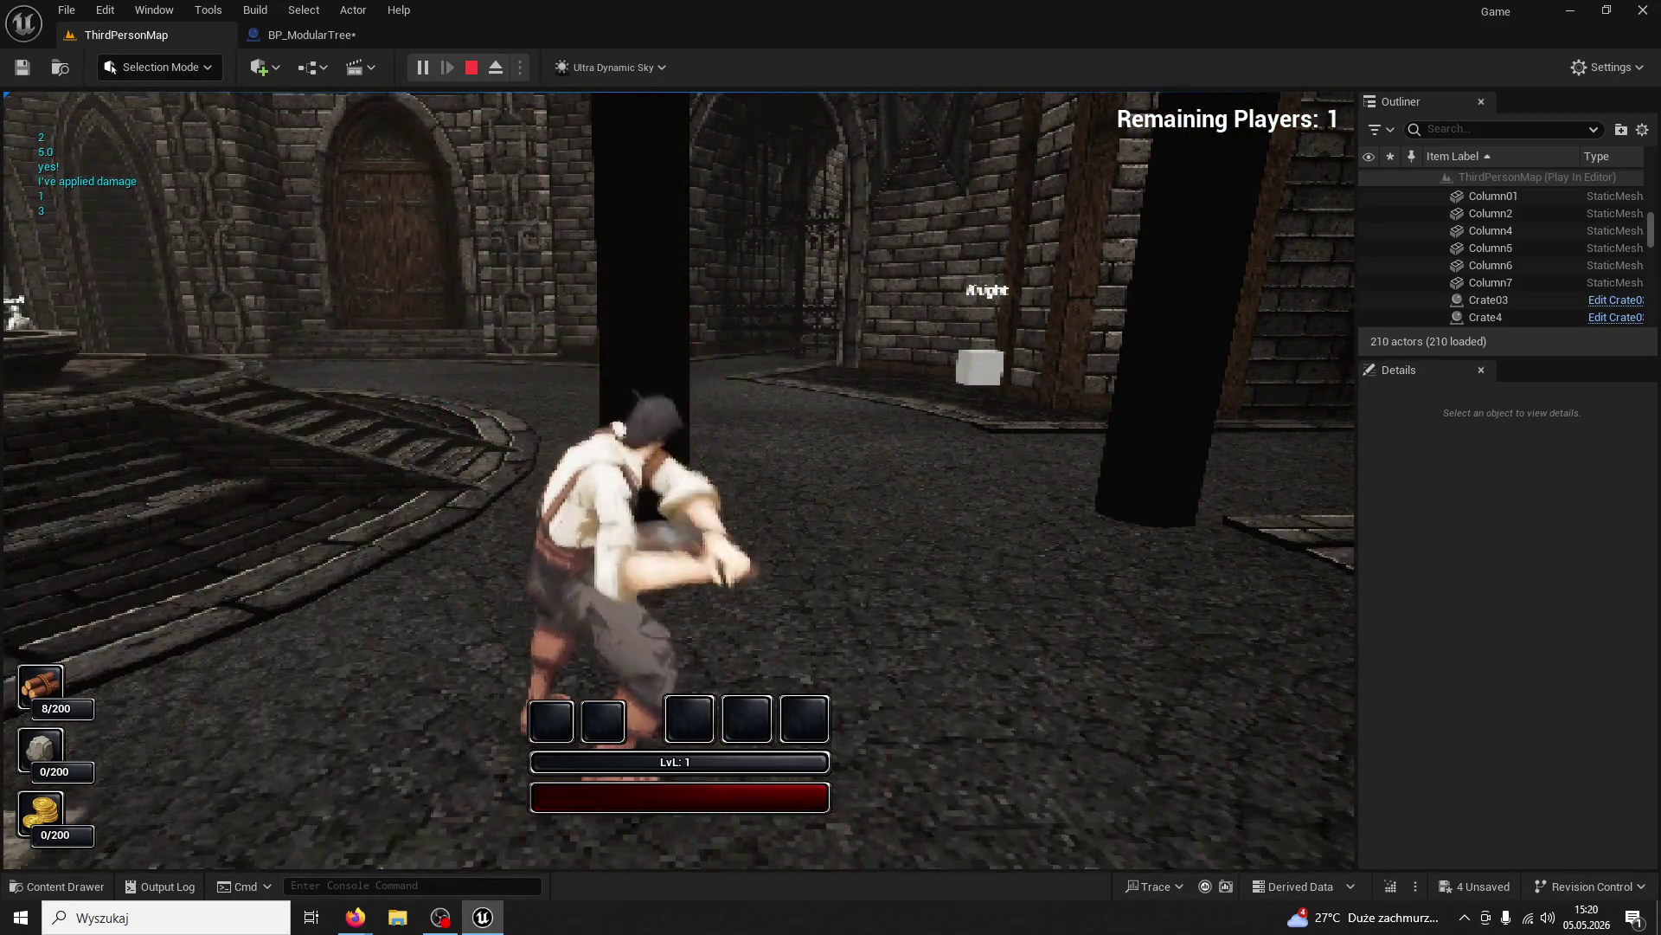
pyautogui.click(678, 480)
pyautogui.click(679, 480)
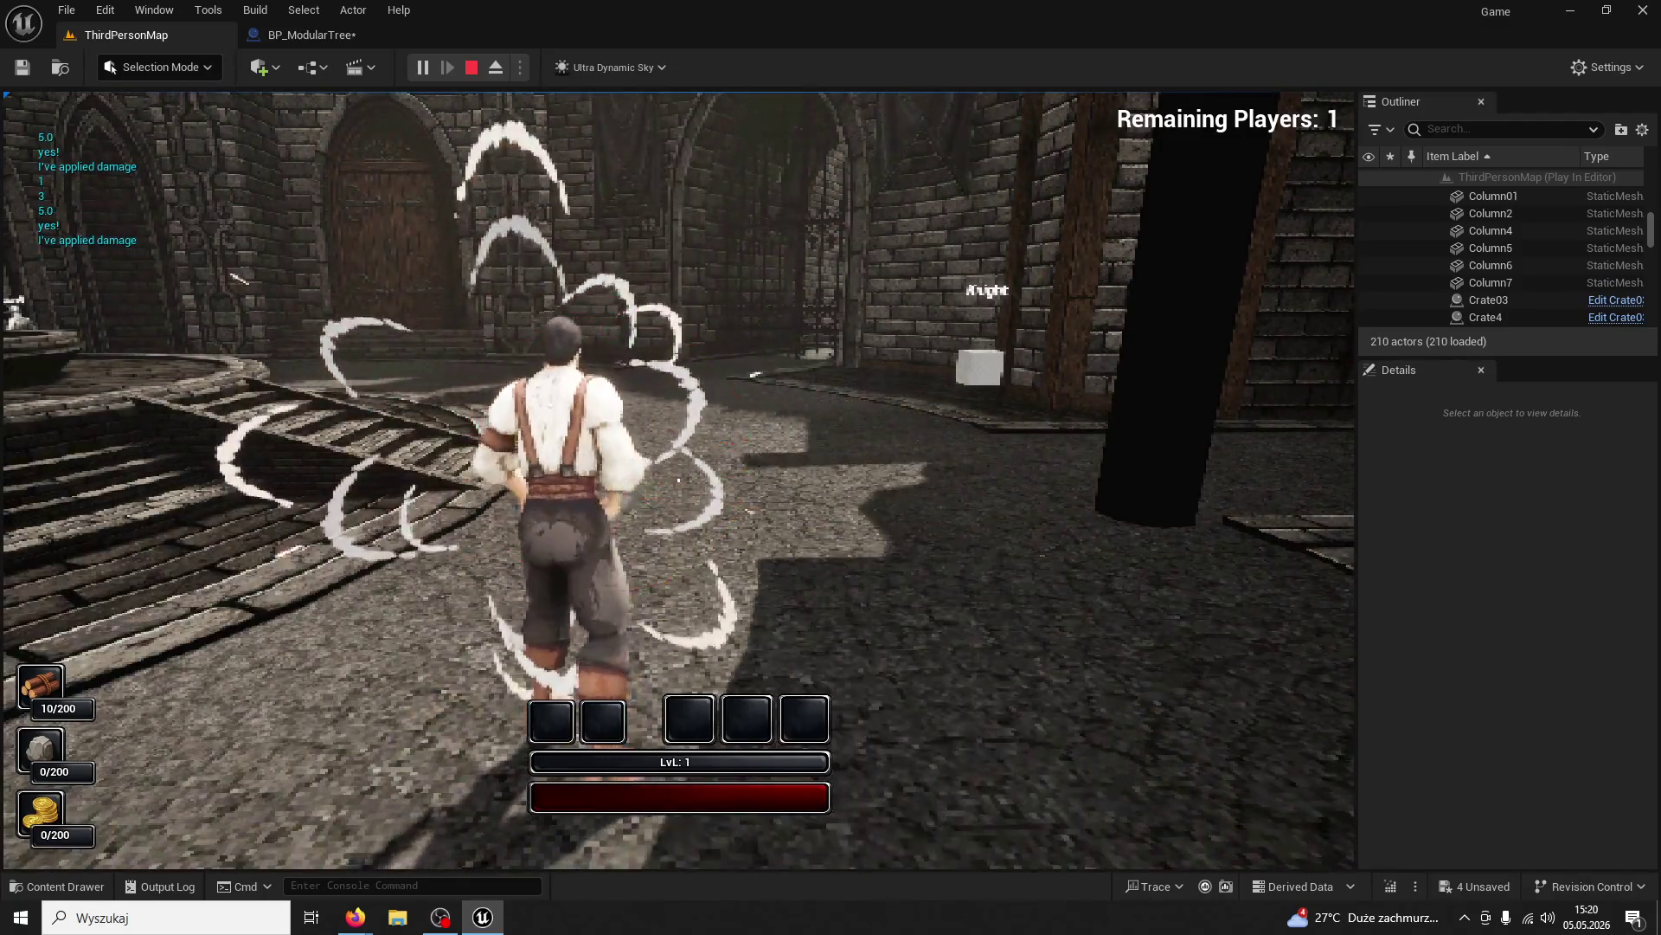
pyautogui.press('Escape')
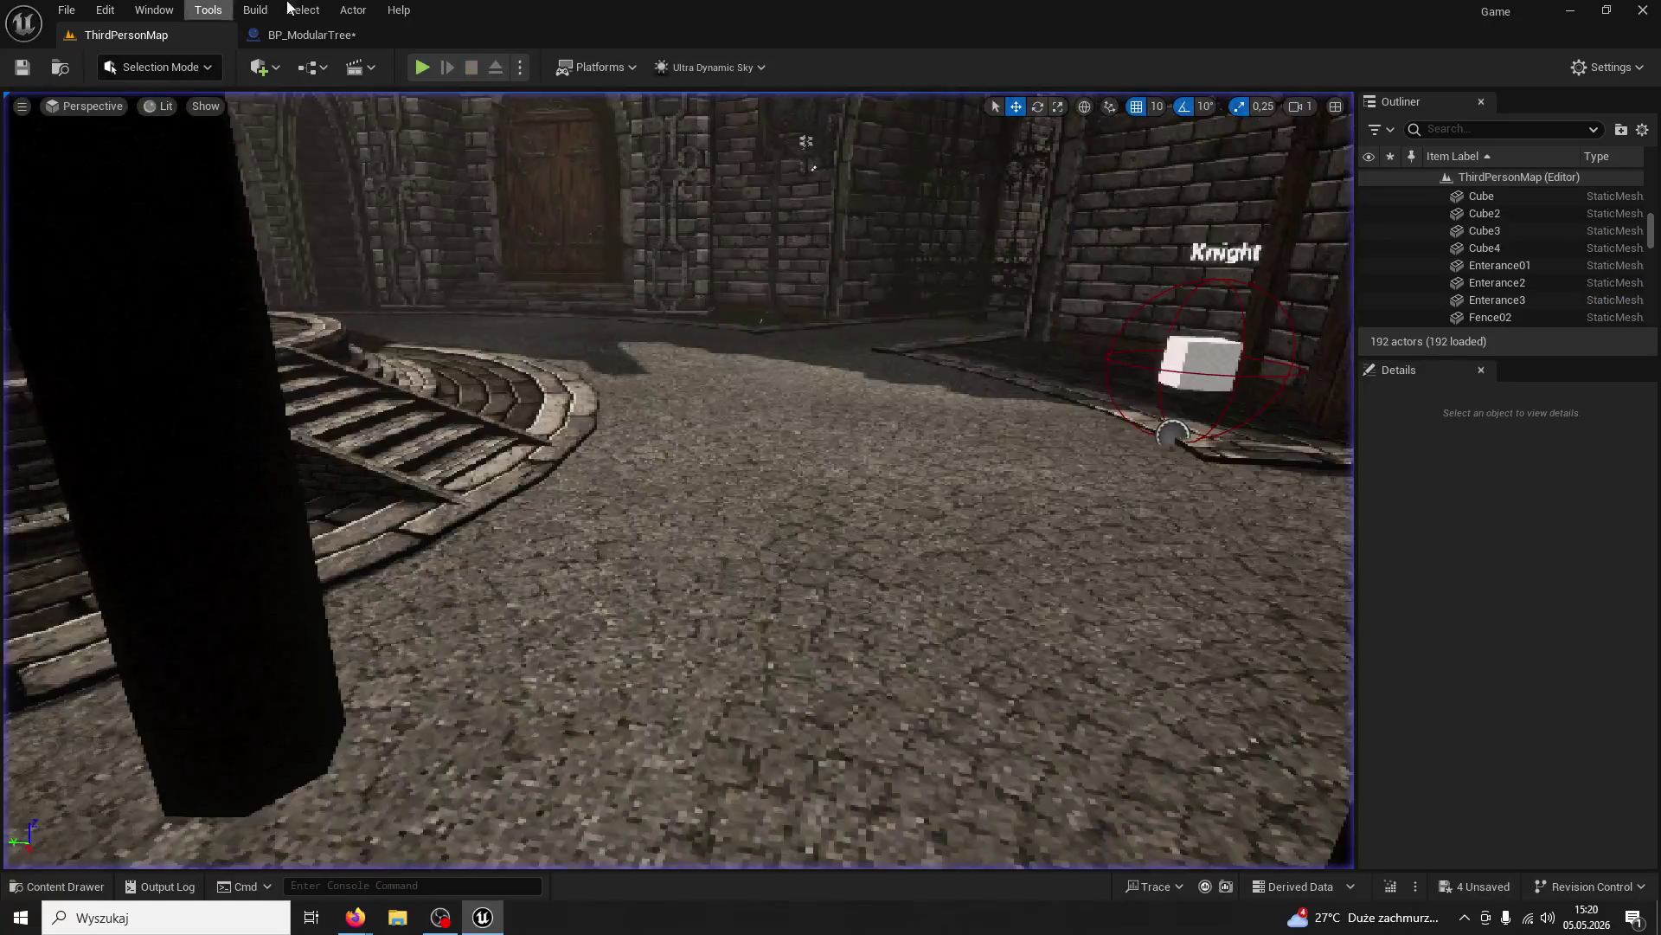
pyautogui.click(310, 35)
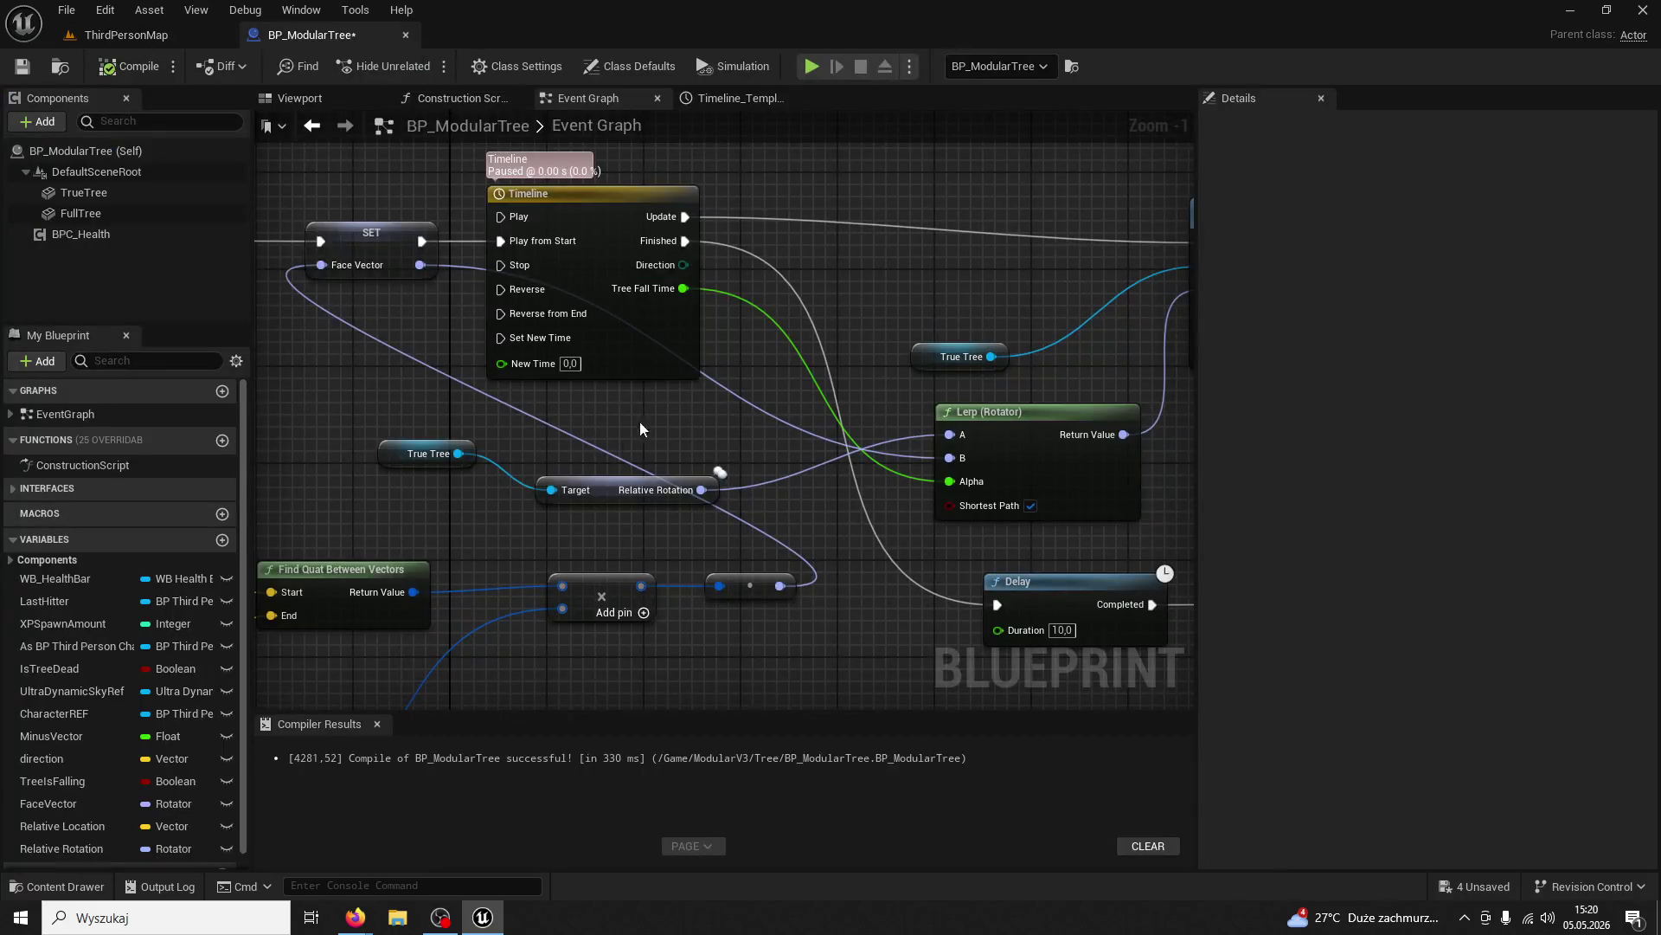
# Delete the Relative Rotation getter feeding Lerp A, then compile and save BP_ModularTree
pyautogui.click(605, 491)
pyautogui.press('Delete')
pyautogui.moveTo(388, 446); pyautogui.dragTo(157, 439)
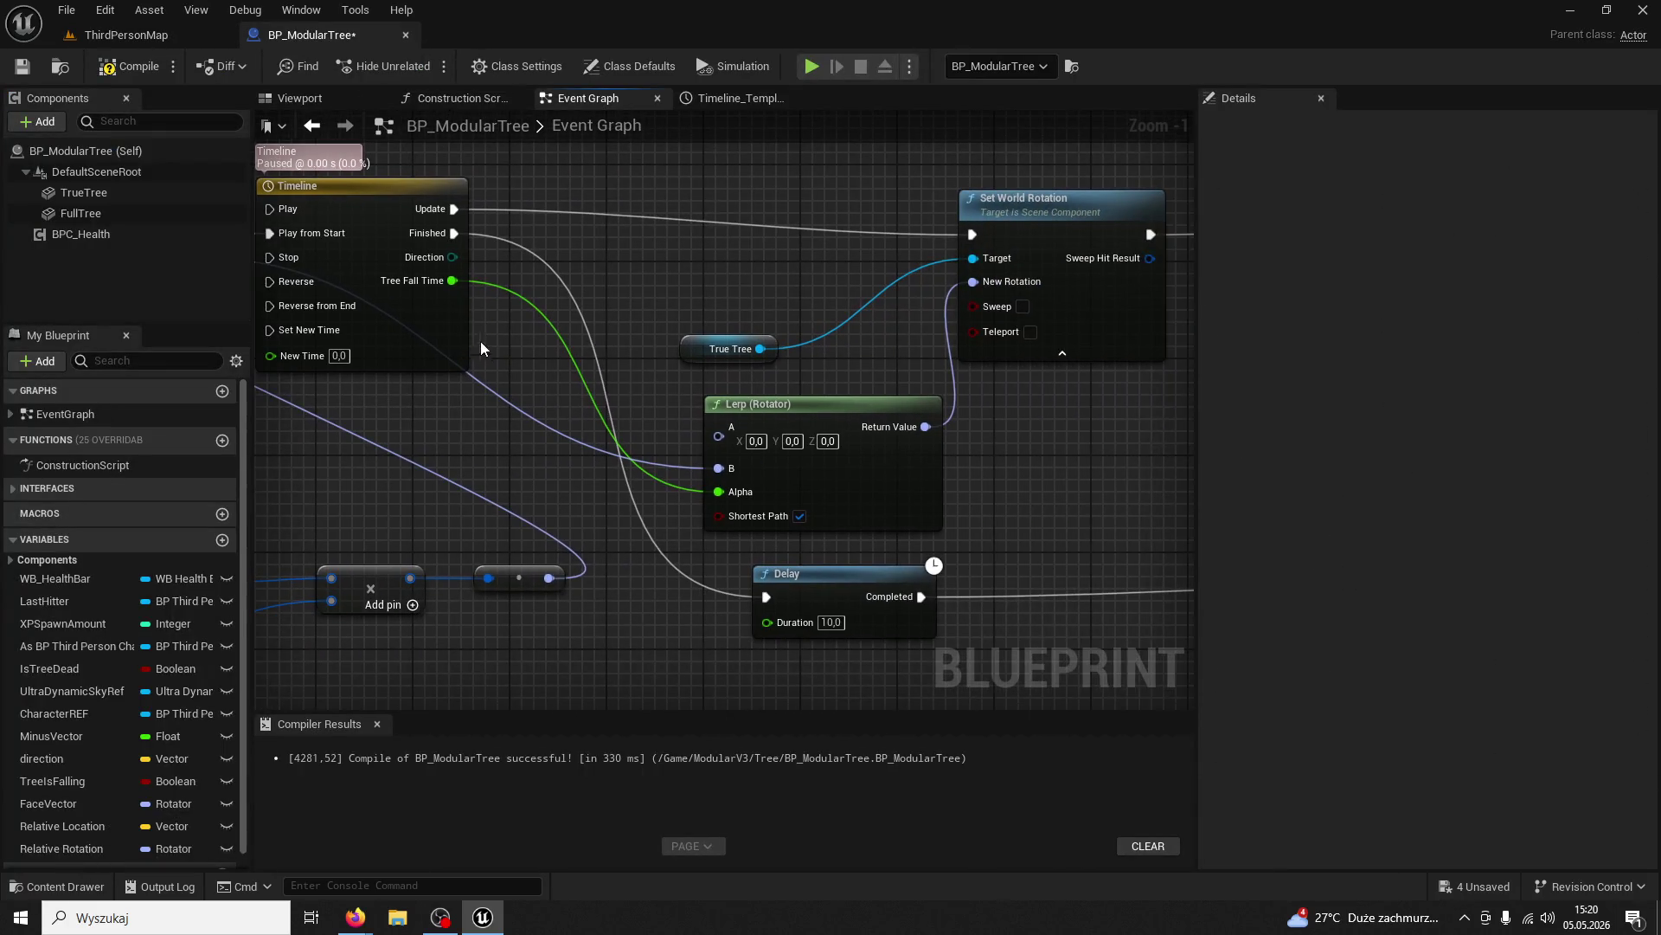
pyautogui.click(121, 66)
pyautogui.click(22, 65)
# Pan through the Event Graph to review the Timeline, Lerp and tree reset nodes
pyautogui.scroll(-1, 989, 470)
pyautogui.scroll(-2, 992, 469)
pyautogui.moveTo(993, 470); pyautogui.dragTo(711, 471)
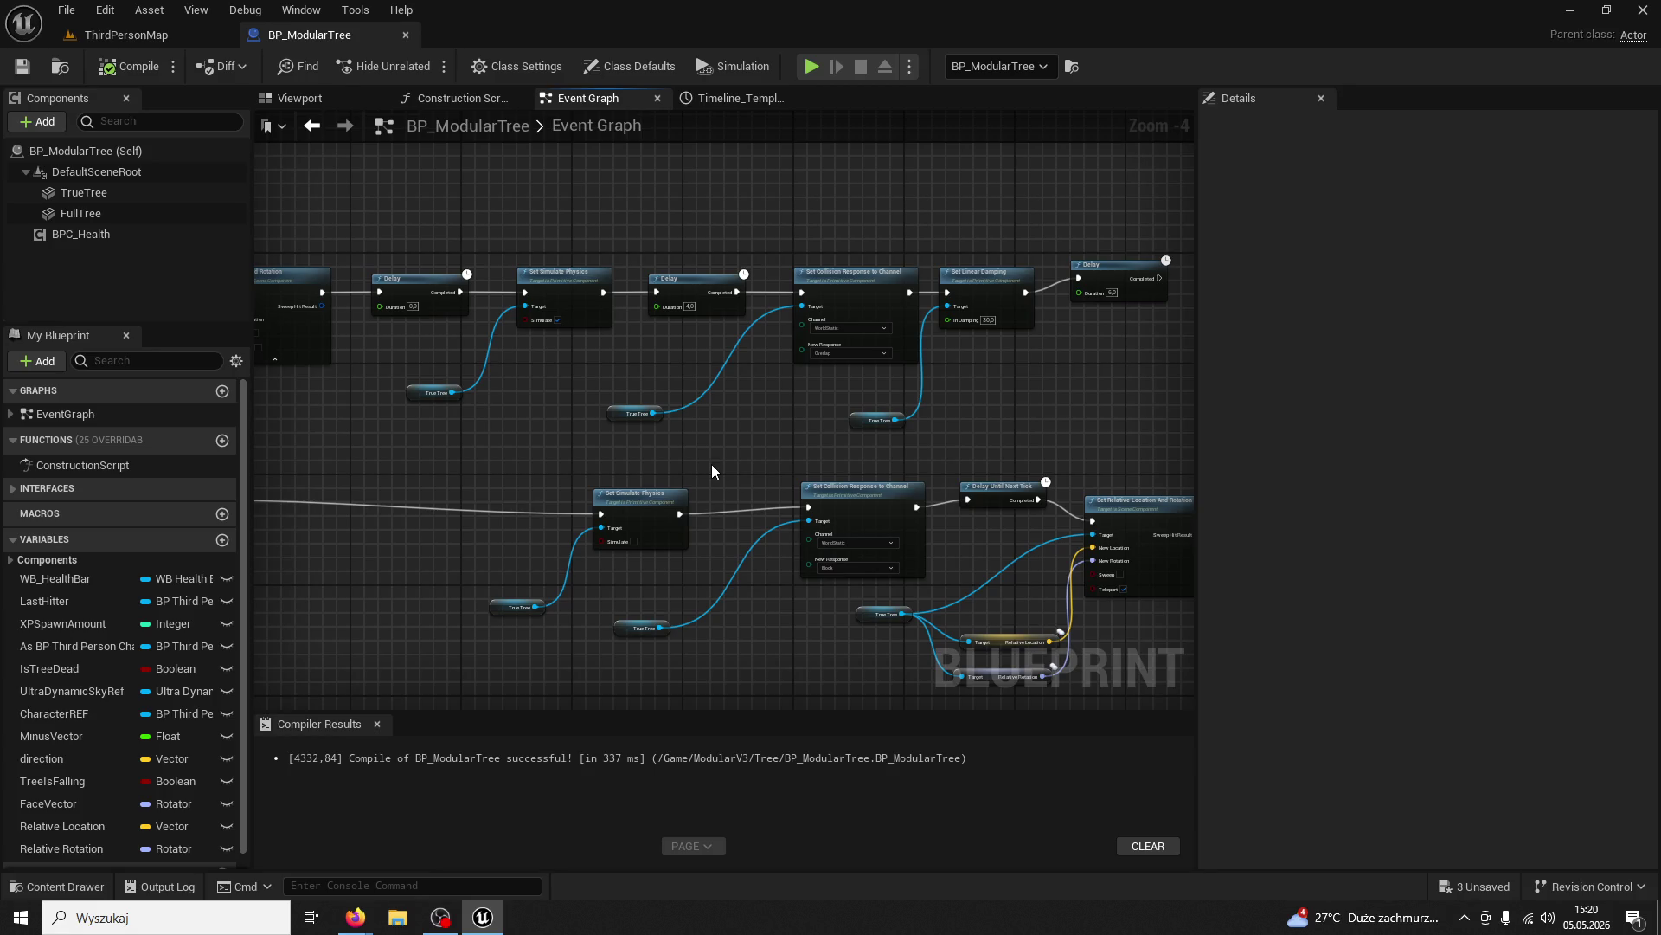
pyautogui.moveTo(959, 418); pyautogui.dragTo(1077, 497)
pyautogui.scroll(4, 1076, 499)
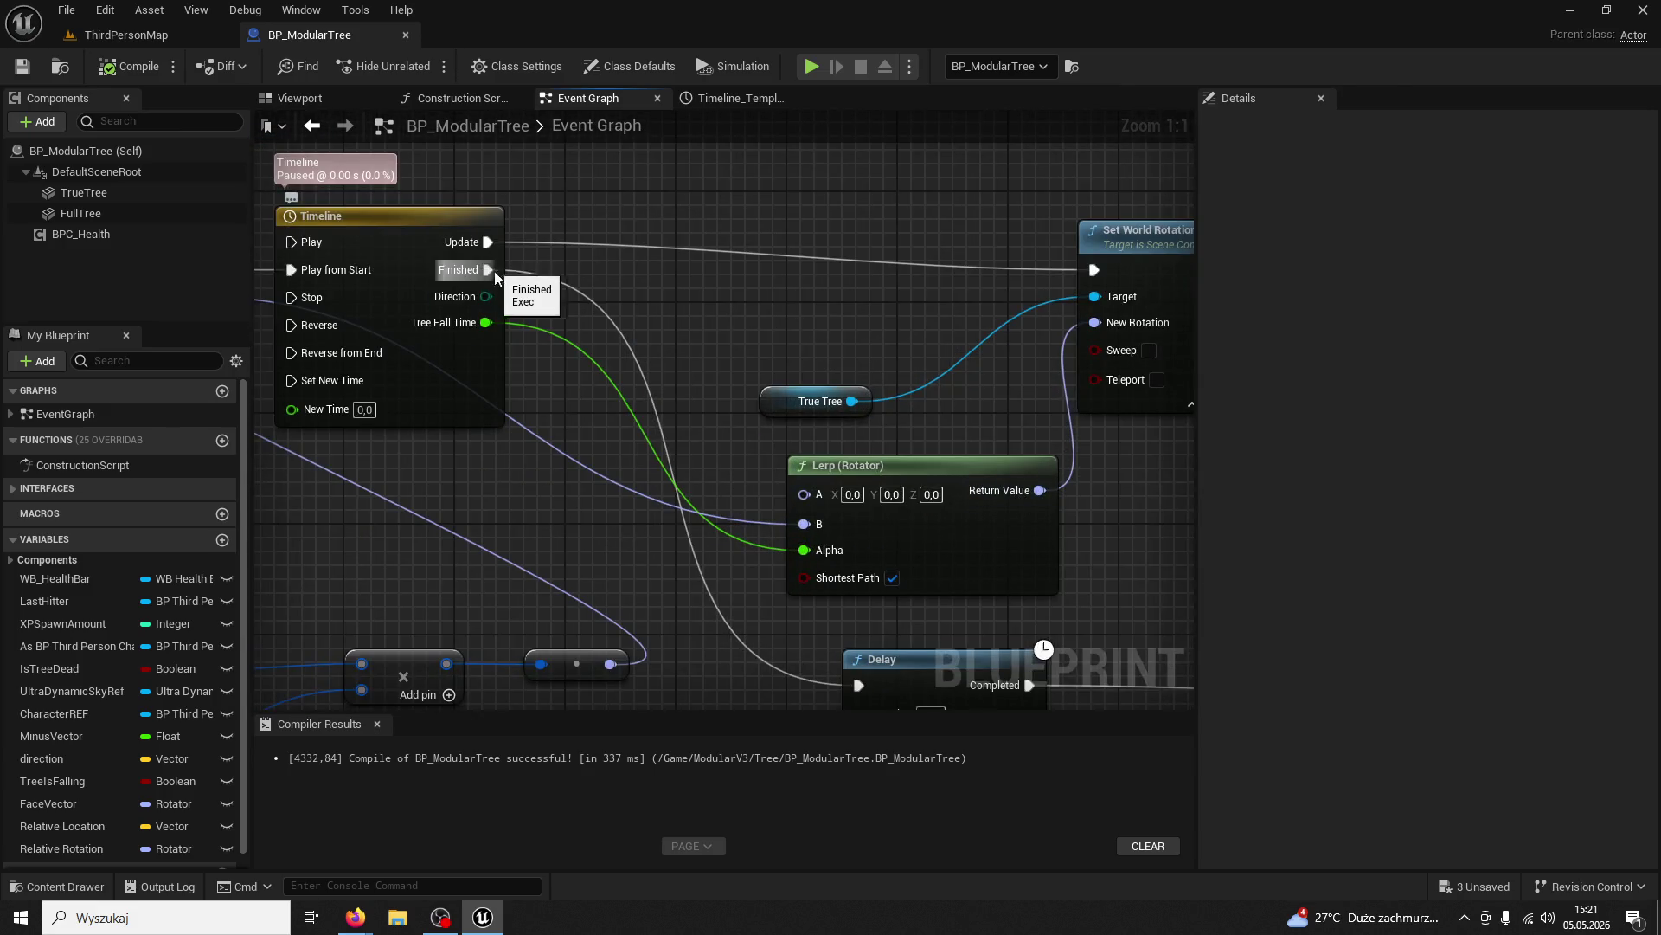
pyautogui.moveTo(678, 625)
pyautogui.mouseDown()
pyautogui.moveTo(398, 502)
pyautogui.moveTo(722, 464)
pyautogui.moveTo(573, 502)
pyautogui.moveTo(572, 557)
pyautogui.mouseUp()
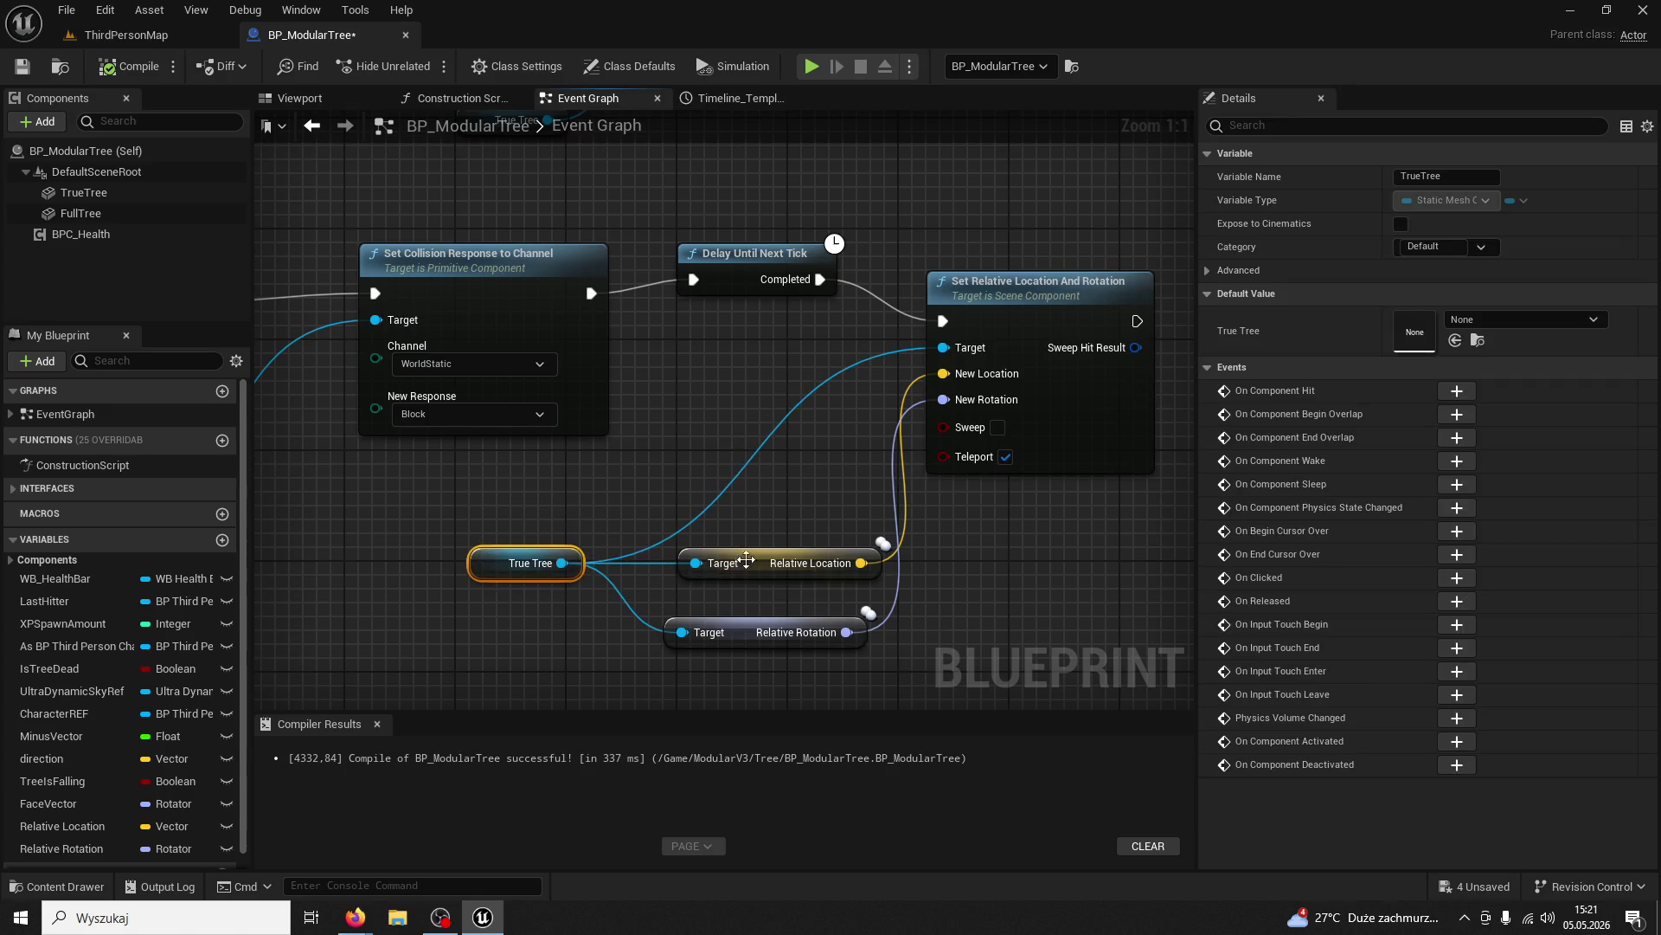
pyautogui.click(742, 567)
pyautogui.click(743, 620)
pyautogui.moveTo(719, 630); pyautogui.dragTo(1006, 711)
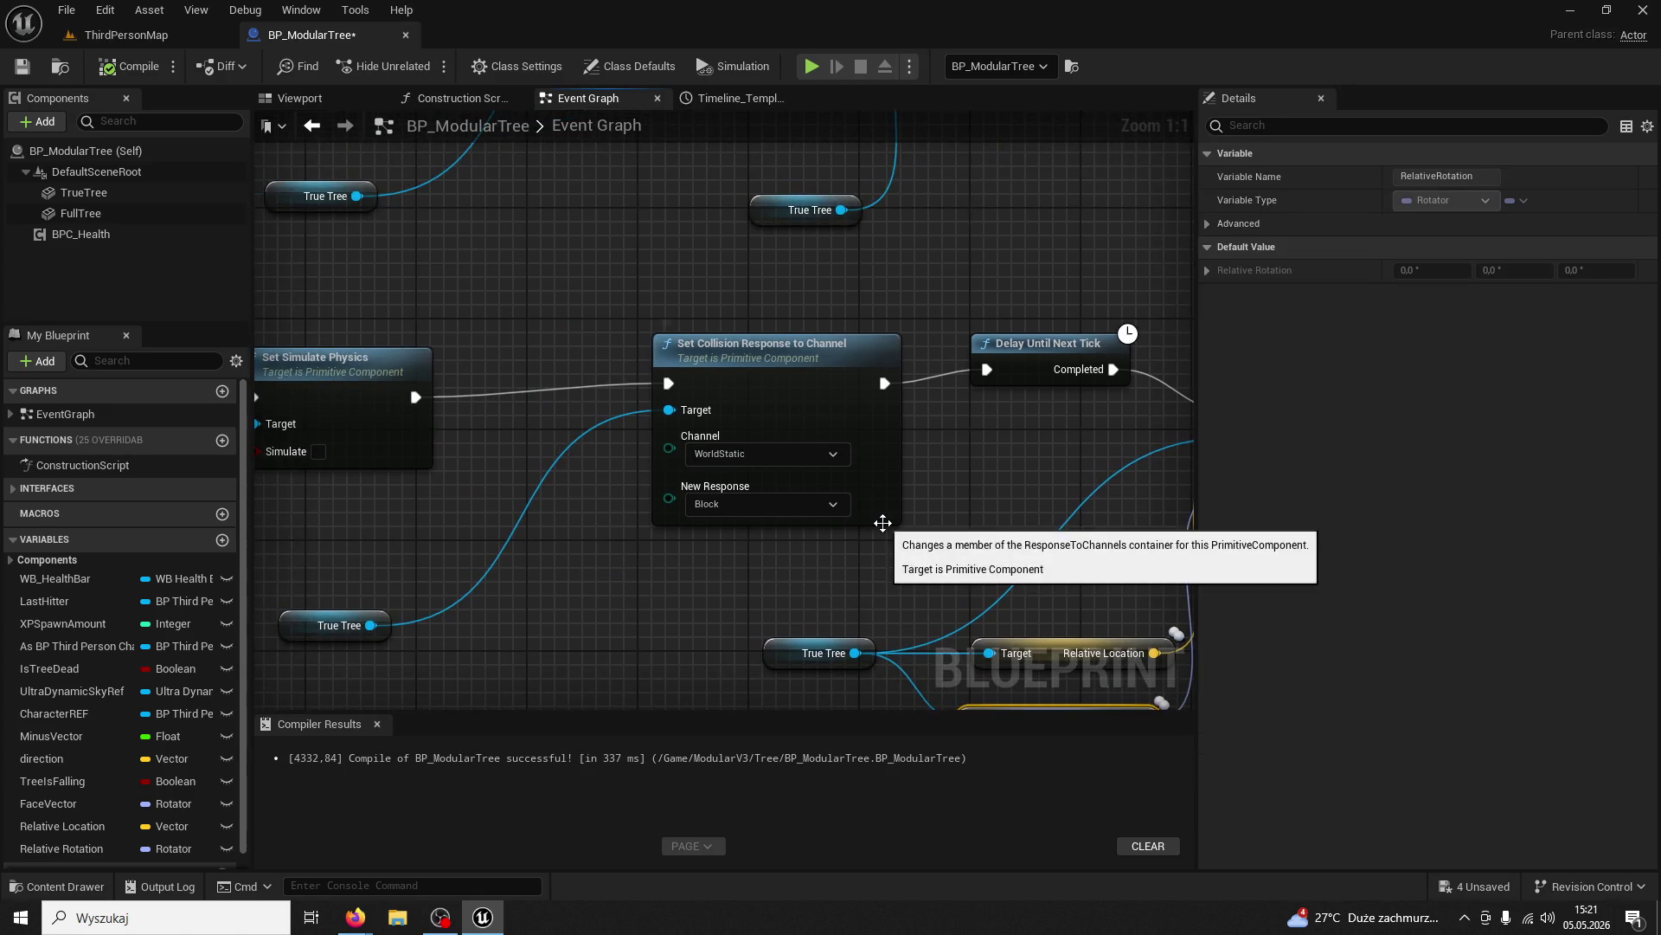
pyautogui.moveTo(879, 519); pyautogui.dragTo(754, 409)
pyautogui.scroll(-6, 947, 497)
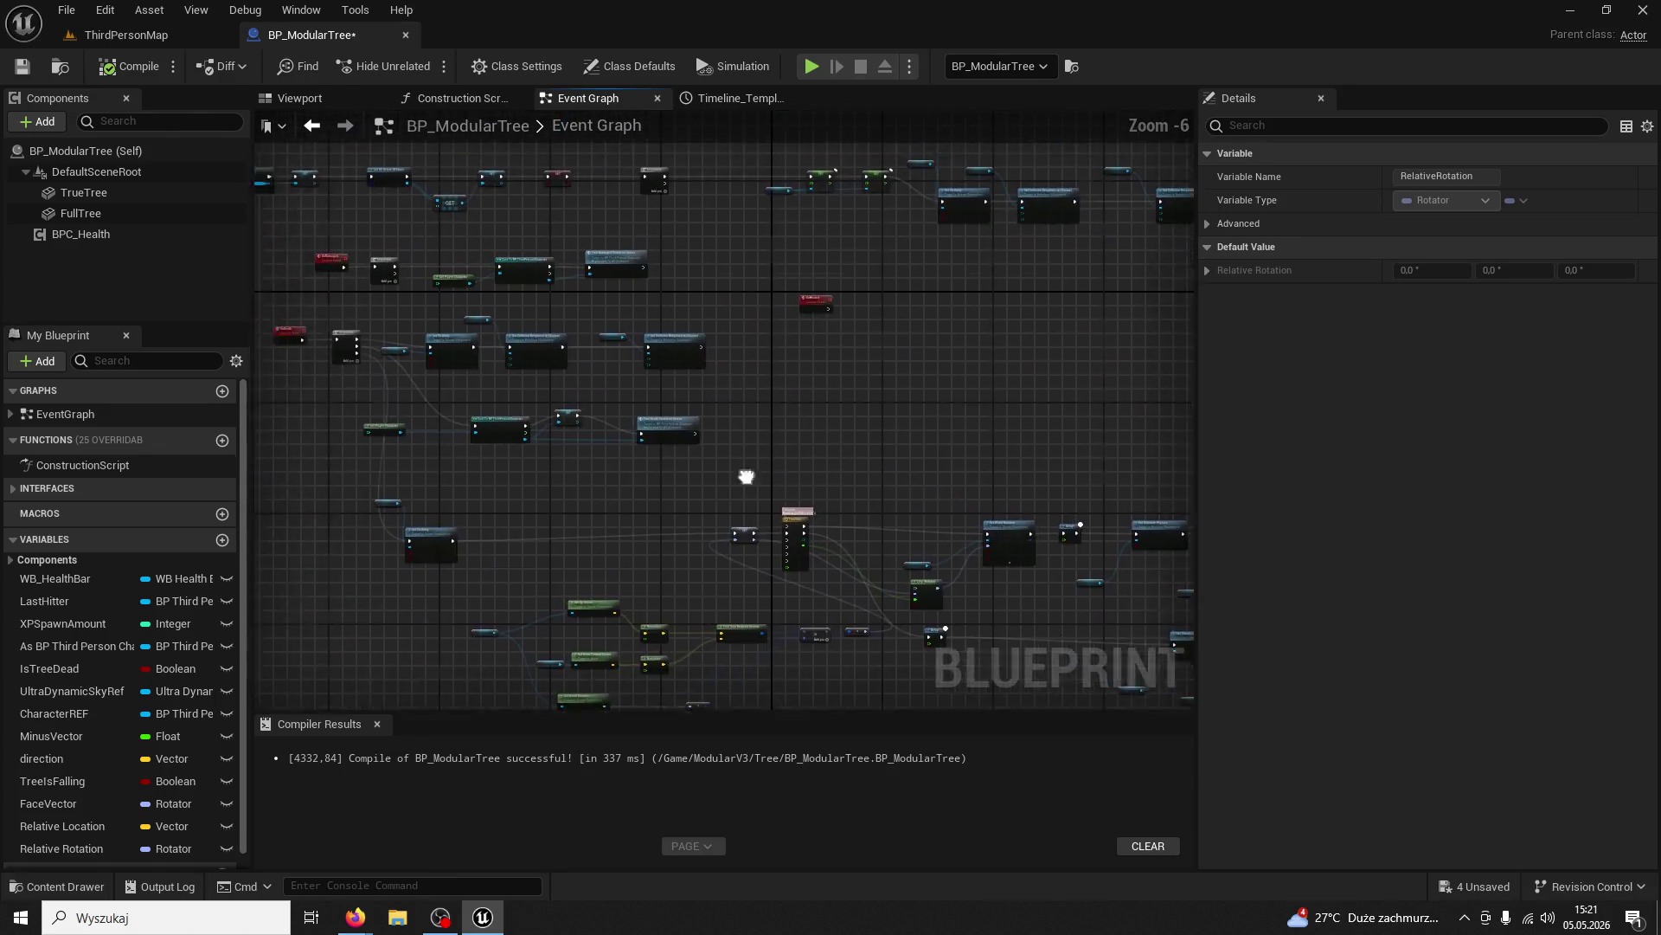
pyautogui.scroll(5, 941, 547)
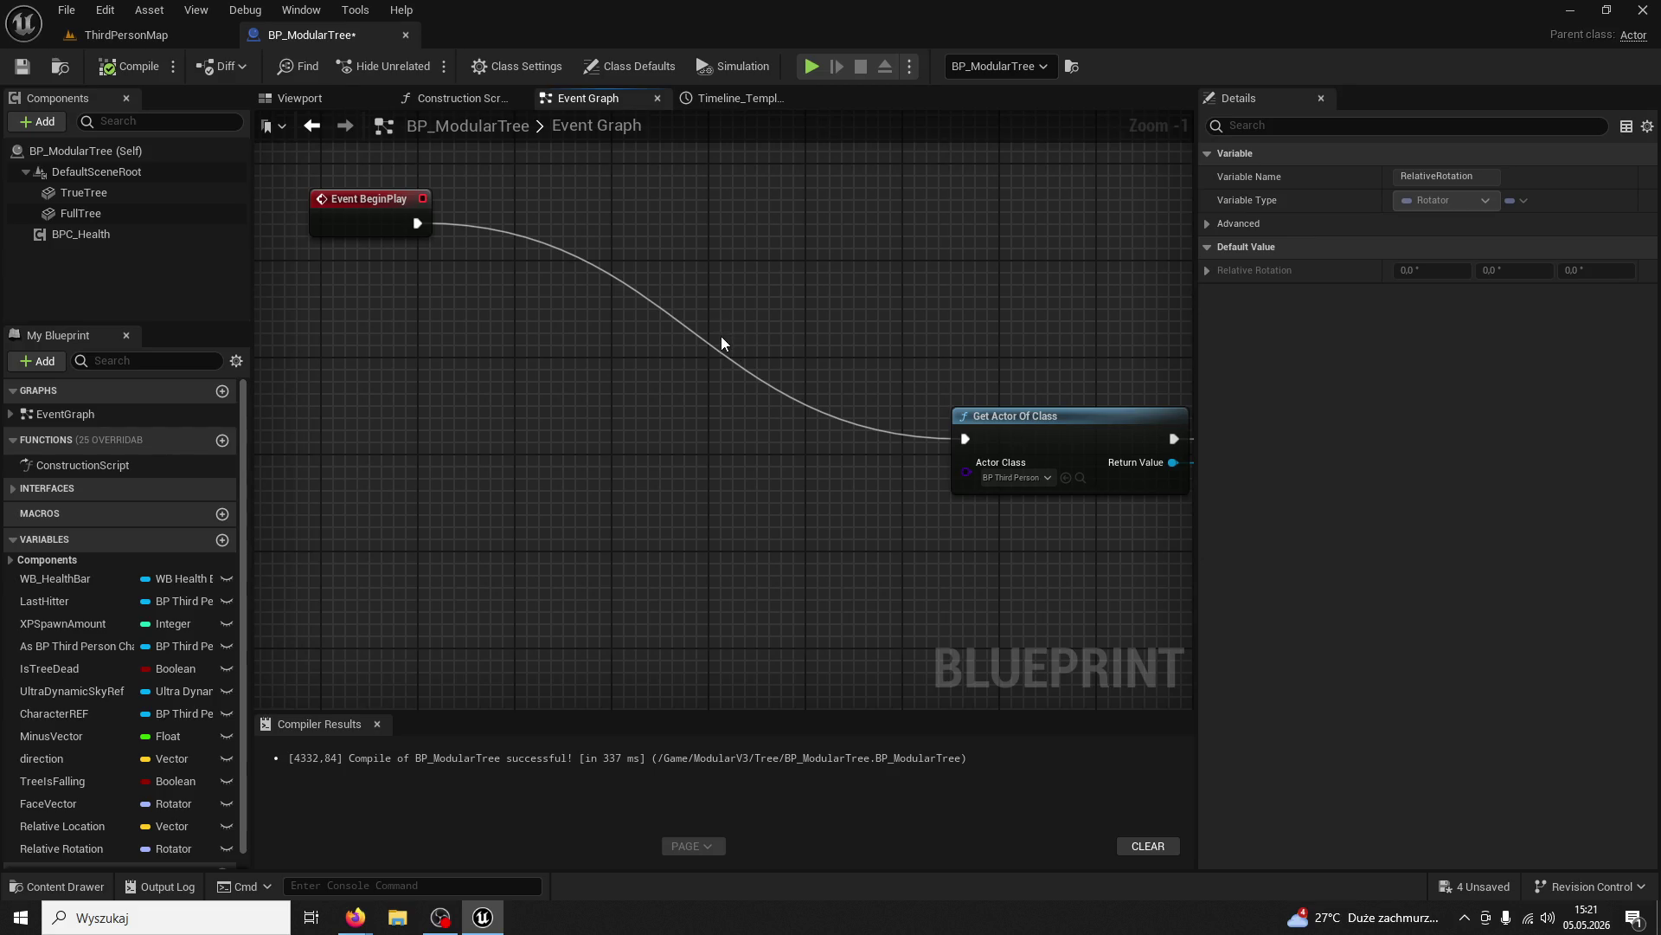
pyautogui.moveTo(722, 344)
pyautogui.mouseDown()
pyautogui.moveTo(336, 199)
pyautogui.moveTo(949, 475)
pyautogui.moveTo(778, 389)
pyautogui.mouseUp()
pyautogui.moveTo(909, 465); pyautogui.dragTo(578, 316)
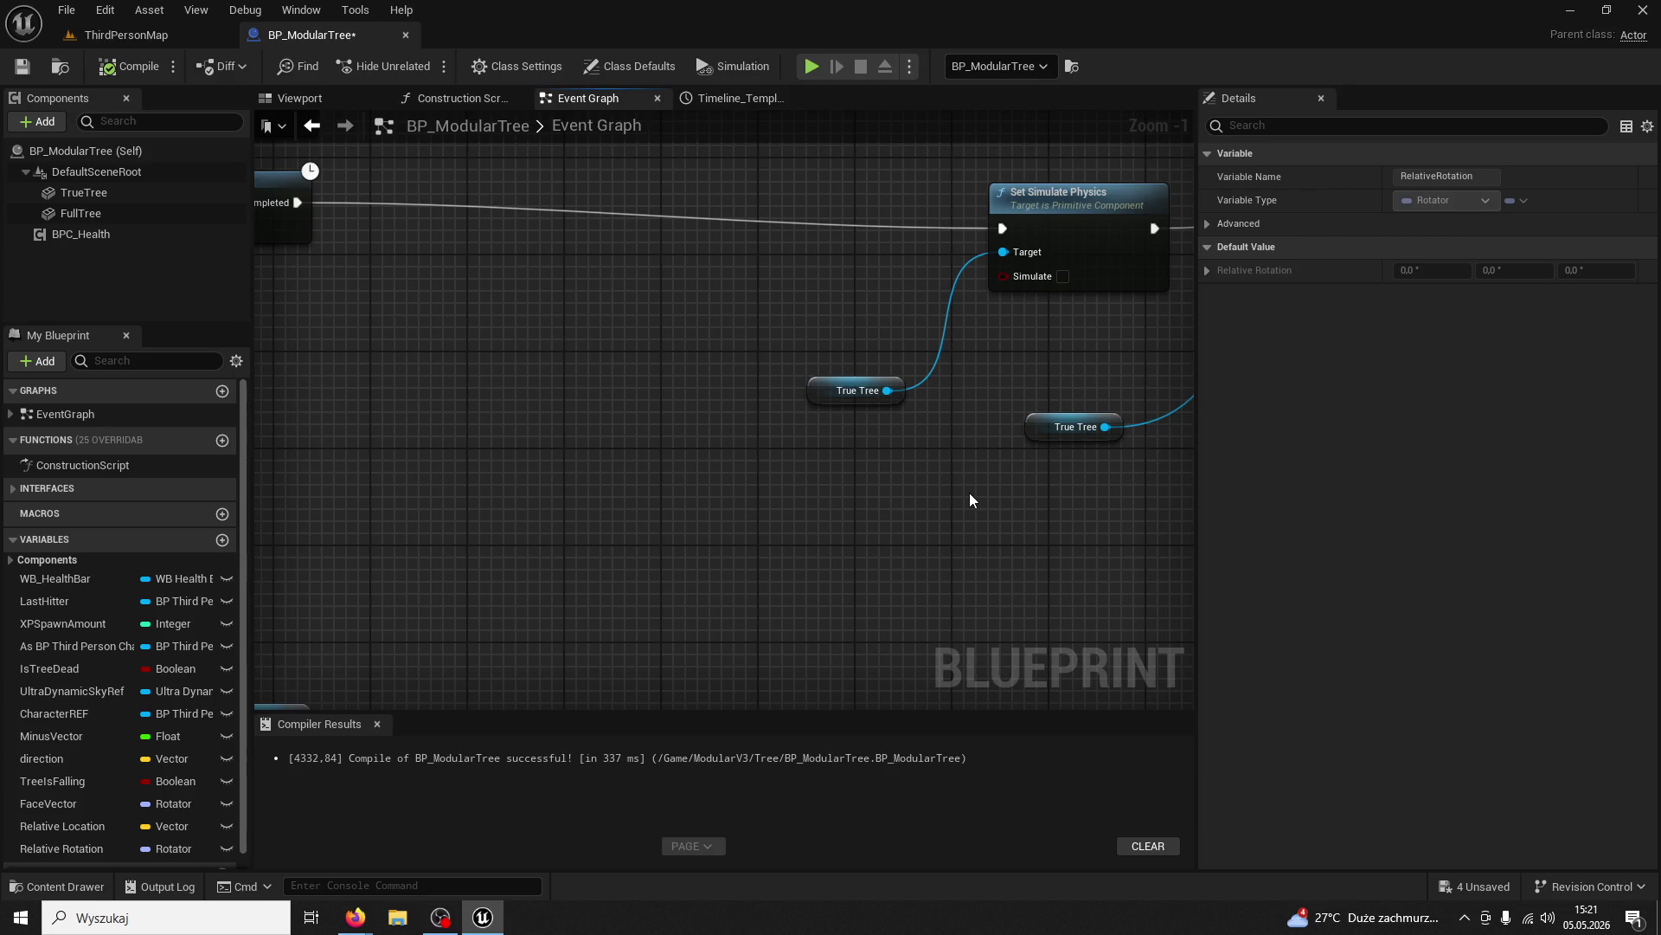
pyautogui.scroll(-1, 969, 491)
pyautogui.moveTo(969, 492)
pyautogui.mouseDown()
pyautogui.moveTo(893, 531)
pyautogui.moveTo(750, 563)
pyautogui.moveTo(547, 537)
pyautogui.mouseUp()
pyautogui.scroll(-1, 798, 564)
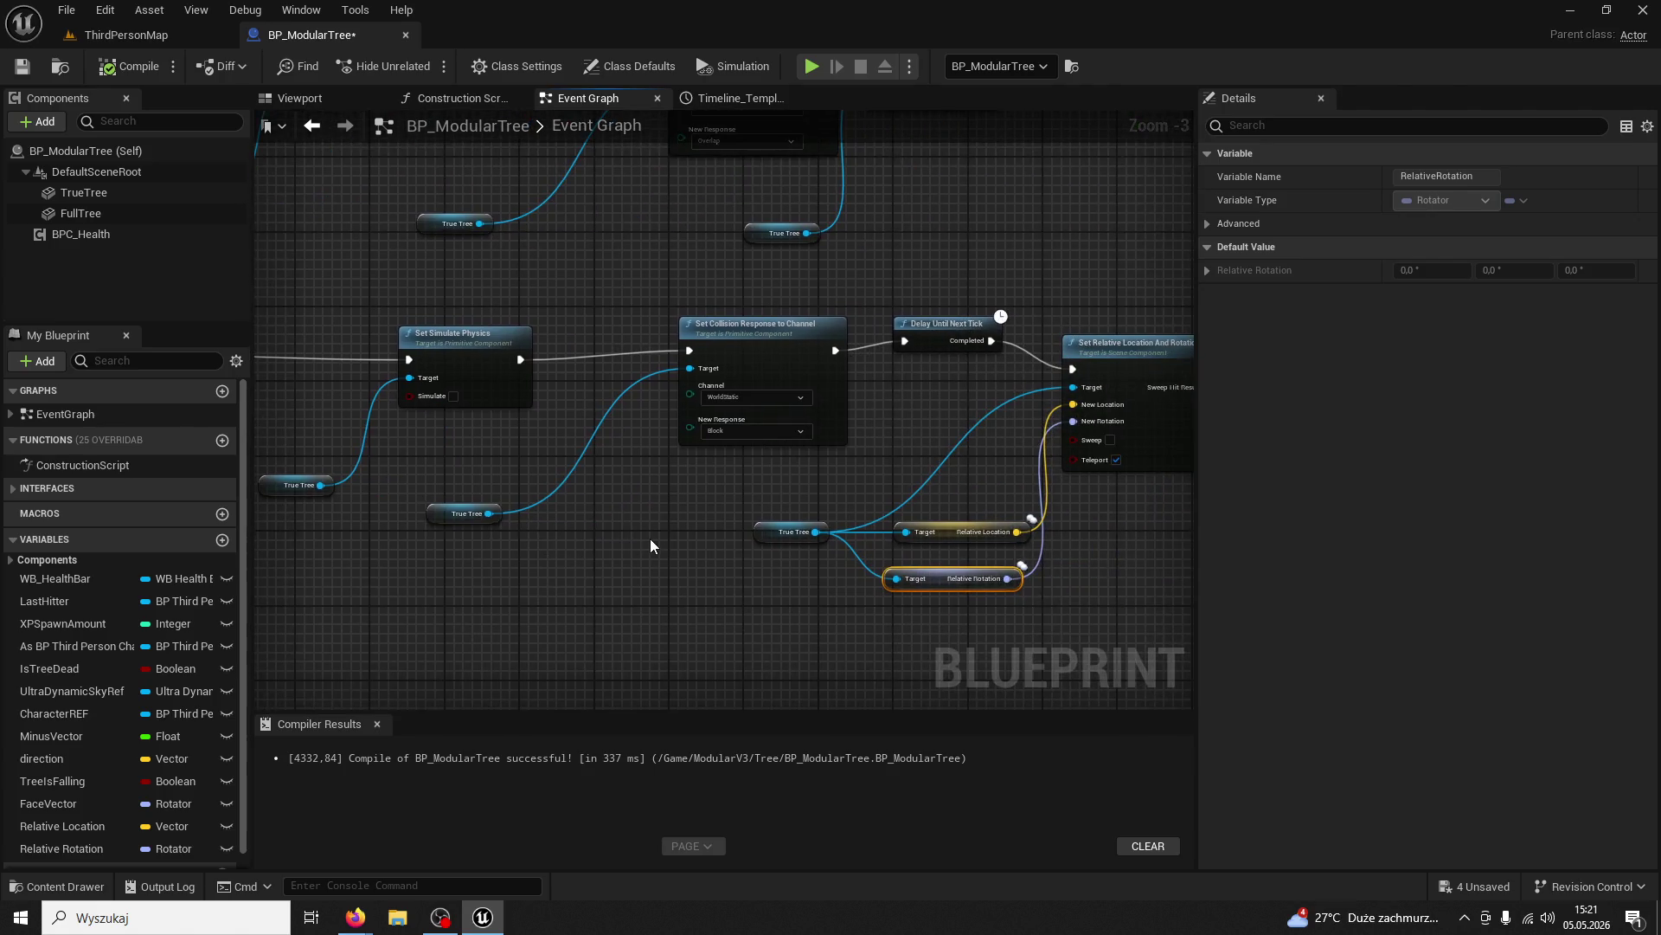
pyautogui.scroll(-1, 651, 538)
pyautogui.rightClick(1125, 571)
pyautogui.scroll(2, 1112, 578)
pyautogui.click(1062, 601)
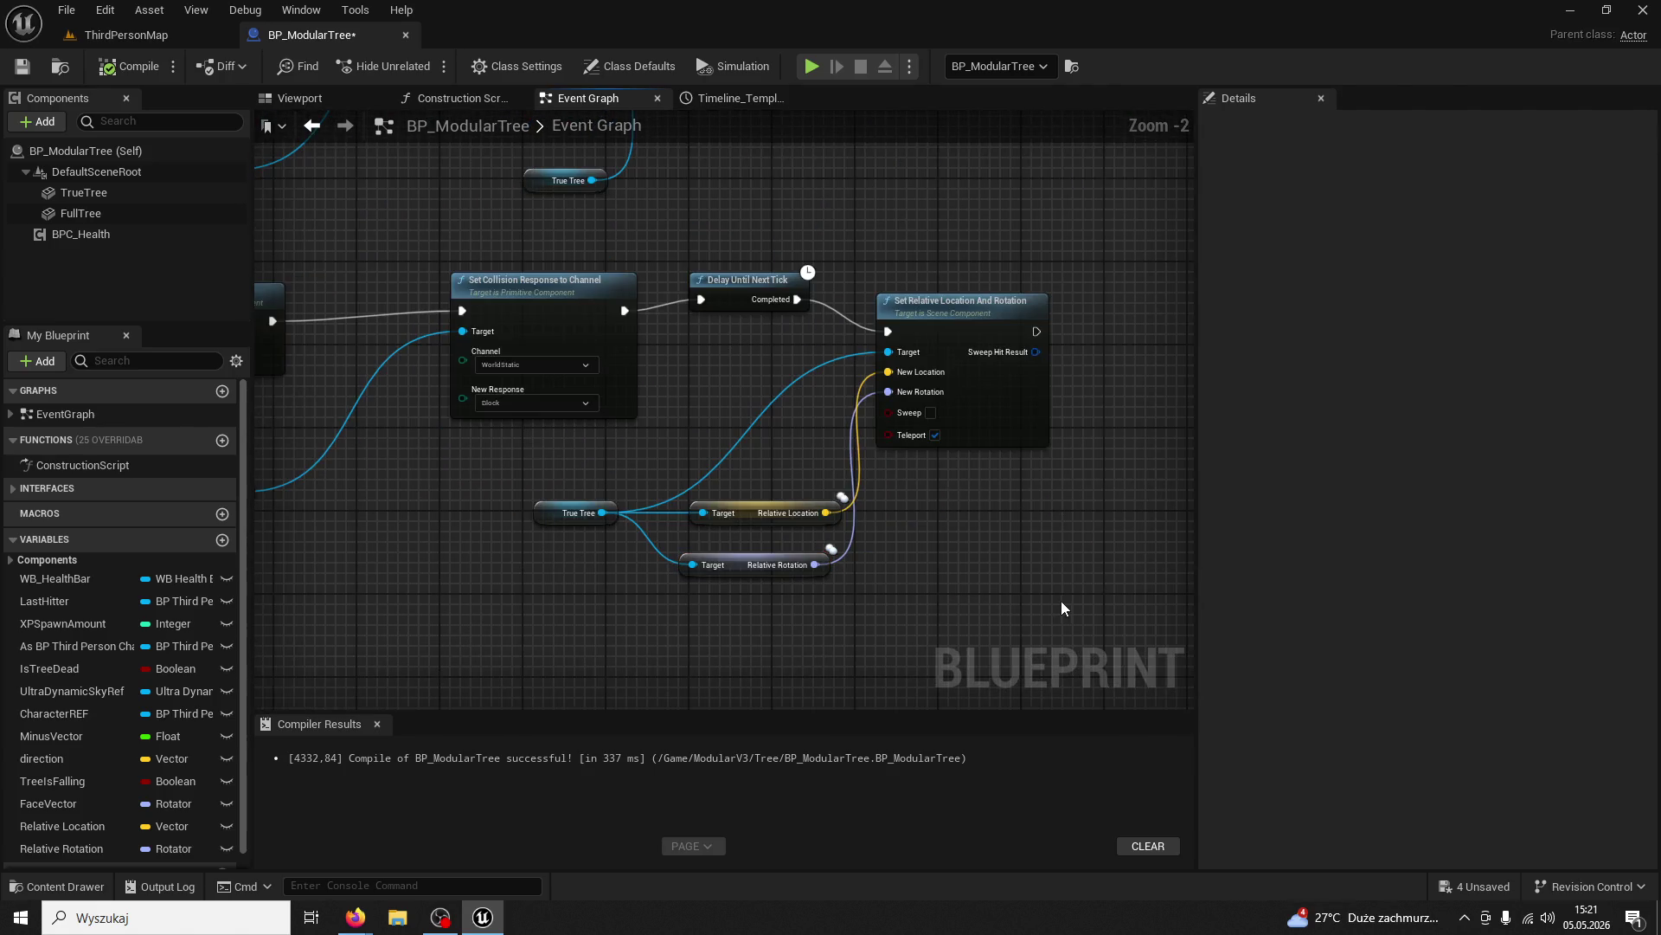
pyautogui.scroll(2, 907, 529)
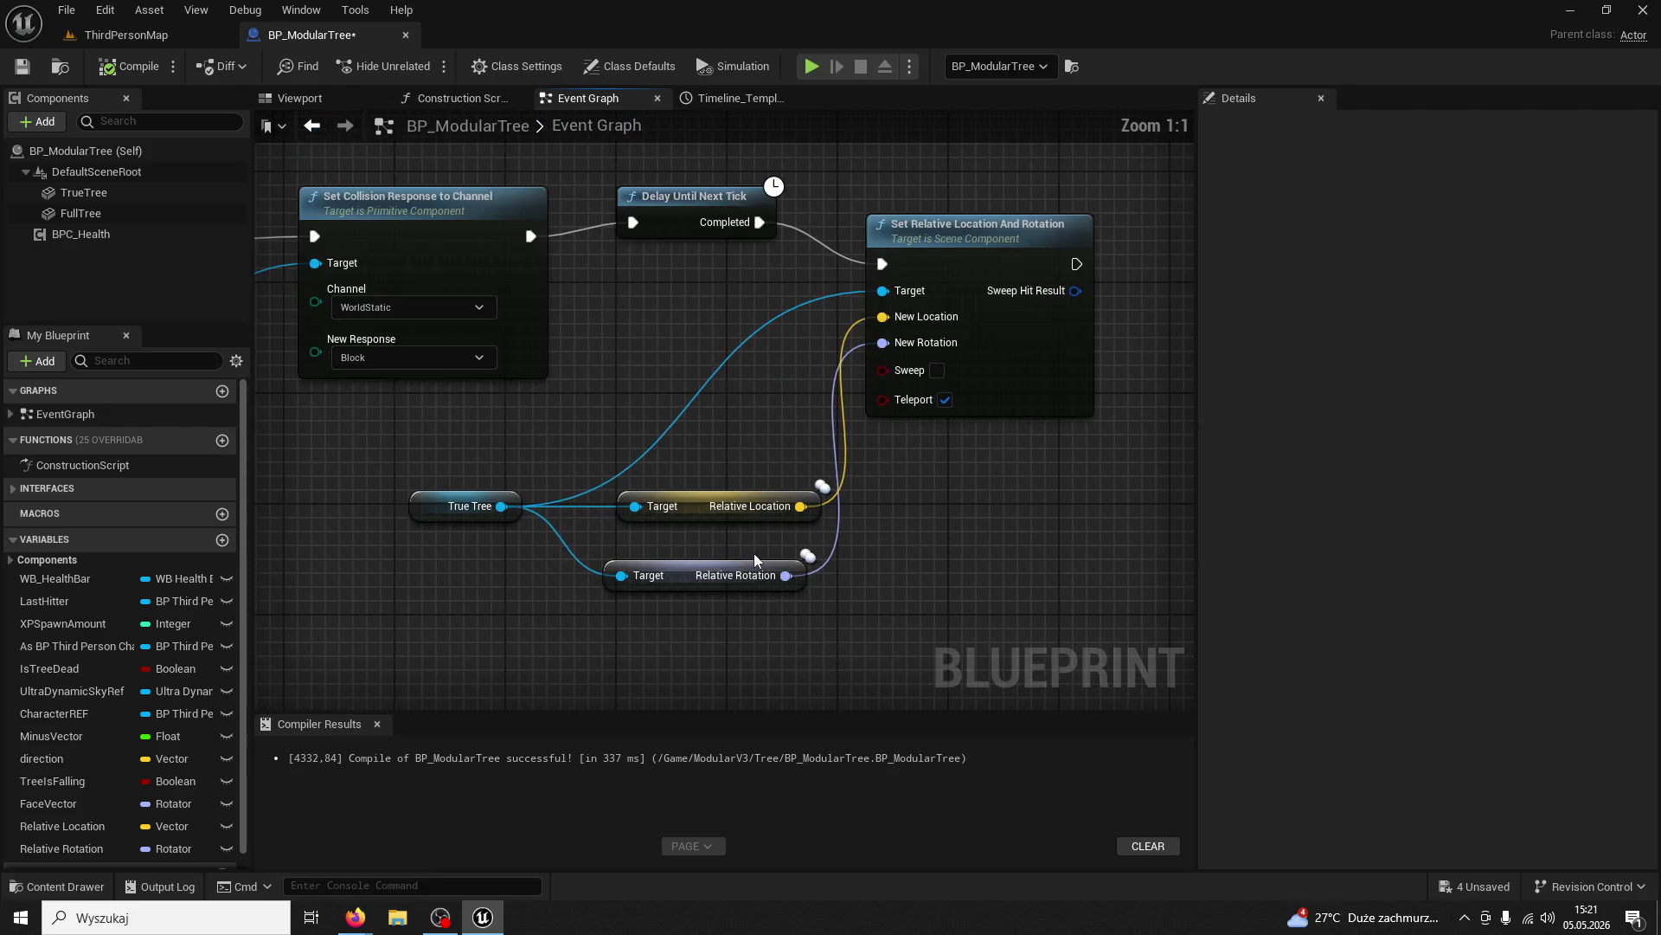
pyautogui.click(699, 507)
pyautogui.keyDown('ctrl'); pyautogui.click(719, 575); pyautogui.keyUp('ctrl')
pyautogui.press('Delete')
# Add a Set World Location node wired from True Tree via the 'set world loc' search
pyautogui.moveTo(501, 506)
pyautogui.mouseDown()
pyautogui.moveTo(545, 527)
pyautogui.moveTo(668, 526)
pyautogui.mouseUp()
pyautogui.write('set world locatio')
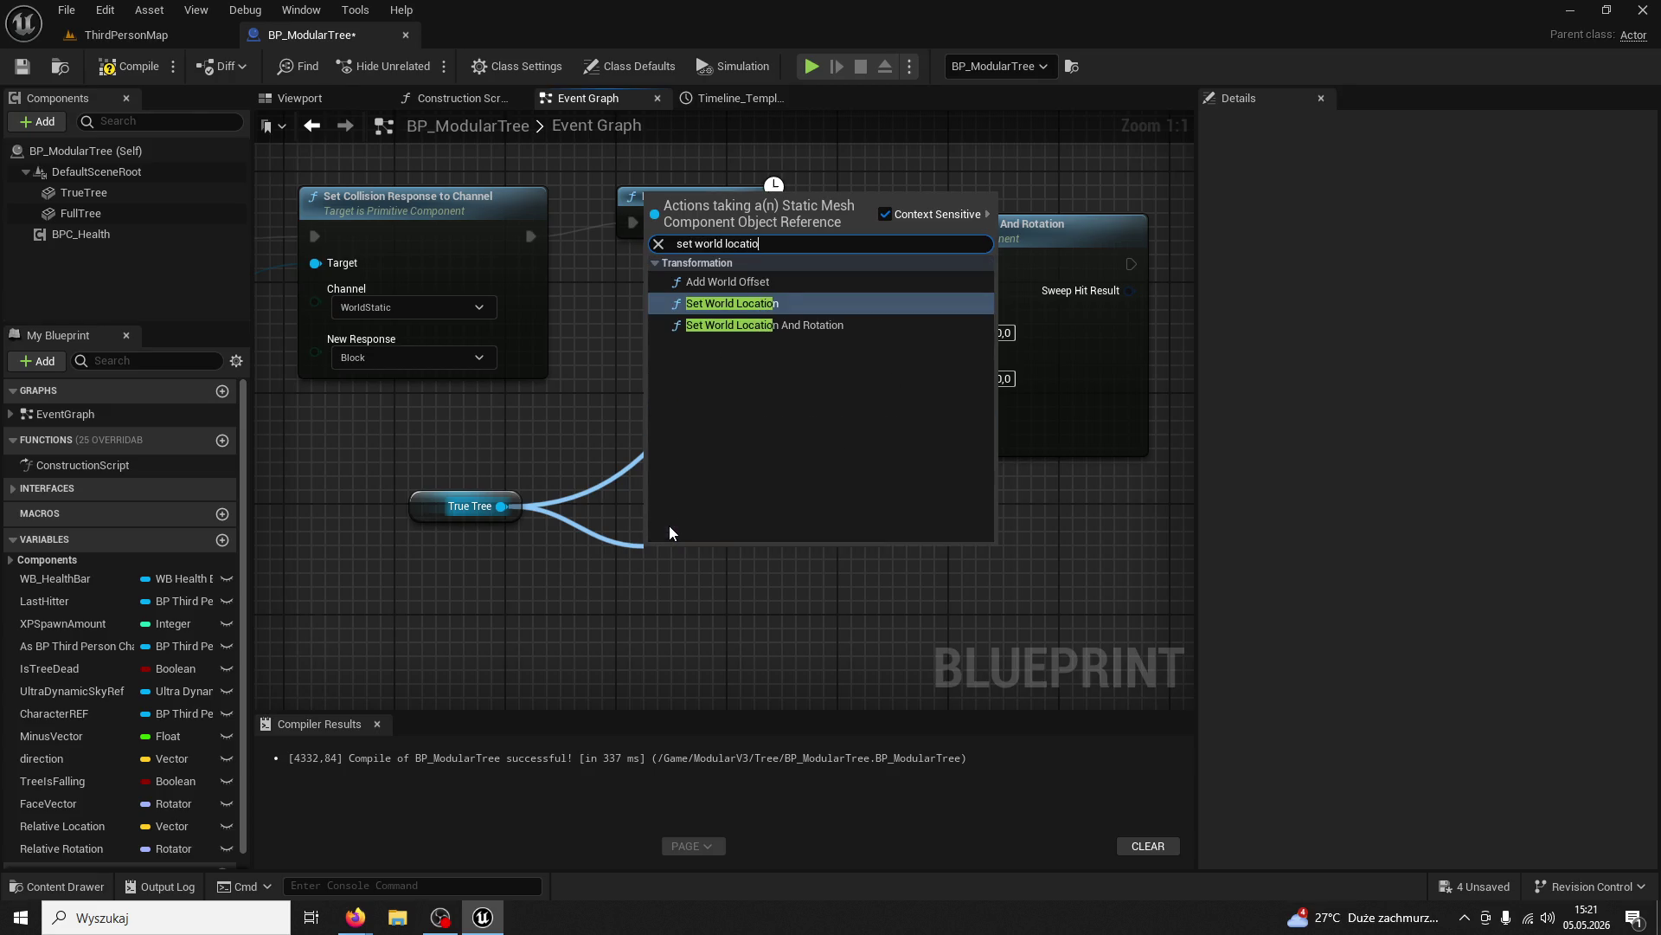
pyautogui.press('Return')
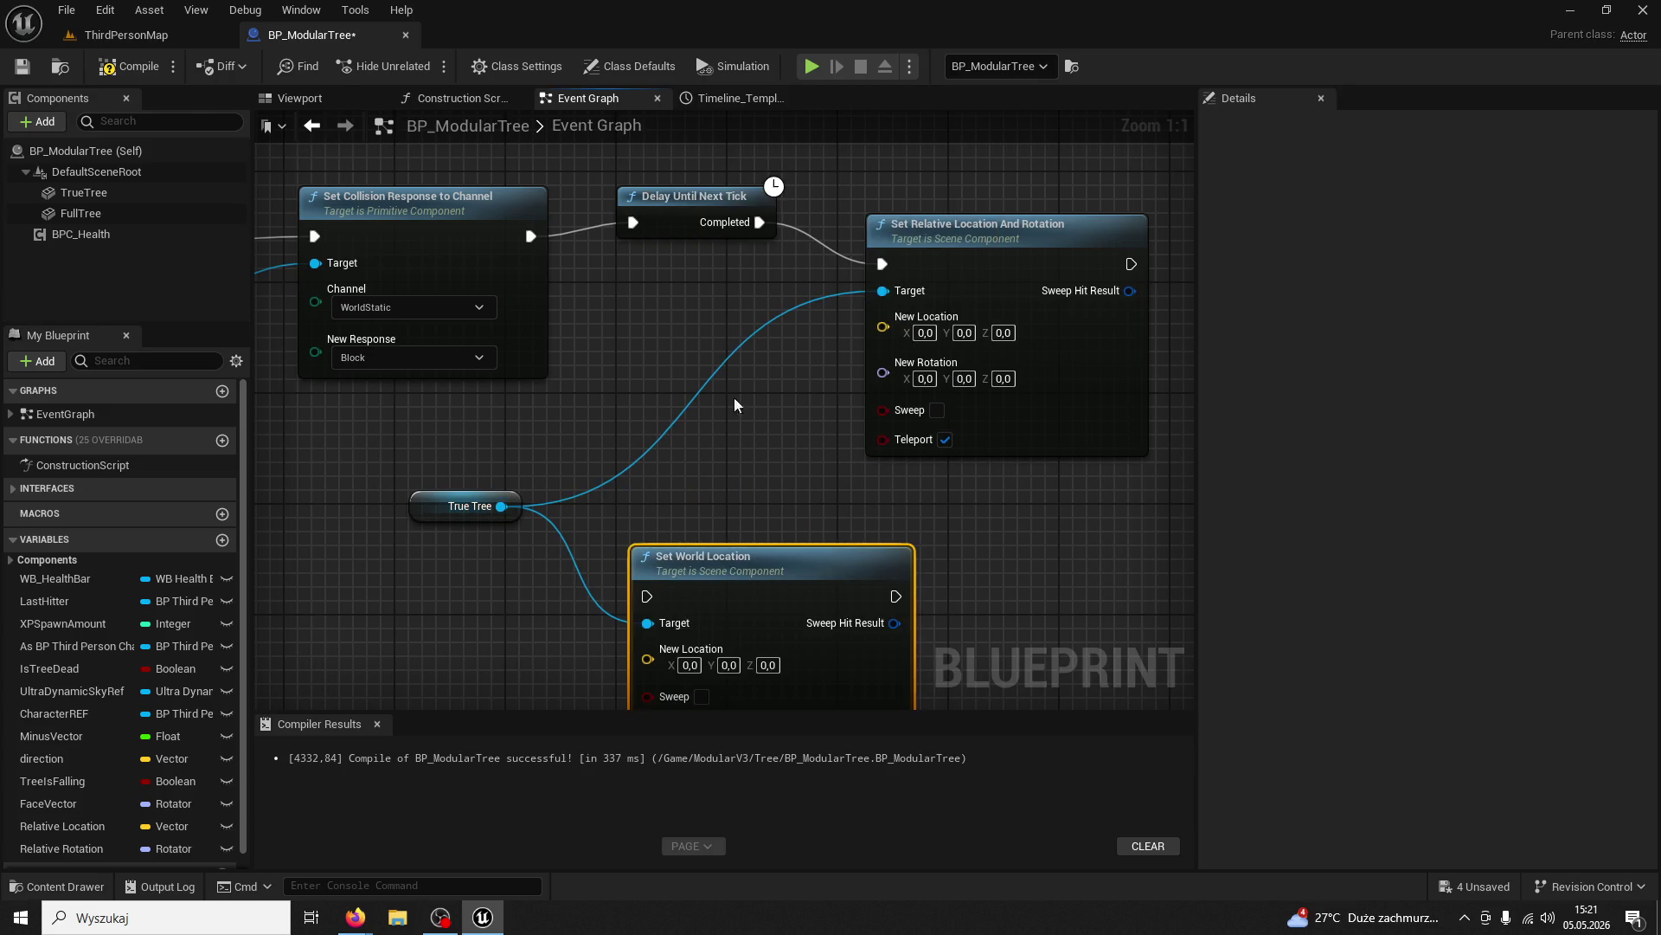
pyautogui.scroll(-9, 666, 455)
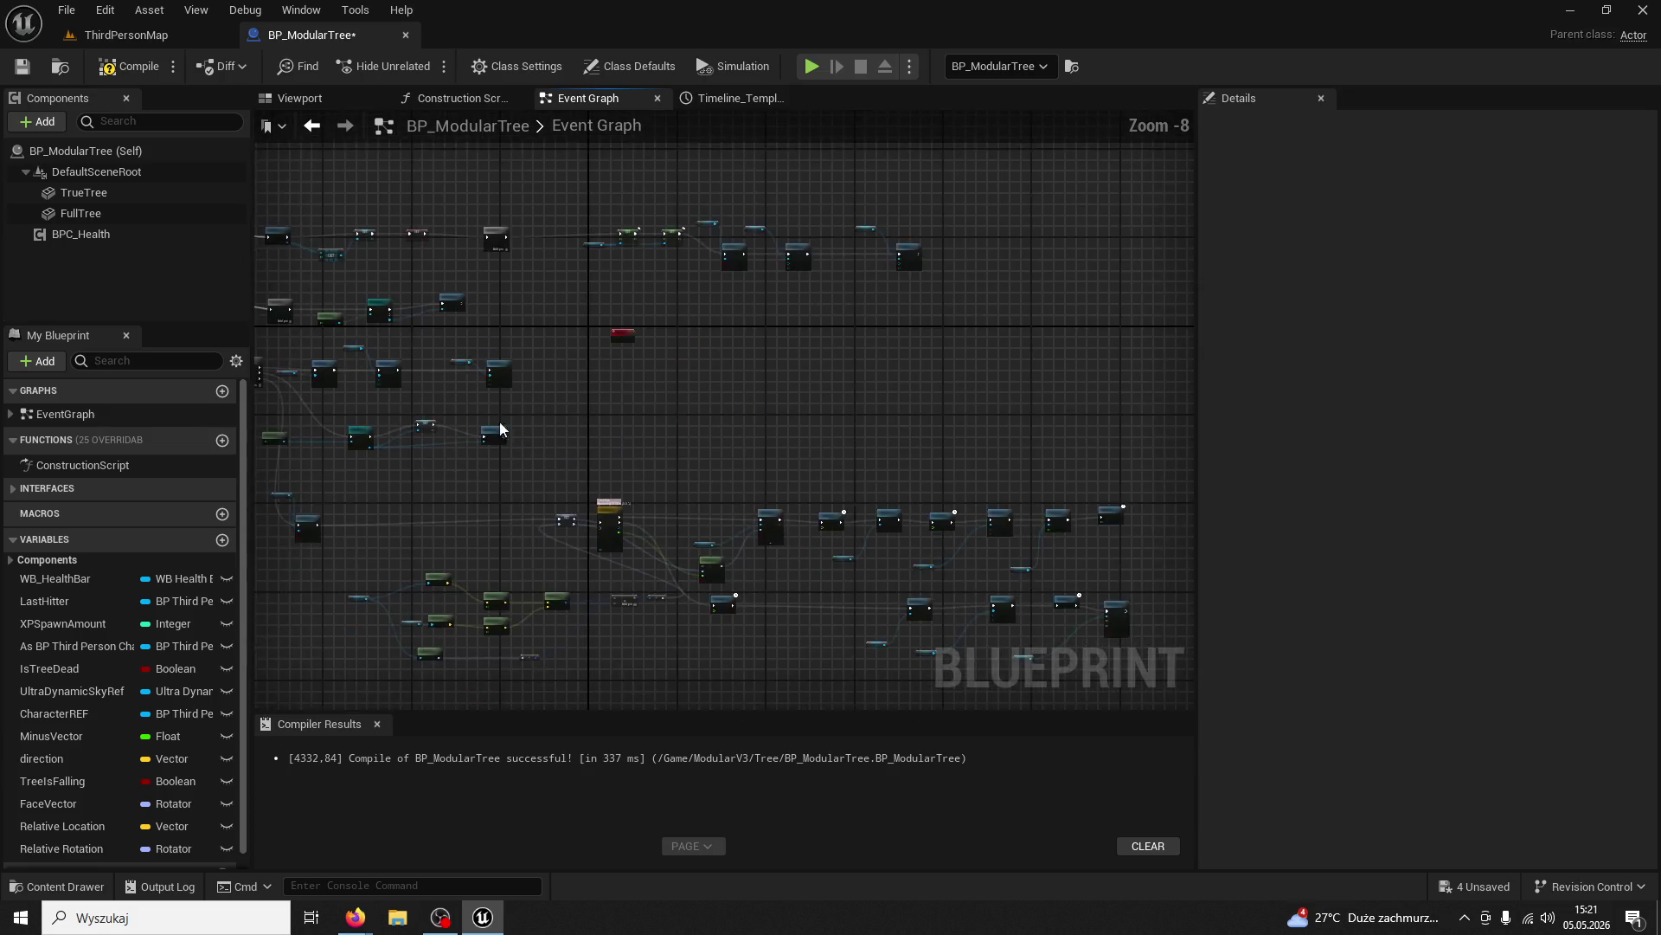
pyautogui.moveTo(766, 476); pyautogui.dragTo(673, 480)
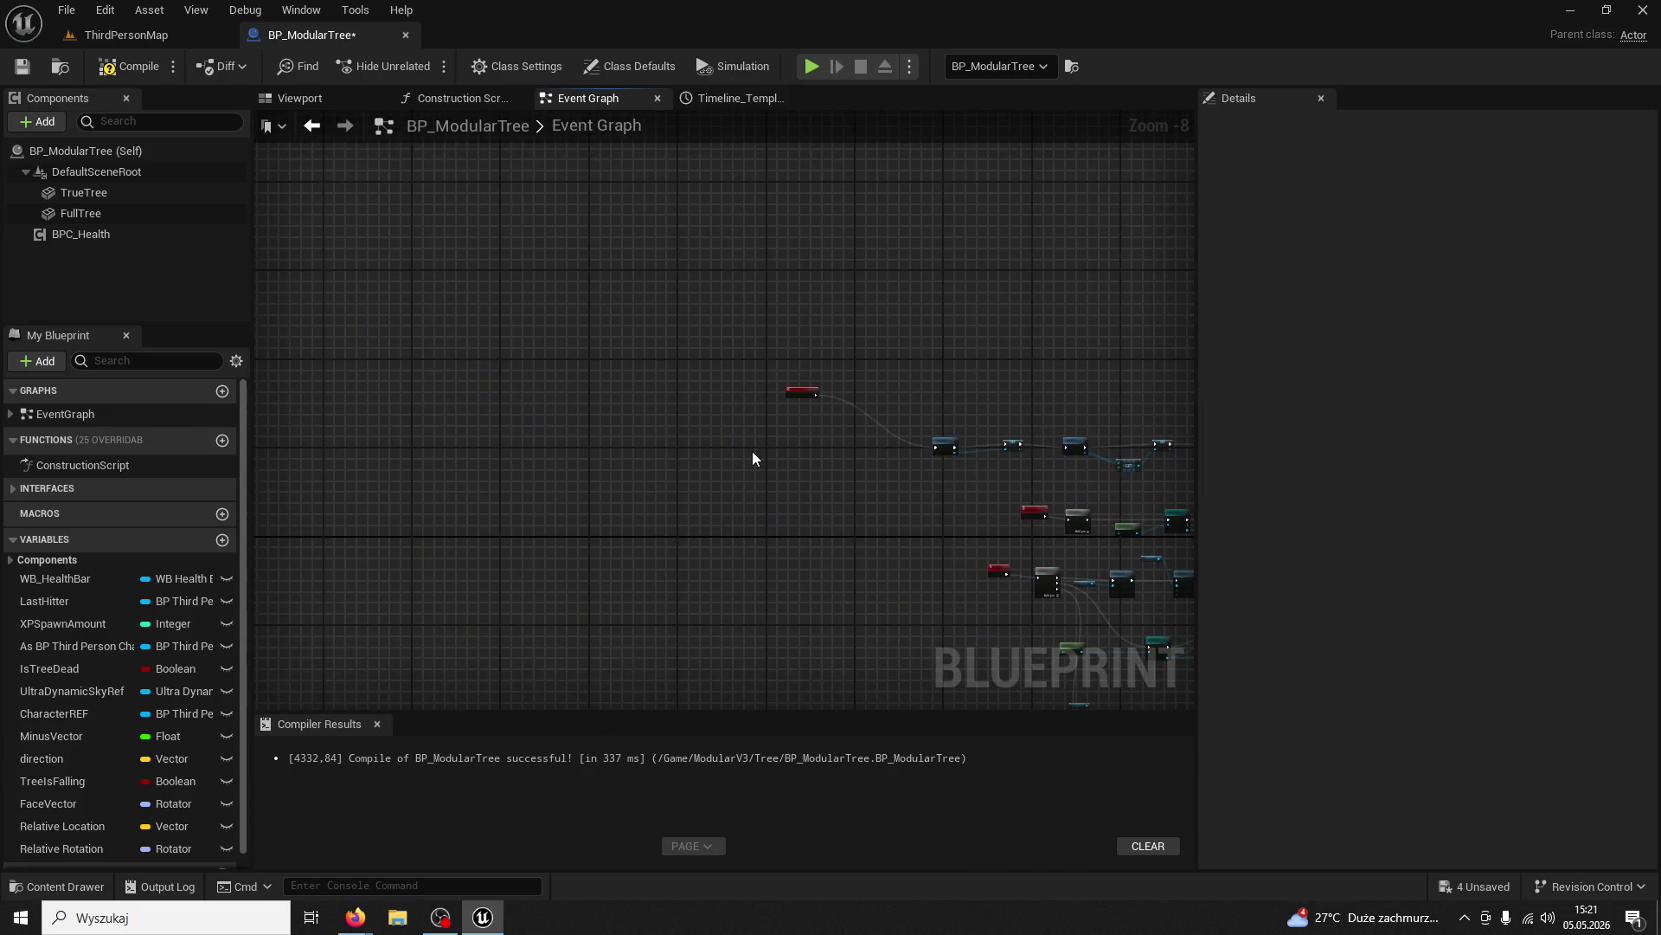
# Delete the Relative Rotation and Relative Location variables and place a True Tree getter near BeginPlay
pyautogui.scroll(-1, 130, 703)
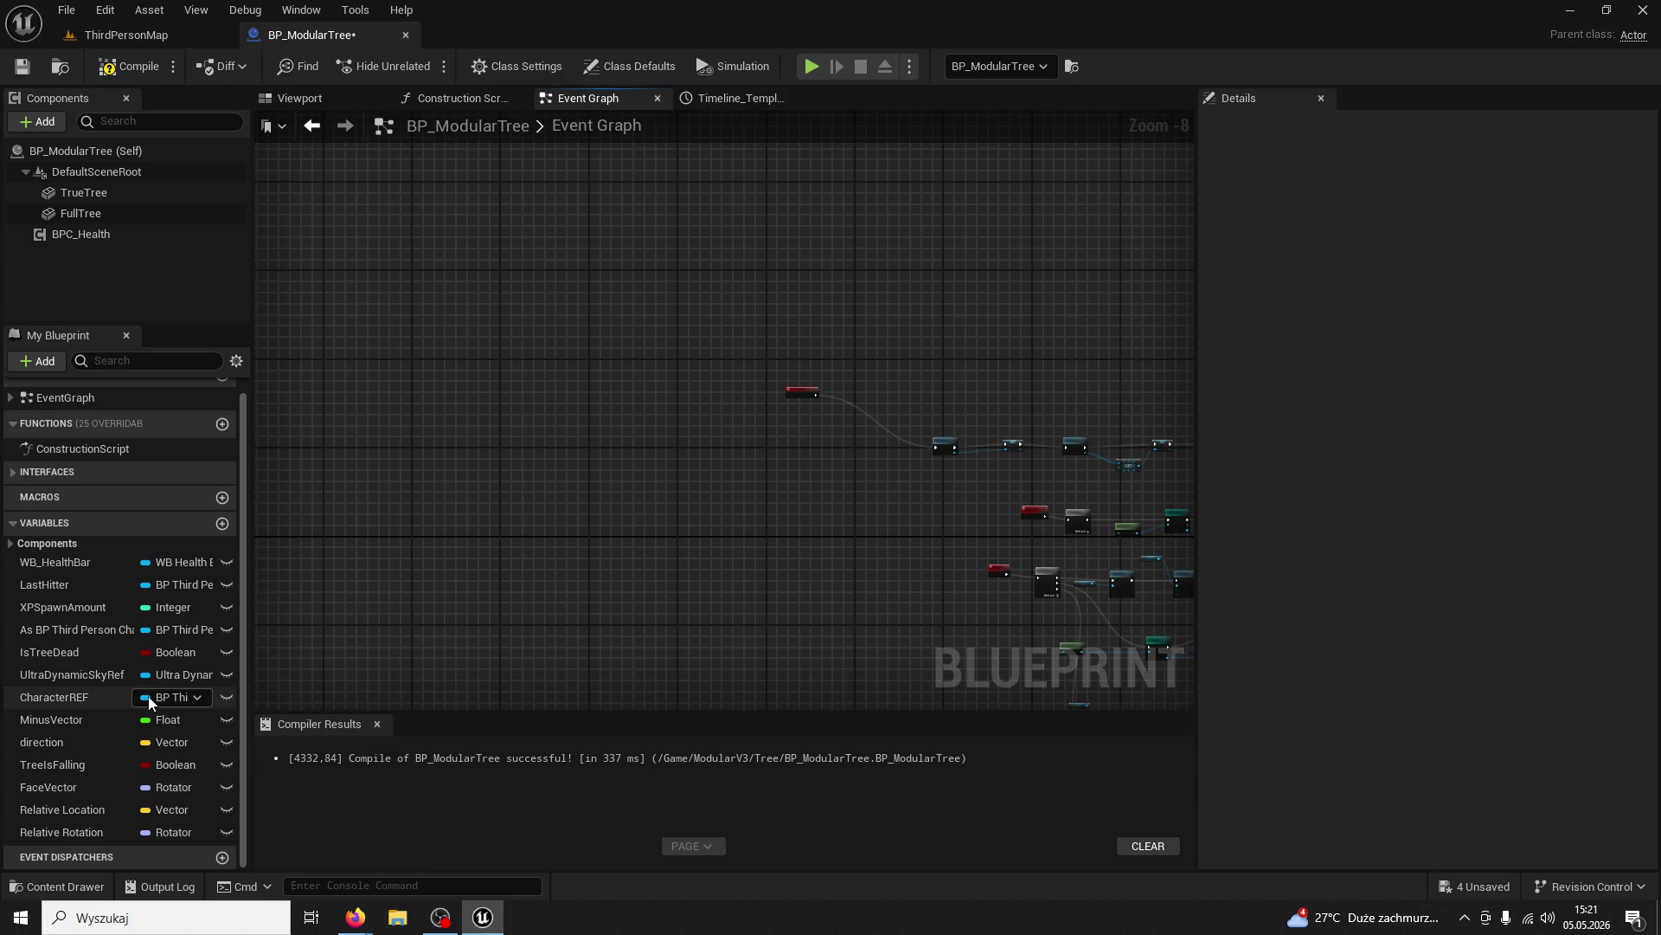
pyautogui.click(76, 831)
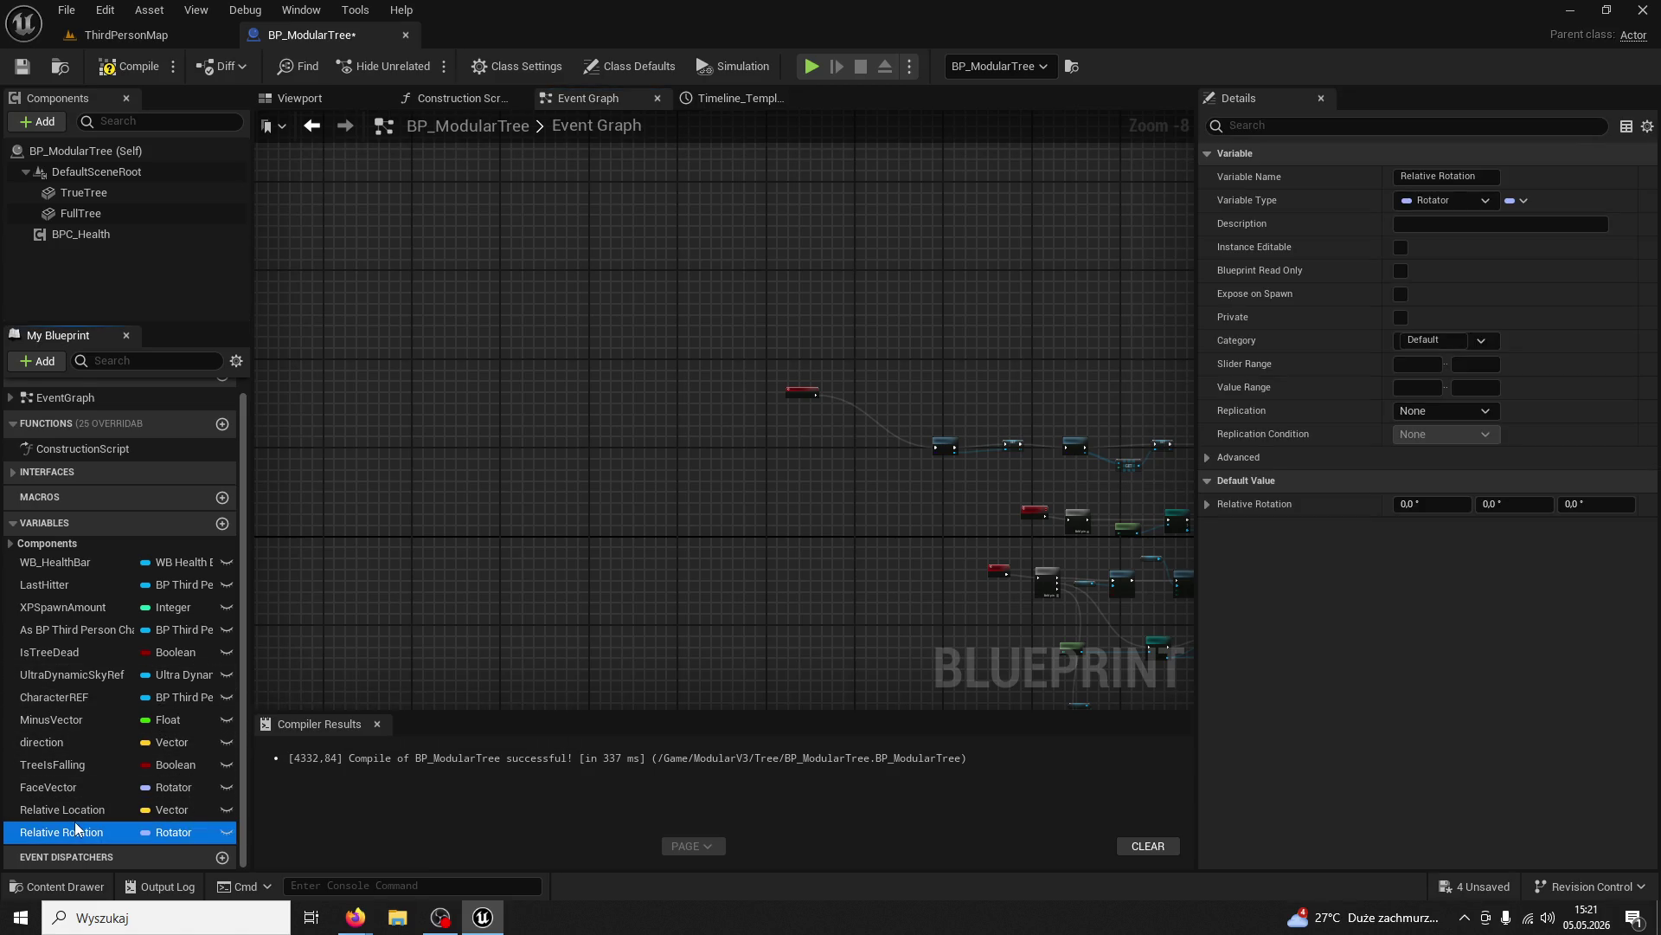
pyautogui.press('Delete')
pyautogui.click(76, 824)
pyautogui.press('Delete')
pyautogui.scroll(3, 677, 443)
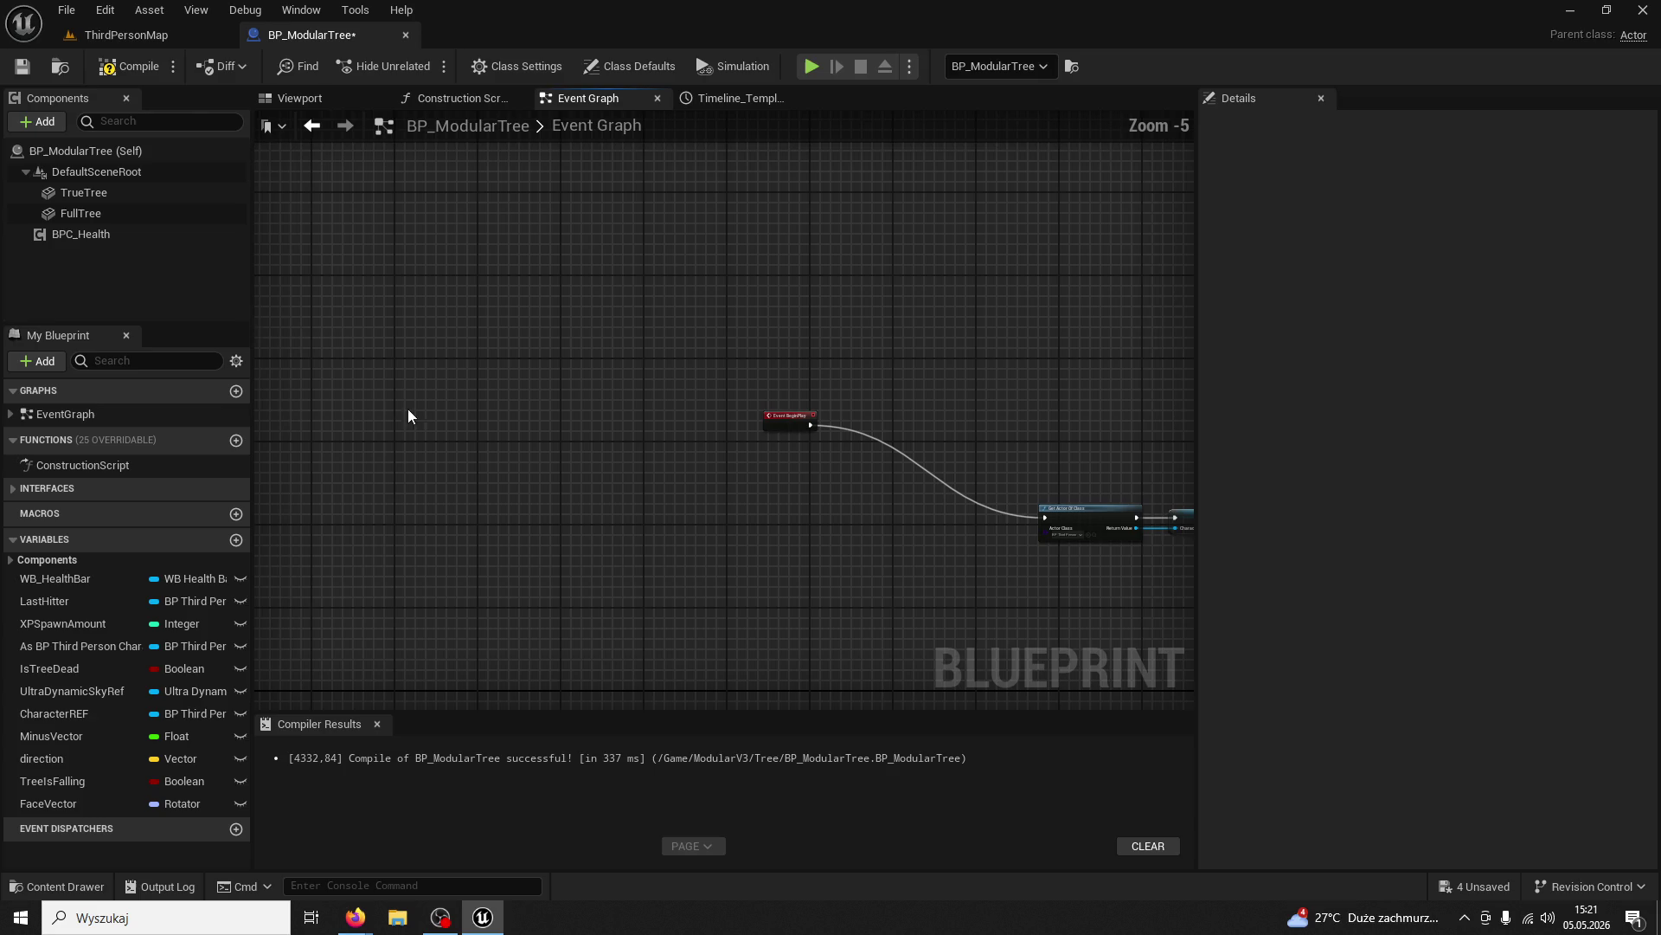
pyautogui.moveTo(84, 192)
pyautogui.mouseDown()
pyautogui.moveTo(625, 492)
pyautogui.moveTo(665, 502)
pyautogui.moveTo(680, 462)
pyautogui.moveTo(764, 424)
pyautogui.mouseUp()
# Try and discard Get Closest Physics Object, Set World Location and Get World Transform nodes from True Tree
pyautogui.scroll(5, 716, 541)
pyautogui.write('get closest phy')
pyautogui.press('Return')
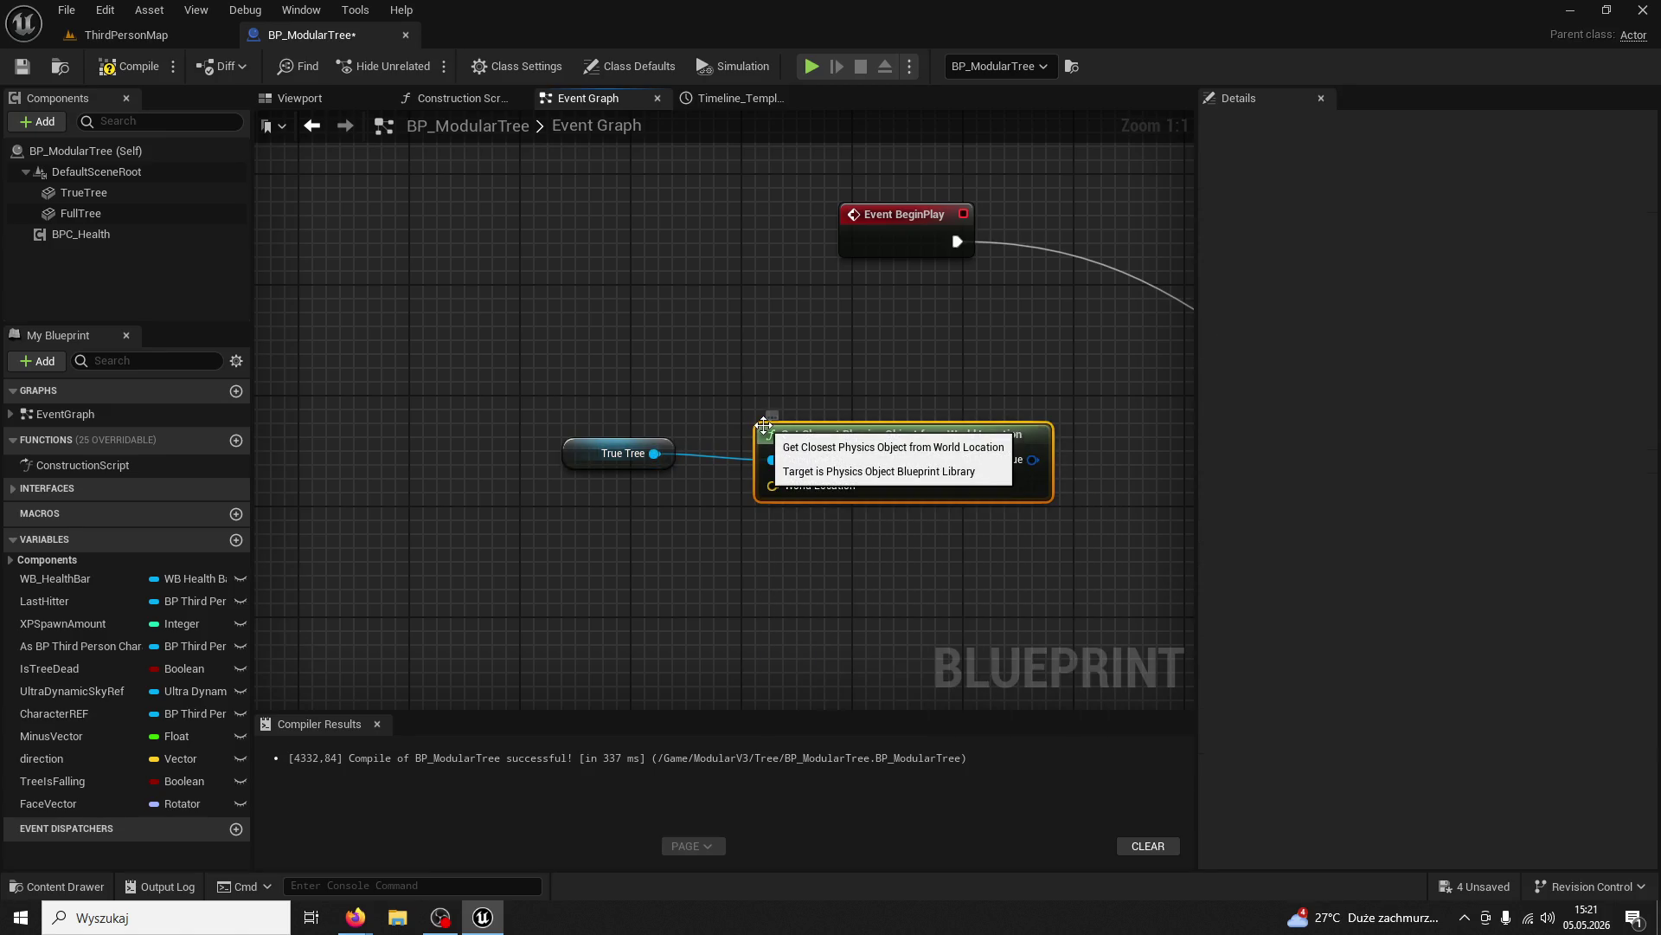
pyautogui.press('Delete')
pyautogui.moveTo(655, 453); pyautogui.dragTo(786, 435)
pyautogui.write('world lo')
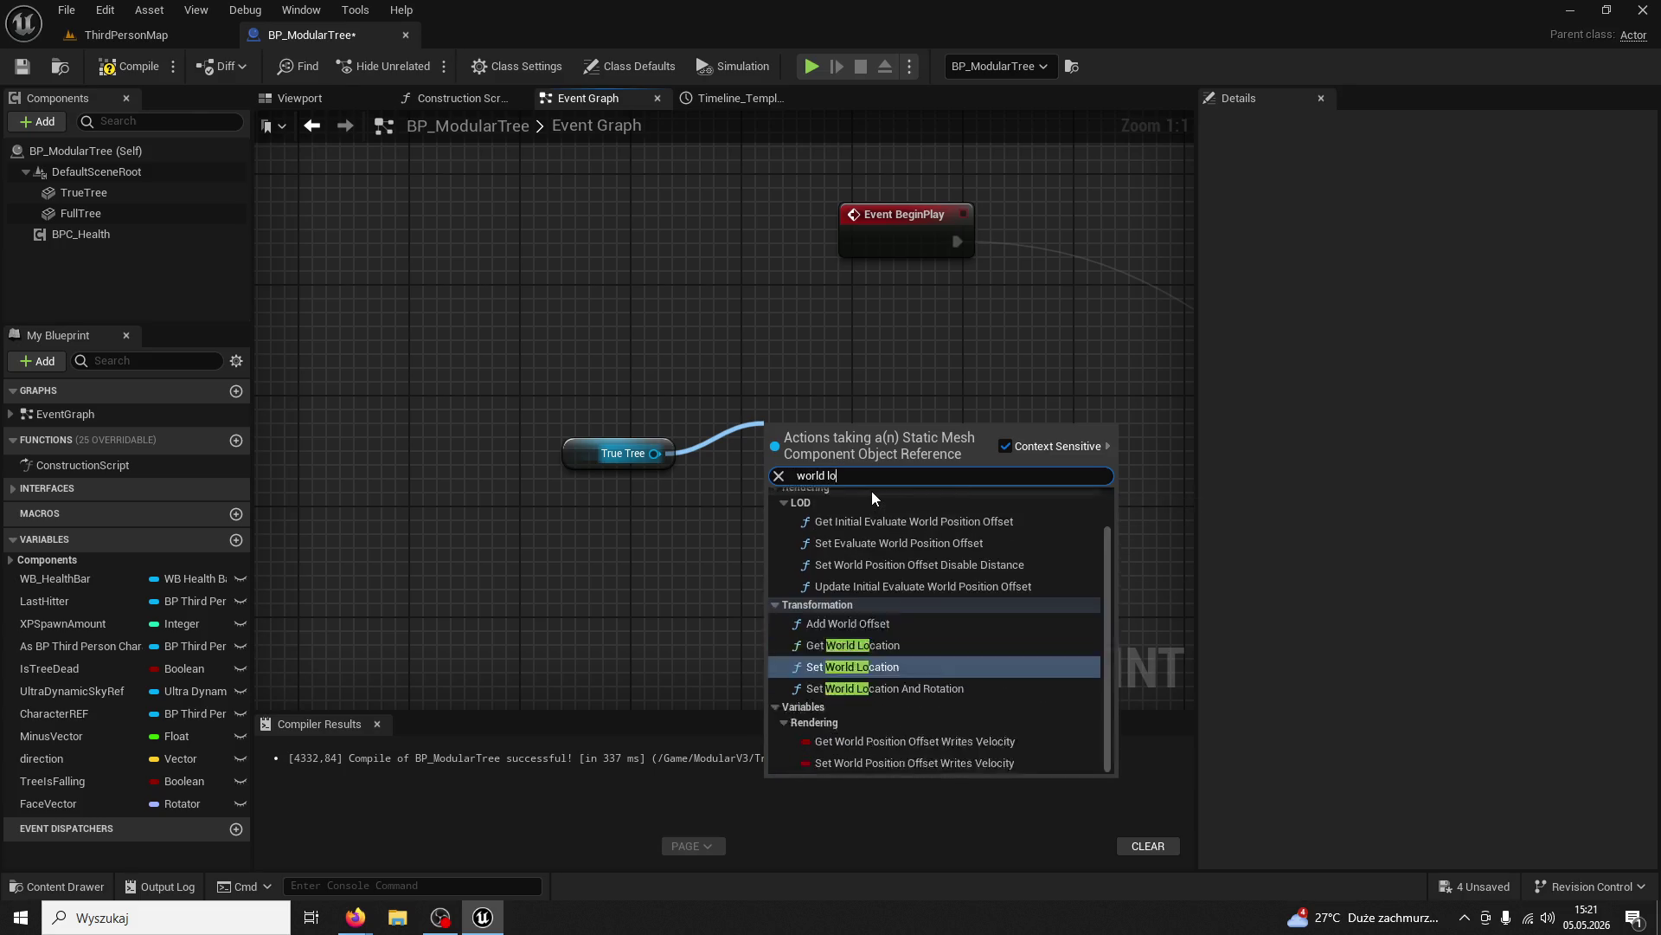
pyautogui.write('cation')
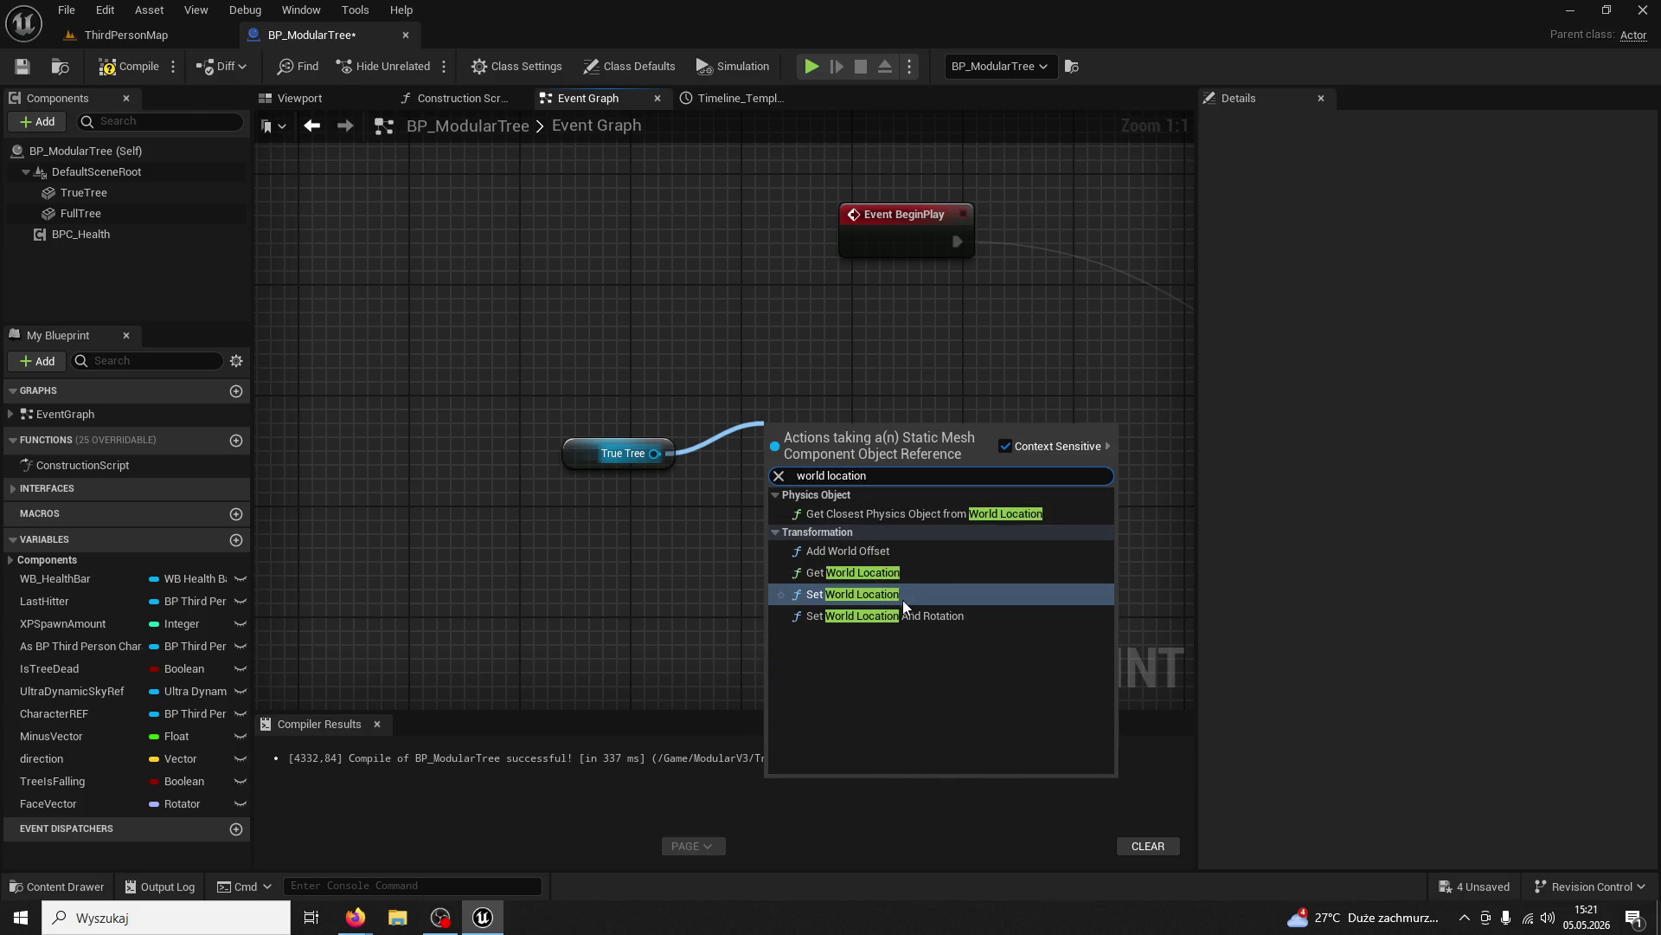
pyautogui.click(906, 598)
pyautogui.press('Delete')
pyautogui.moveTo(655, 453); pyautogui.dragTo(751, 435)
pyautogui.write('get world')
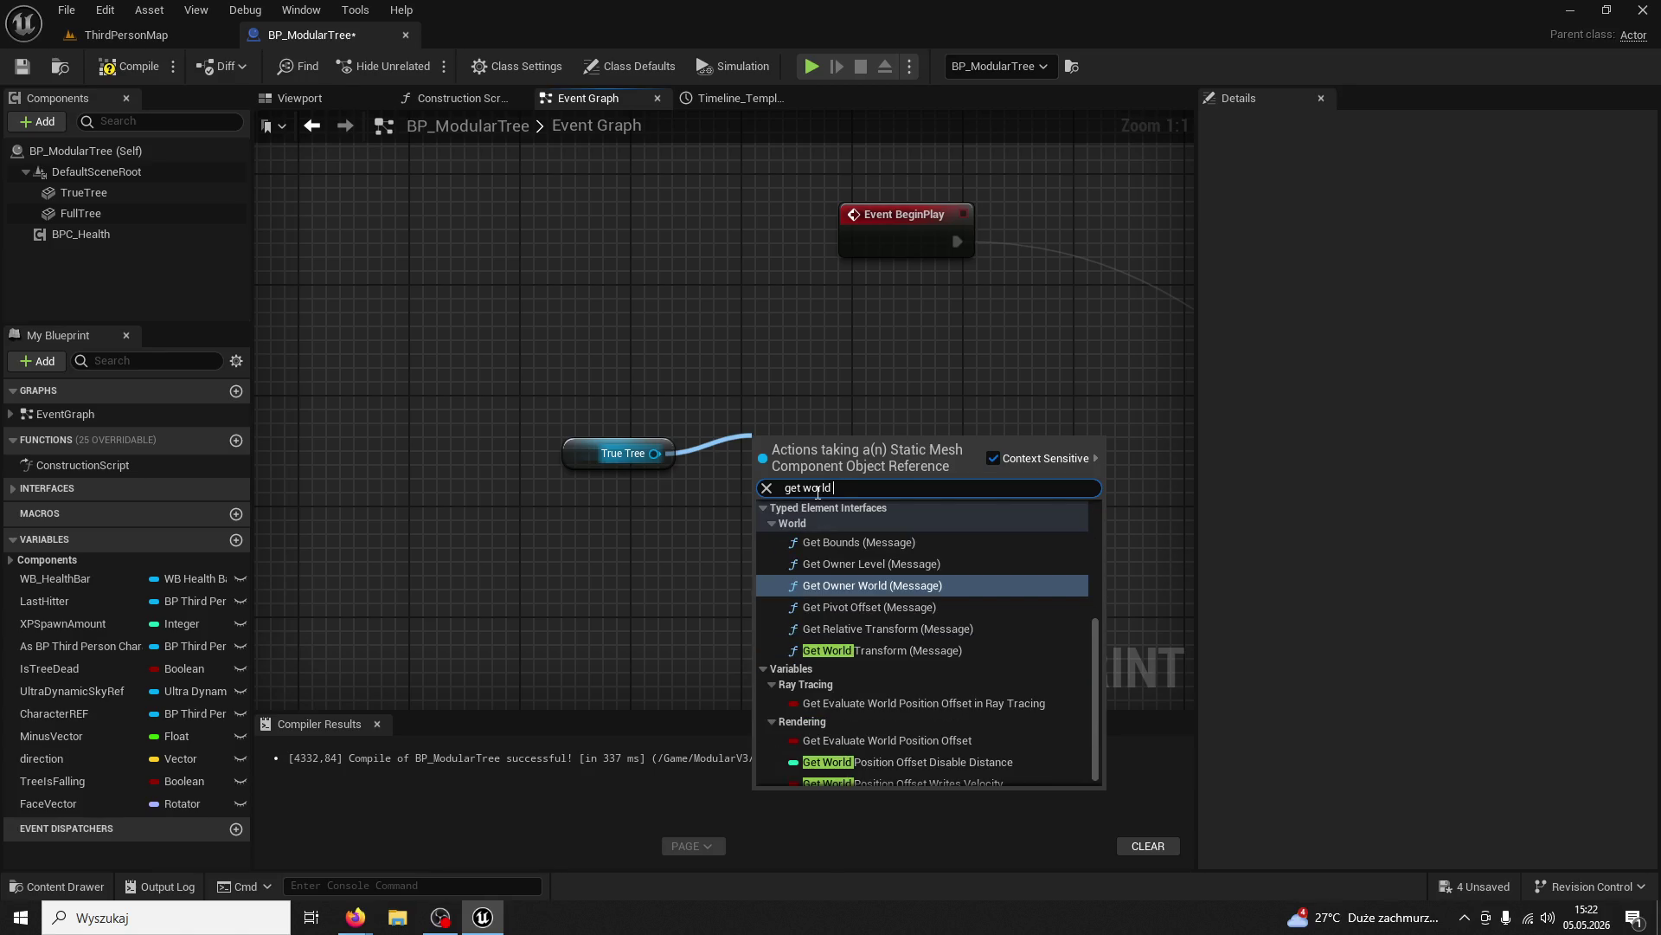
pyautogui.click(887, 650)
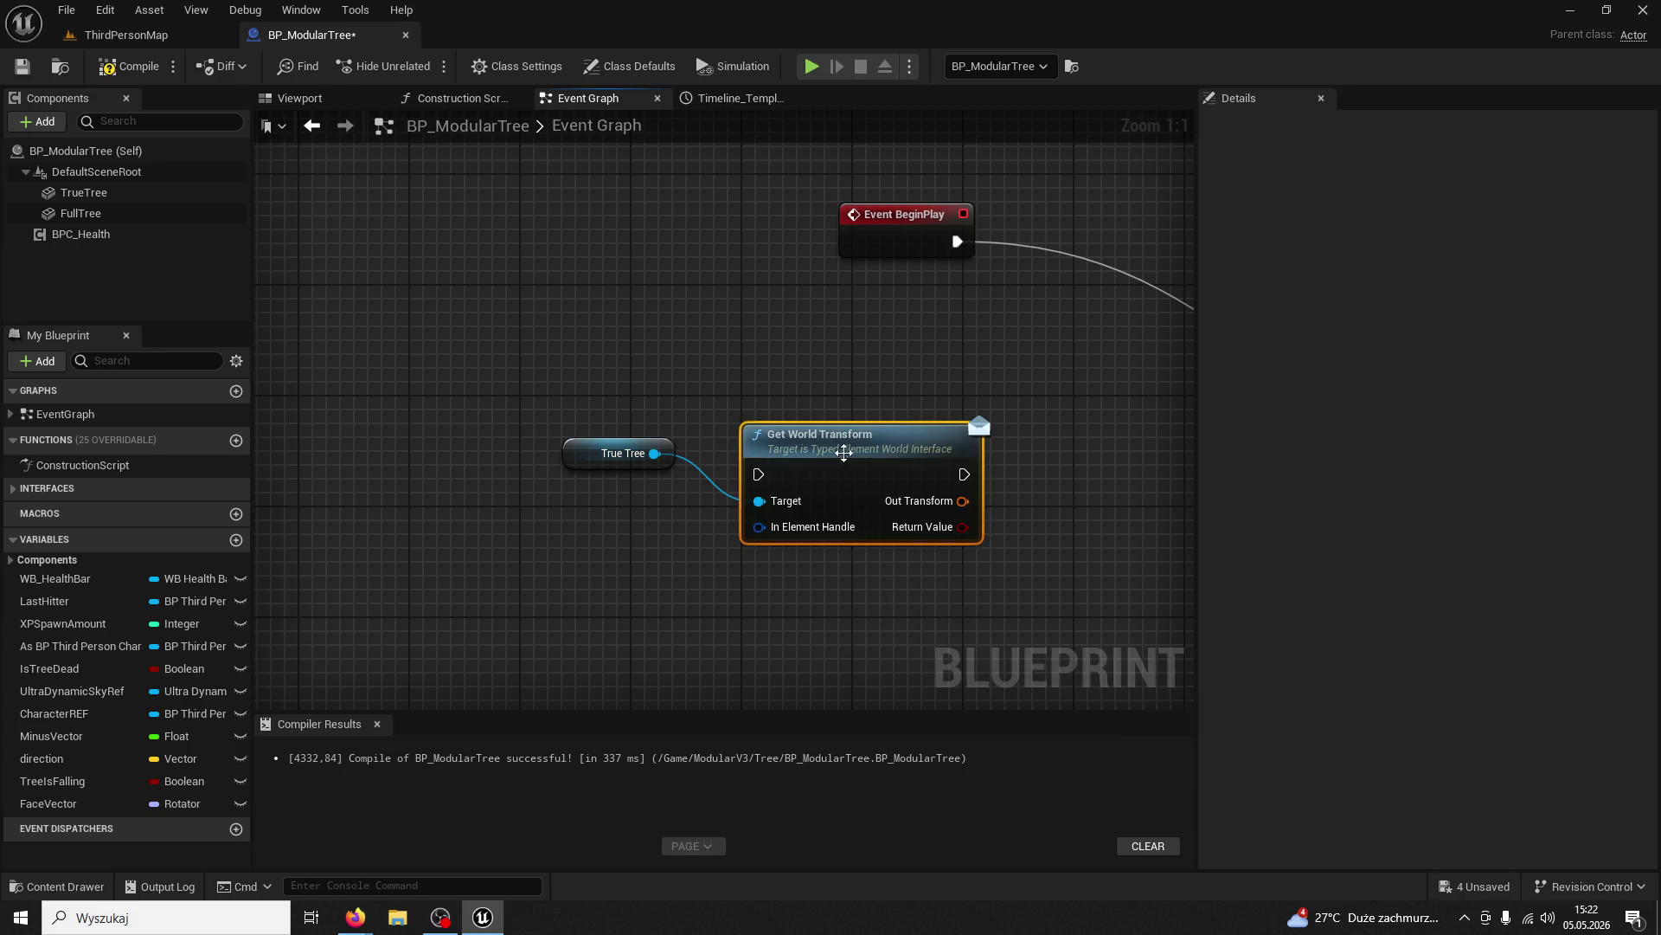
pyautogui.press('Delete')
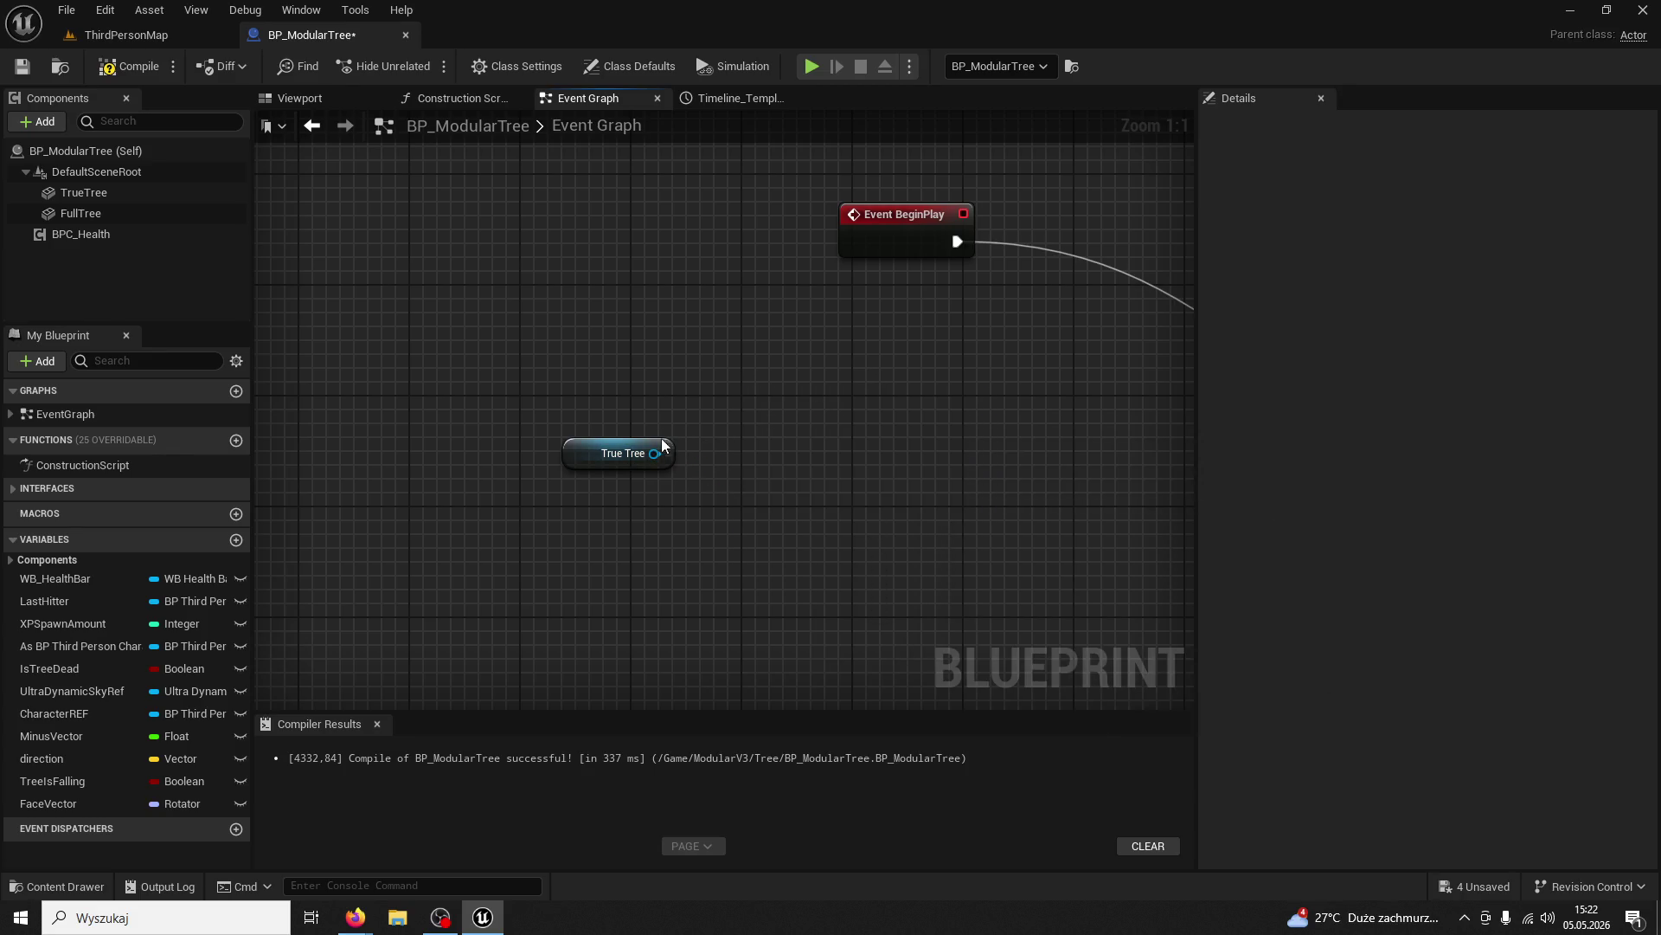
# Search 'rotation' from True Tree's output and add a Get World Rotation node
pyautogui.moveTo(655, 453); pyautogui.dragTo(727, 433)
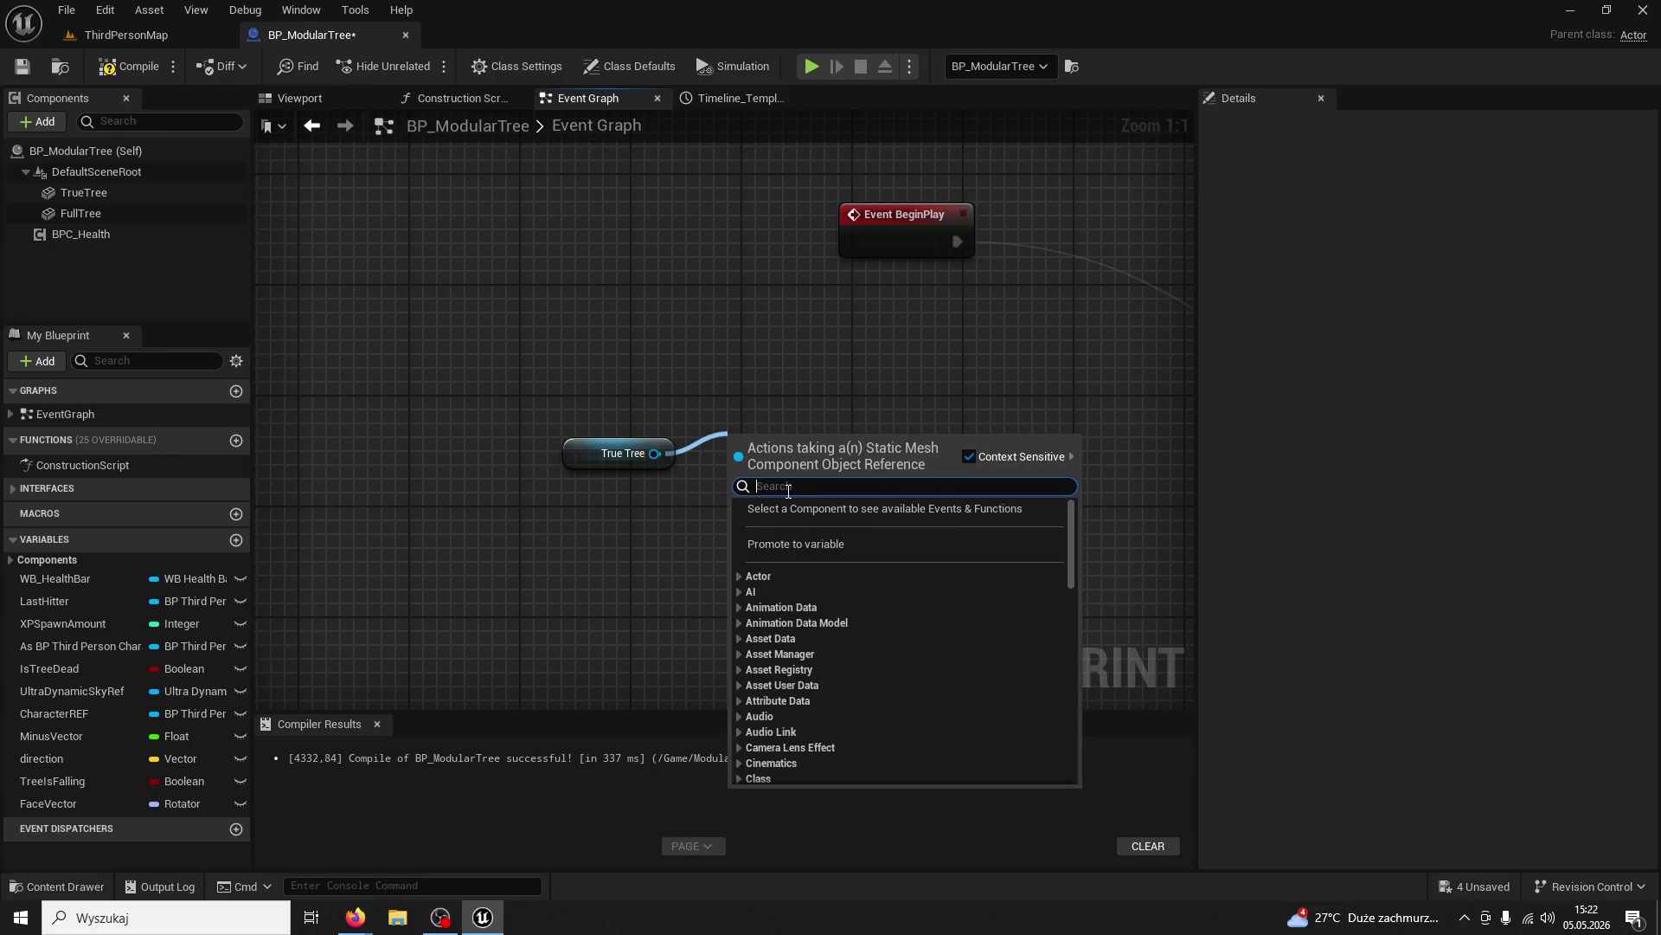
pyautogui.write('world ')
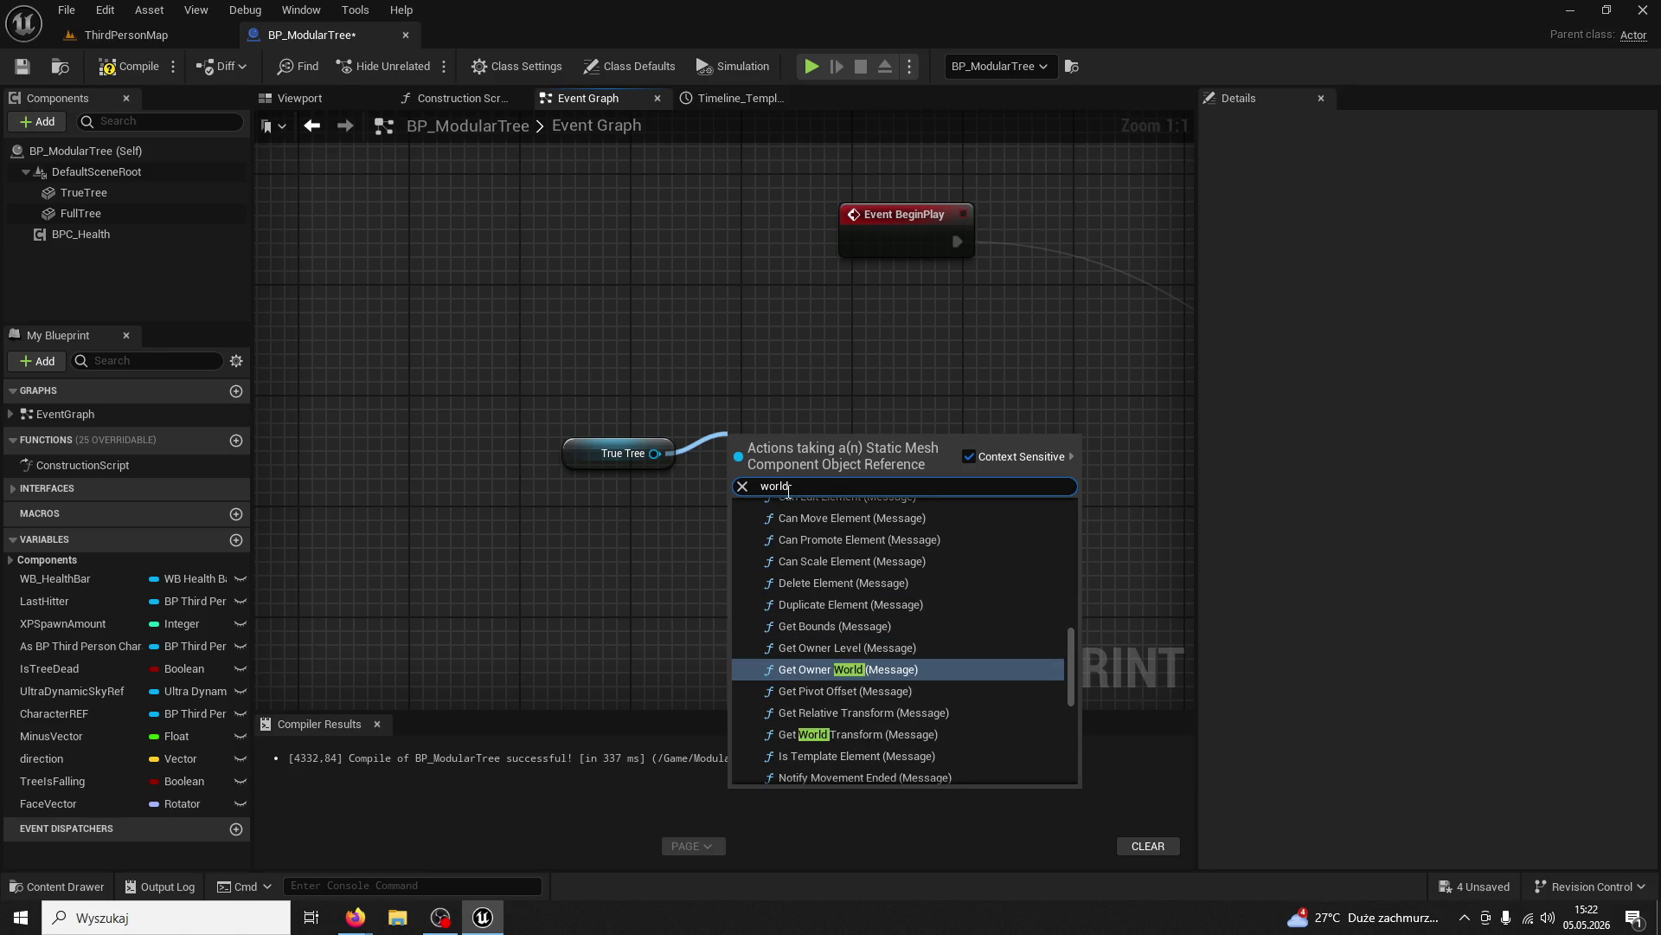
pyautogui.write('transform')
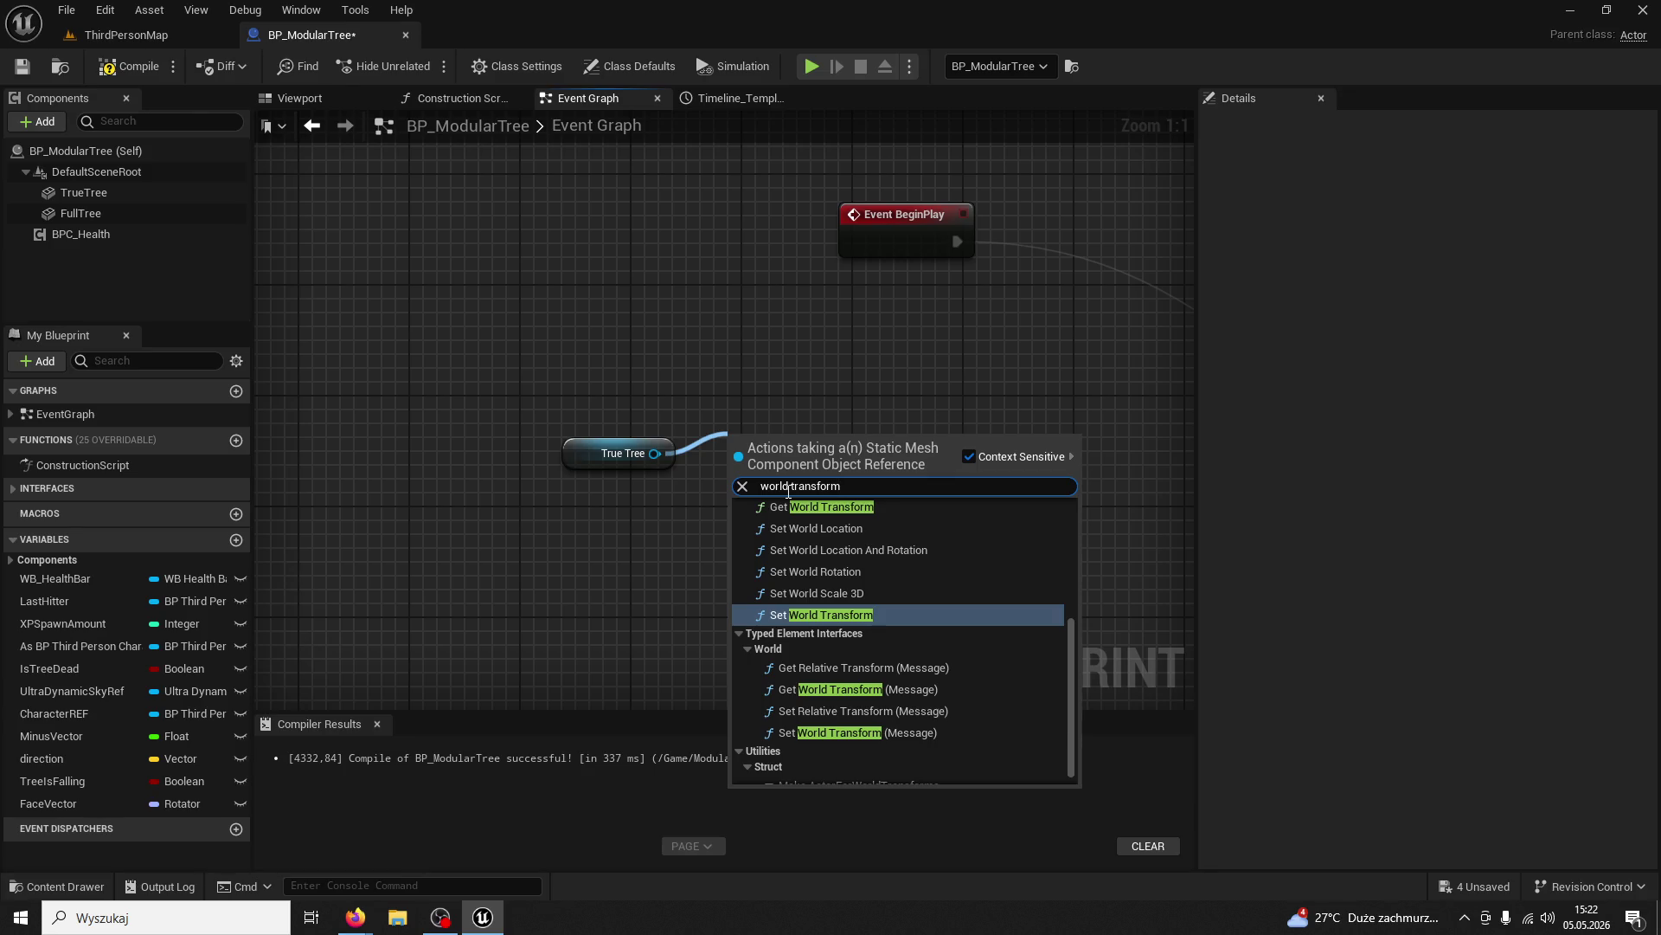
pyautogui.click(788, 485)
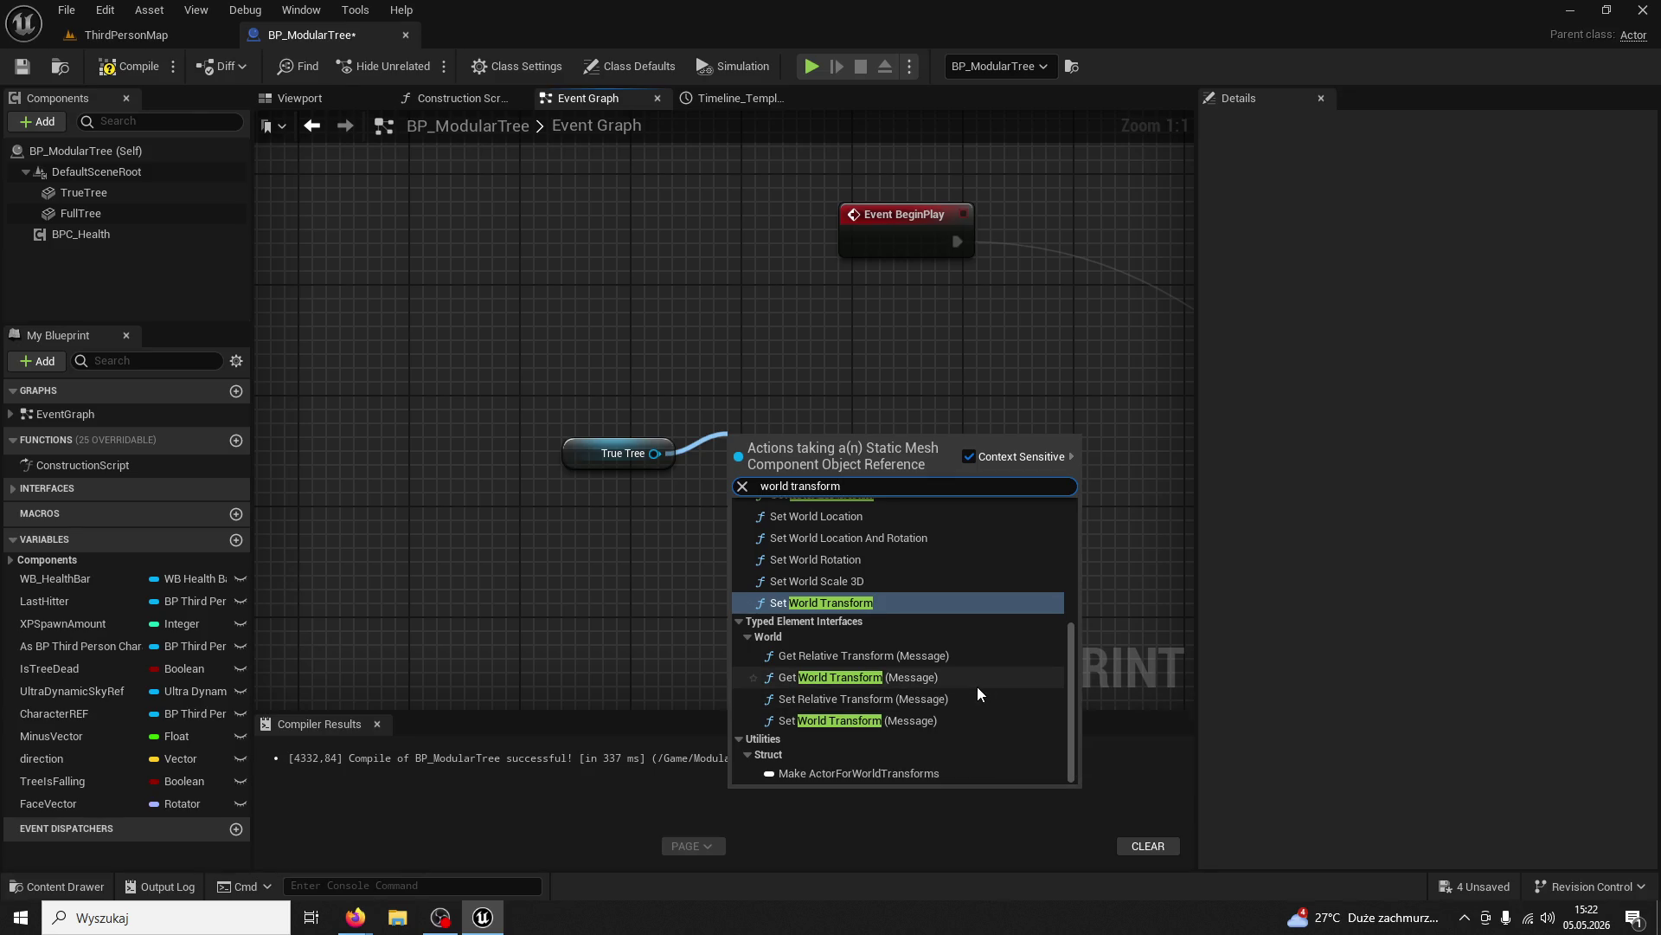
pyautogui.scroll(5, 900, 537)
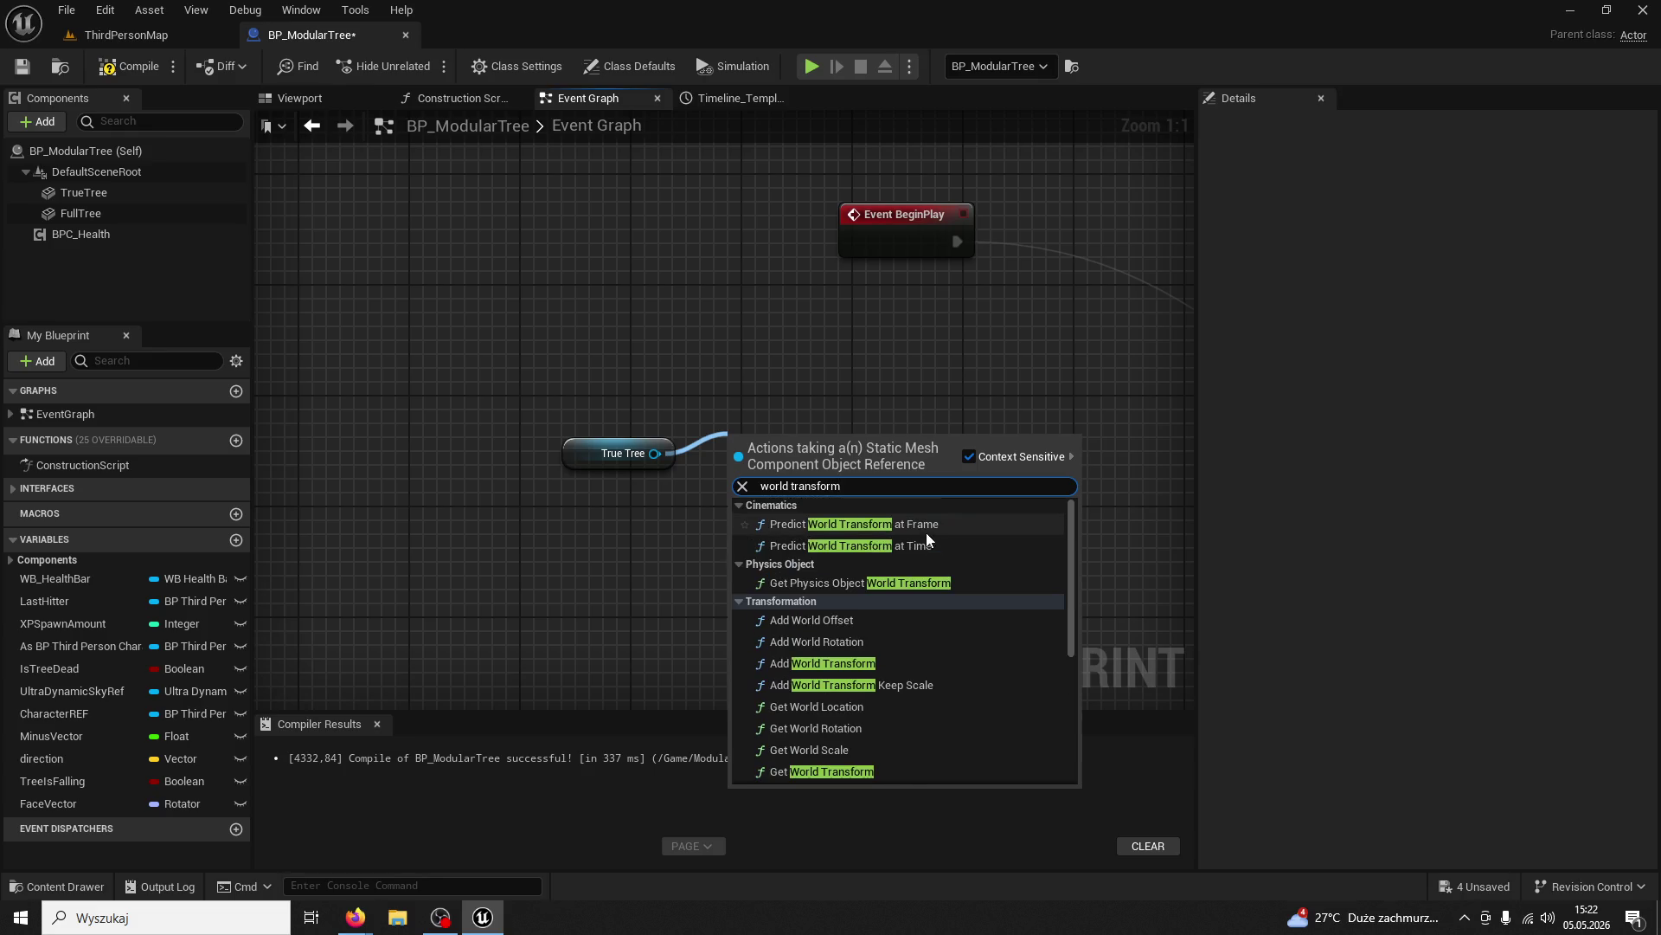
pyautogui.hotkey('ctrl', 'a')
pyautogui.write('r')
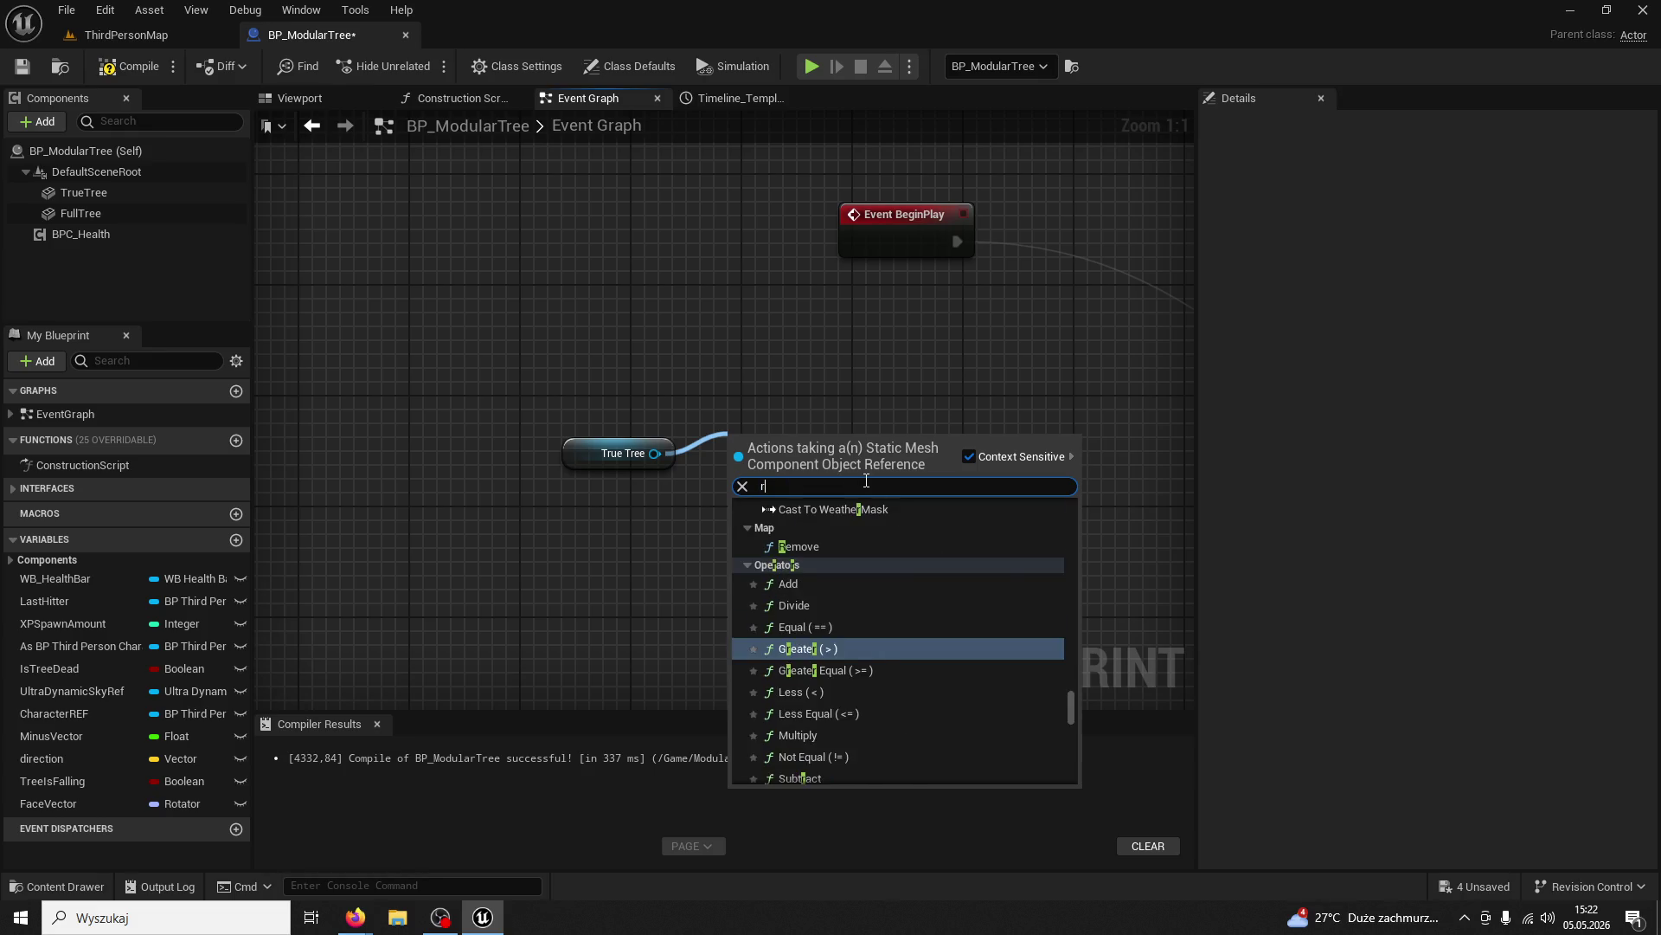
pyautogui.write('otation')
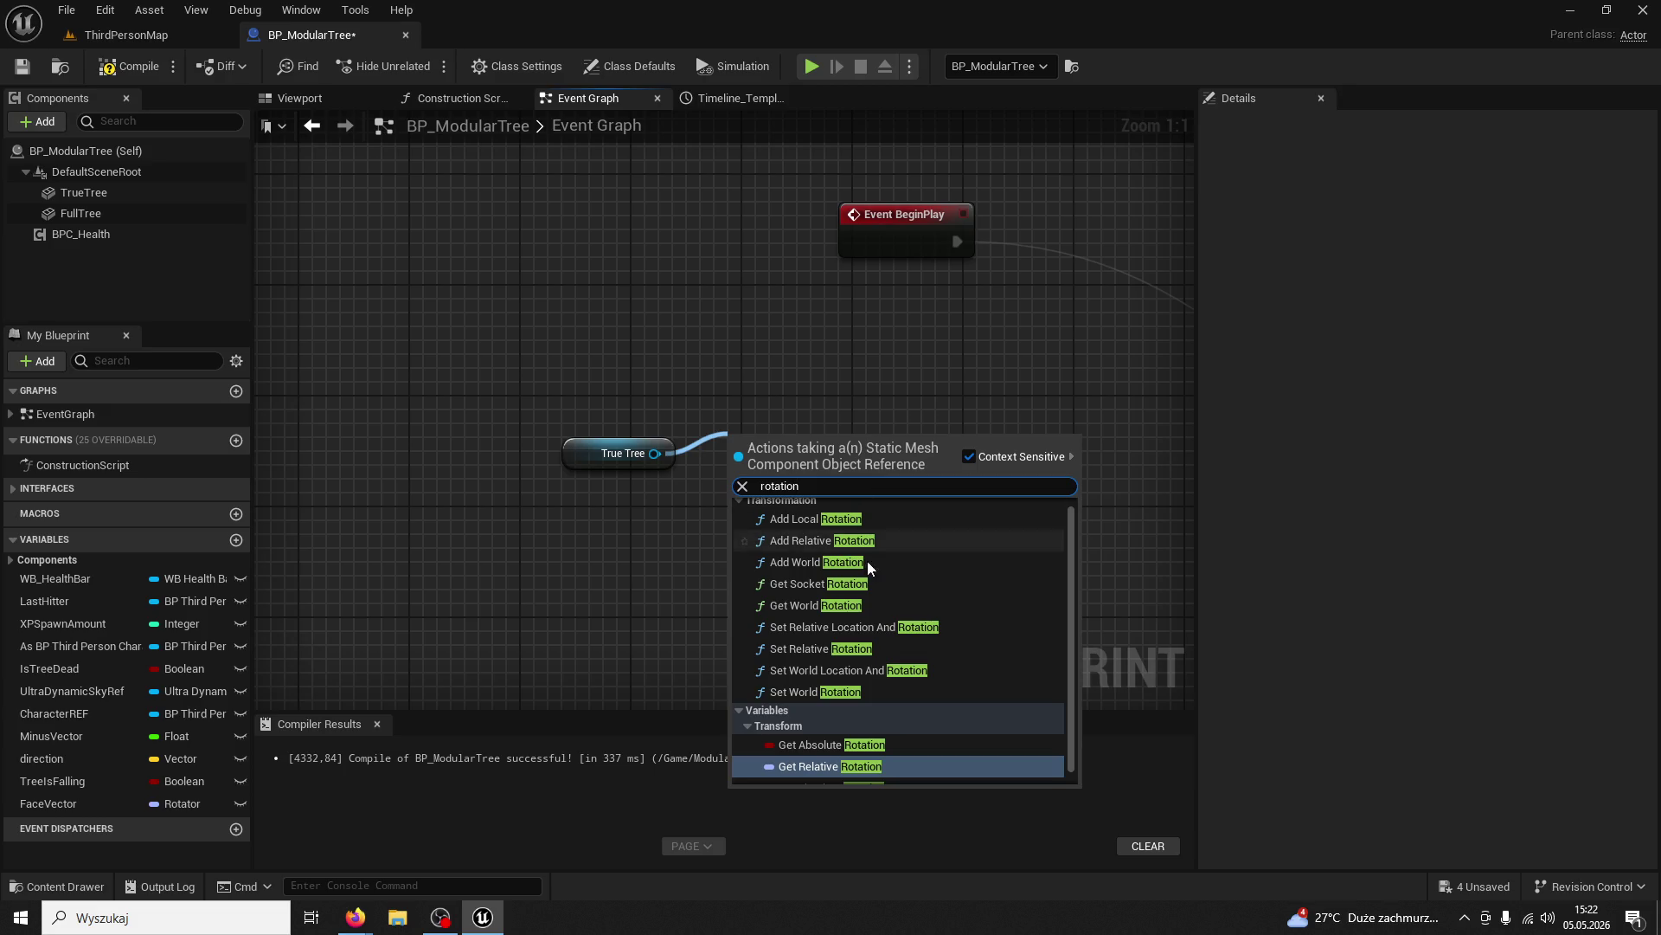
pyautogui.click(804, 606)
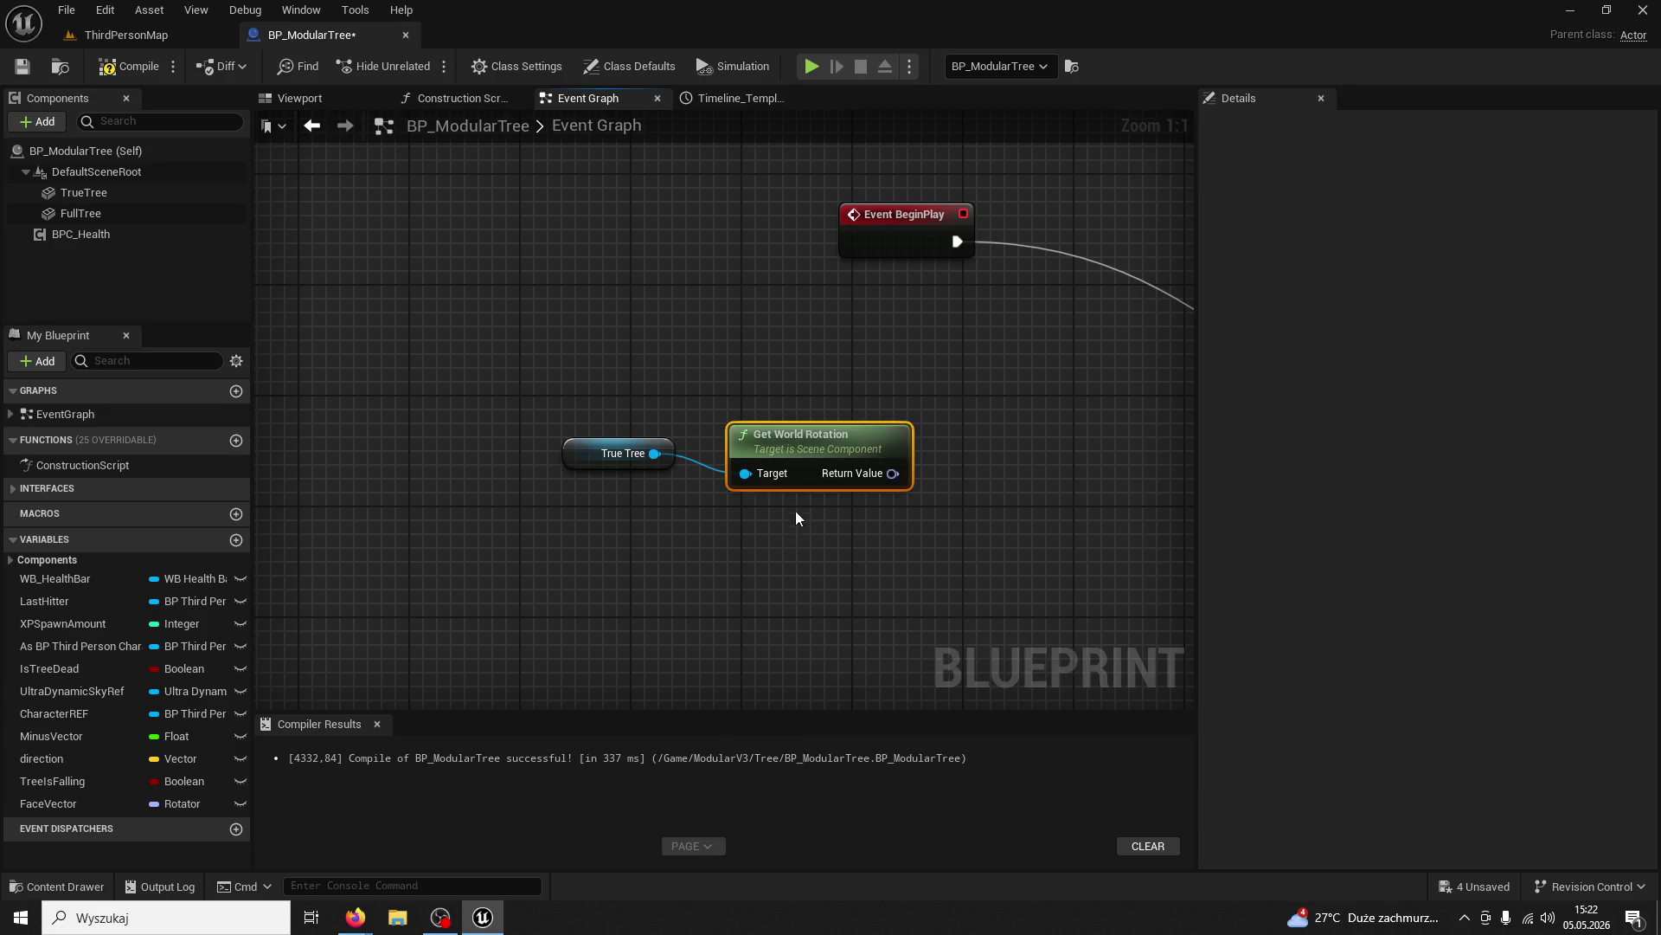
# Search for a world location node from True Tree and delete the mistaken Get Closest Physics Object node
pyautogui.moveTo(655, 453); pyautogui.dragTo(733, 542)
pyautogui.write('get world')
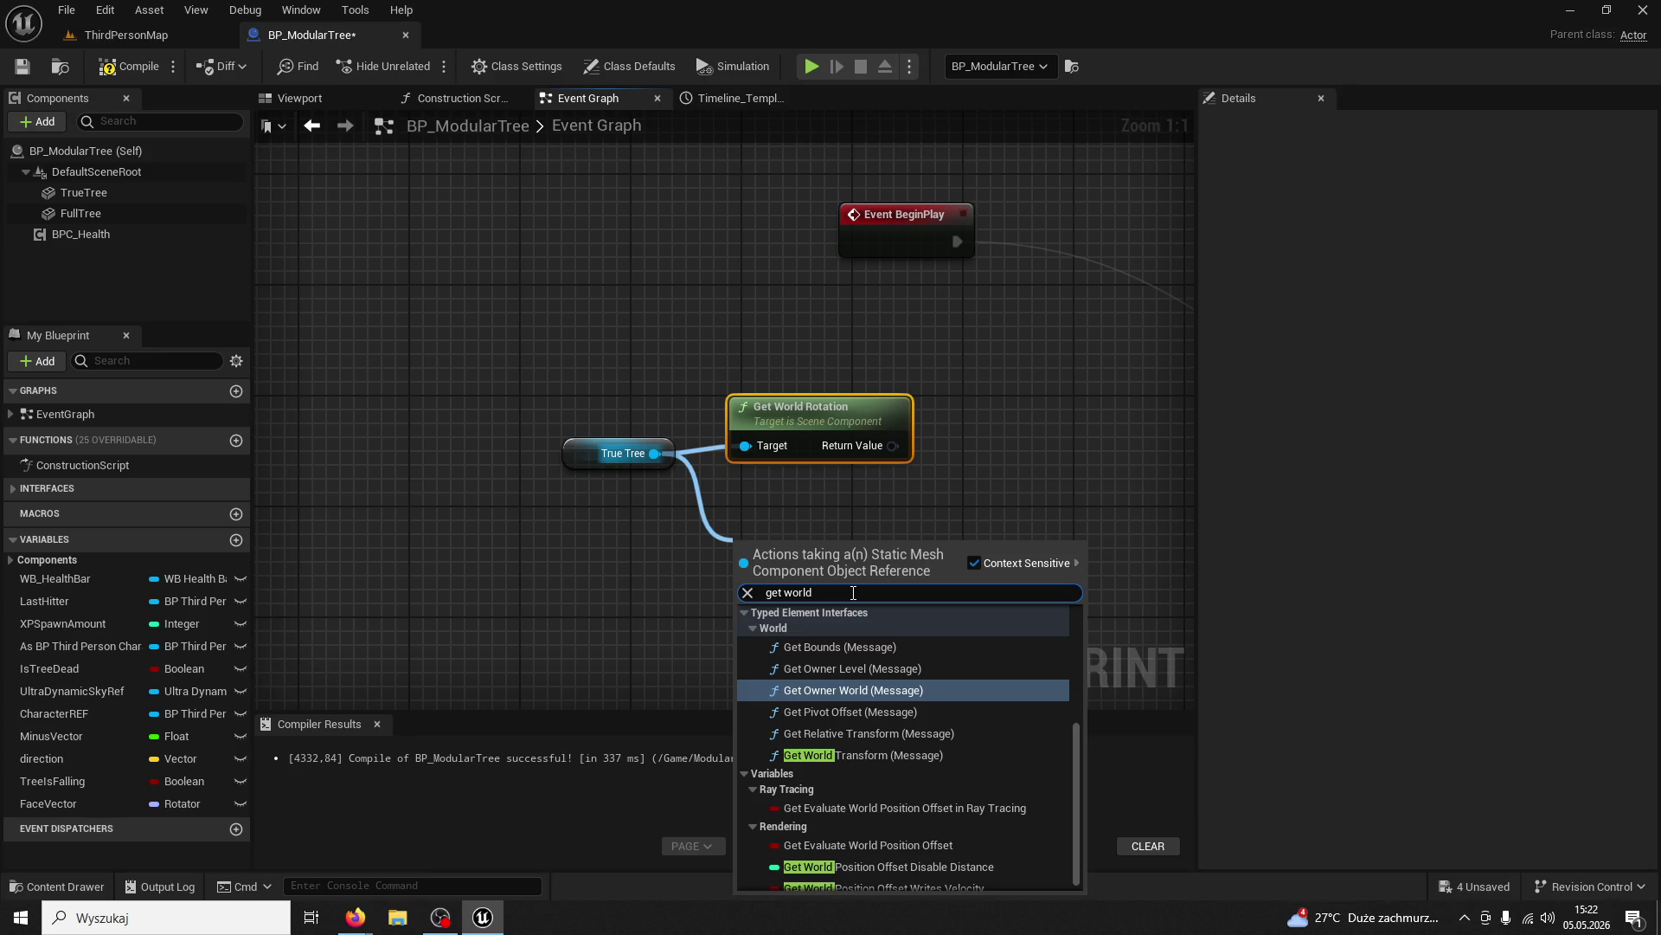
pyautogui.write(' positio')
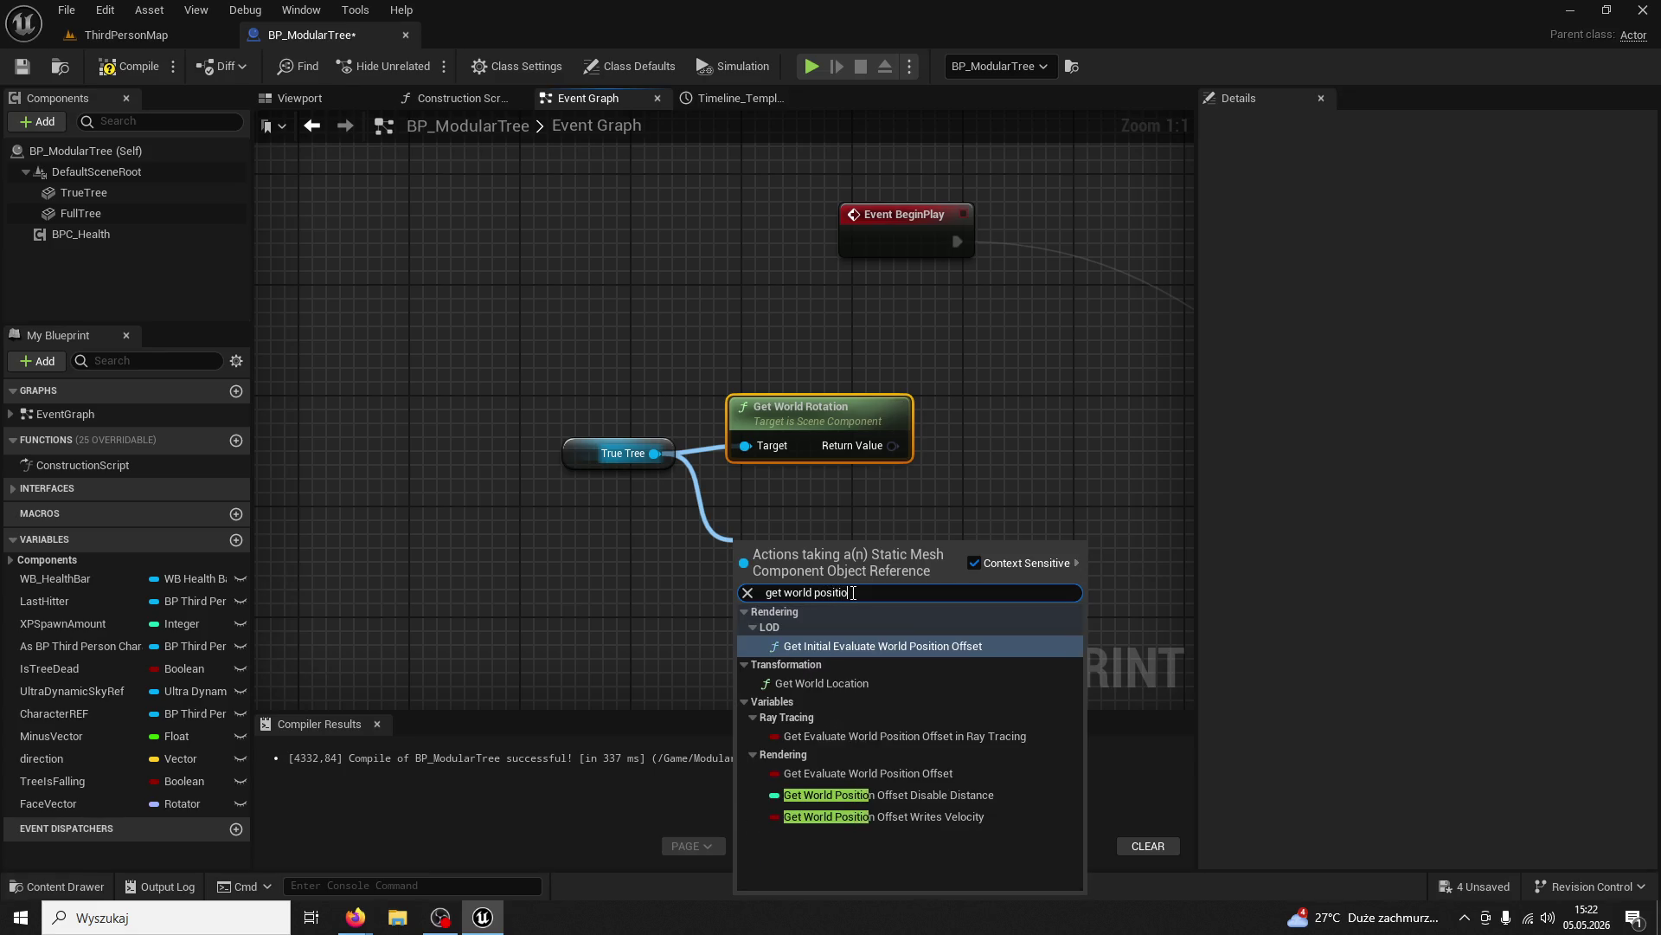
pyautogui.press('BackSpace')
pyautogui.press('BackSpace')
pyautogui.press('BackSpace')
pyautogui.press('BackSpace')
pyautogui.press('BackSpace')
pyautogui.press('BackSpace')
pyautogui.press('BackSpace')
pyautogui.write('loca')
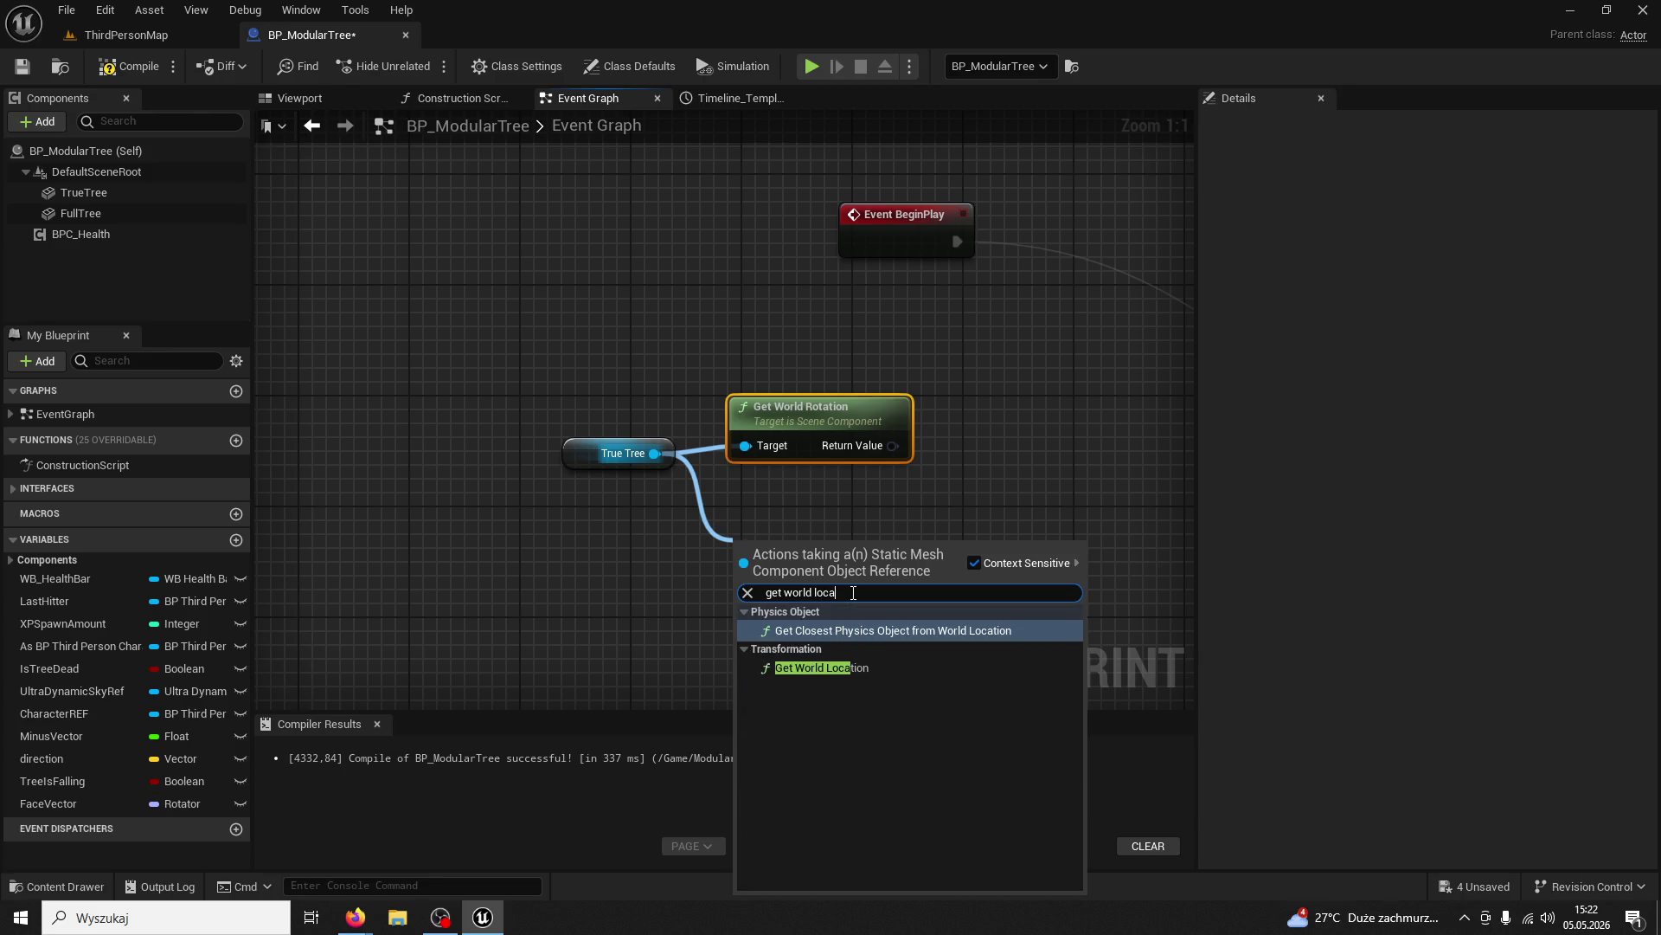
pyautogui.press('Return')
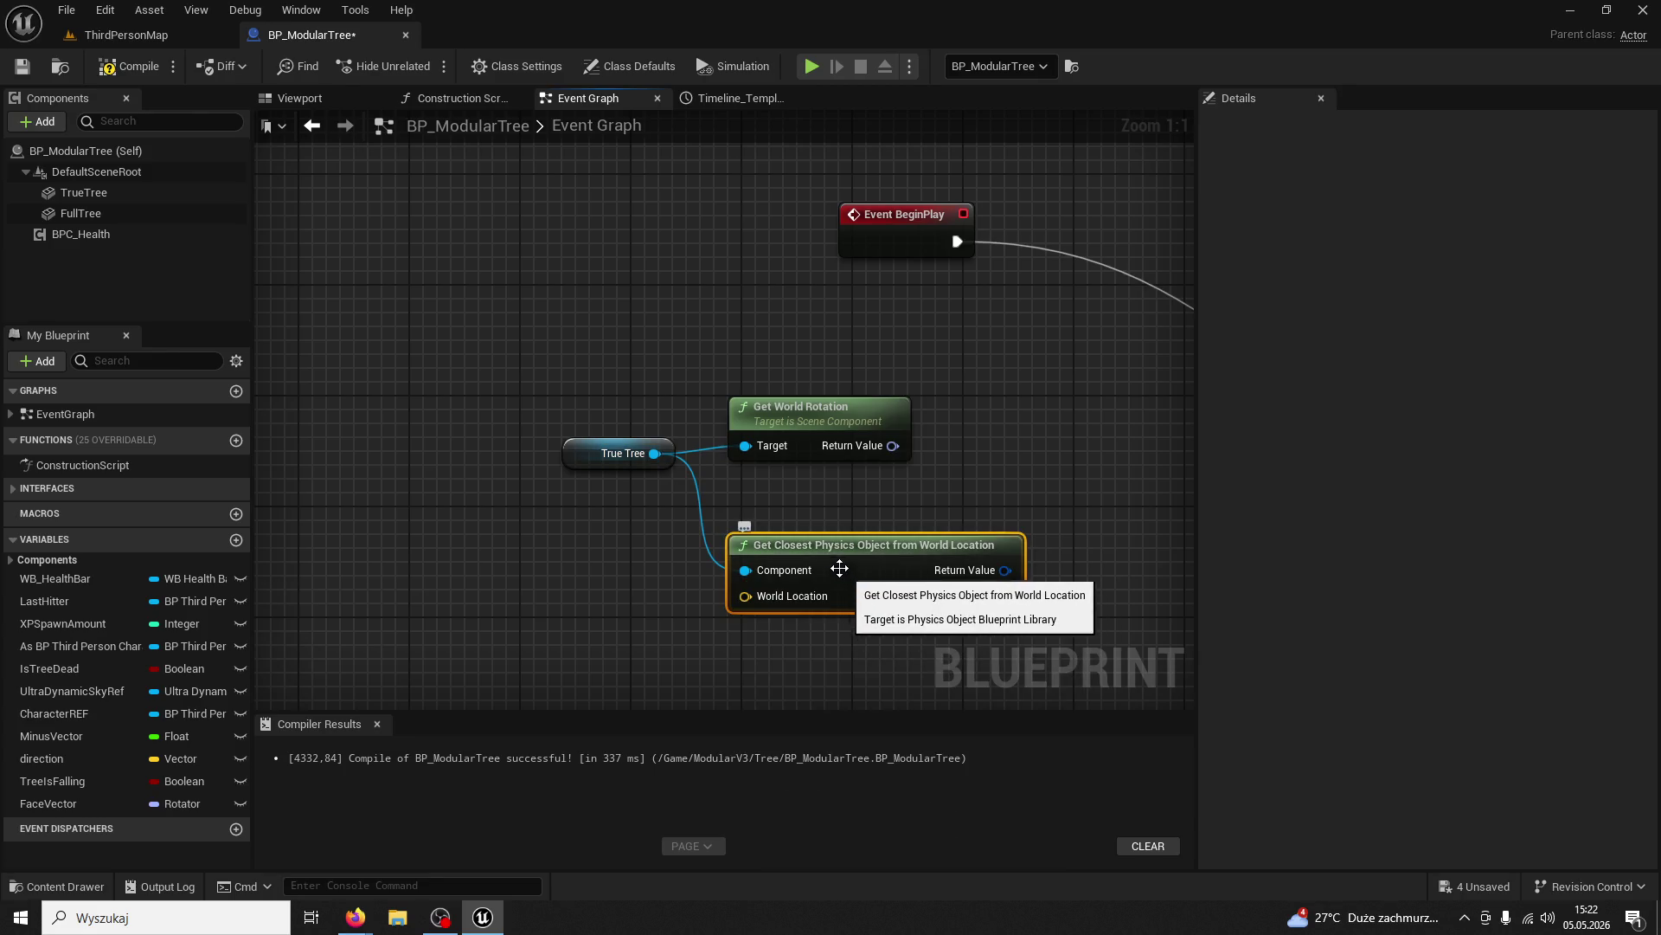
pyautogui.press('Delete')
# Add a Get World Location node wired from True Tree
pyautogui.moveTo(654, 452); pyautogui.dragTo(773, 543)
pyautogui.write('get world locat')
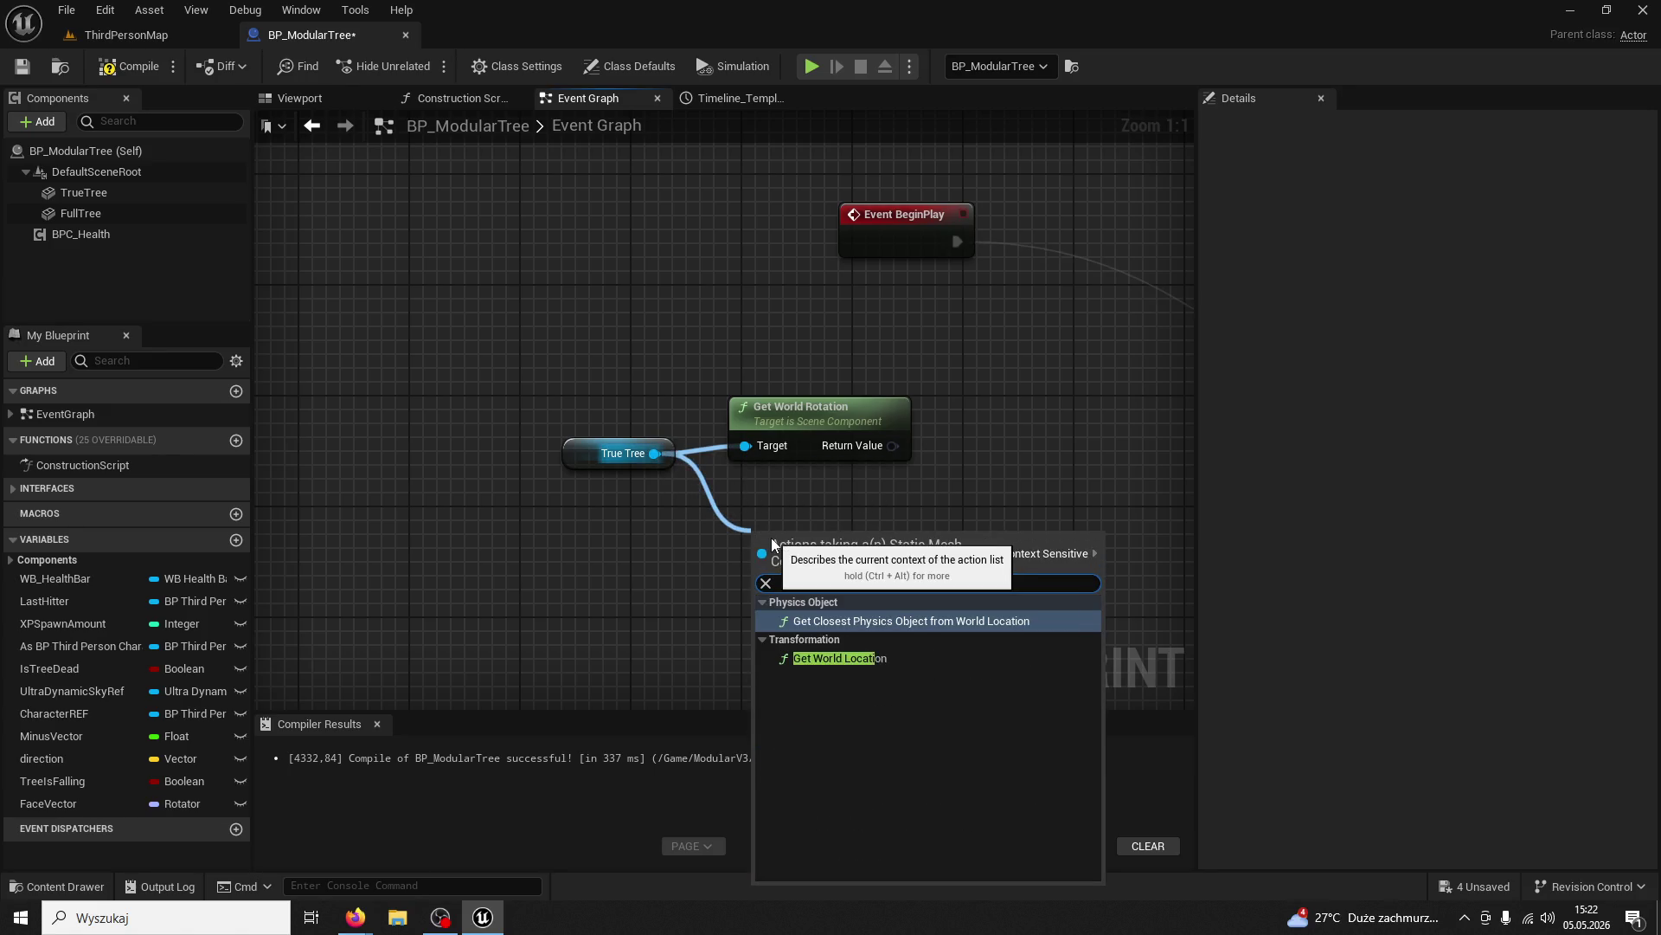
pyautogui.press('Escape')
pyautogui.hotkey('ctrl', 'z')
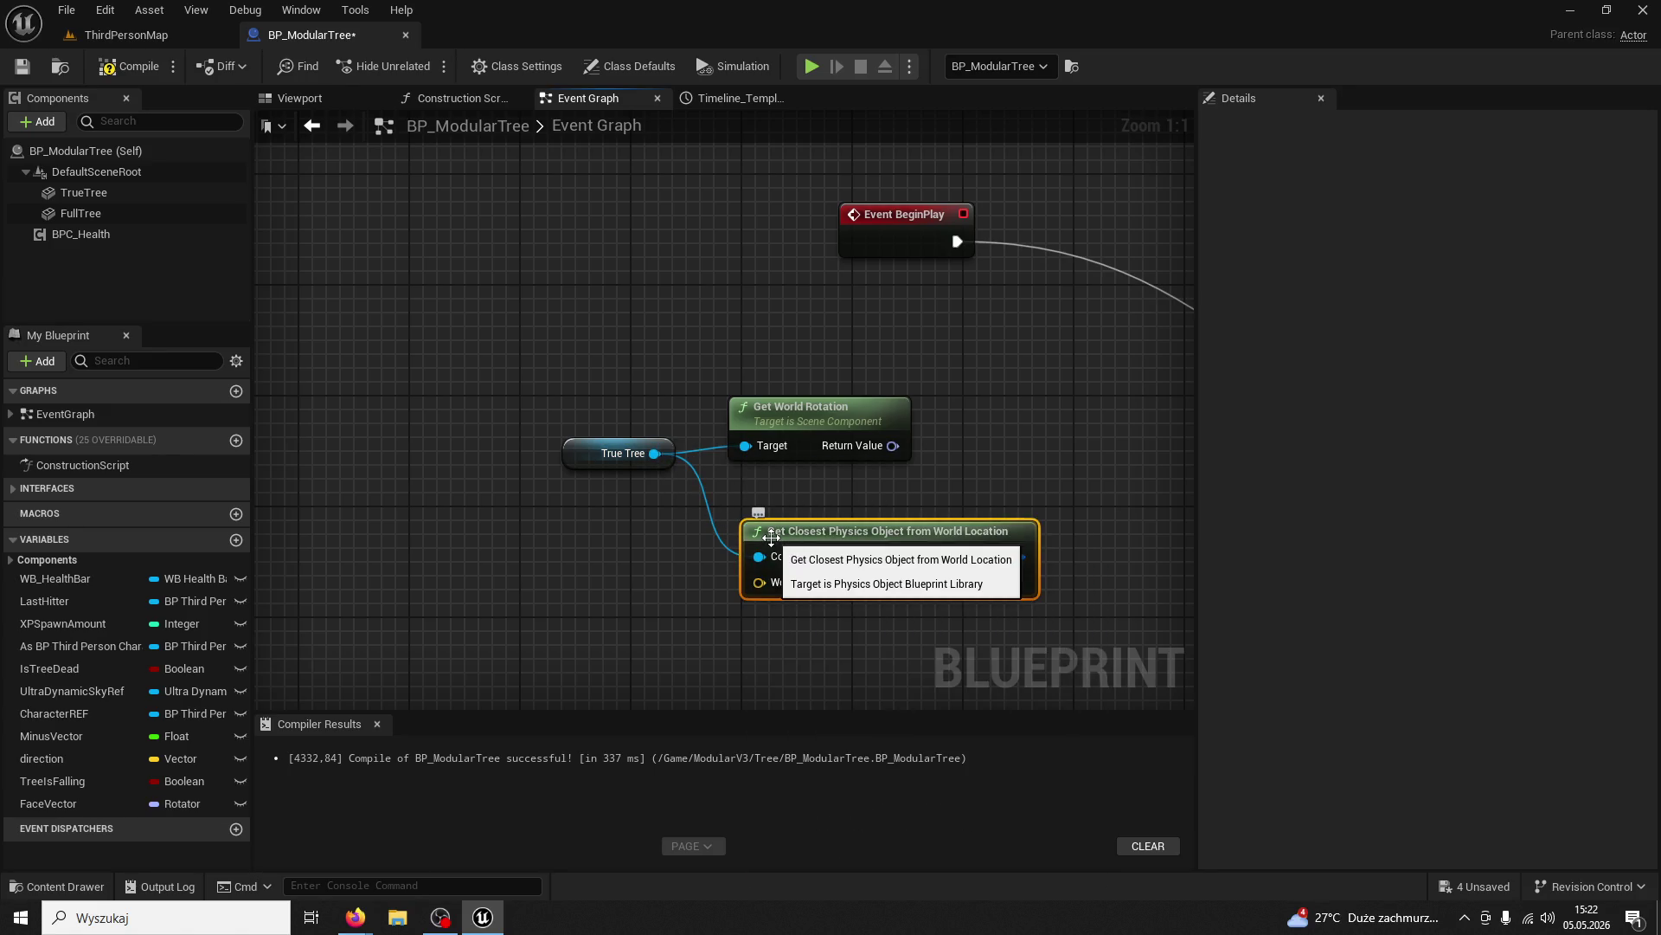
pyautogui.press('Delete')
pyautogui.moveTo(654, 452); pyautogui.dragTo(742, 517)
pyautogui.write('get world location')
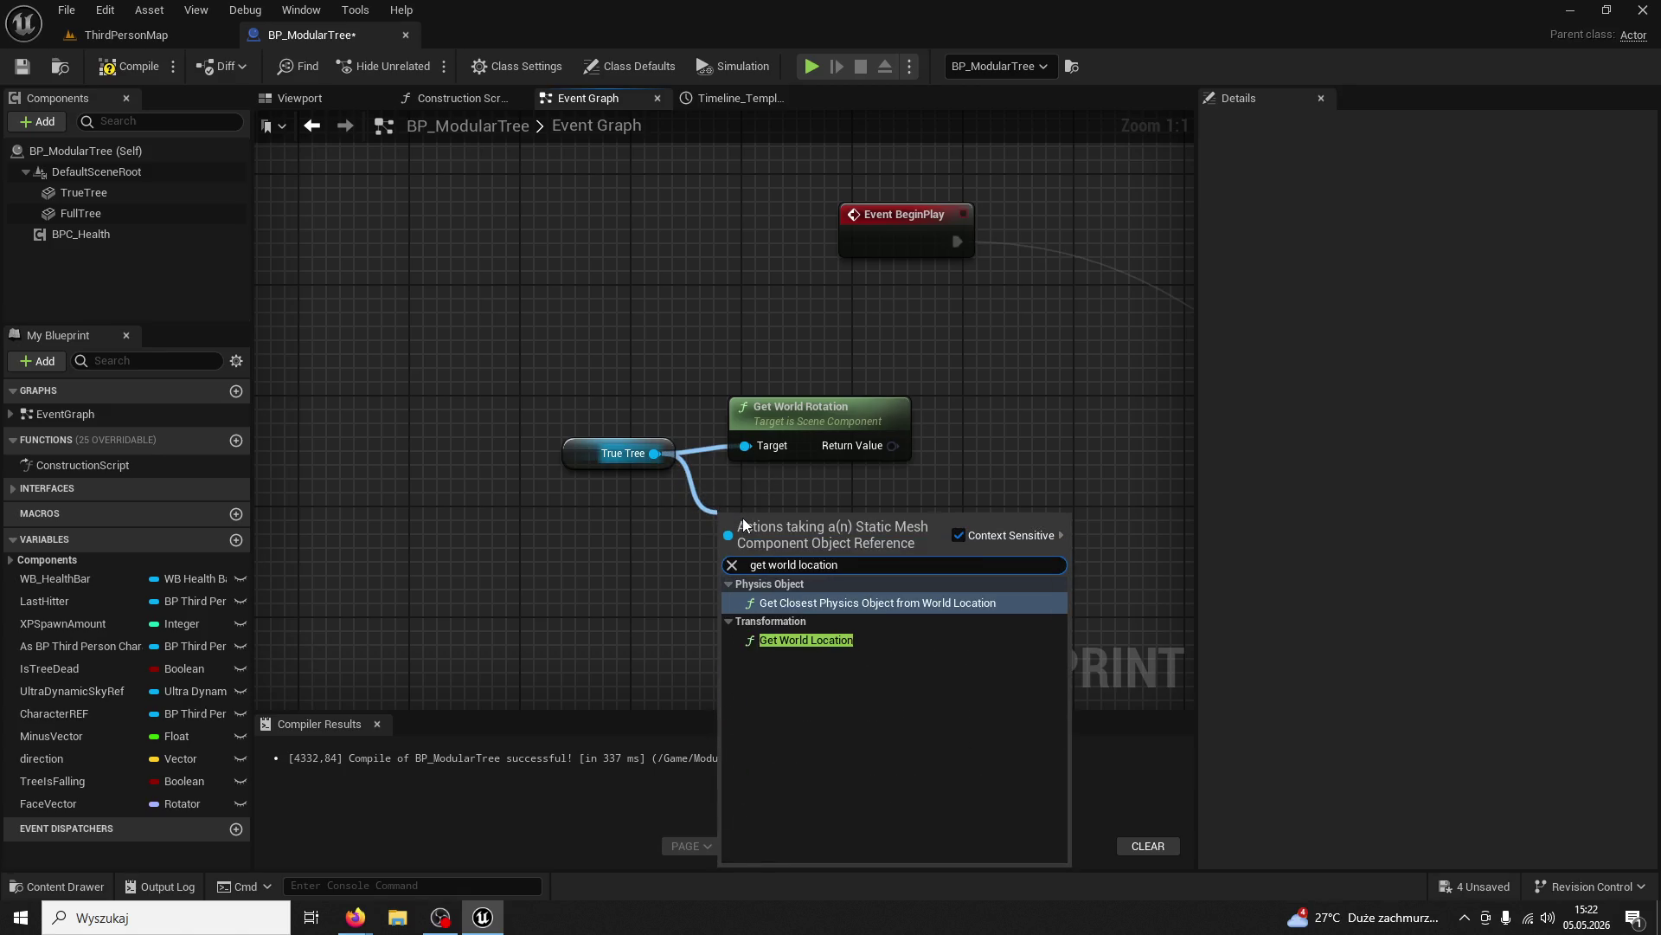
pyautogui.click(831, 640)
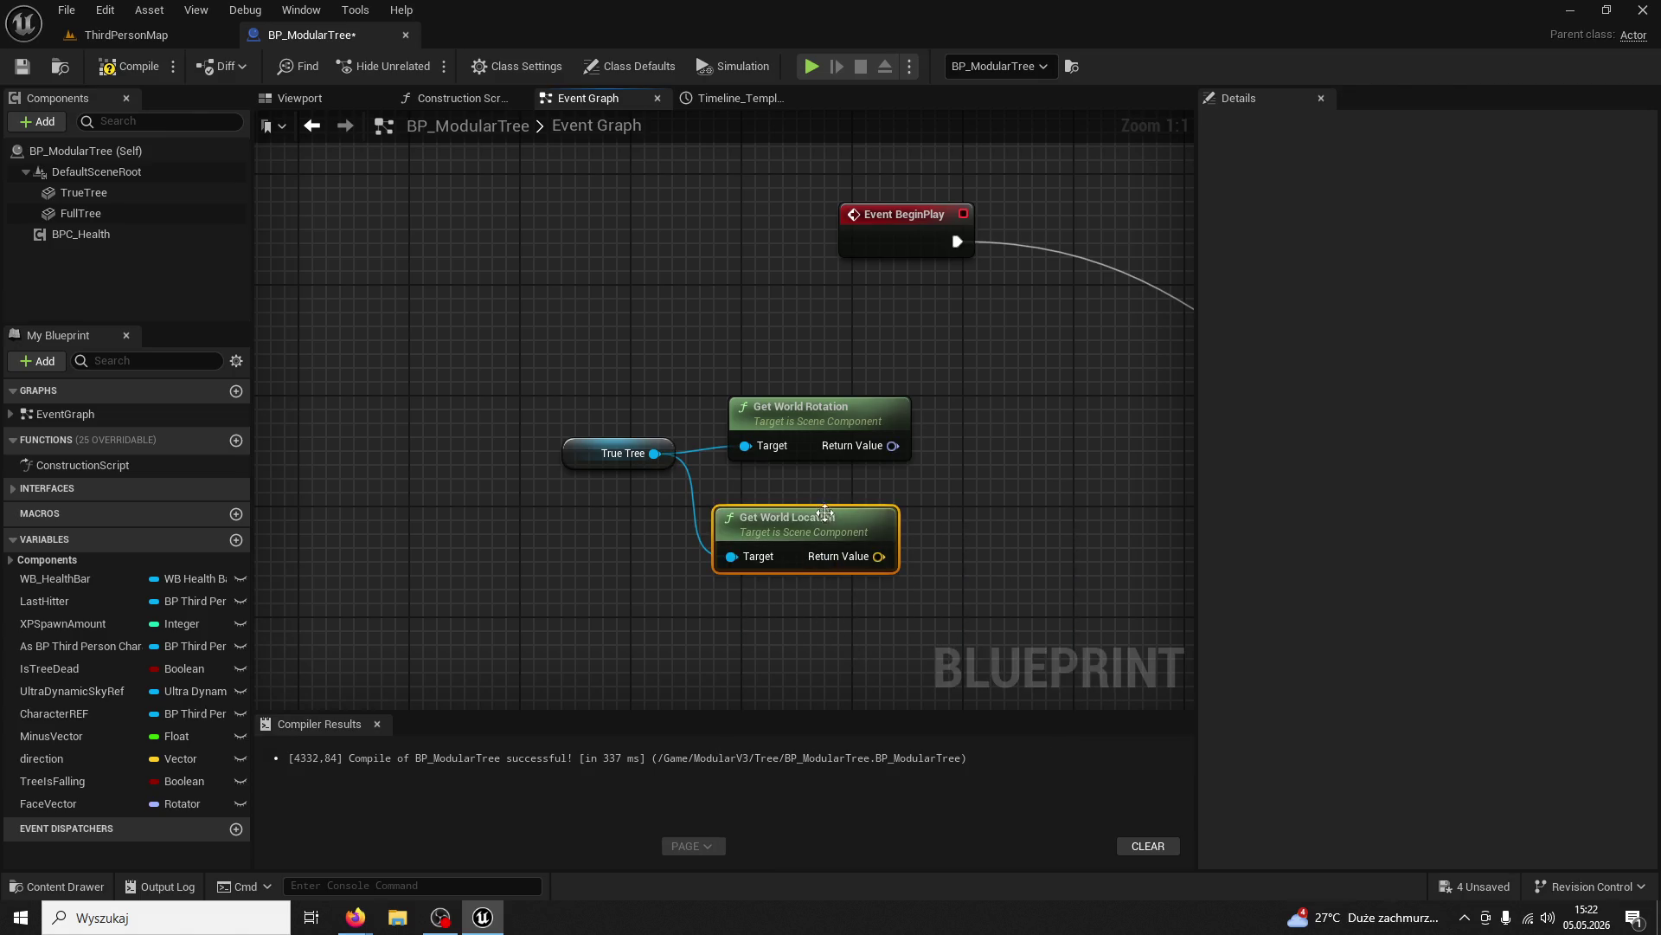
# Promote the rotation and location return values to variables named WorldRotation and World Location
pyautogui.rightClick(878, 545)
pyautogui.click(943, 590)
pyautogui.moveTo(1000, 458); pyautogui.dragTo(861, 459)
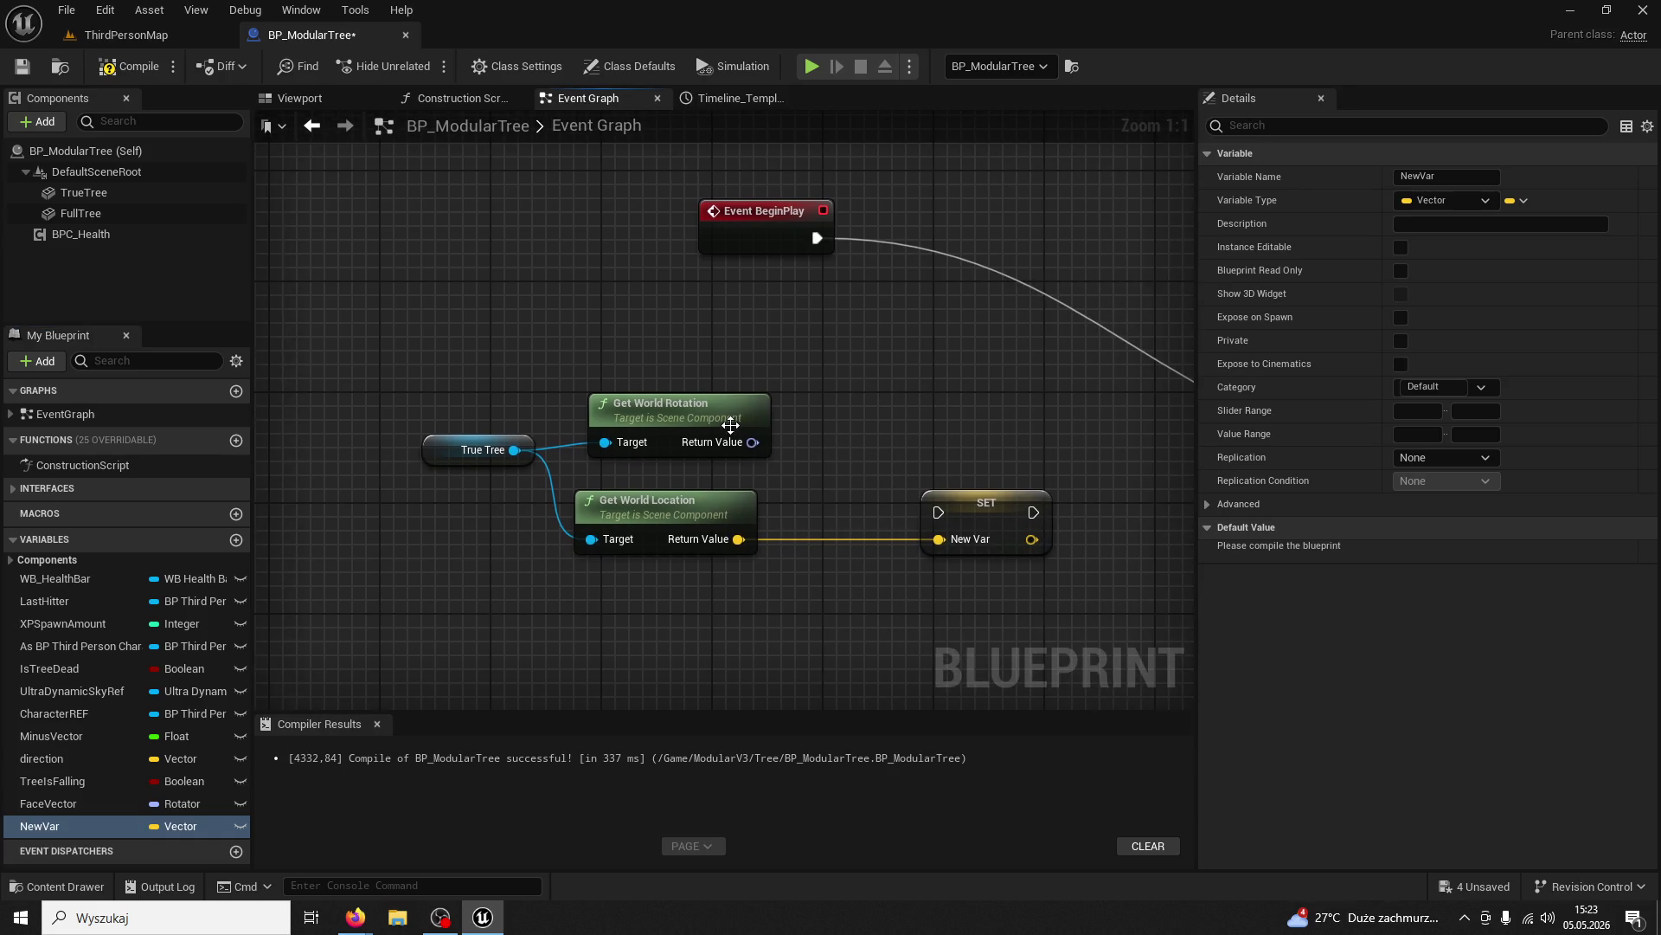
pyautogui.rightClick(756, 444)
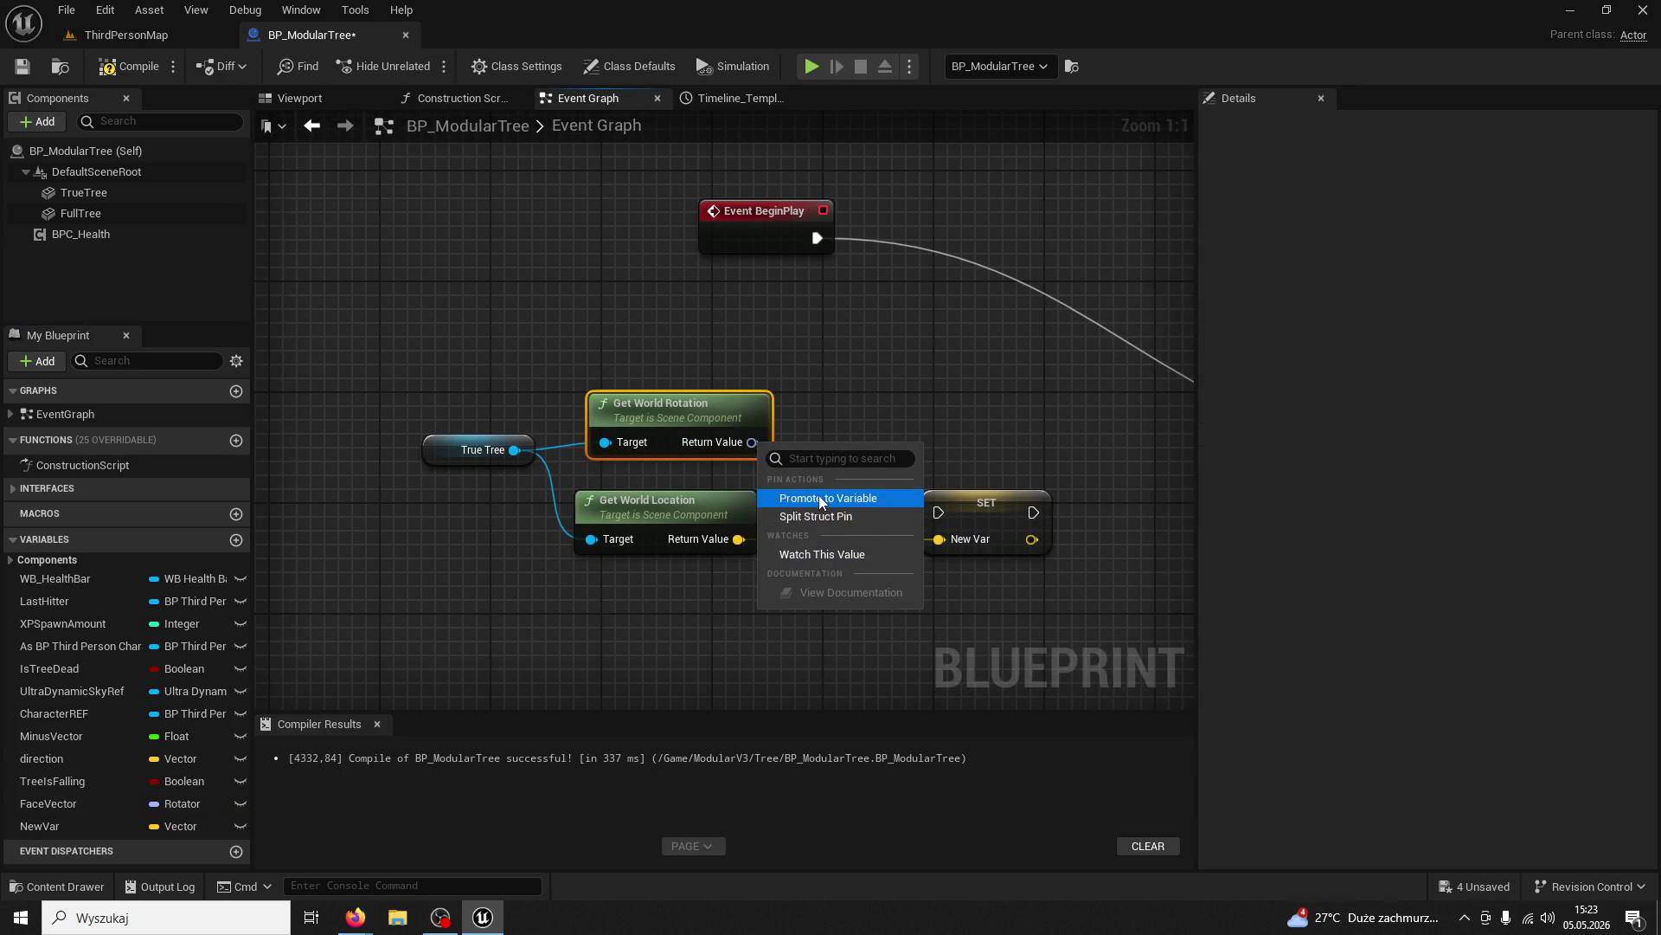
pyautogui.press('Escape')
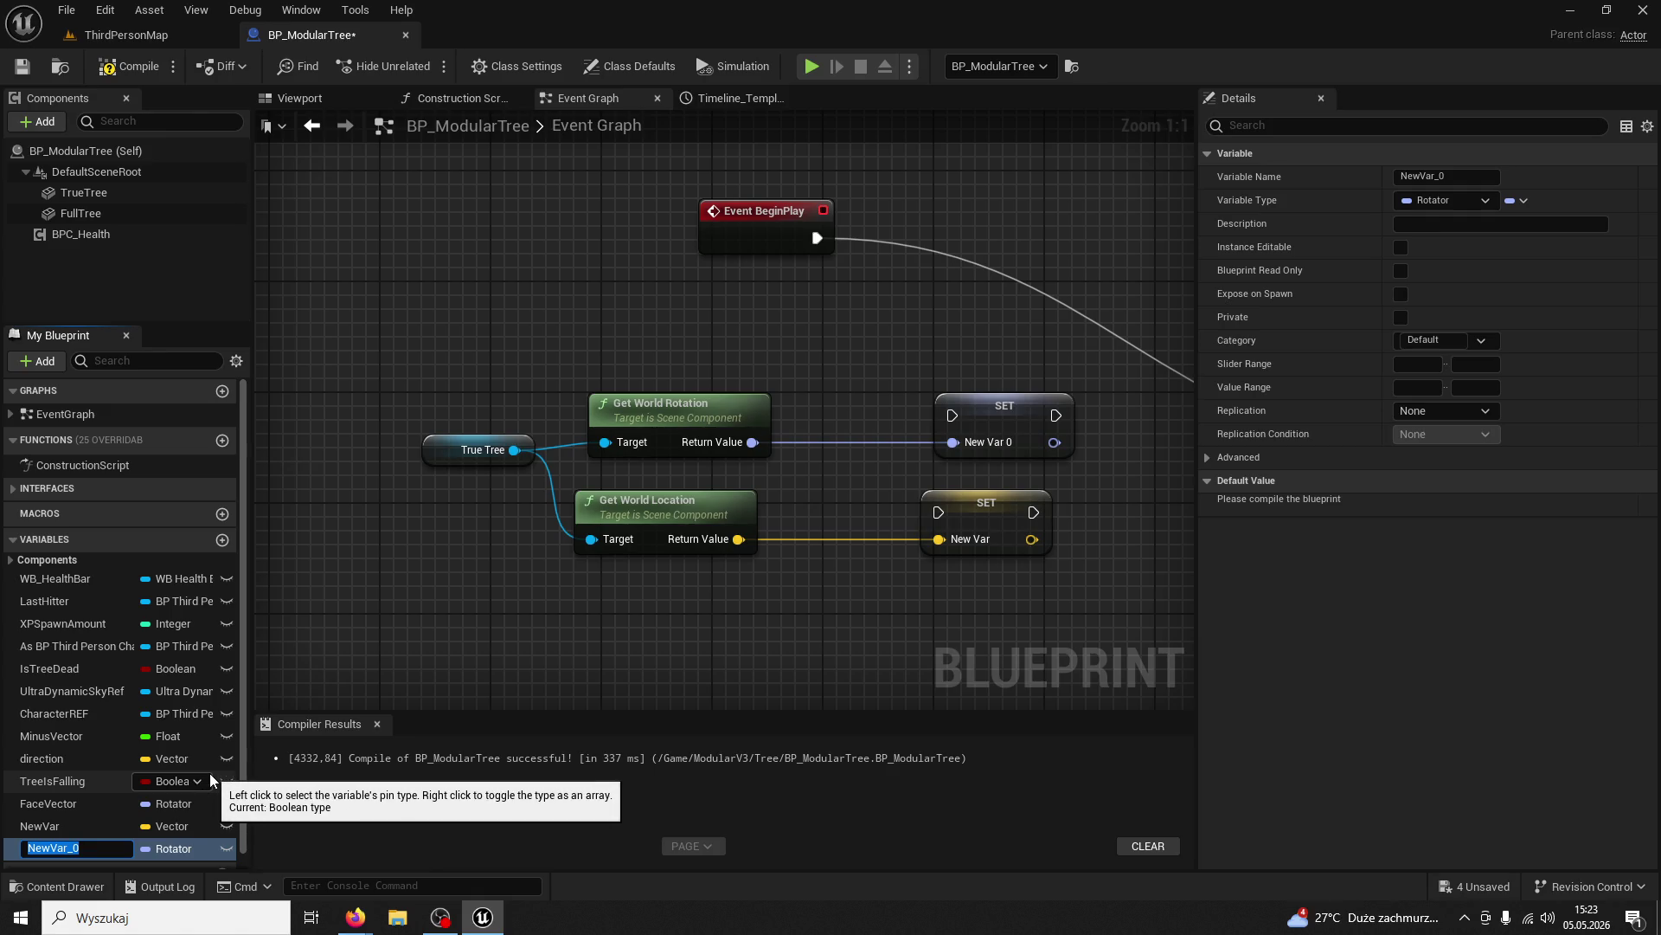
pyautogui.write('World')
pyautogui.write('Rotation')
pyautogui.press('Return')
pyautogui.click(50, 829)
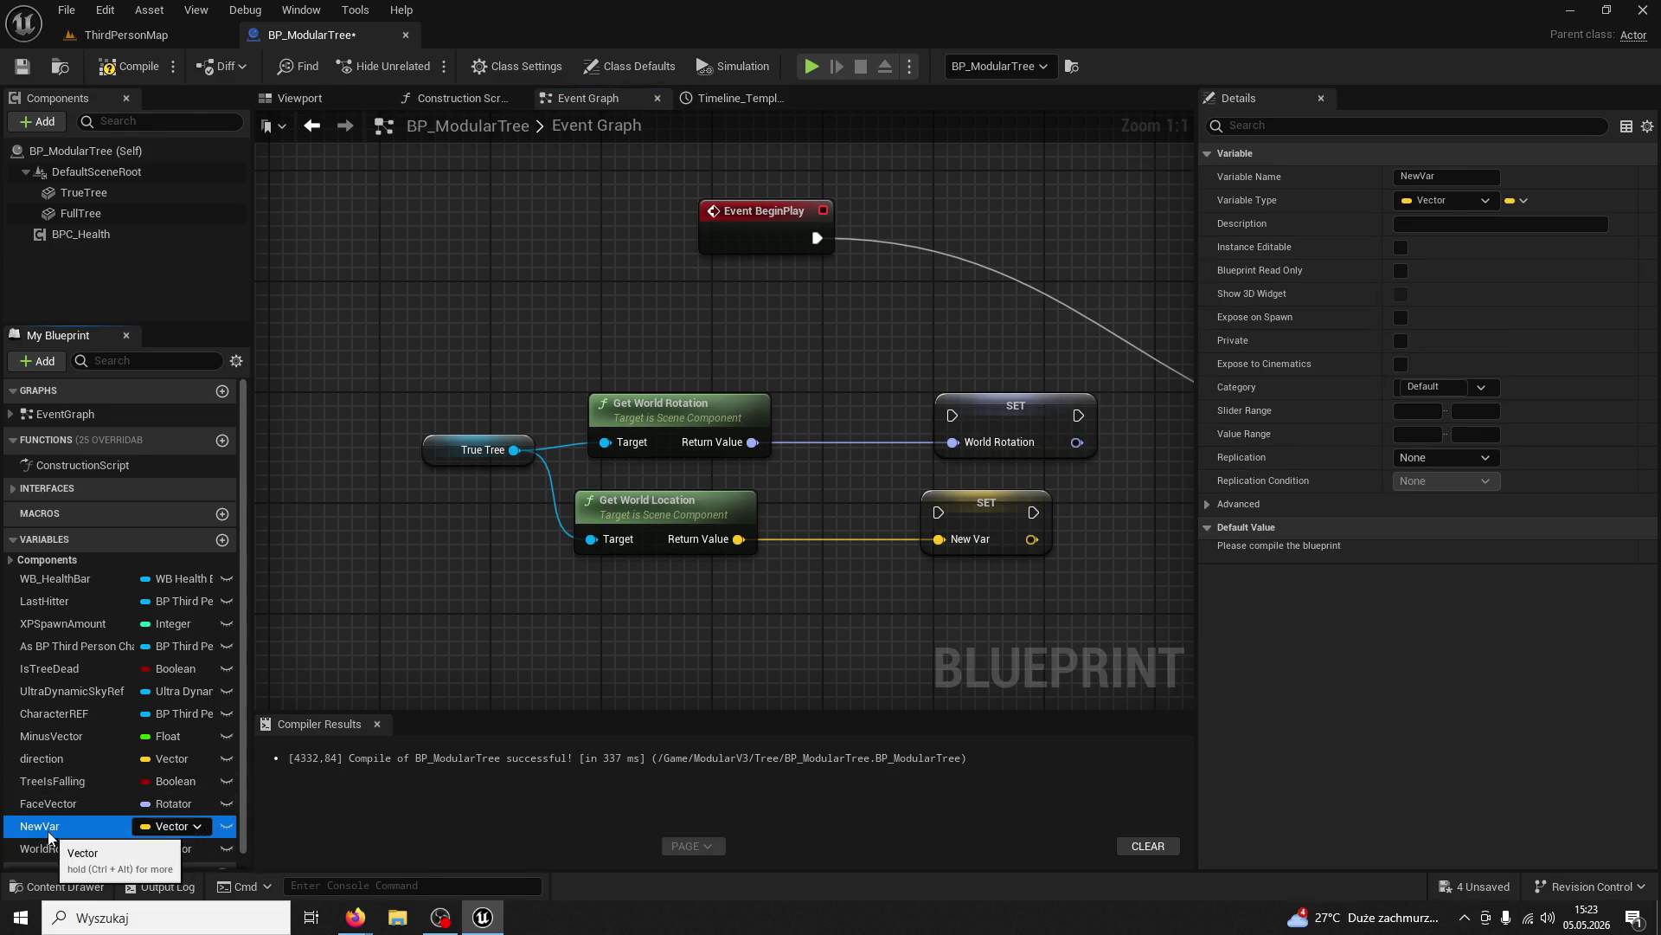
pyautogui.click(50, 829)
pyautogui.write('World Location')
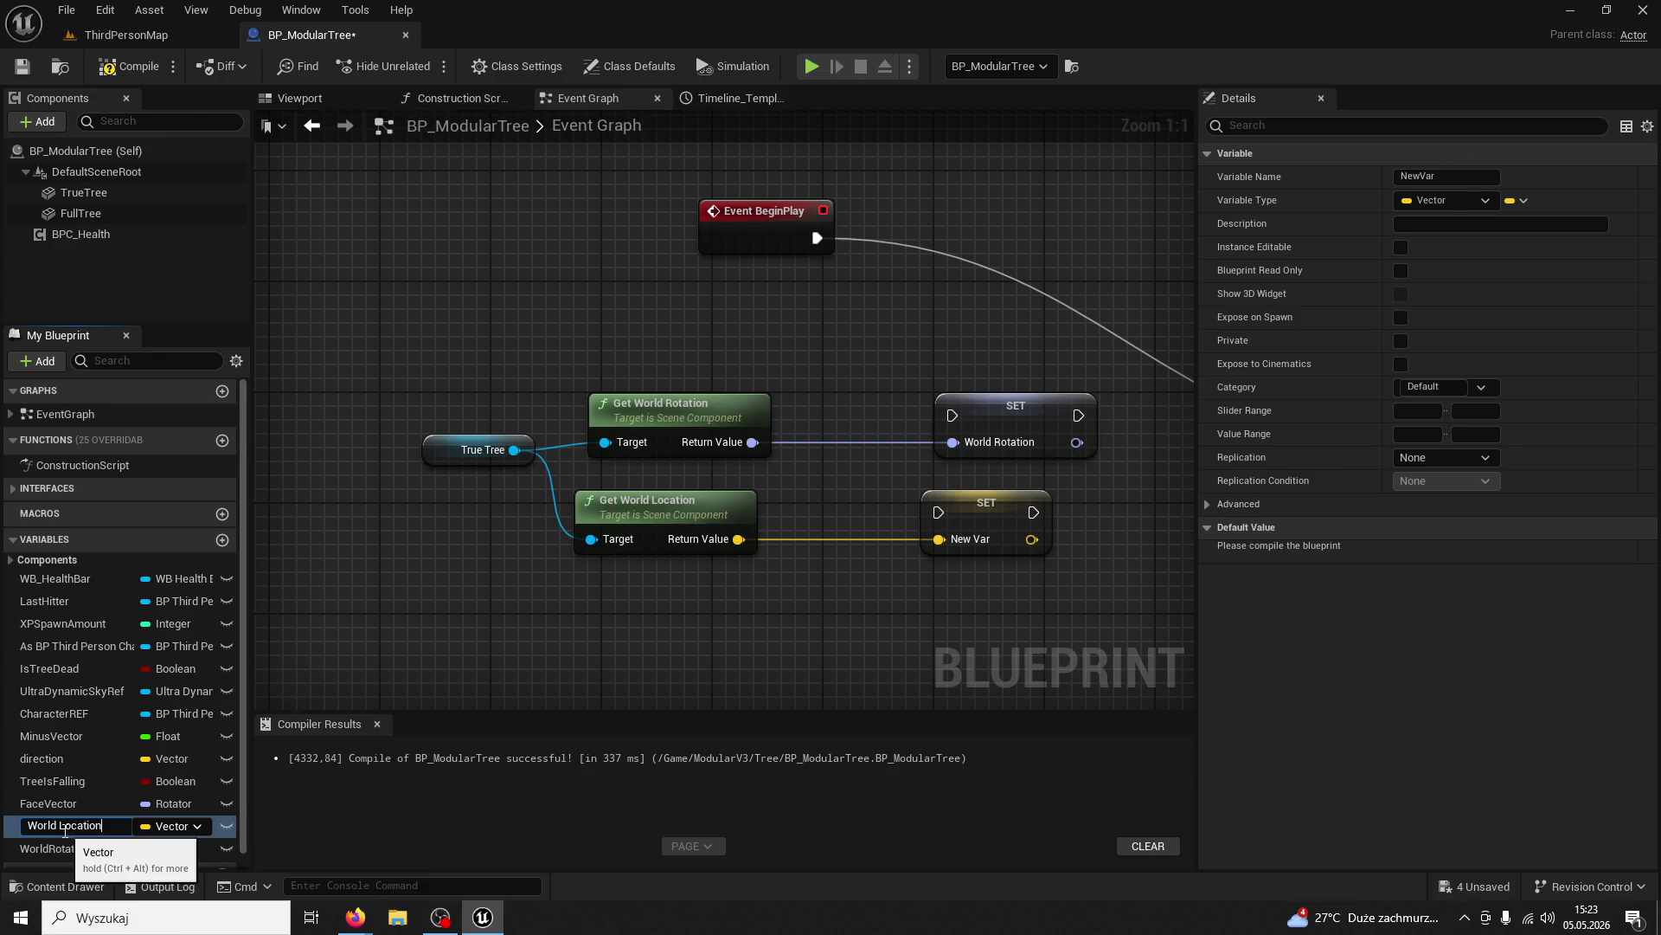
pyautogui.press('Return')
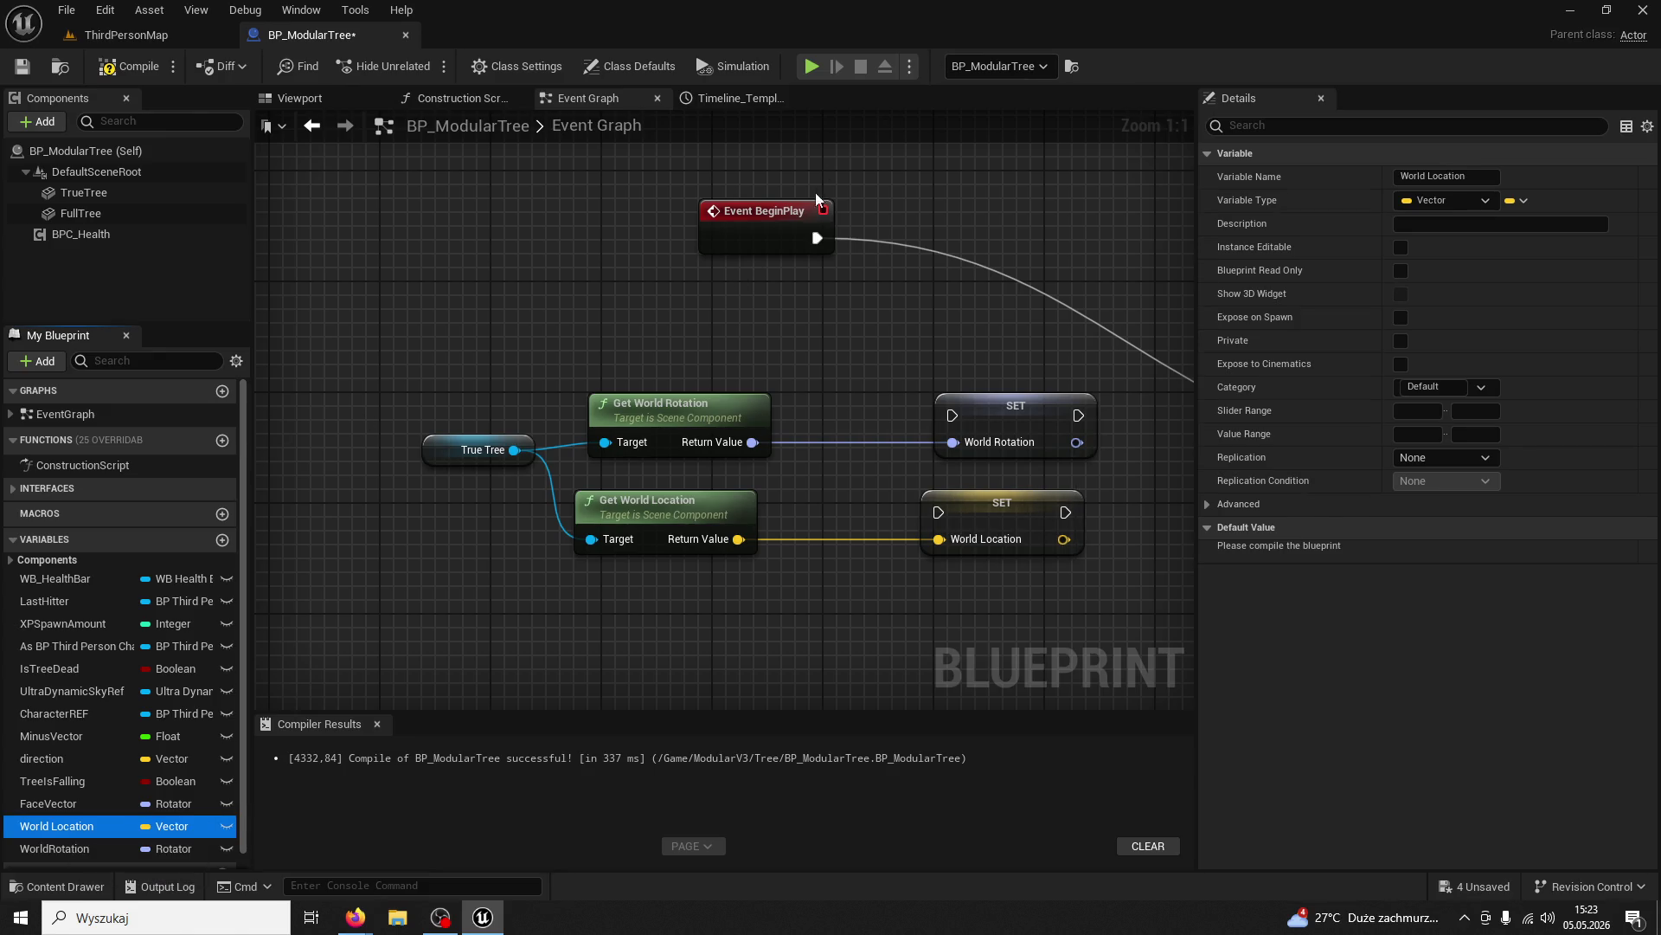
# Chain the WorldRotation and World Location SET nodes between BeginPlay and Get Actor Of Class, then compile
pyautogui.moveTo(817, 238)
pyautogui.mouseDown()
pyautogui.moveTo(952, 417)
pyautogui.moveTo(987, 254)
pyautogui.mouseUp()
pyautogui.moveTo(1000, 493); pyautogui.dragTo(1082, 381)
pyautogui.moveTo(764, 178); pyautogui.dragTo(825, 334)
pyautogui.moveTo(945, 329)
pyautogui.mouseDown()
pyautogui.moveTo(1036, 386)
pyautogui.moveTo(1160, 400)
pyautogui.mouseUp()
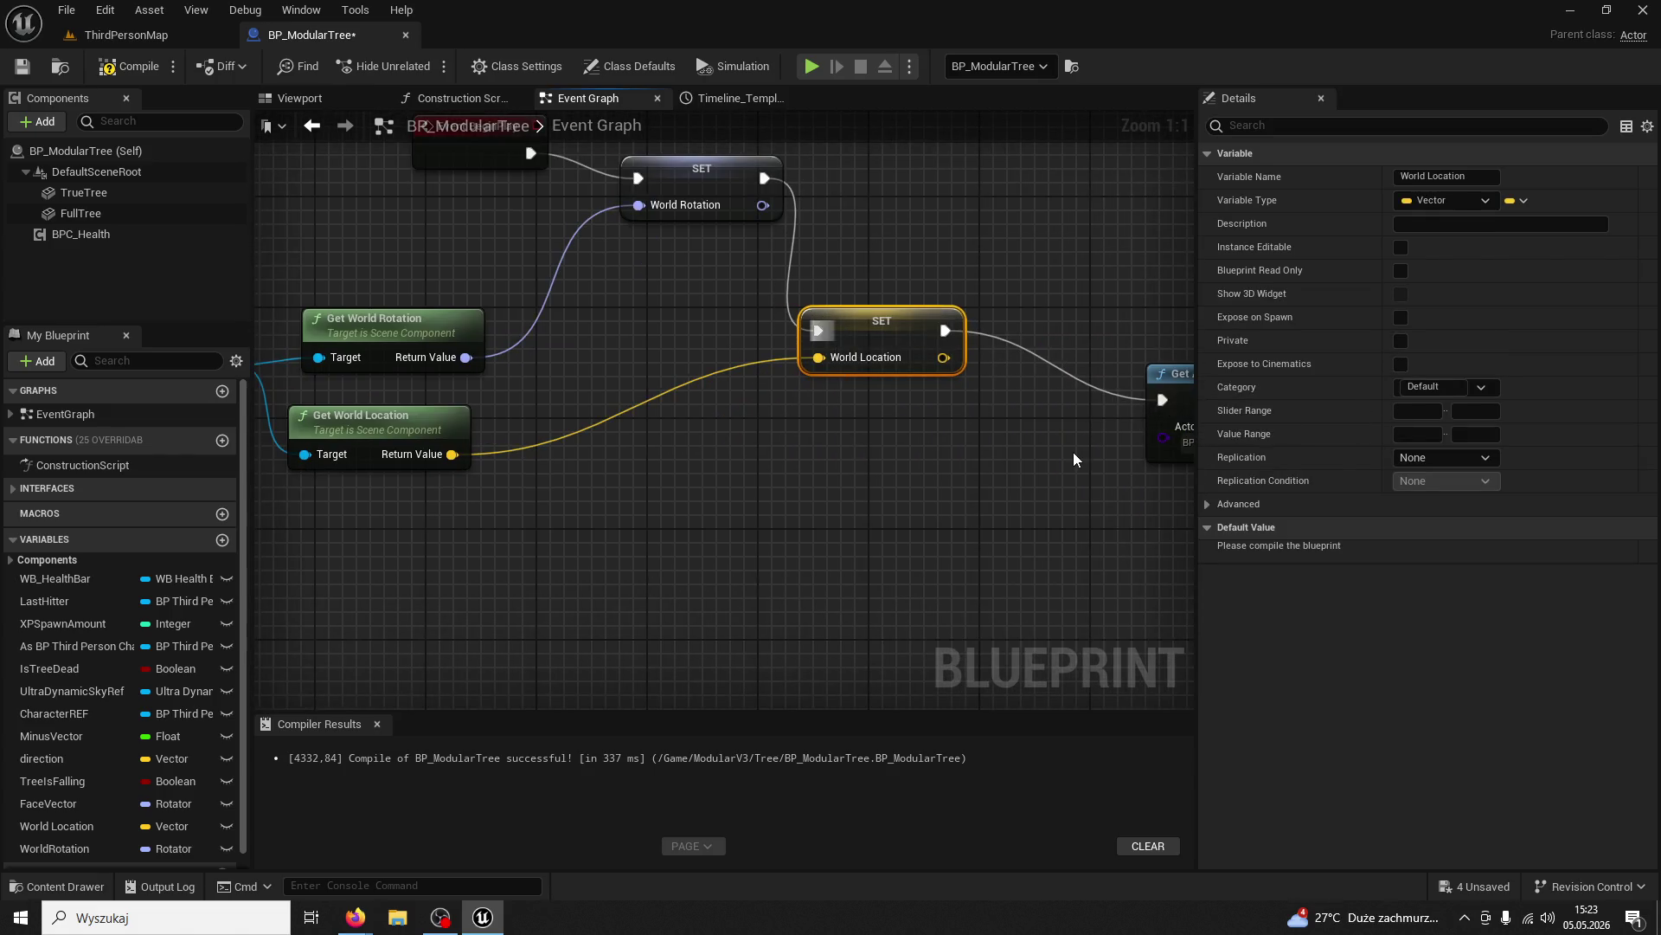
pyautogui.scroll(-2, 983, 407)
pyautogui.click(130, 66)
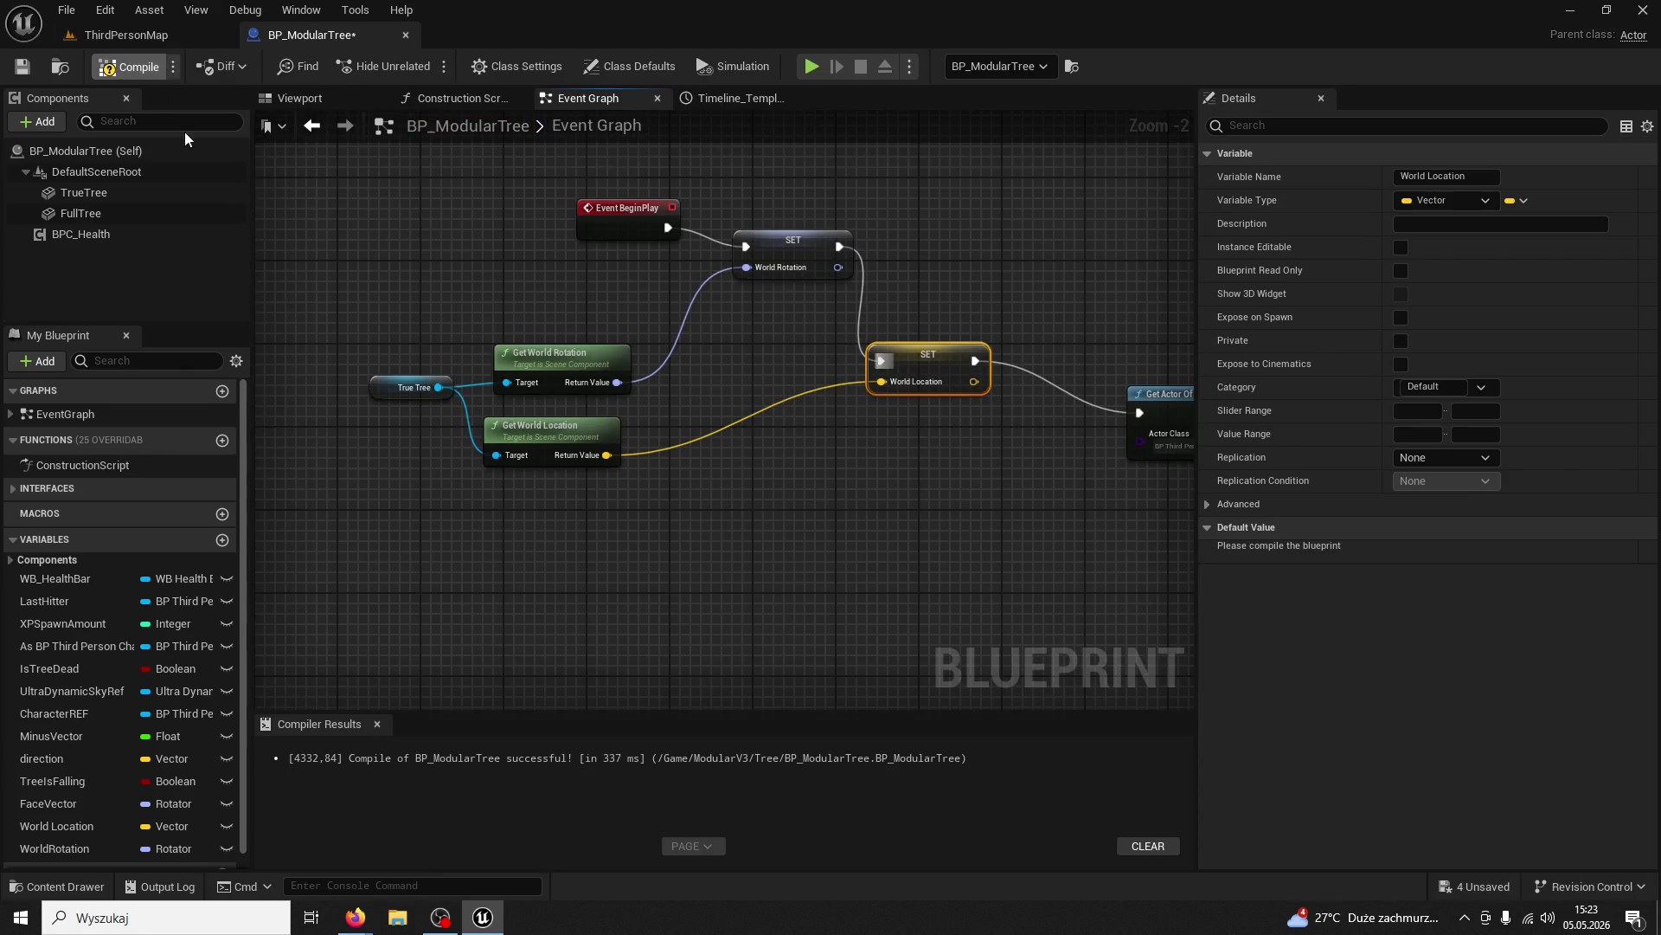
# Zoom around the compiled graph and select the old relative location and rotation node
pyautogui.scroll(-3, 643, 449)
pyautogui.scroll(3, 675, 554)
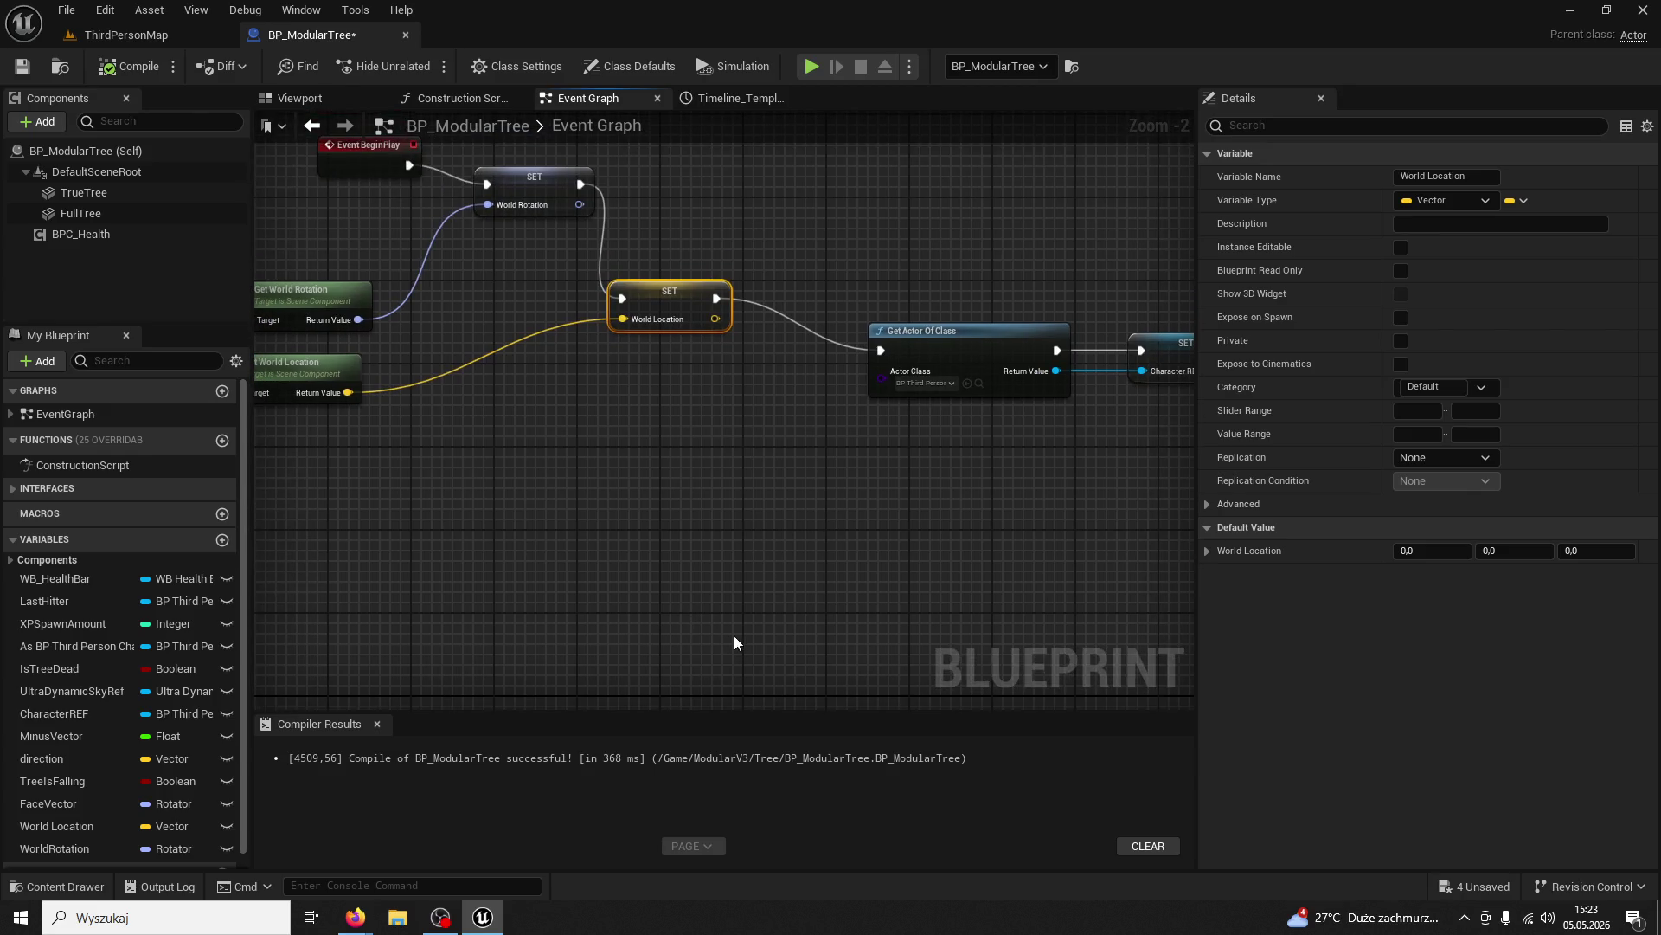
pyautogui.scroll(-3, 667, 563)
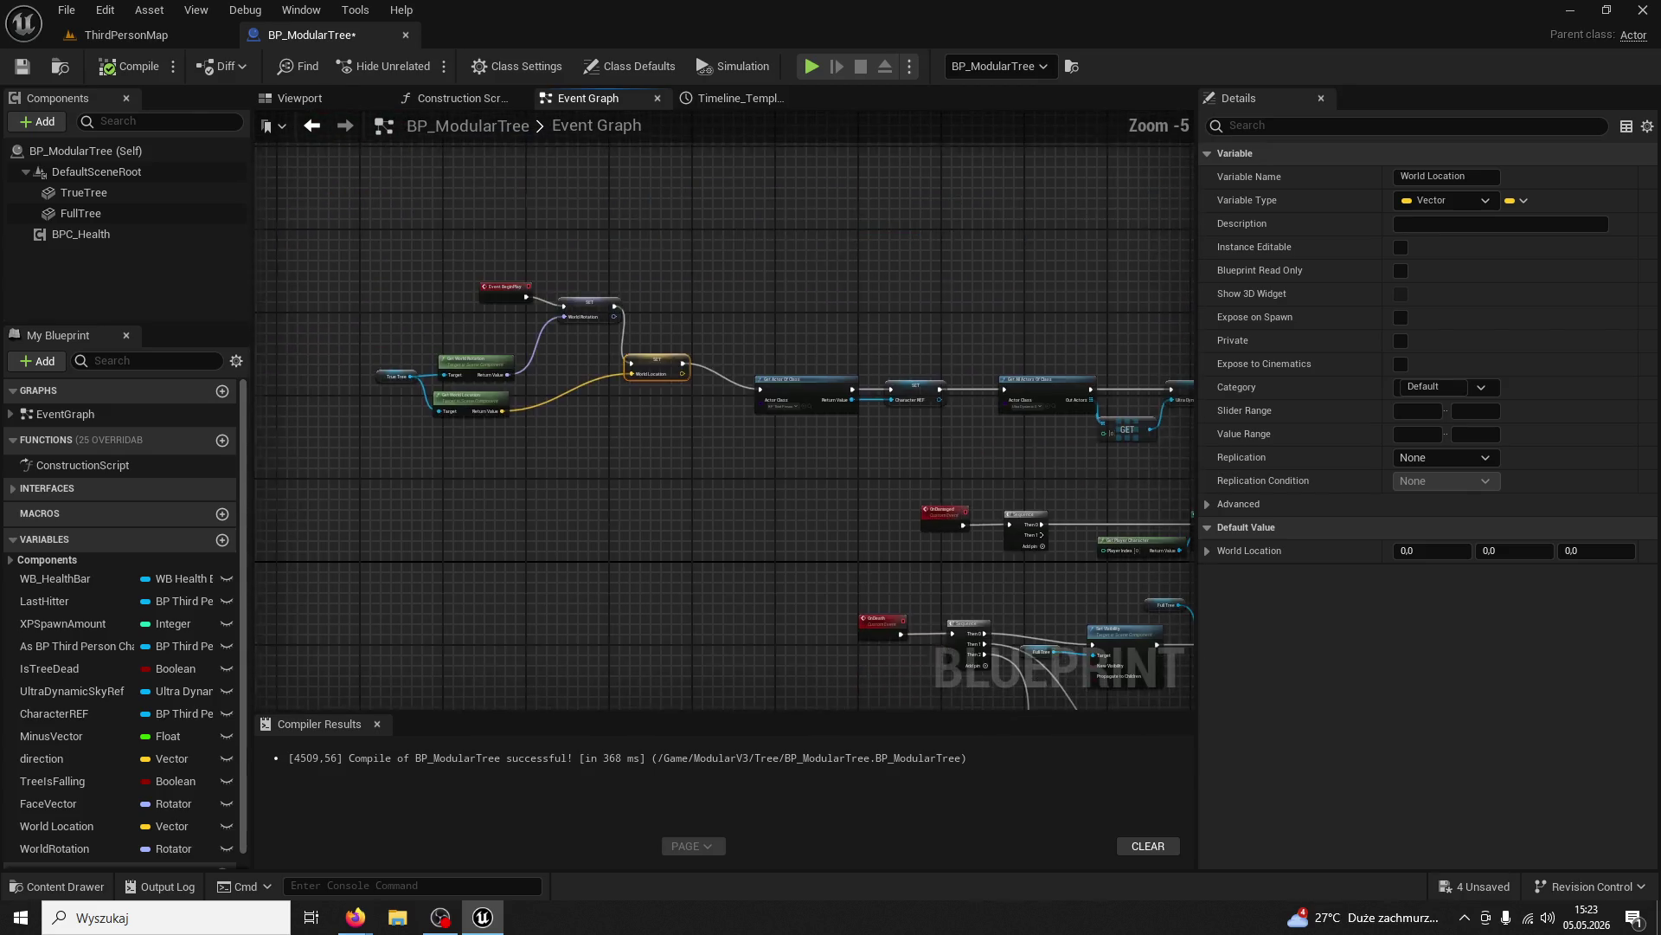
pyautogui.scroll(3, 625, 545)
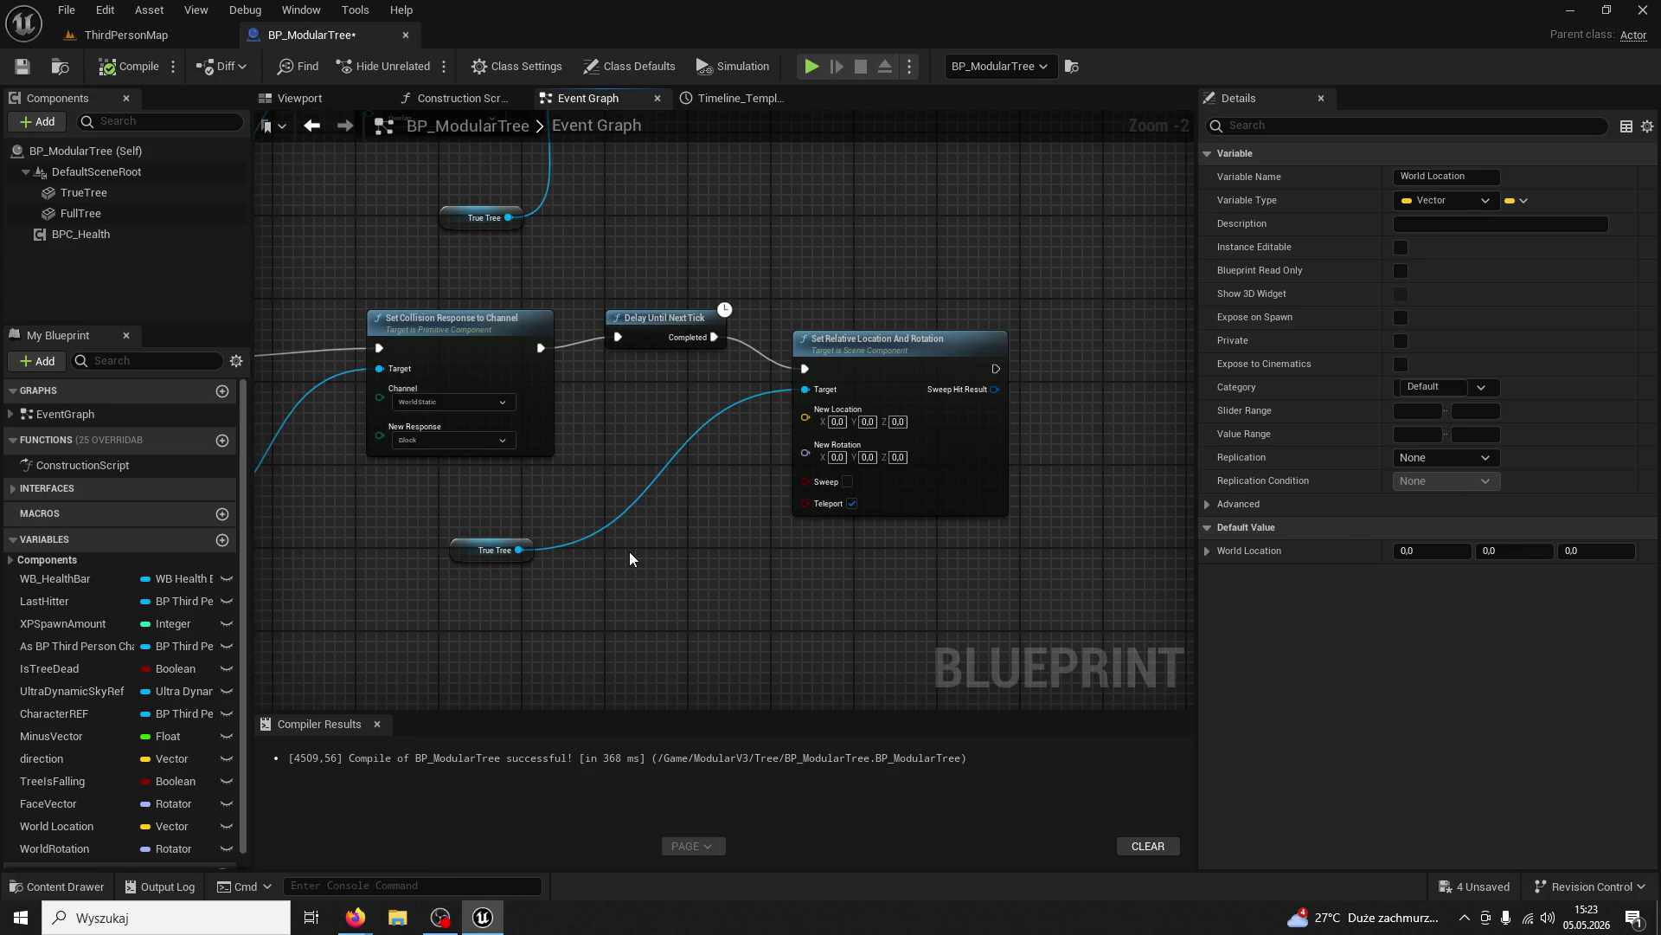
pyautogui.click(863, 343)
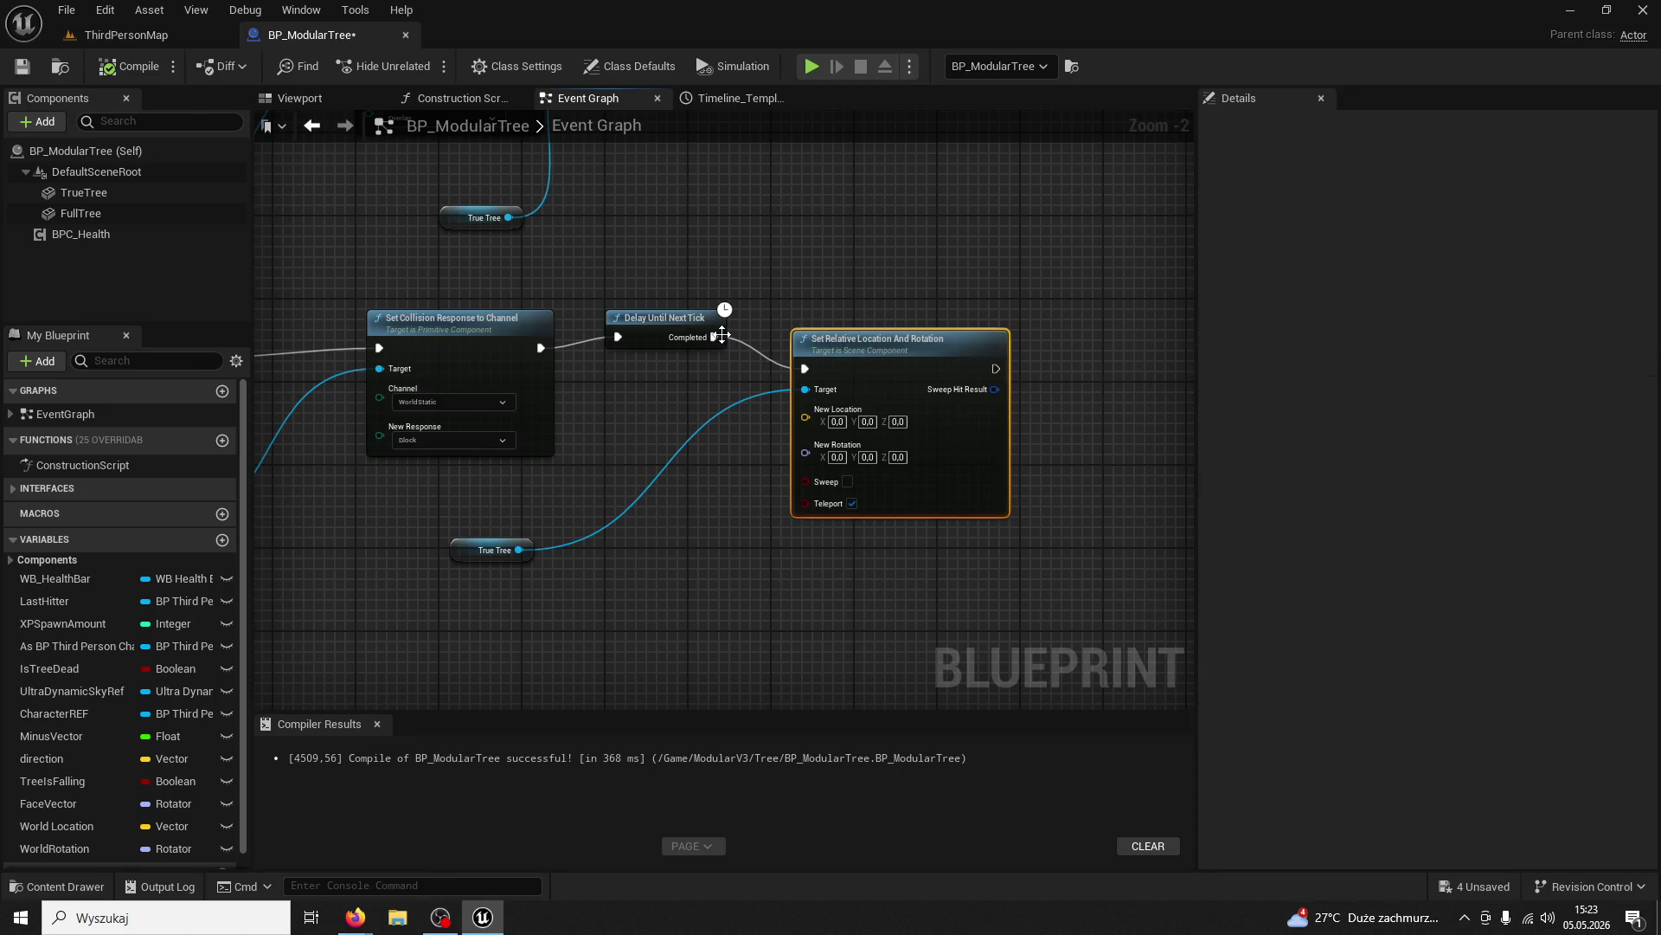
# Delete the relative location and rotation node, then try and discard a plain Set World Location node
pyautogui.press('Delete')
pyautogui.moveTo(714, 337); pyautogui.dragTo(813, 405)
pyautogui.write('set w')
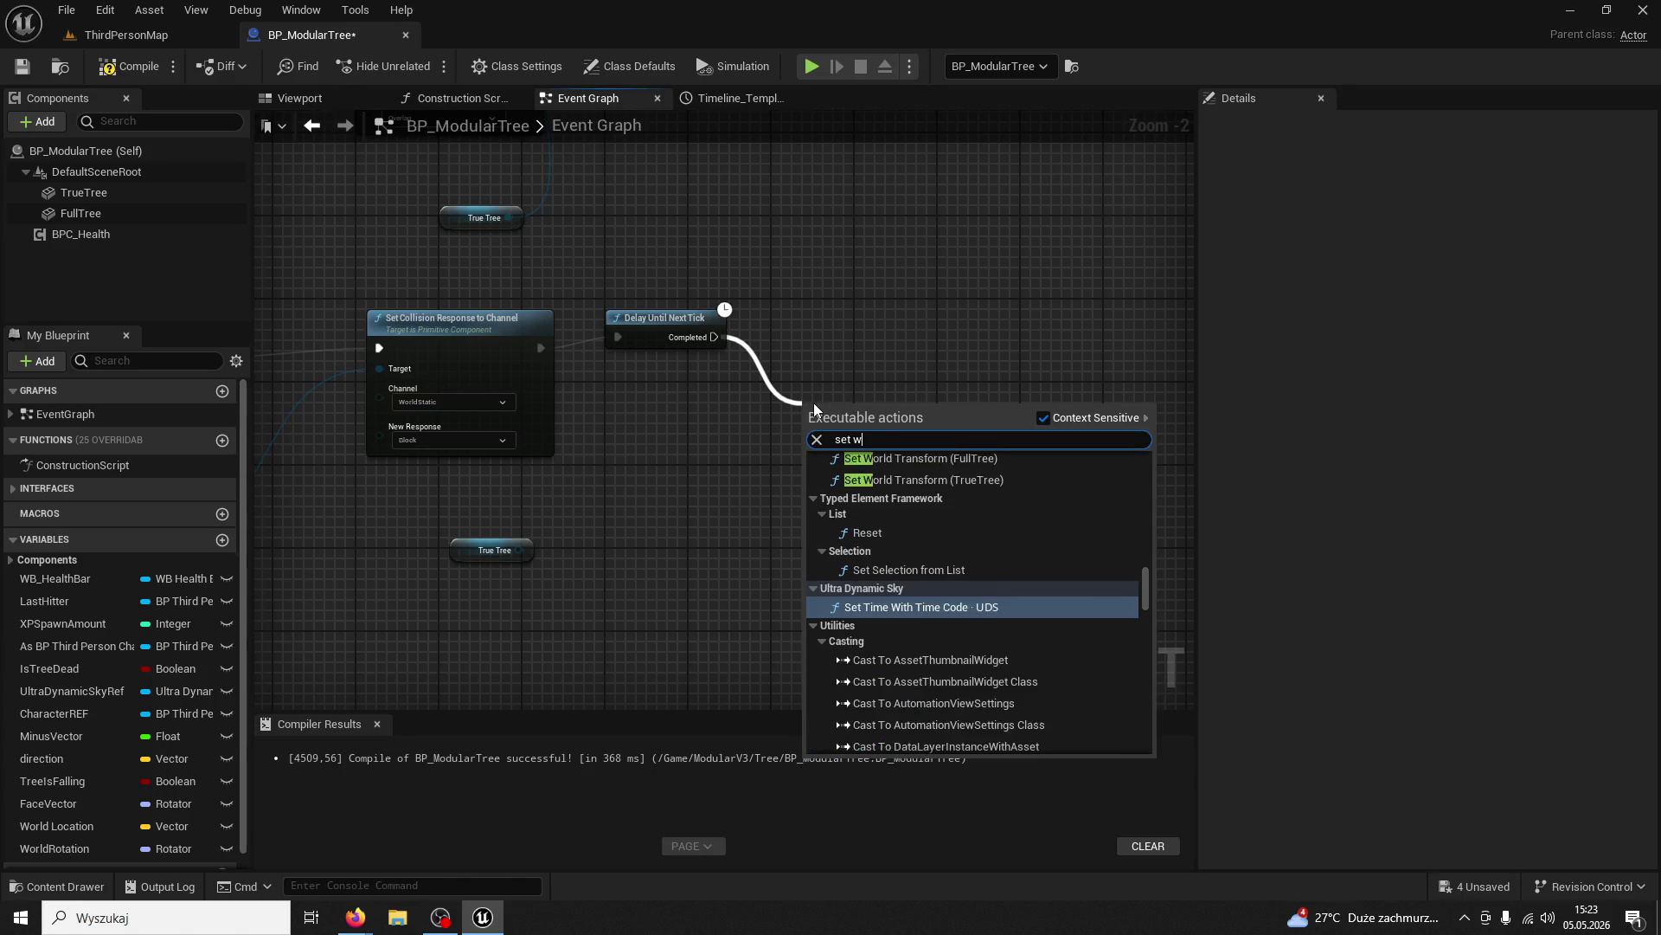
pyautogui.write('orld location')
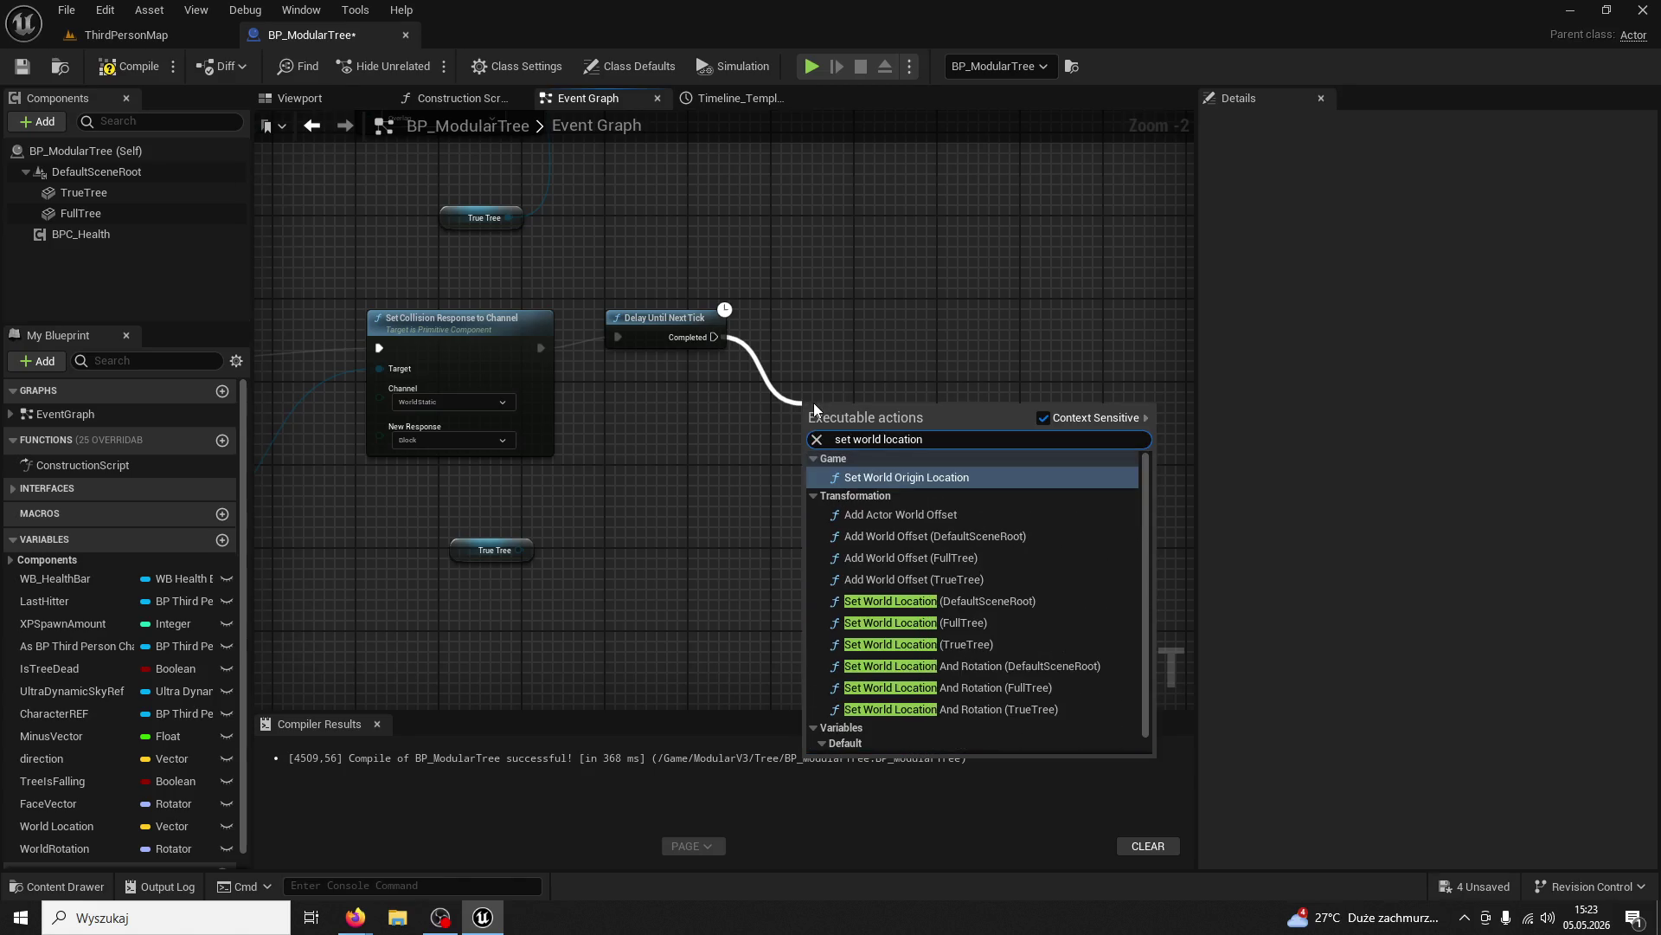
pyautogui.click(1010, 646)
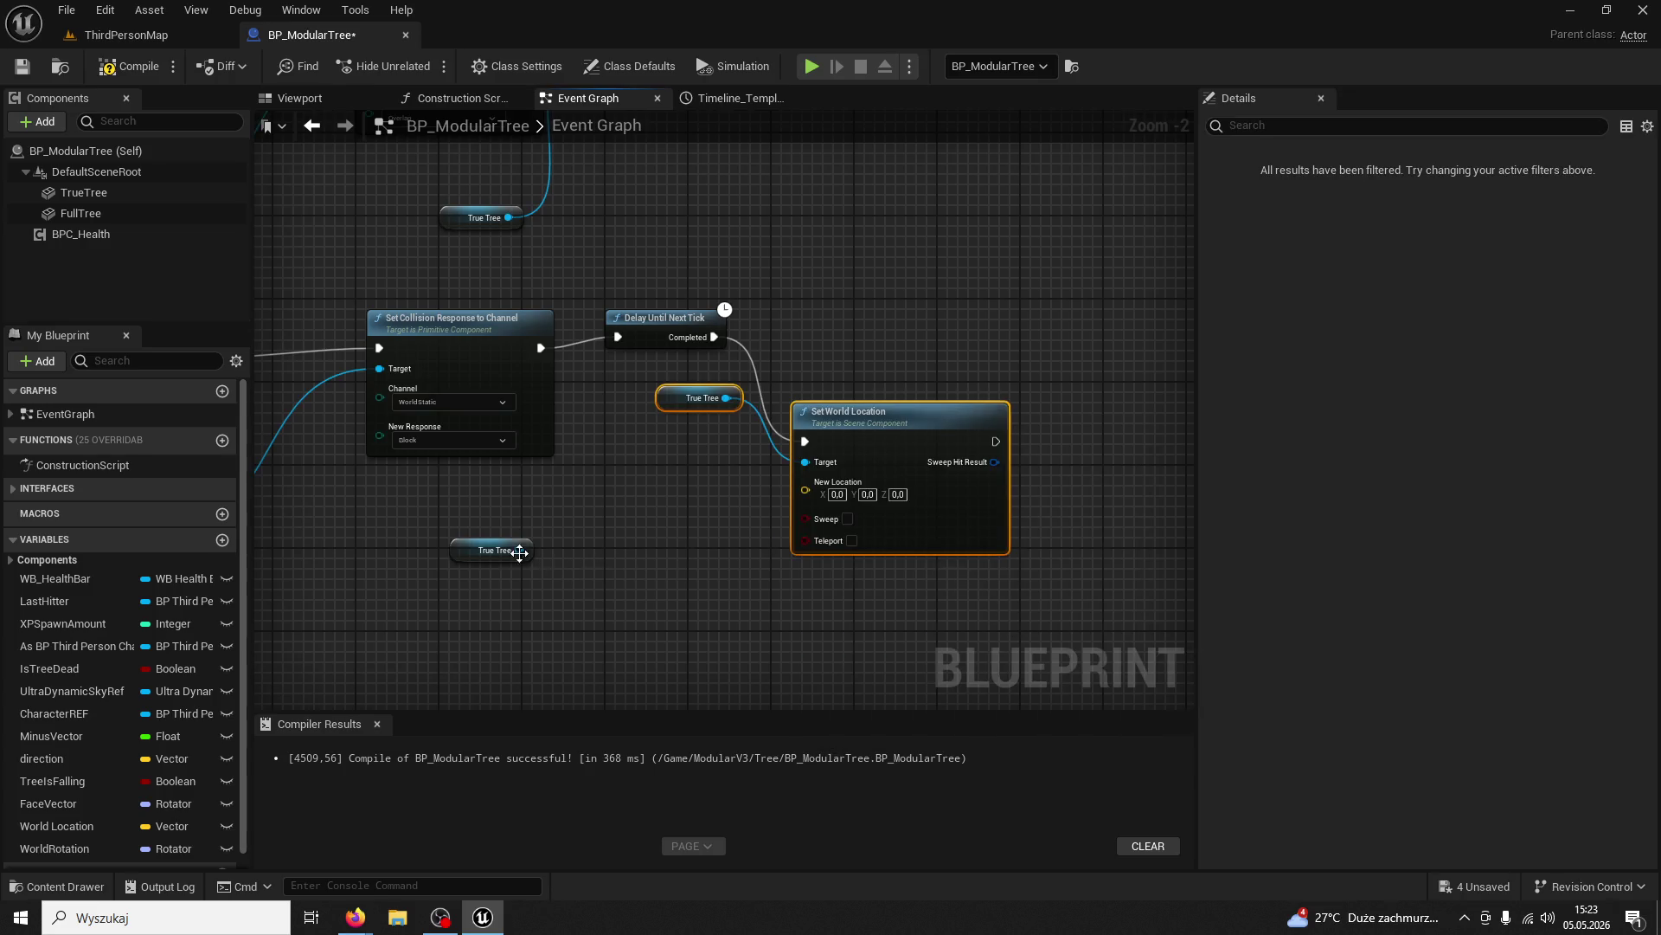
pyautogui.click(489, 550)
pyautogui.press('Delete')
pyautogui.moveTo(57, 826); pyautogui.dragTo(805, 490)
pyautogui.click(874, 411)
pyautogui.press('Delete')
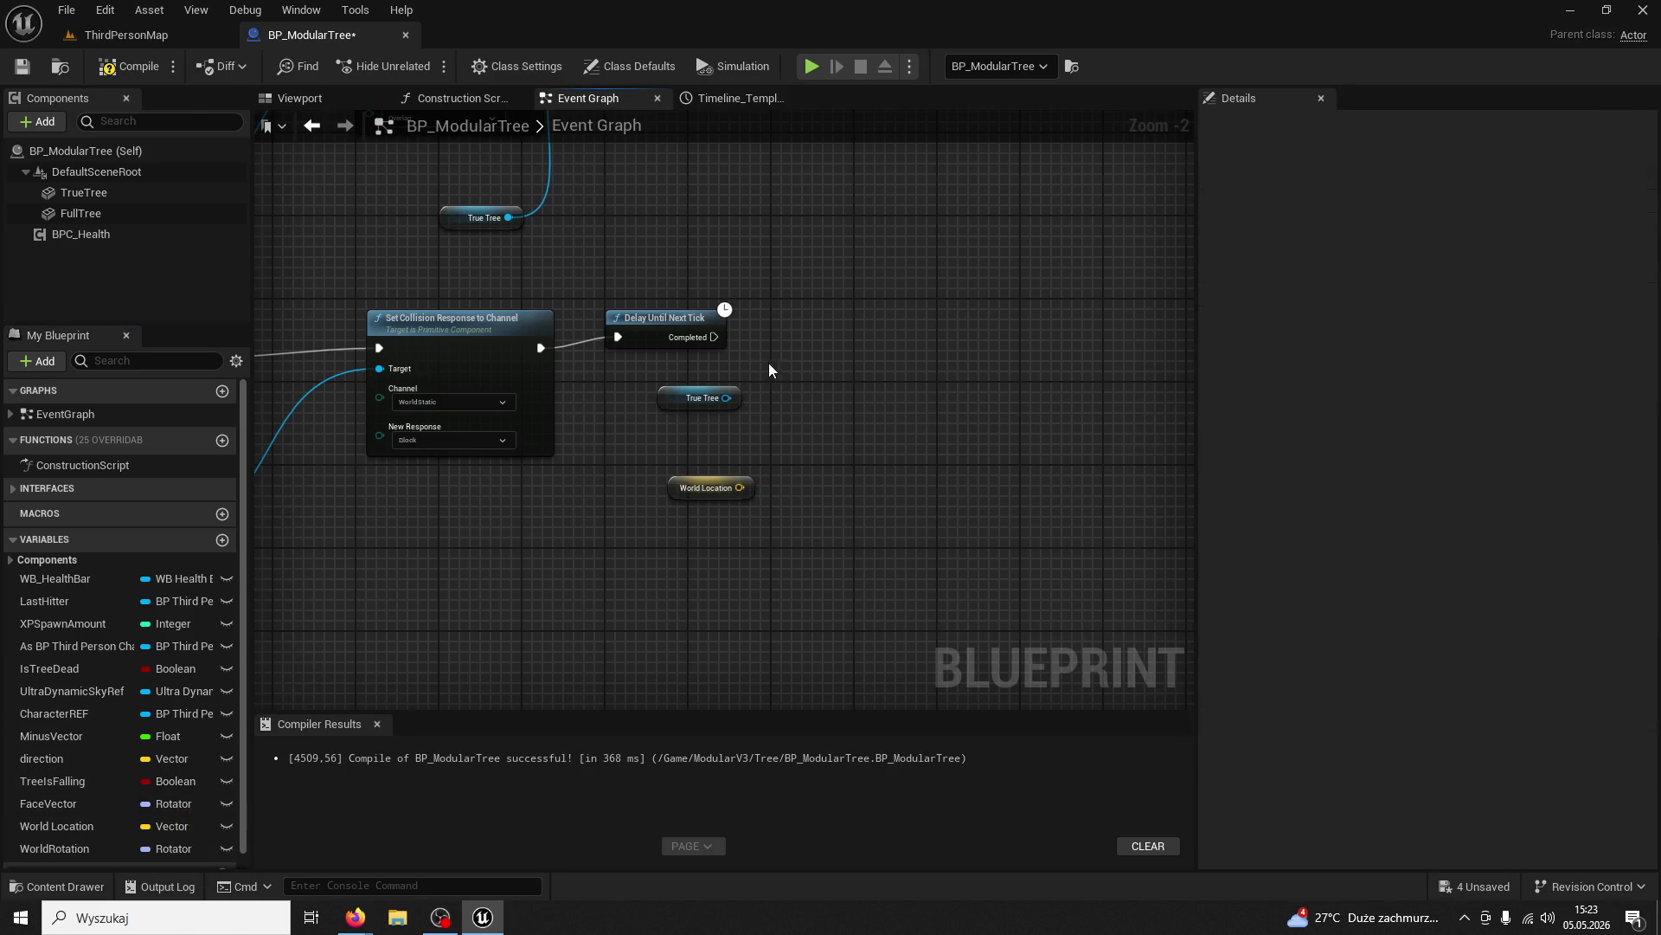
# Add Set World Location And Rotation for TrueTree after Completed, fed by World Location and WorldRotation
pyautogui.moveTo(714, 338); pyautogui.dragTo(829, 419)
pyautogui.write('set world')
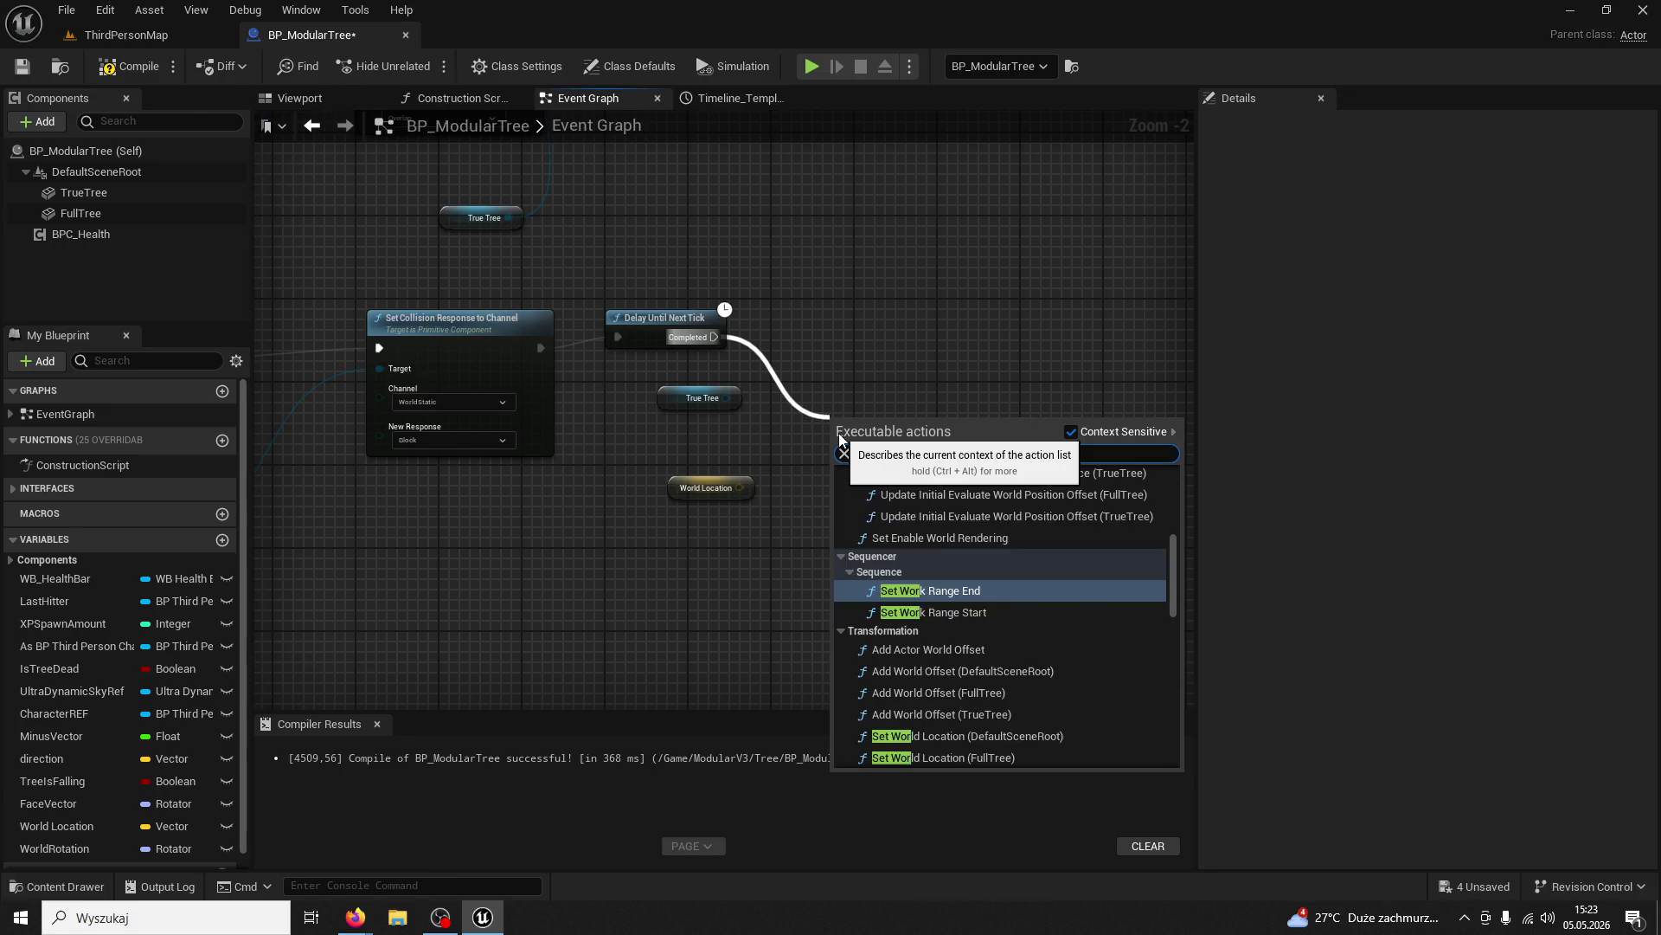
pyautogui.write(' location and rotation')
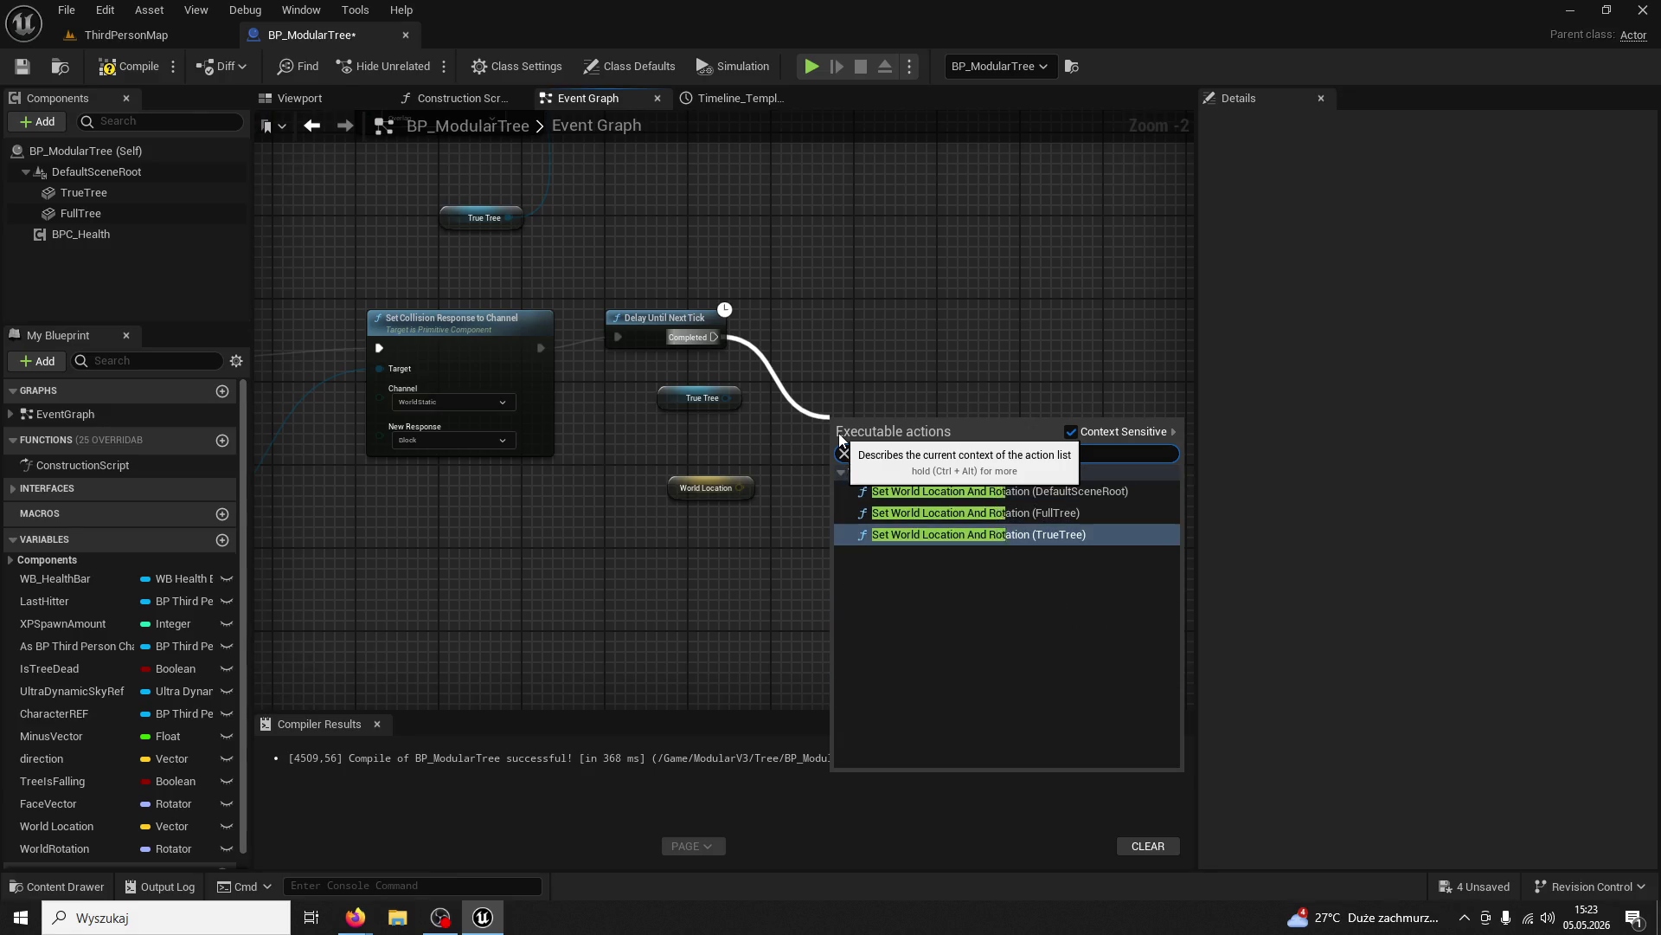
pyautogui.click(1010, 536)
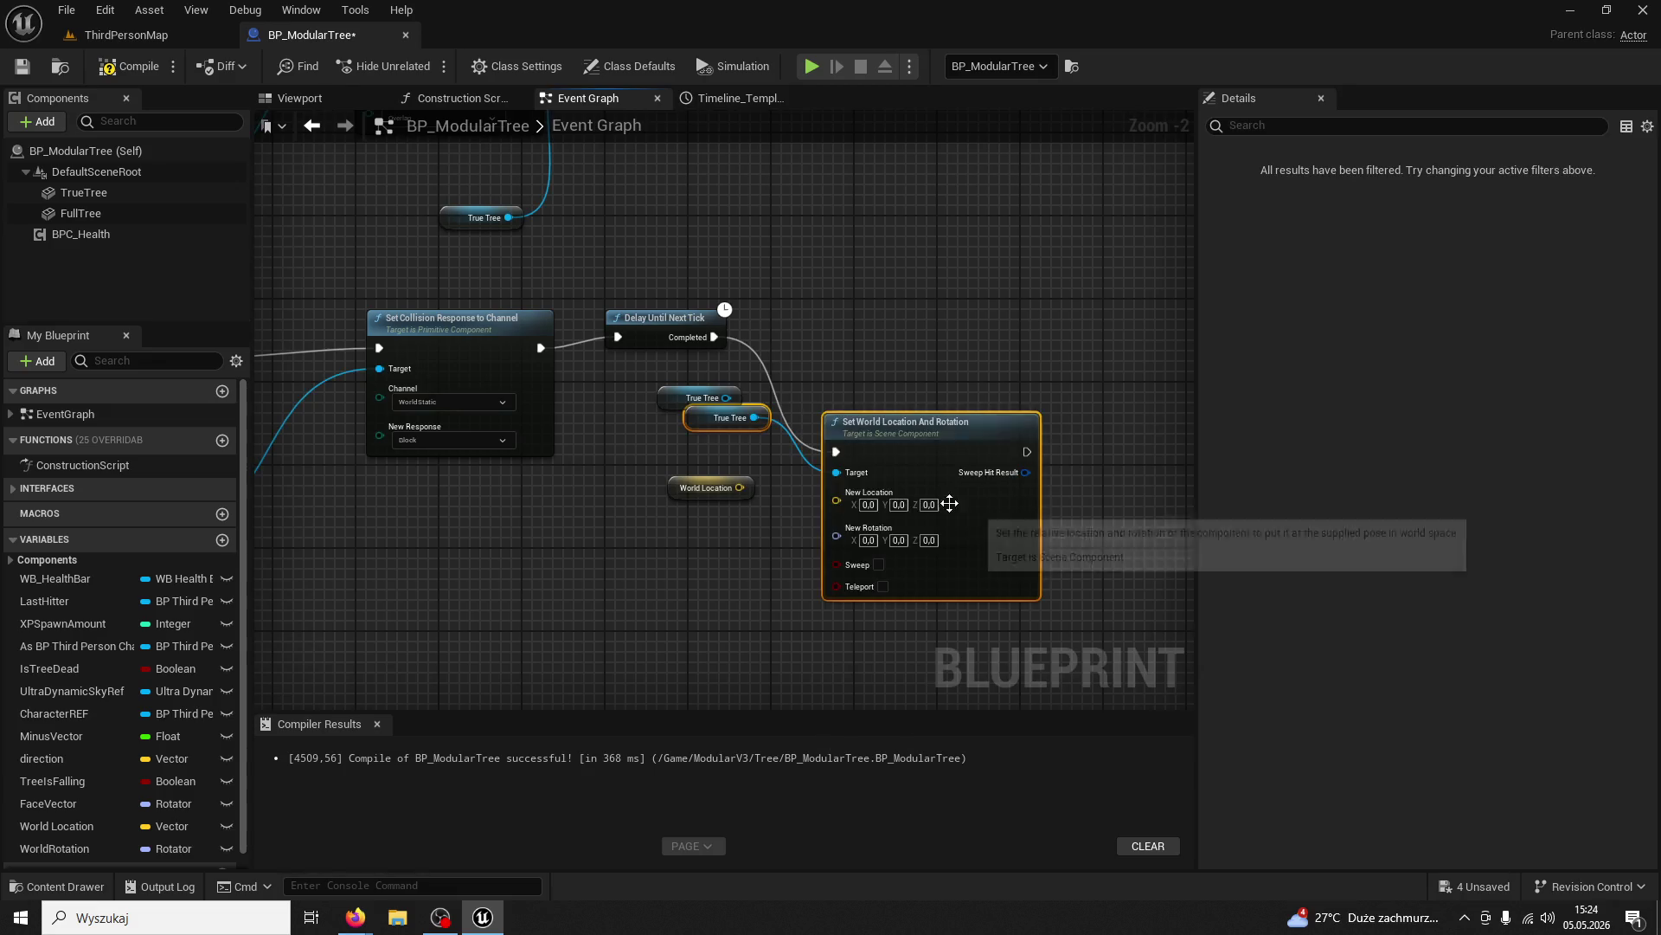
pyautogui.moveTo(874, 432); pyautogui.dragTo(906, 339)
pyautogui.moveTo(684, 402); pyautogui.dragTo(744, 329)
pyautogui.moveTo(739, 487); pyautogui.dragTo(867, 399)
pyautogui.moveTo(55, 848)
pyautogui.mouseDown()
pyautogui.moveTo(696, 585)
pyautogui.moveTo(865, 442)
pyautogui.moveTo(703, 529)
pyautogui.mouseUp()
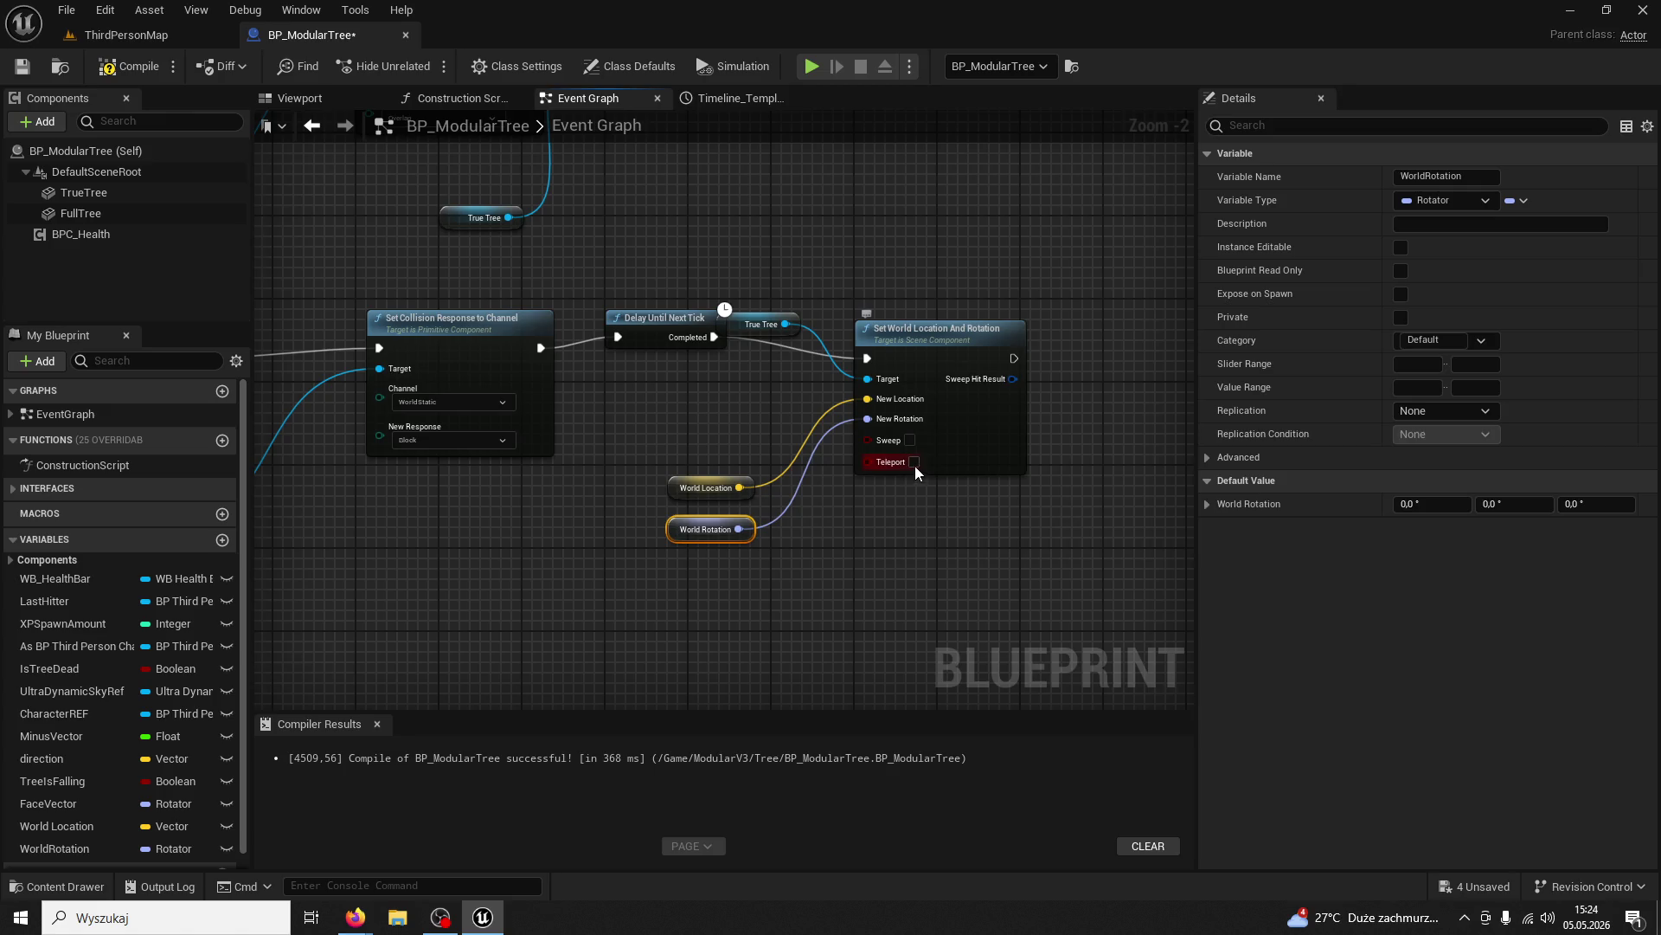
pyautogui.click(199, 35)
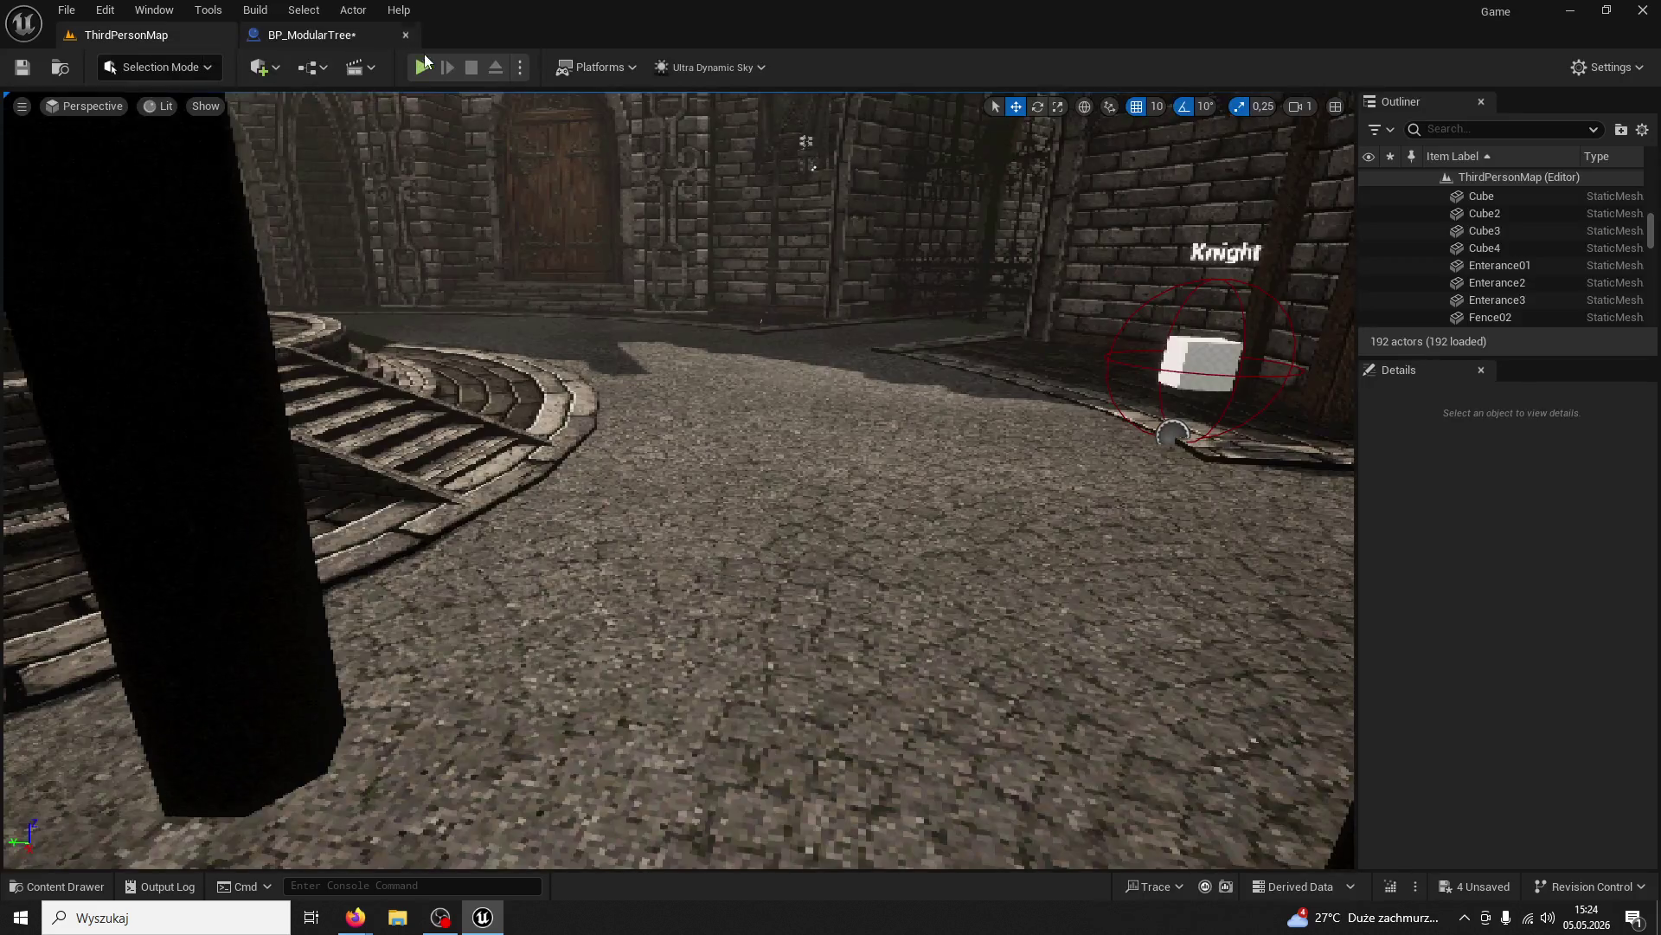
# Start a play test and chop the first tree, briefly viewing the game in wireframe
pyautogui.click(423, 69)
pyautogui.press('w')
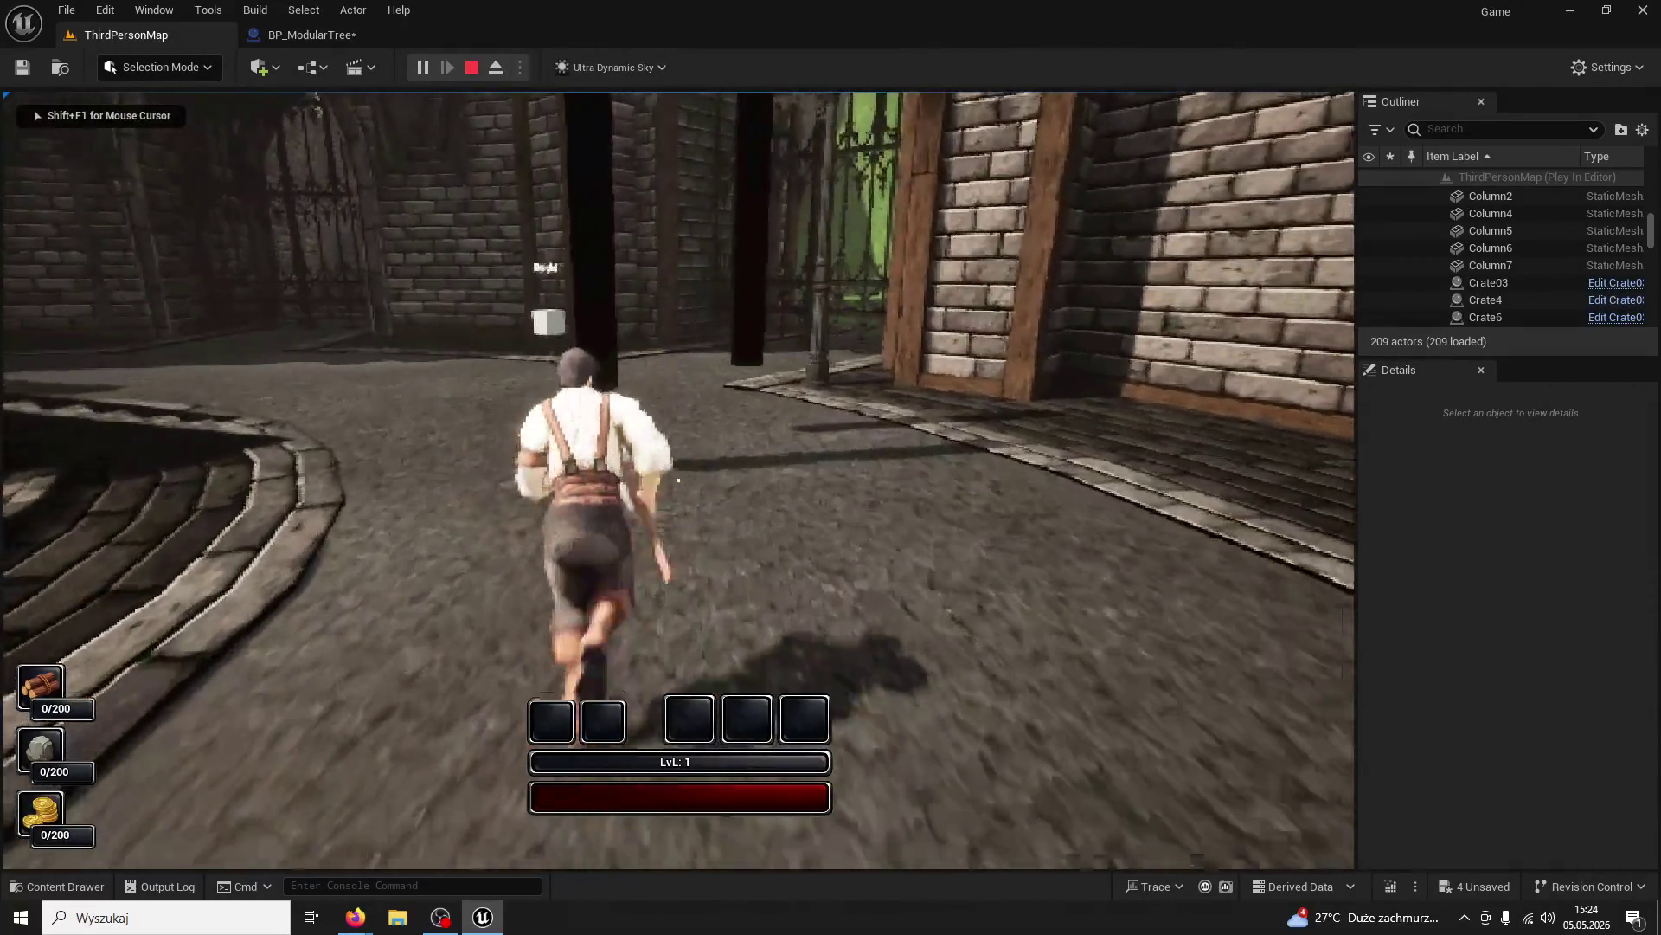
pyautogui.click(678, 480)
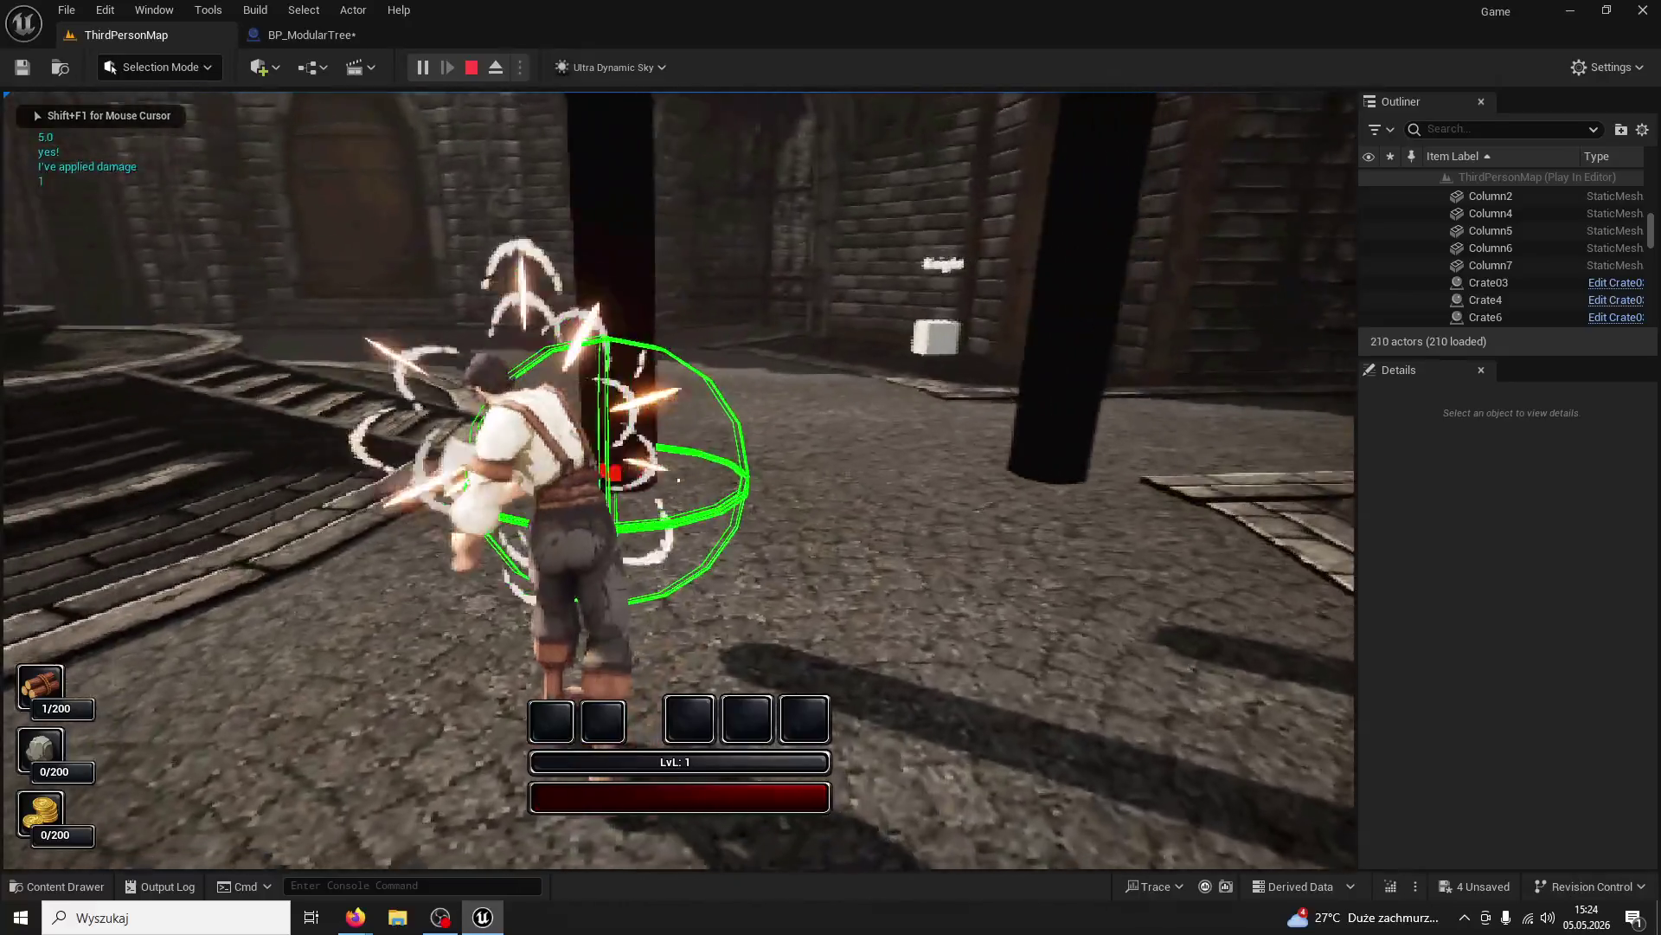
pyautogui.click(679, 479)
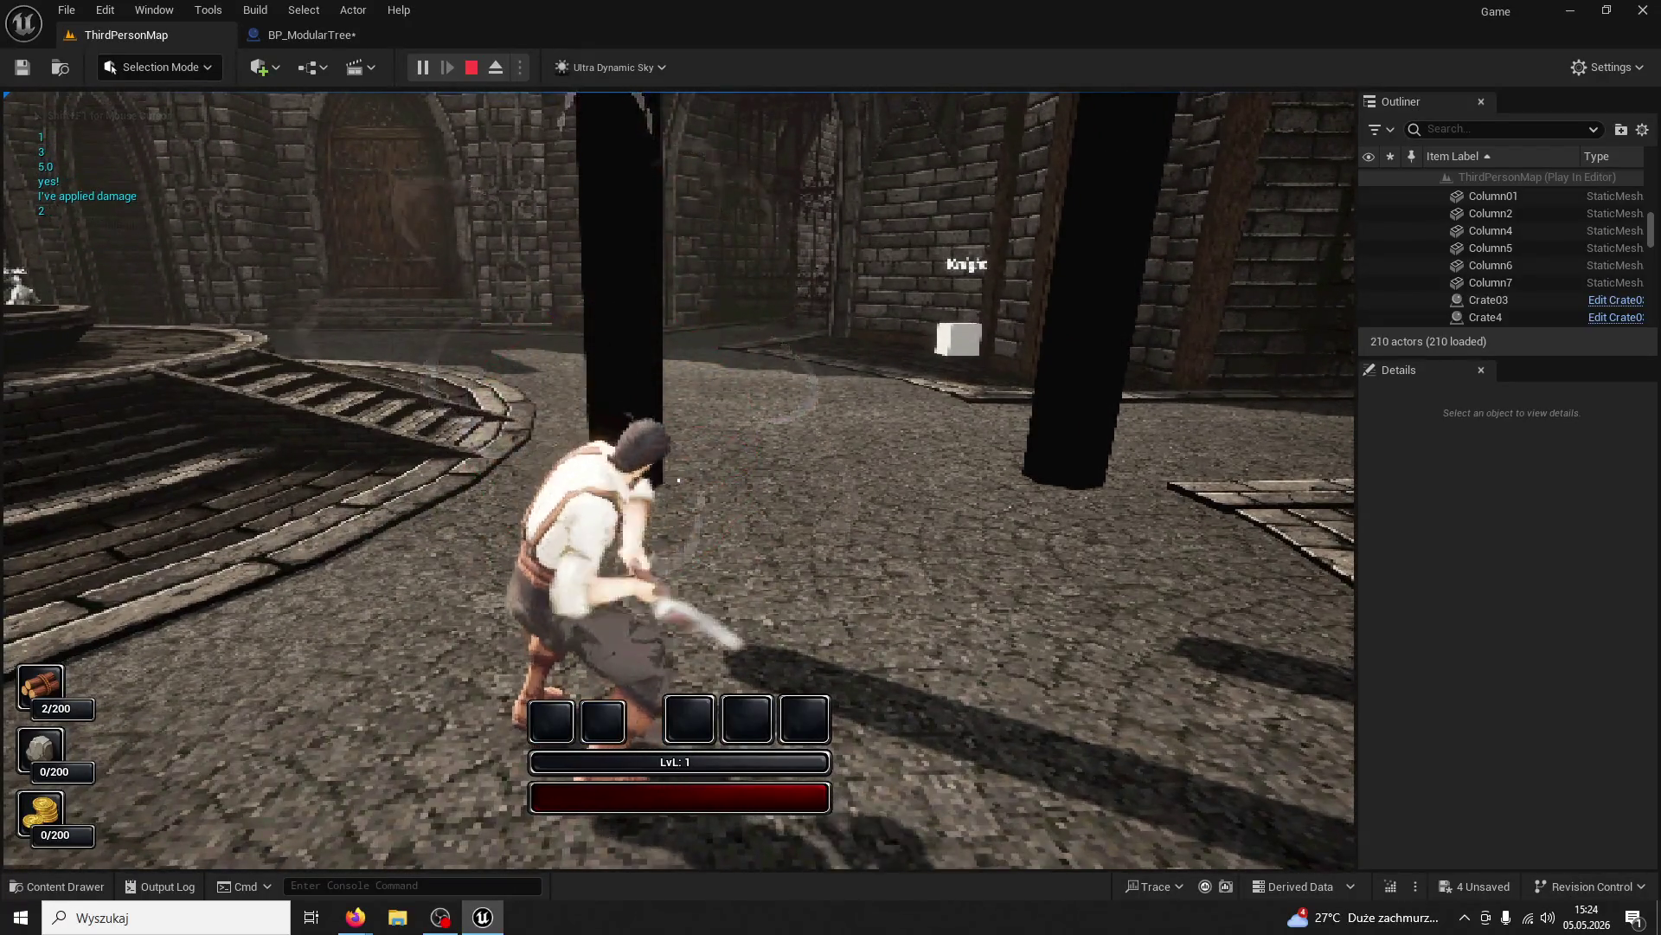
pyautogui.click(679, 480)
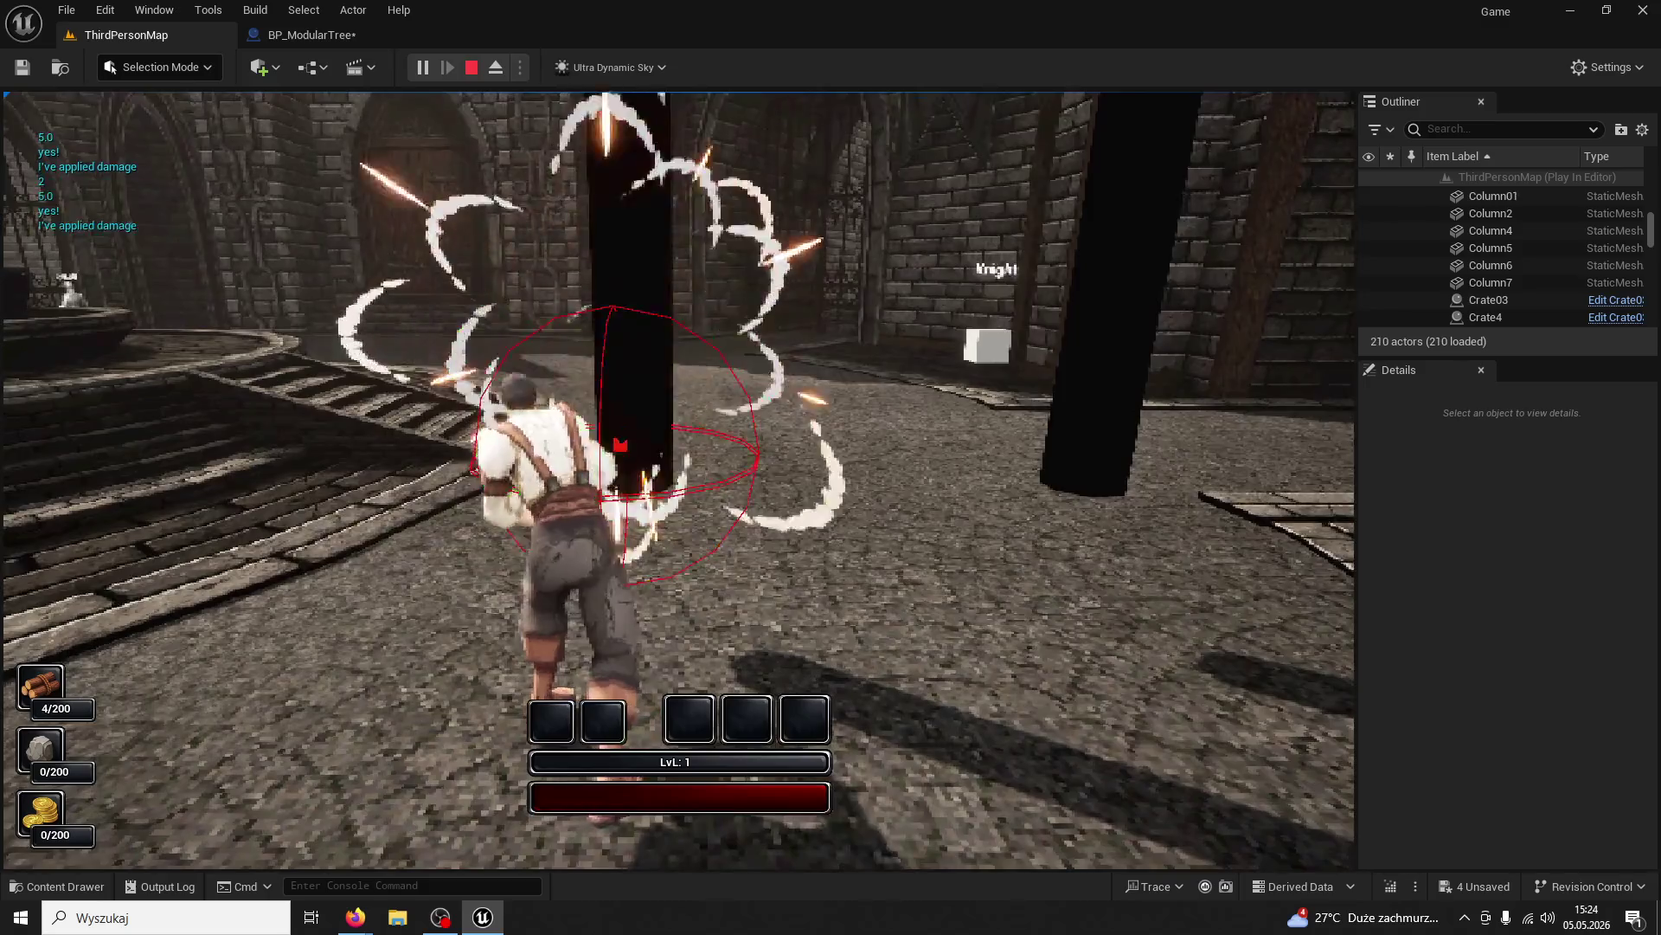
pyautogui.click(678, 479)
pyautogui.press('F1')
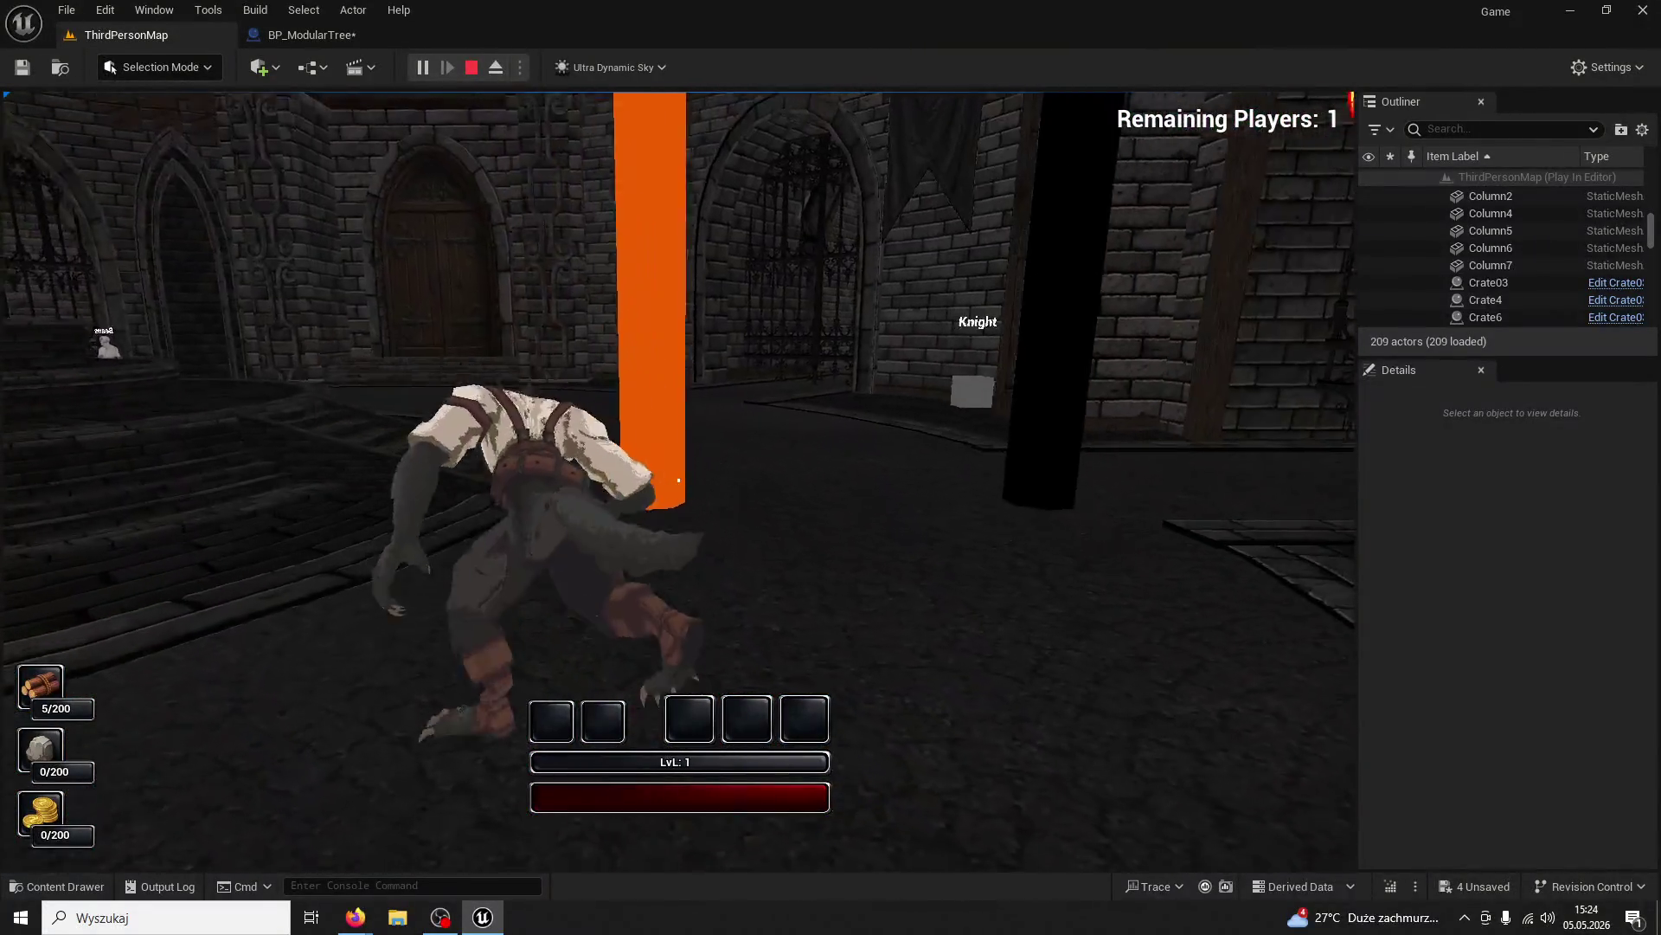
pyautogui.press('F3')
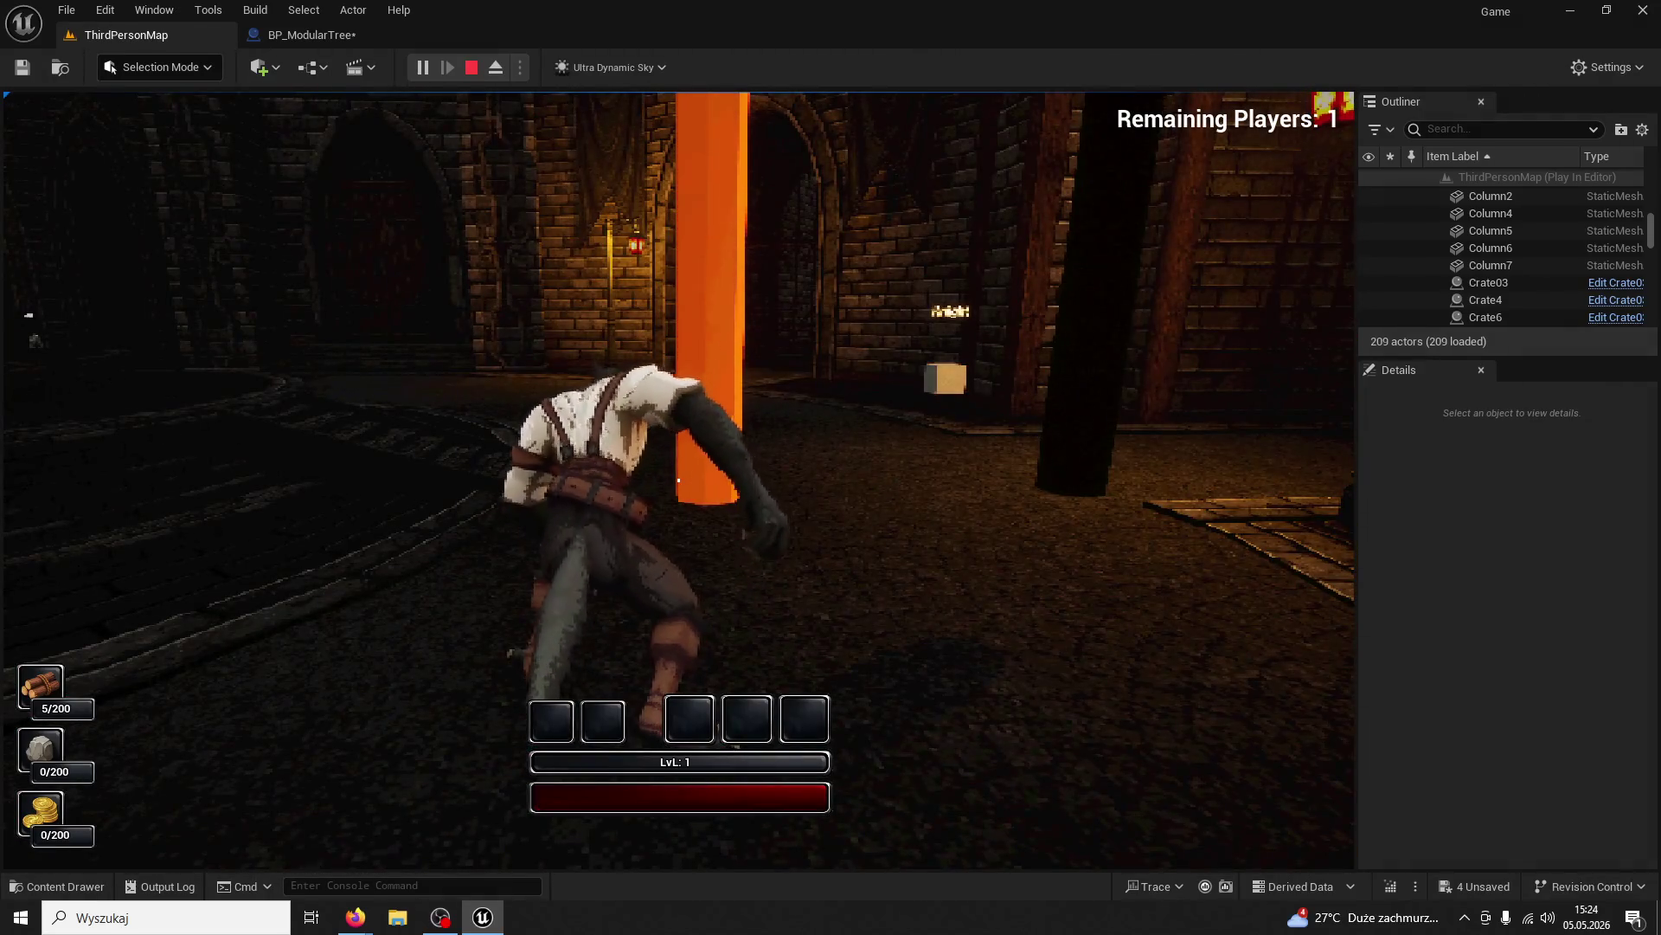
# Run to the orange tree and chop it until it falls, bringing wood to 10/200
pyautogui.press('w')
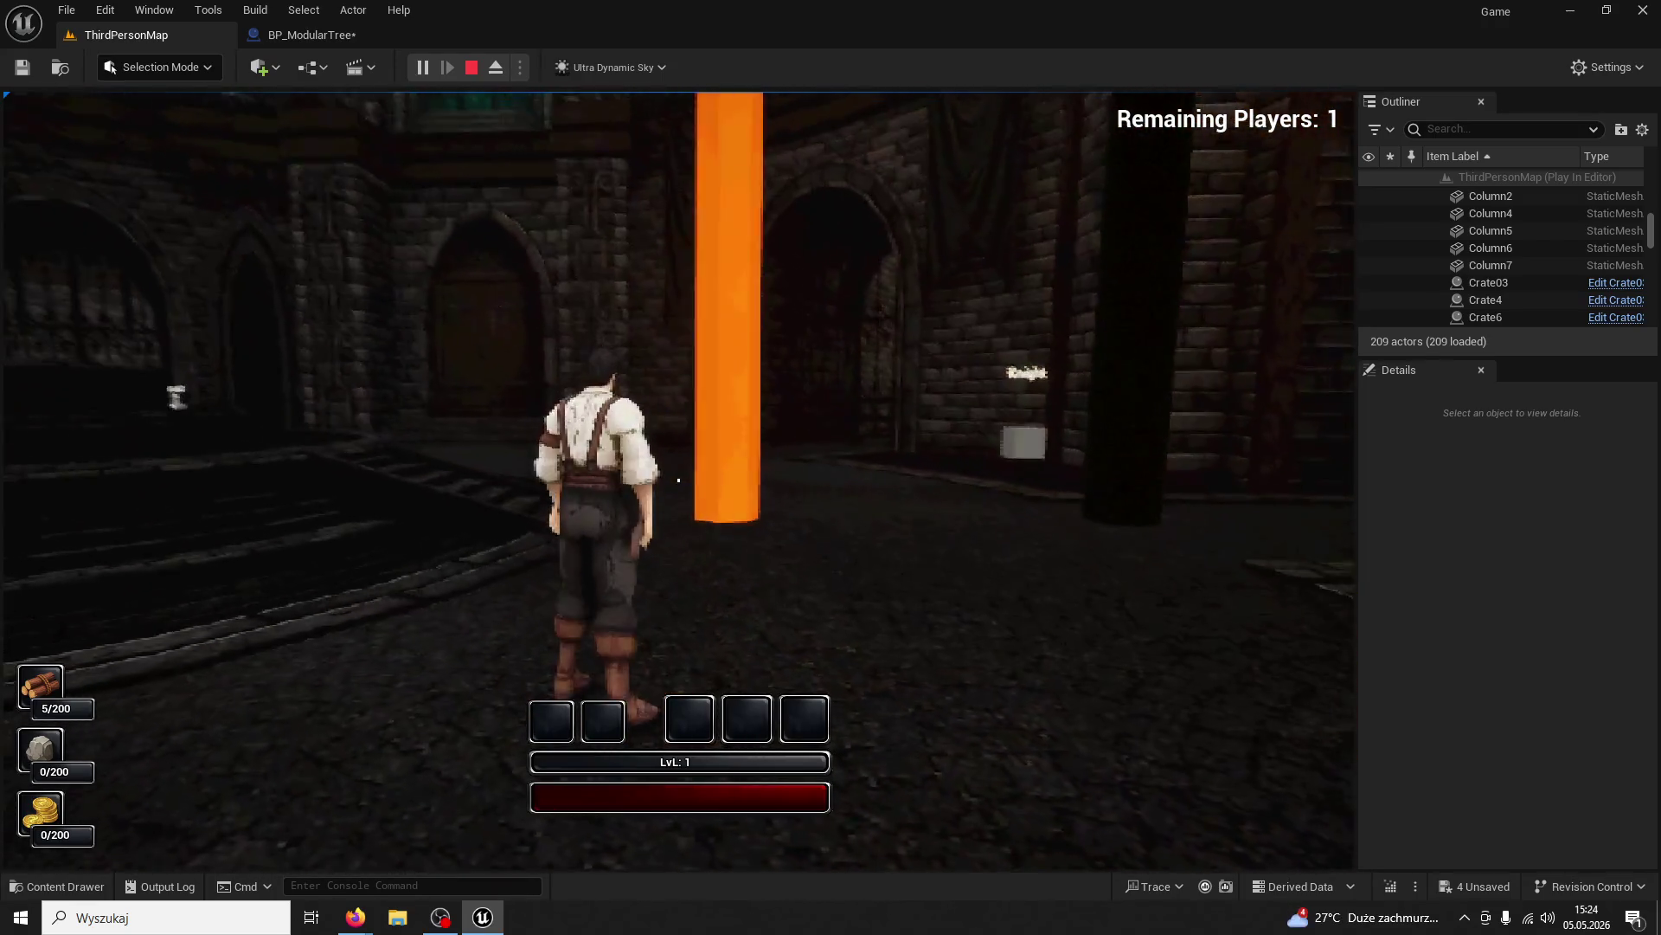
pyautogui.press('w')
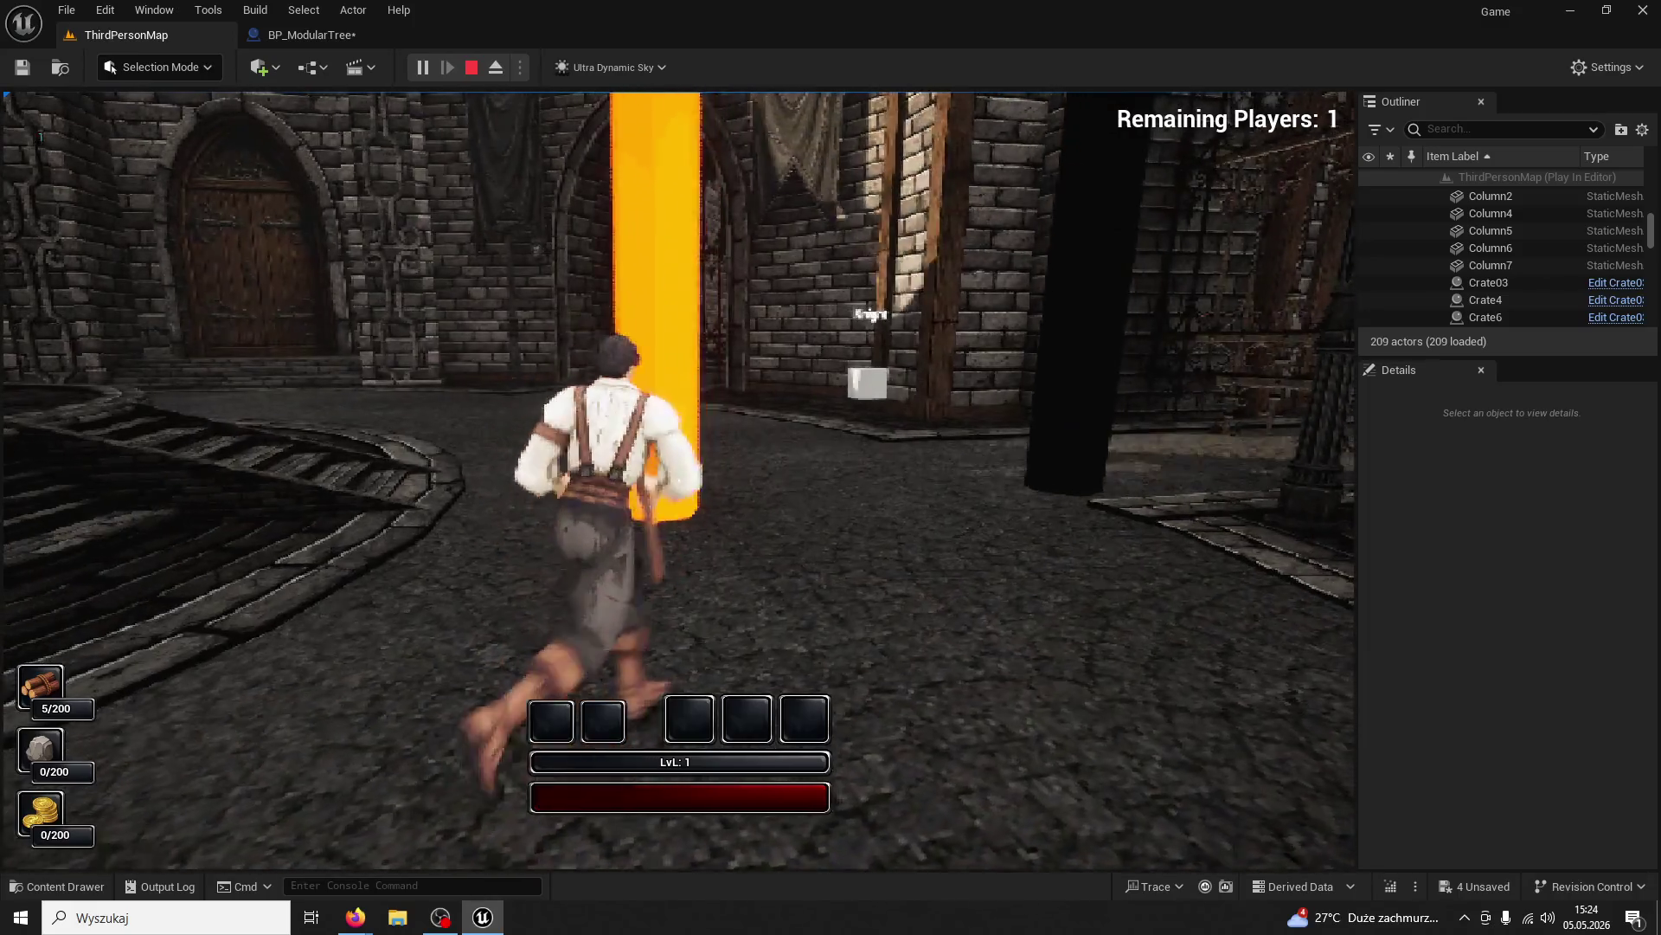
pyautogui.click(680, 481)
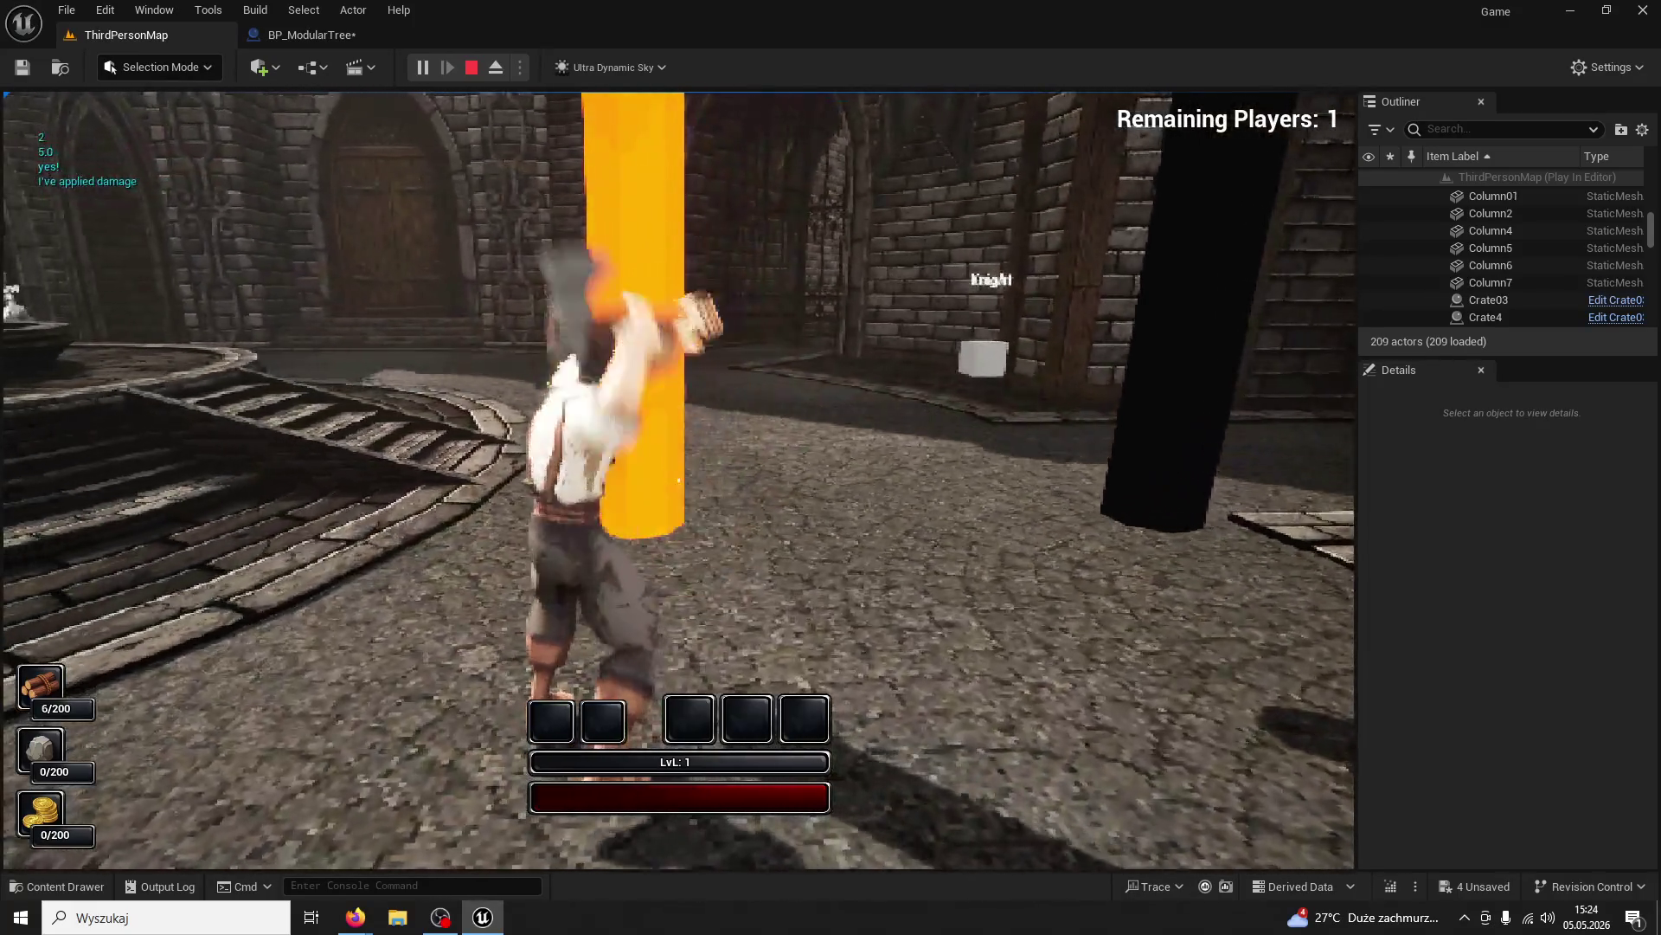
pyautogui.click(680, 480)
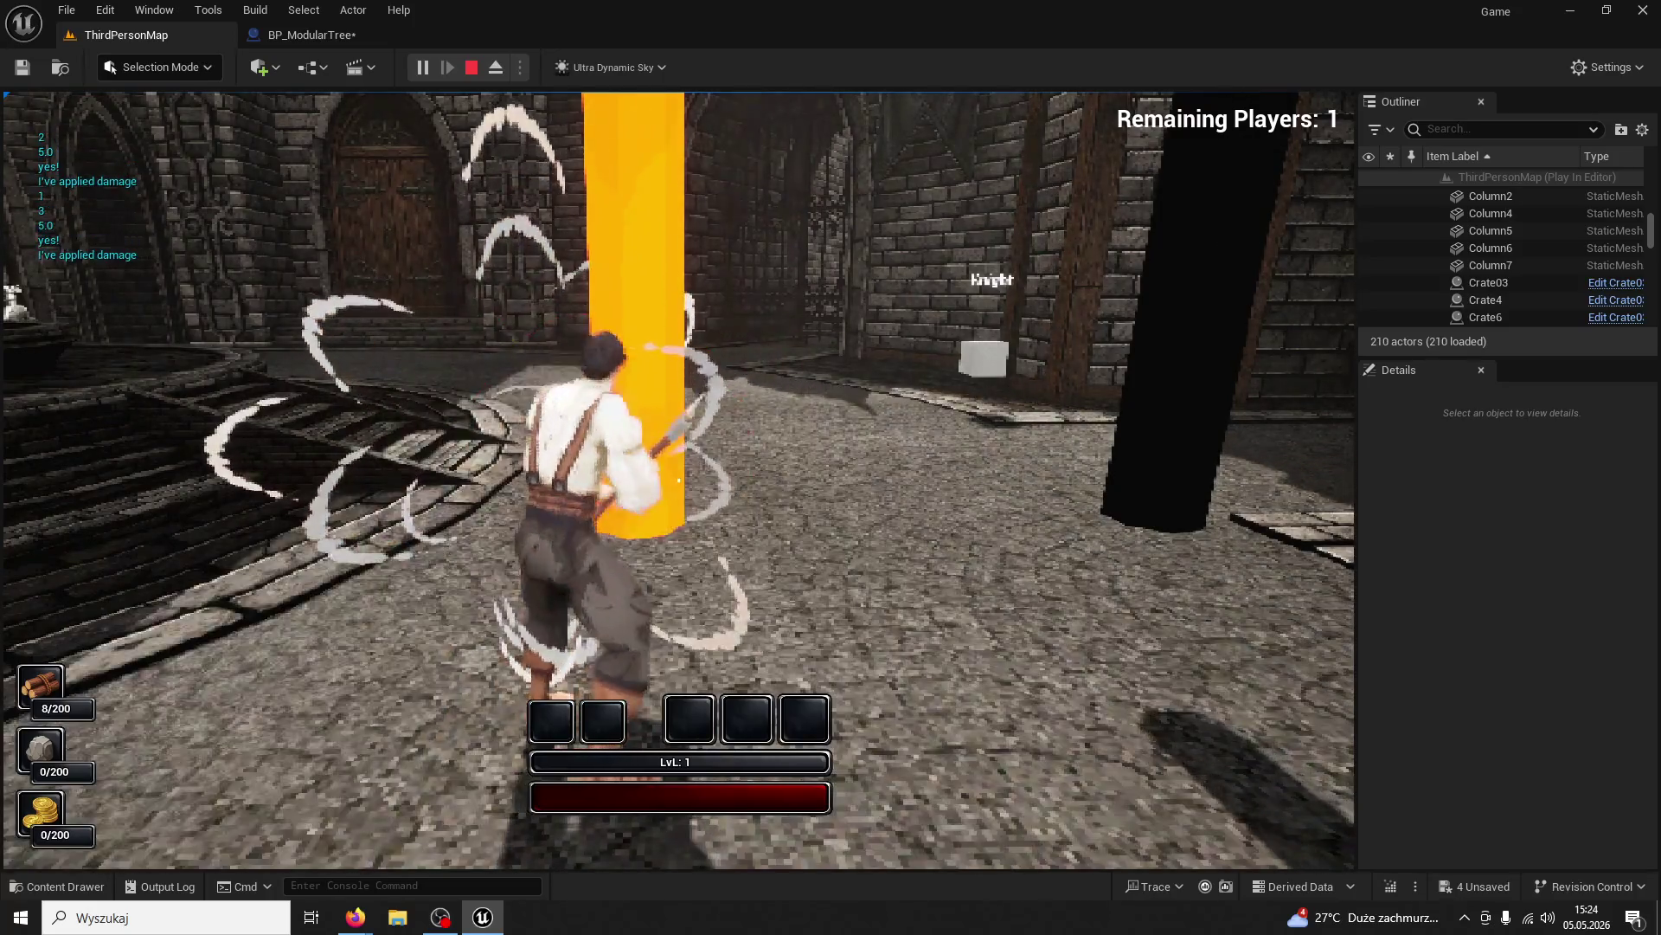
pyautogui.click(679, 480)
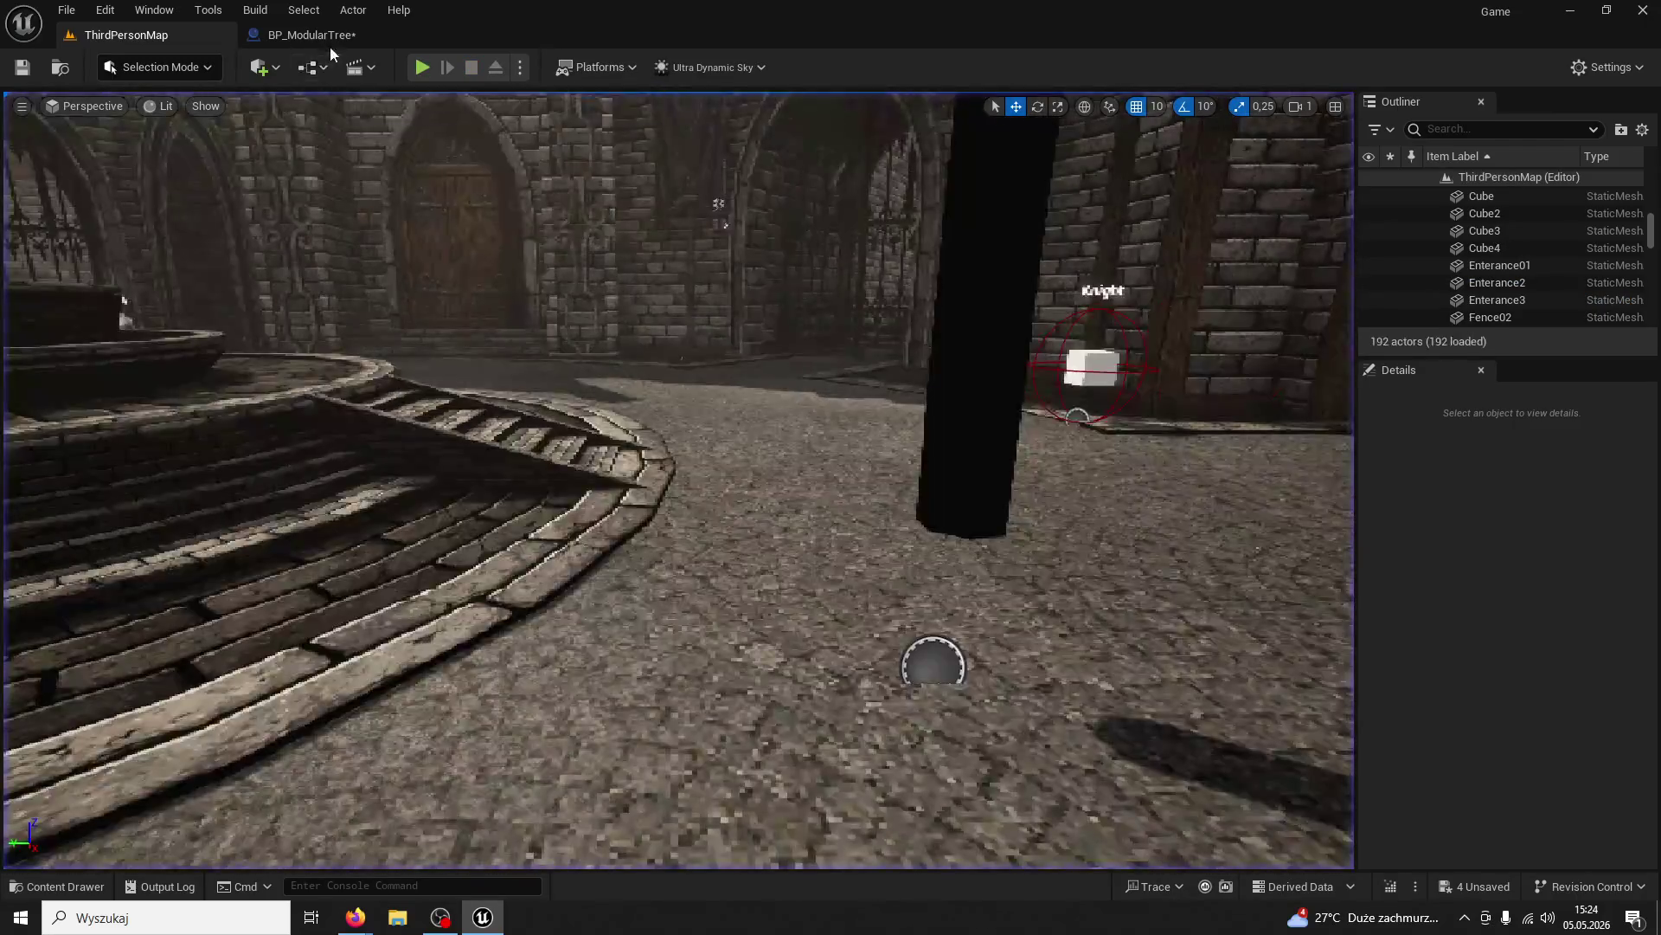
pyautogui.click(330, 39)
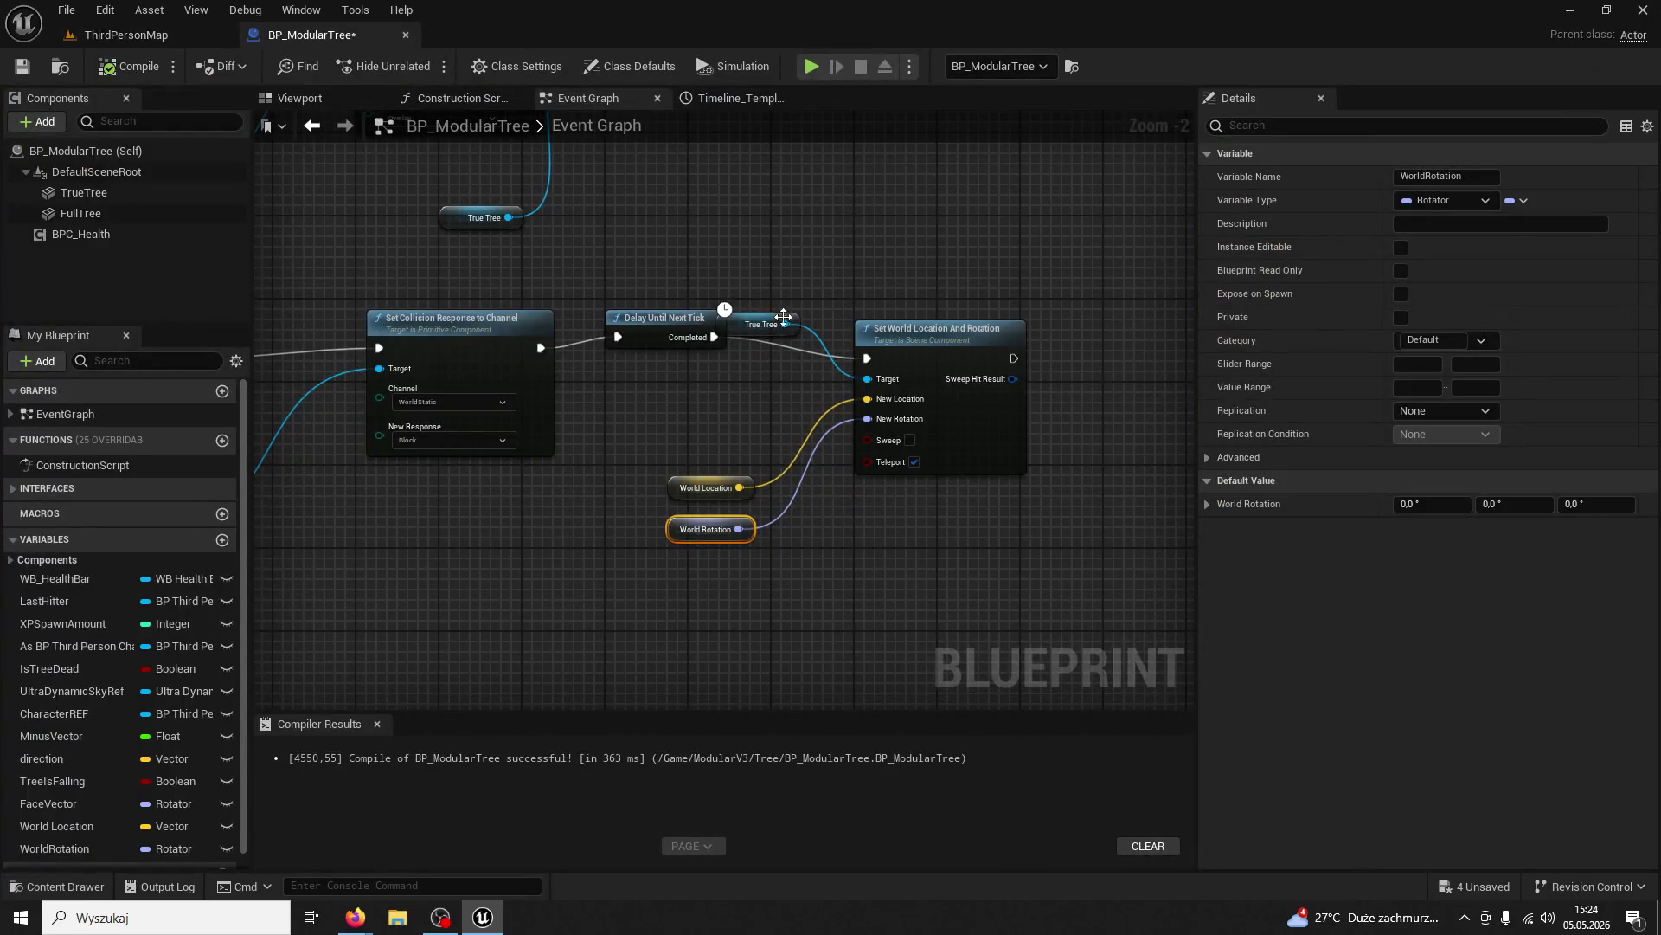
# Reposition the True Tree getter and review the Timeline, physics, collision and delay nodes
pyautogui.moveTo(736, 317); pyautogui.dragTo(749, 274)
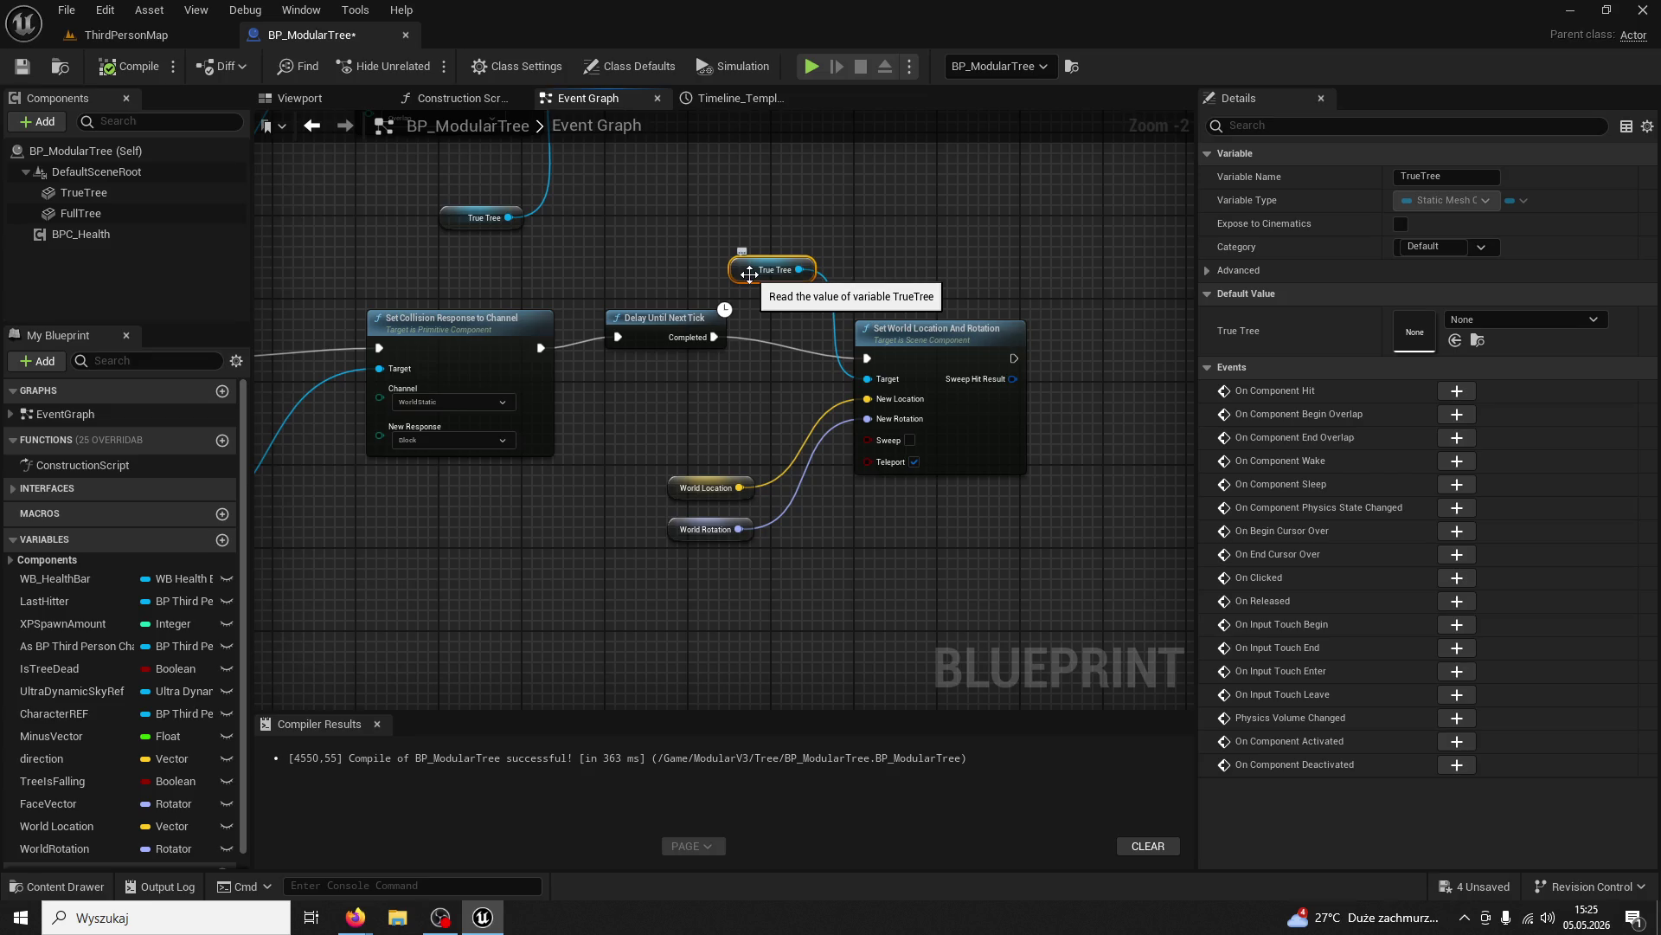
pyautogui.moveTo(749, 274)
pyautogui.mouseDown()
pyautogui.moveTo(736, 364)
pyautogui.moveTo(692, 416)
pyautogui.moveTo(718, 519)
pyautogui.mouseUp()
pyautogui.moveTo(601, 287)
pyautogui.mouseDown()
pyautogui.moveTo(454, 287)
pyautogui.moveTo(602, 313)
pyautogui.mouseUp()
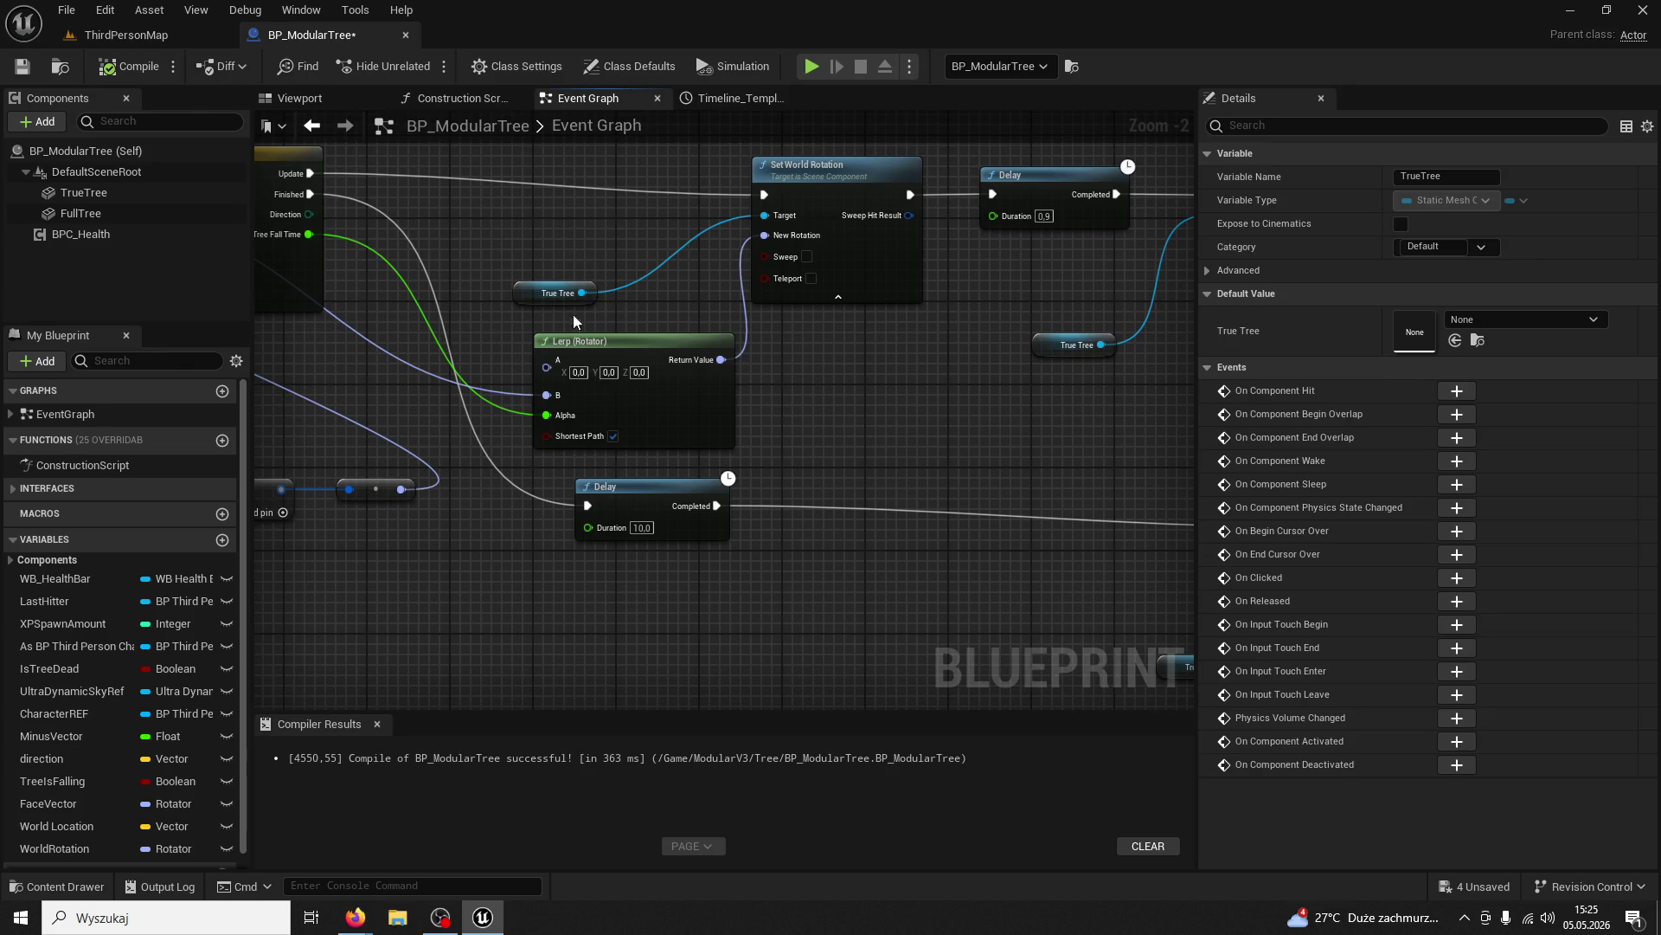
pyautogui.moveTo(412, 231); pyautogui.dragTo(594, 274)
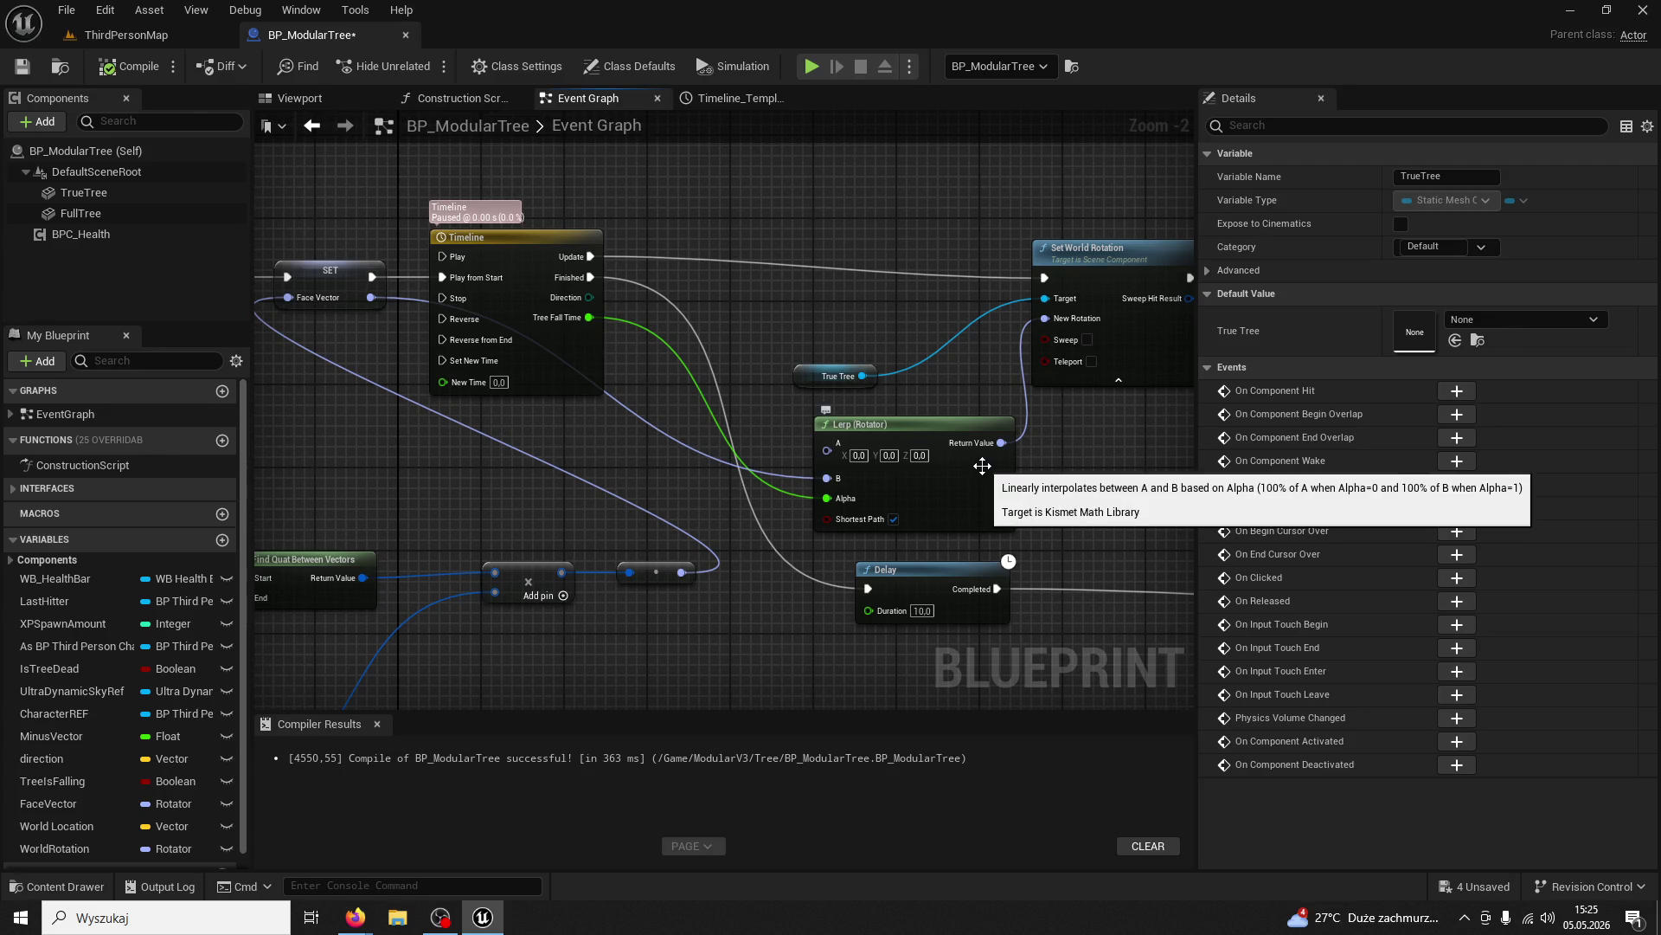
pyautogui.moveTo(1043, 463); pyautogui.dragTo(755, 399)
pyautogui.click(1001, 424)
pyautogui.moveTo(1016, 479); pyautogui.dragTo(910, 501)
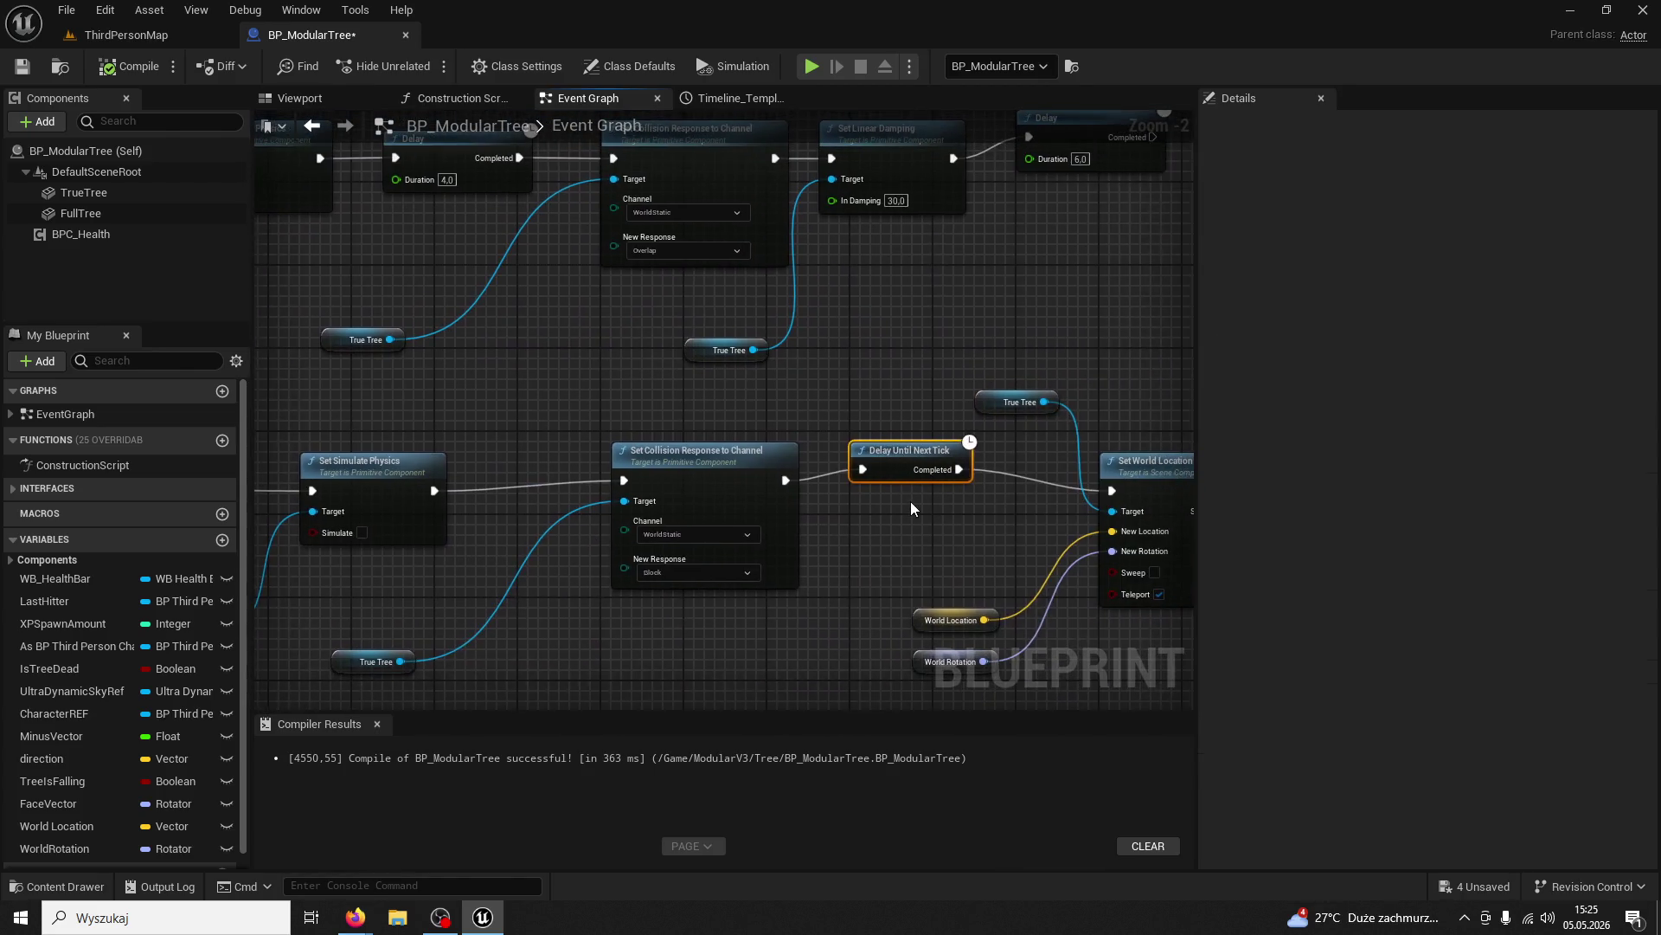
pyautogui.scroll(1, 913, 504)
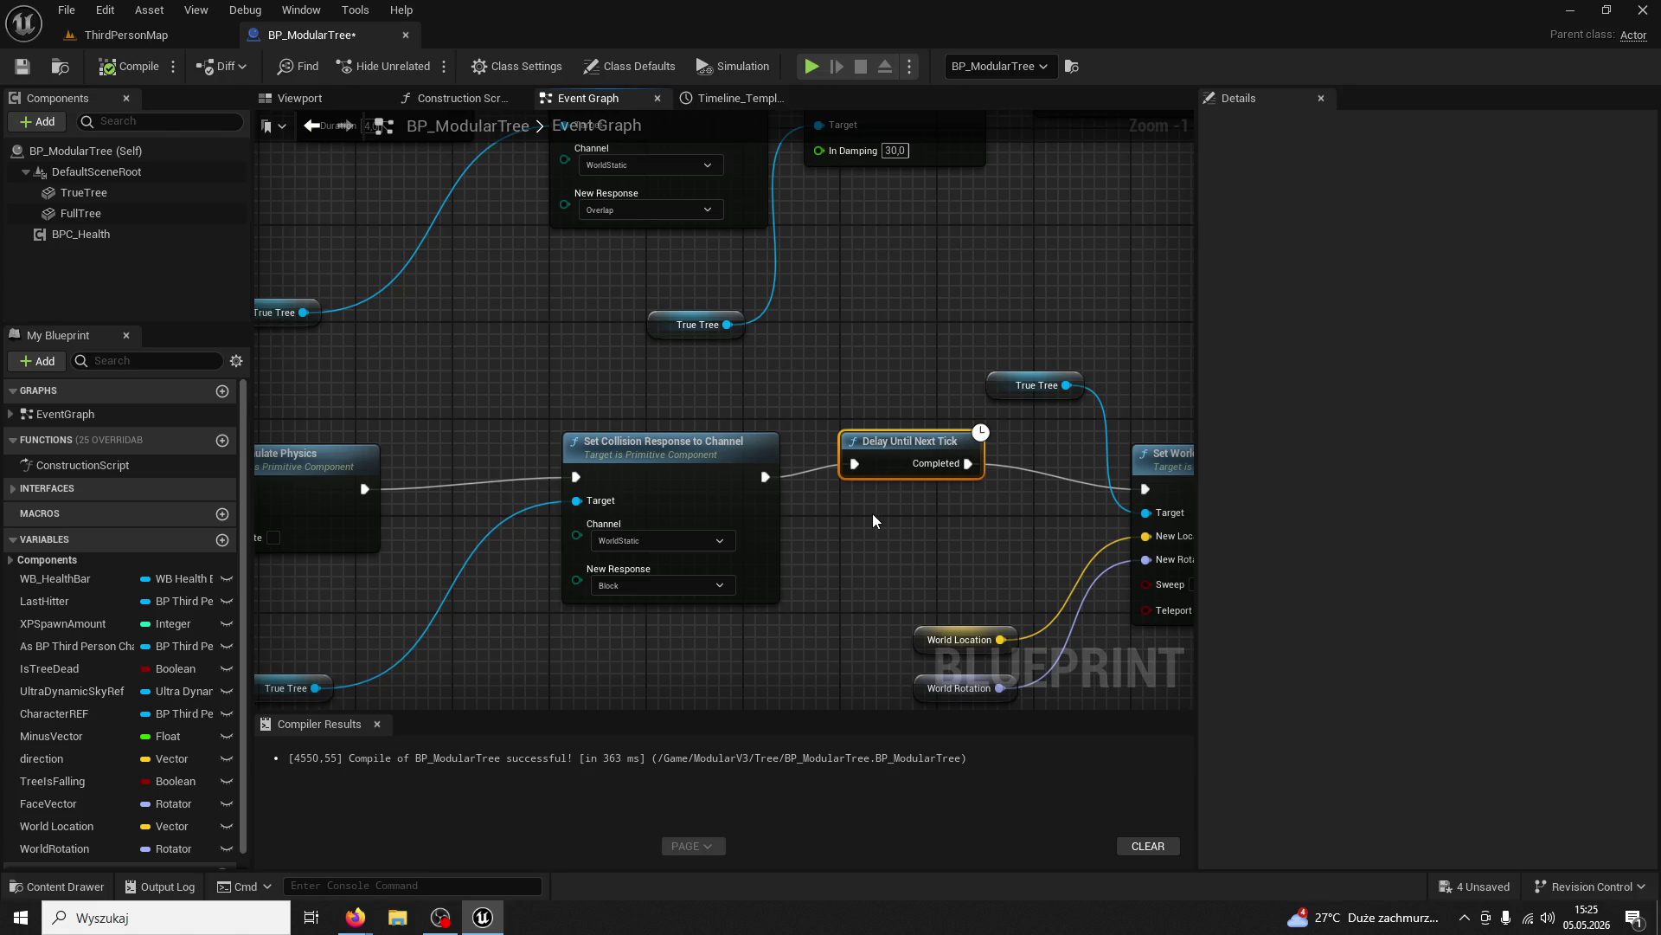
pyautogui.moveTo(865, 523)
pyautogui.mouseDown()
pyautogui.moveTo(786, 532)
pyautogui.moveTo(789, 433)
pyautogui.moveTo(912, 441)
pyautogui.mouseUp()
# Add a Set Visibility node from True Tree after the world location and rotation reset
pyautogui.write('set')
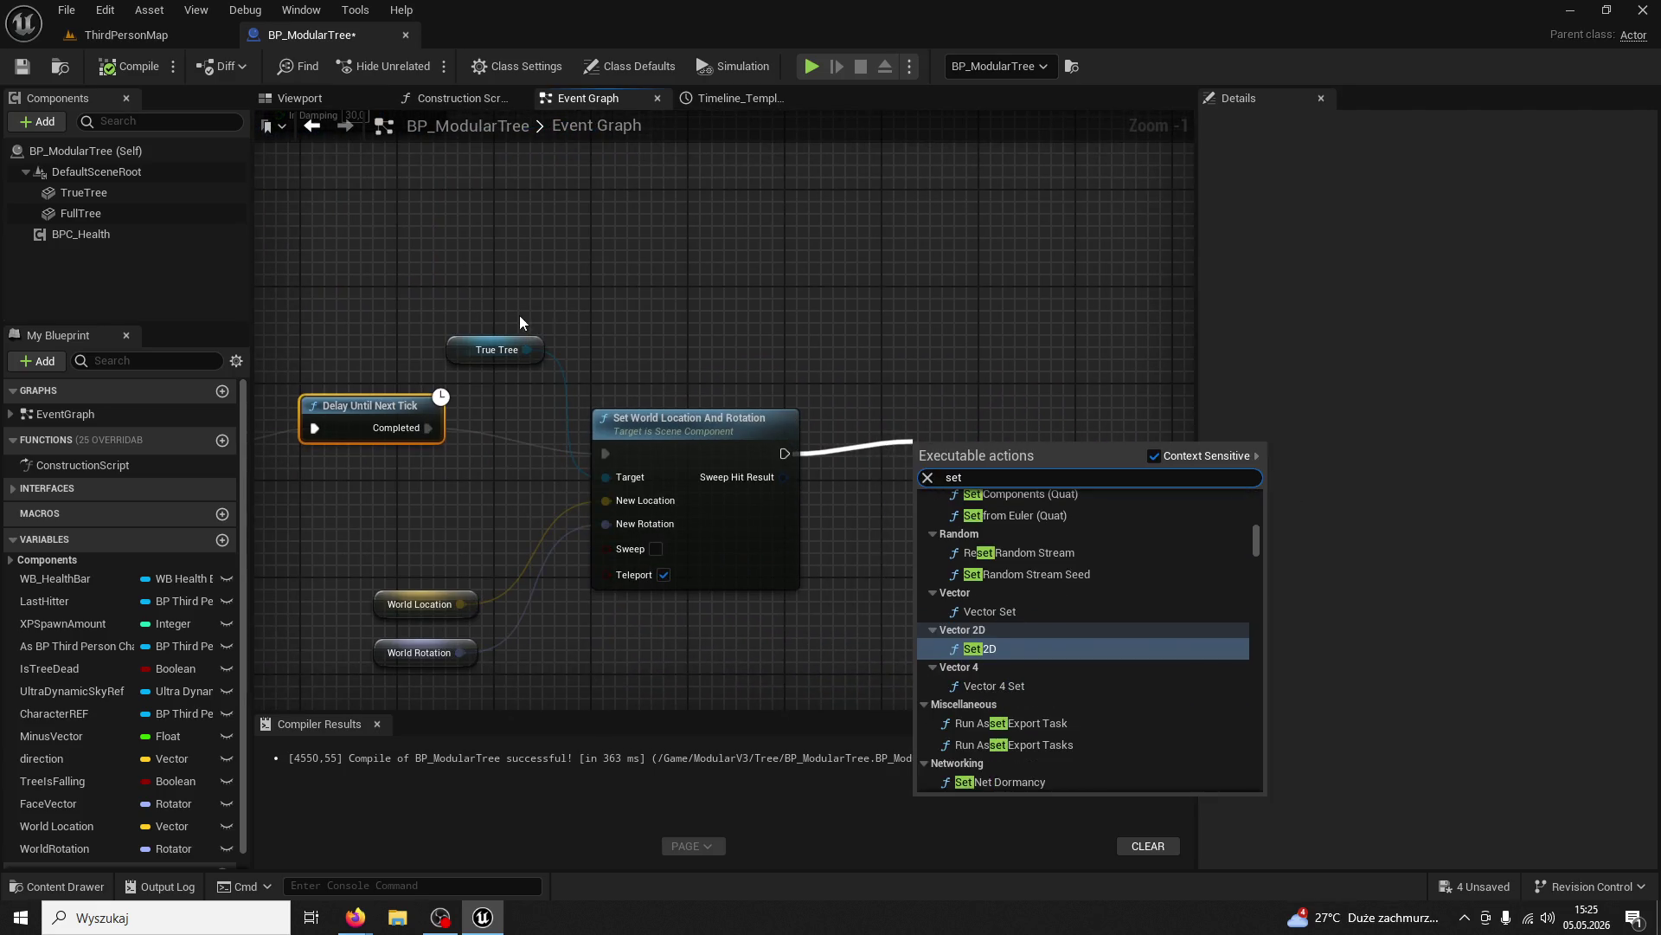
pyautogui.click(519, 322)
pyautogui.moveTo(526, 350); pyautogui.dragTo(912, 426)
pyautogui.write('set visibili')
pyautogui.press('Return')
pyautogui.moveTo(784, 453); pyautogui.dragTo(920, 466)
# Inspect the Full Tree node, then start a new play test on ThirdPersonMap
pyautogui.scroll(-2, 948, 451)
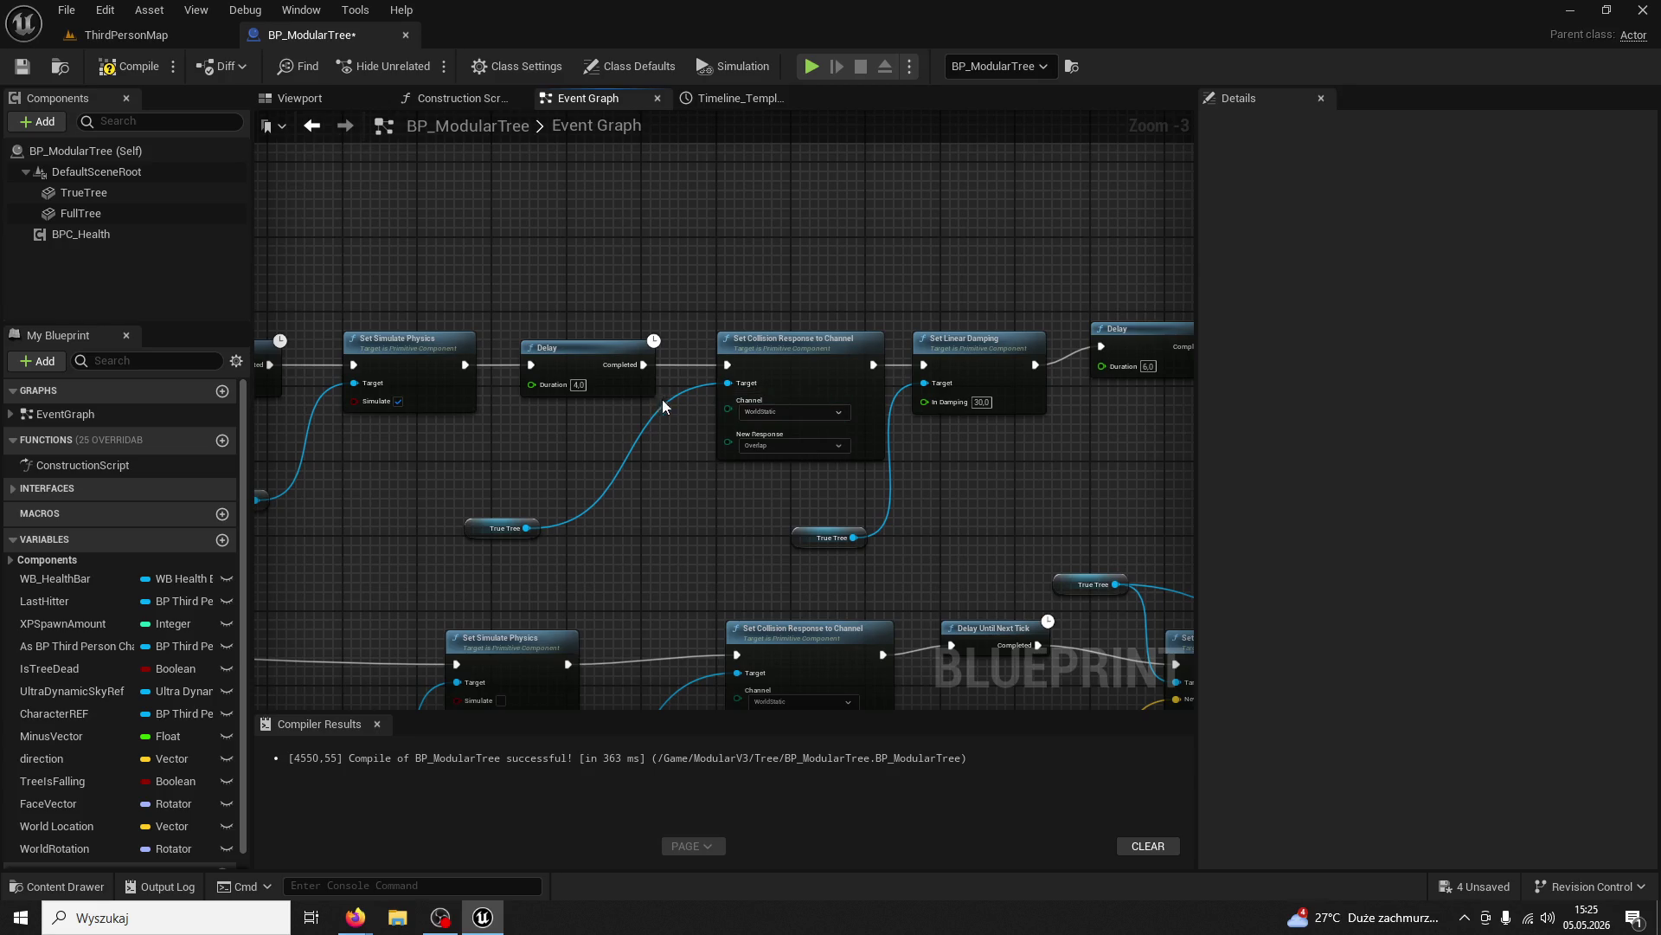
pyautogui.scroll(-3, 662, 398)
pyautogui.moveTo(994, 334)
pyautogui.mouseDown()
pyautogui.moveTo(797, 401)
pyautogui.moveTo(1042, 704)
pyautogui.moveTo(565, 541)
pyautogui.mouseUp()
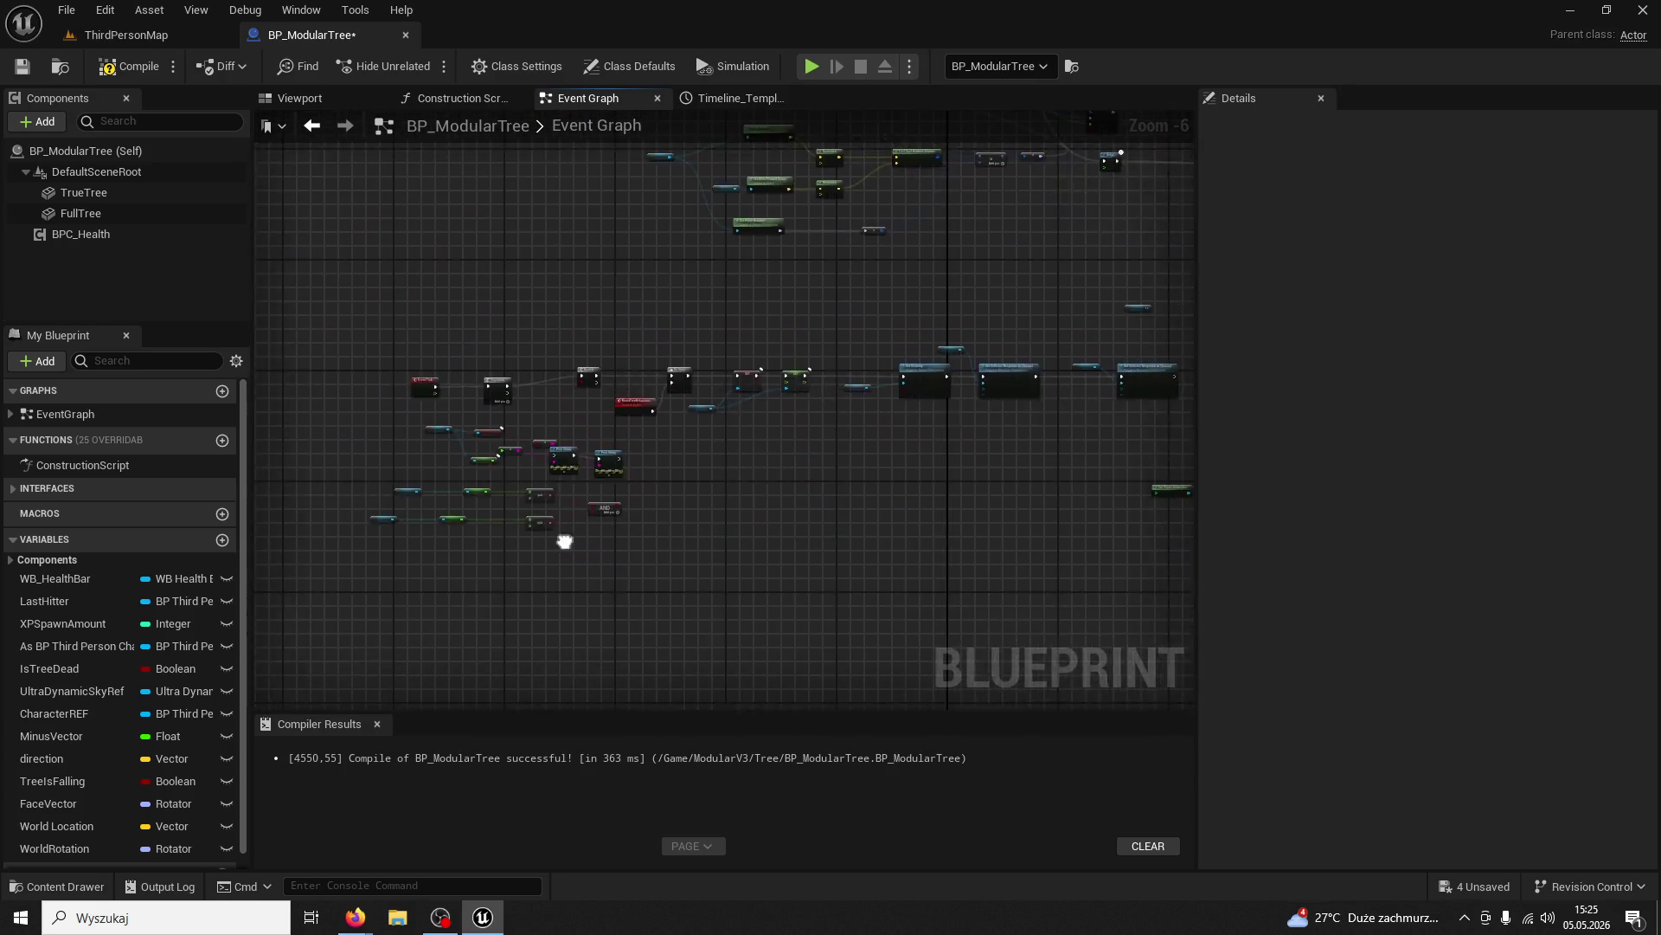
pyautogui.scroll(7, 565, 542)
pyautogui.moveTo(802, 575)
pyautogui.mouseDown()
pyautogui.moveTo(391, 599)
pyautogui.moveTo(811, 566)
pyautogui.mouseUp()
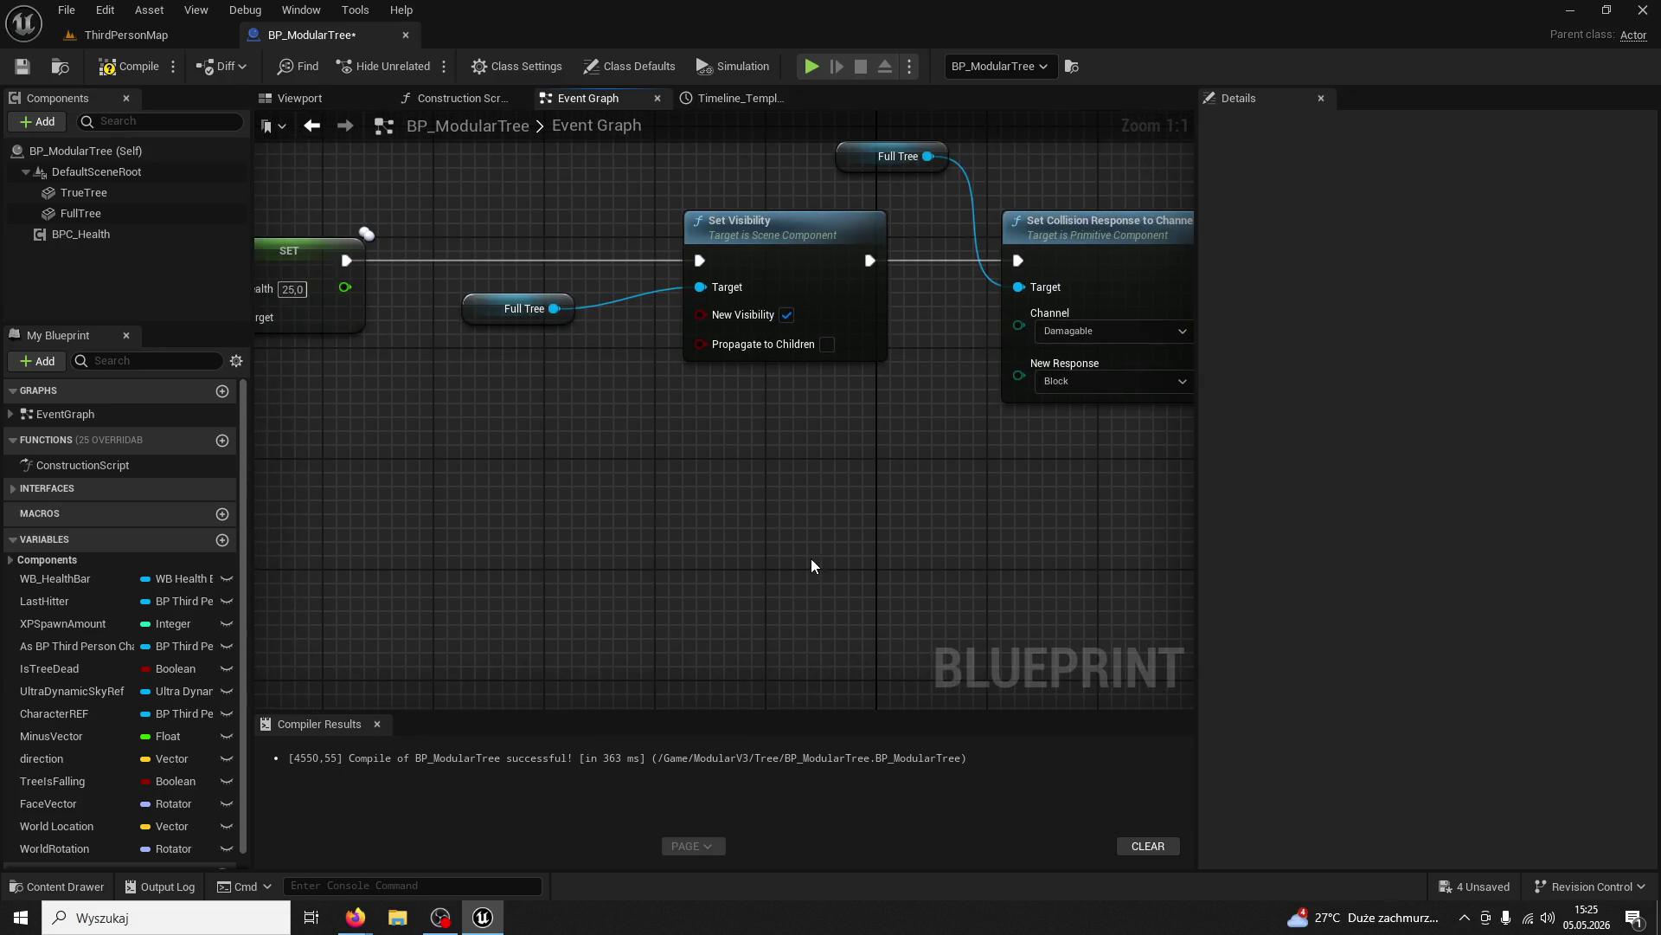
pyautogui.click(530, 312)
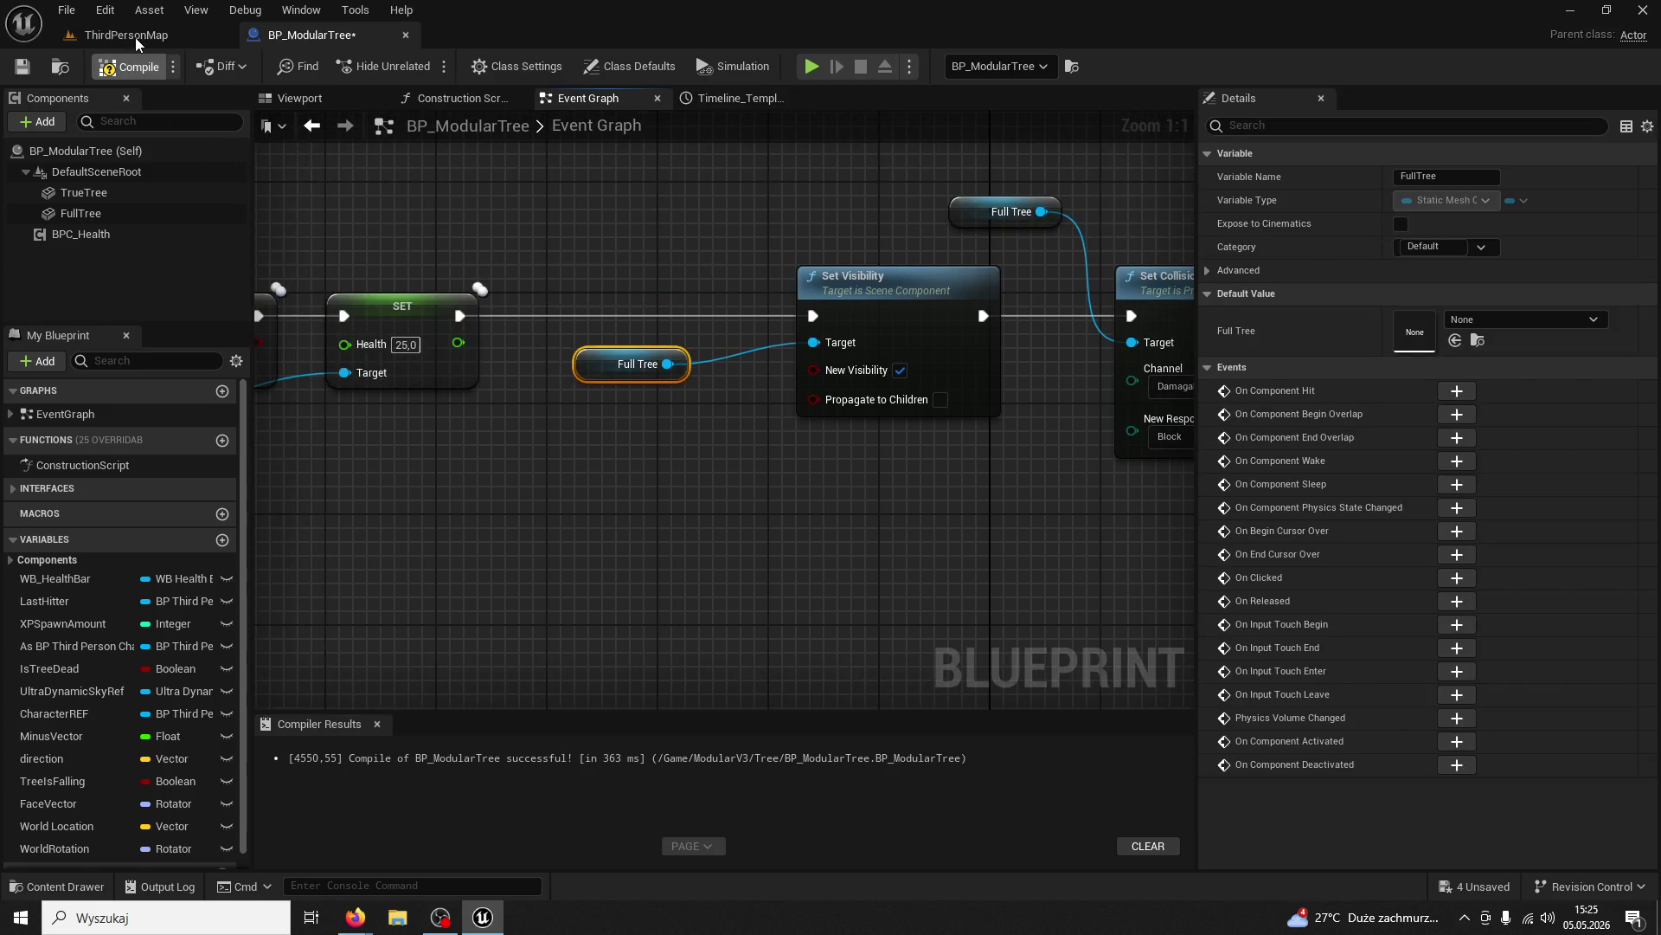
pyautogui.click(135, 39)
pyautogui.click(422, 66)
pyautogui.press('w')
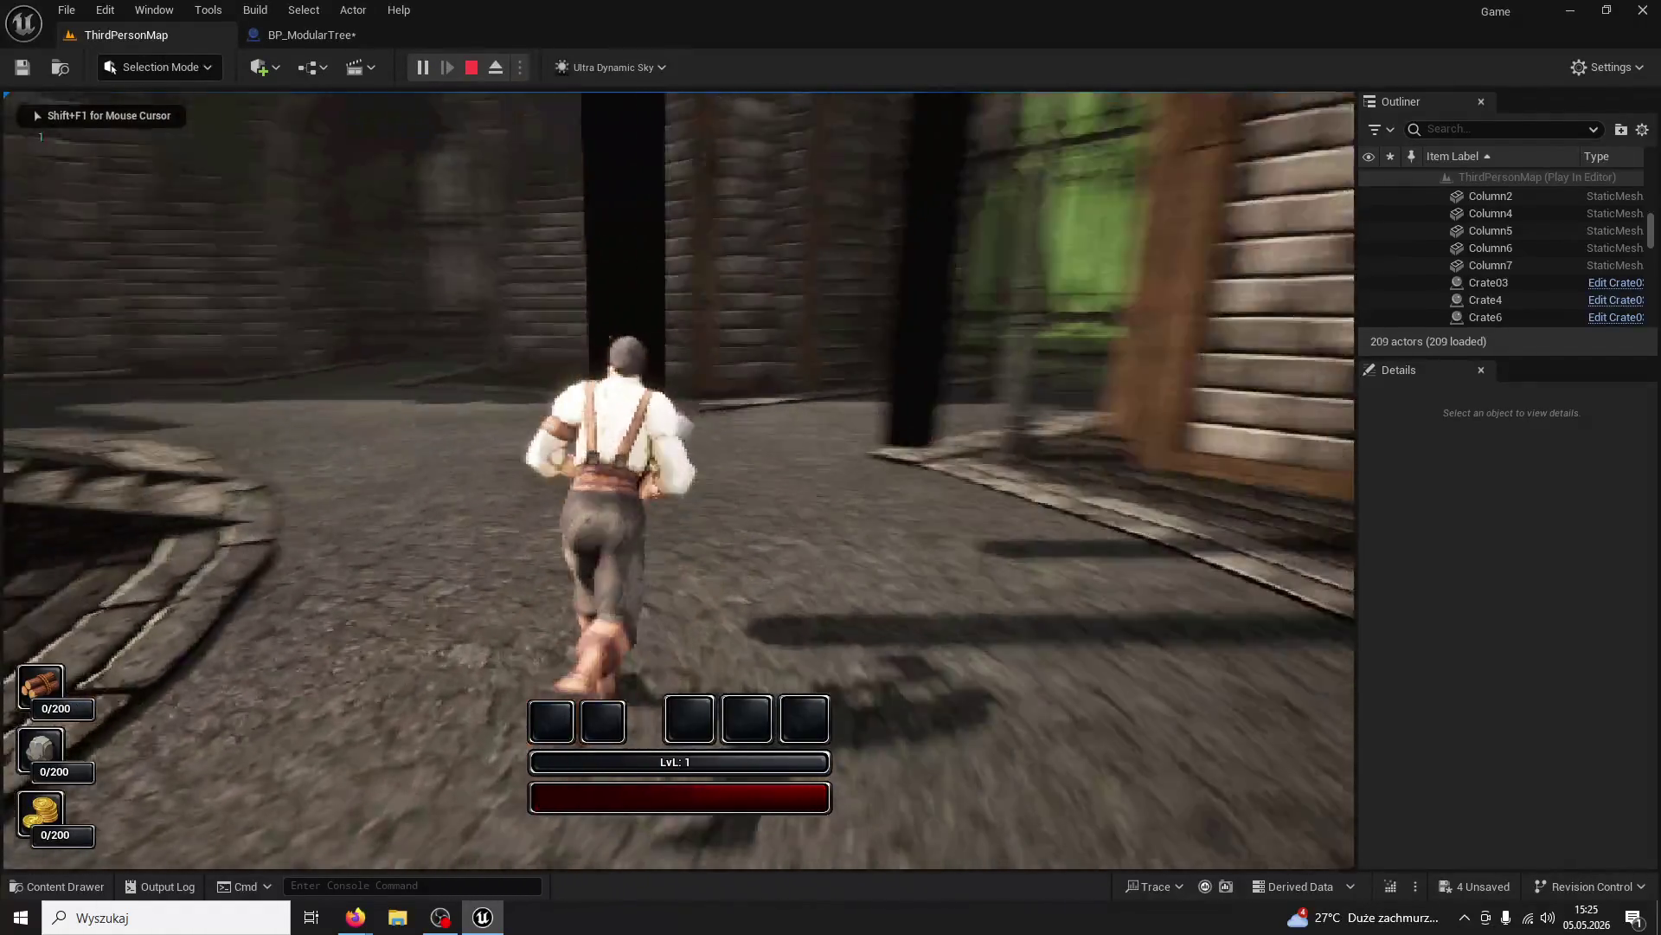
# Chop the nearby tree repeatedly until it is destroyed
pyautogui.click(678, 480)
pyautogui.click(678, 480)
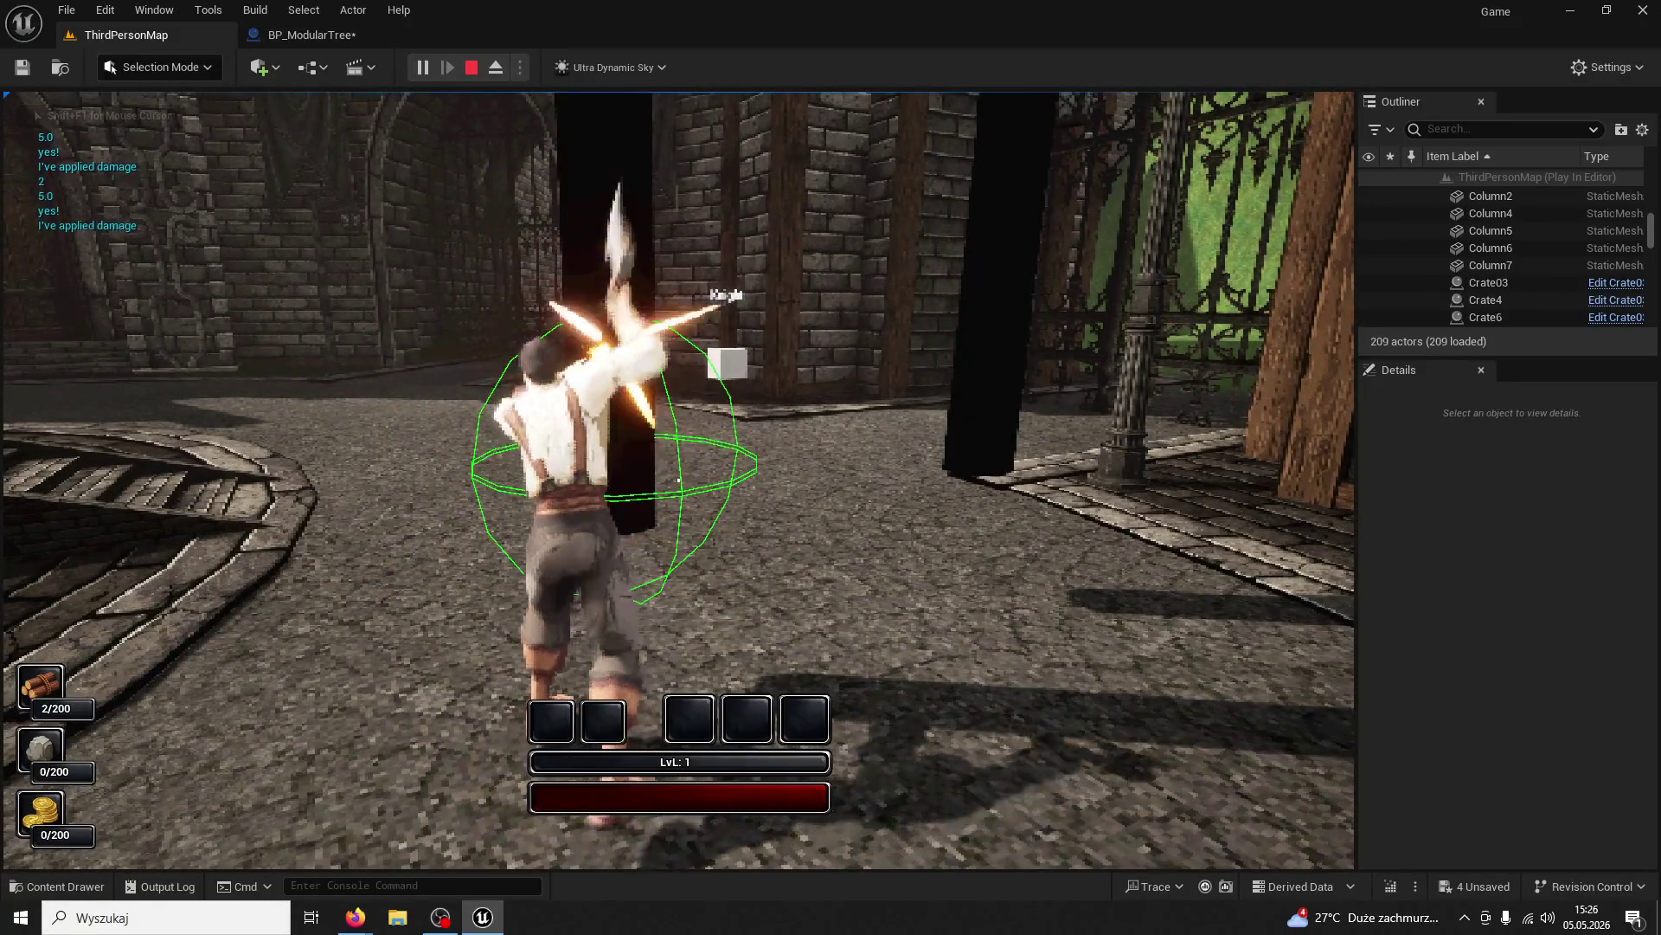
pyautogui.click(678, 480)
pyautogui.click(678, 480)
pyautogui.click(678, 480)
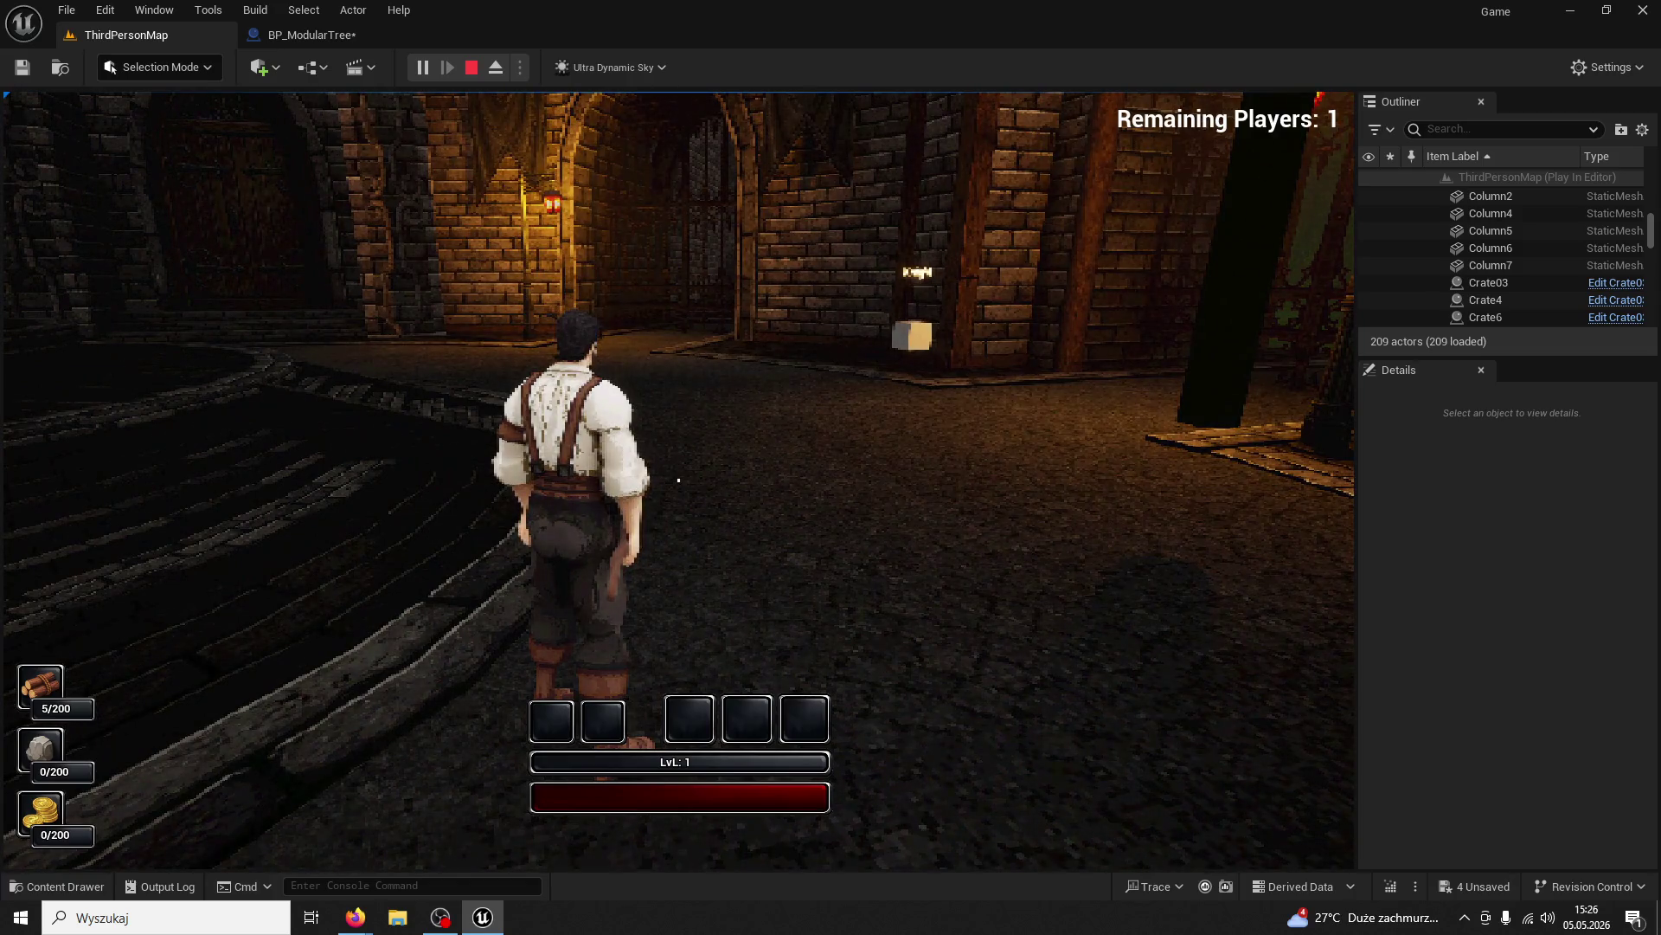
# Walk to the next tree, fell it, strike the fallen log, and end the play test
pyautogui.press('w')
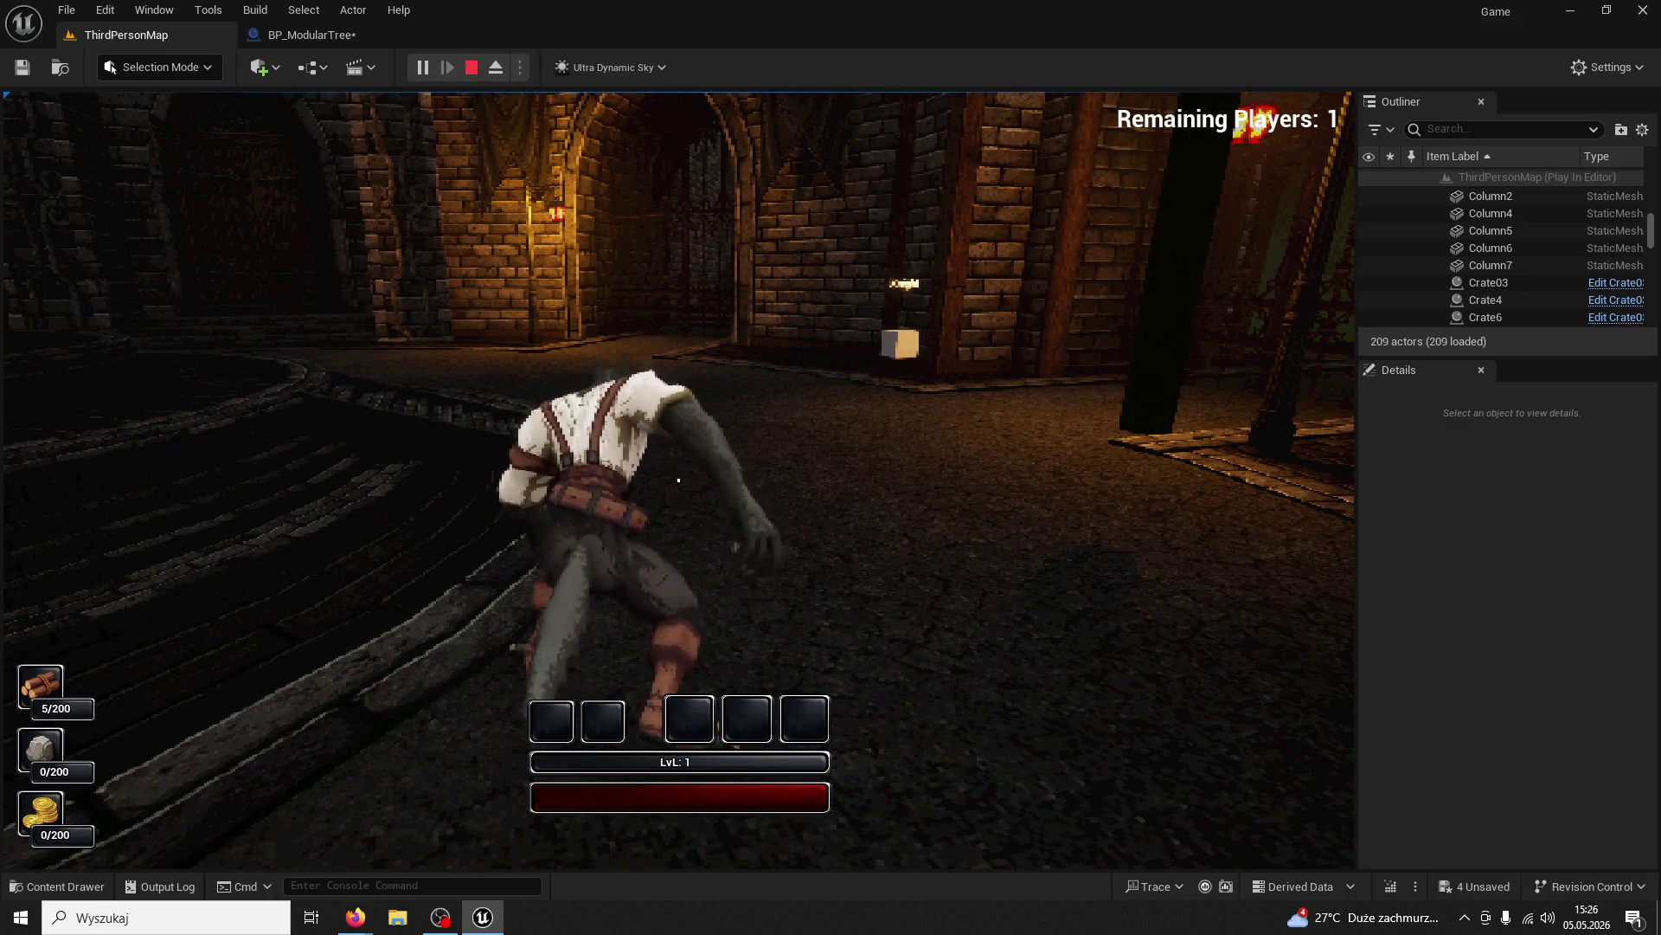
pyautogui.press('w')
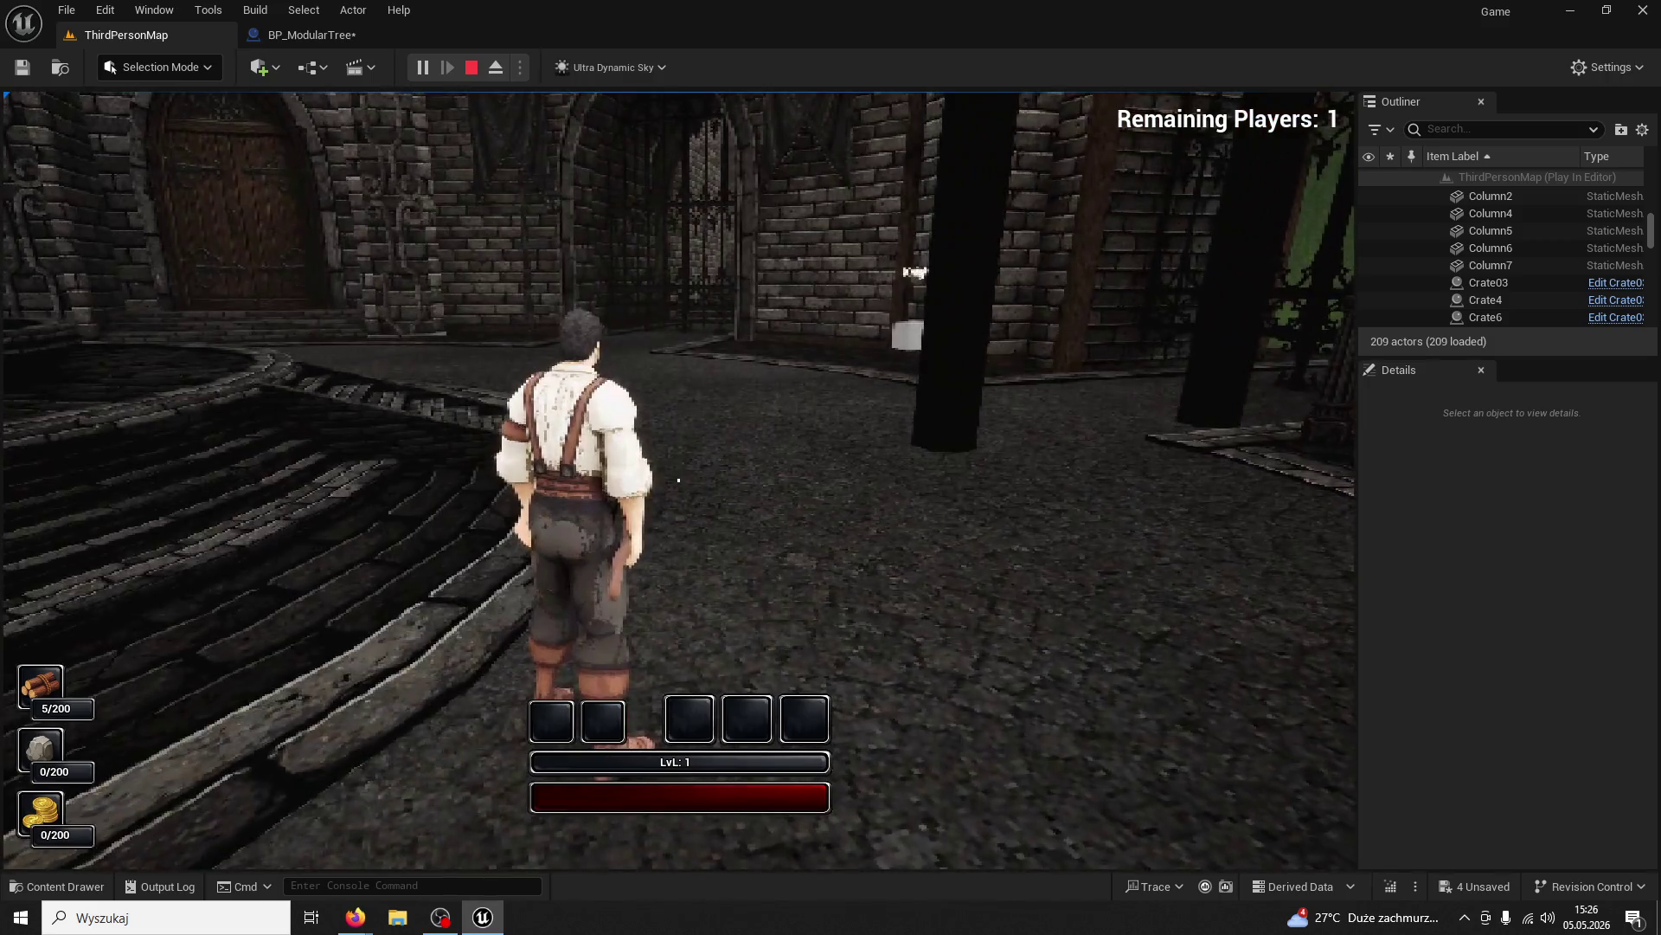
pyautogui.press('w')
pyautogui.click(679, 480)
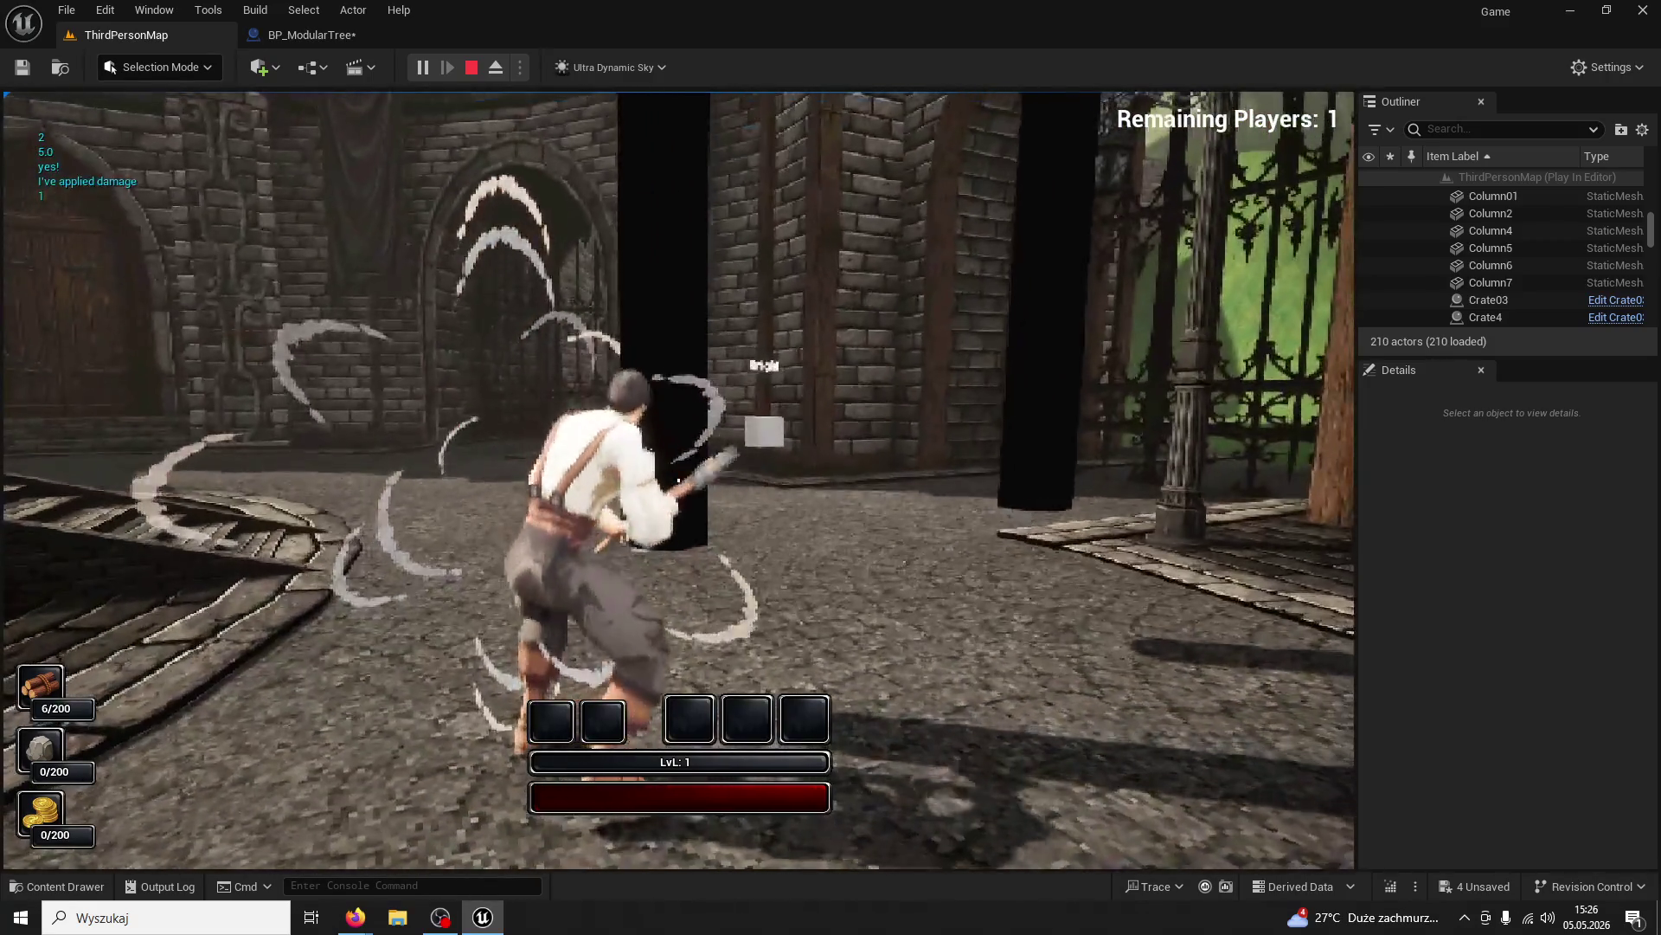
pyautogui.click(678, 480)
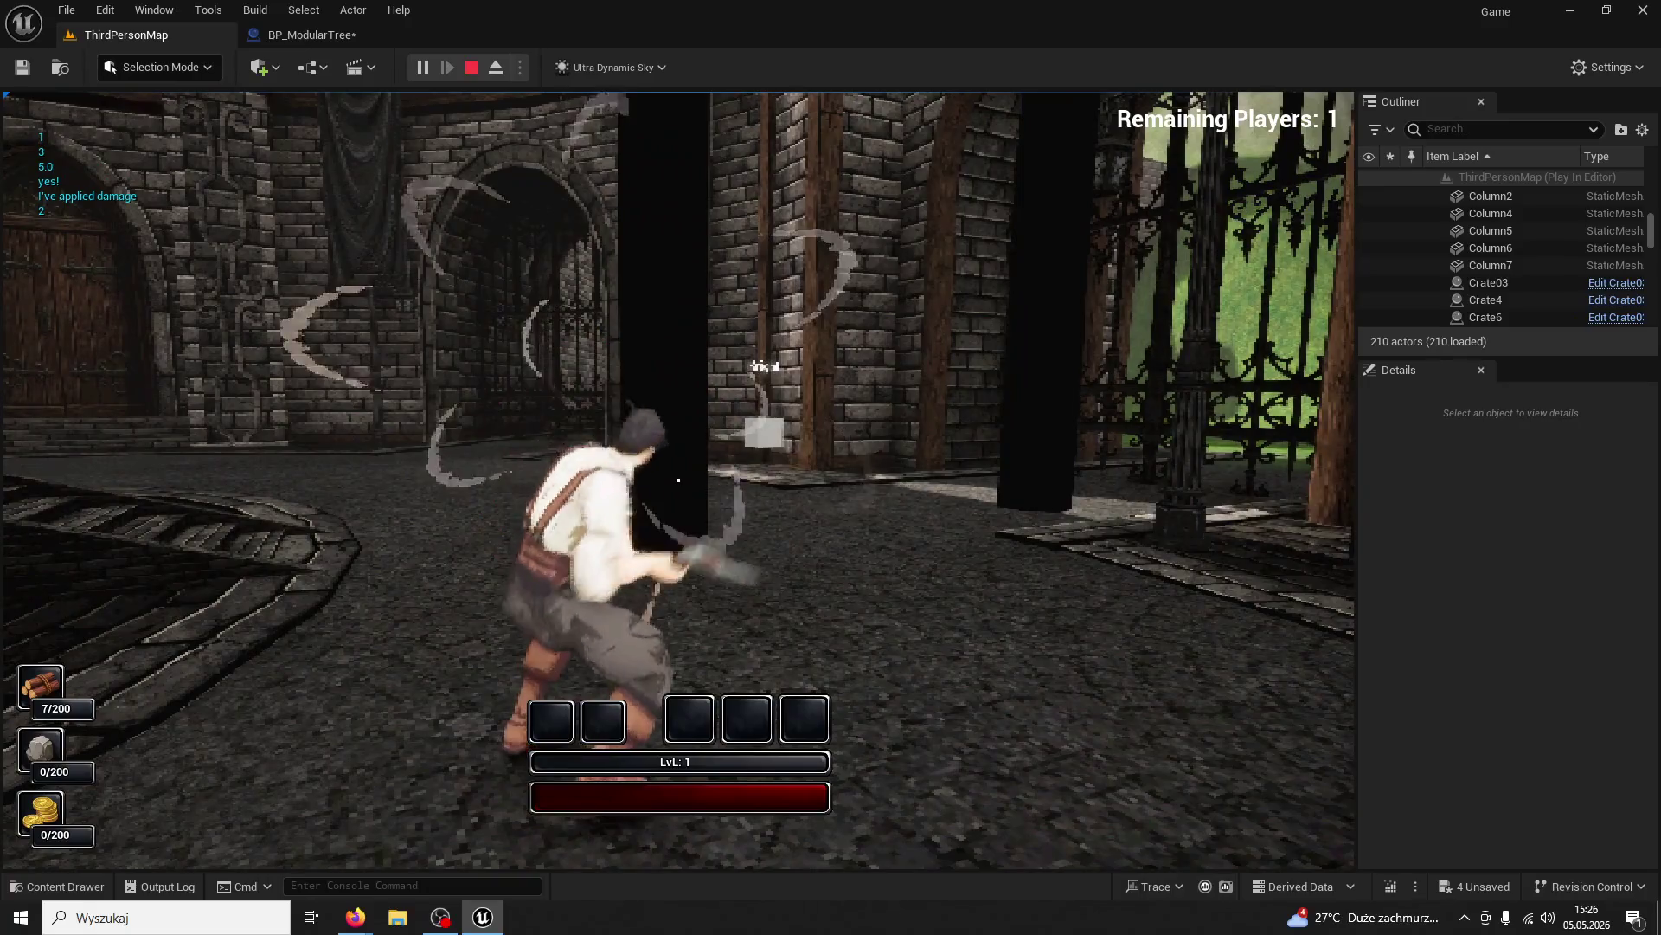
pyautogui.click(678, 480)
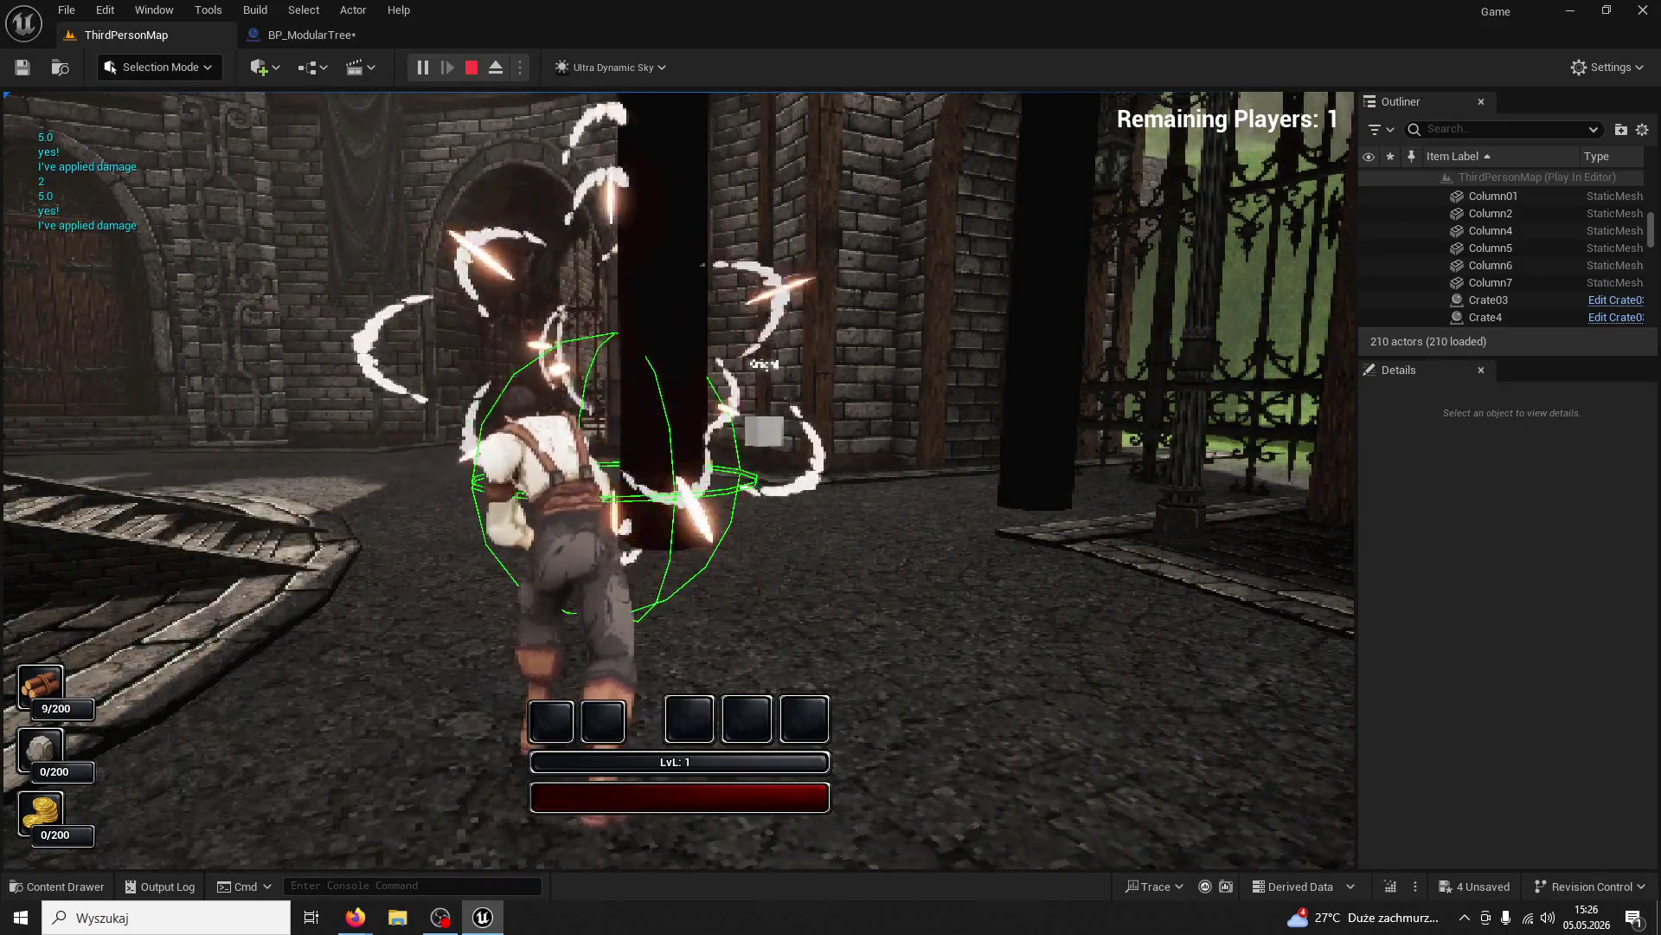
pyautogui.click(678, 480)
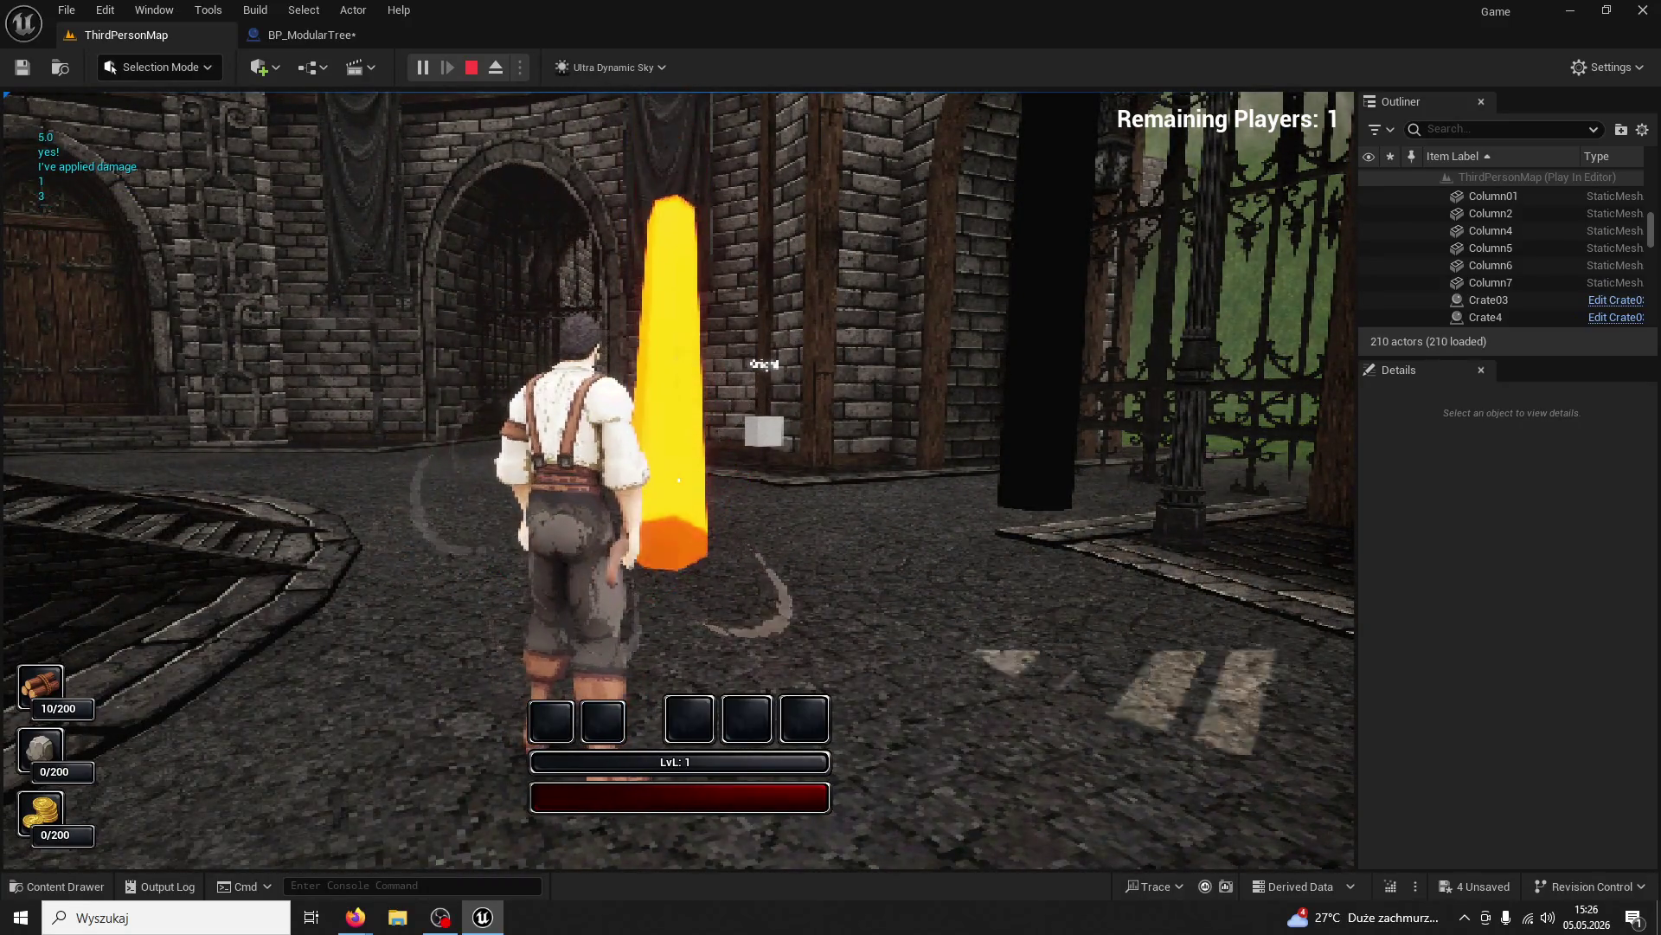
pyautogui.press('a')
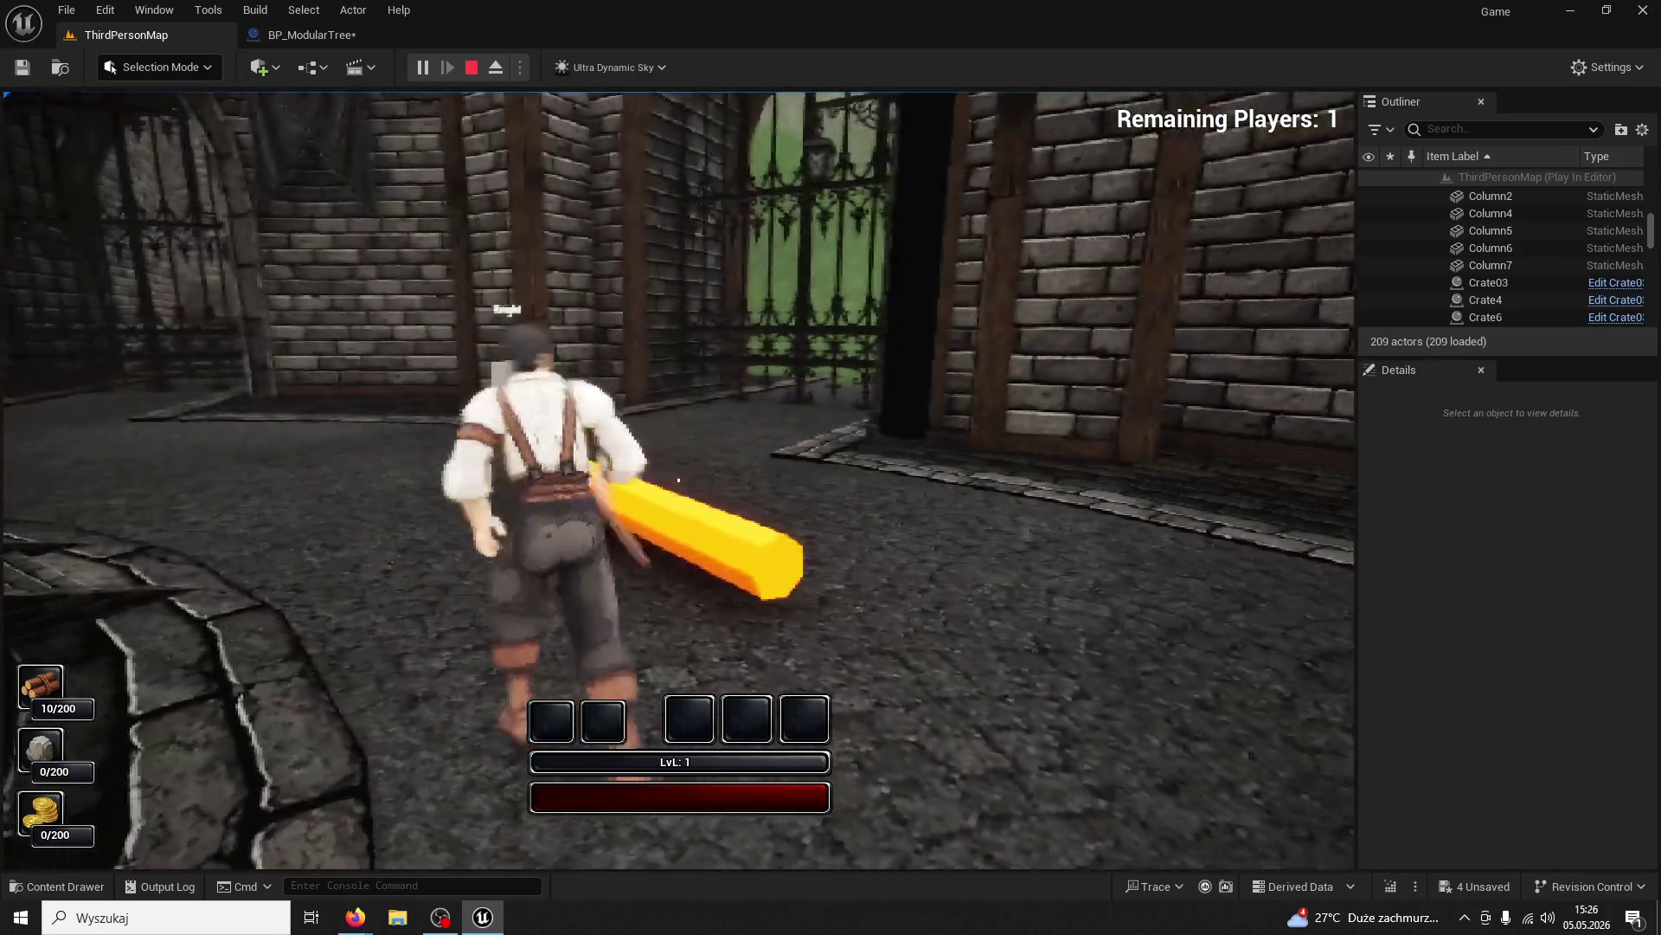
pyautogui.press('a')
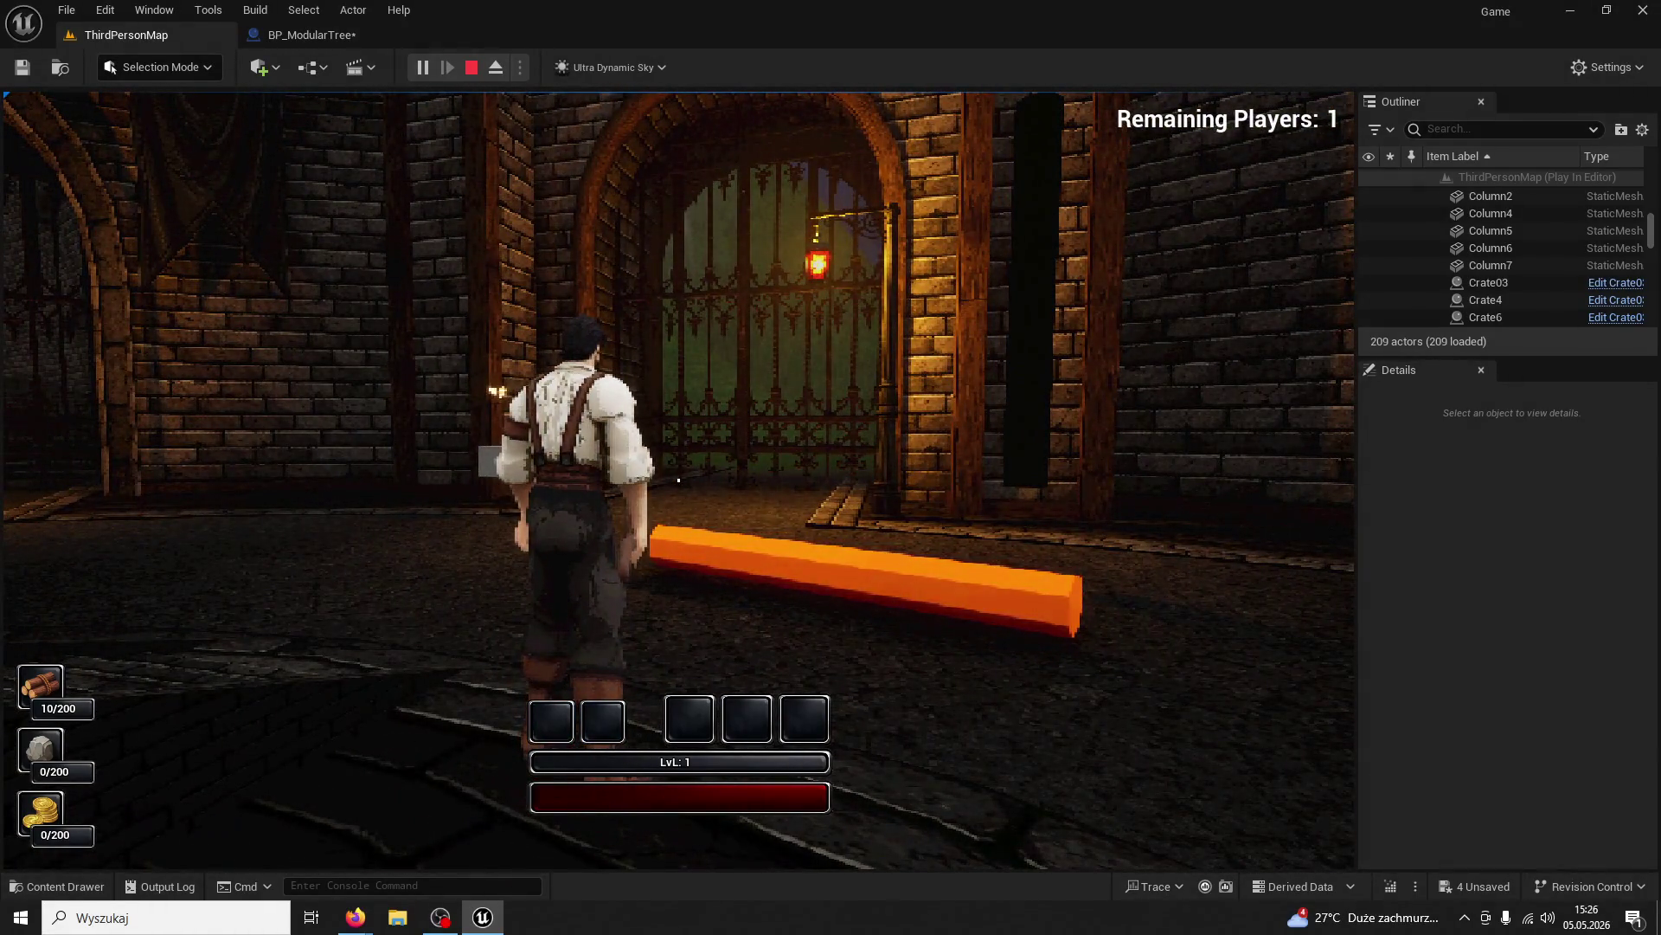
pyautogui.click(678, 480)
pyautogui.press('Escape')
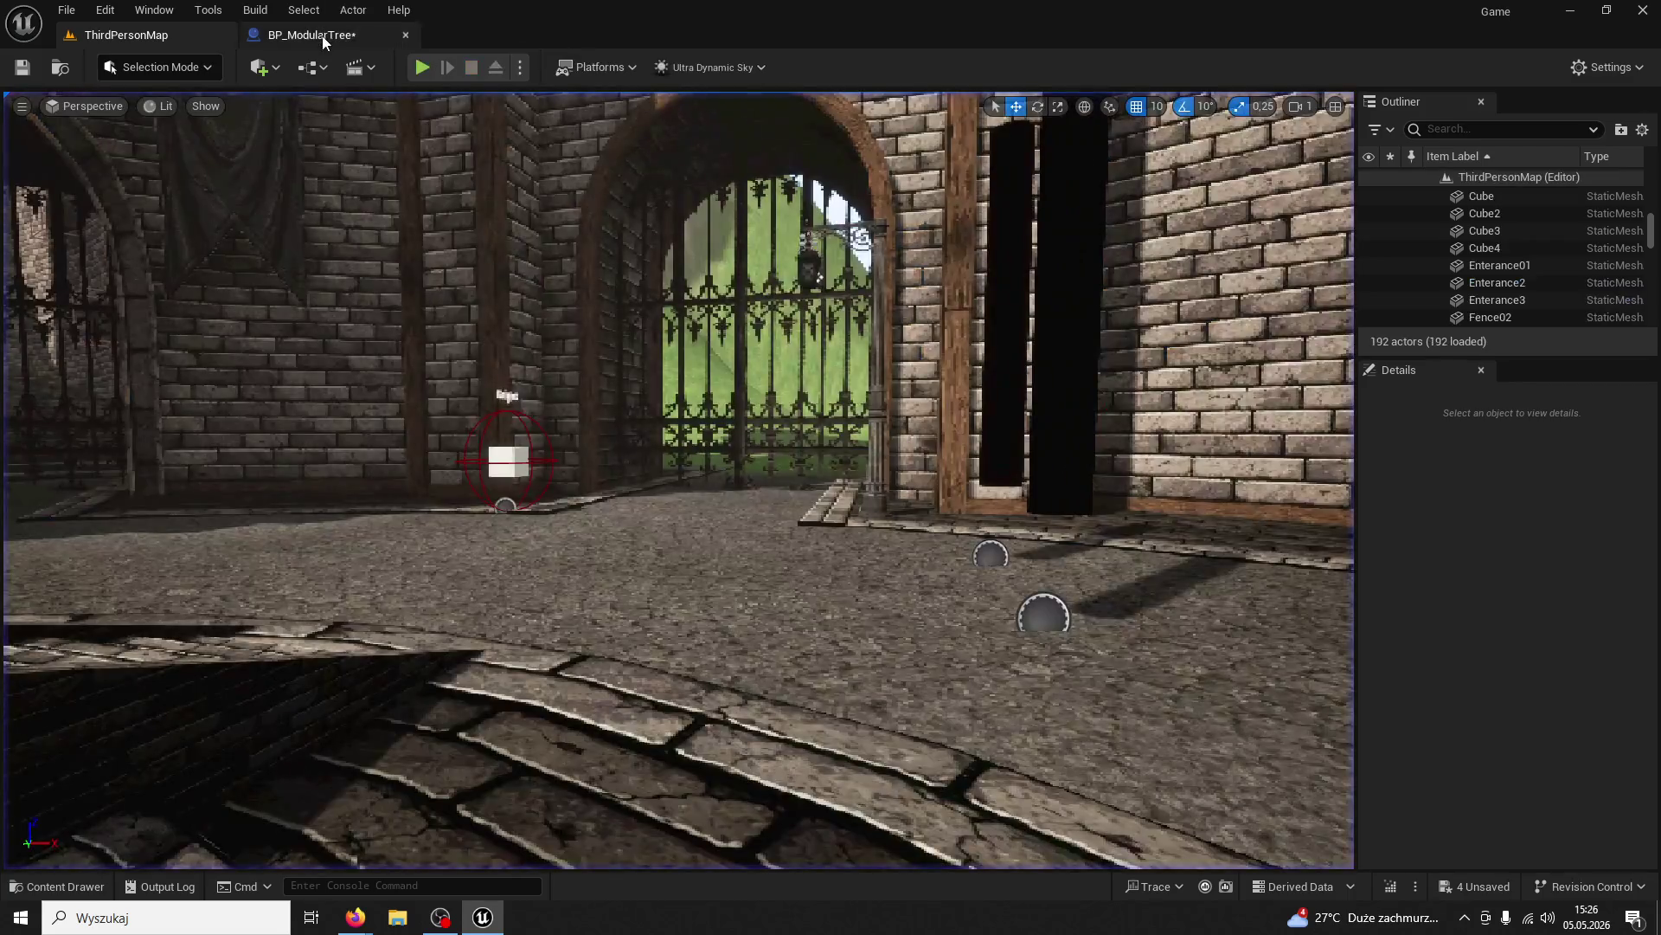
# Review BP_ModularTree's Delay Until Next Tick, Set World Location And Rotation, Set Visibility chain
pyautogui.click(312, 35)
pyautogui.scroll(-6, 778, 484)
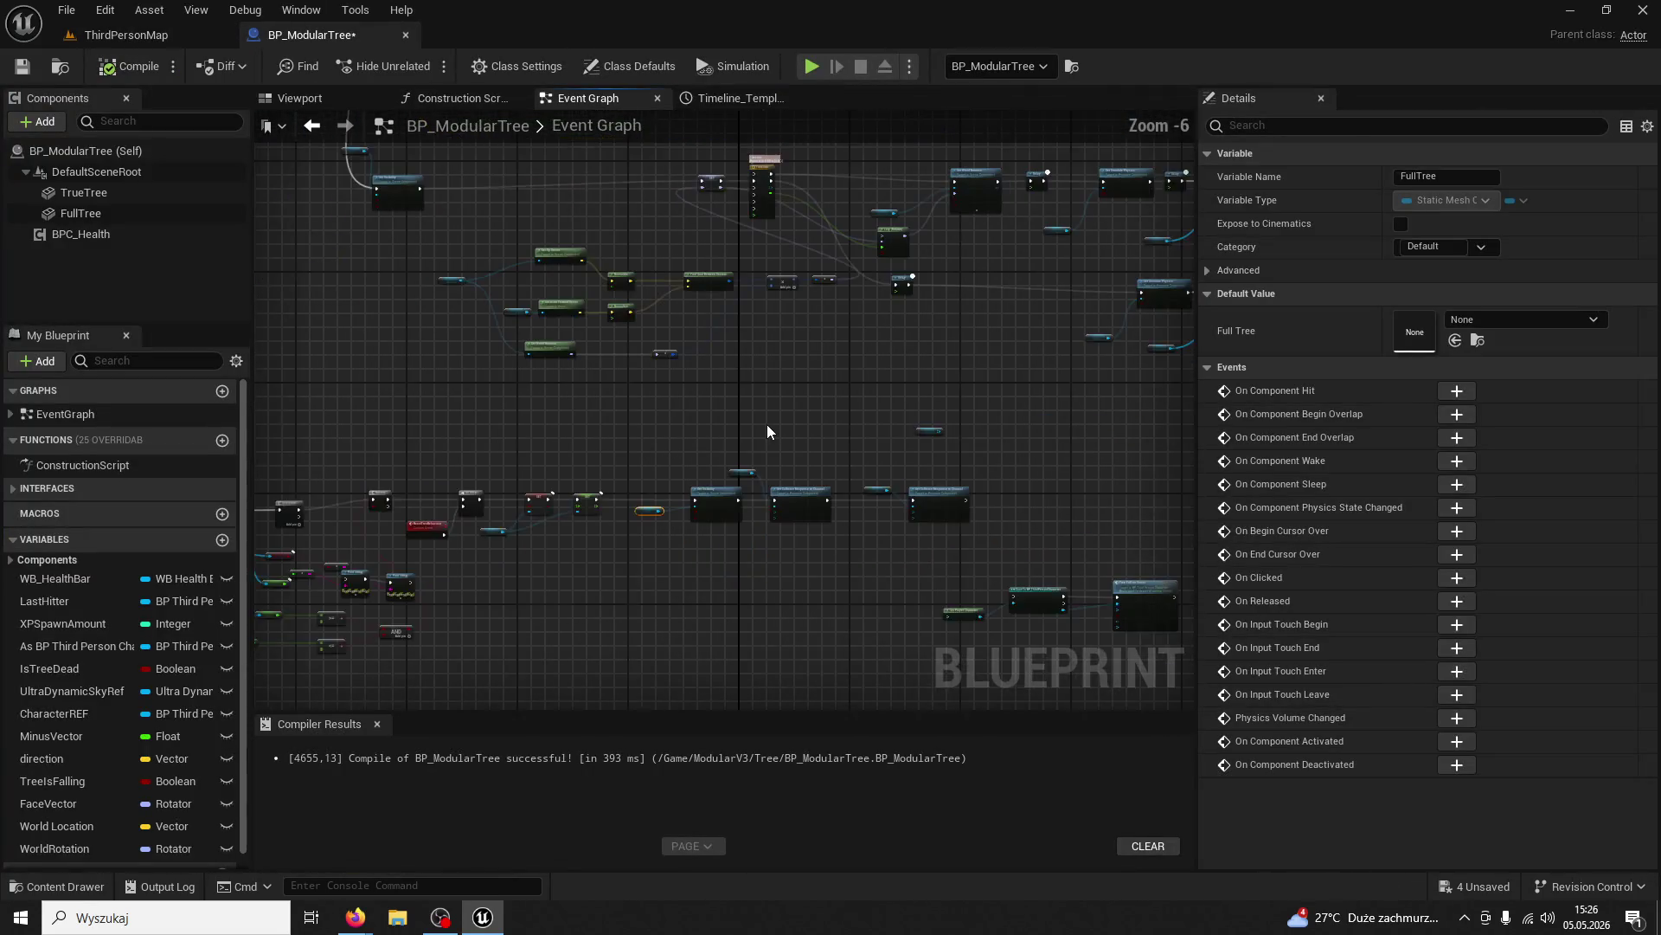
pyautogui.scroll(3, 566, 539)
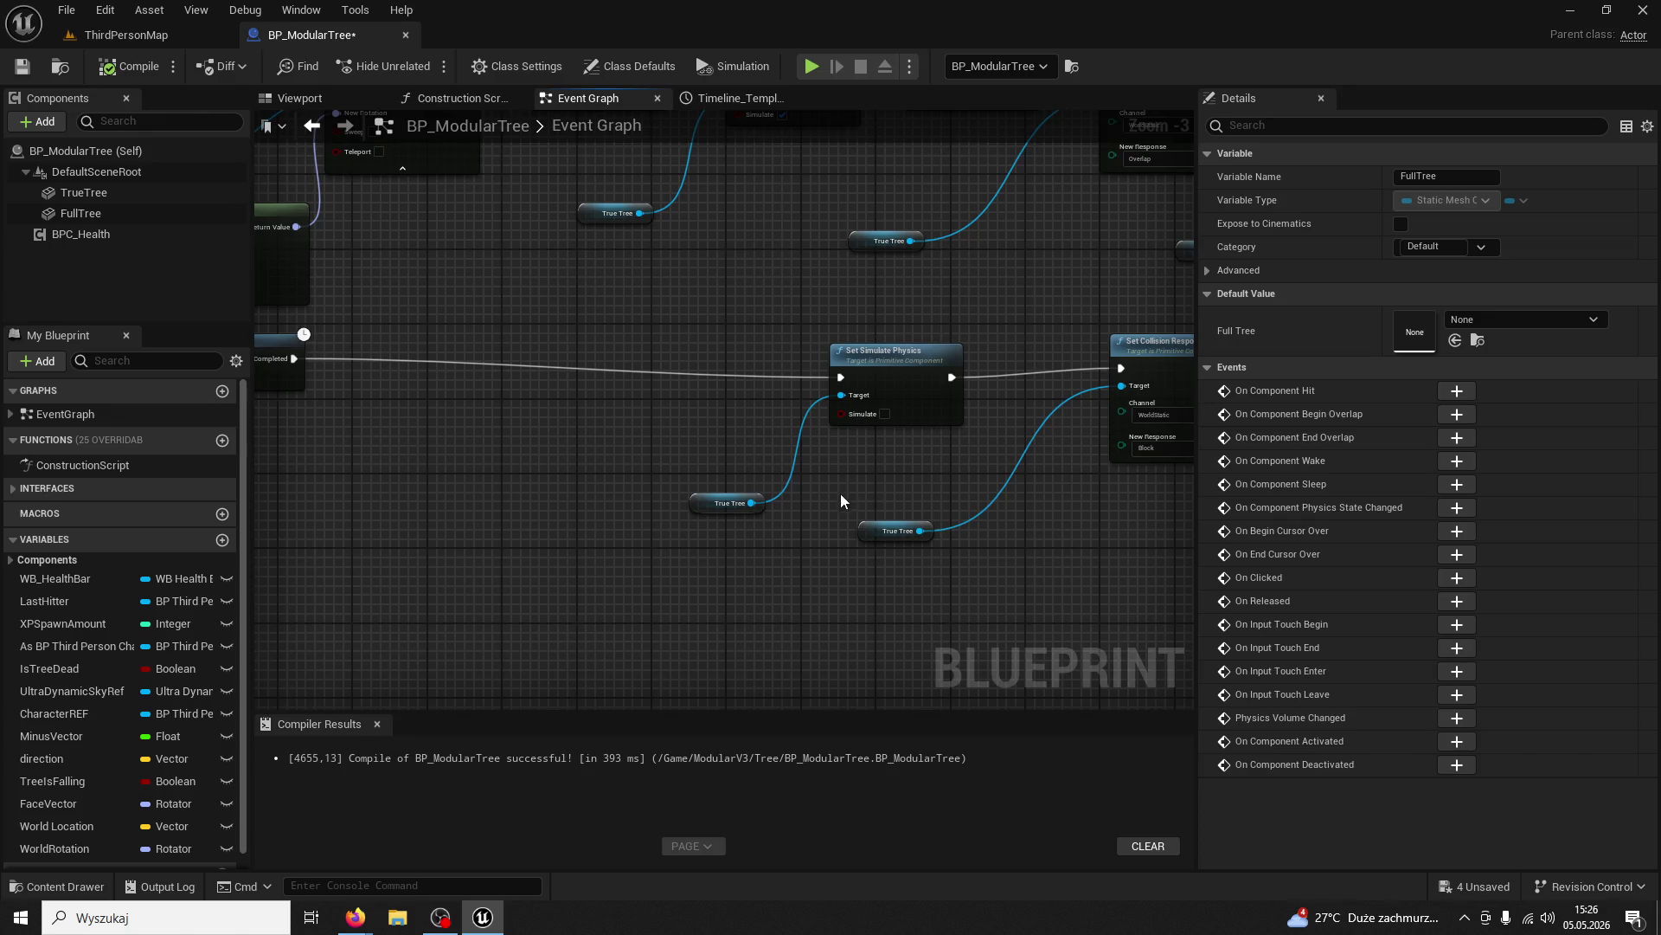
pyautogui.scroll(-1, 792, 511)
pyautogui.scroll(3, 755, 419)
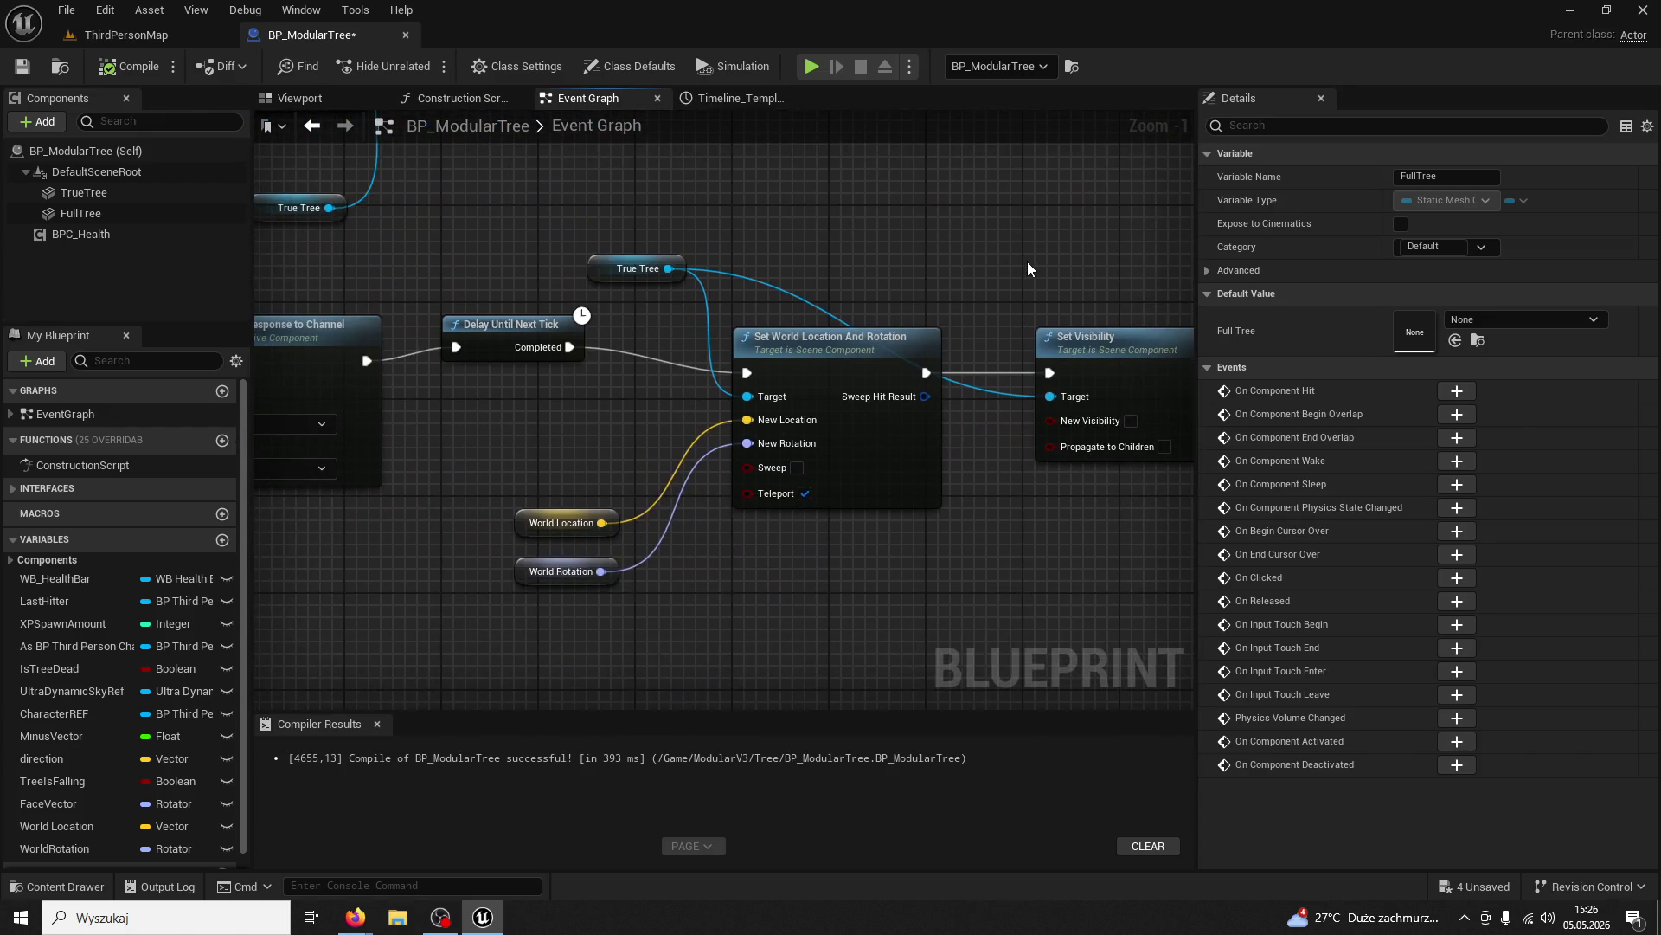
pyautogui.click(126, 35)
# Start a listen-server multiplayer play test, run the character forward, then stop it
pyautogui.click(520, 67)
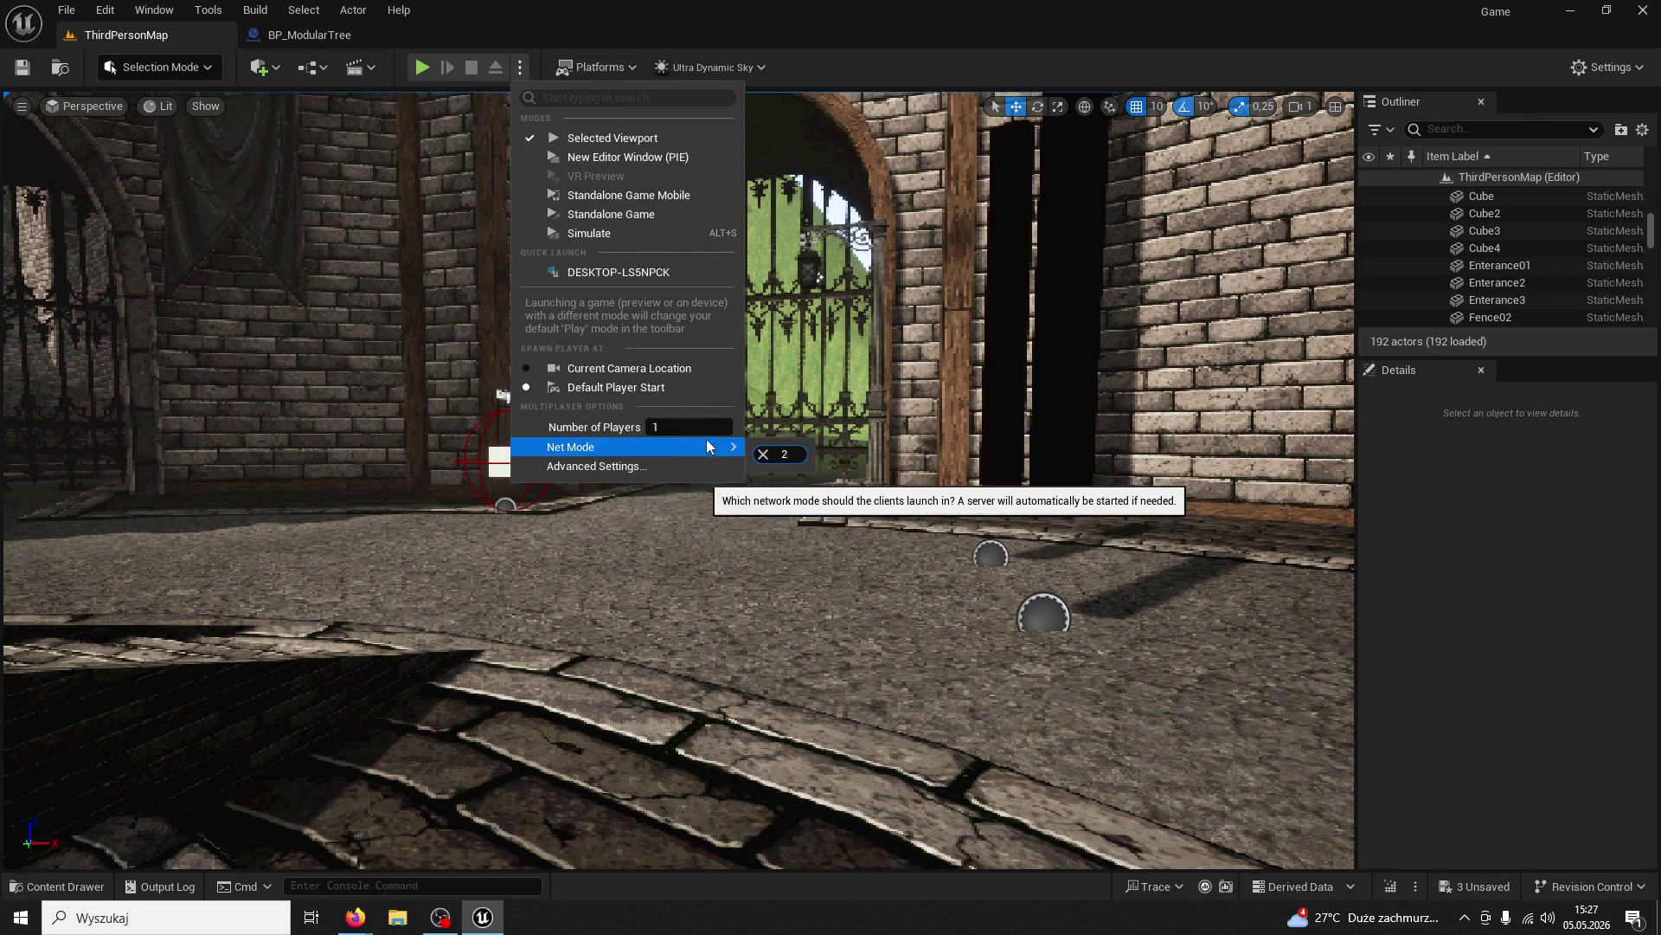
pyautogui.click(816, 473)
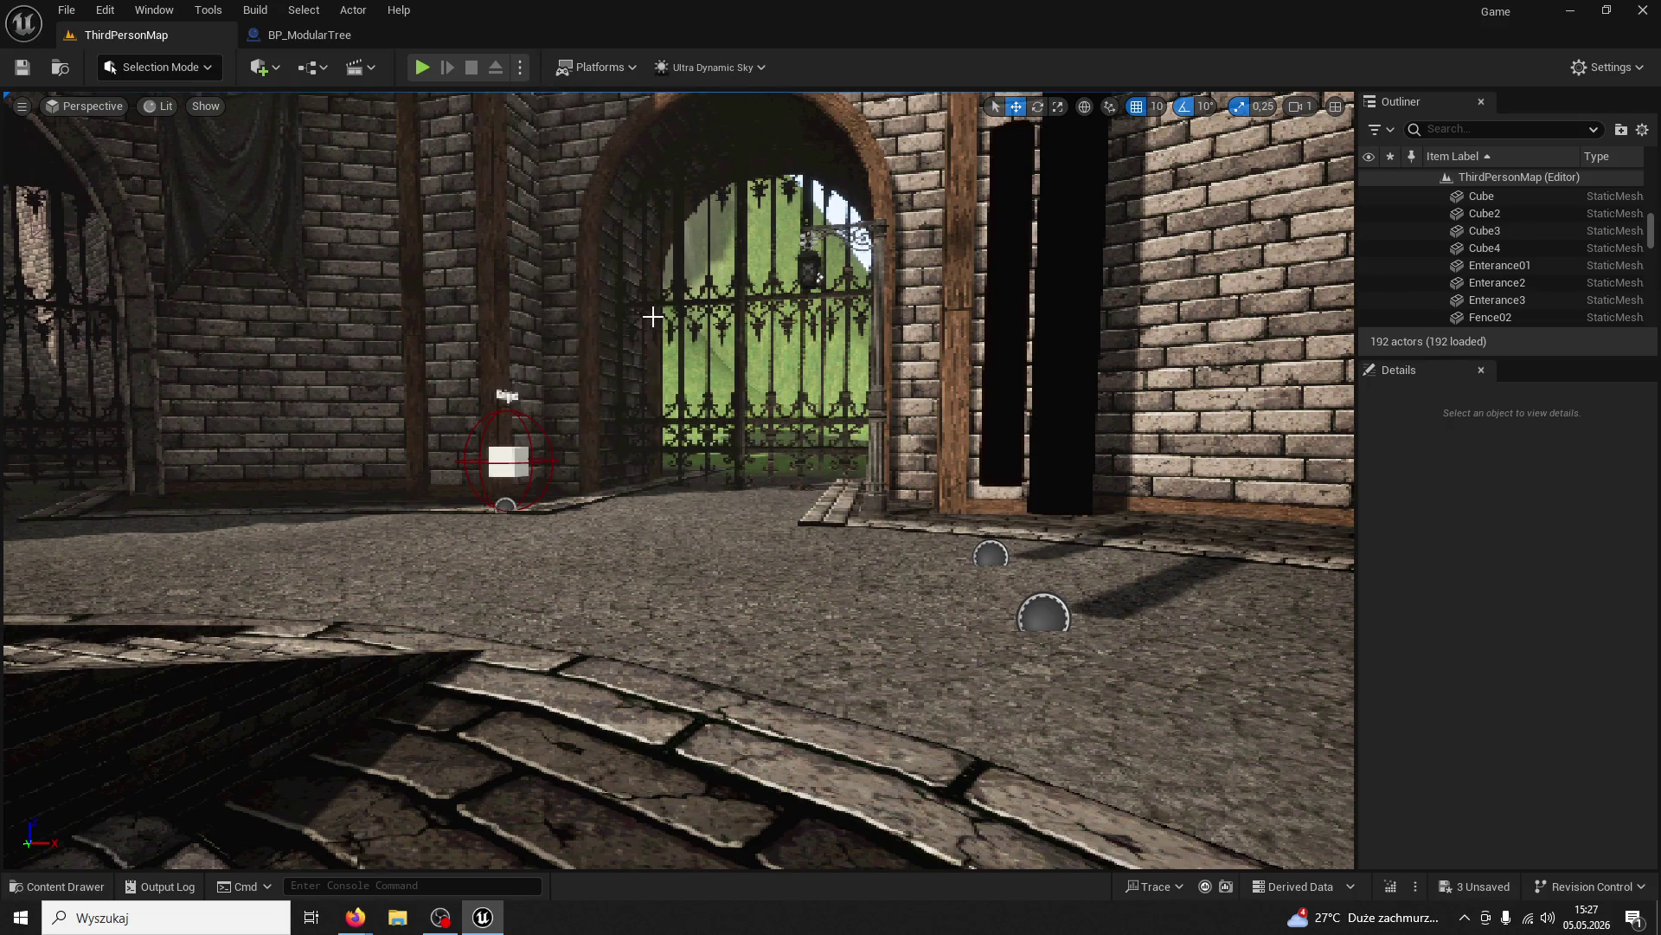
pyautogui.click(424, 70)
pyautogui.press('super')
pyautogui.click(678, 479)
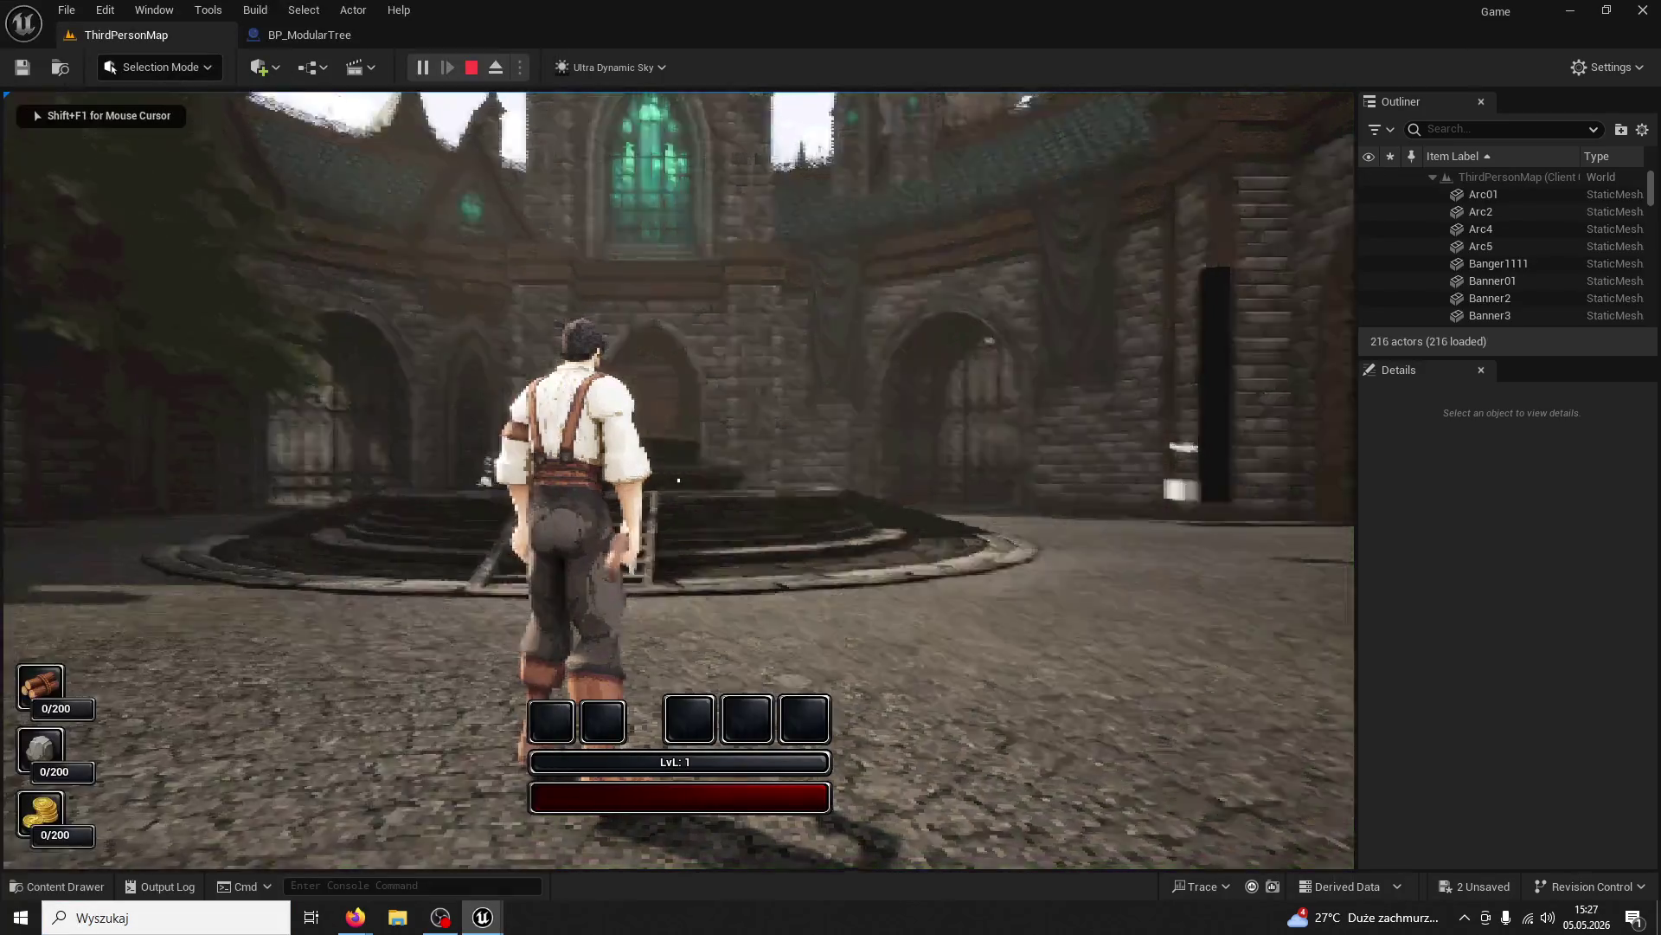
pyautogui.press('w')
pyautogui.press('super')
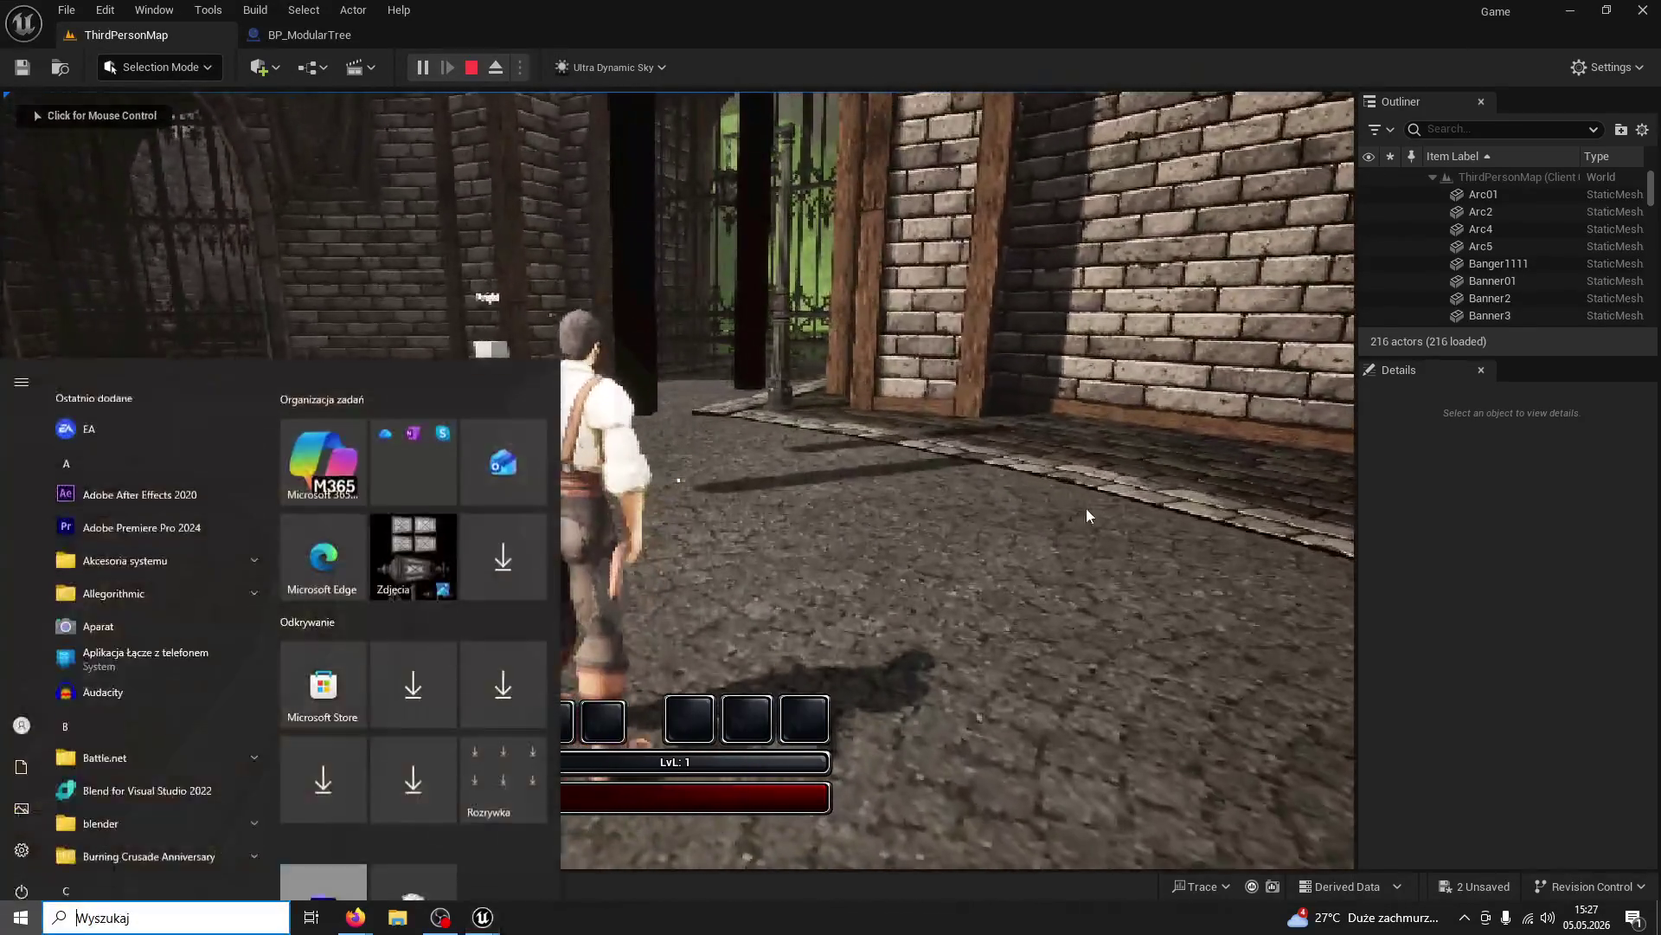
pyautogui.click(597, 863)
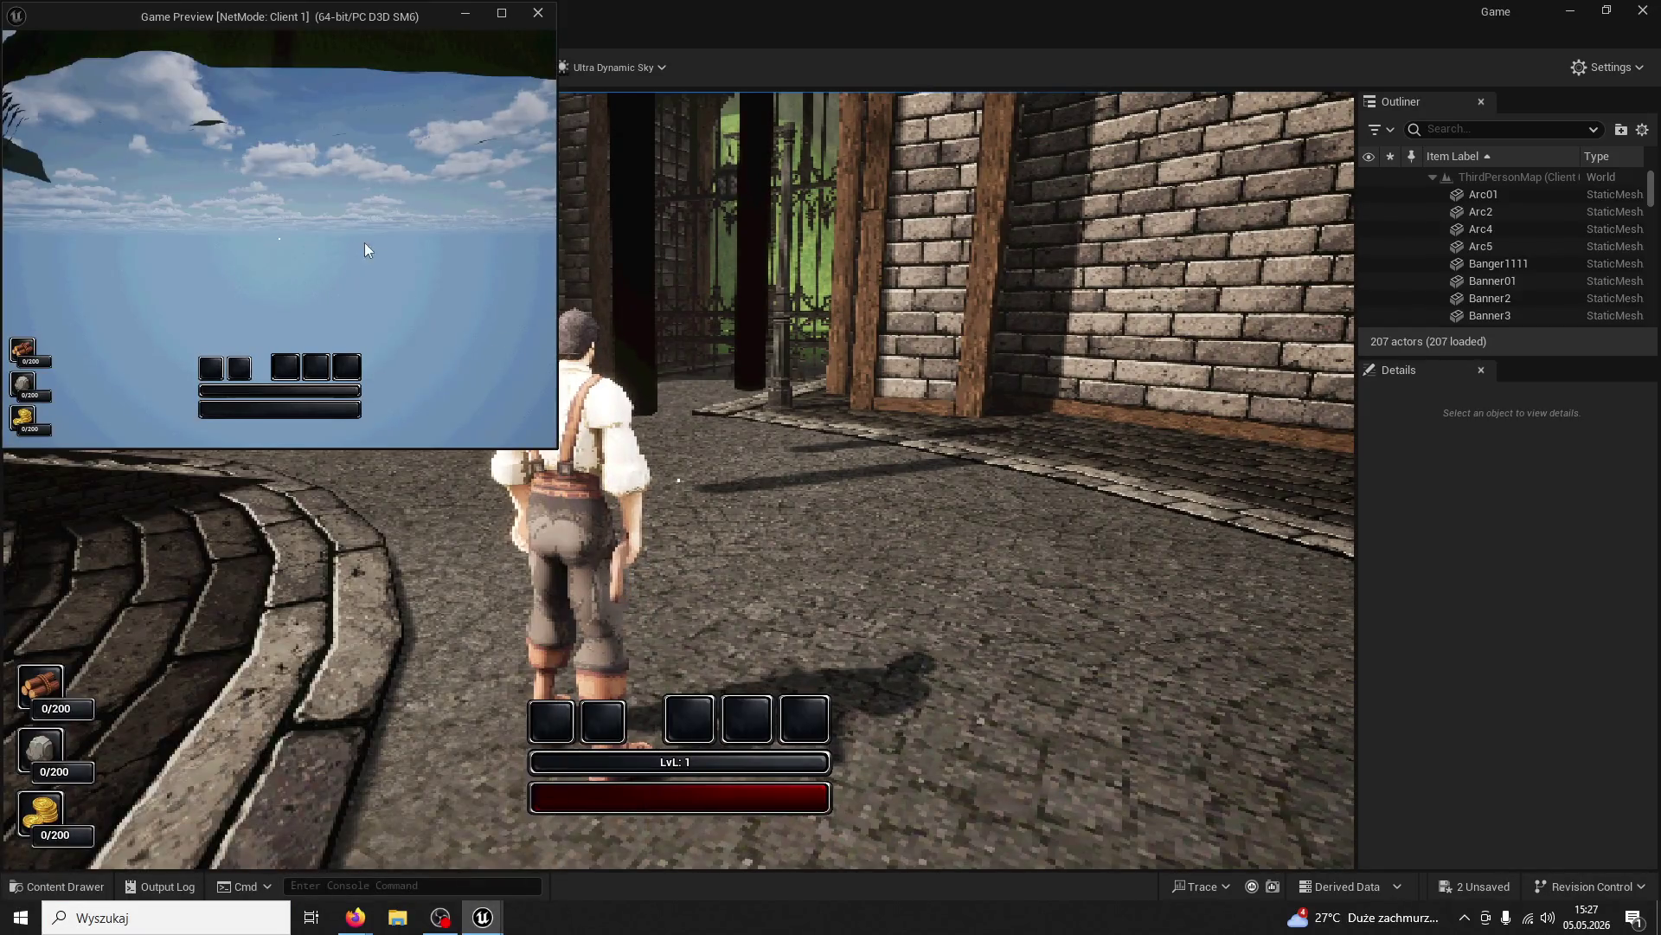
pyautogui.press('Escape')
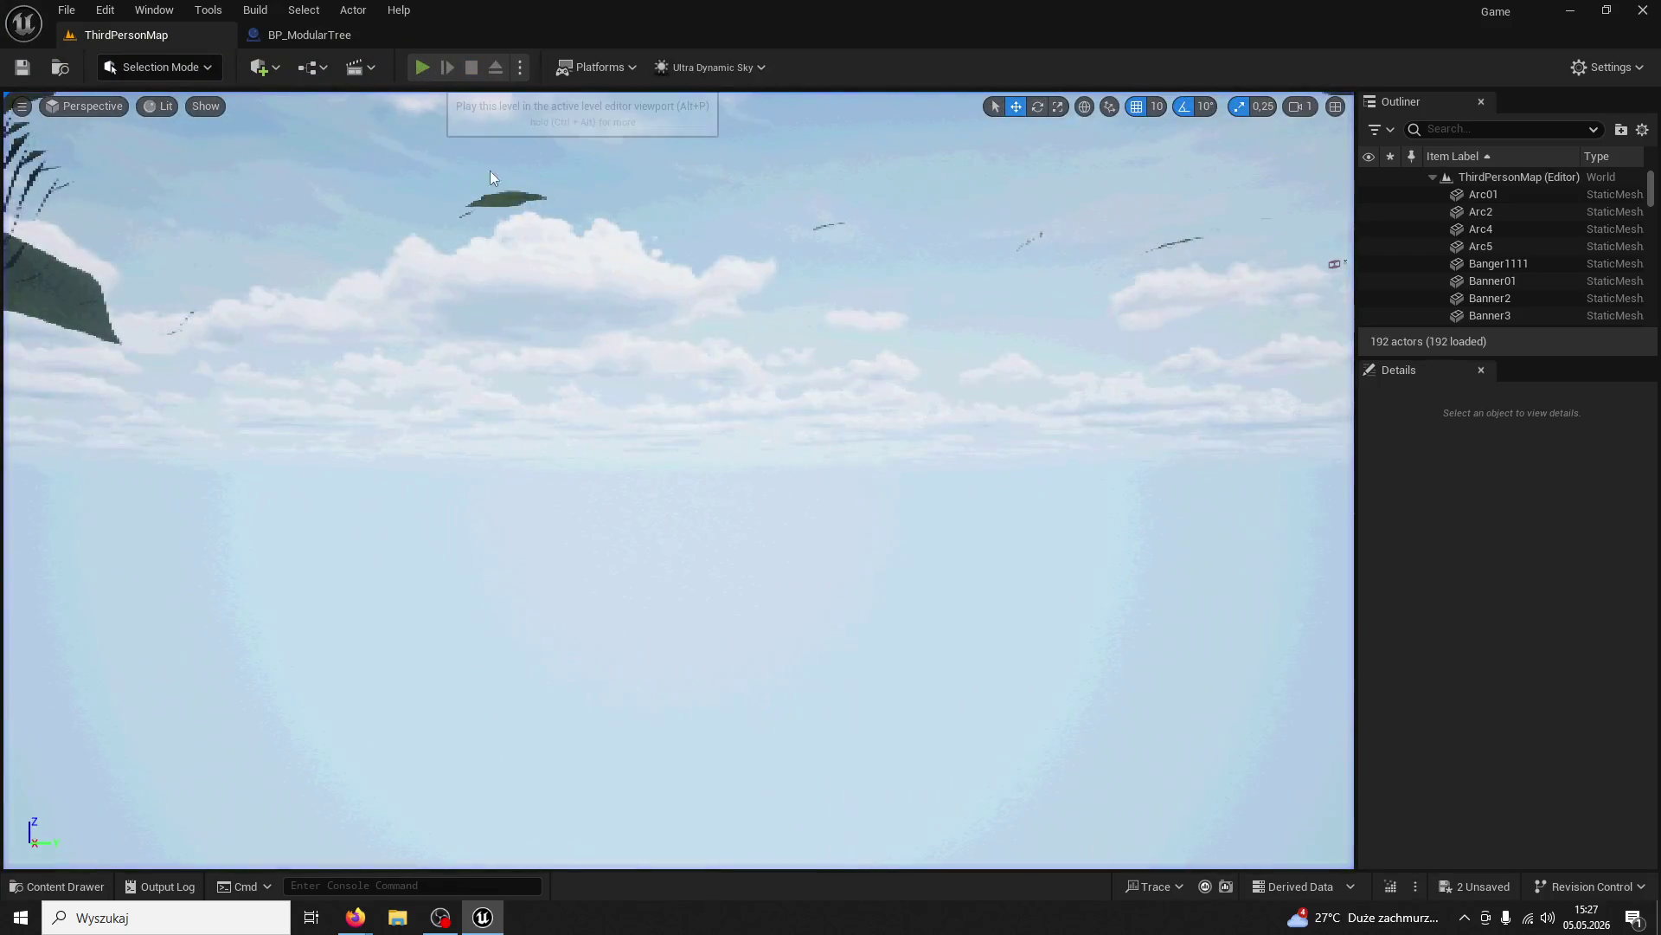
# Restart the multiplayer test and chop the tree twice as the server player
pyautogui.click(422, 66)
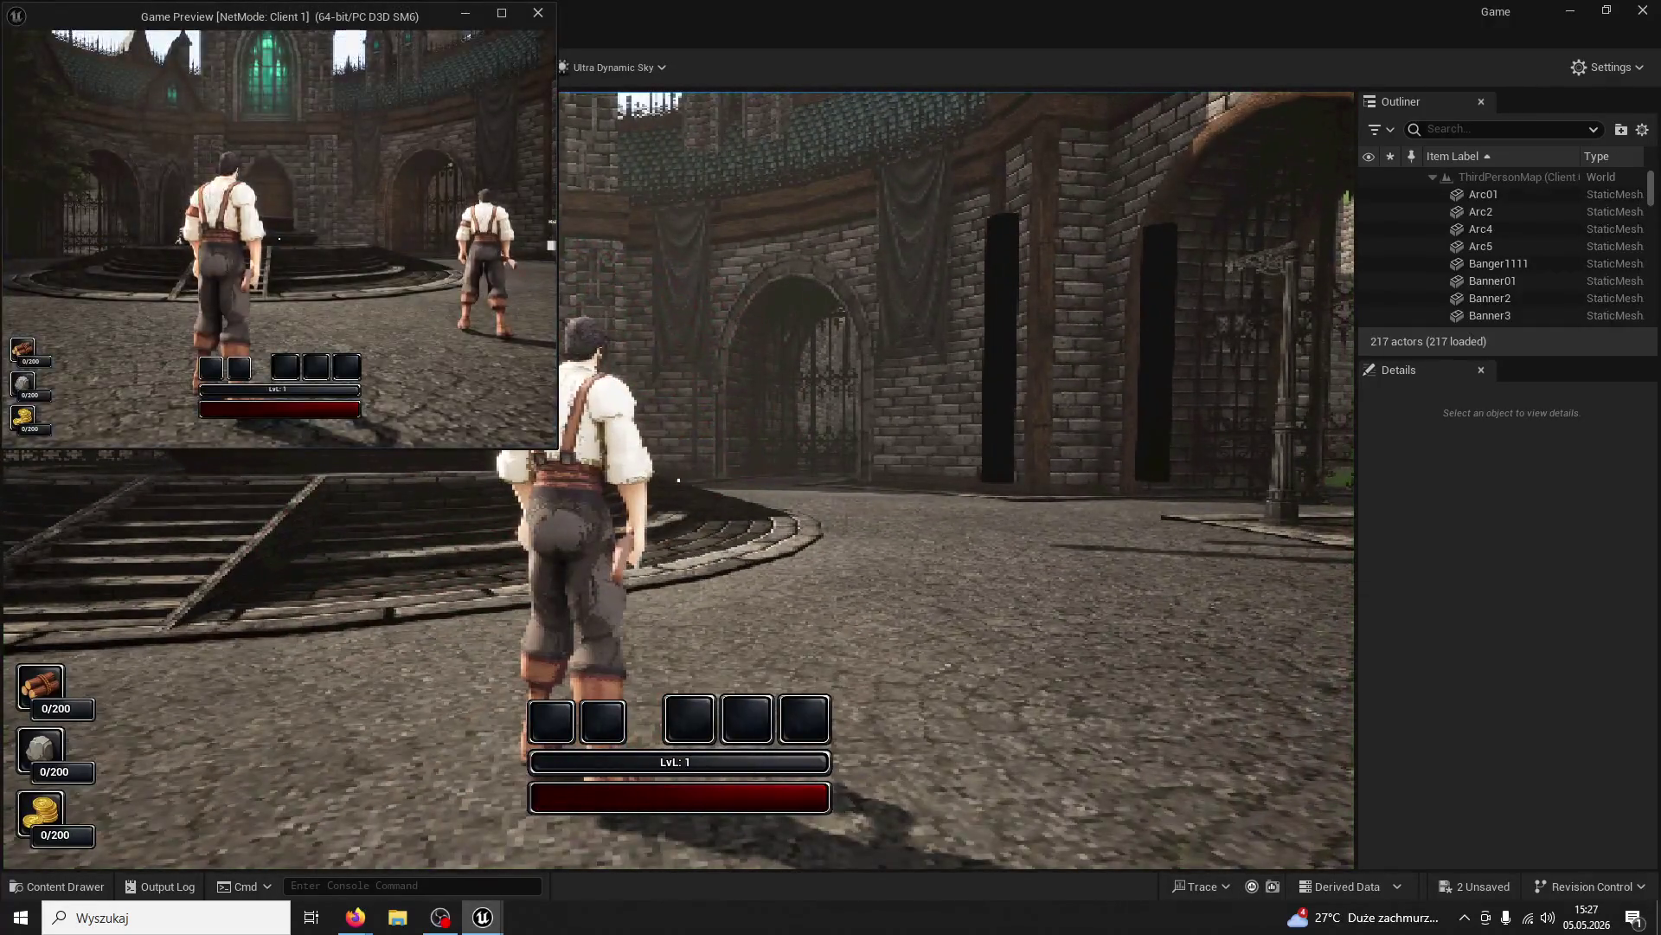
pyautogui.press('super')
pyautogui.press('Escape')
pyautogui.press('w')
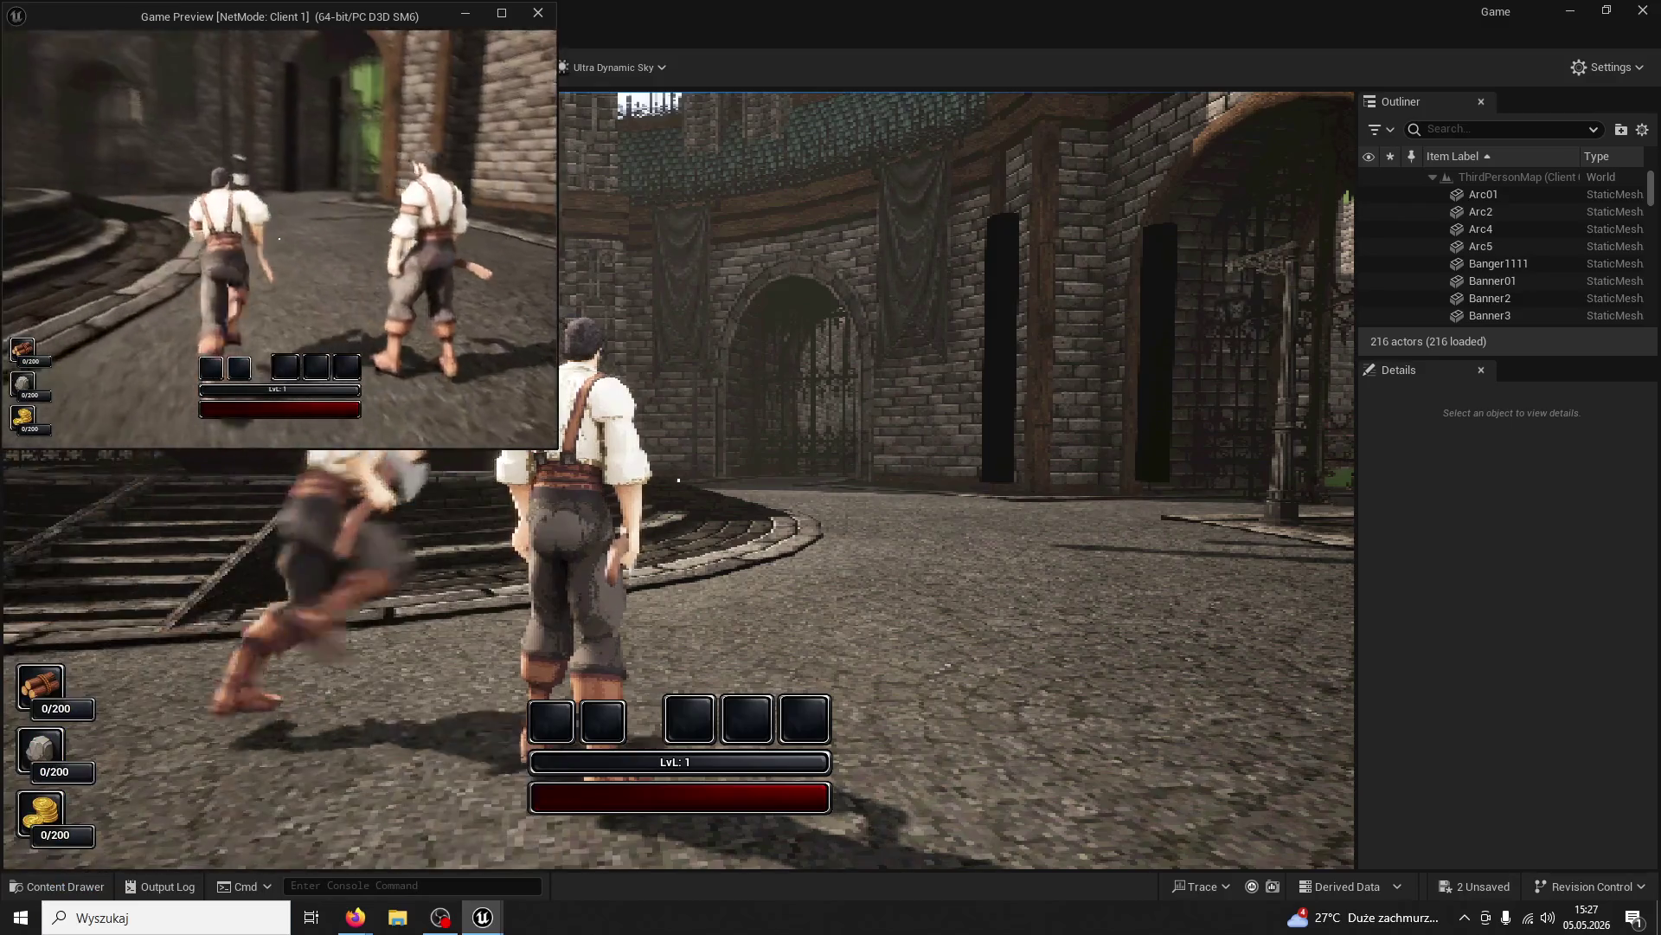
pyautogui.click(558, 325)
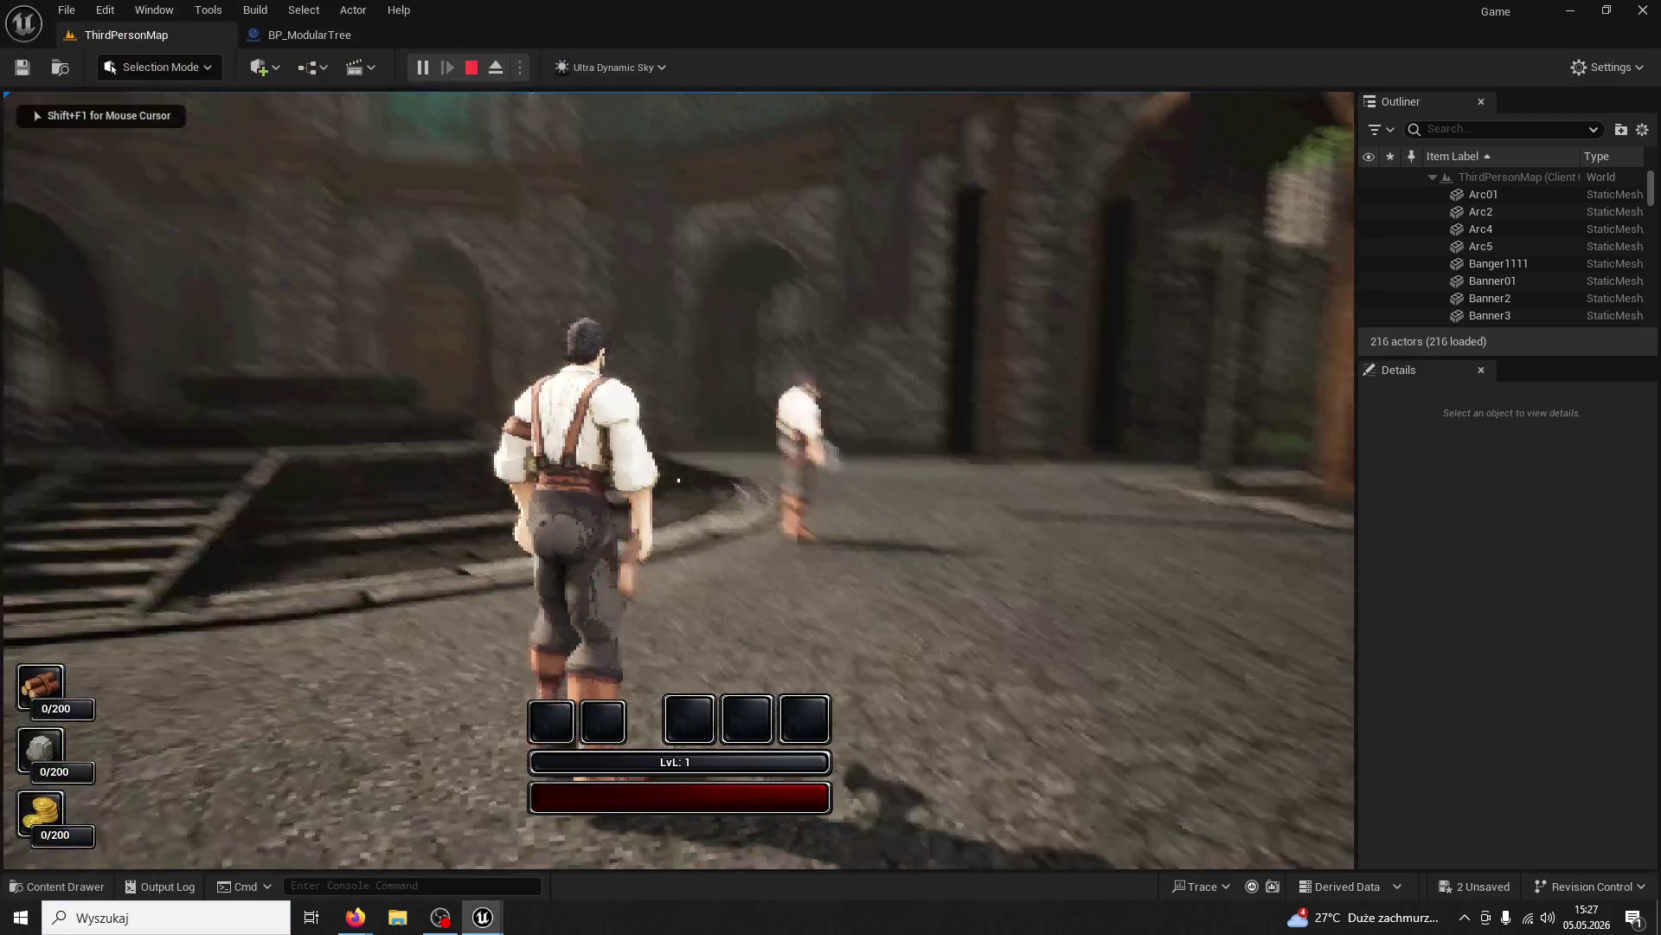
pyautogui.press('w')
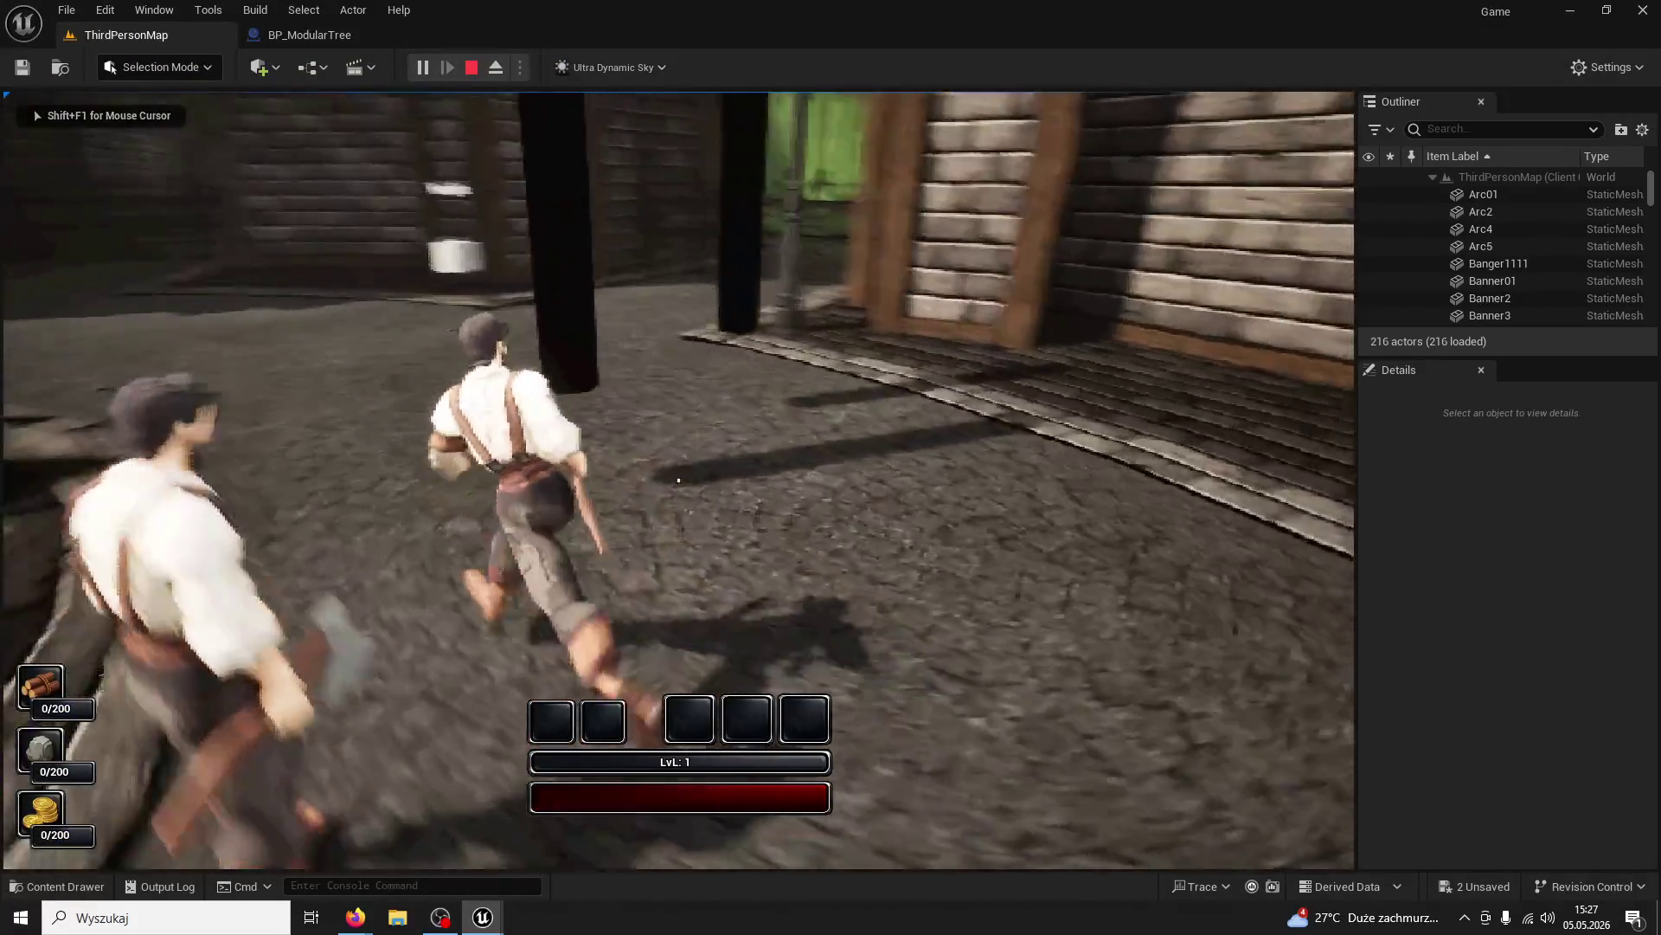
pyautogui.click(679, 479)
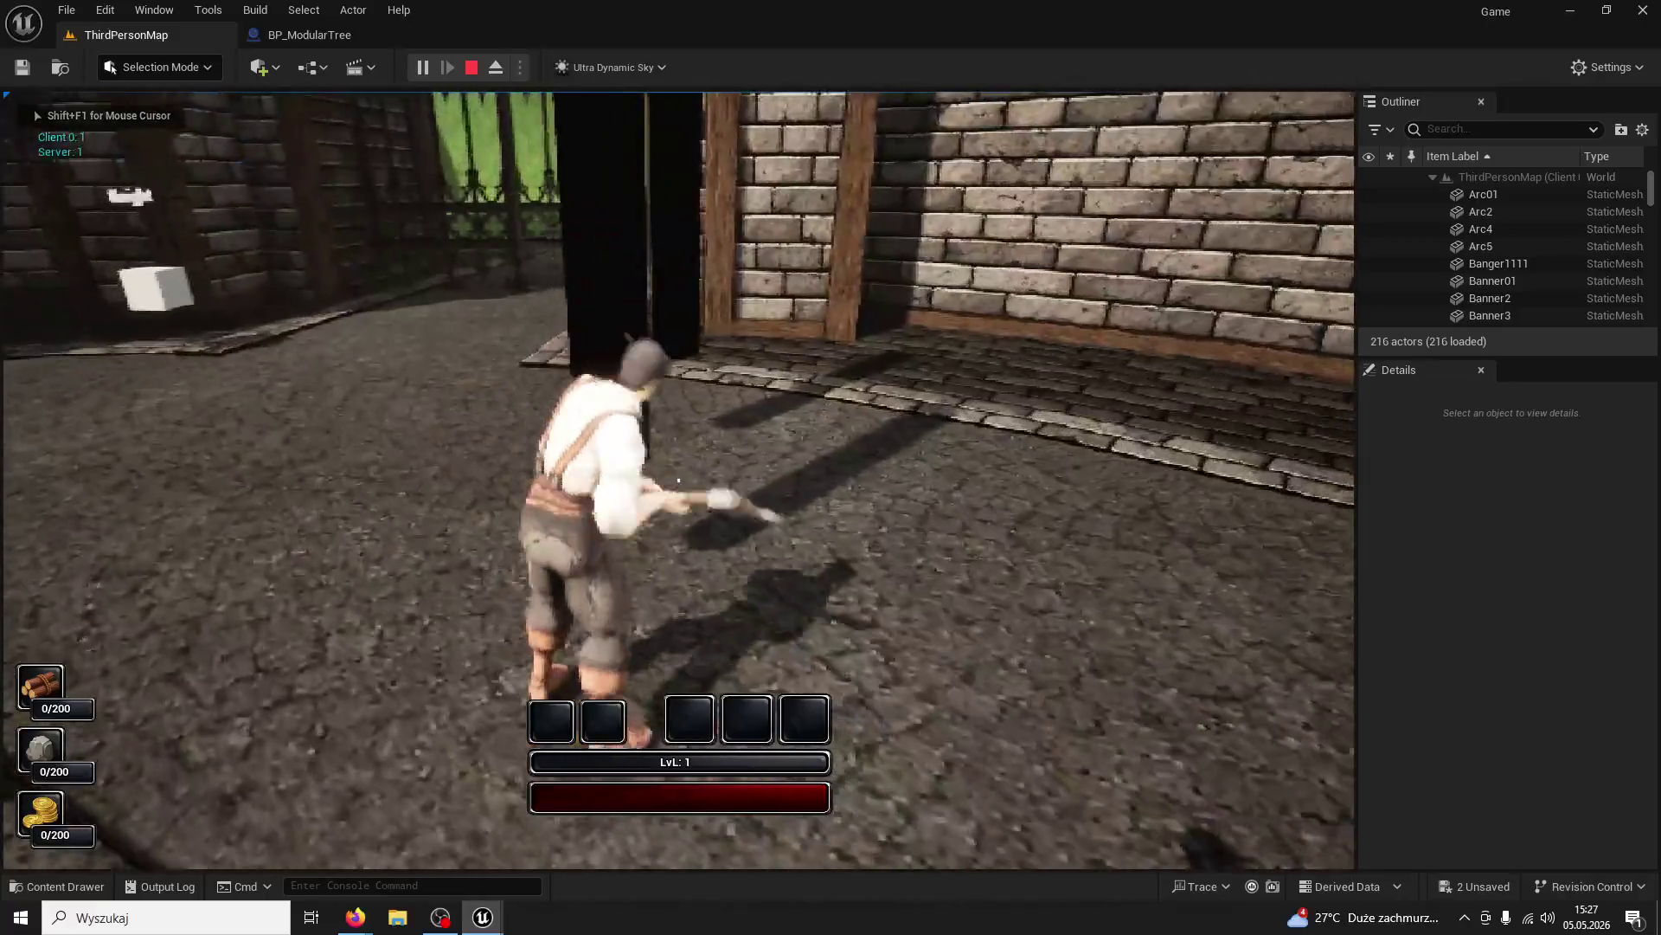
pyautogui.press('super')
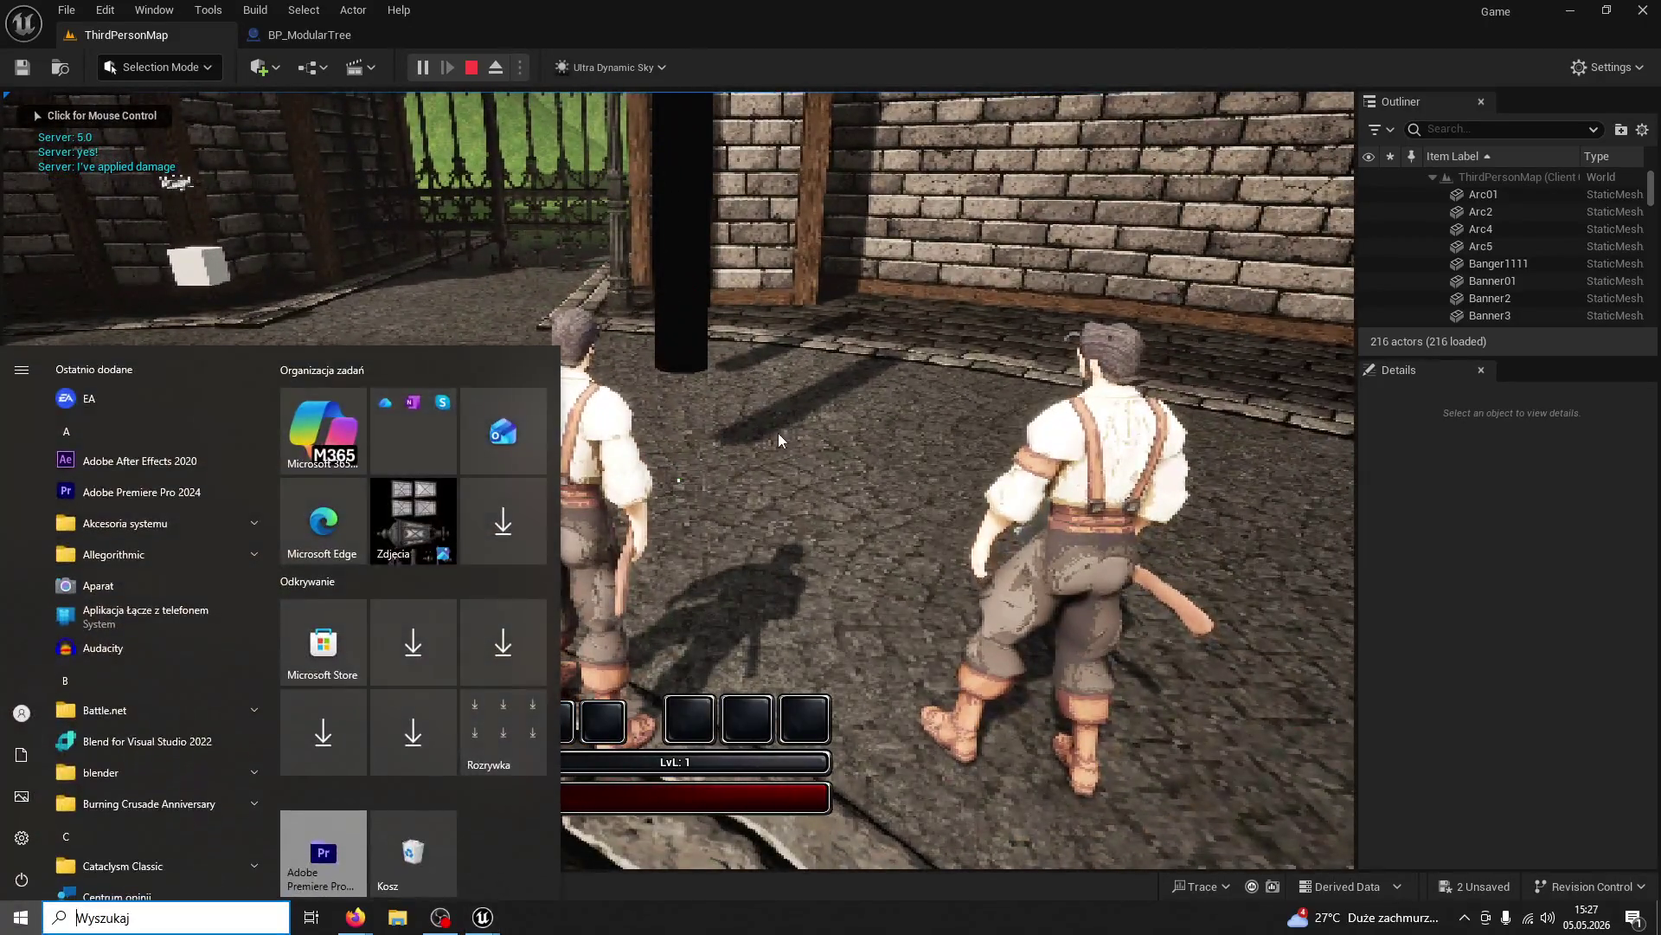
pyautogui.click(779, 437)
pyautogui.click(779, 438)
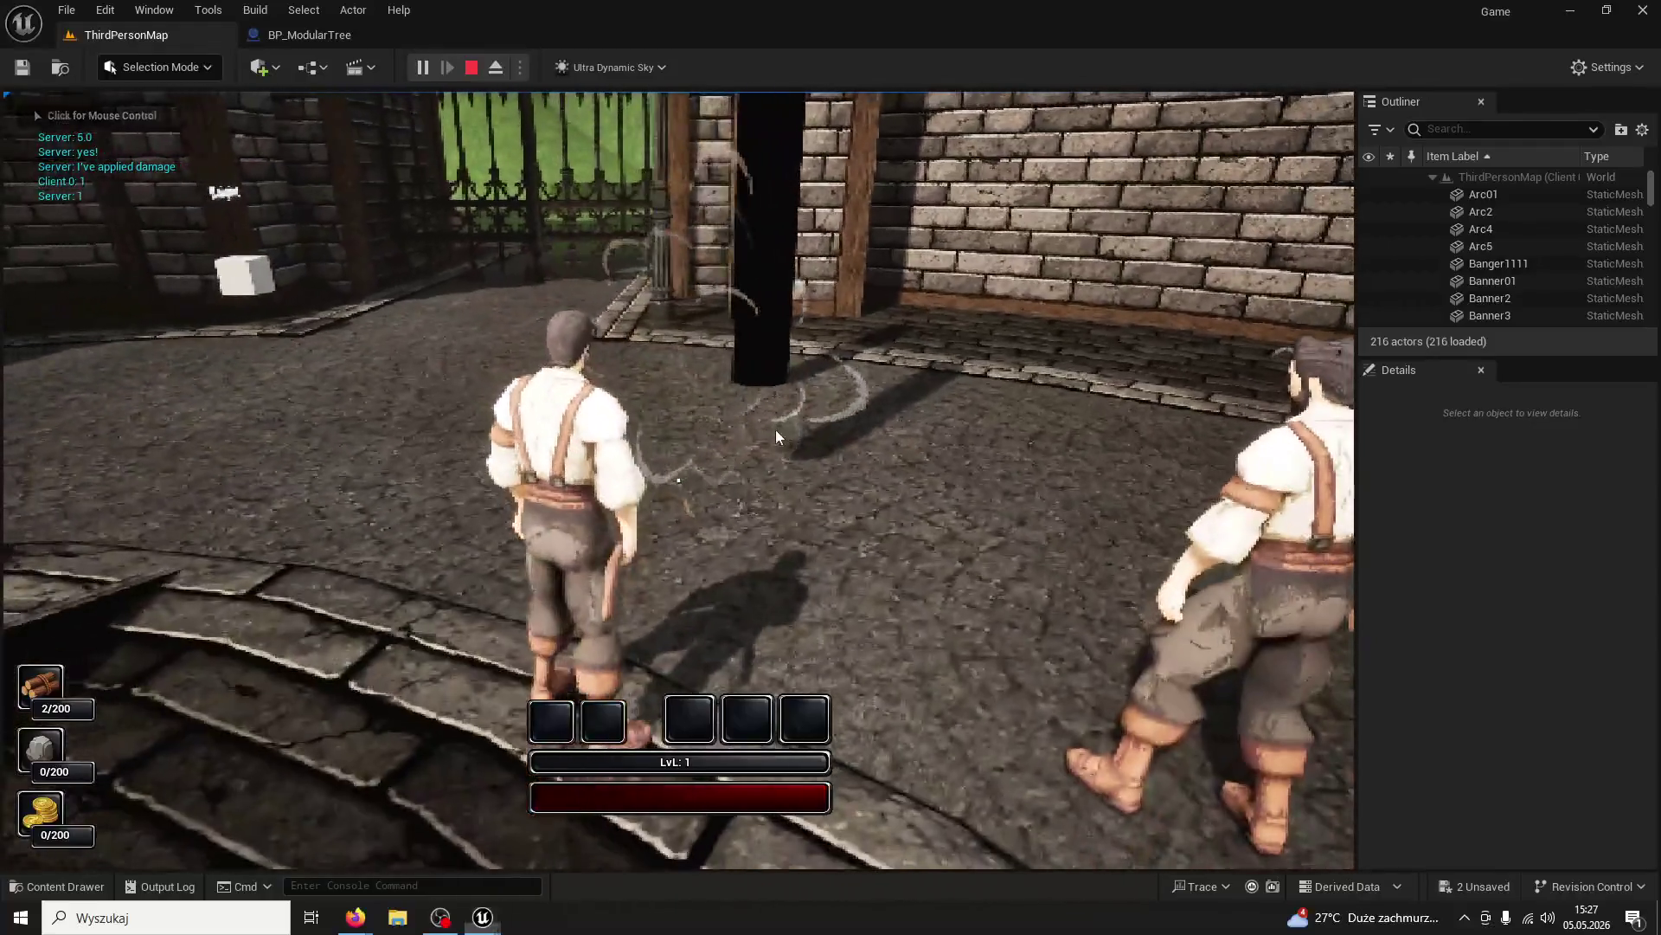
pyautogui.press('super')
# Swing the client character's axe at the tree, run around the courtyard, then stop
pyautogui.click(573, 853)
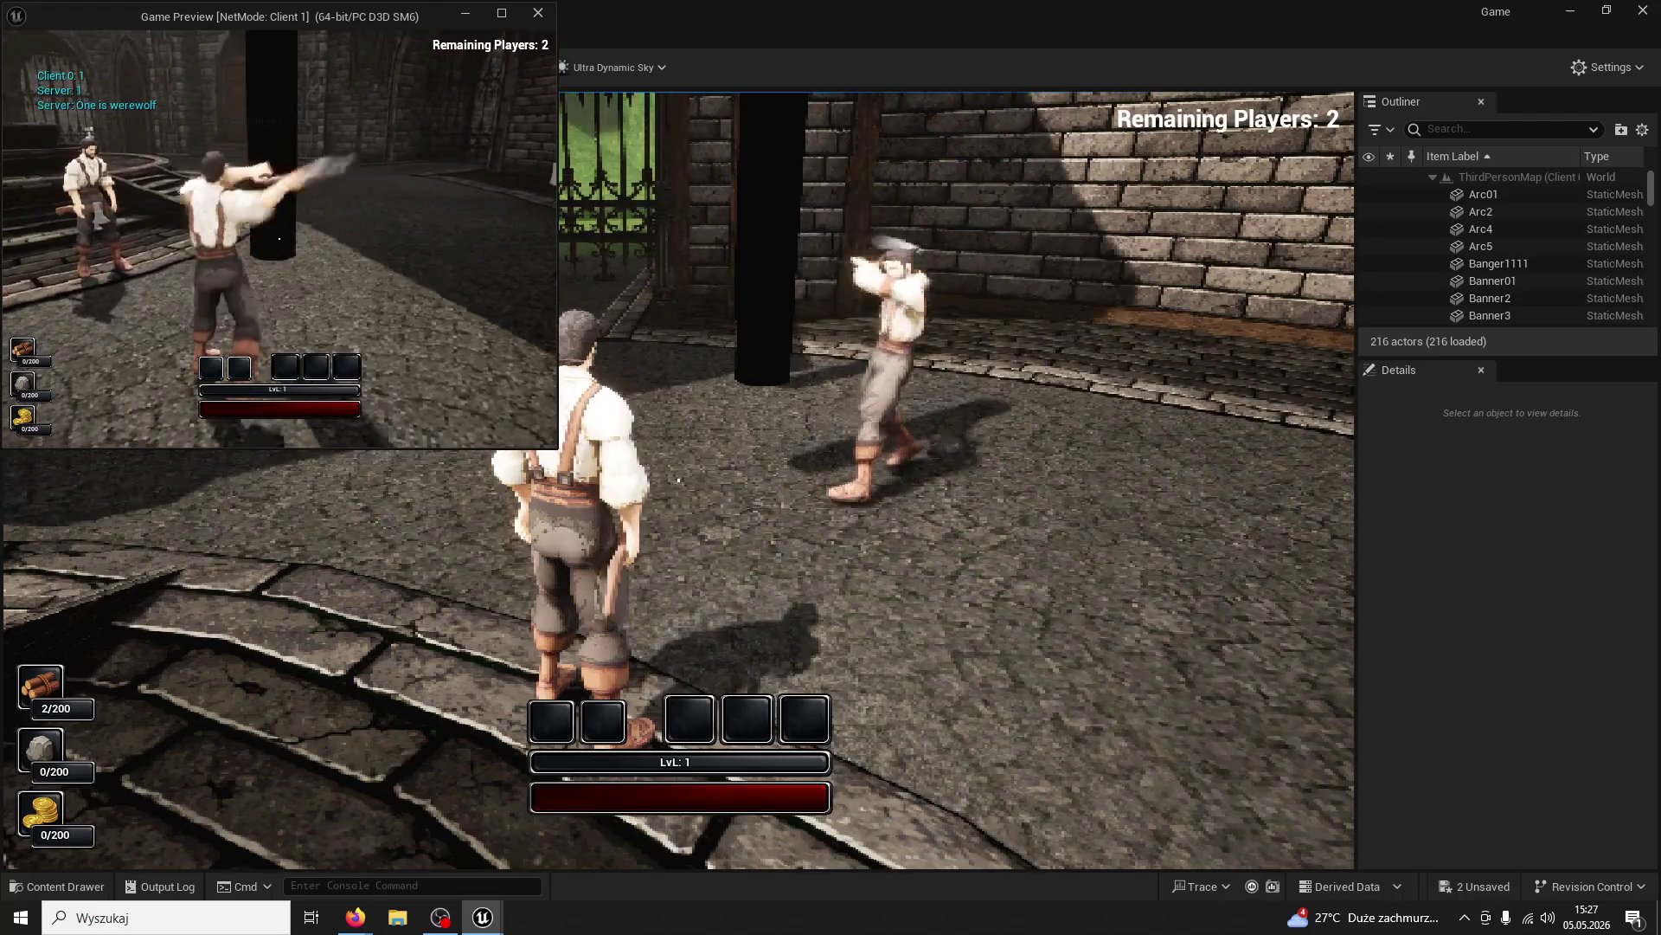
pyautogui.click(278, 239)
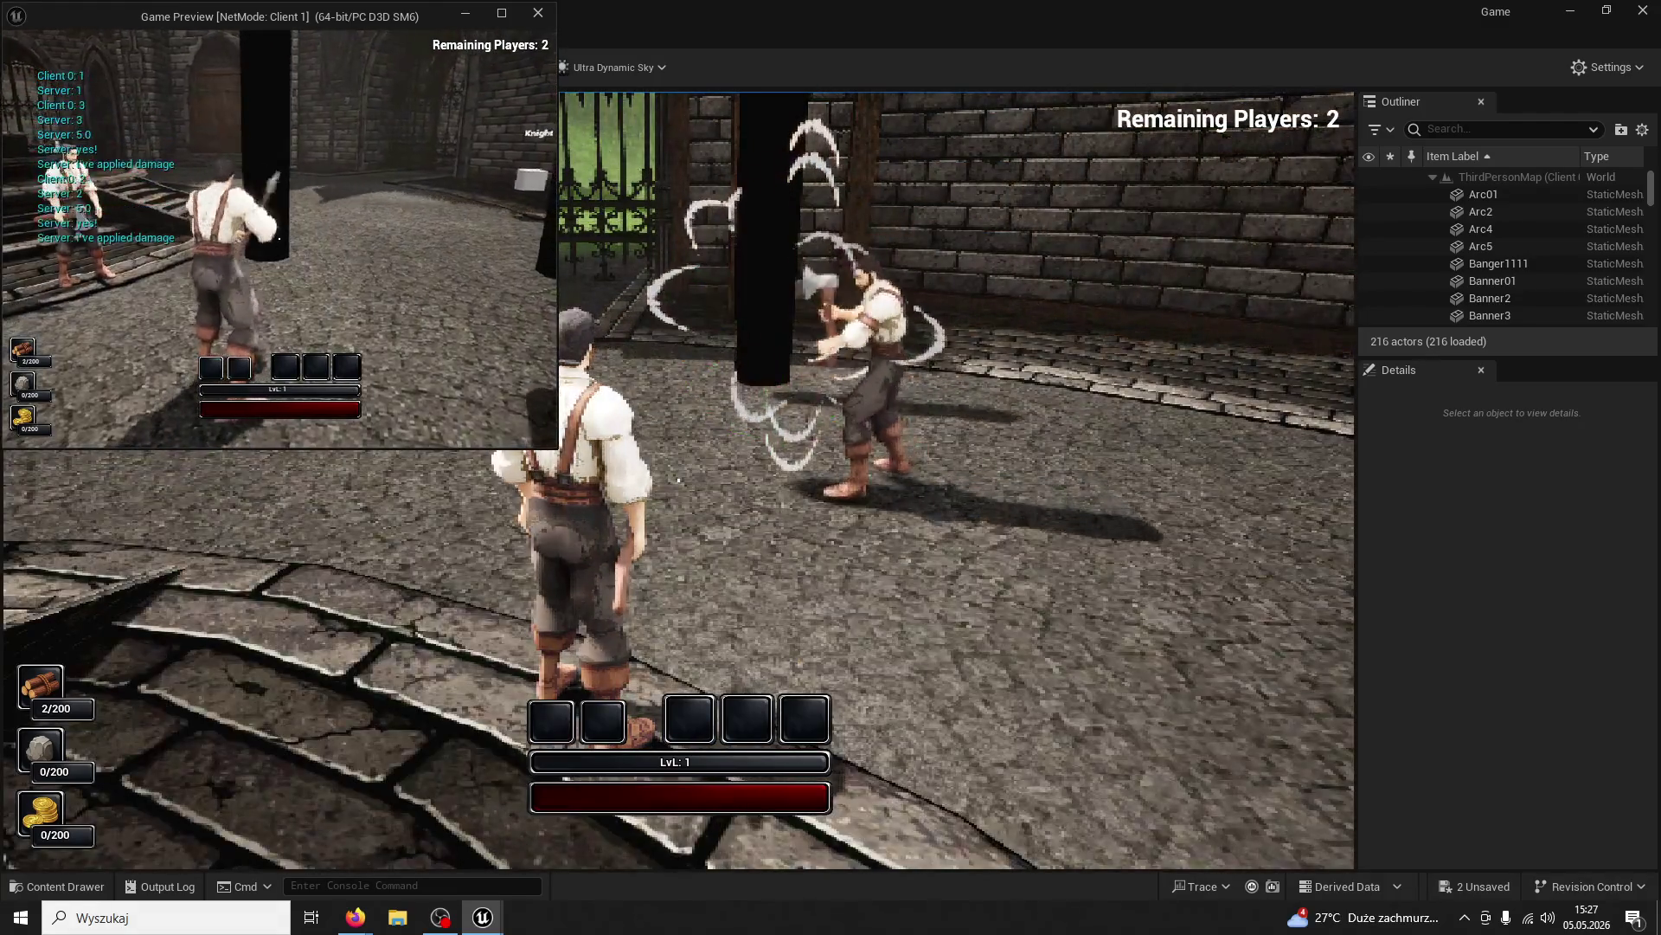
pyautogui.click(279, 239)
pyautogui.press('w')
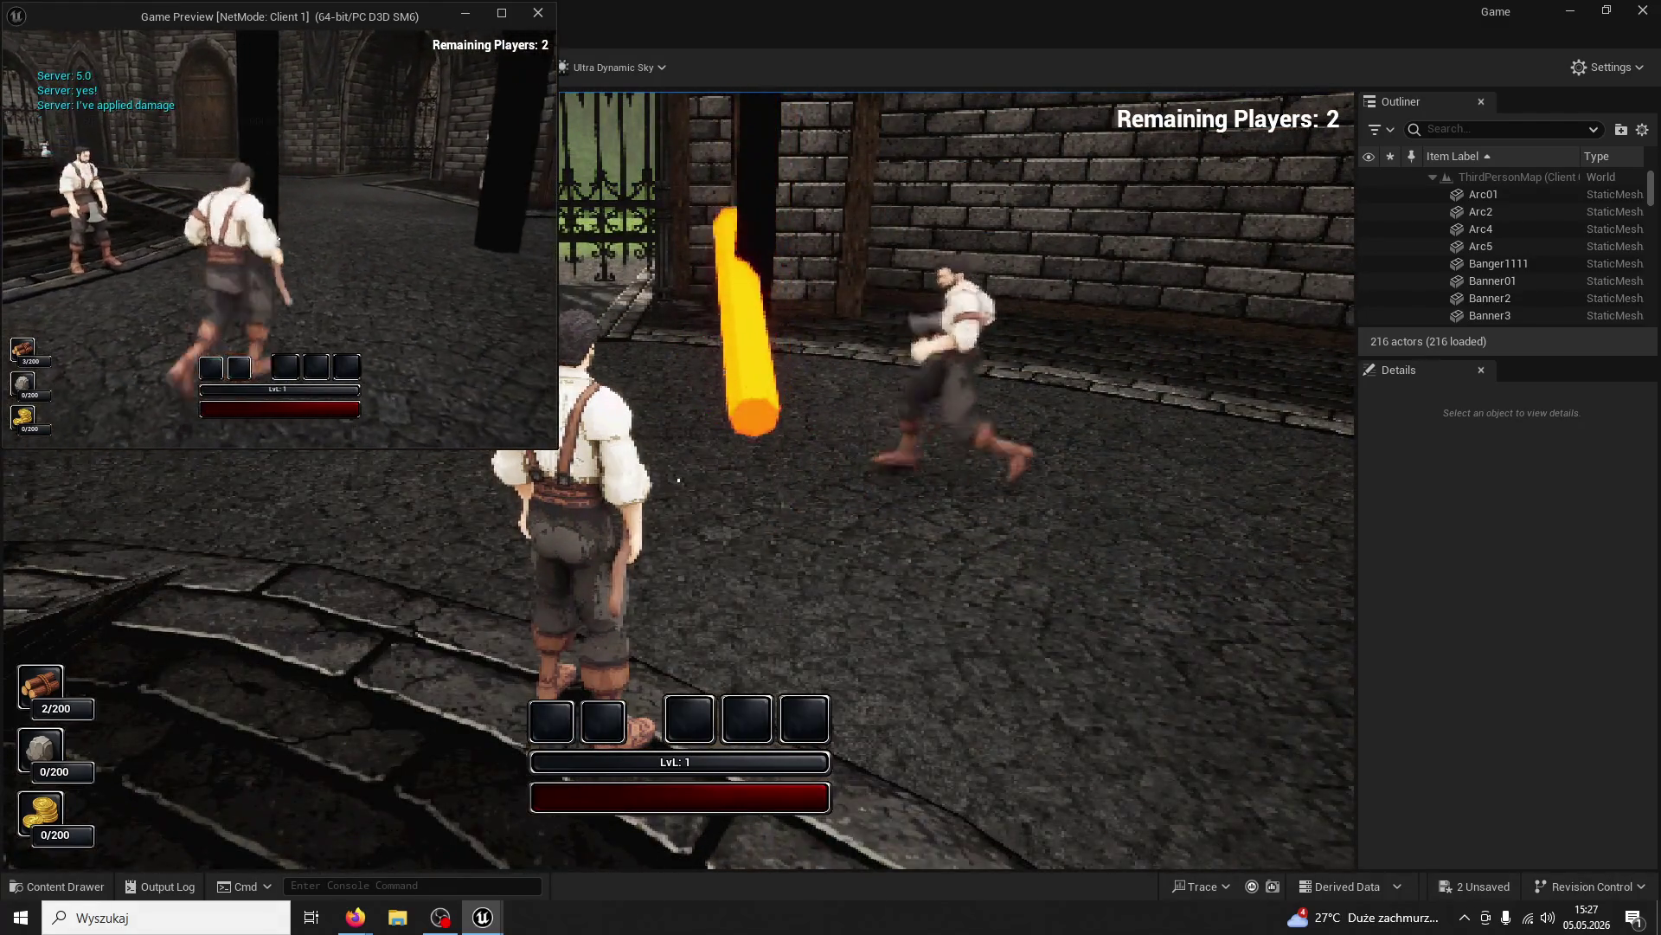
pyautogui.press('w')
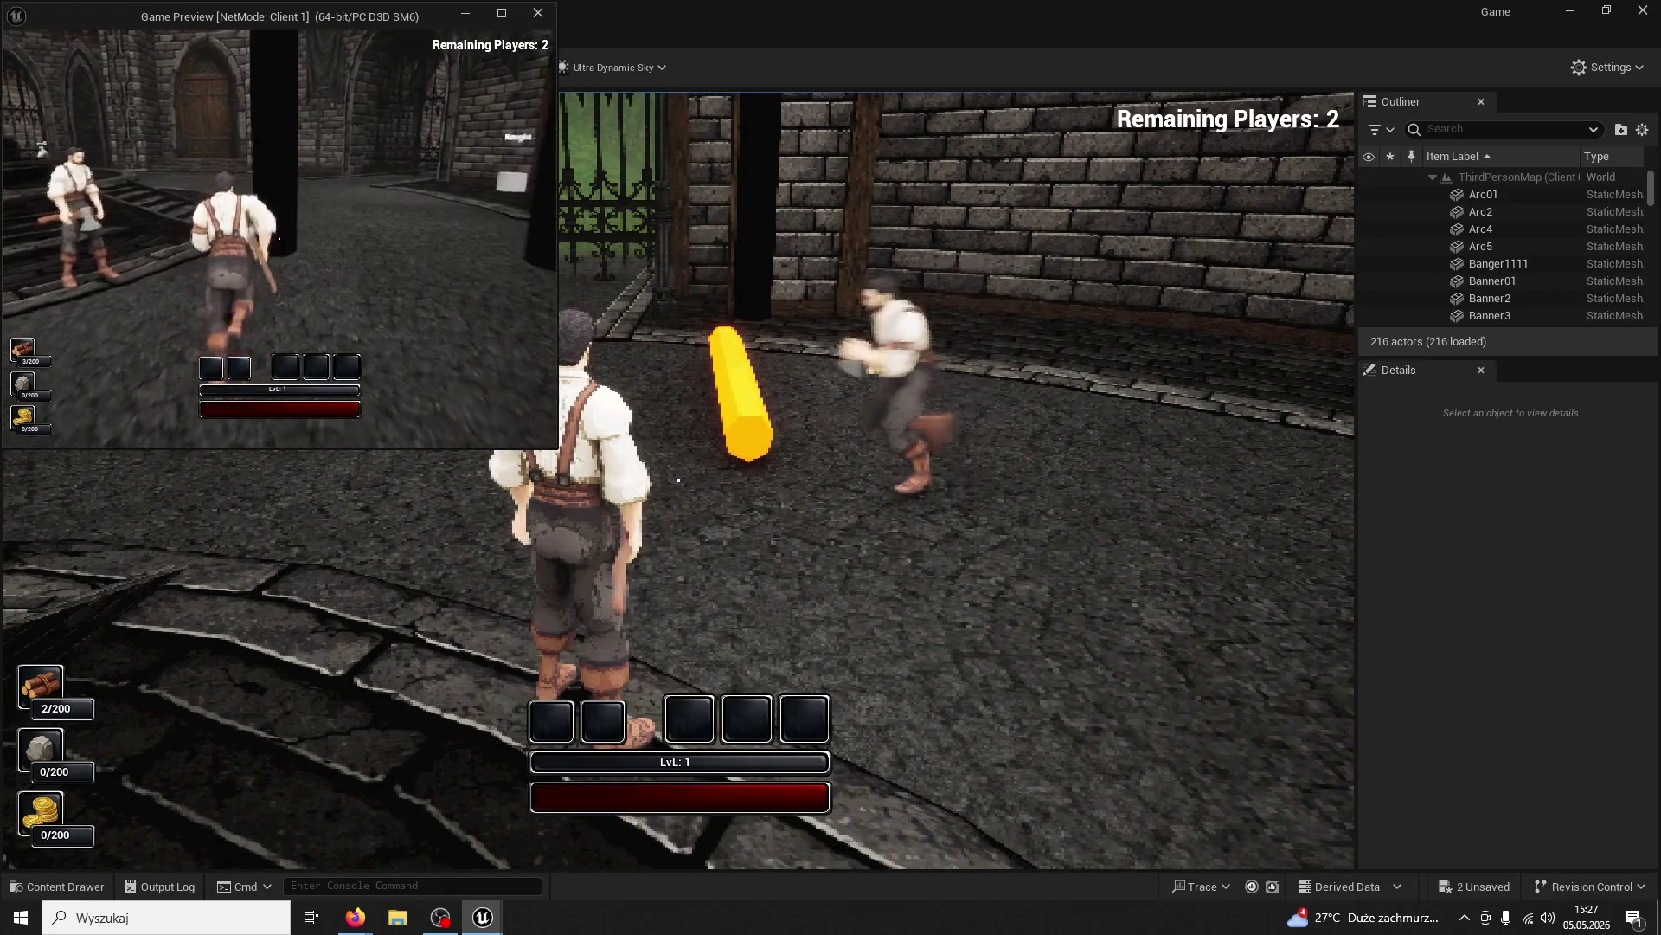
pyautogui.press('w')
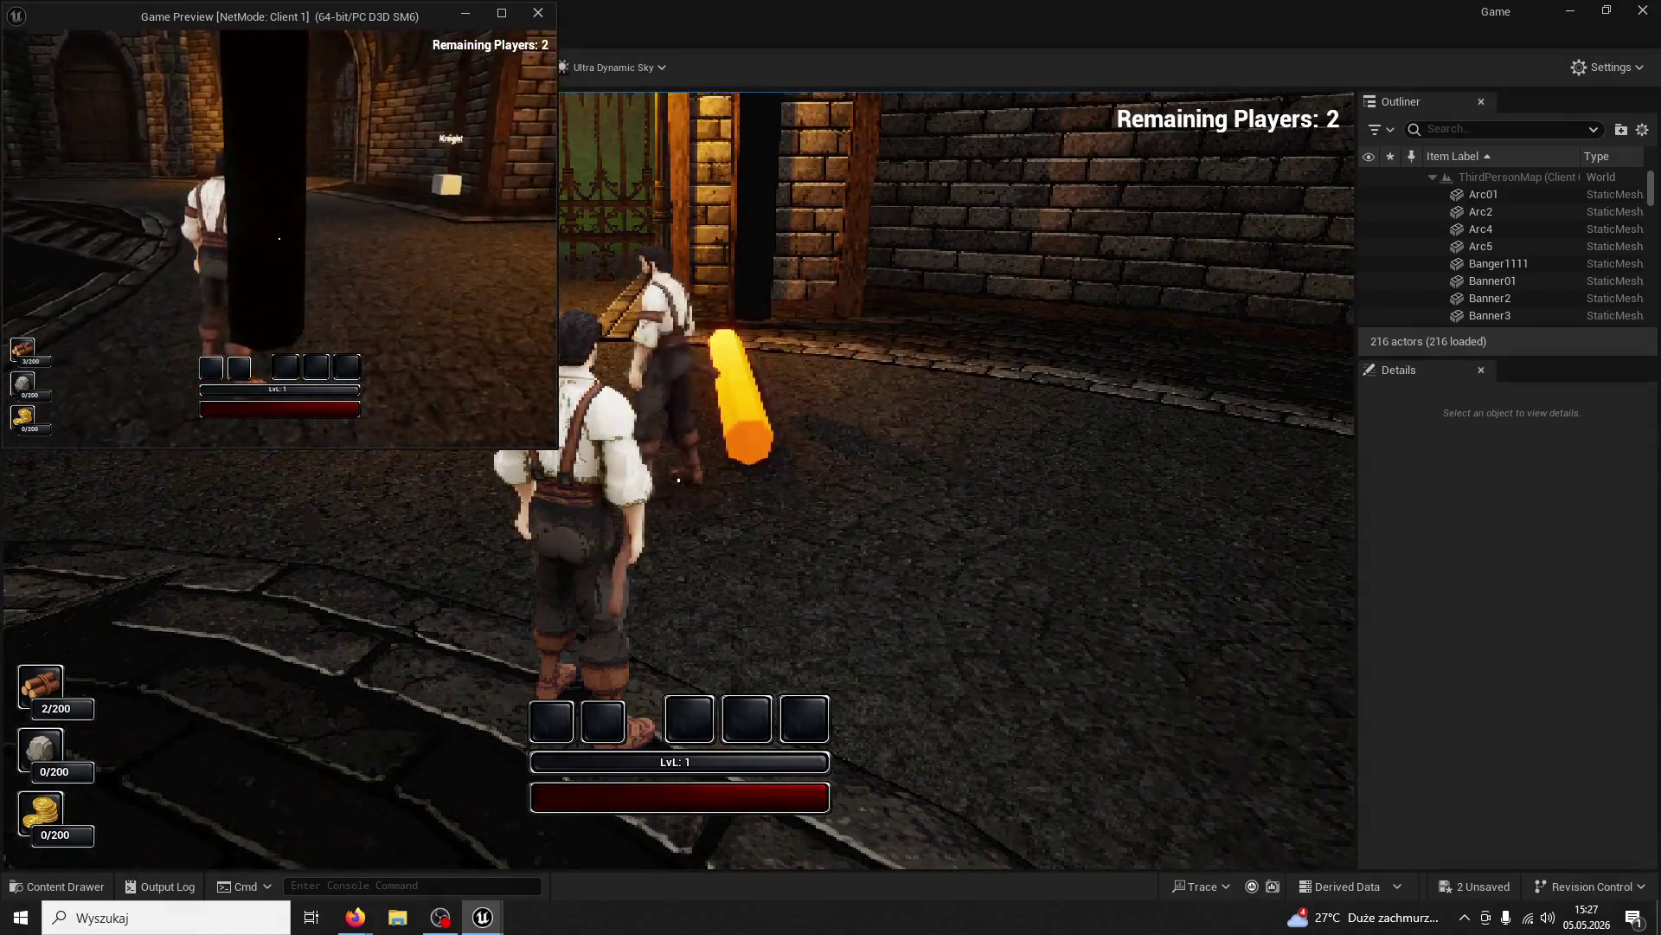
pyautogui.press('w')
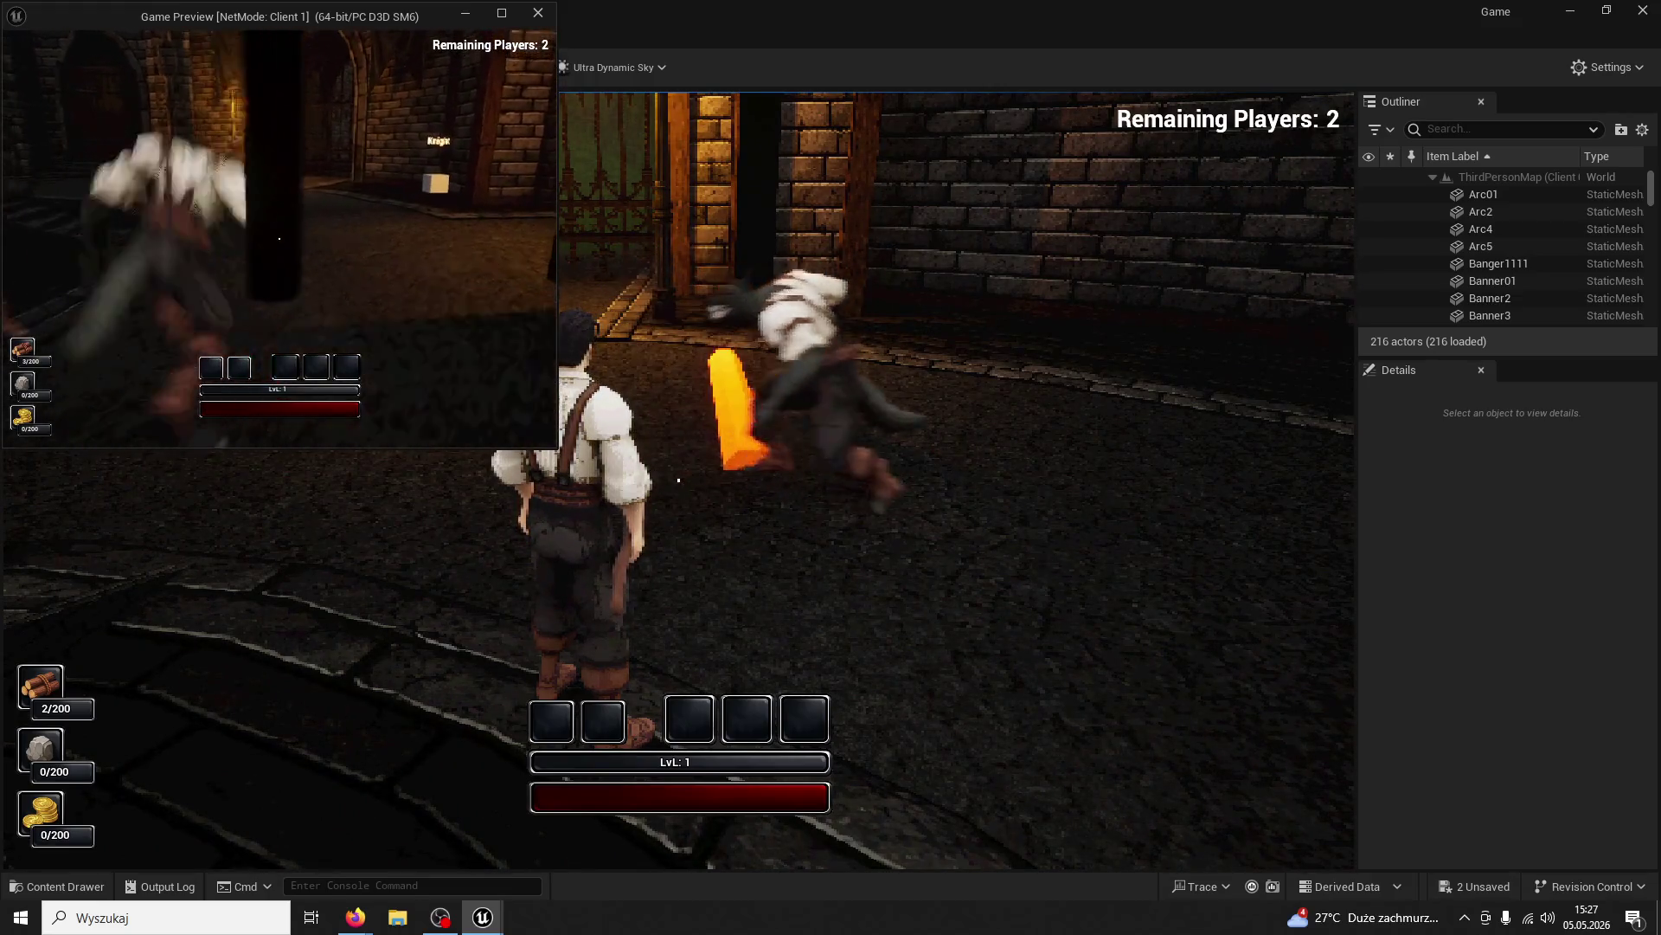
pyautogui.press('w')
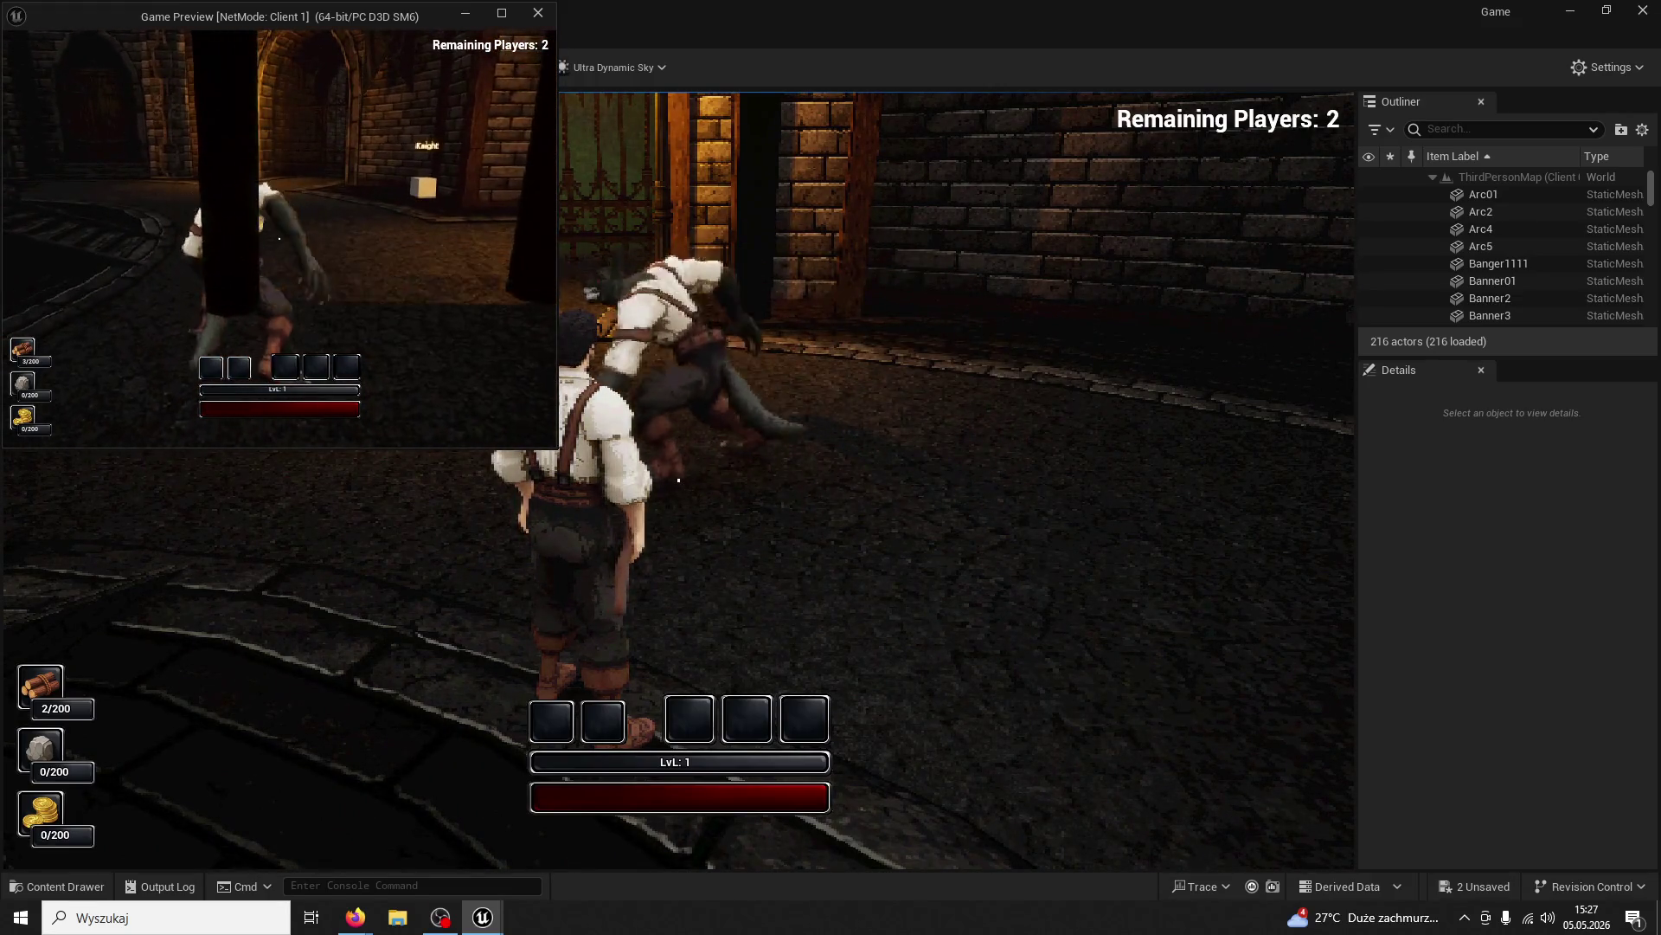
pyautogui.press('w')
pyautogui.press('Escape')
# Run a one-player test with an axe swing, then return to BP_ModularTree's Event Graph
pyautogui.click(520, 68)
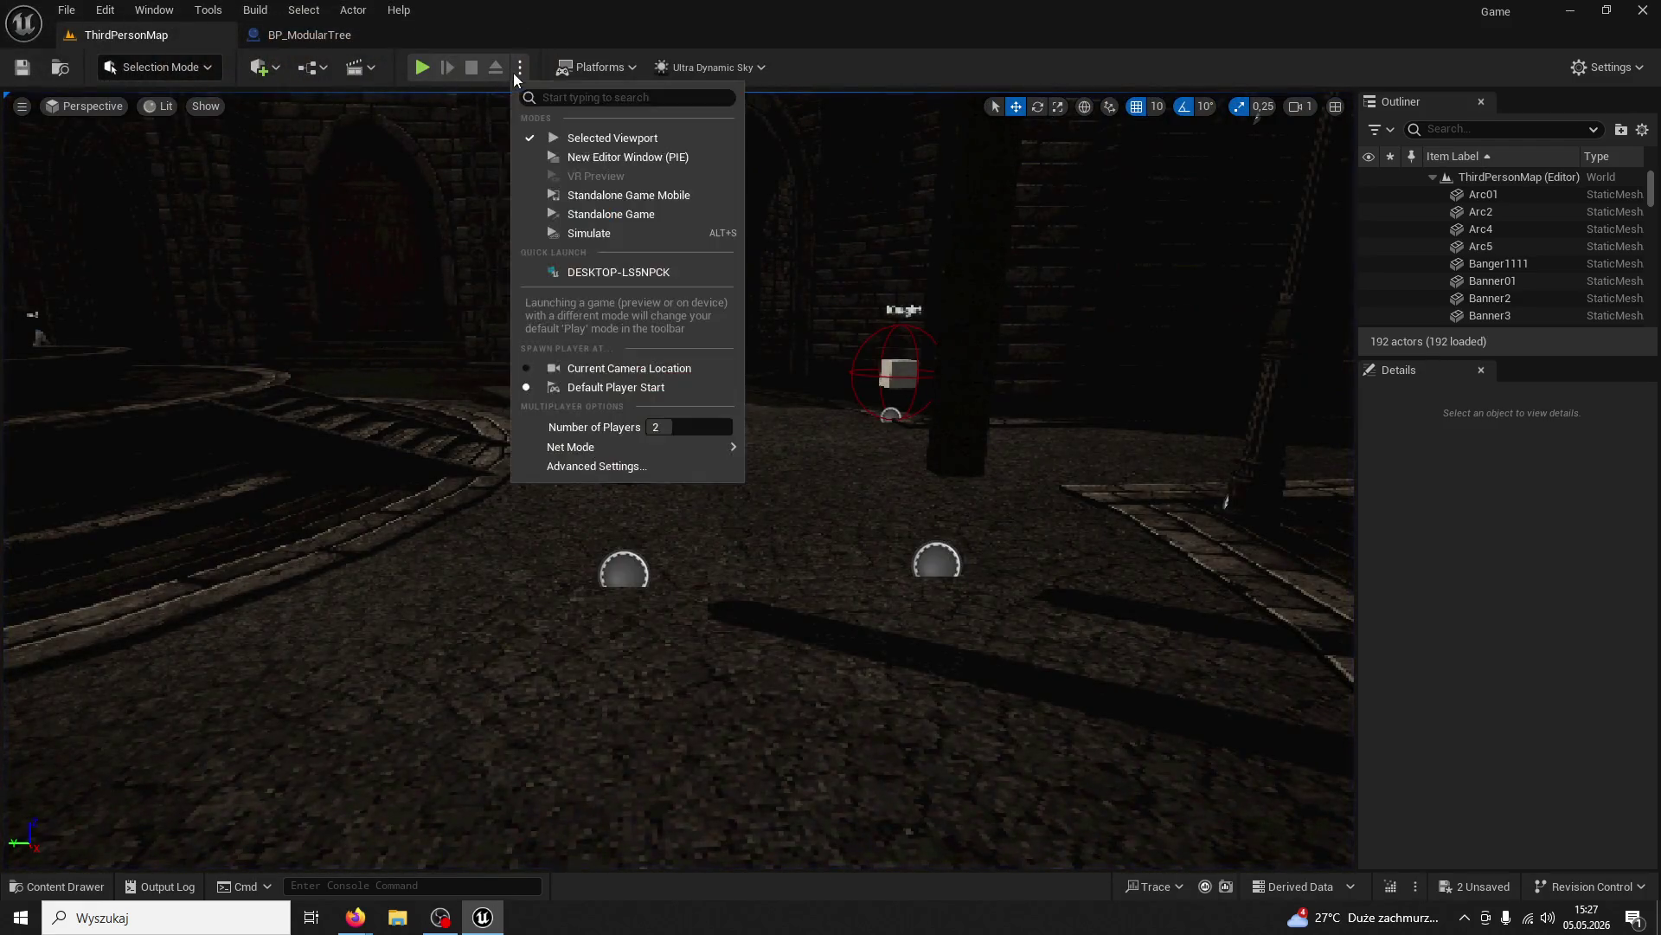
pyautogui.click(18, 80)
pyautogui.click(421, 67)
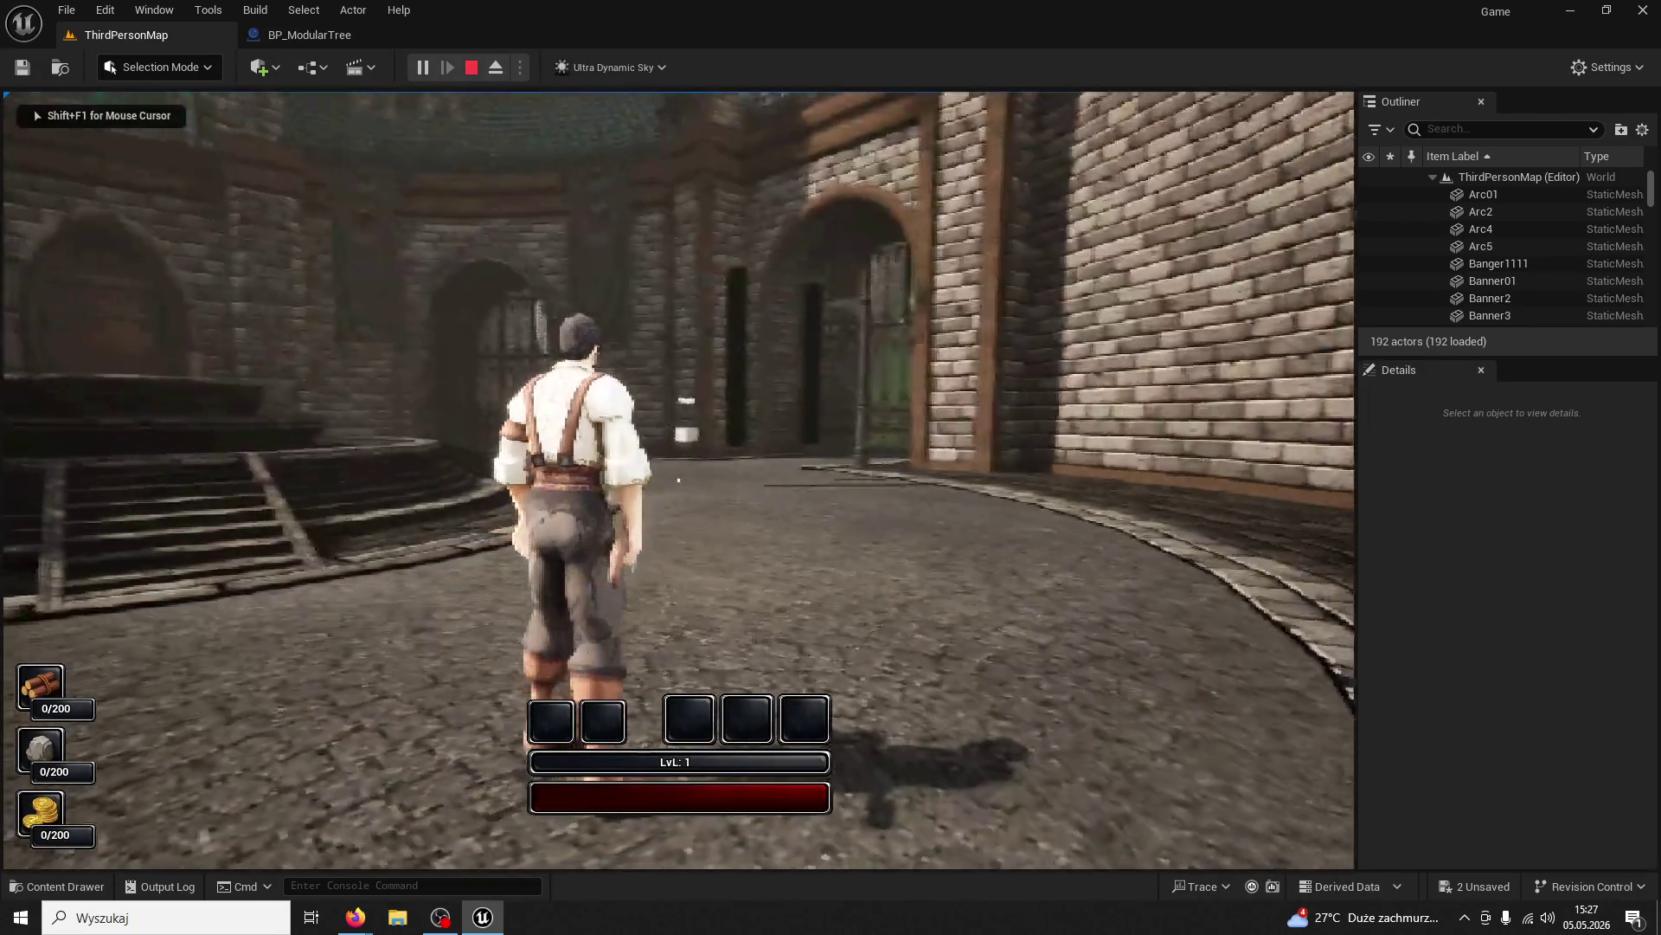
pyautogui.click(678, 479)
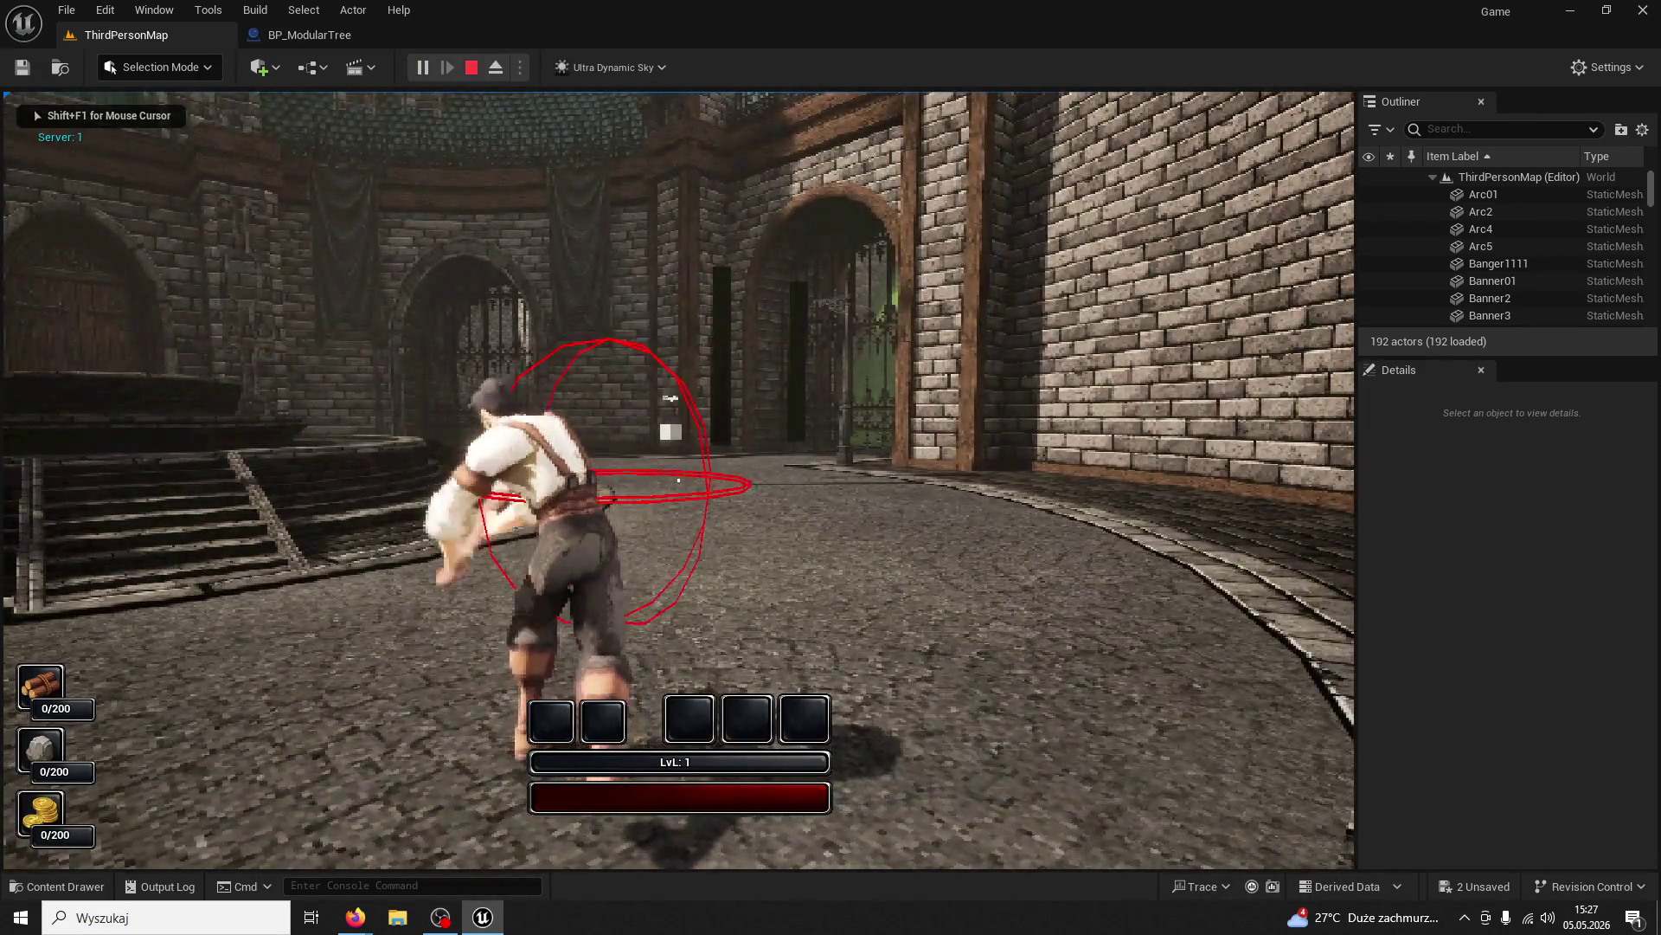
pyautogui.hotkey('shift', 'F1')
pyautogui.press('Escape')
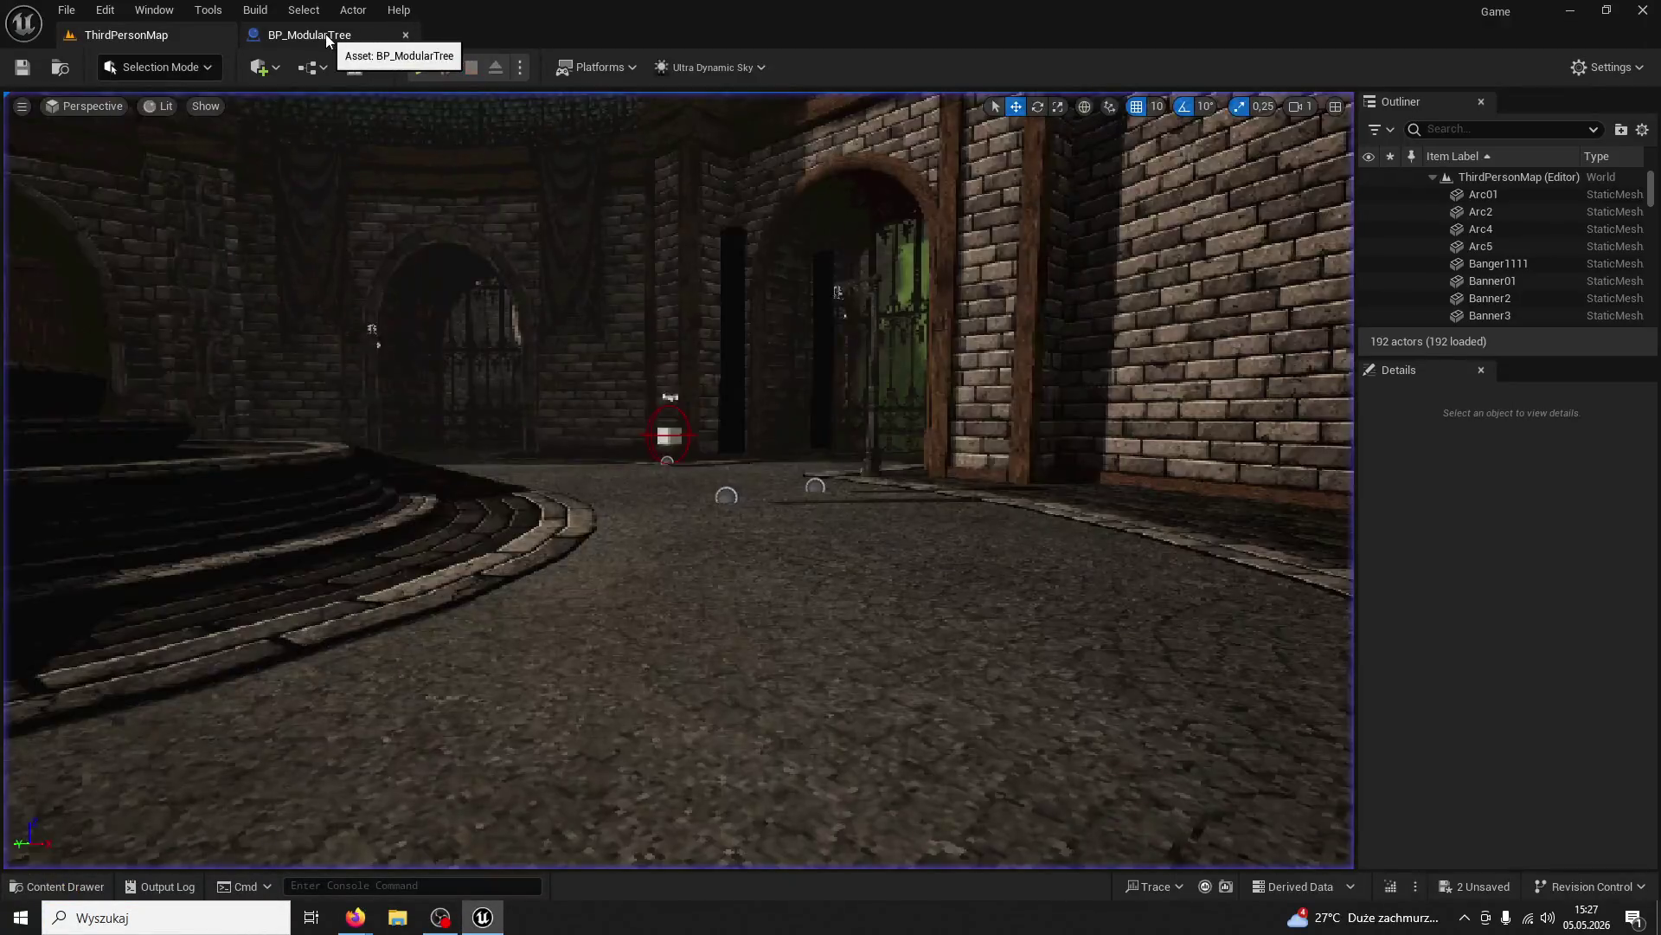
pyautogui.click(325, 34)
pyautogui.moveTo(790, 382)
pyautogui.mouseDown()
pyautogui.moveTo(790, 531)
pyautogui.moveTo(792, 463)
pyautogui.moveTo(605, 471)
pyautogui.mouseUp()
# Change the post-rotation Delay from 0,5 to 0,7, then start a new ThirdPersonMap play test
pyautogui.moveTo(990, 476); pyautogui.dragTo(863, 433)
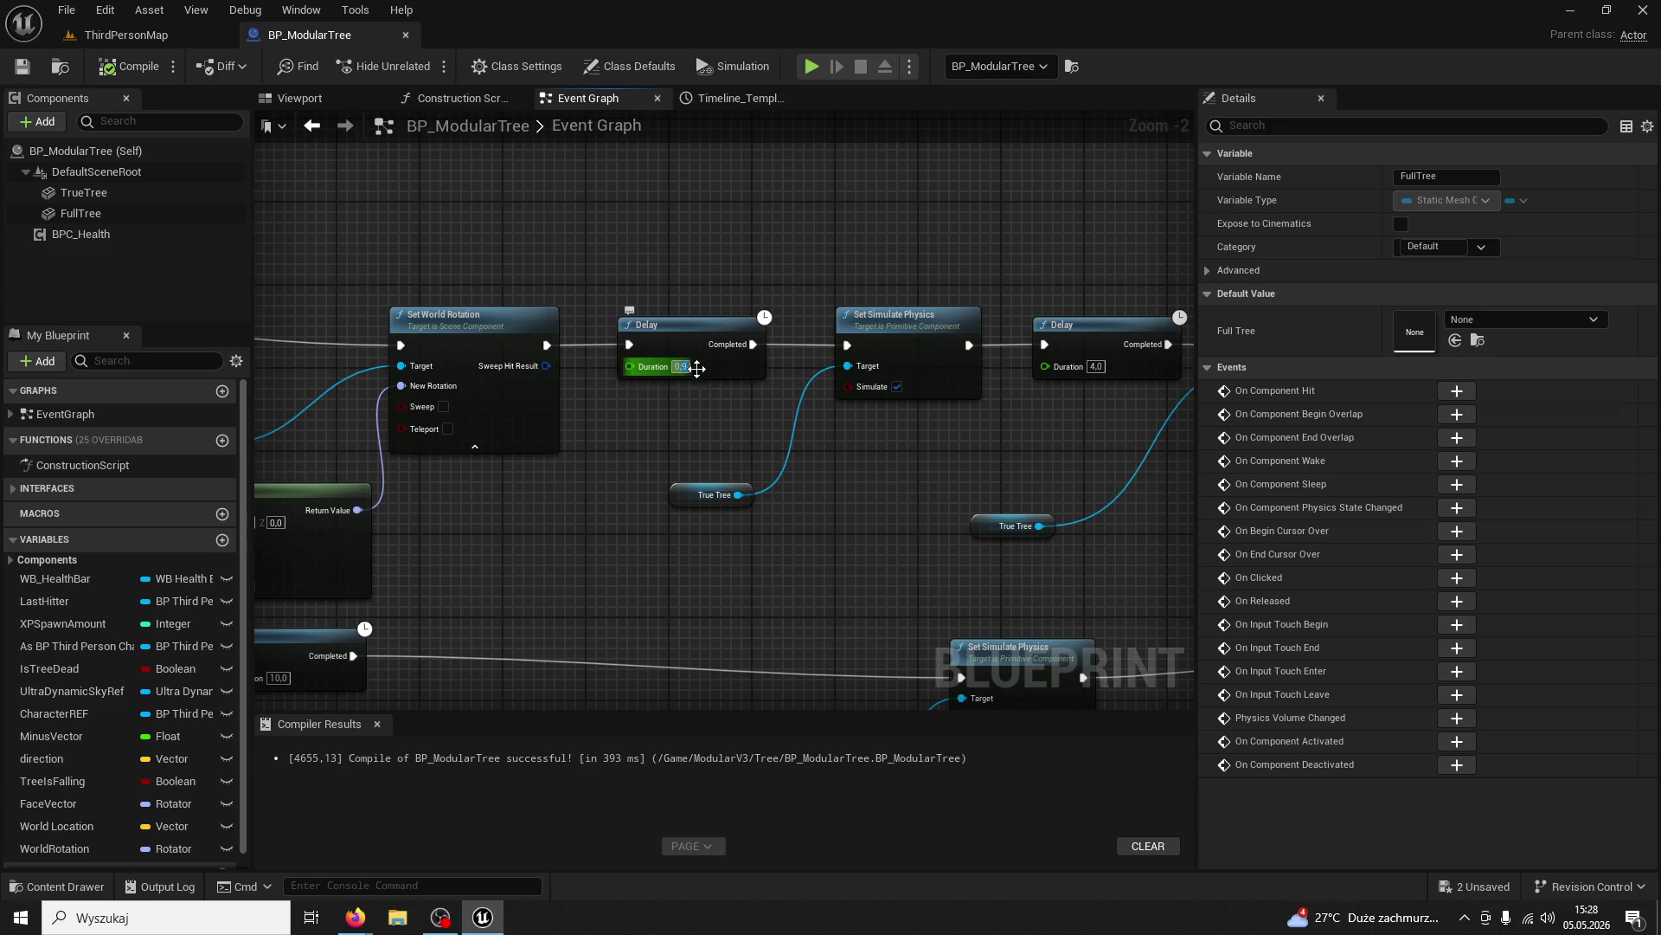
pyautogui.write('0,7')
pyautogui.press('Return')
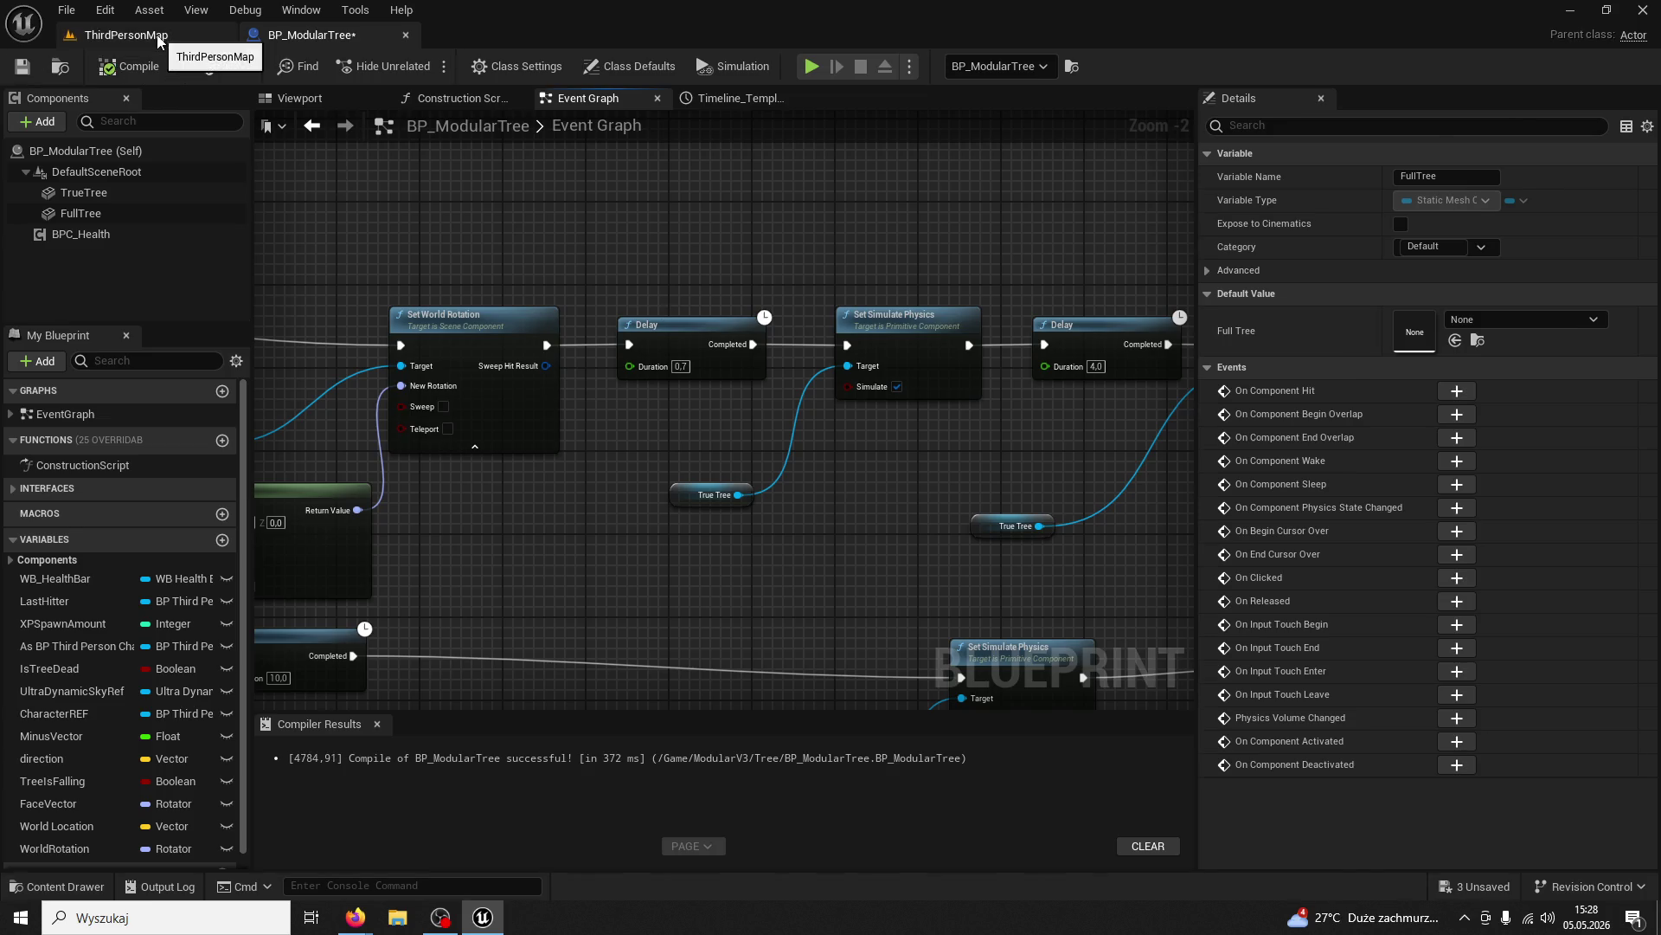
pyautogui.click(159, 39)
pyautogui.hotkey('alt', 'p')
pyautogui.press('w')
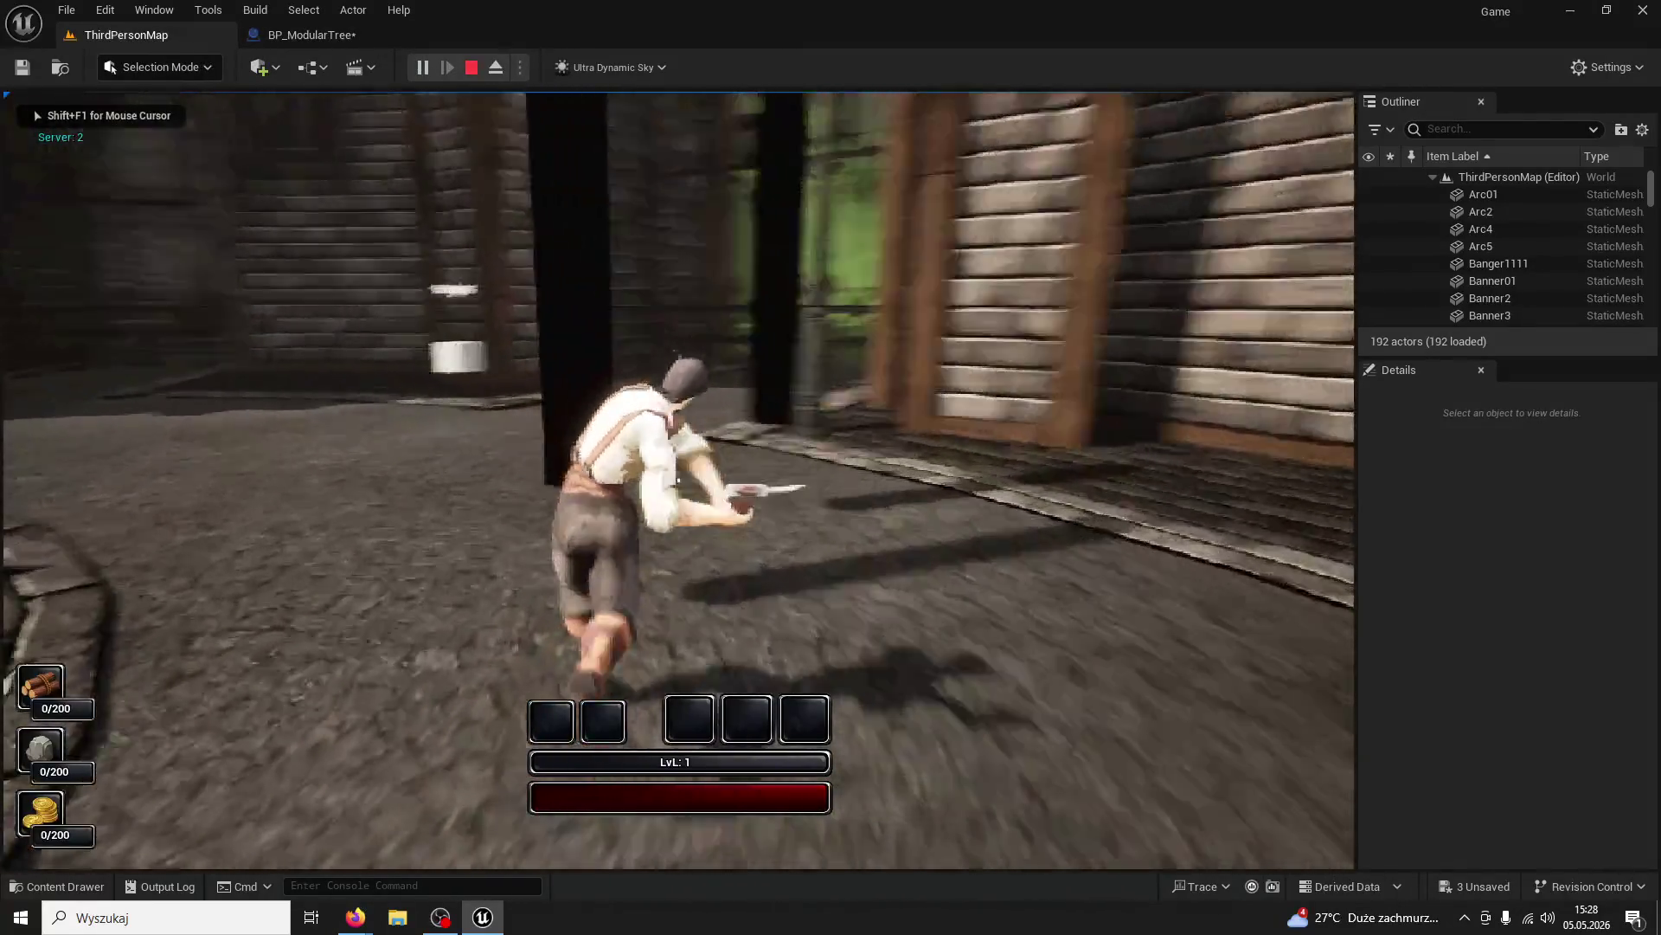
# Chop the tree four times in the running play test
pyautogui.click(678, 480)
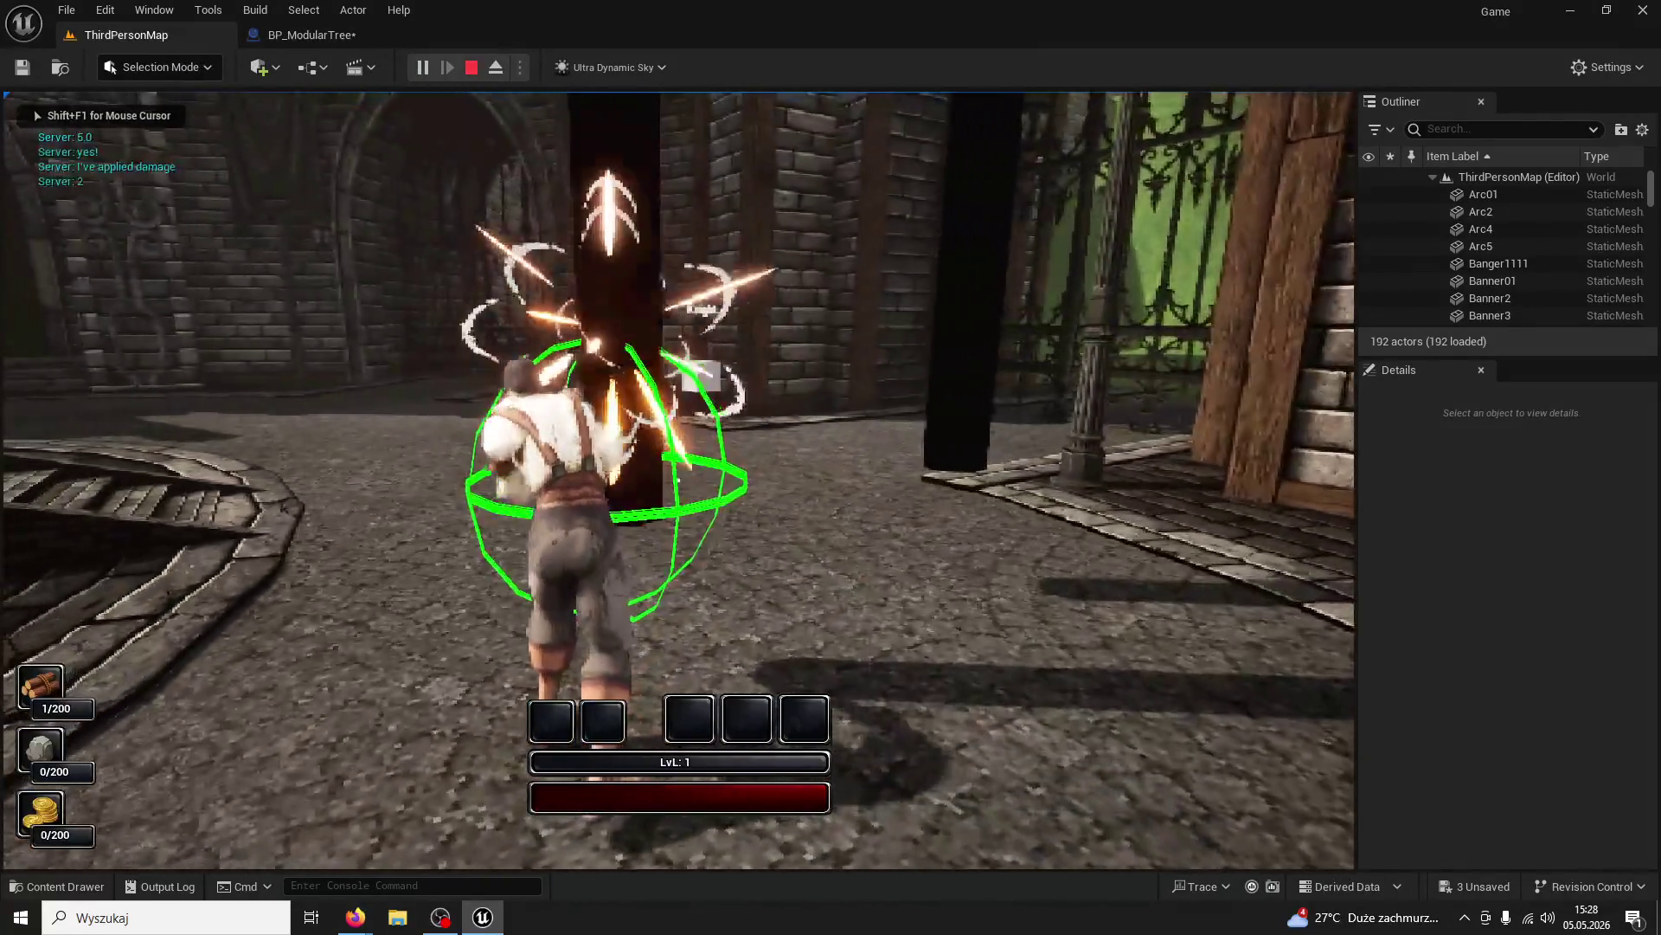
pyautogui.click(679, 479)
pyautogui.click(678, 480)
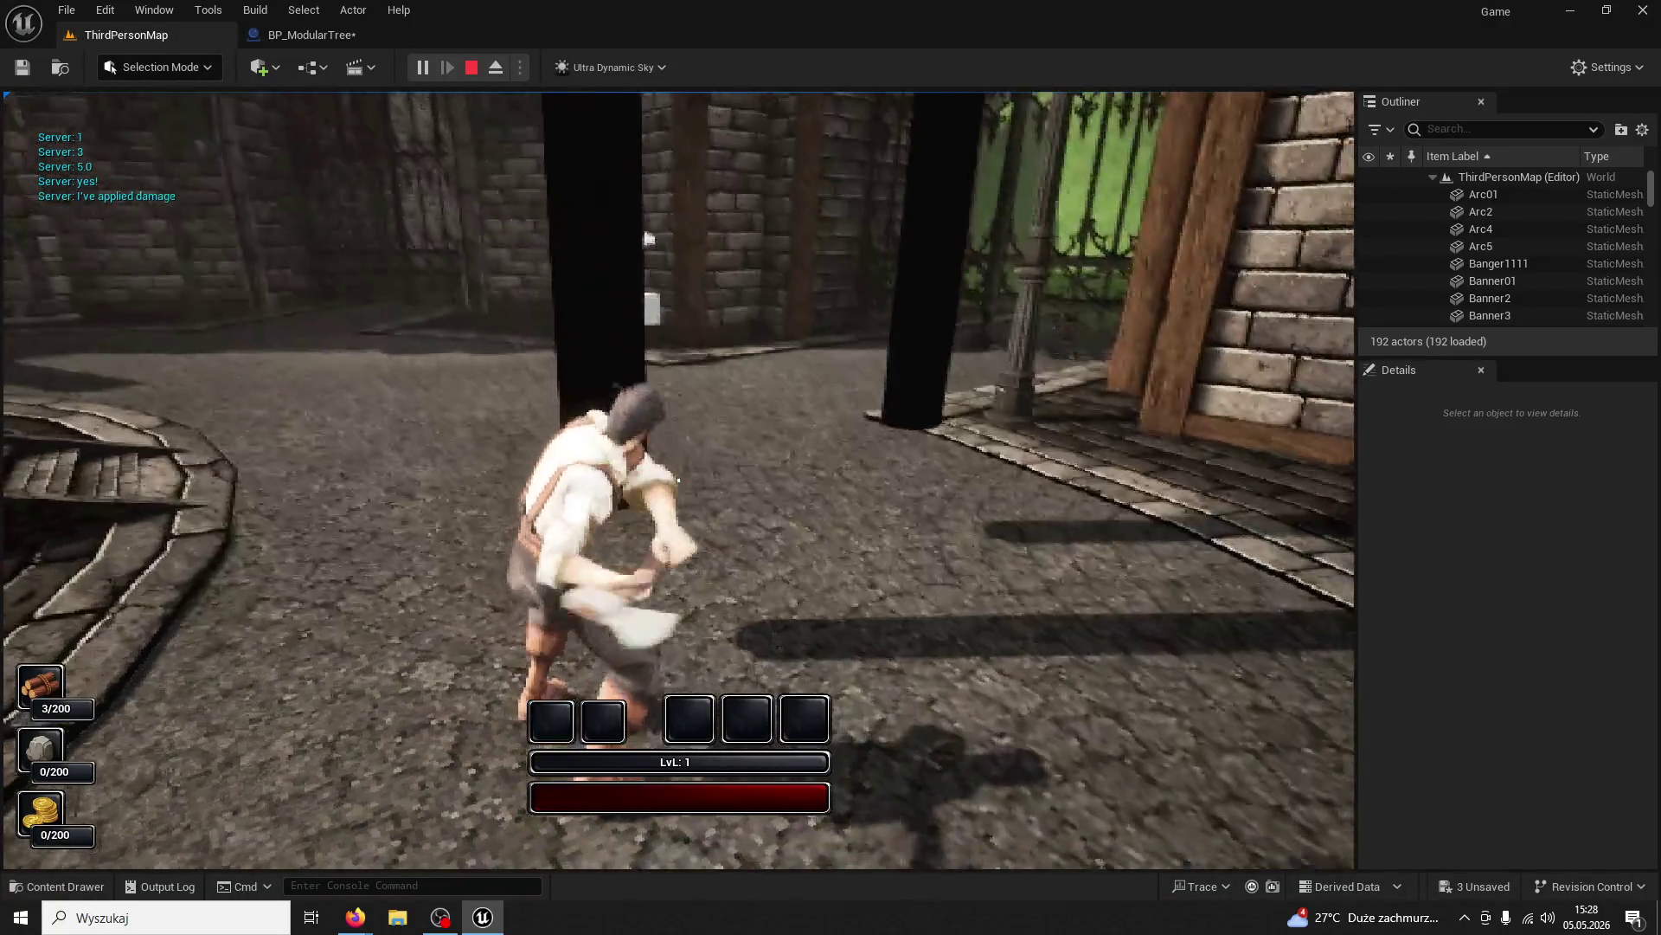
pyautogui.click(679, 479)
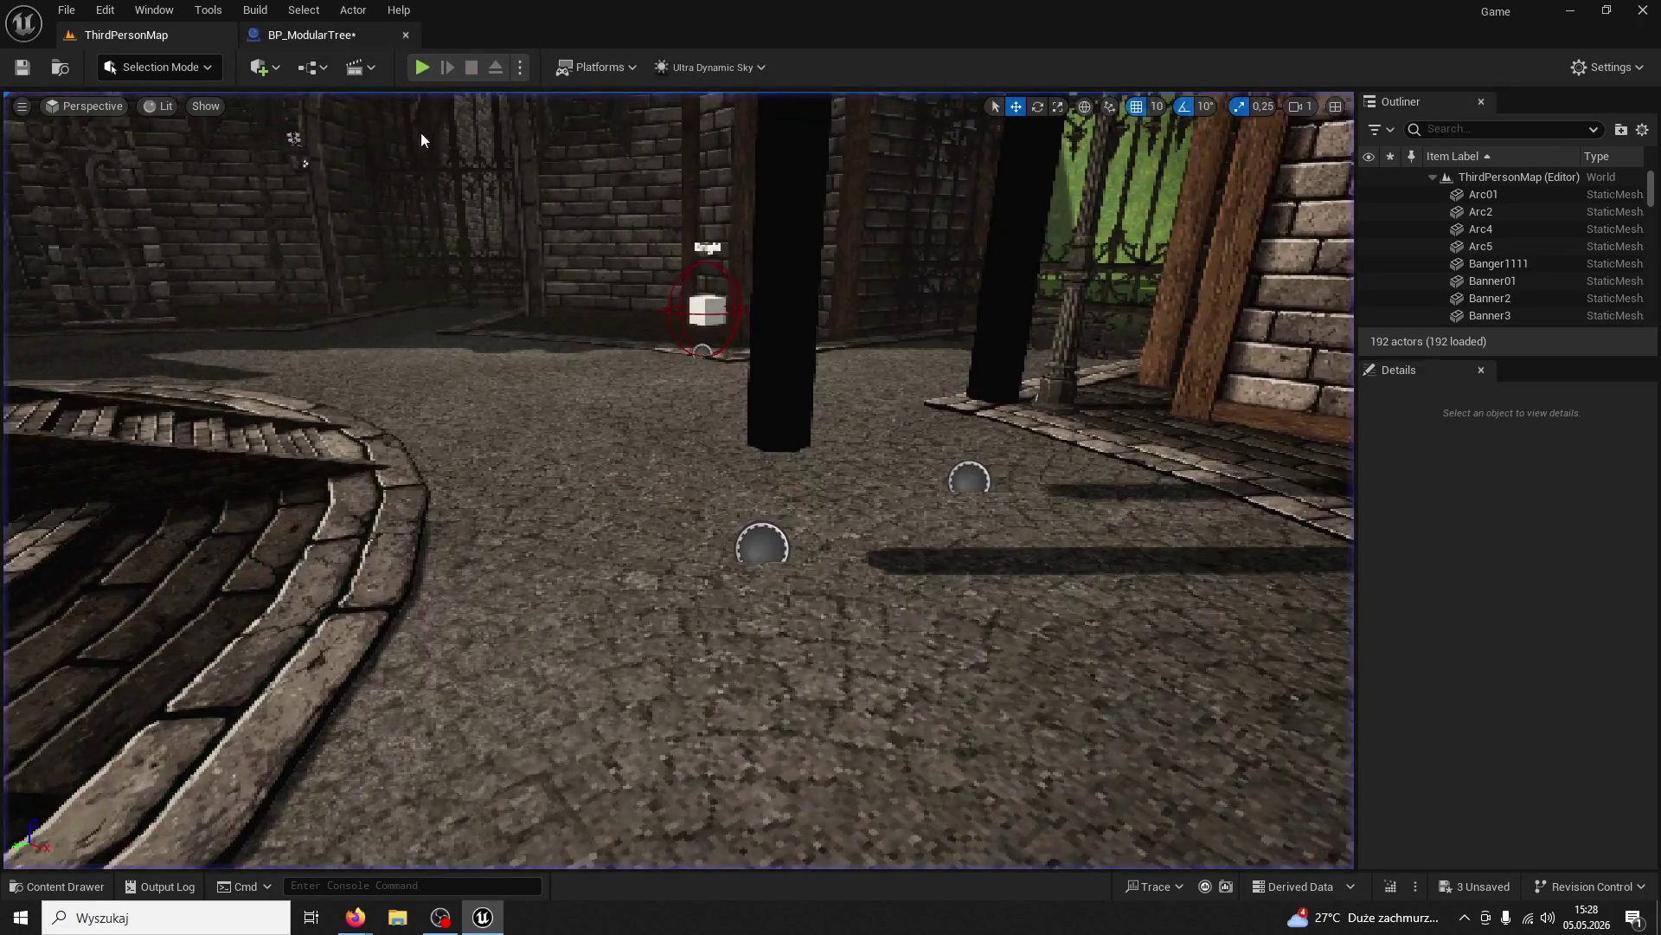
# Retune BP_ModularTree's post-rotation Delay to 1.1, then start a fresh play test
pyautogui.click(337, 36)
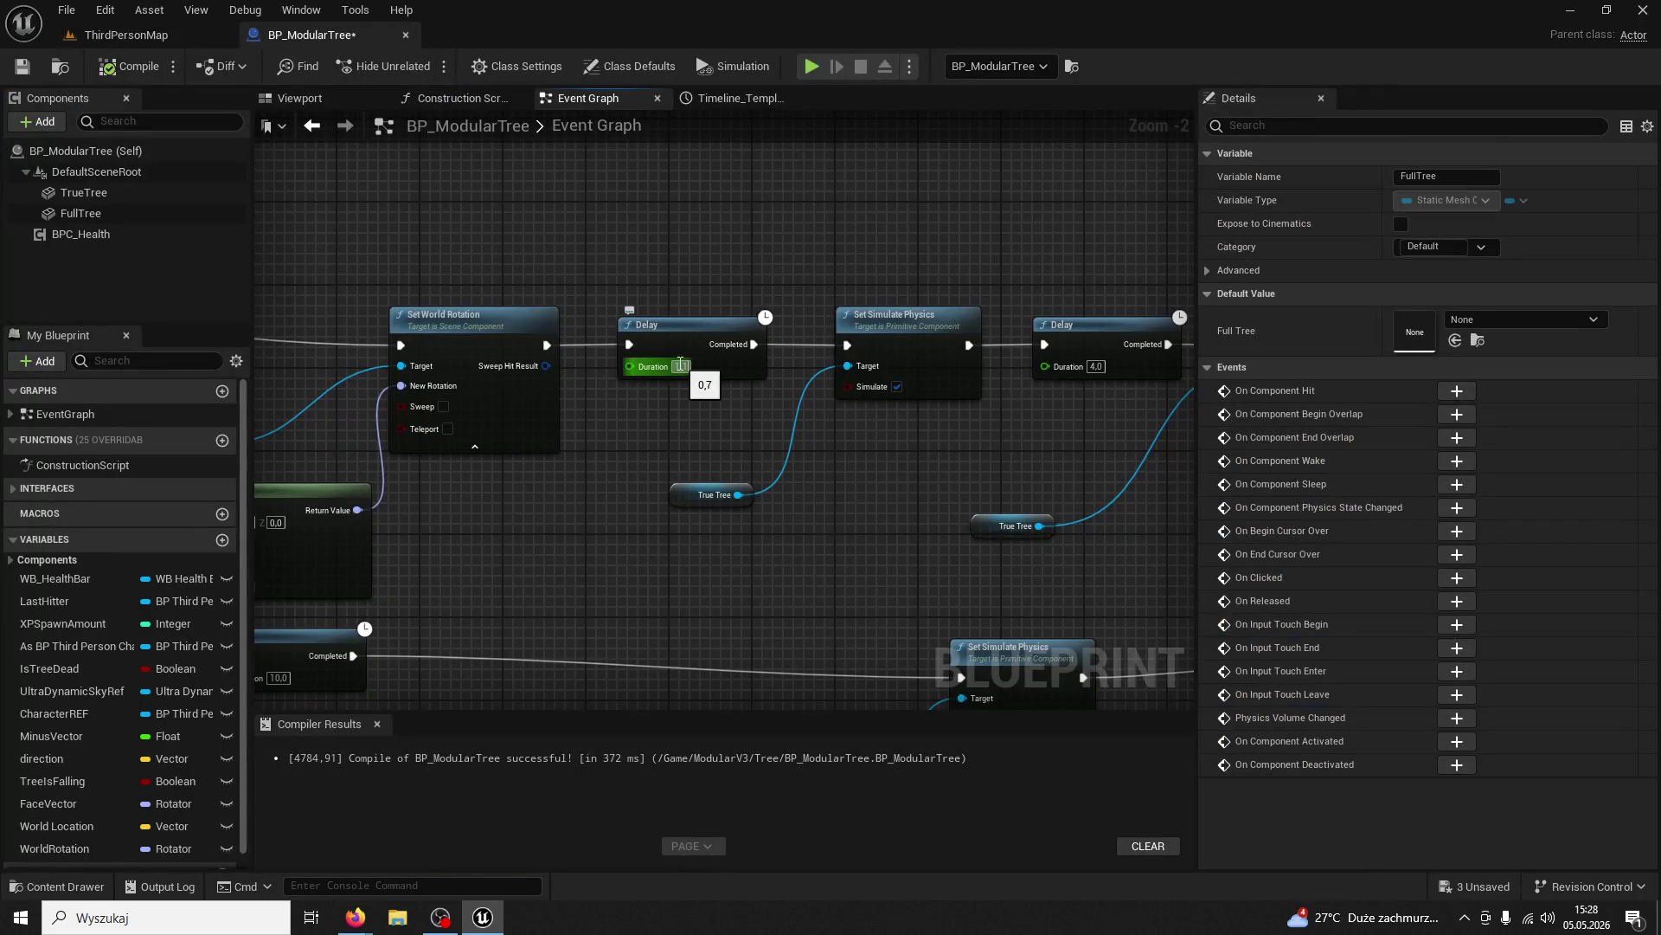
pyautogui.click(148, 38)
pyautogui.click(421, 67)
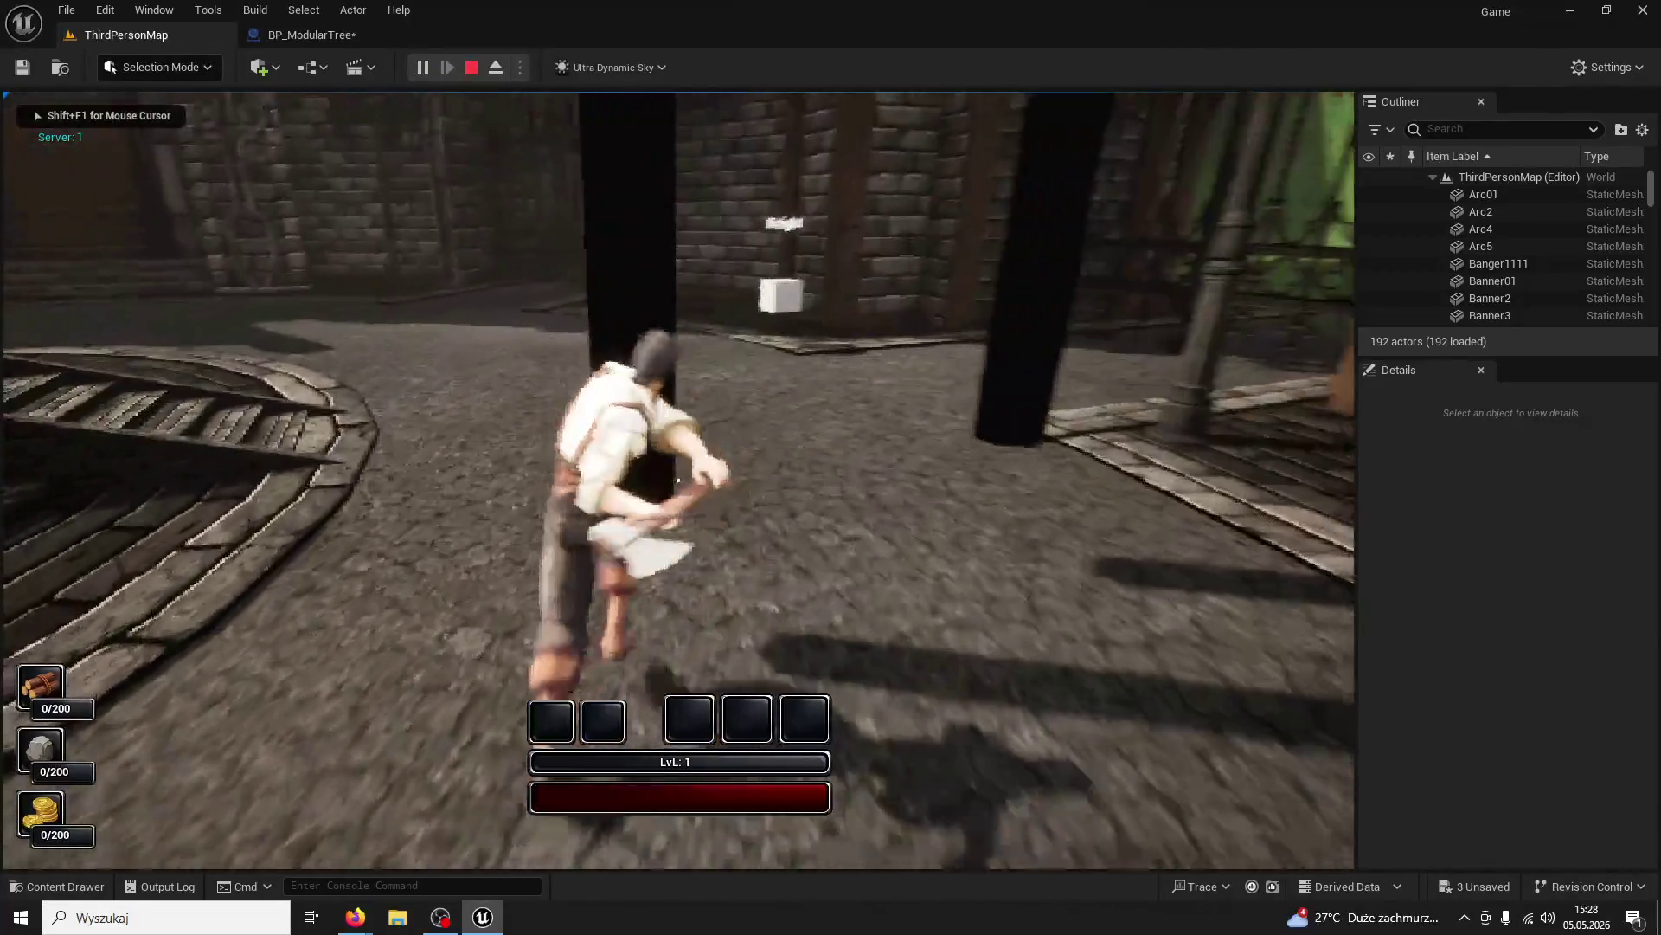
# Chop the first tree four times until it falls, then walk forward
pyautogui.click(678, 480)
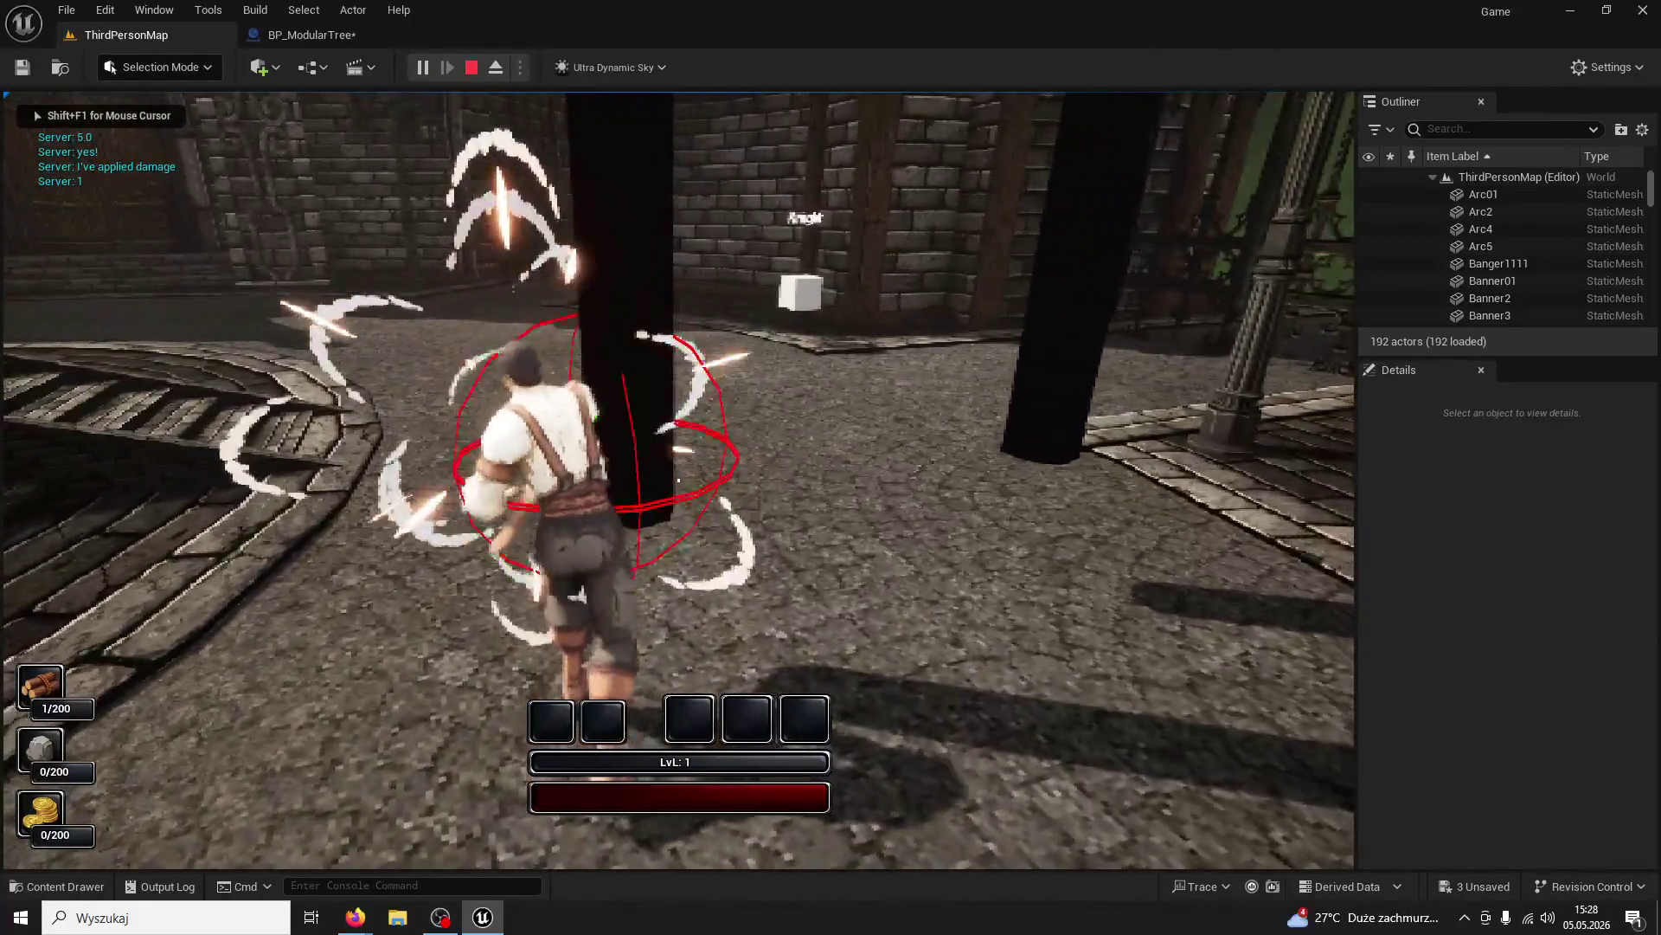
pyautogui.click(679, 479)
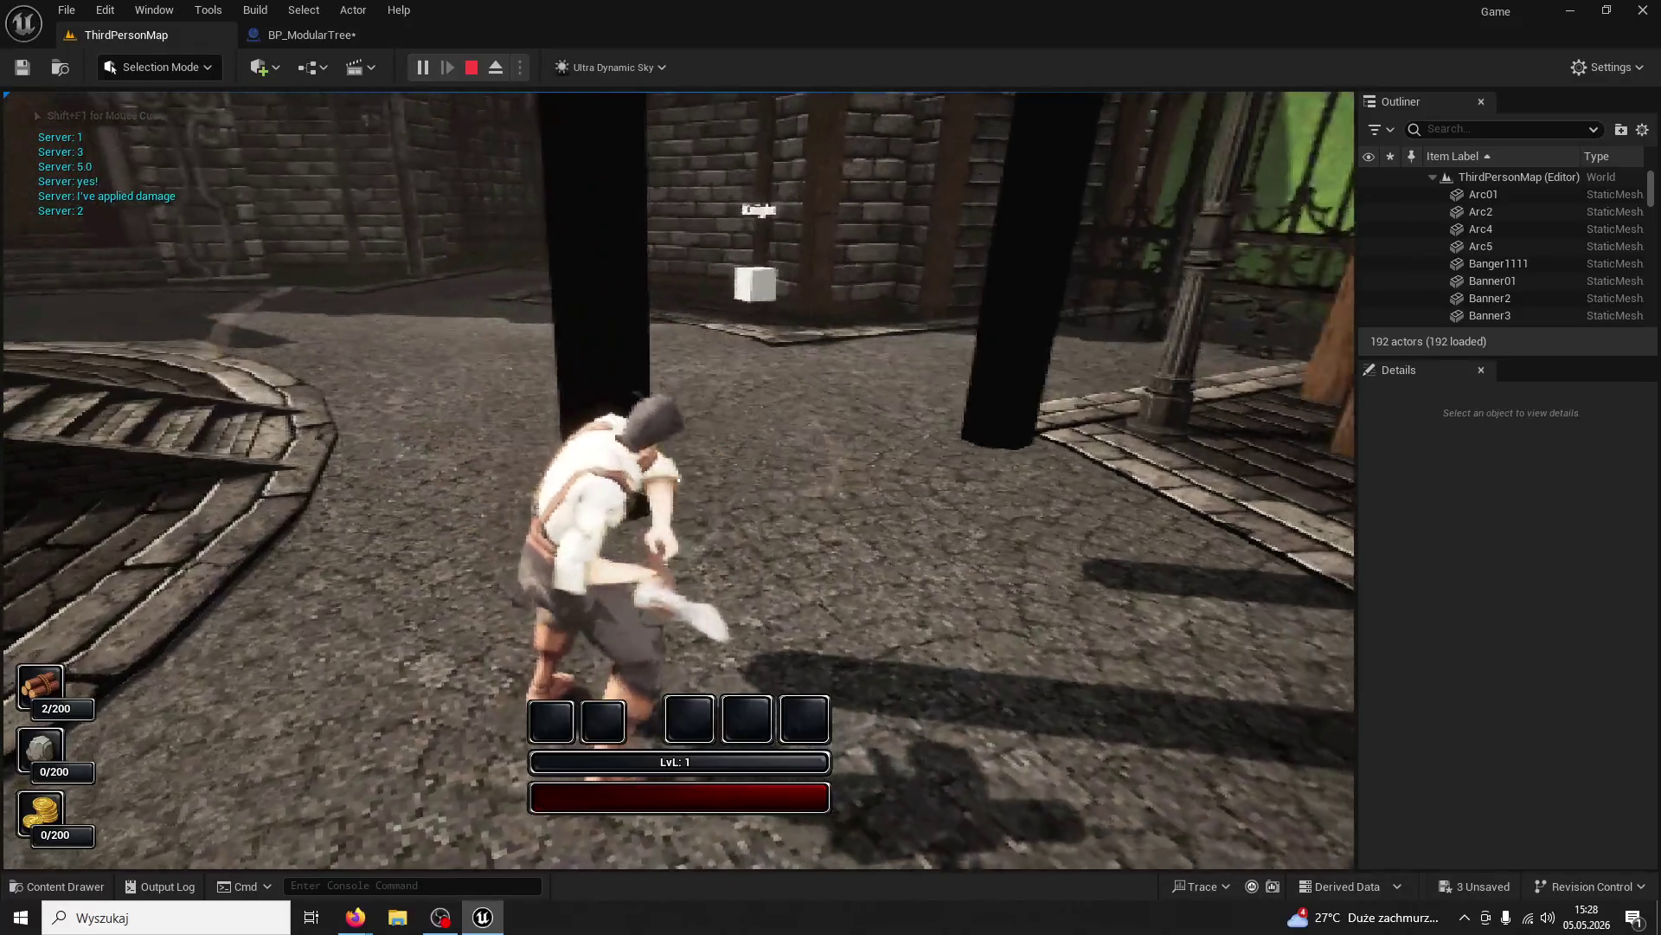
pyautogui.click(679, 480)
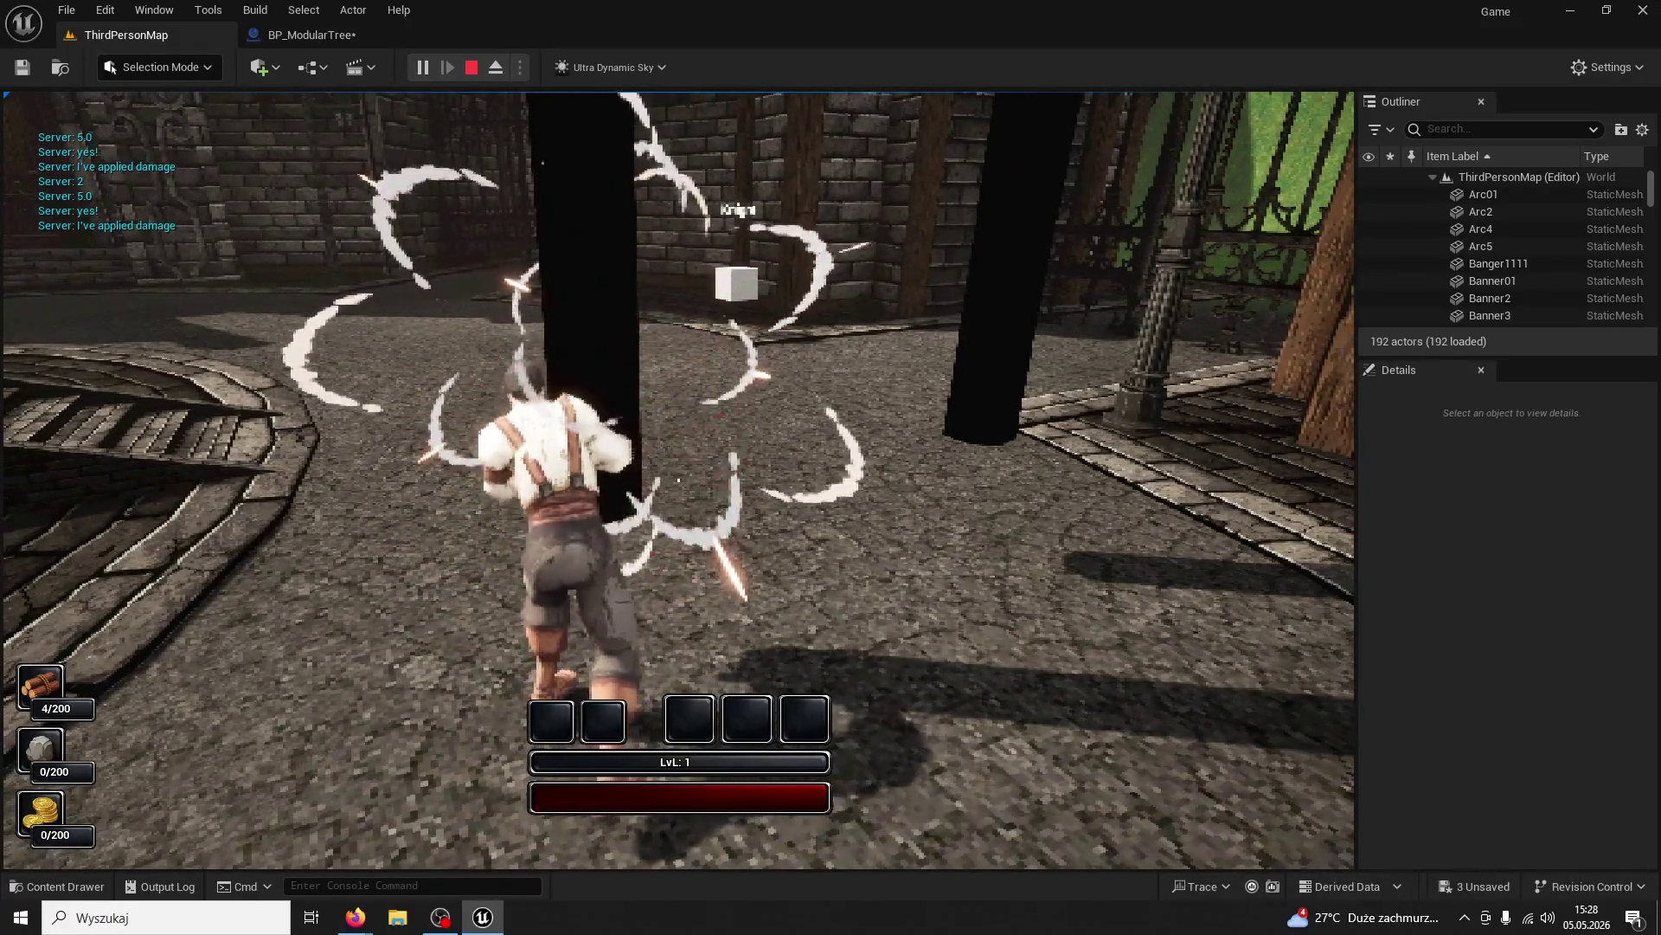
pyautogui.click(679, 479)
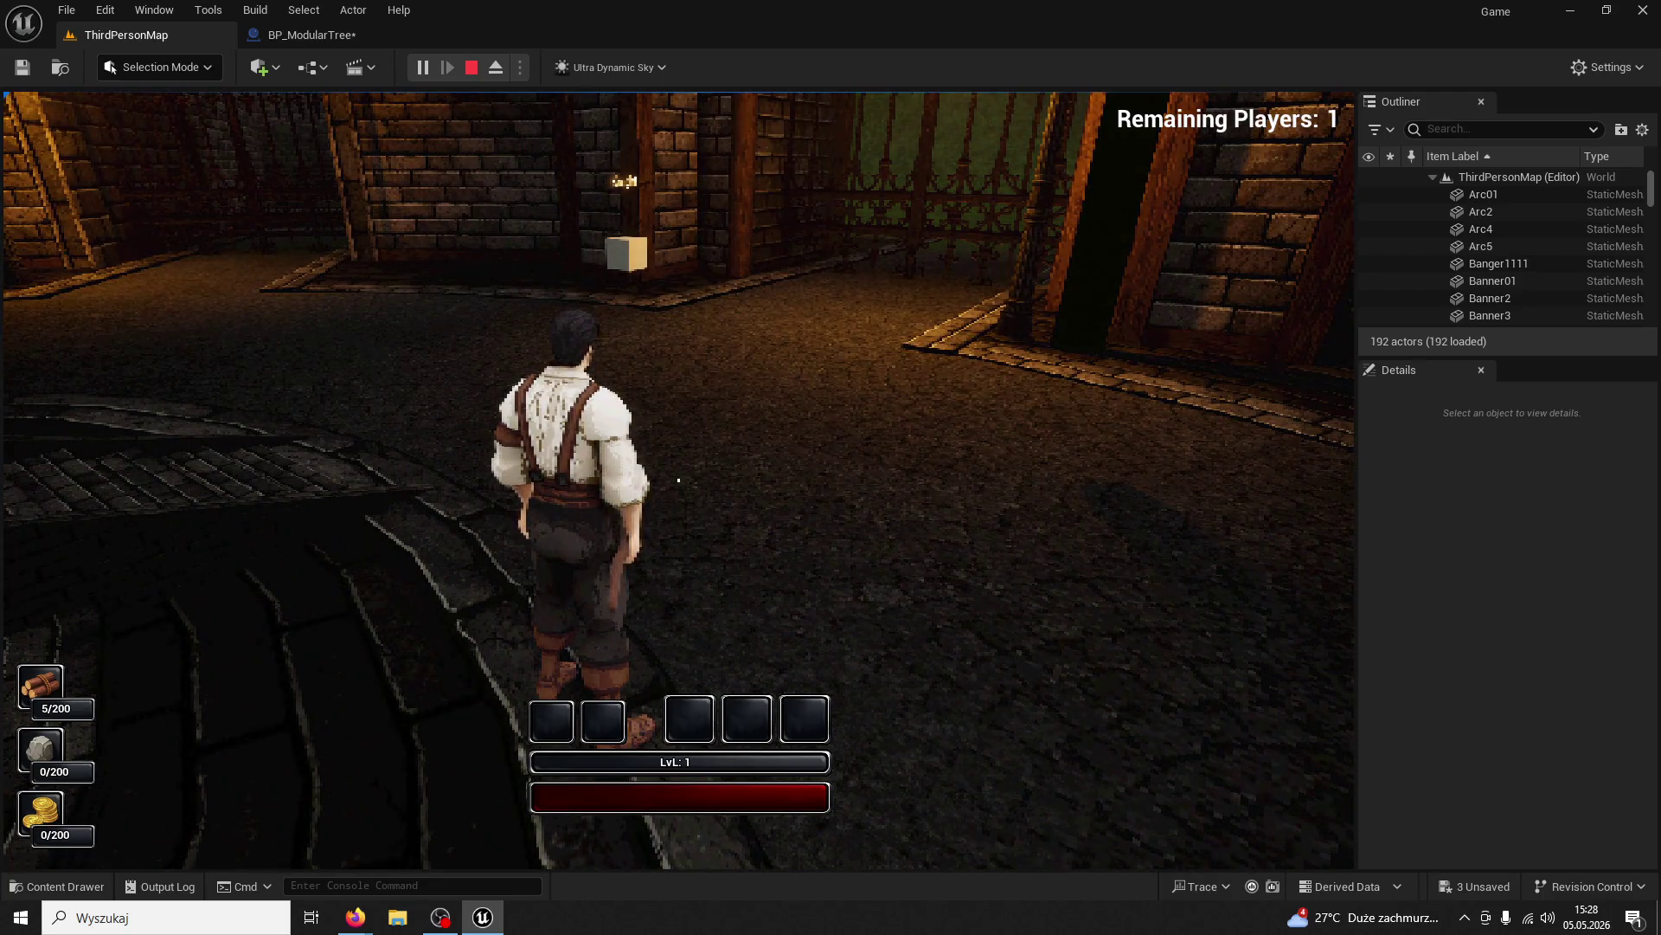
pyautogui.press('w')
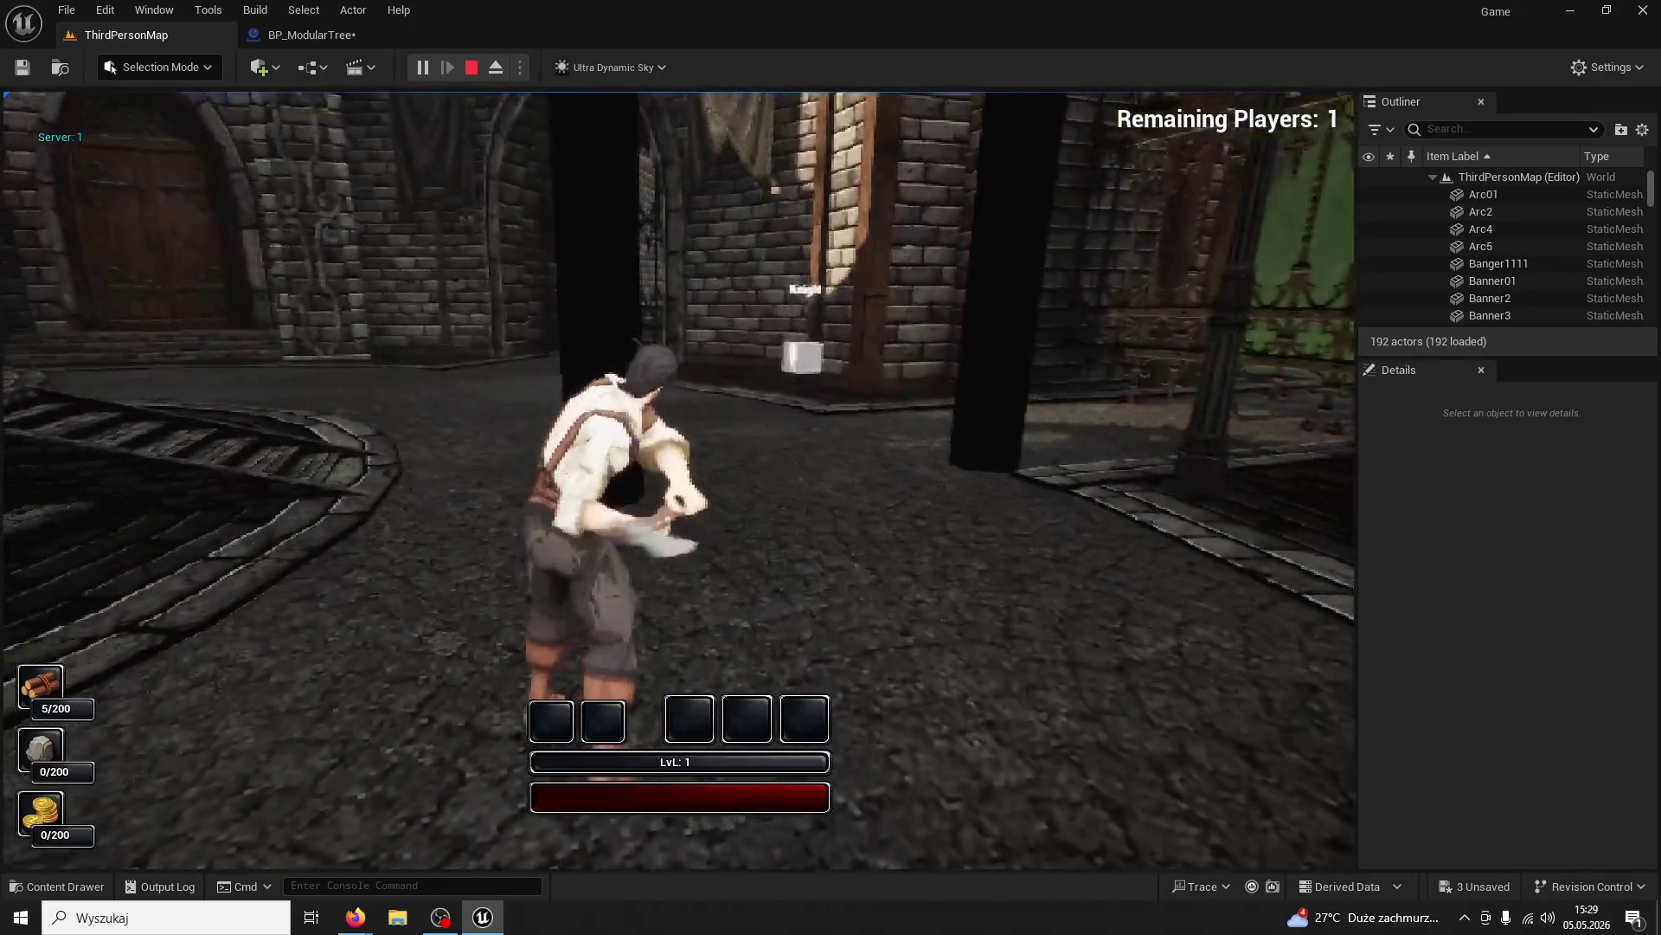
# Fell the second tree with five chops, then return to BP_ModularTree's graph
pyautogui.click(679, 480)
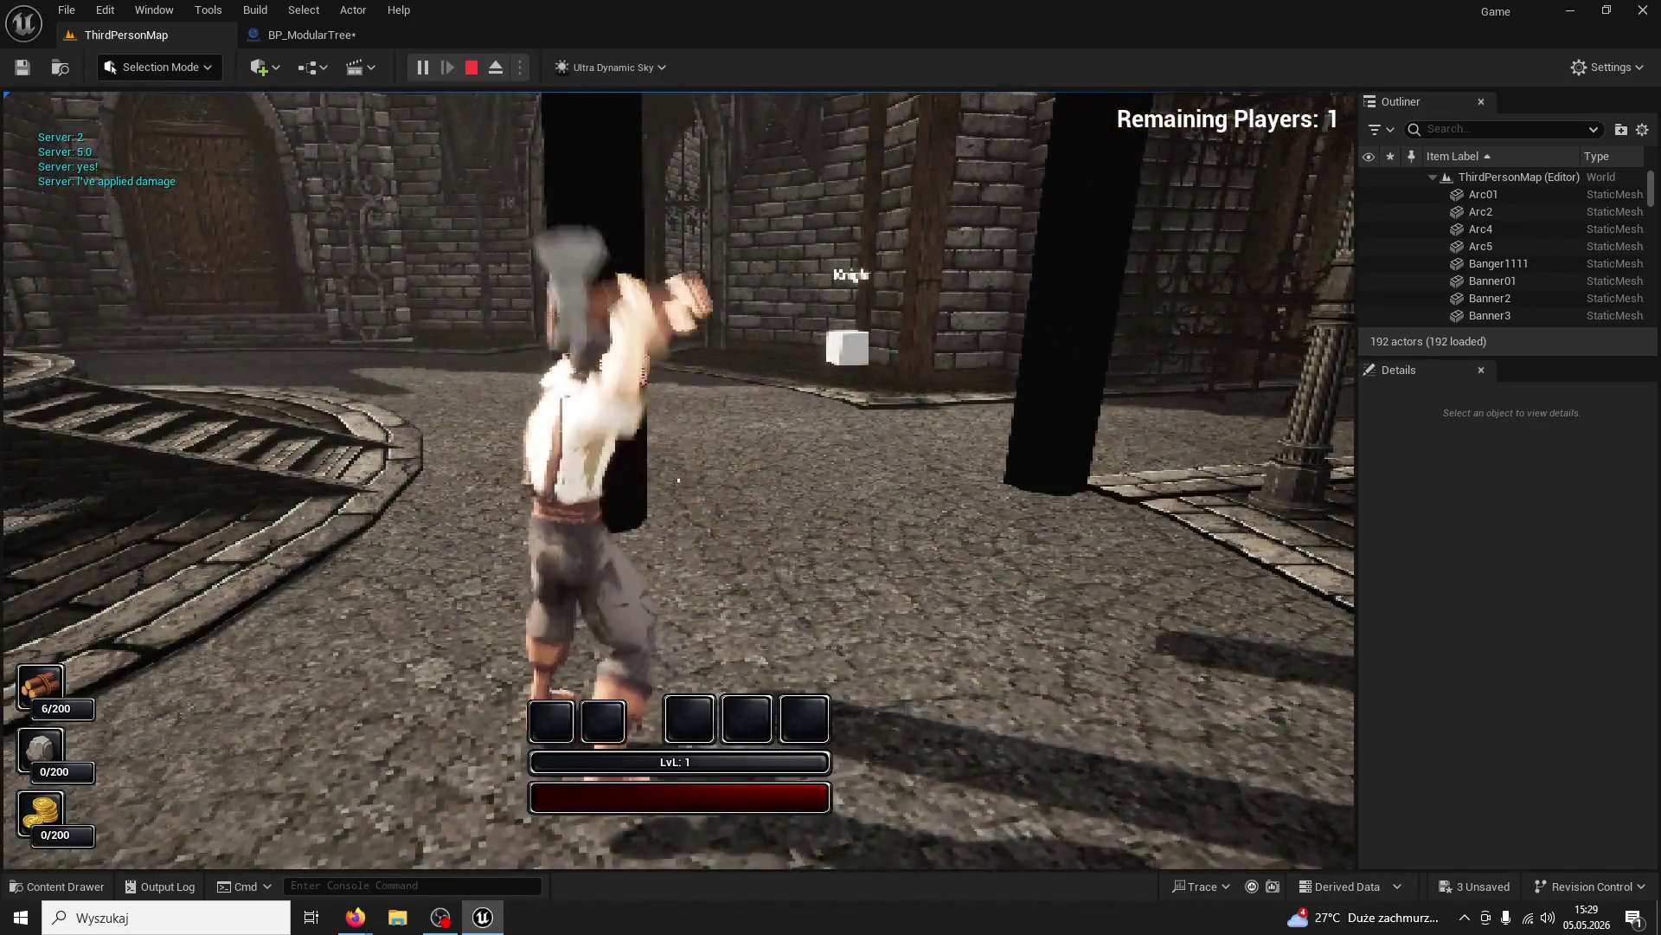
pyautogui.click(678, 480)
pyautogui.click(678, 481)
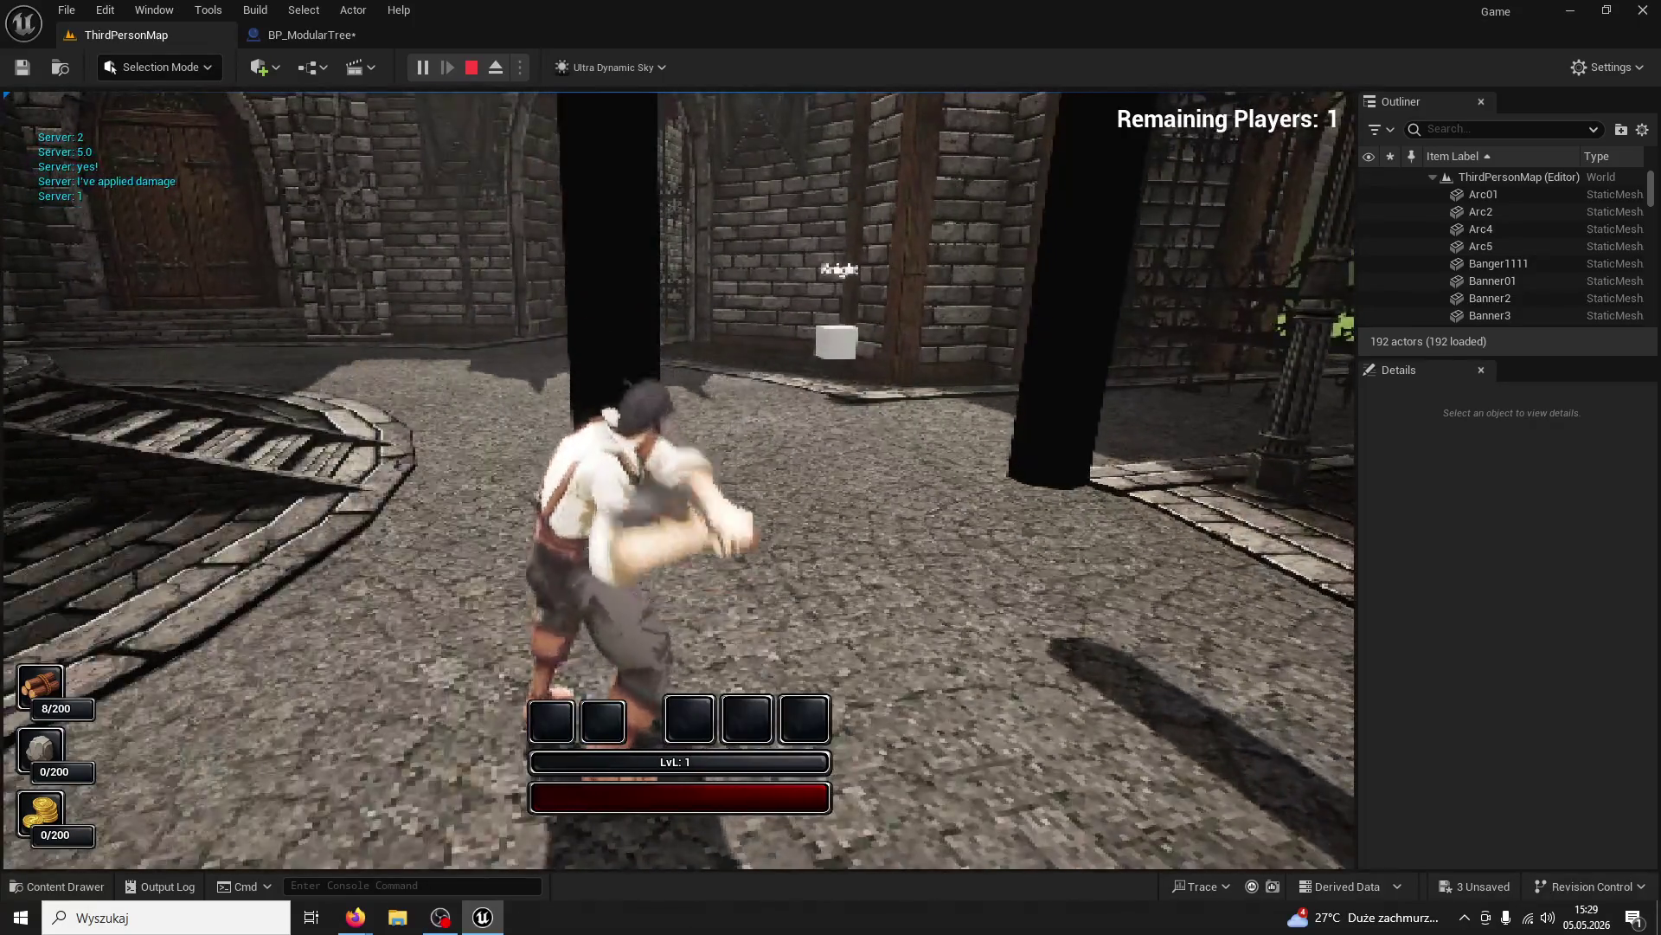
pyautogui.click(679, 480)
pyautogui.click(678, 480)
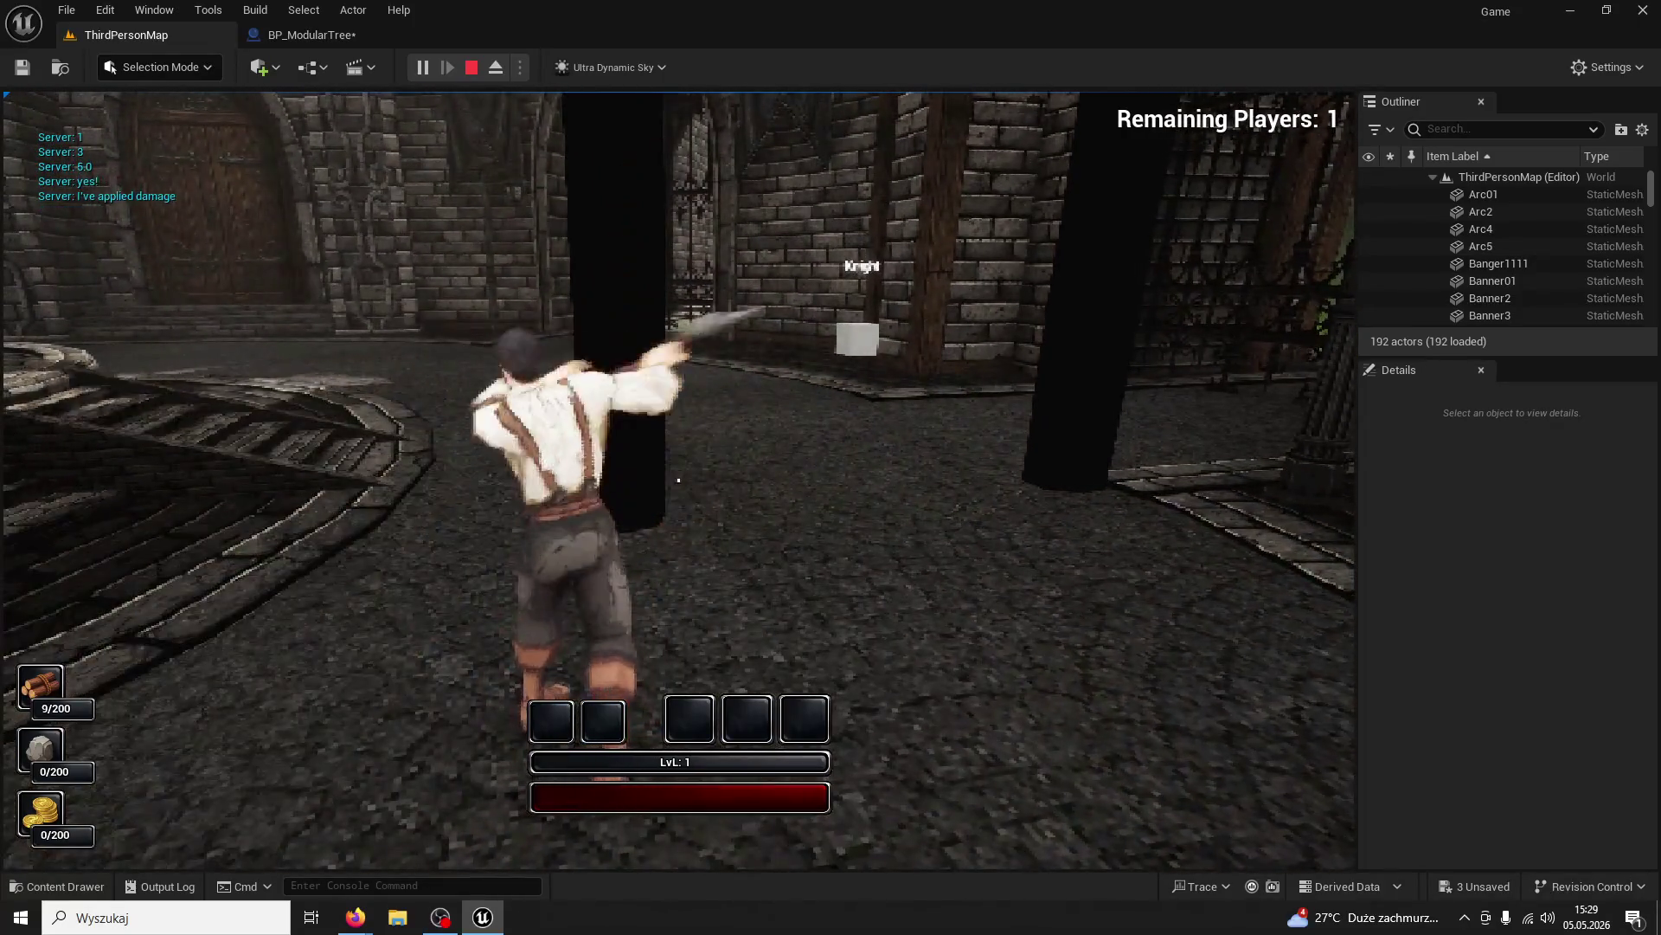
pyautogui.press('w')
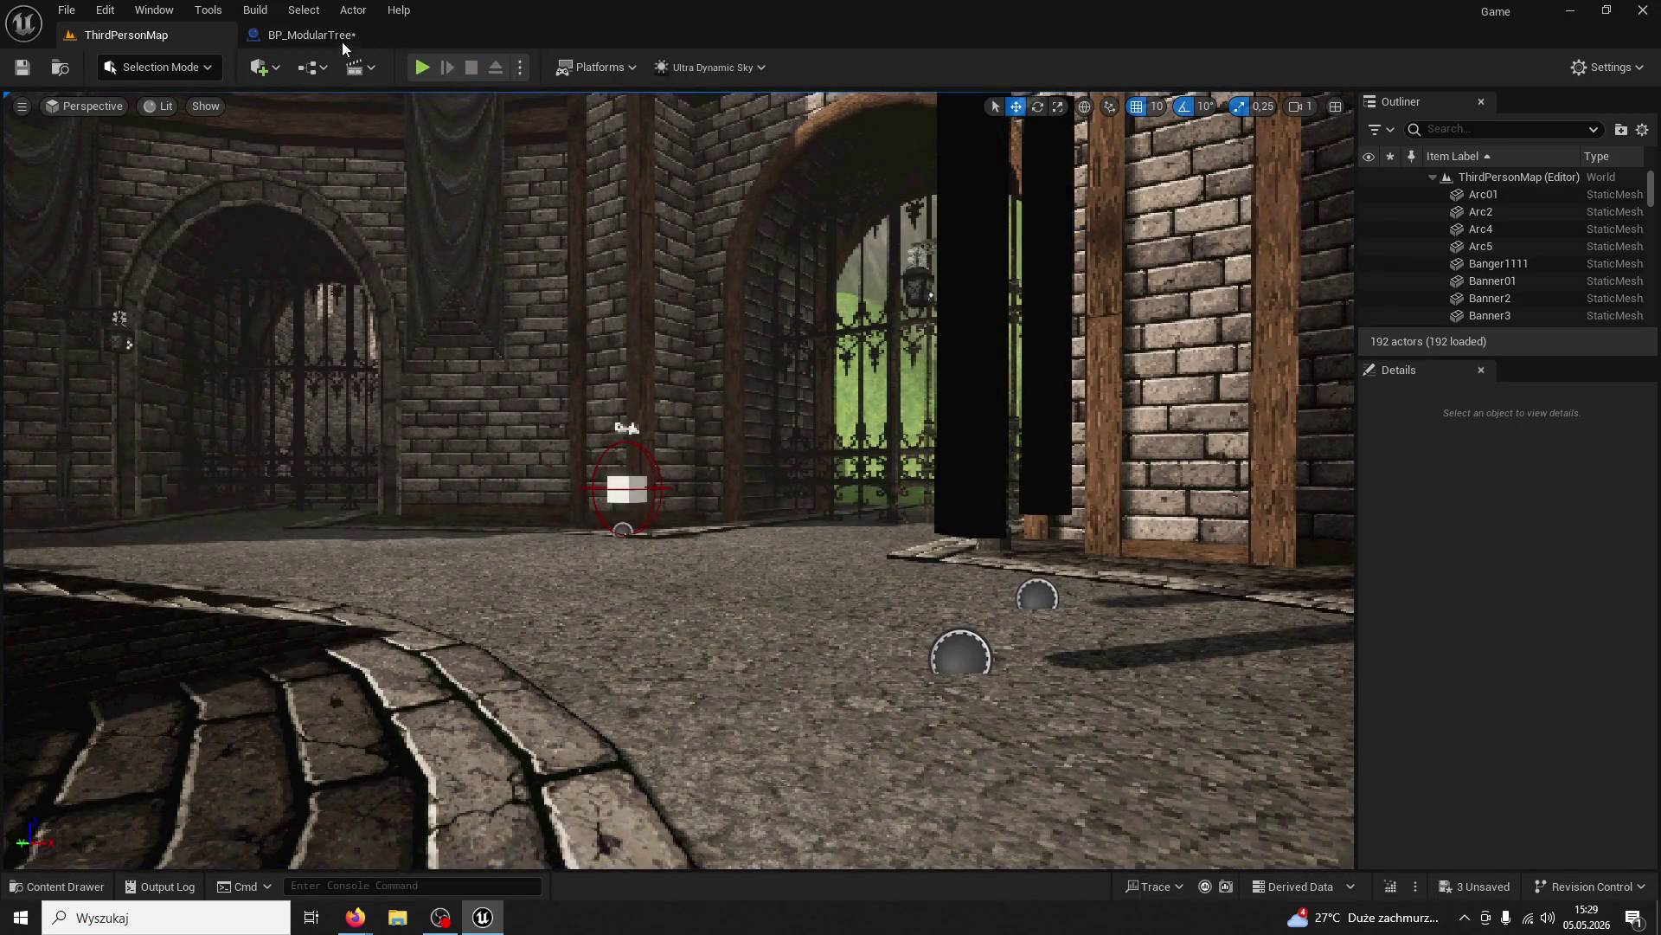
pyautogui.click(341, 38)
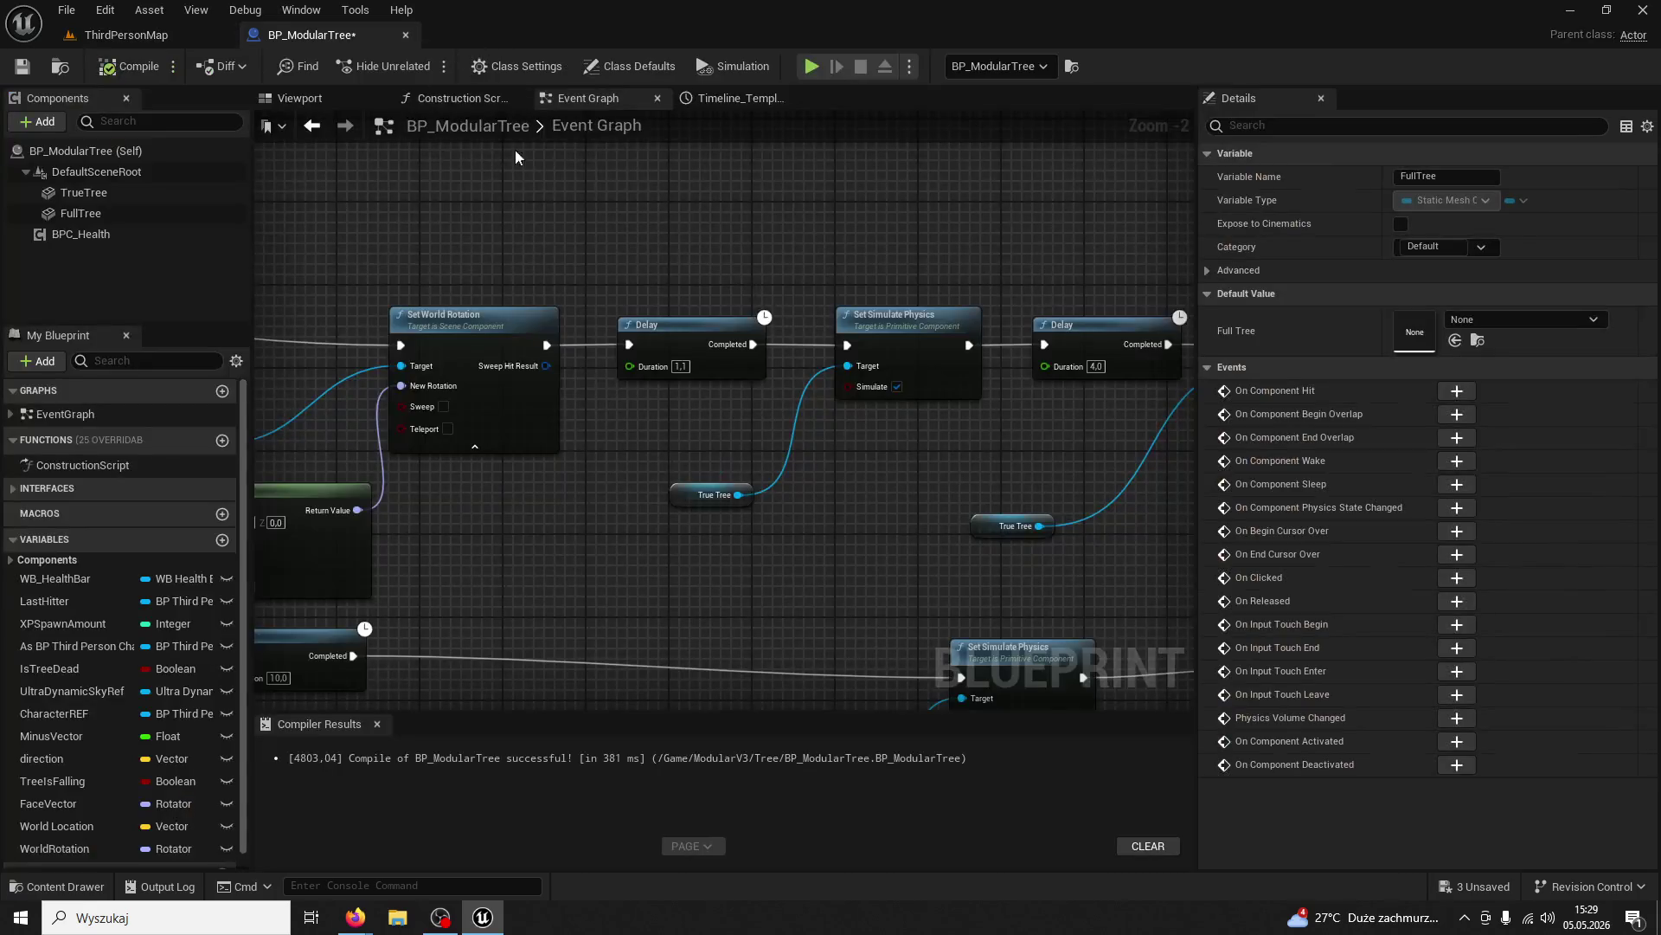
pyautogui.scroll(-3, 544, 373)
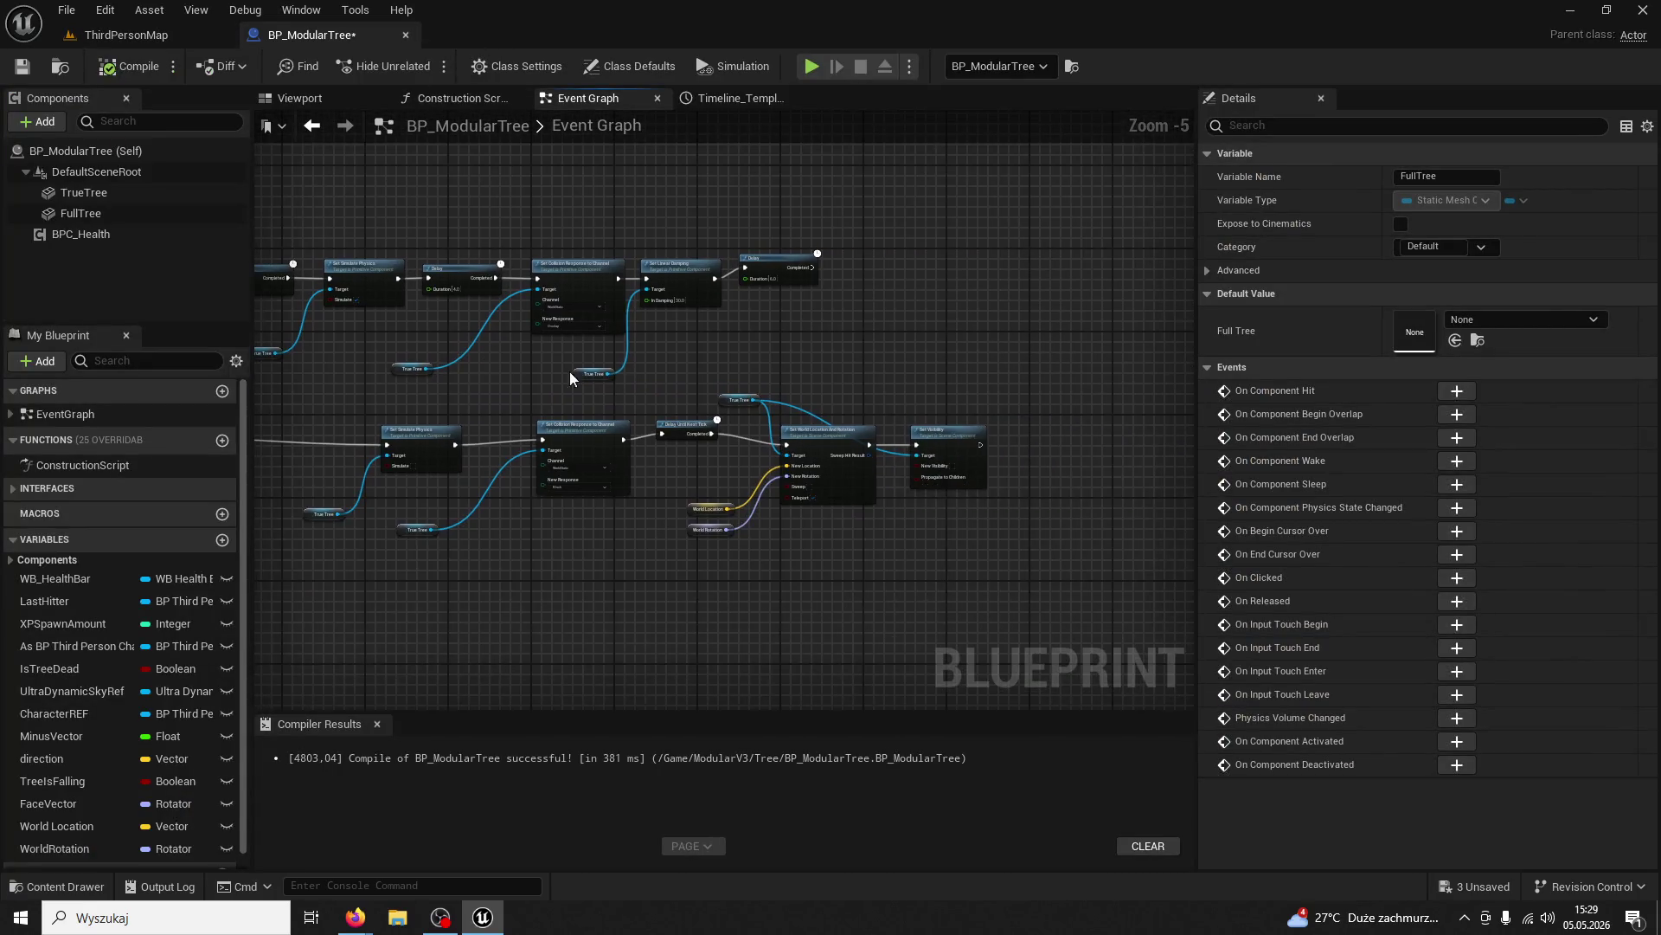
pyautogui.scroll(2, 670, 387)
pyautogui.scroll(-2, 818, 360)
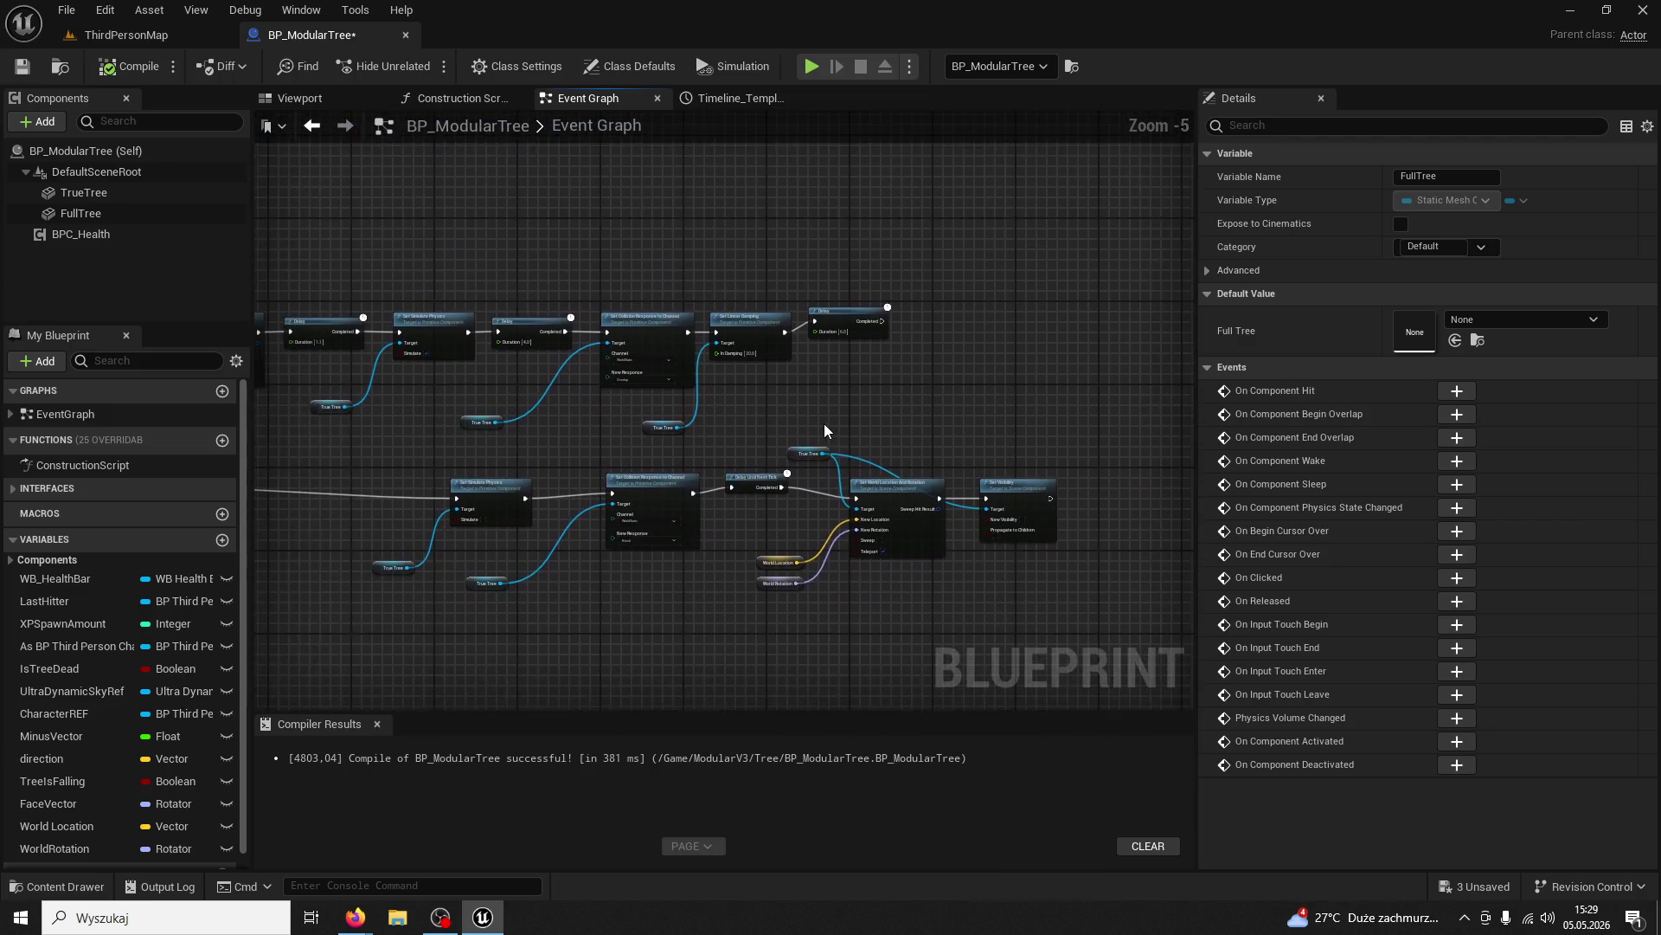
pyautogui.scroll(2, 824, 423)
pyautogui.moveTo(721, 365)
pyautogui.mouseDown()
pyautogui.moveTo(1125, 360)
pyautogui.moveTo(634, 310)
pyautogui.moveTo(688, 300)
pyautogui.moveTo(985, 361)
pyautogui.moveTo(720, 539)
pyautogui.moveTo(476, 522)
pyautogui.moveTo(480, 553)
pyautogui.moveTo(847, 525)
pyautogui.moveTo(639, 521)
pyautogui.moveTo(637, 495)
pyautogui.moveTo(537, 490)
pyautogui.mouseUp()
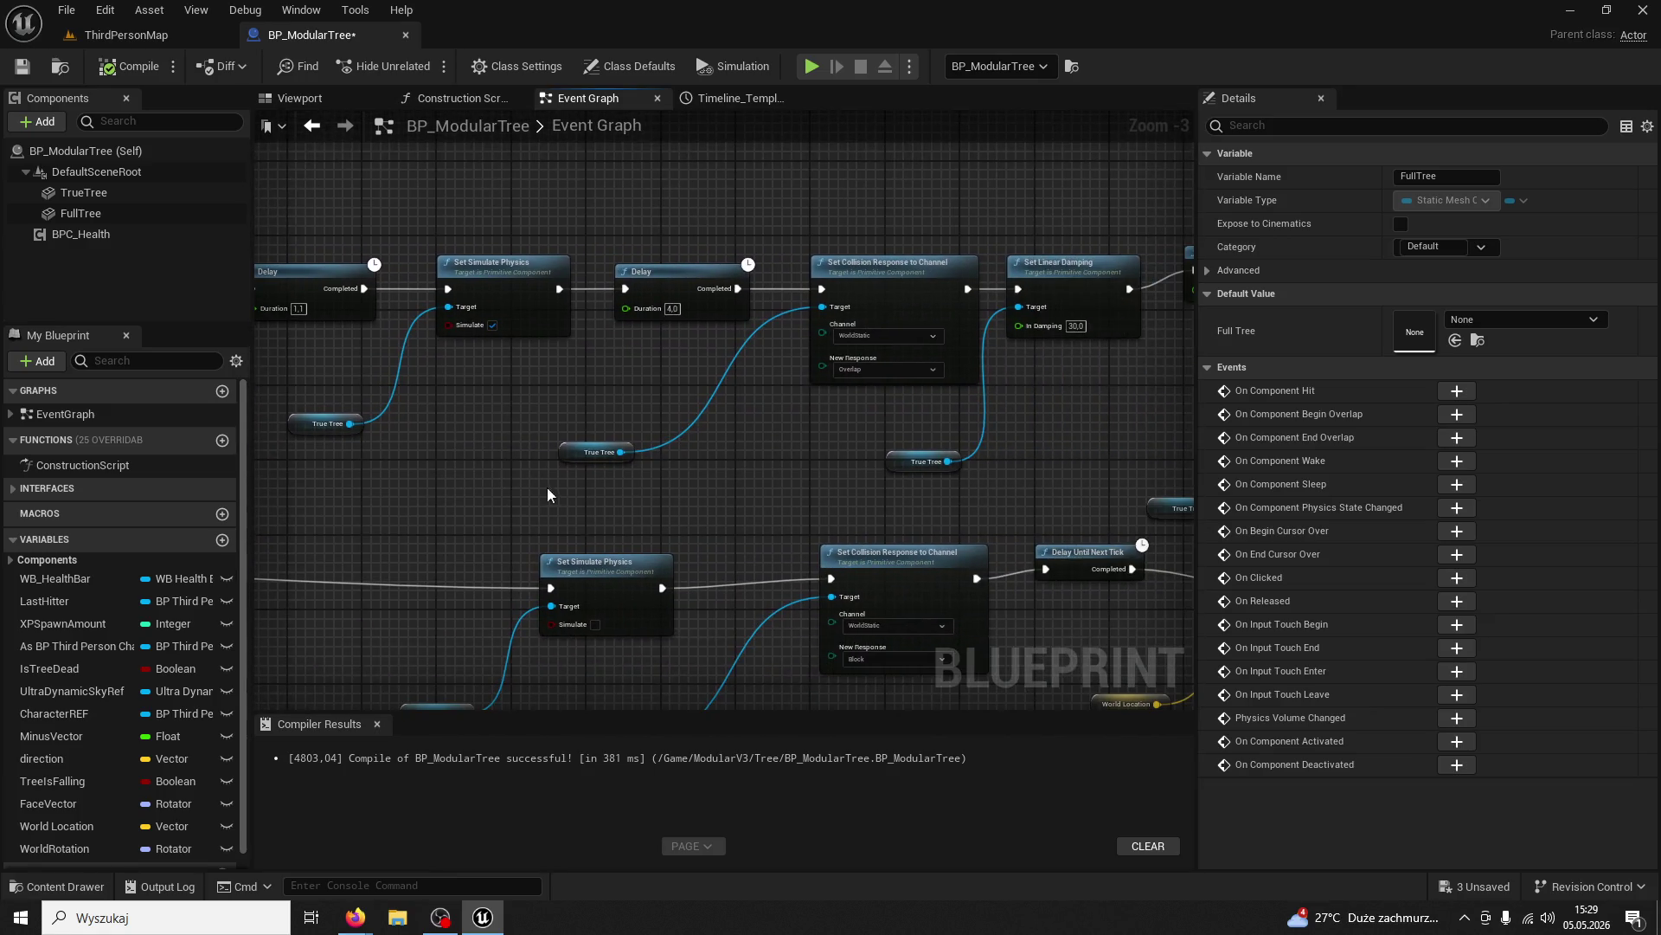
pyautogui.moveTo(678, 501); pyautogui.dragTo(477, 488)
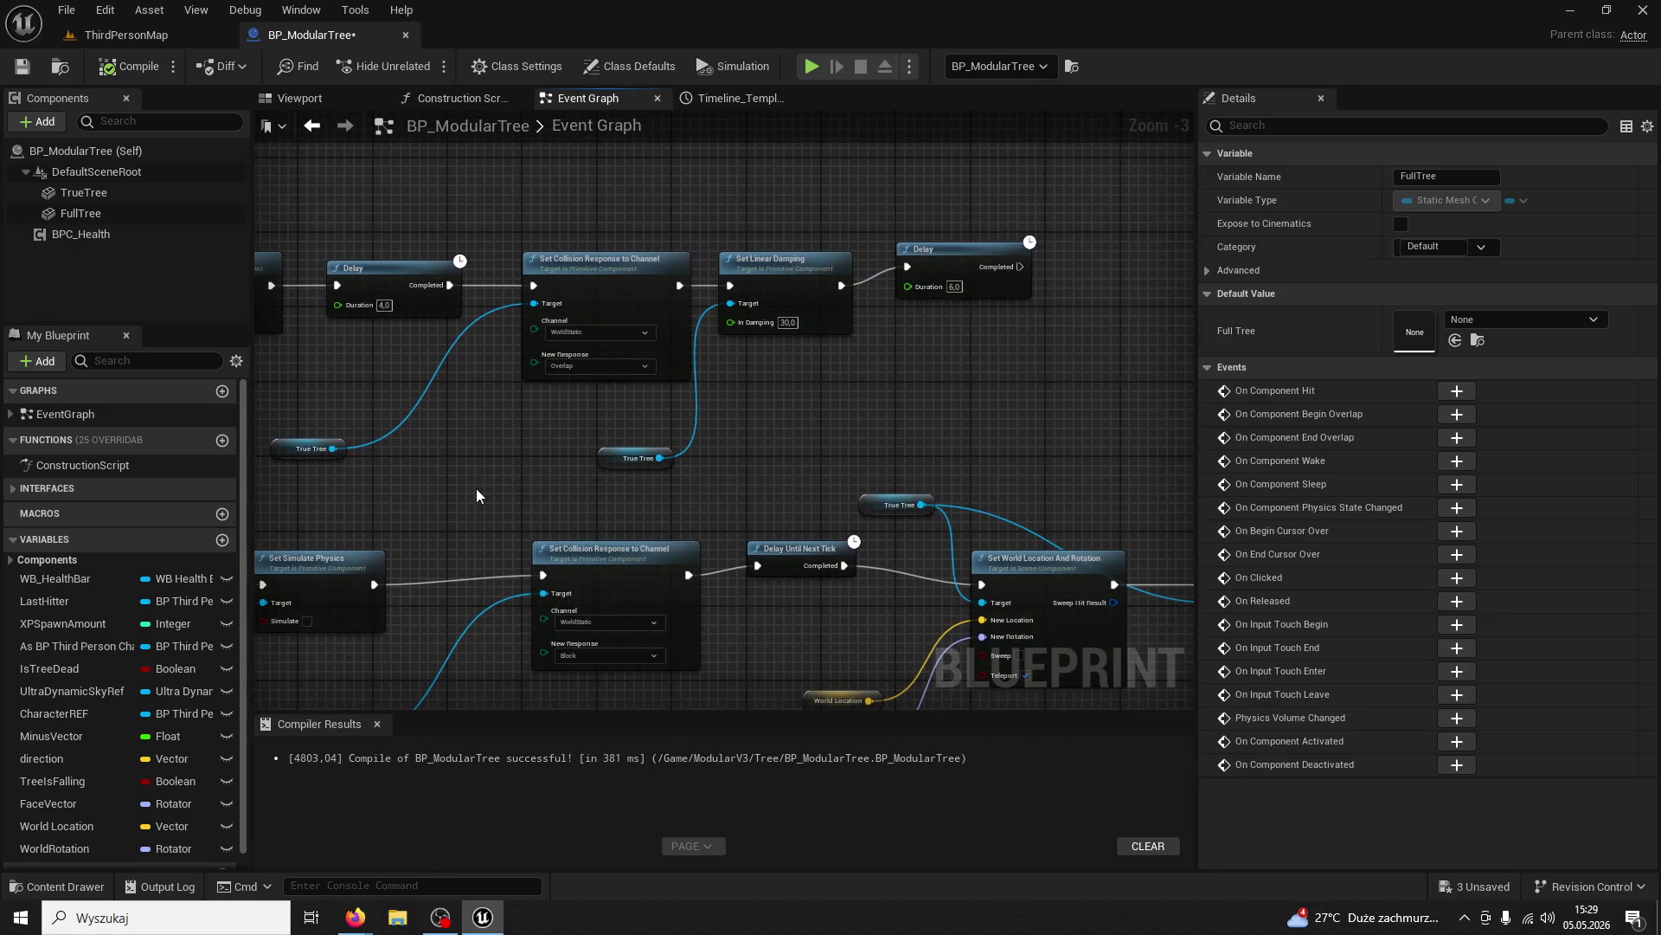
pyautogui.click(902, 310)
pyautogui.moveTo(902, 310)
pyautogui.mouseDown()
pyautogui.moveTo(964, 364)
pyautogui.moveTo(1049, 341)
pyautogui.mouseUp()
pyautogui.moveTo(595, 430)
pyautogui.mouseDown()
pyautogui.moveTo(755, 423)
pyautogui.moveTo(813, 470)
pyautogui.moveTo(892, 412)
pyautogui.mouseUp()
pyautogui.moveTo(920, 471)
pyautogui.mouseDown()
pyautogui.moveTo(957, 485)
pyautogui.moveTo(725, 367)
pyautogui.moveTo(519, 351)
pyautogui.moveTo(259, 380)
pyautogui.moveTo(475, 356)
pyautogui.moveTo(616, 421)
pyautogui.moveTo(1143, 475)
pyautogui.moveTo(744, 435)
pyautogui.moveTo(357, 506)
pyautogui.moveTo(387, 514)
pyautogui.moveTo(834, 462)
pyautogui.moveTo(1194, 578)
pyautogui.mouseUp()
pyautogui.moveTo(639, 509)
pyautogui.mouseDown()
pyautogui.moveTo(940, 507)
pyautogui.moveTo(559, 390)
pyautogui.mouseUp()
pyautogui.moveTo(708, 409)
pyautogui.mouseDown()
pyautogui.moveTo(558, 383)
pyautogui.moveTo(400, 313)
pyautogui.mouseUp()
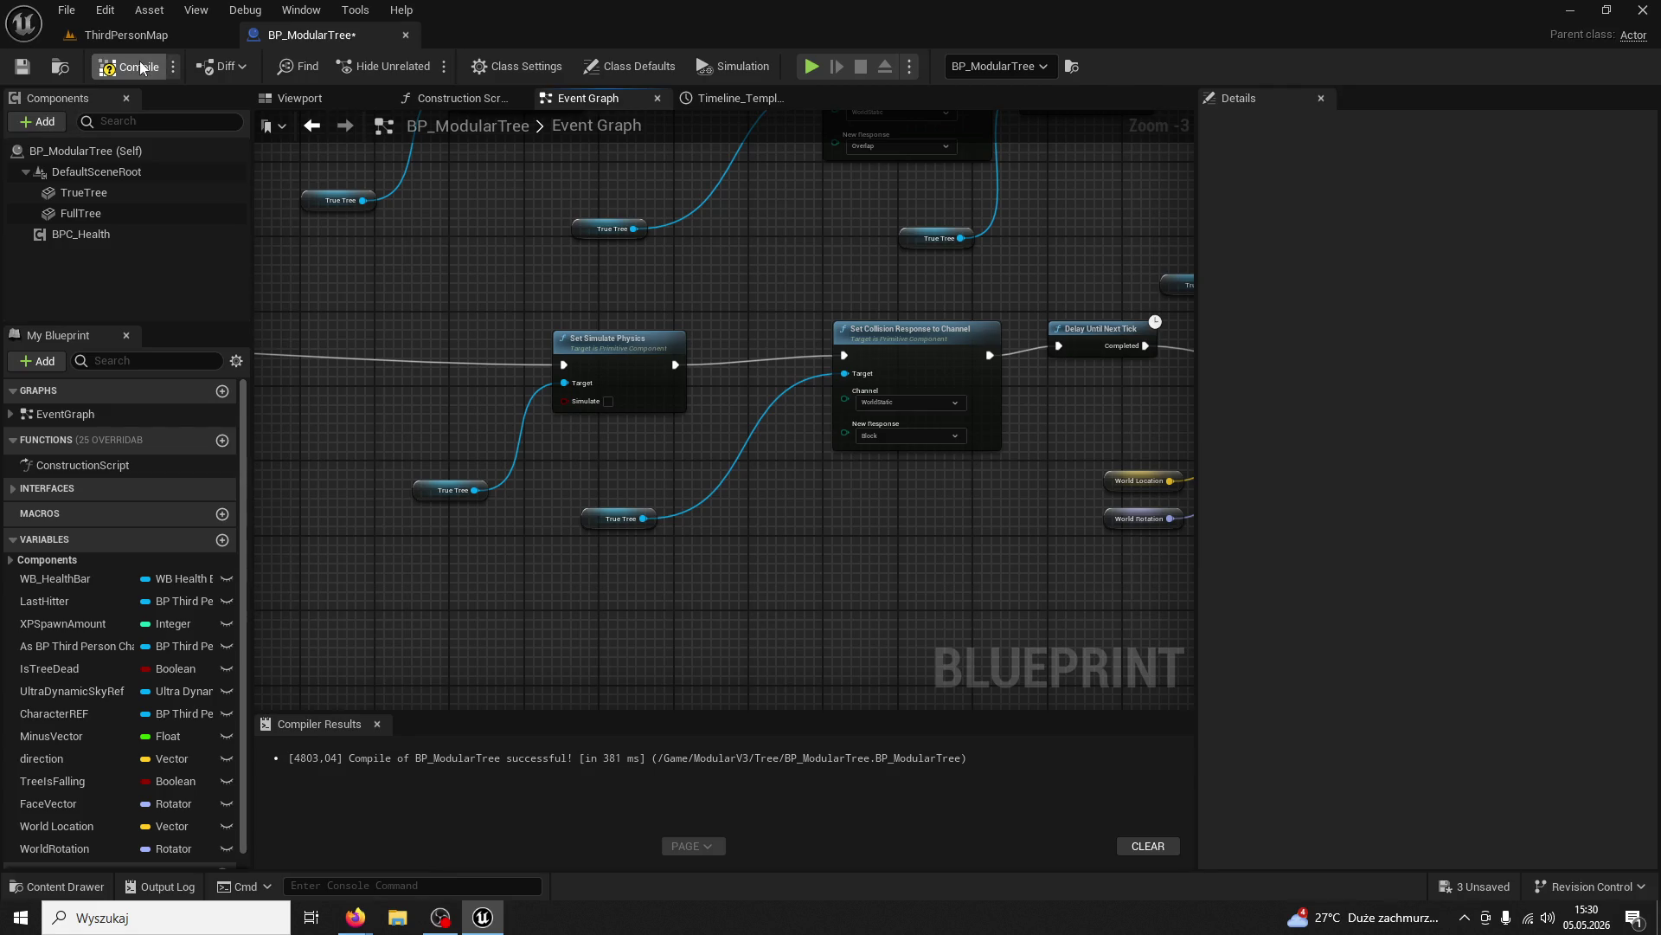
pyautogui.click(143, 38)
# Start a play test, run to a tree and chop it five times until it falls
pyautogui.click(425, 66)
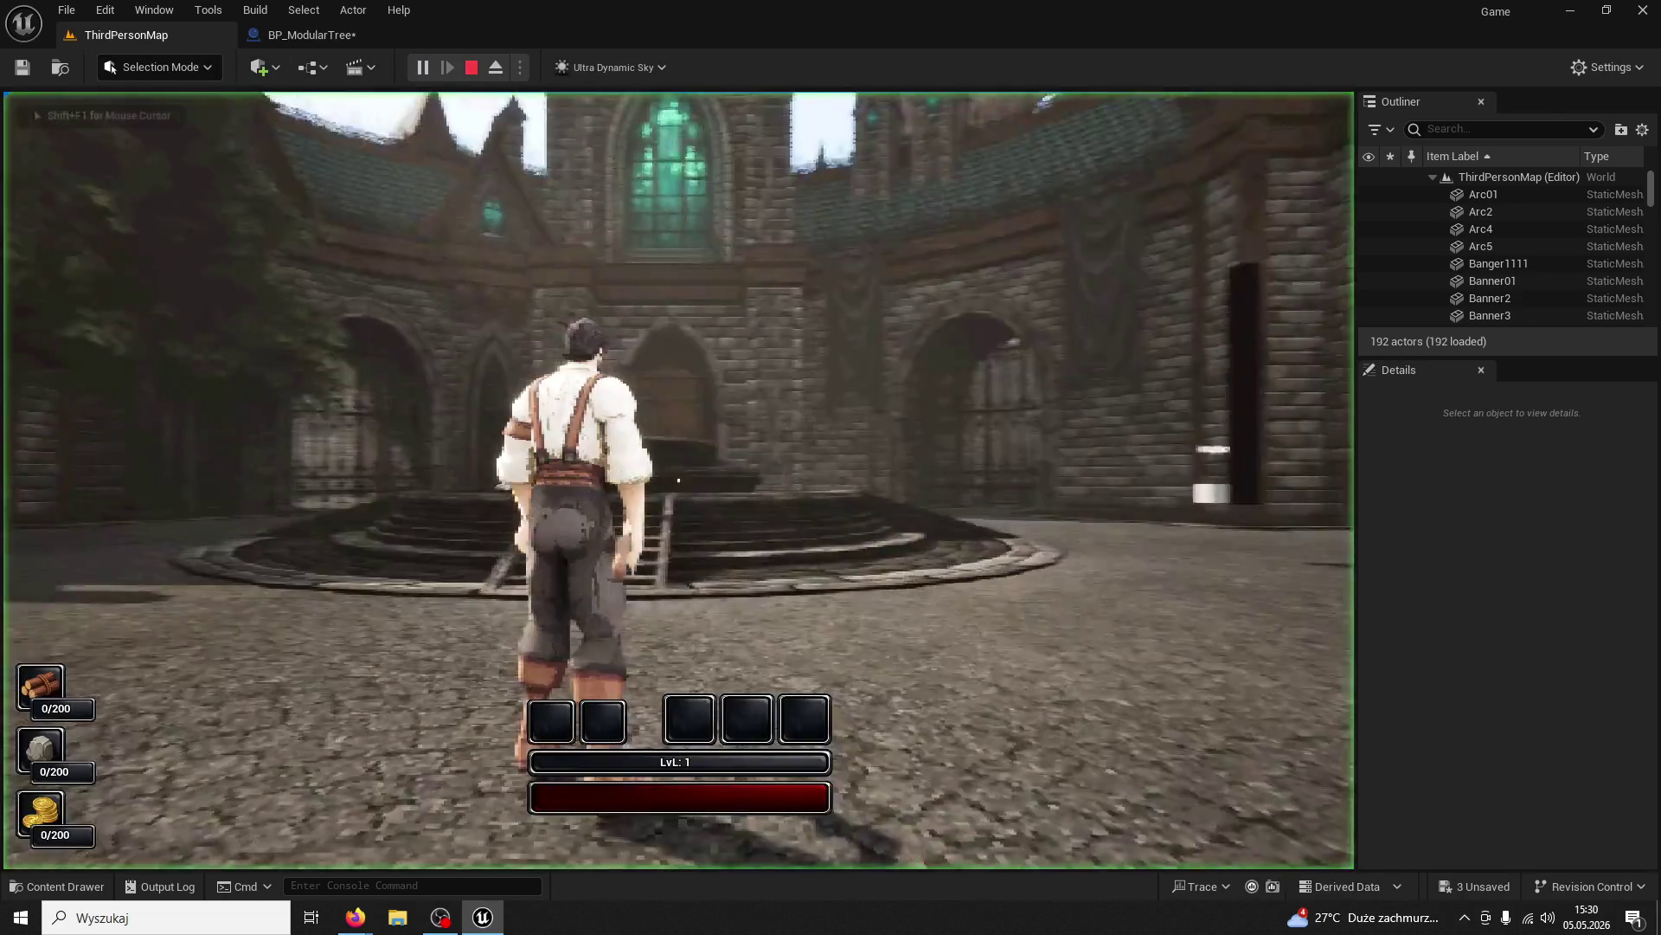
pyautogui.press('w')
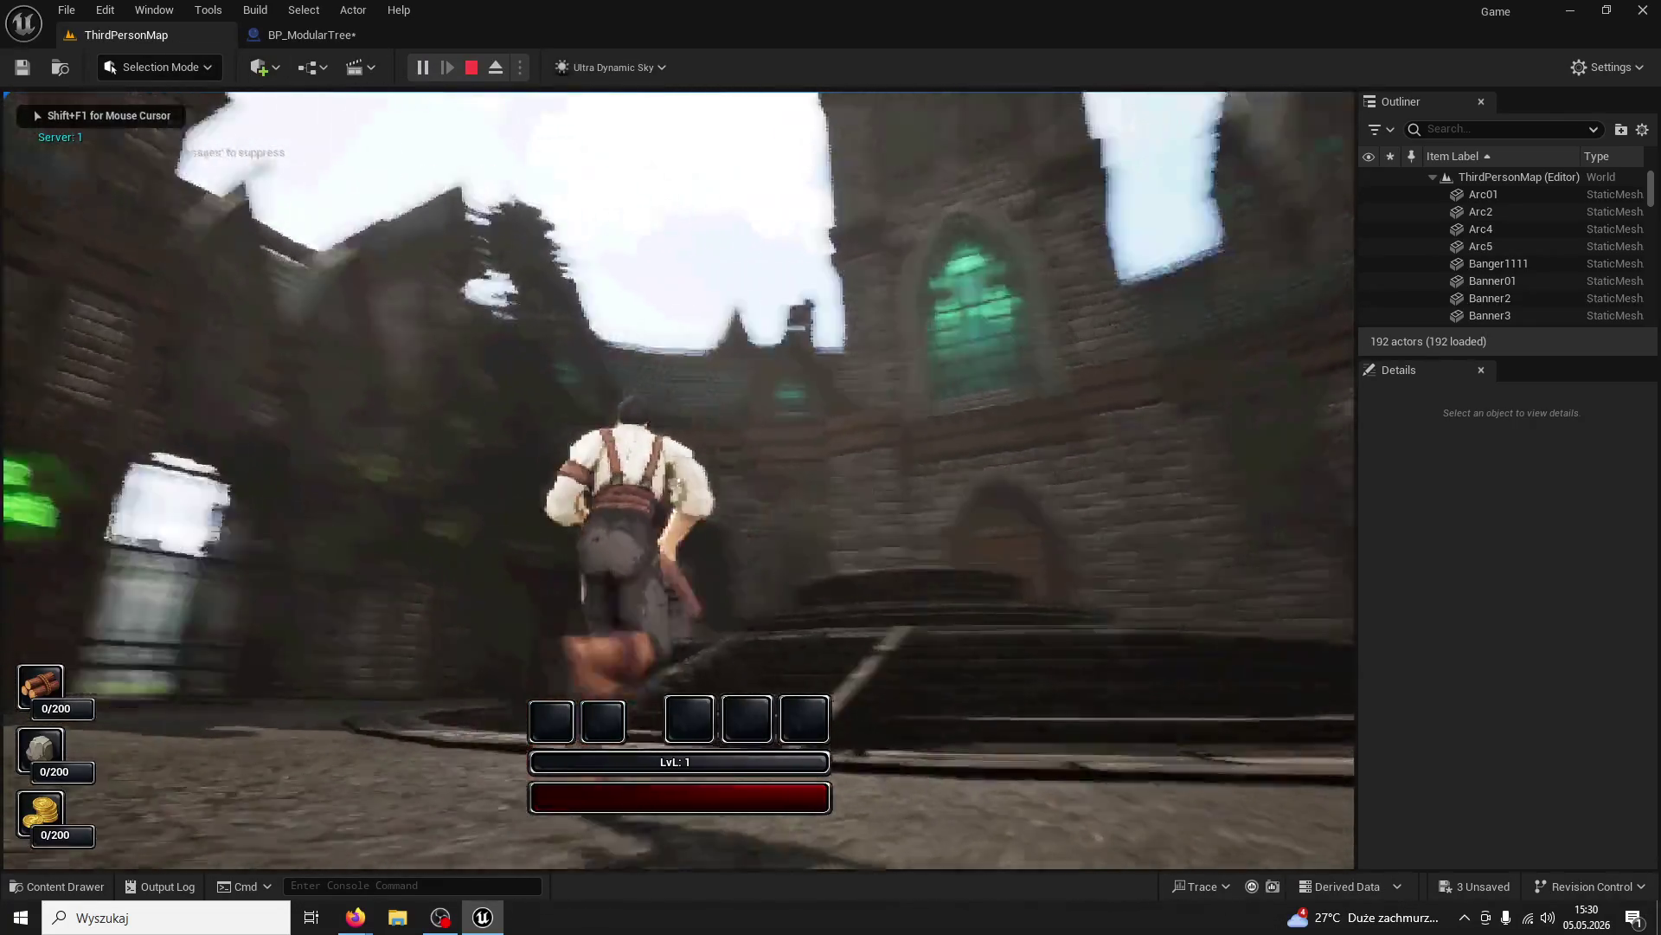
pyautogui.press('w')
pyautogui.press('w')
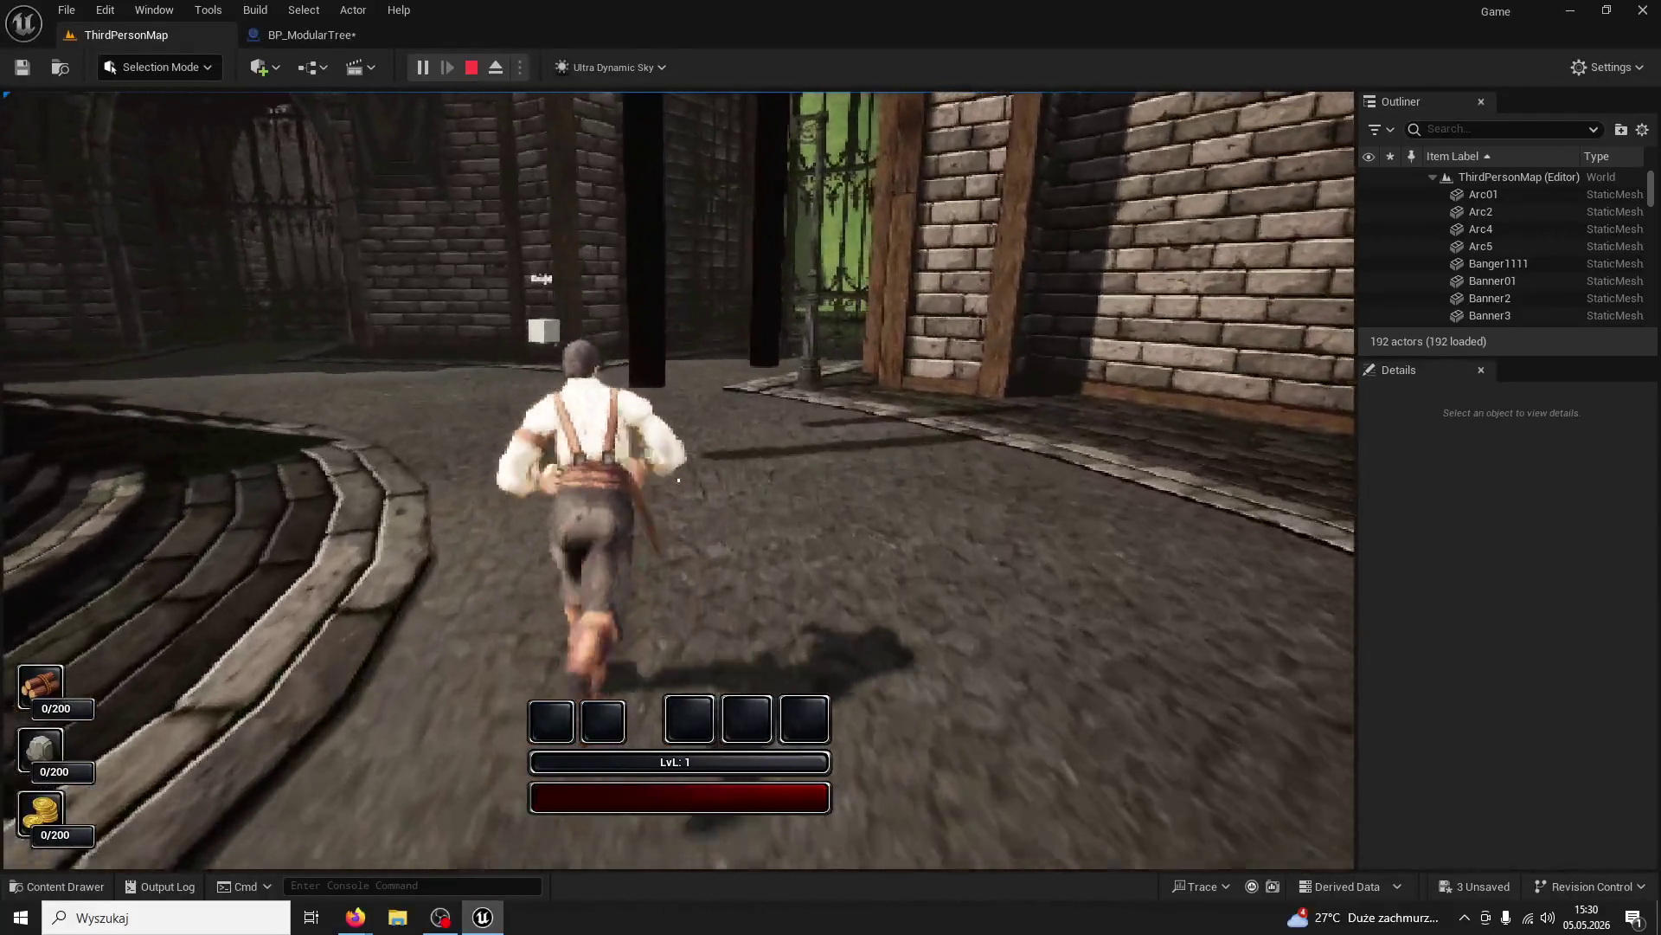
pyautogui.click(678, 480)
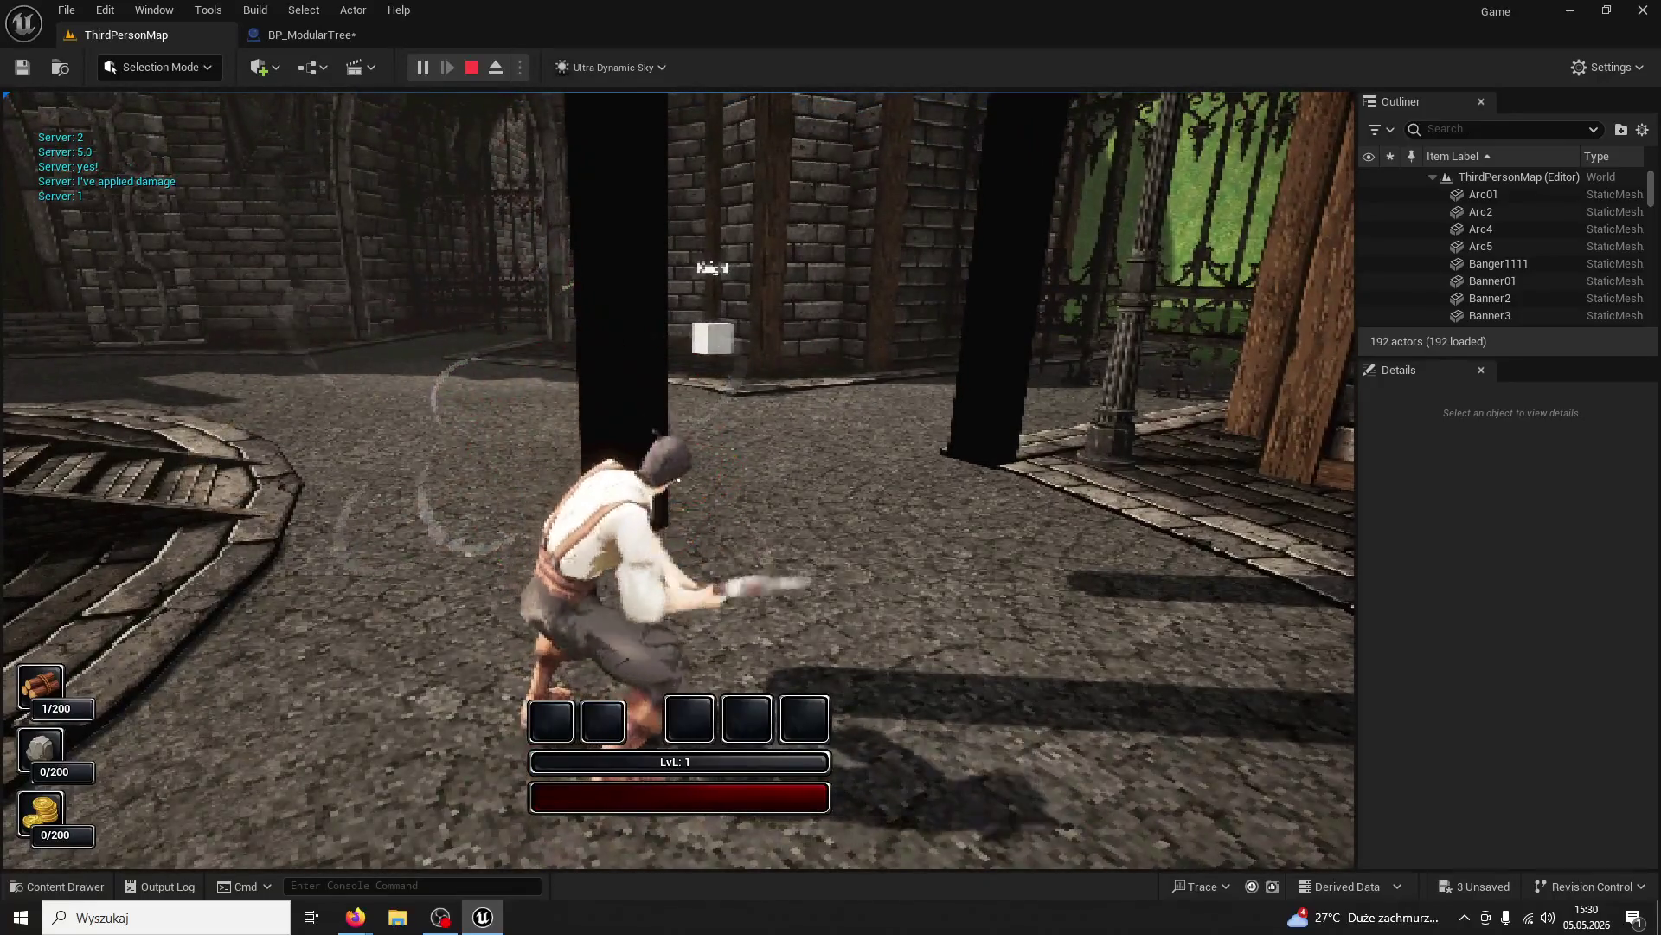
pyautogui.click(679, 480)
pyautogui.click(678, 479)
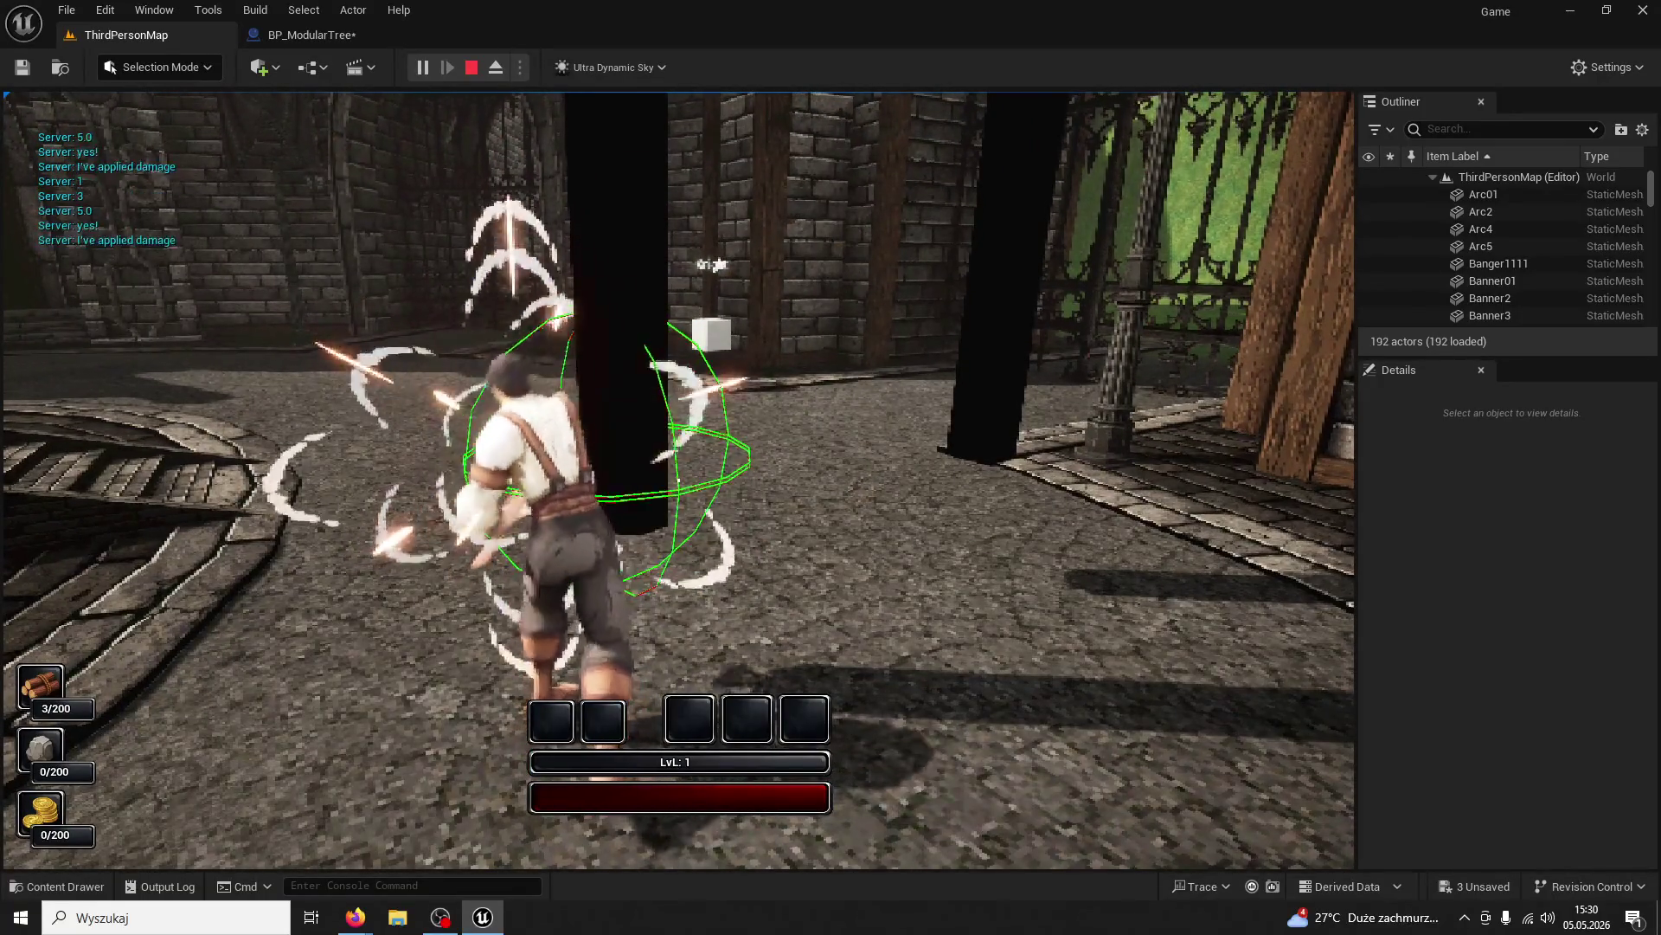
pyautogui.click(678, 479)
pyautogui.click(678, 479)
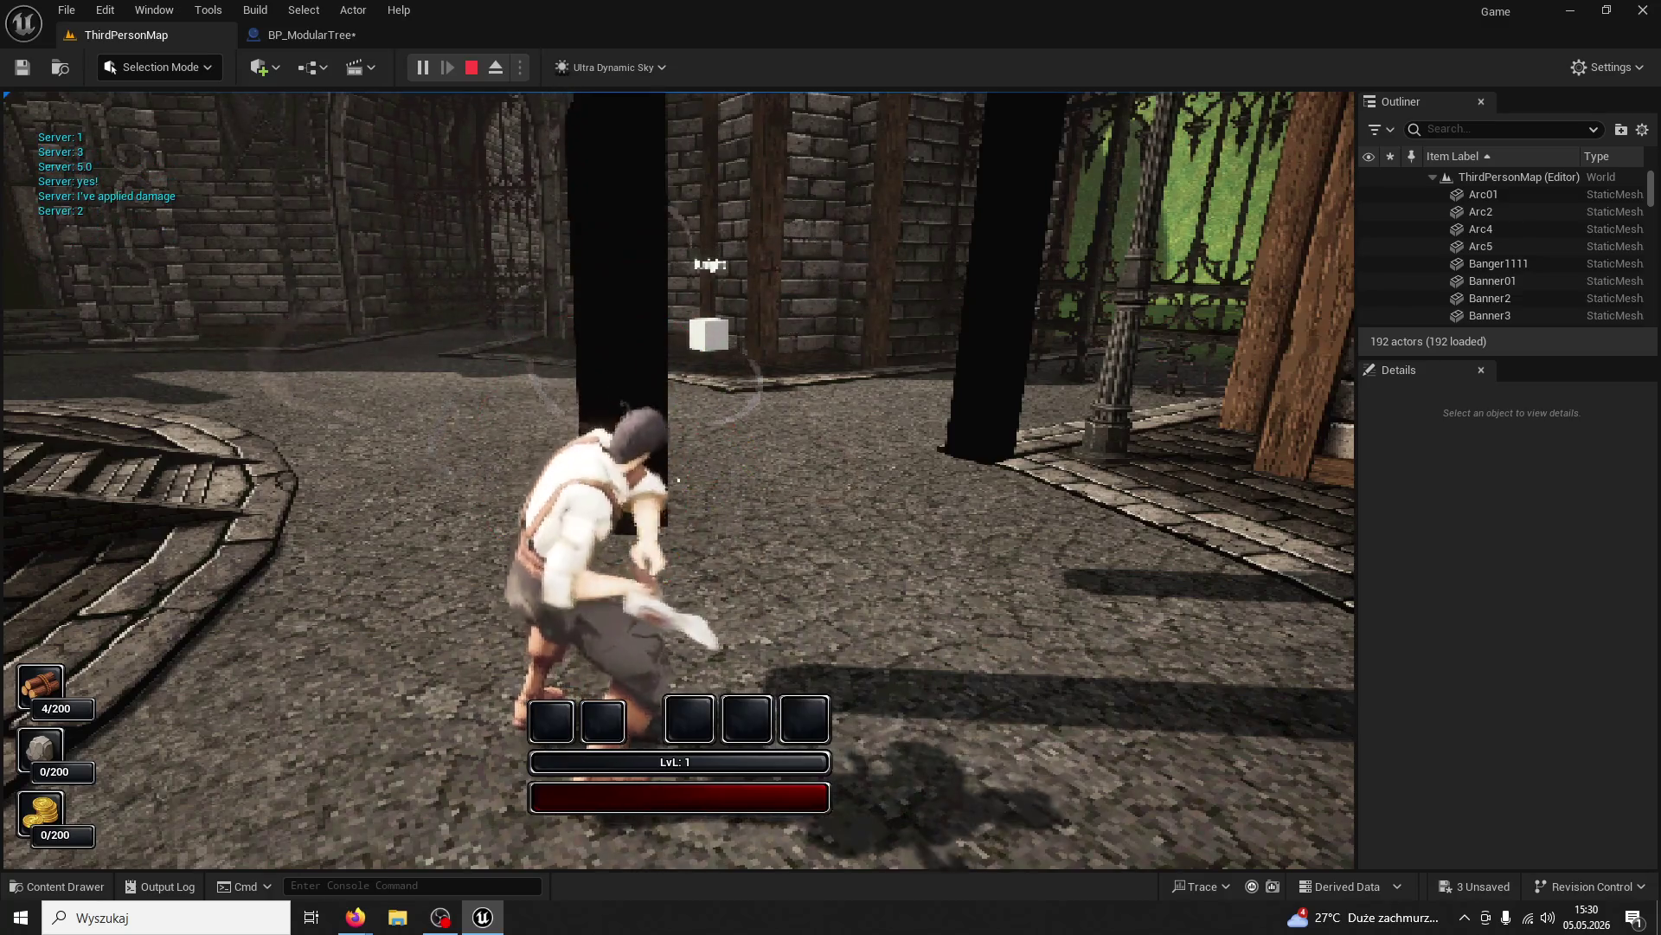
pyautogui.press('w')
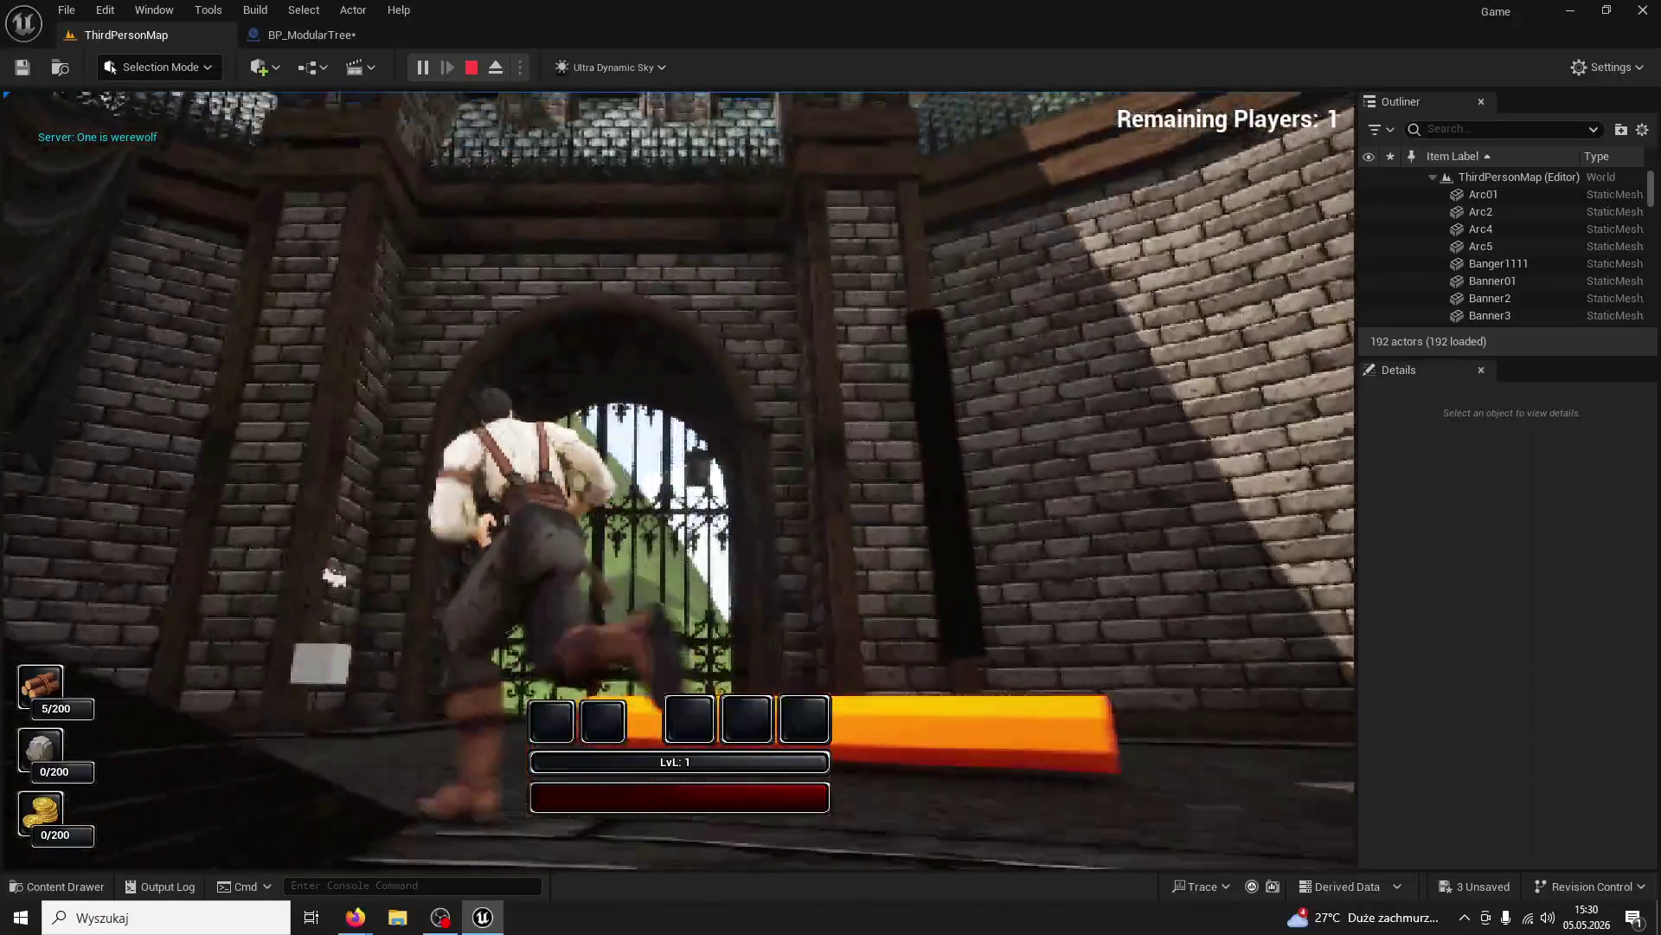
# Run around the courtyard to the next tree and fell it with four chops
pyautogui.press('w')
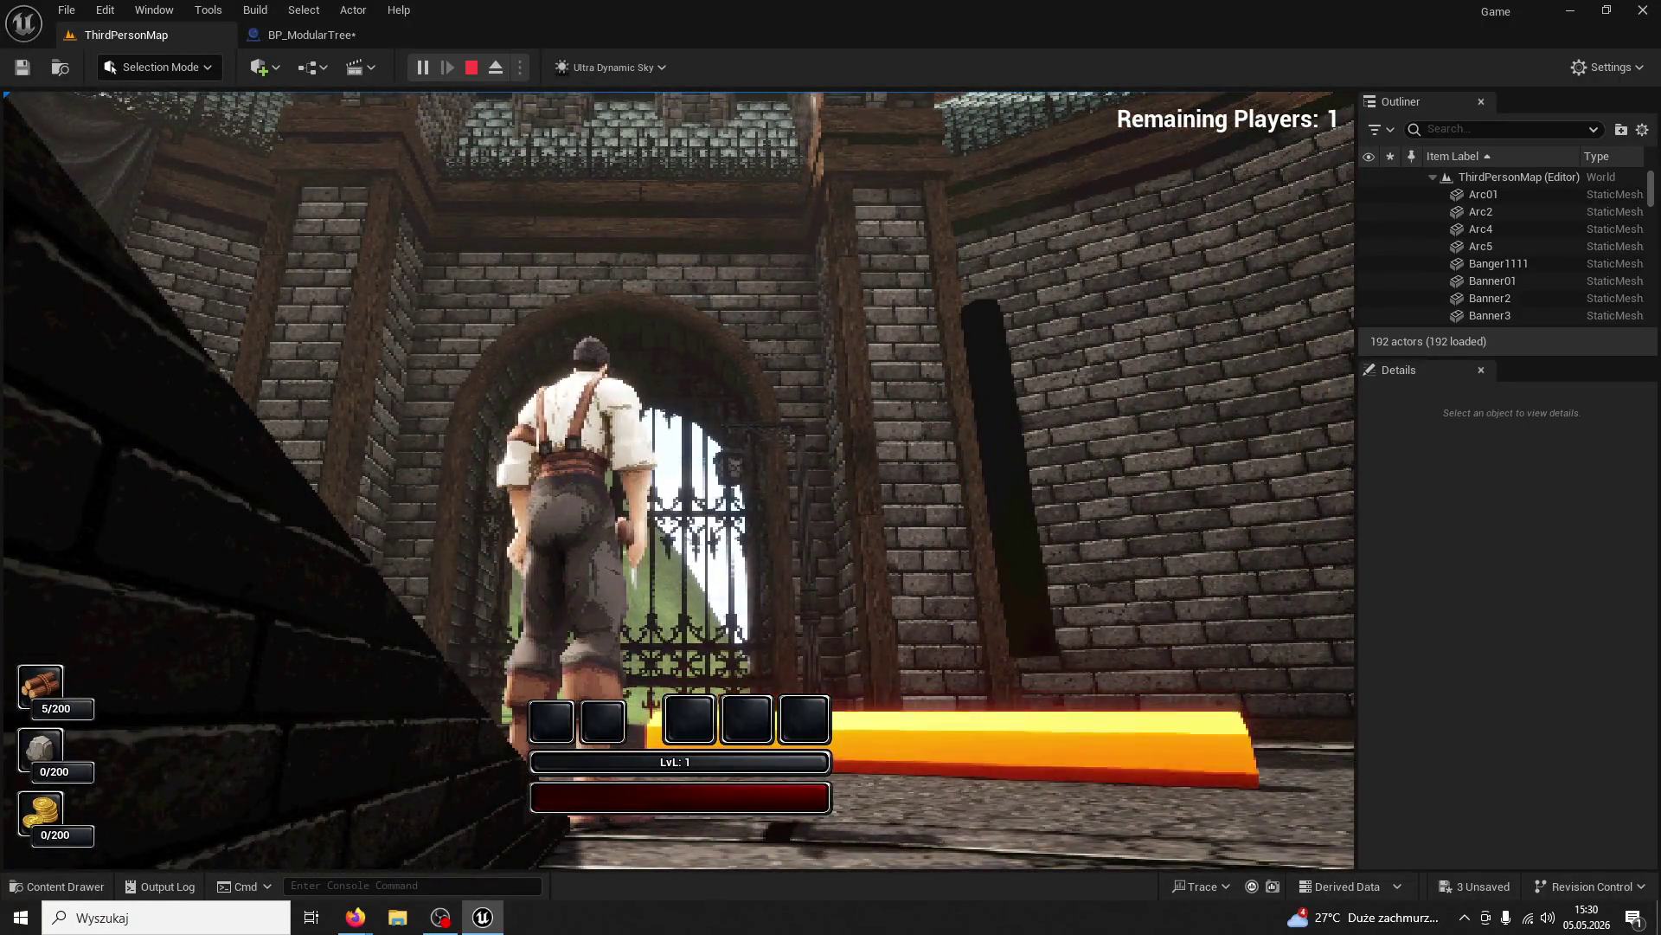
pyautogui.press('w')
pyautogui.press('a')
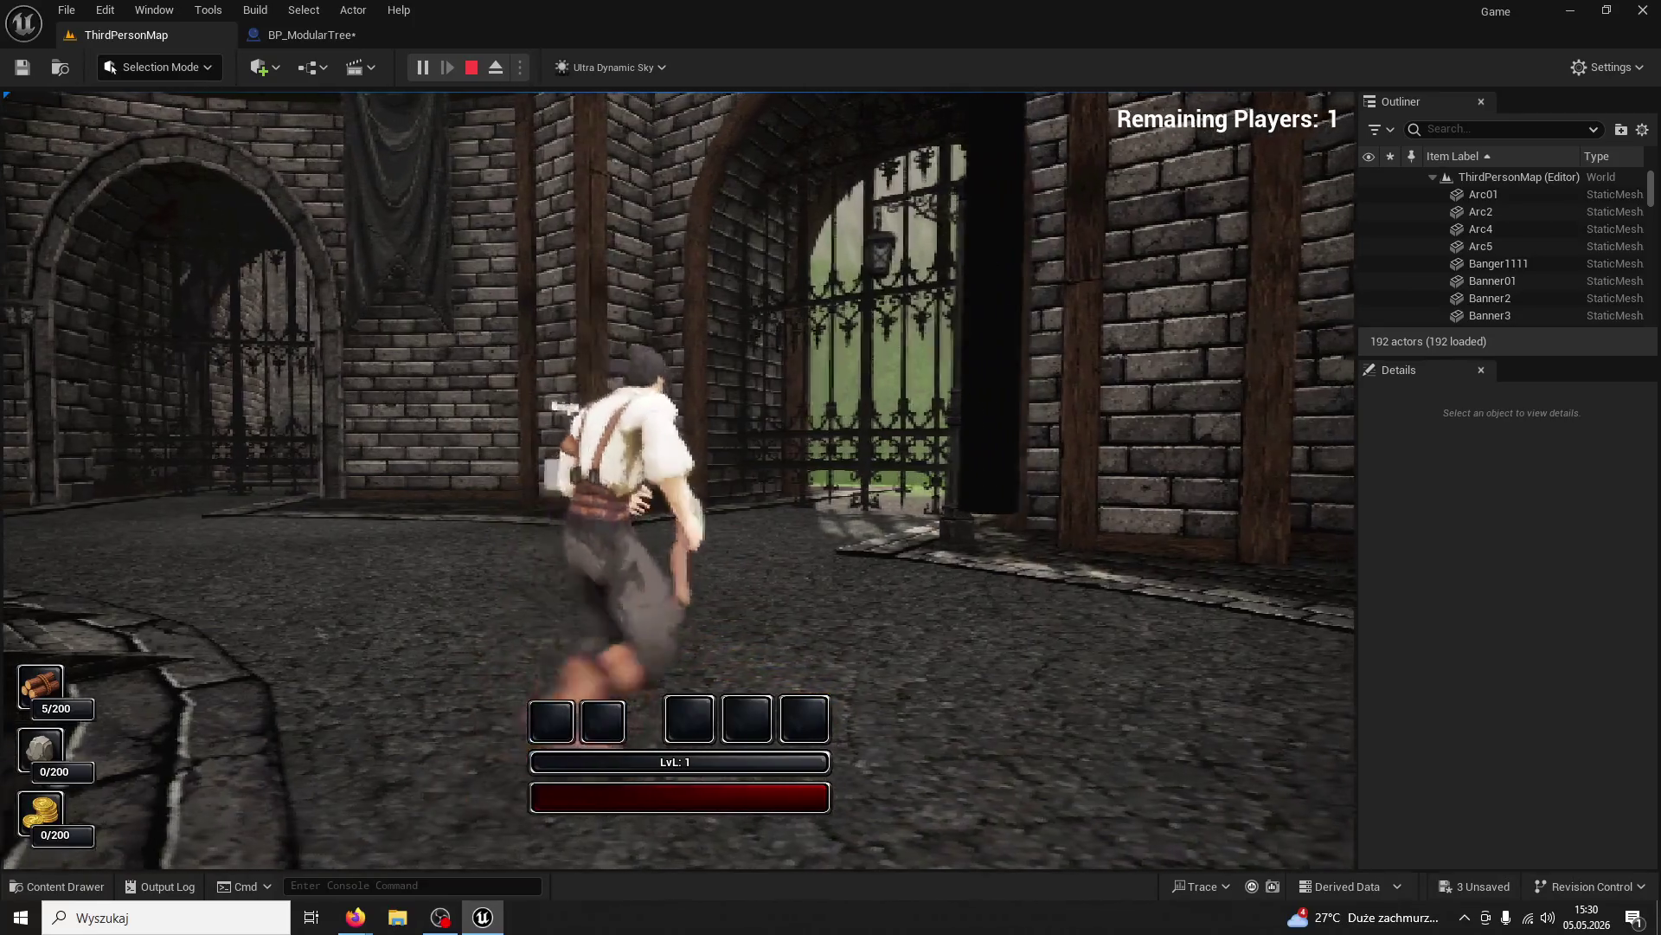
pyautogui.press('a')
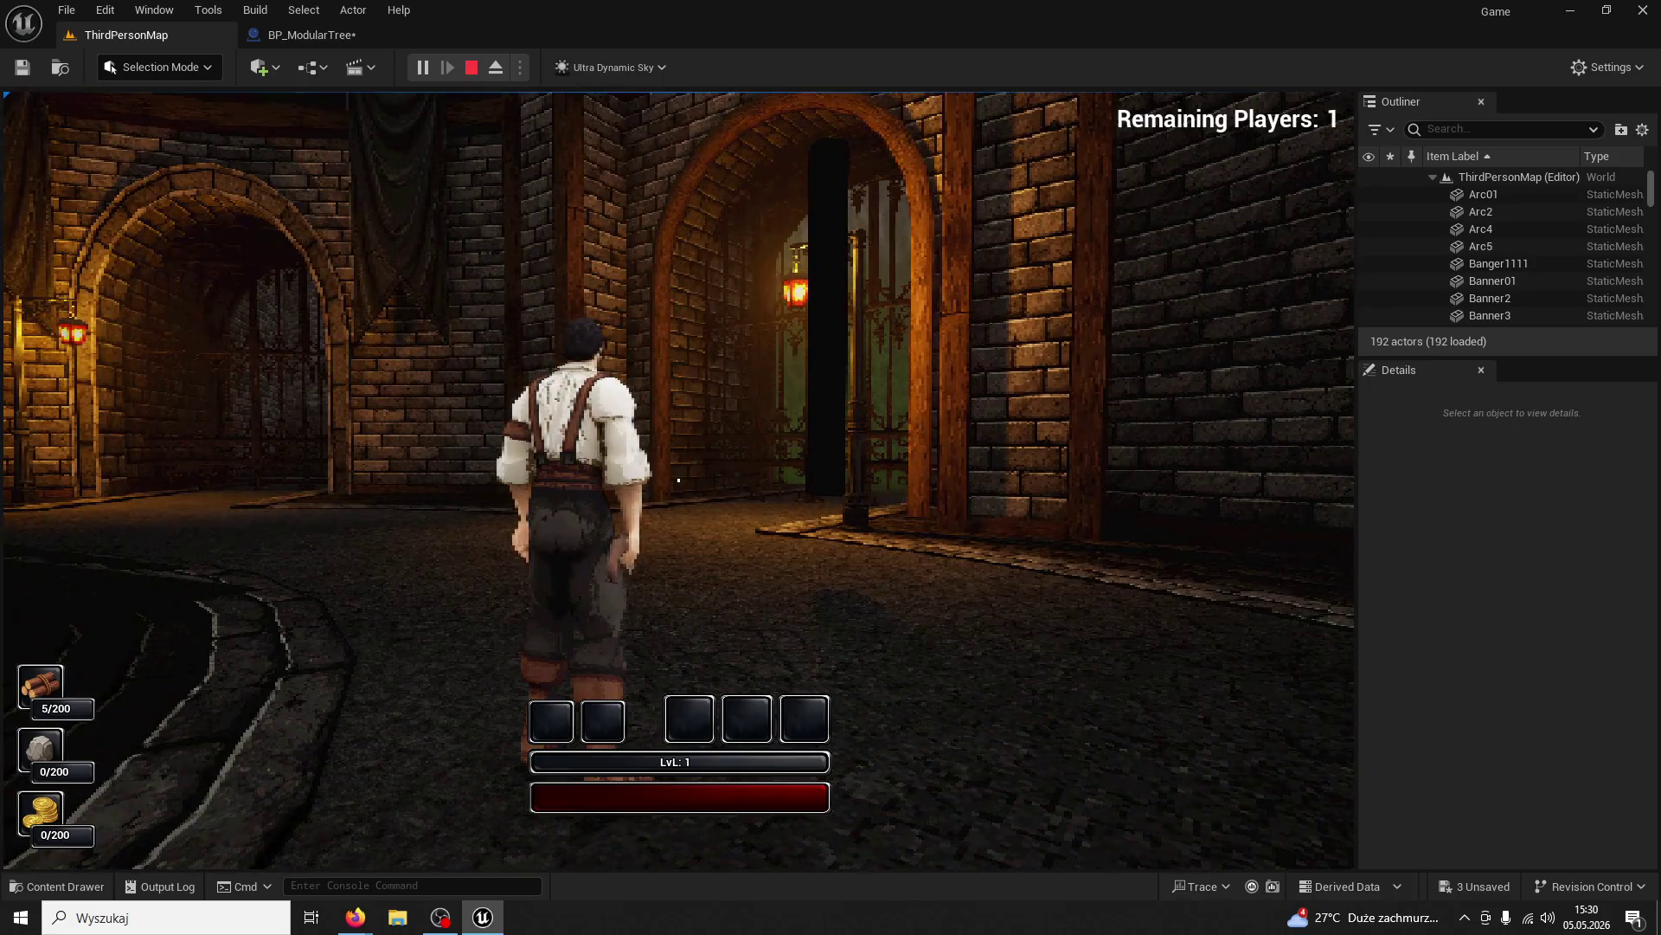
pyautogui.press('w')
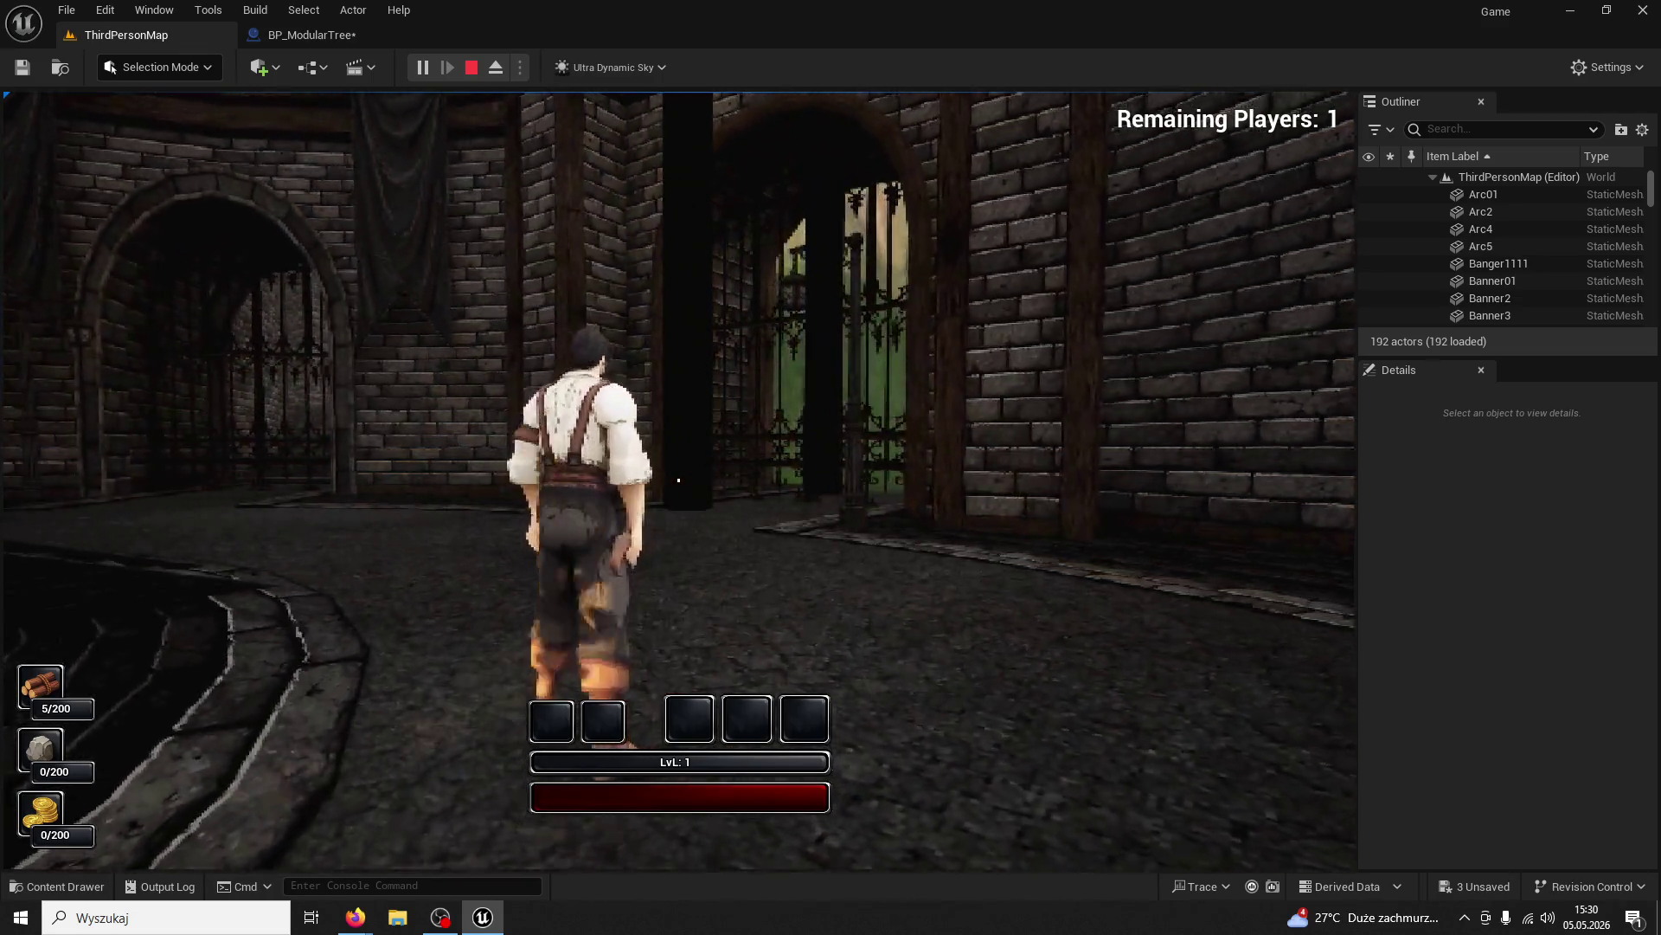
pyautogui.press('w')
pyautogui.click(678, 480)
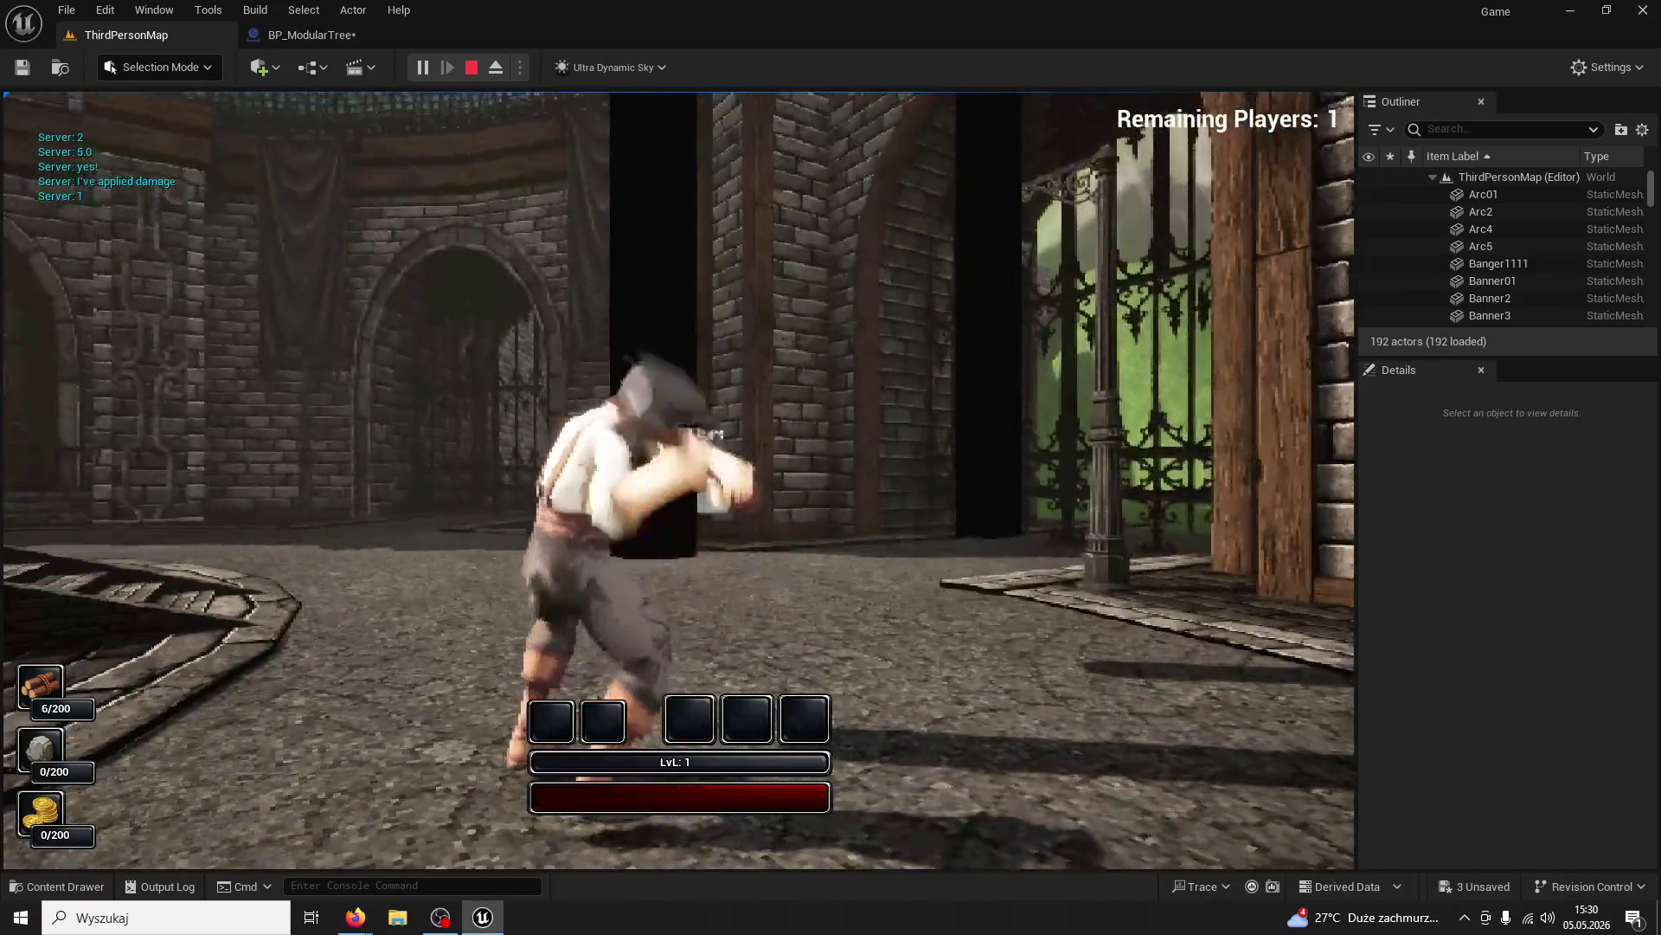
pyautogui.click(678, 479)
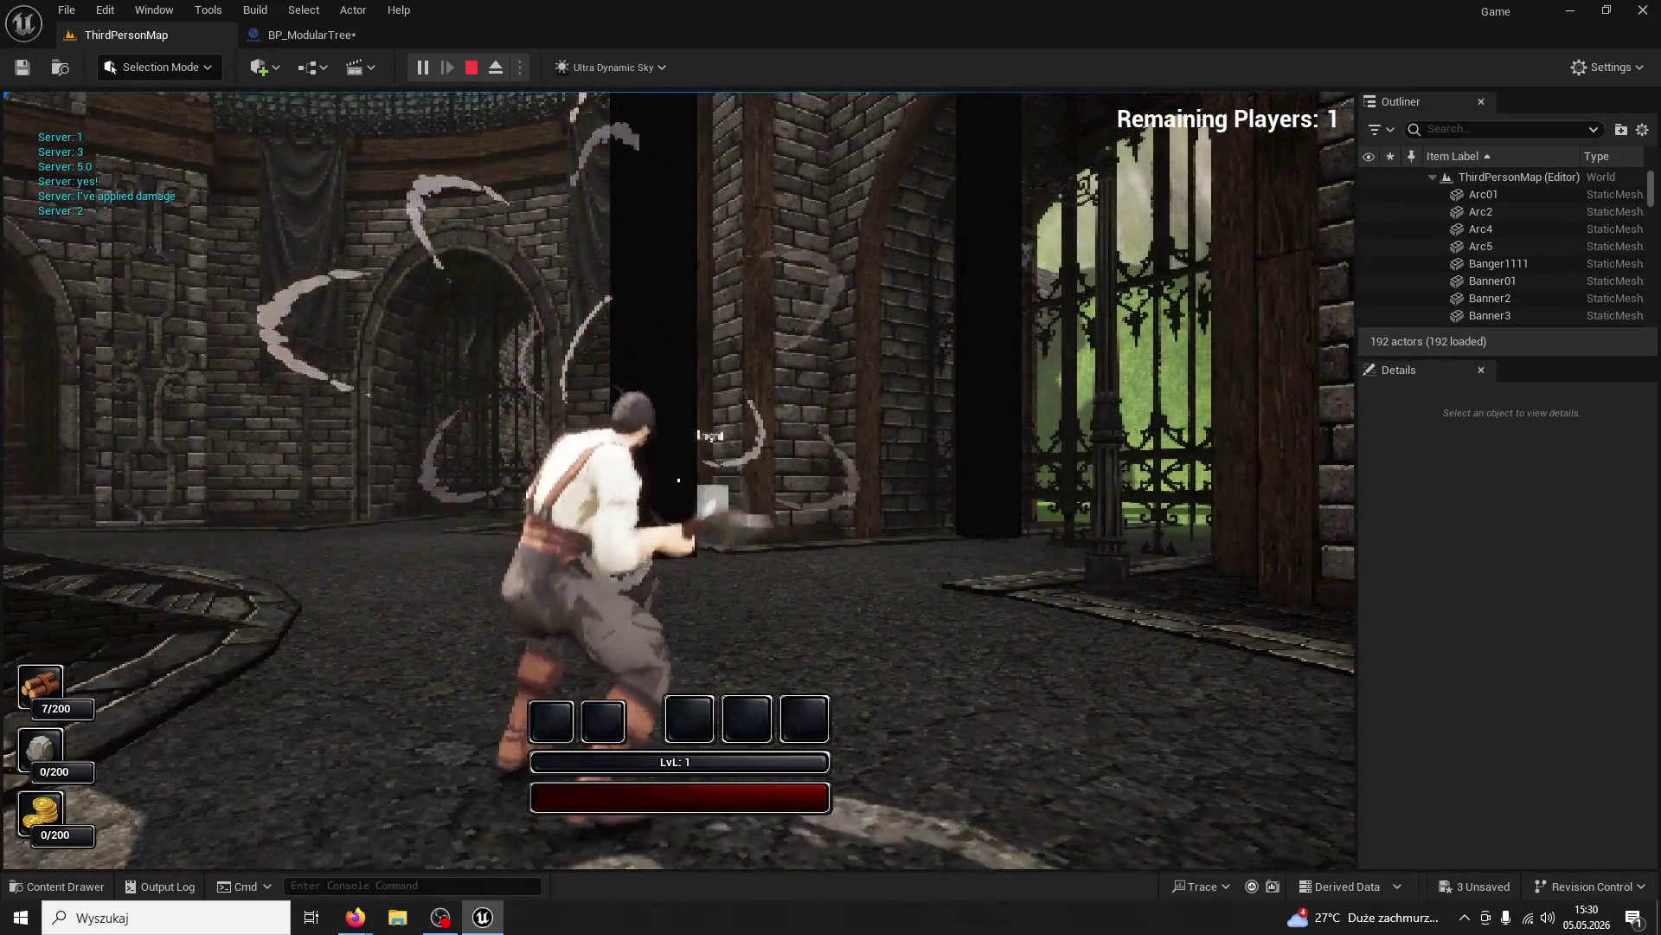
pyautogui.click(678, 479)
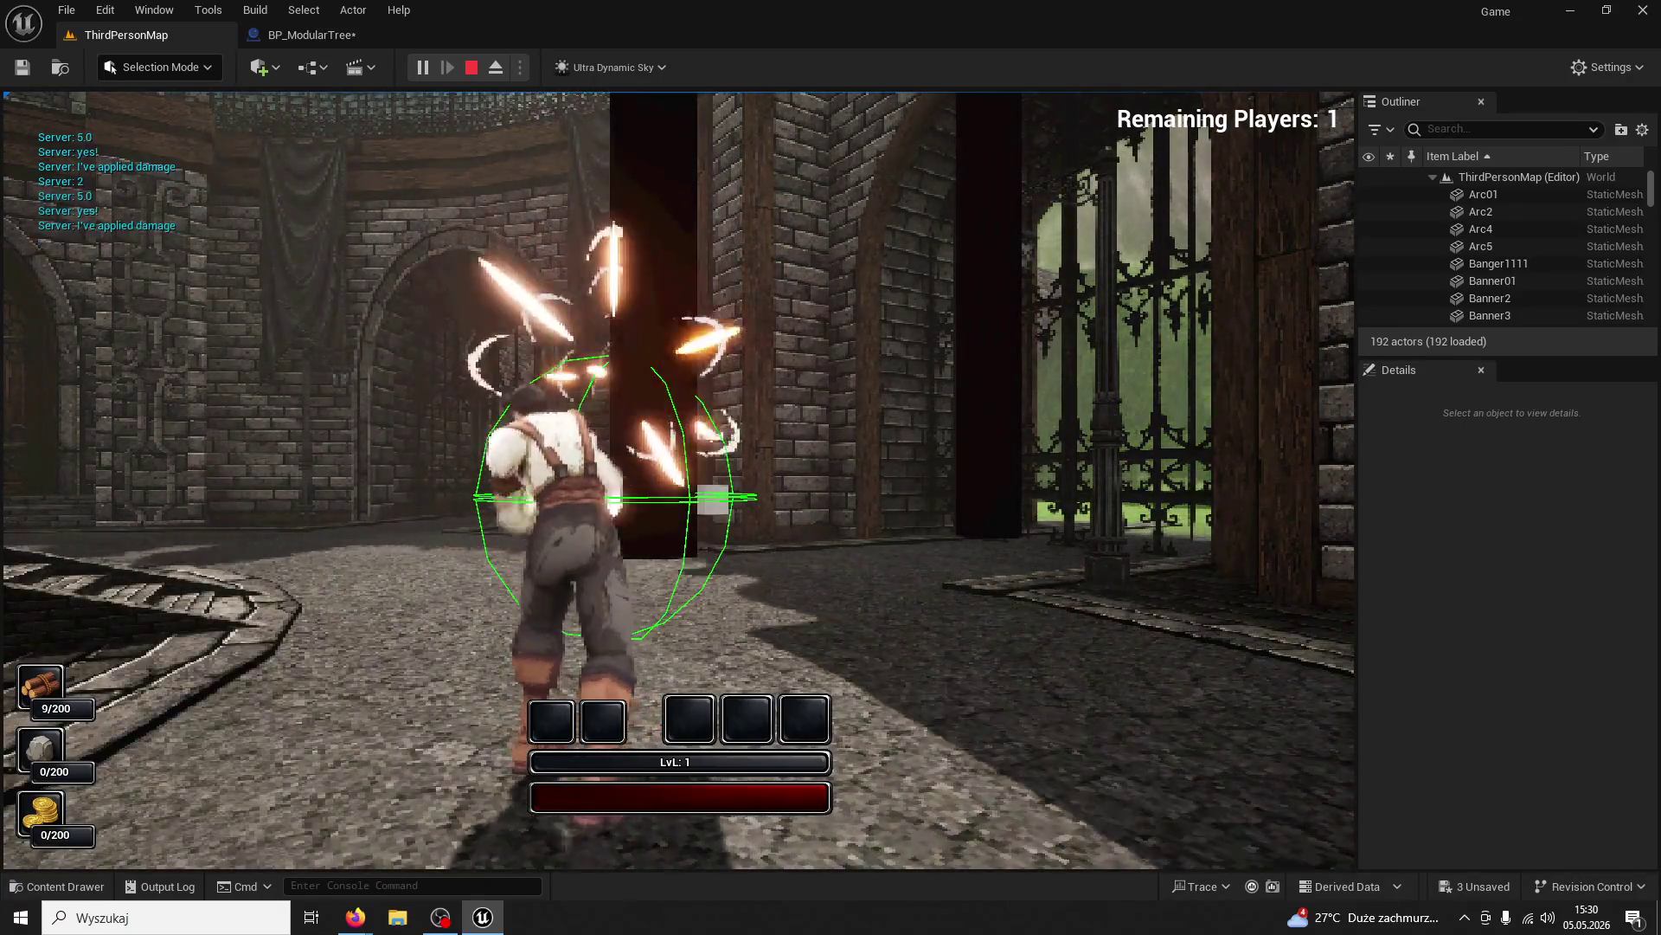
pyautogui.click(678, 479)
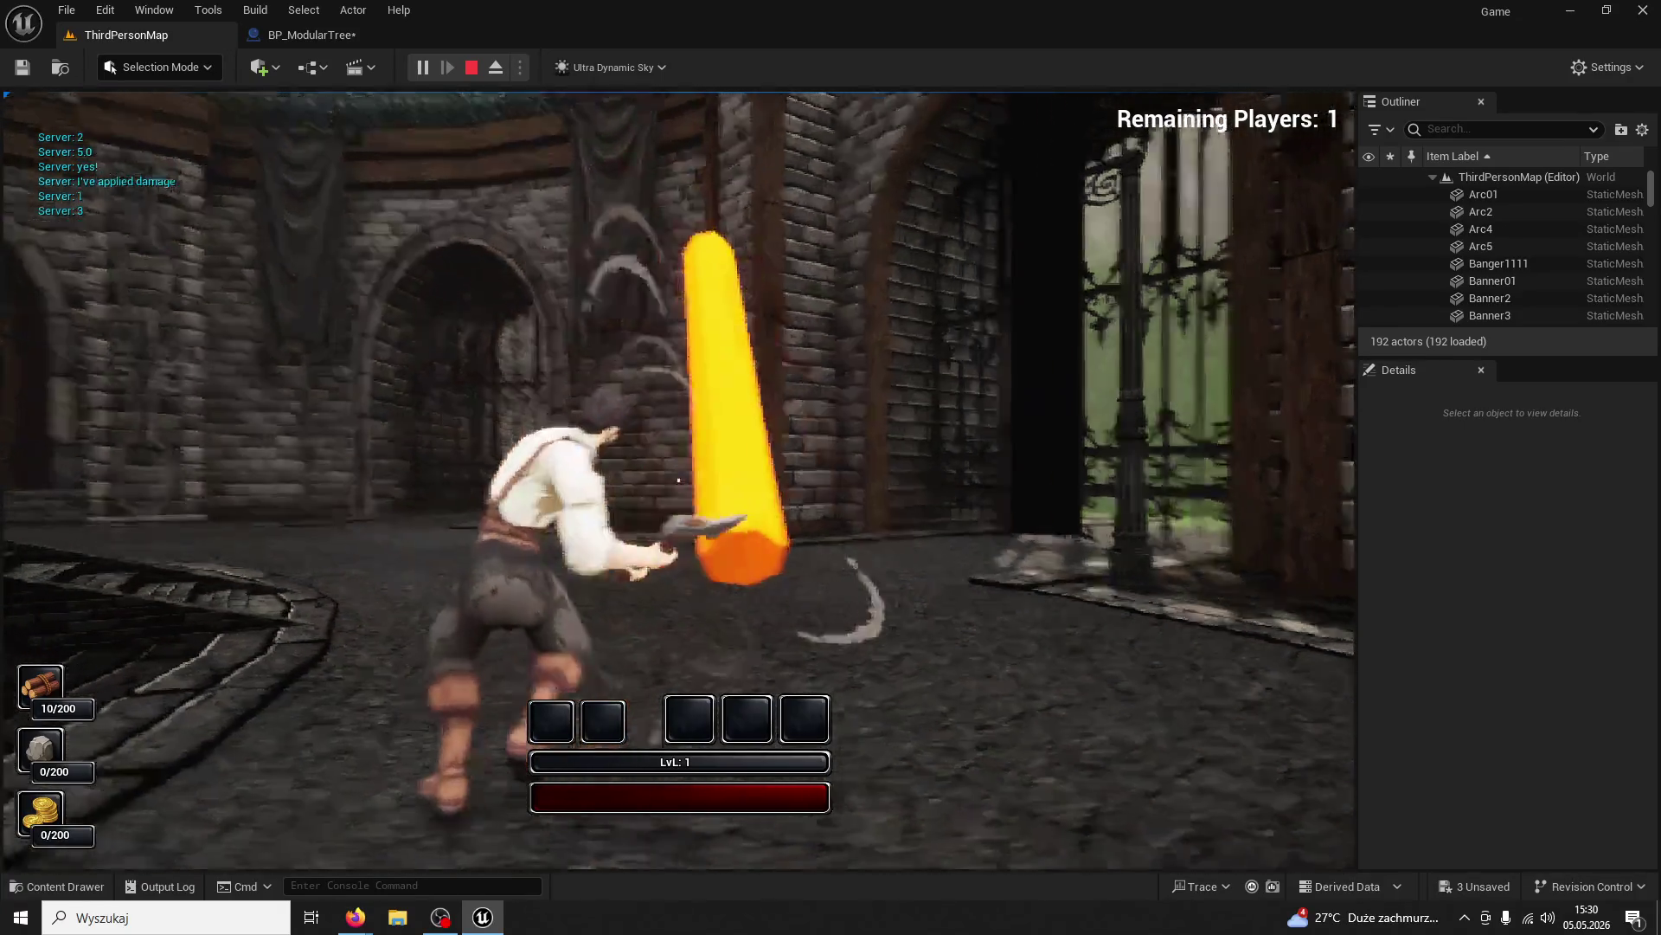
# Walk into the archway, stop the play test and return to BP_ModularTree's graph
pyautogui.press('w')
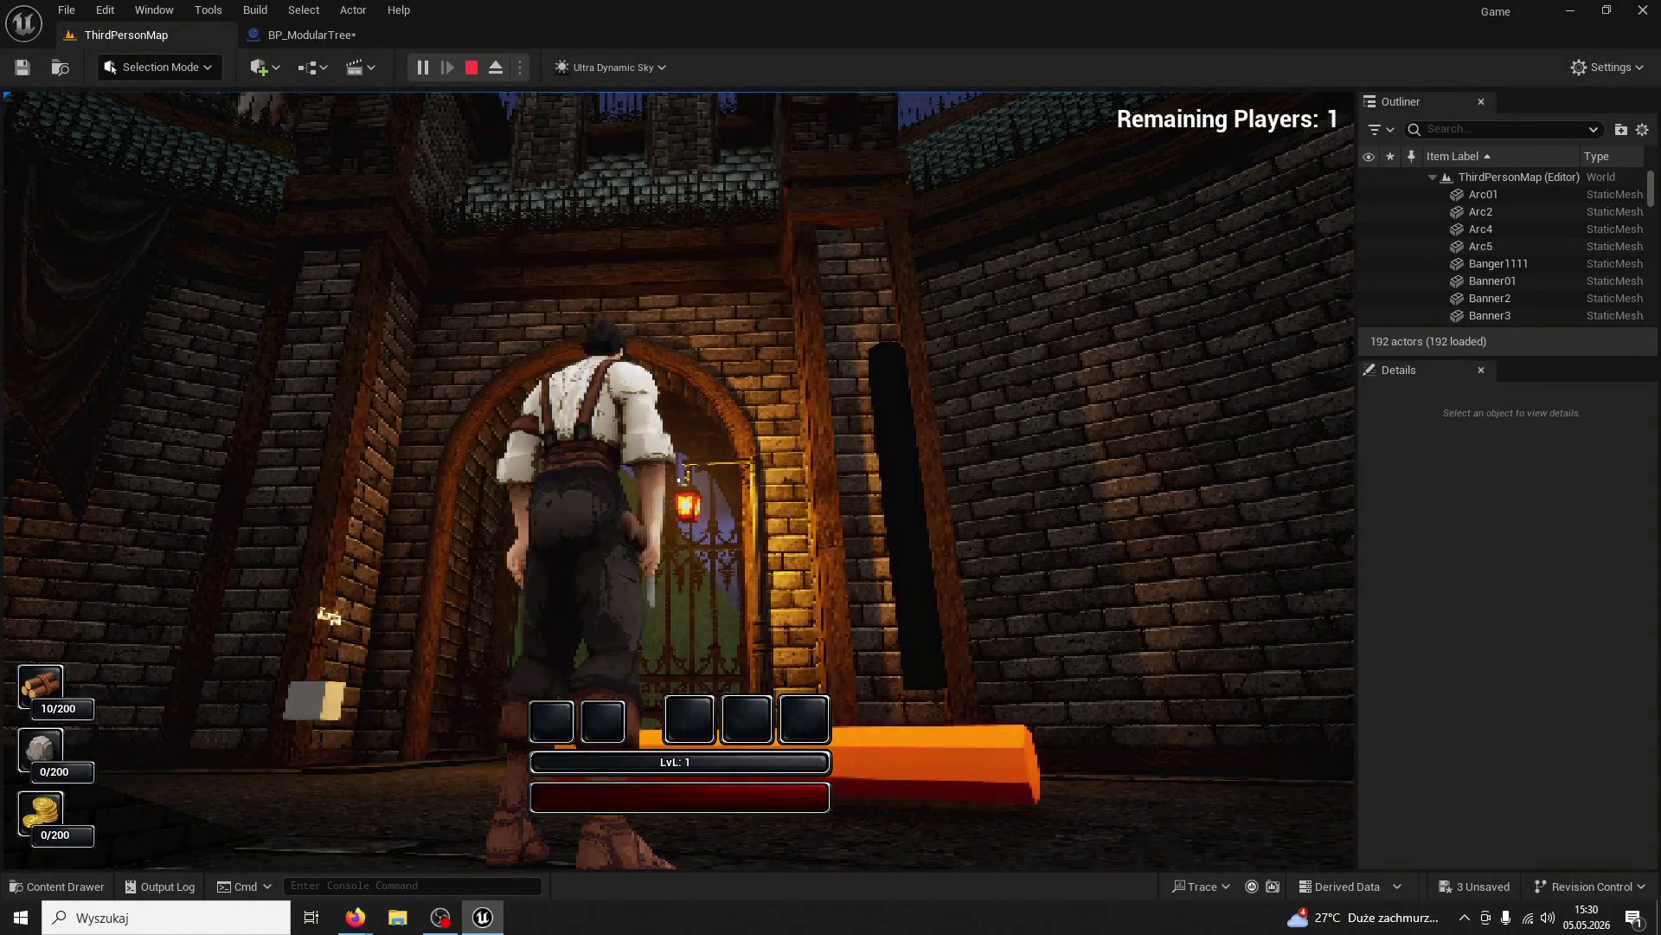
pyautogui.press('Escape')
pyautogui.click(297, 39)
# Zoom and pan the Event Graph to centre True Tree's Set Simulate Physics and collision response nodes
pyautogui.scroll(-10, 450, 267)
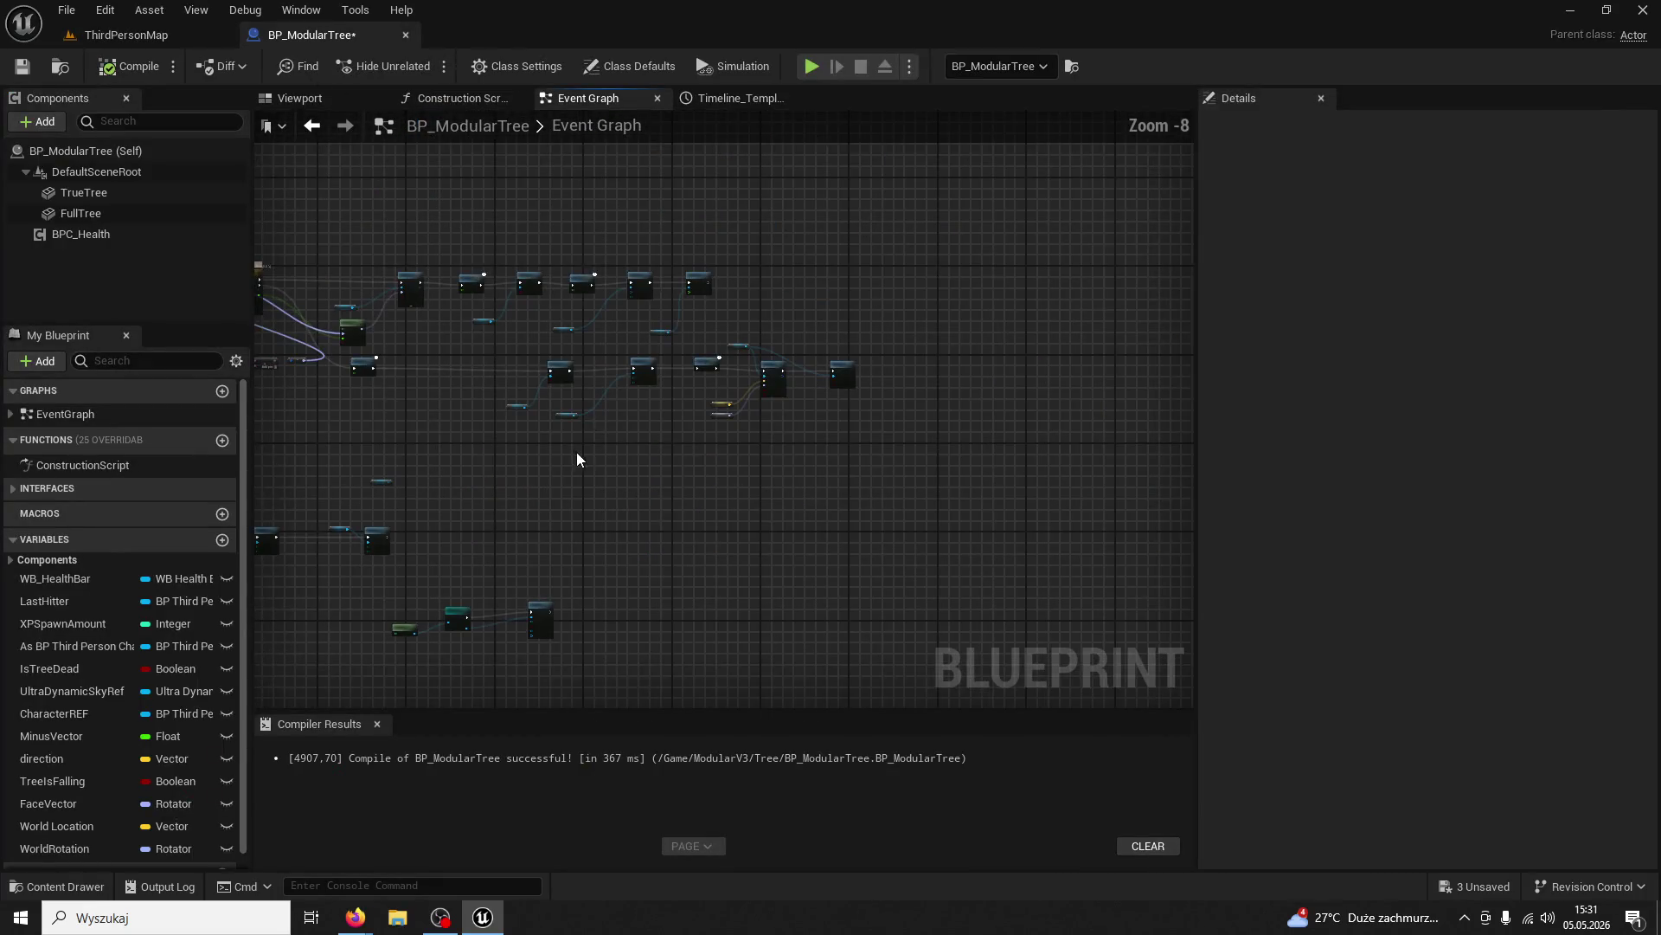
pyautogui.scroll(7, 886, 442)
pyautogui.moveTo(689, 537)
pyautogui.mouseDown()
pyautogui.moveTo(816, 565)
pyautogui.moveTo(617, 549)
pyautogui.moveTo(642, 668)
pyautogui.mouseUp()
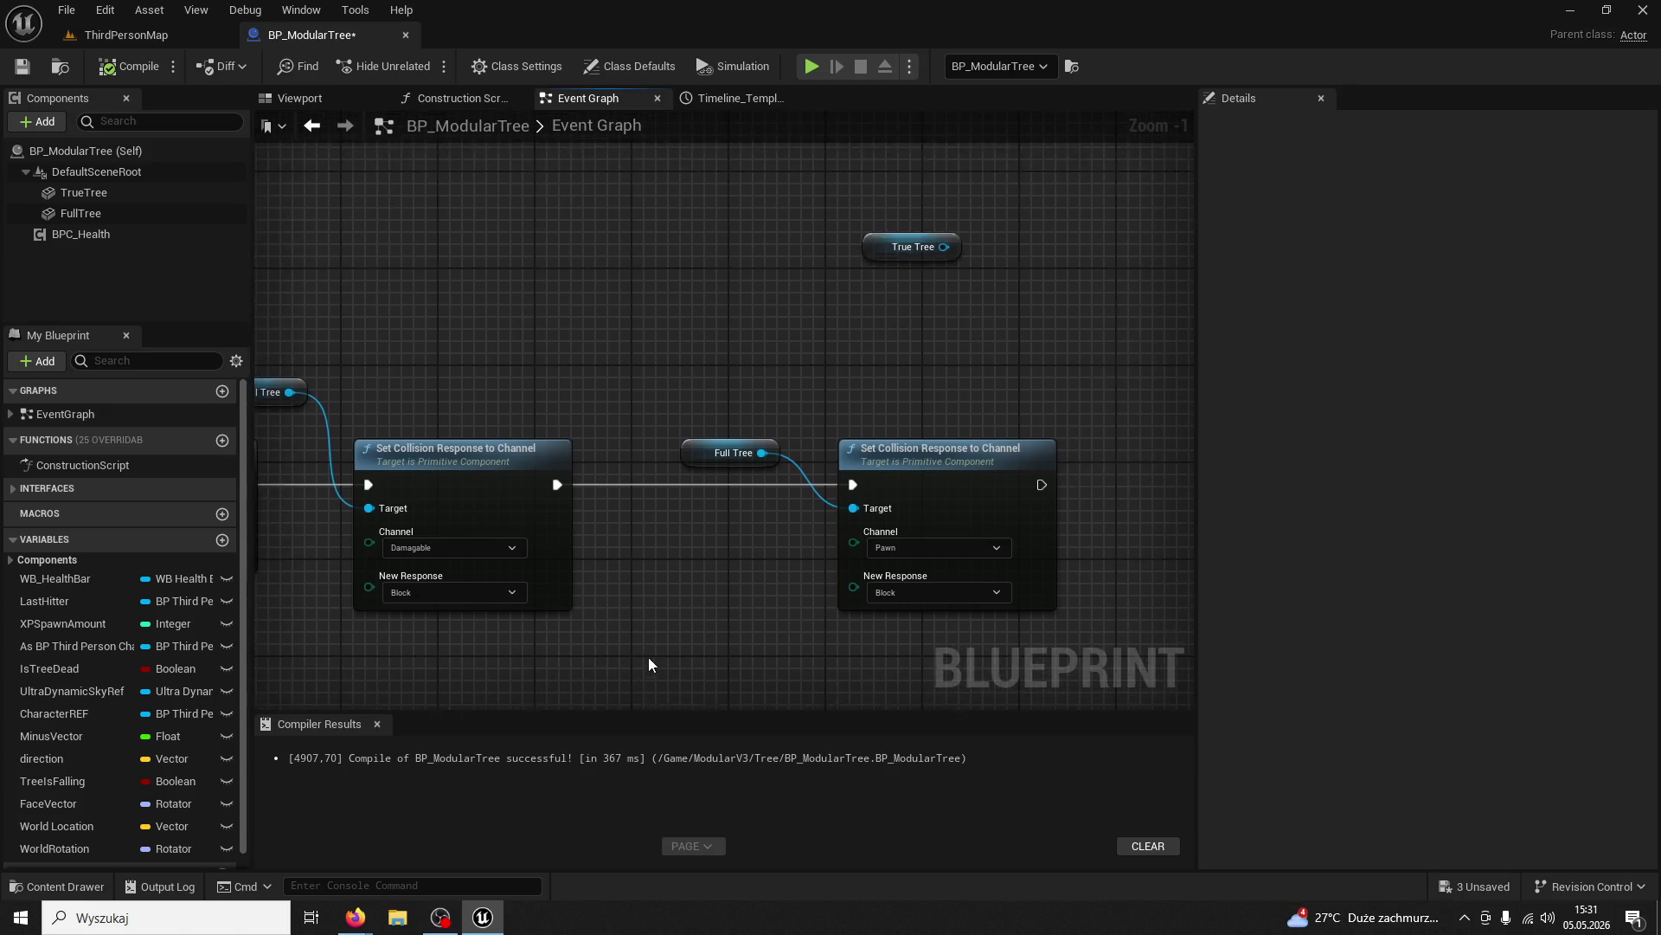
pyautogui.scroll(-5, 798, 455)
pyautogui.scroll(2, 798, 455)
pyautogui.scroll(1, 709, 510)
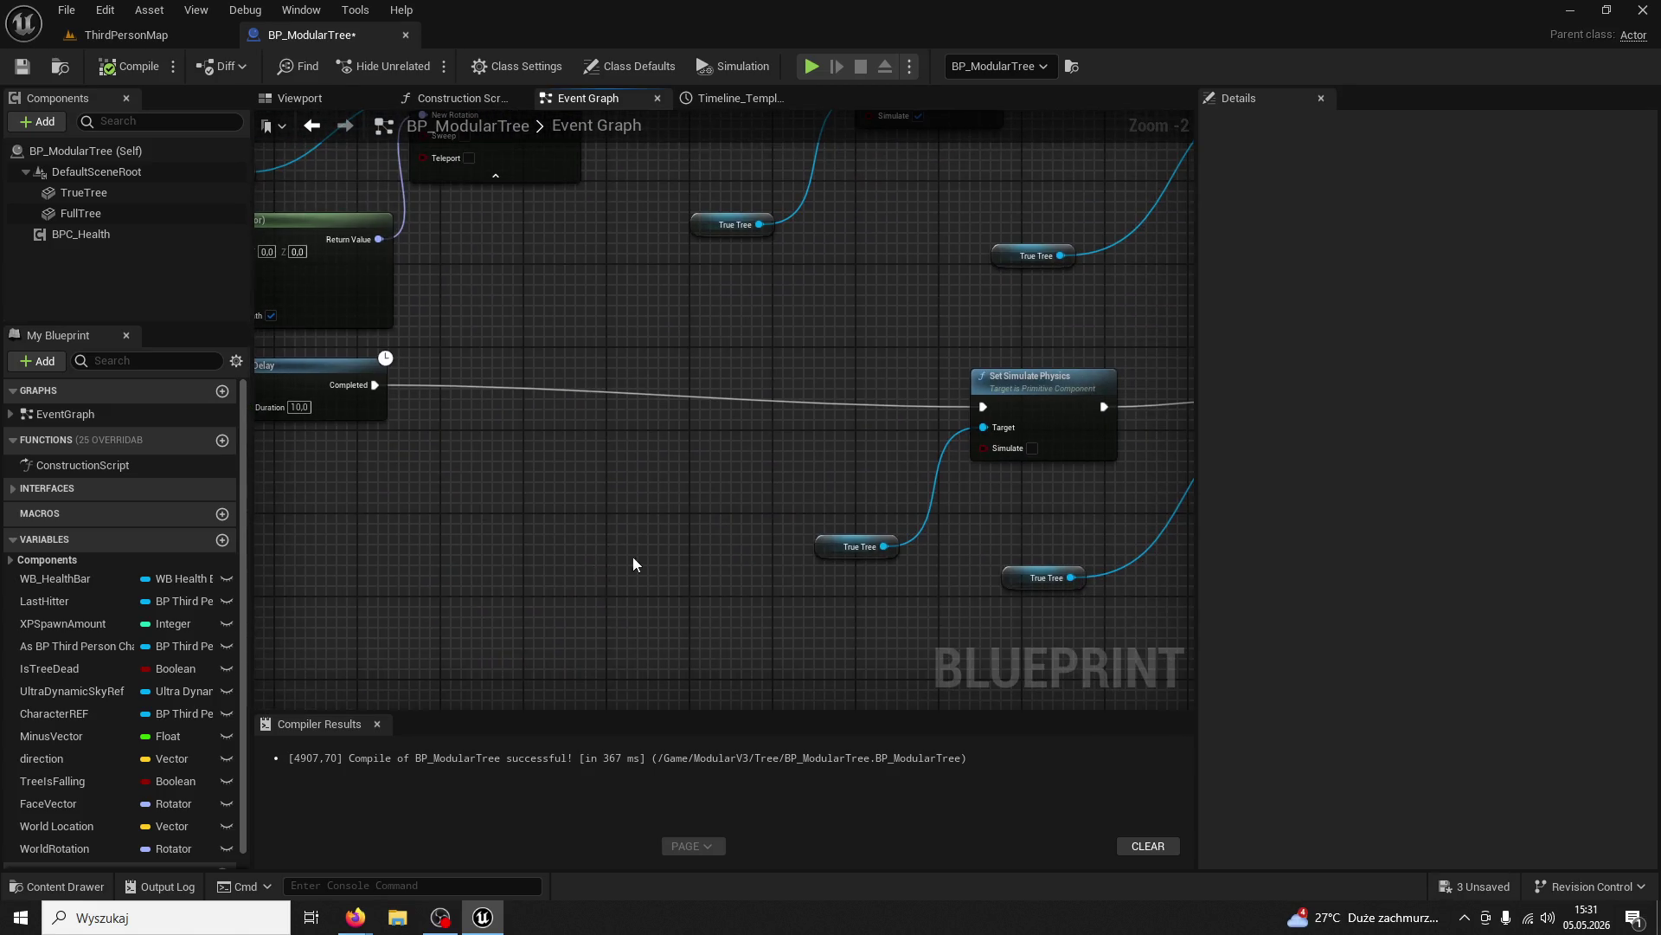
pyautogui.scroll(1, 621, 563)
pyautogui.scroll(-1, 556, 550)
pyautogui.scroll(-1, 638, 522)
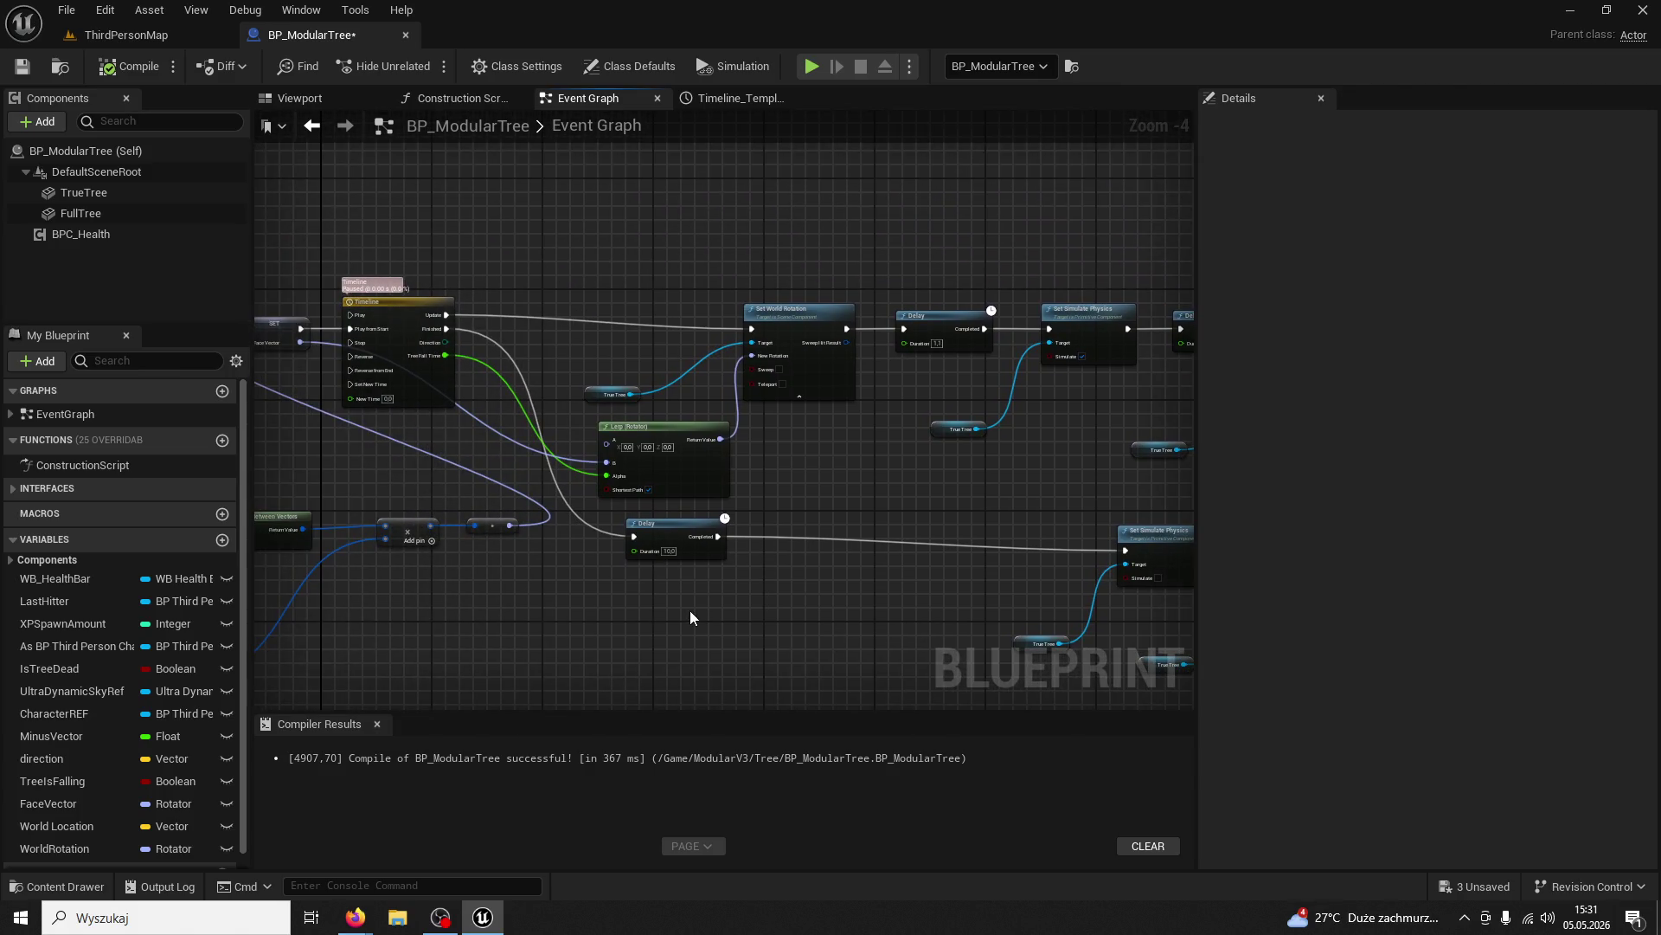
pyautogui.moveTo(691, 617); pyautogui.dragTo(537, 591)
pyautogui.scroll(2, 526, 556)
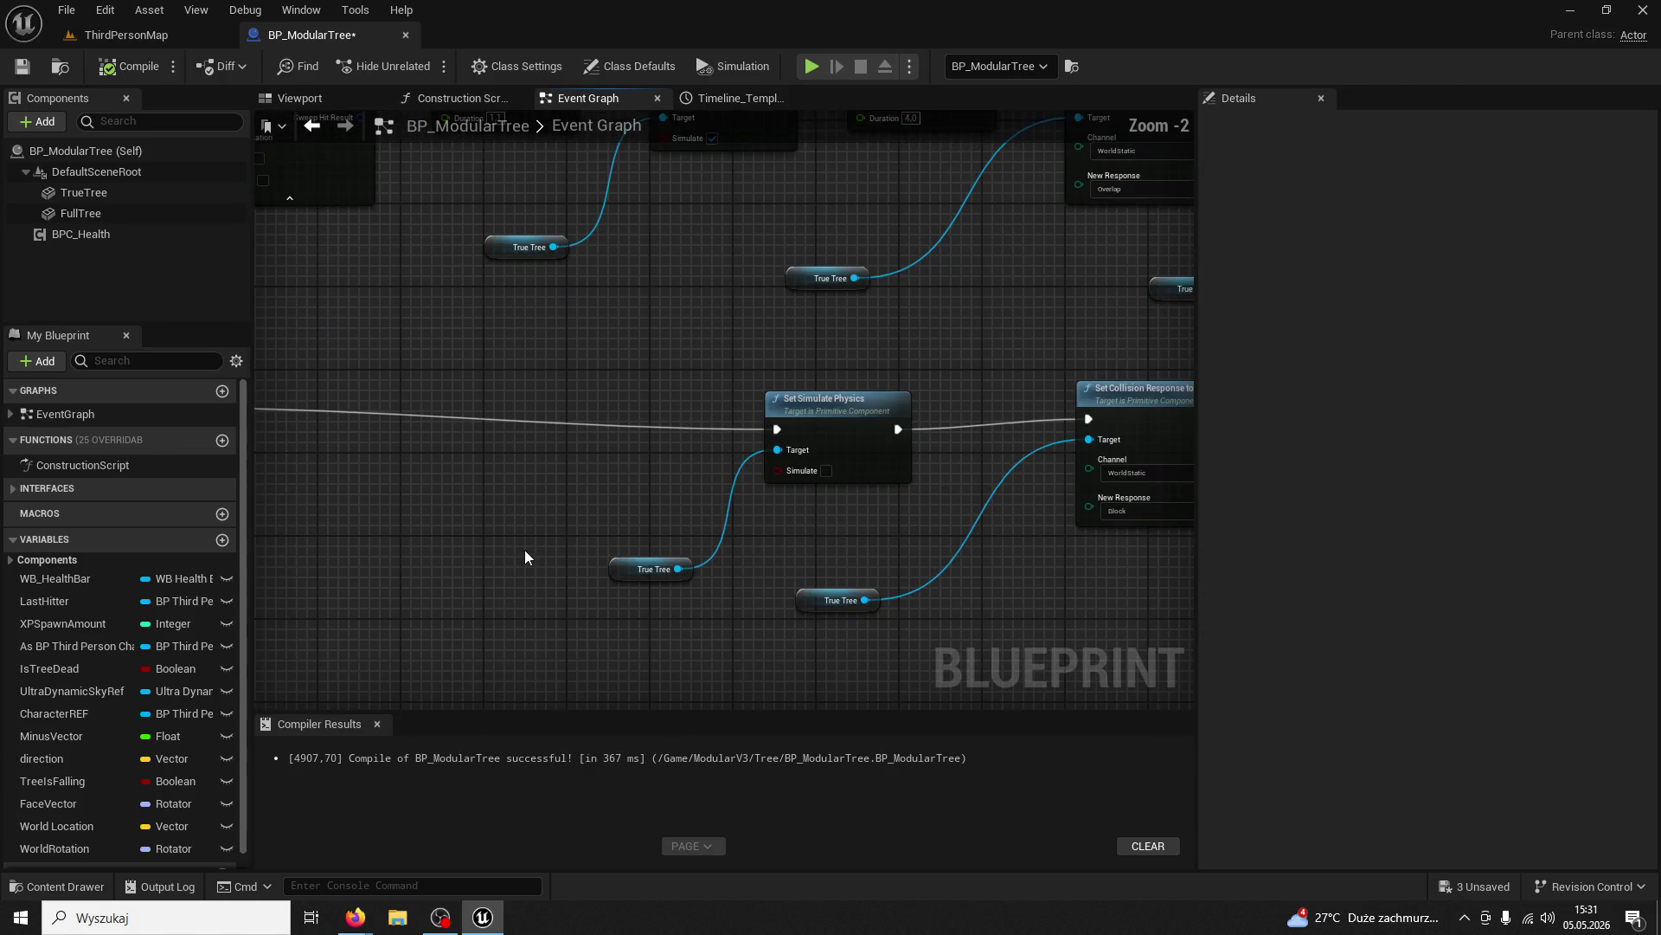
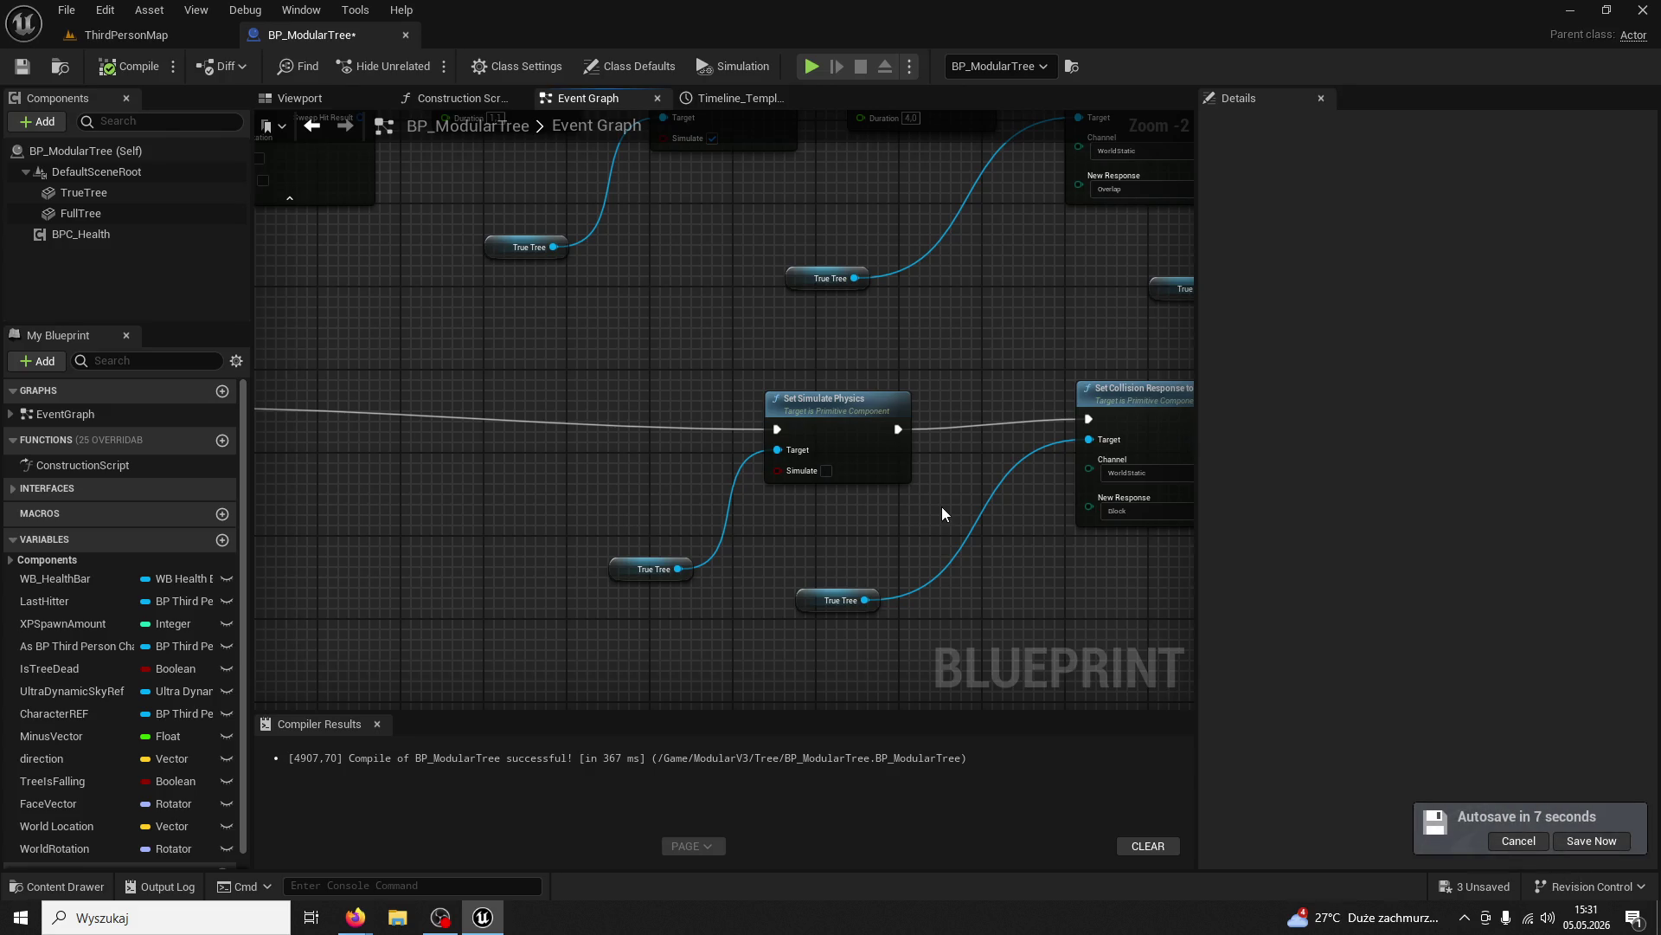
# Pan through the graph to locate Set Simulate Physics and the existing Set Linear Damping node
pyautogui.moveTo(943, 508); pyautogui.dragTo(723, 507)
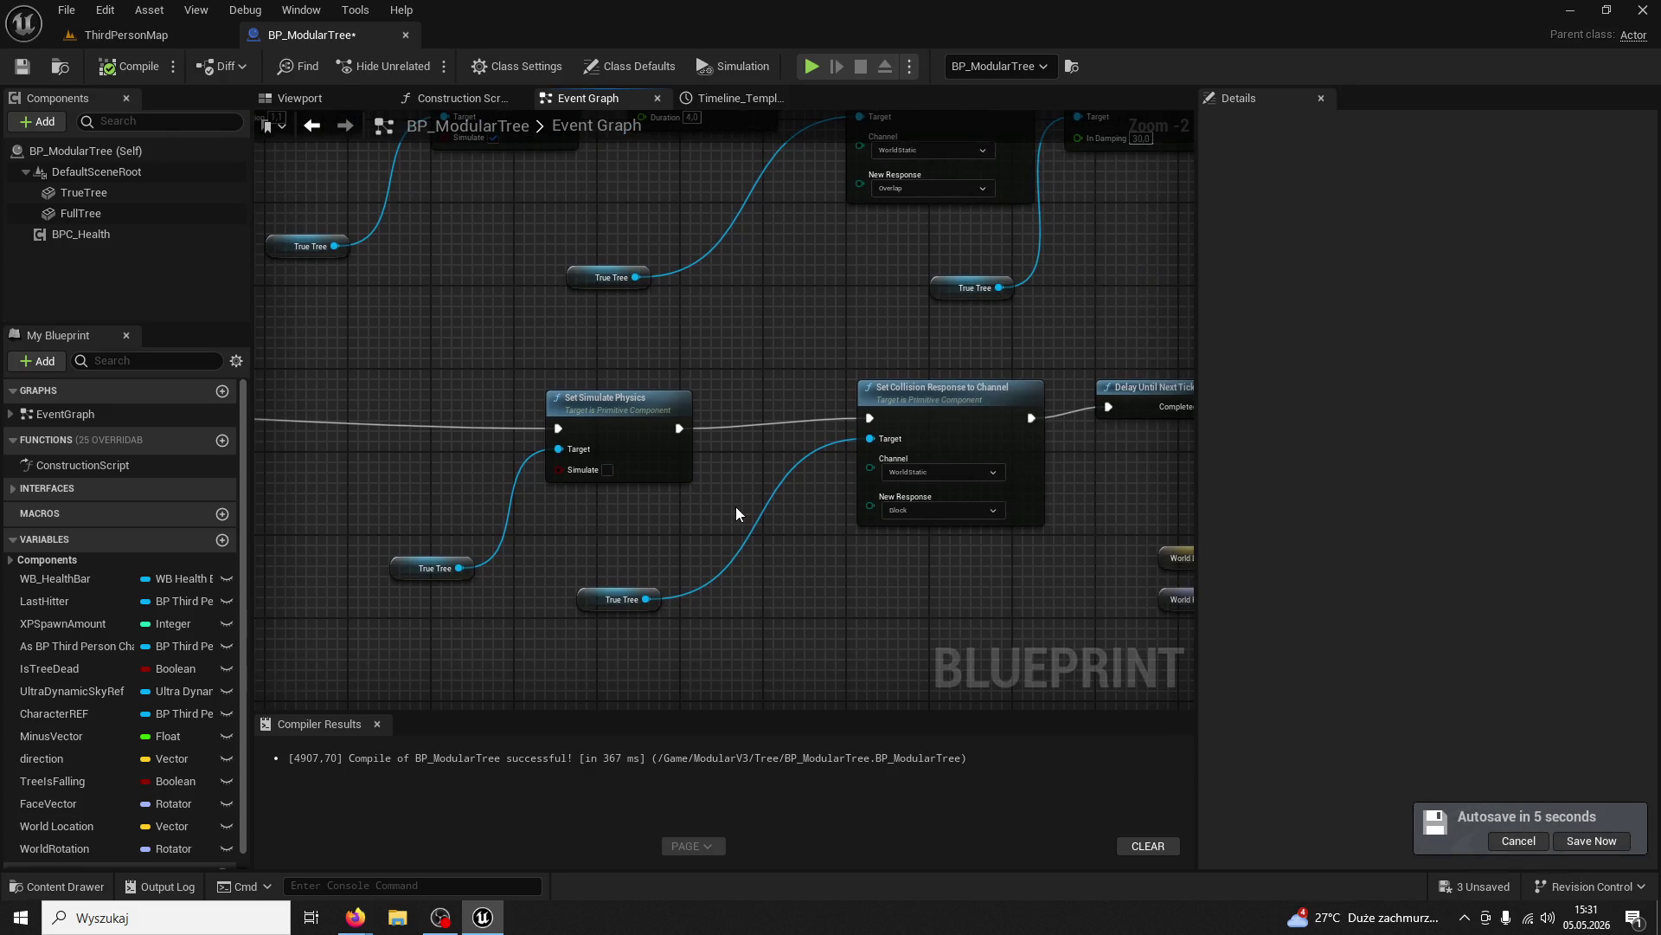
pyautogui.moveTo(735, 513)
pyautogui.mouseDown()
pyautogui.moveTo(541, 525)
pyautogui.moveTo(601, 516)
pyautogui.mouseUp()
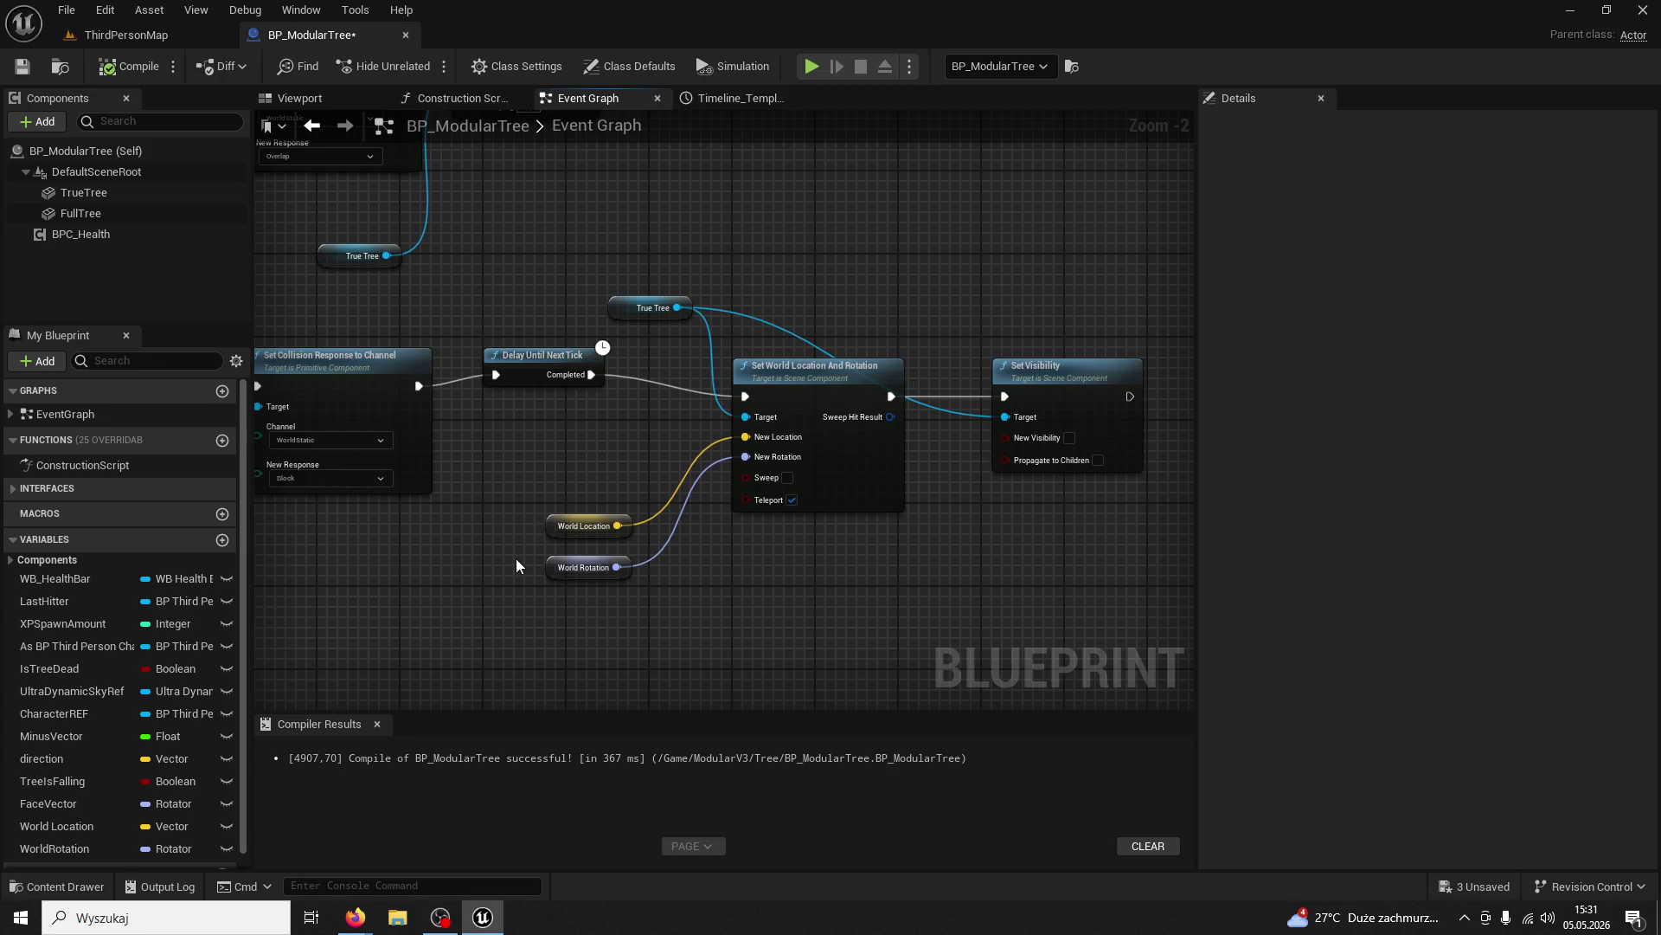
pyautogui.moveTo(395, 507)
pyautogui.mouseDown()
pyautogui.moveTo(798, 538)
pyautogui.moveTo(790, 593)
pyautogui.moveTo(801, 464)
pyautogui.mouseUp()
pyautogui.click(900, 337)
pyautogui.moveTo(933, 420)
pyautogui.mouseDown()
pyautogui.moveTo(989, 403)
pyautogui.moveTo(808, 372)
pyautogui.moveTo(954, 233)
pyautogui.moveTo(1177, 165)
pyautogui.mouseUp()
pyautogui.scroll(-2, 973, 242)
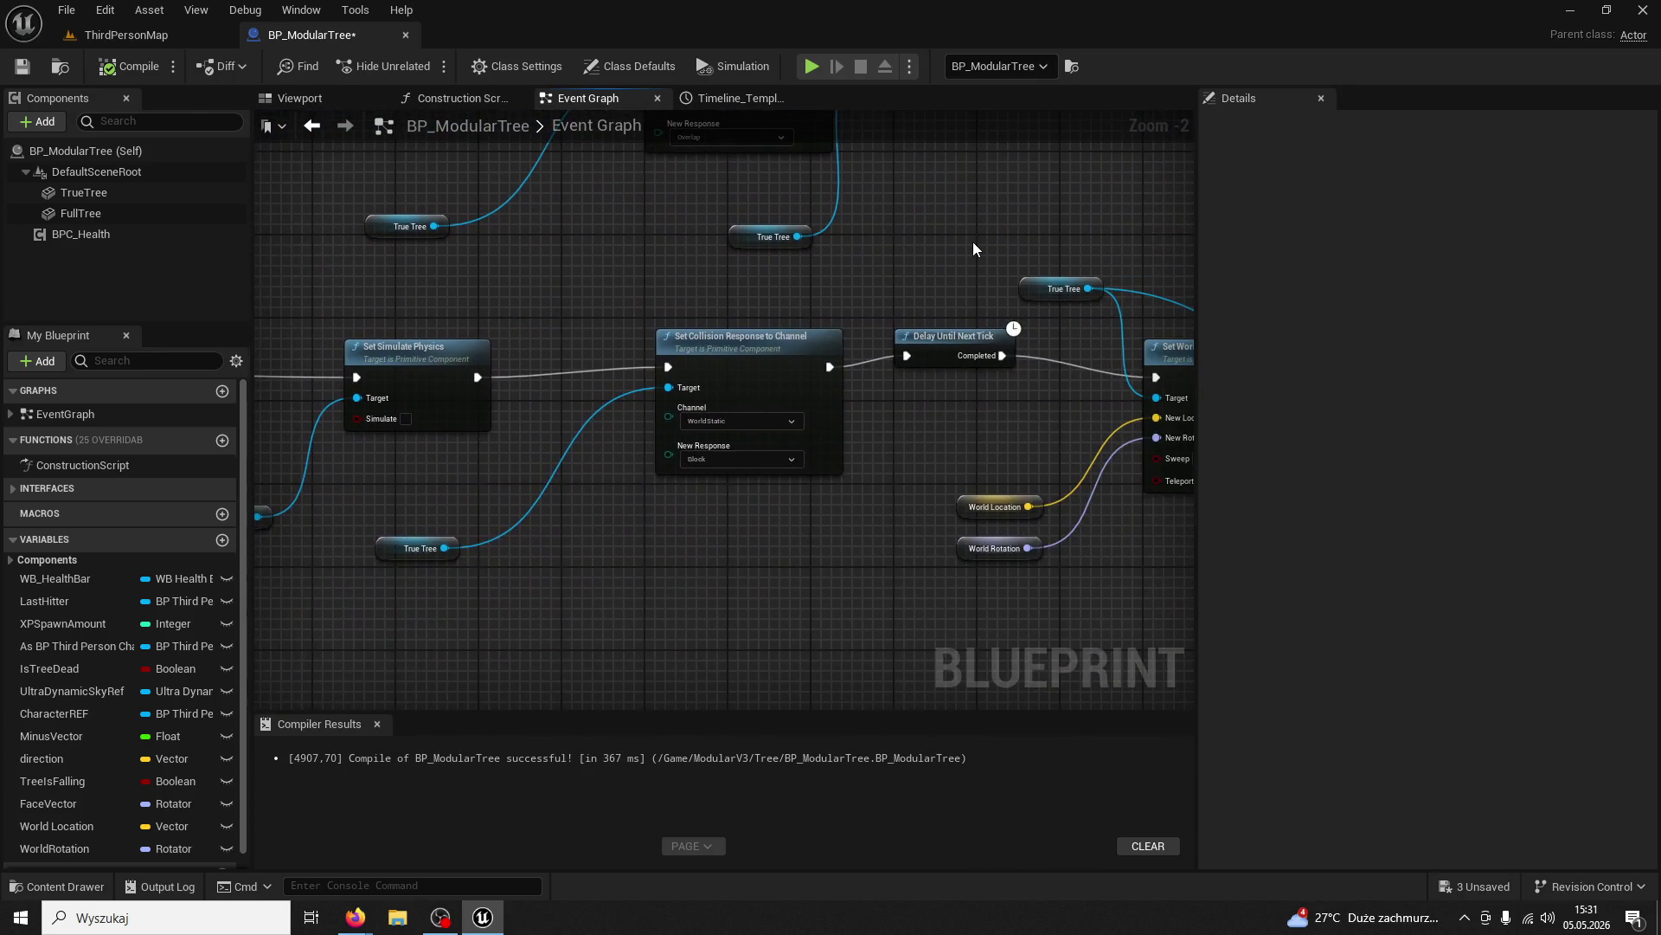
pyautogui.moveTo(753, 241)
pyautogui.mouseDown()
pyautogui.moveTo(730, 252)
pyautogui.moveTo(891, 501)
pyautogui.moveTo(1035, 403)
pyautogui.moveTo(1144, 372)
pyautogui.mouseUp()
# Check the TrueTree component's settings and center the graph on Set Simulate Physics
pyautogui.click(85, 194)
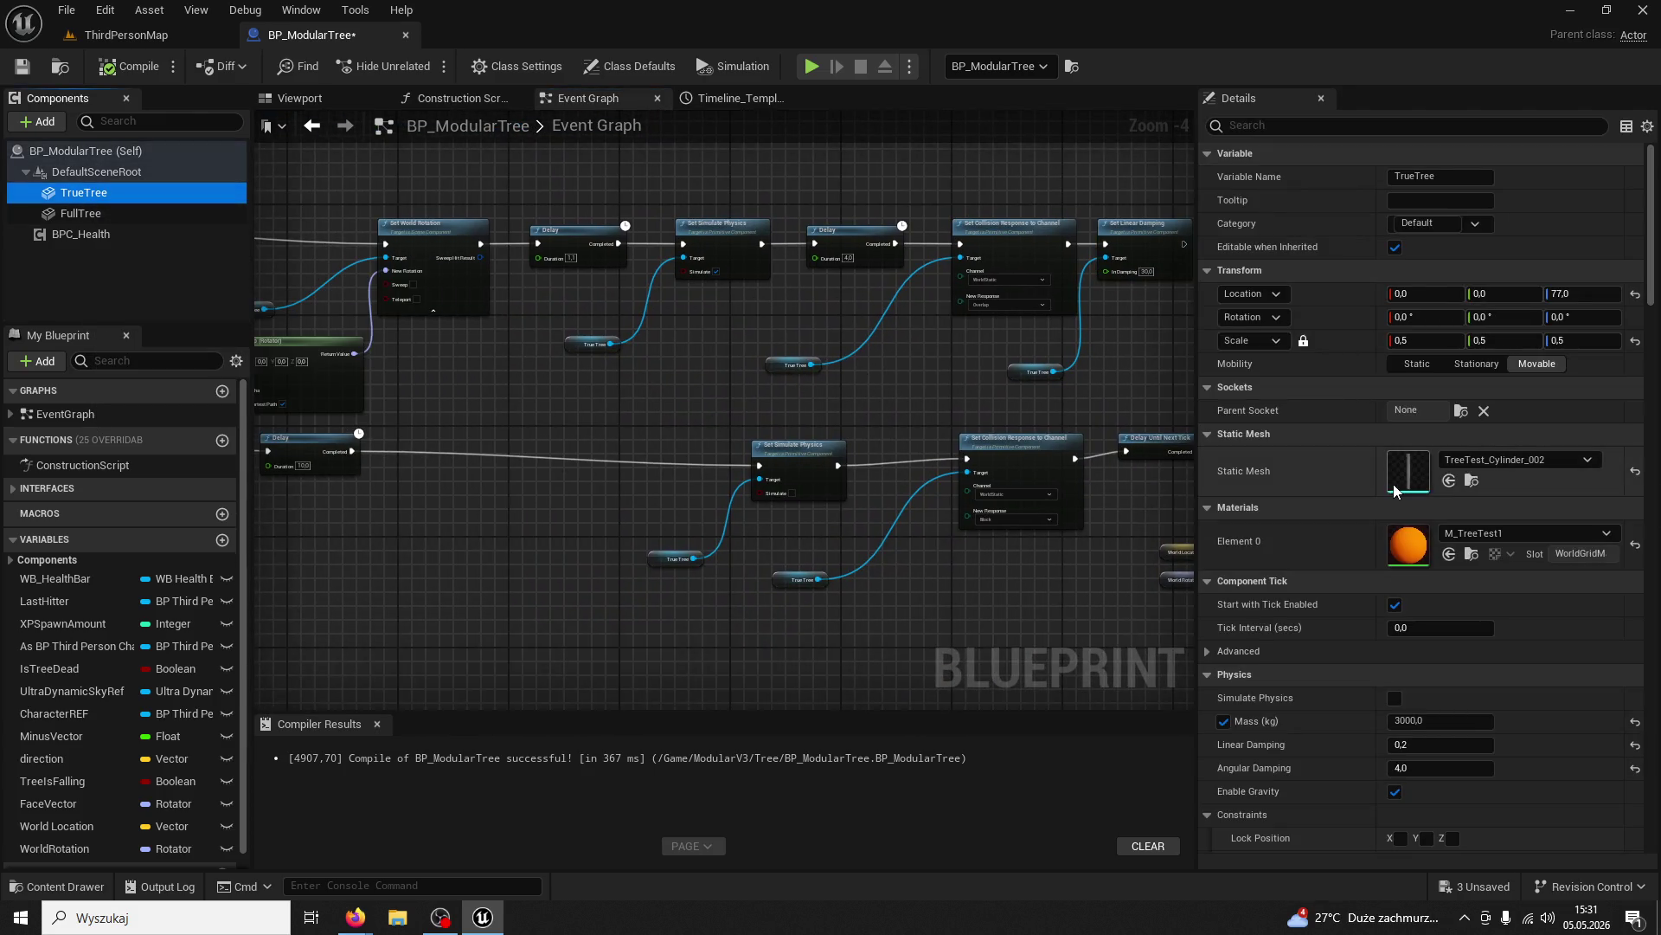
pyautogui.scroll(-3, 1389, 484)
pyautogui.scroll(3, 818, 550)
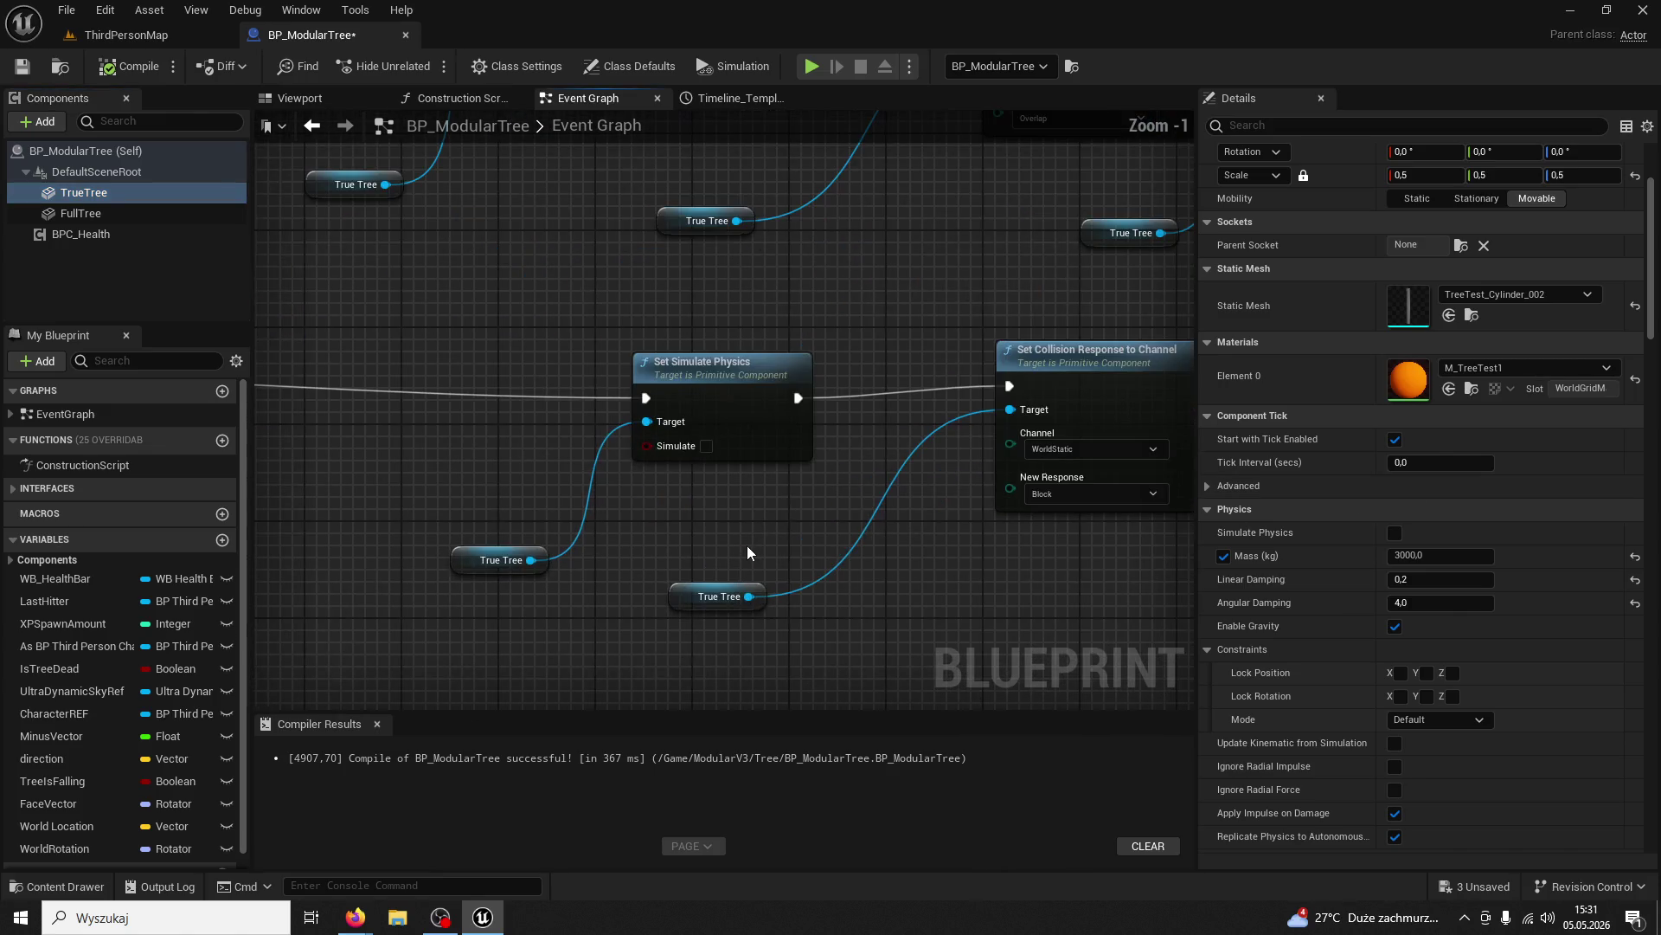
pyautogui.click(758, 387)
pyautogui.moveTo(553, 333)
pyautogui.mouseDown()
pyautogui.moveTo(923, 345)
pyautogui.moveTo(647, 403)
pyautogui.moveTo(556, 476)
pyautogui.moveTo(606, 469)
pyautogui.mouseUp()
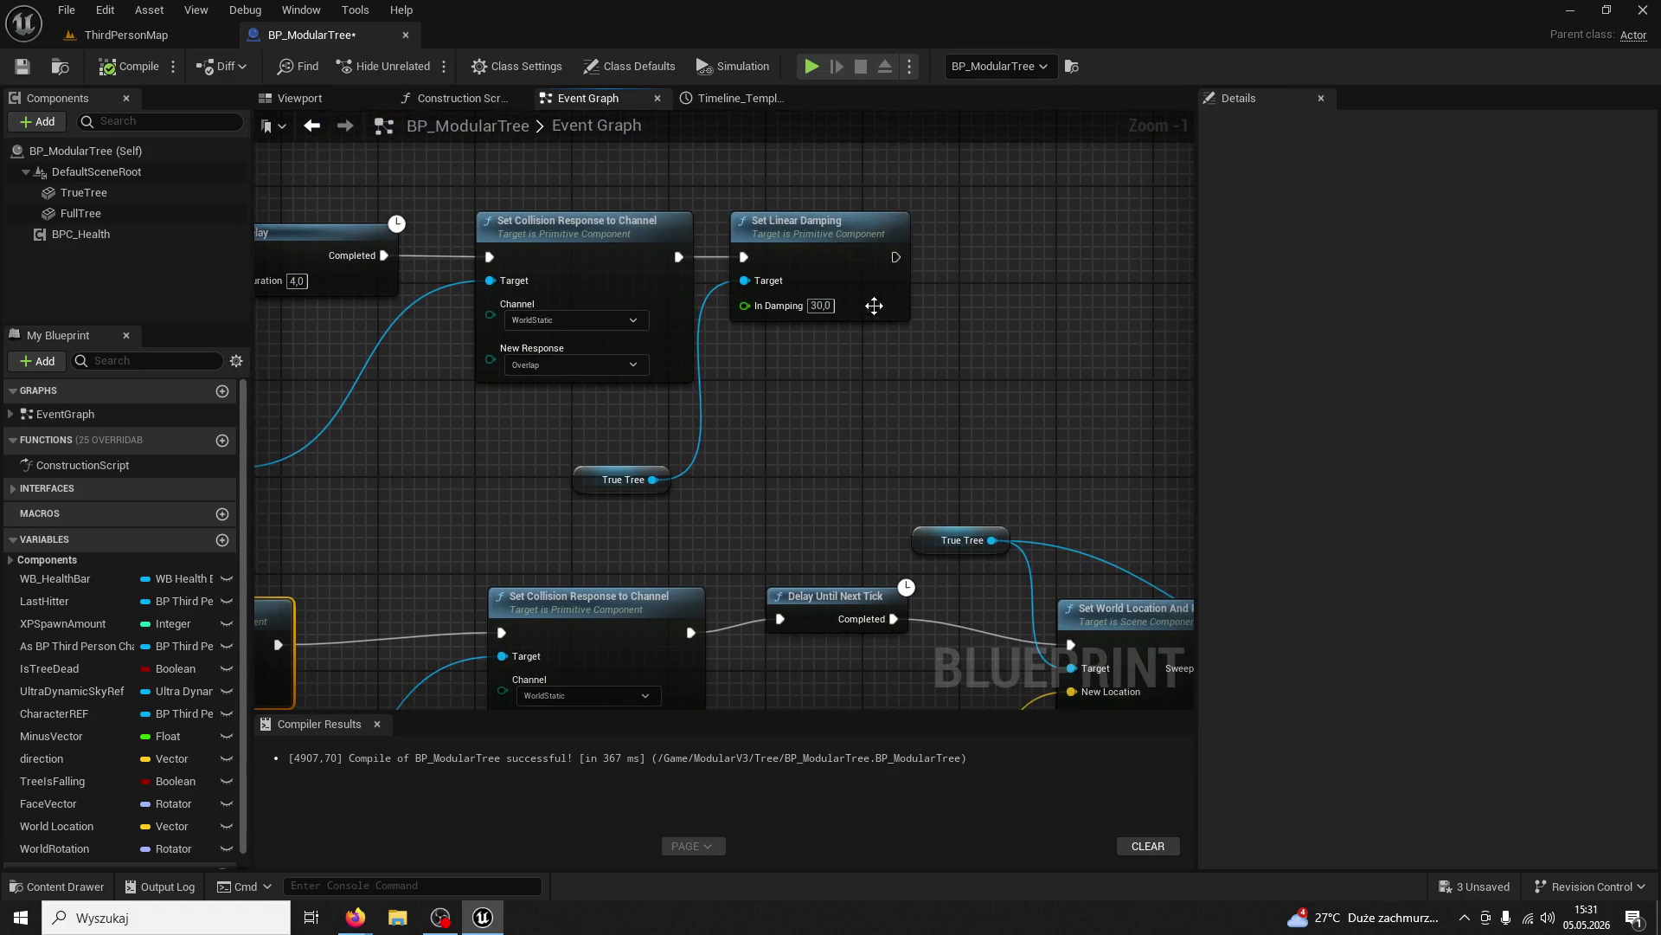
pyautogui.moveTo(845, 415)
pyautogui.mouseDown()
pyautogui.moveTo(1001, 297)
pyautogui.moveTo(952, 303)
pyautogui.moveTo(1010, 418)
pyautogui.mouseUp()
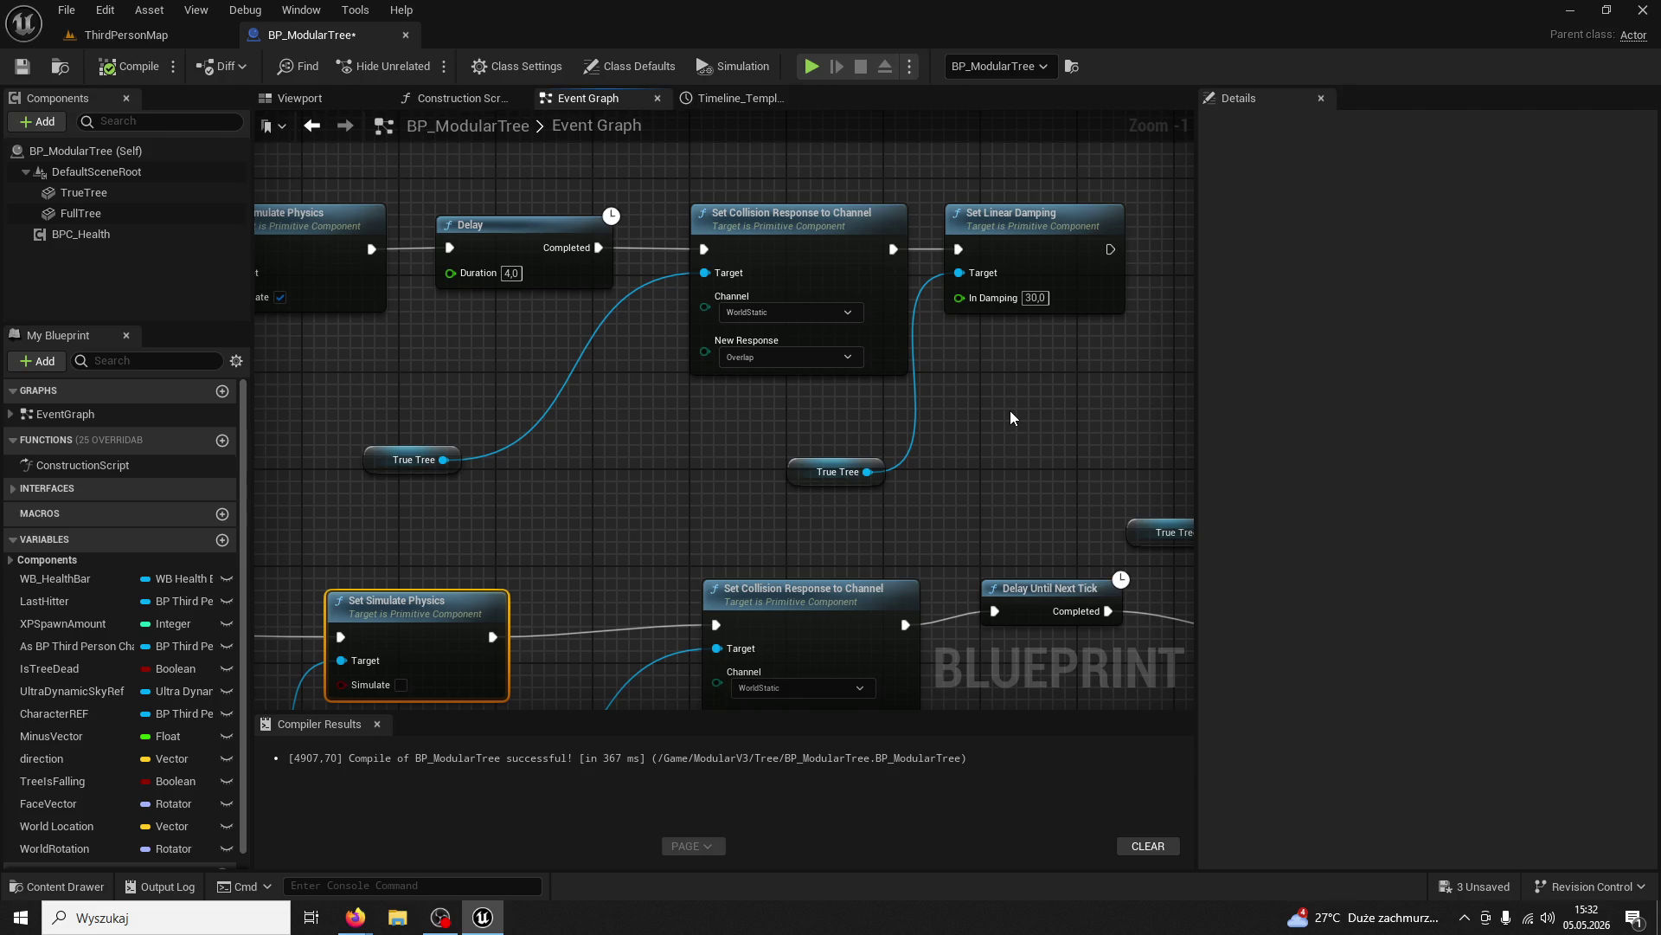
pyautogui.scroll(-1, 1010, 410)
pyautogui.scroll(-1, 993, 407)
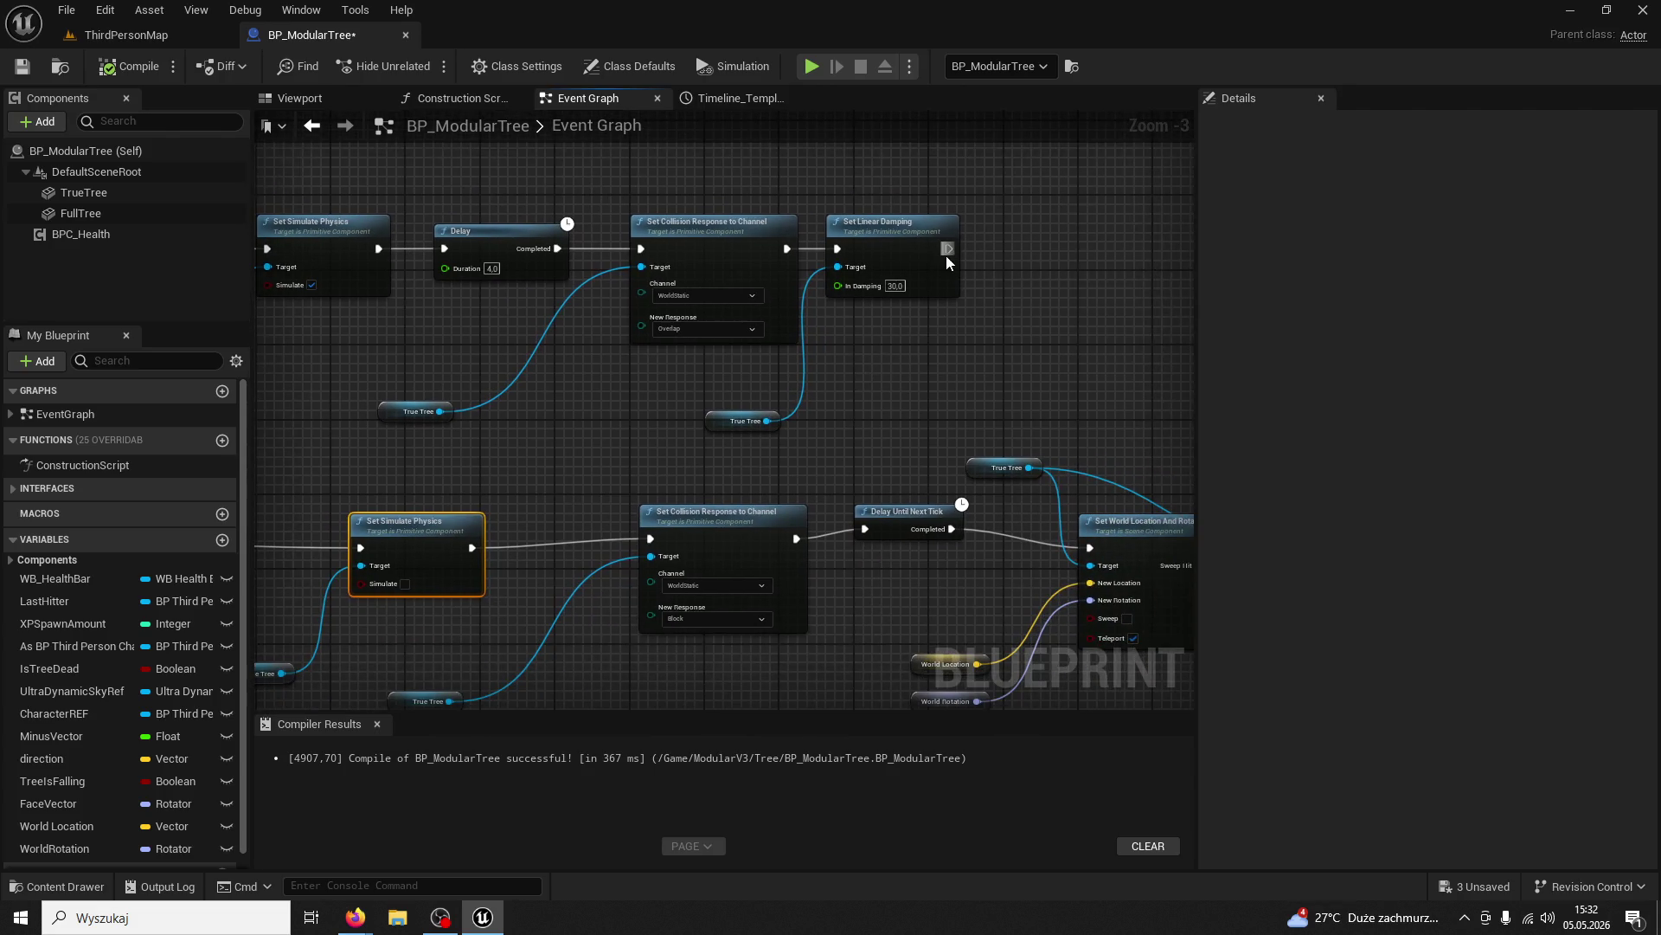
pyautogui.moveTo(619, 457)
pyautogui.mouseDown()
pyautogui.moveTo(734, 414)
pyautogui.moveTo(843, 326)
pyautogui.mouseUp()
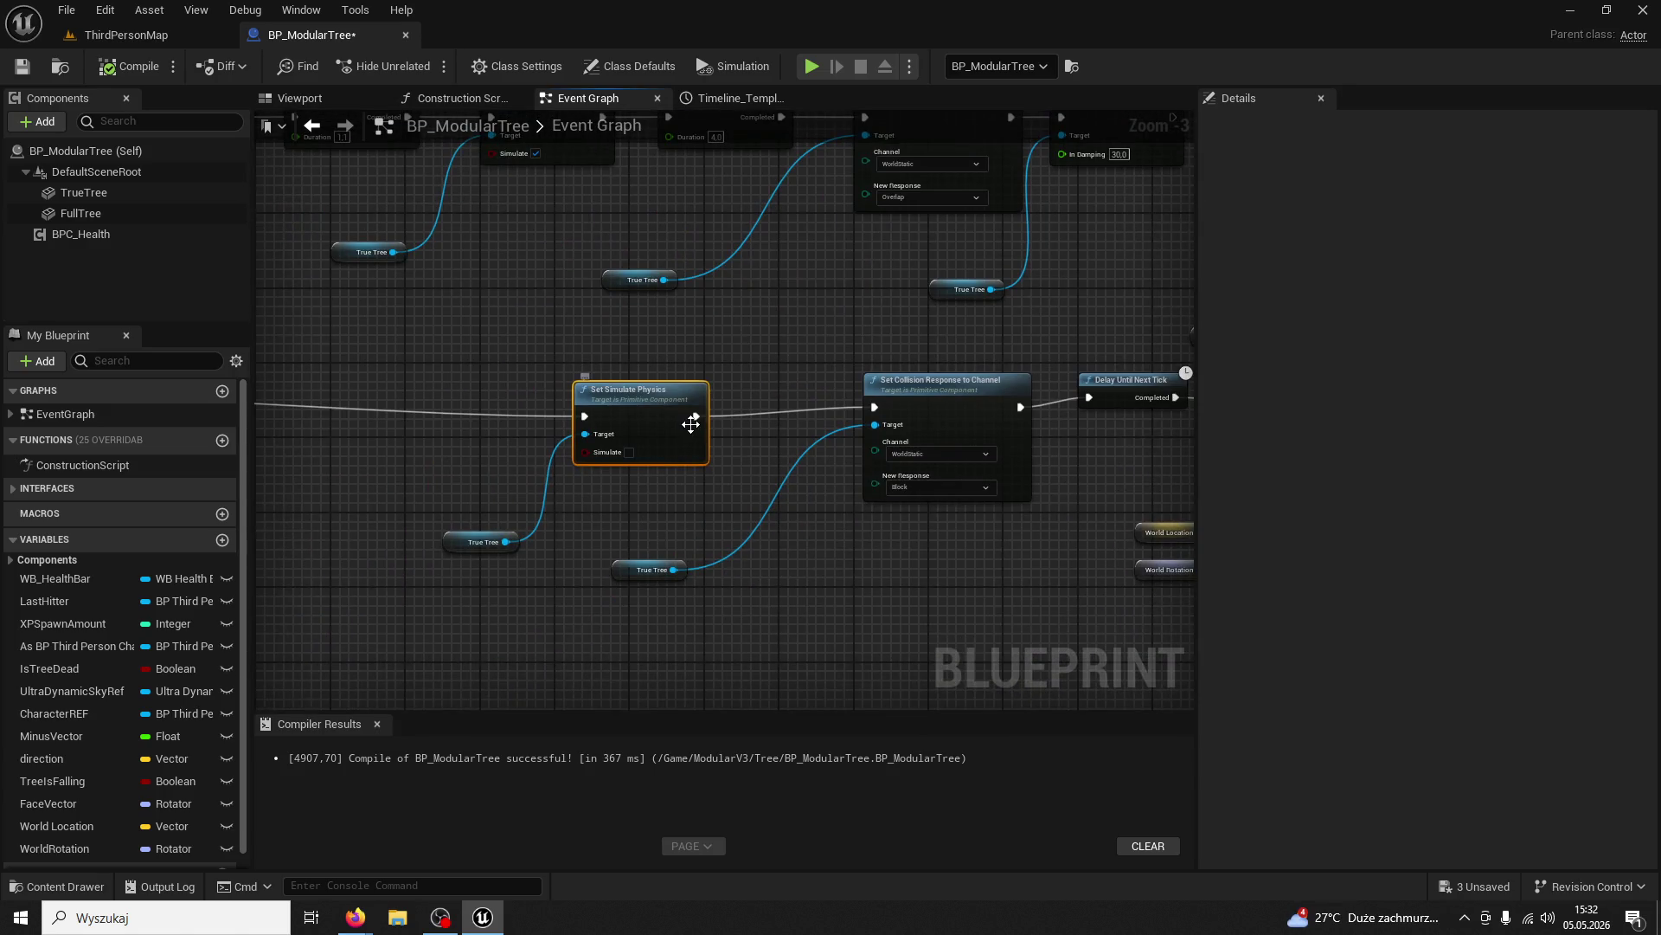
# Paste the copied damping node and shift Set Simulate Physics left to make room
pyautogui.rightClick(739, 369)
pyautogui.hotkey('ctrl', 'v')
pyautogui.press('Escape')
pyautogui.hotkey('ctrl', 'v')
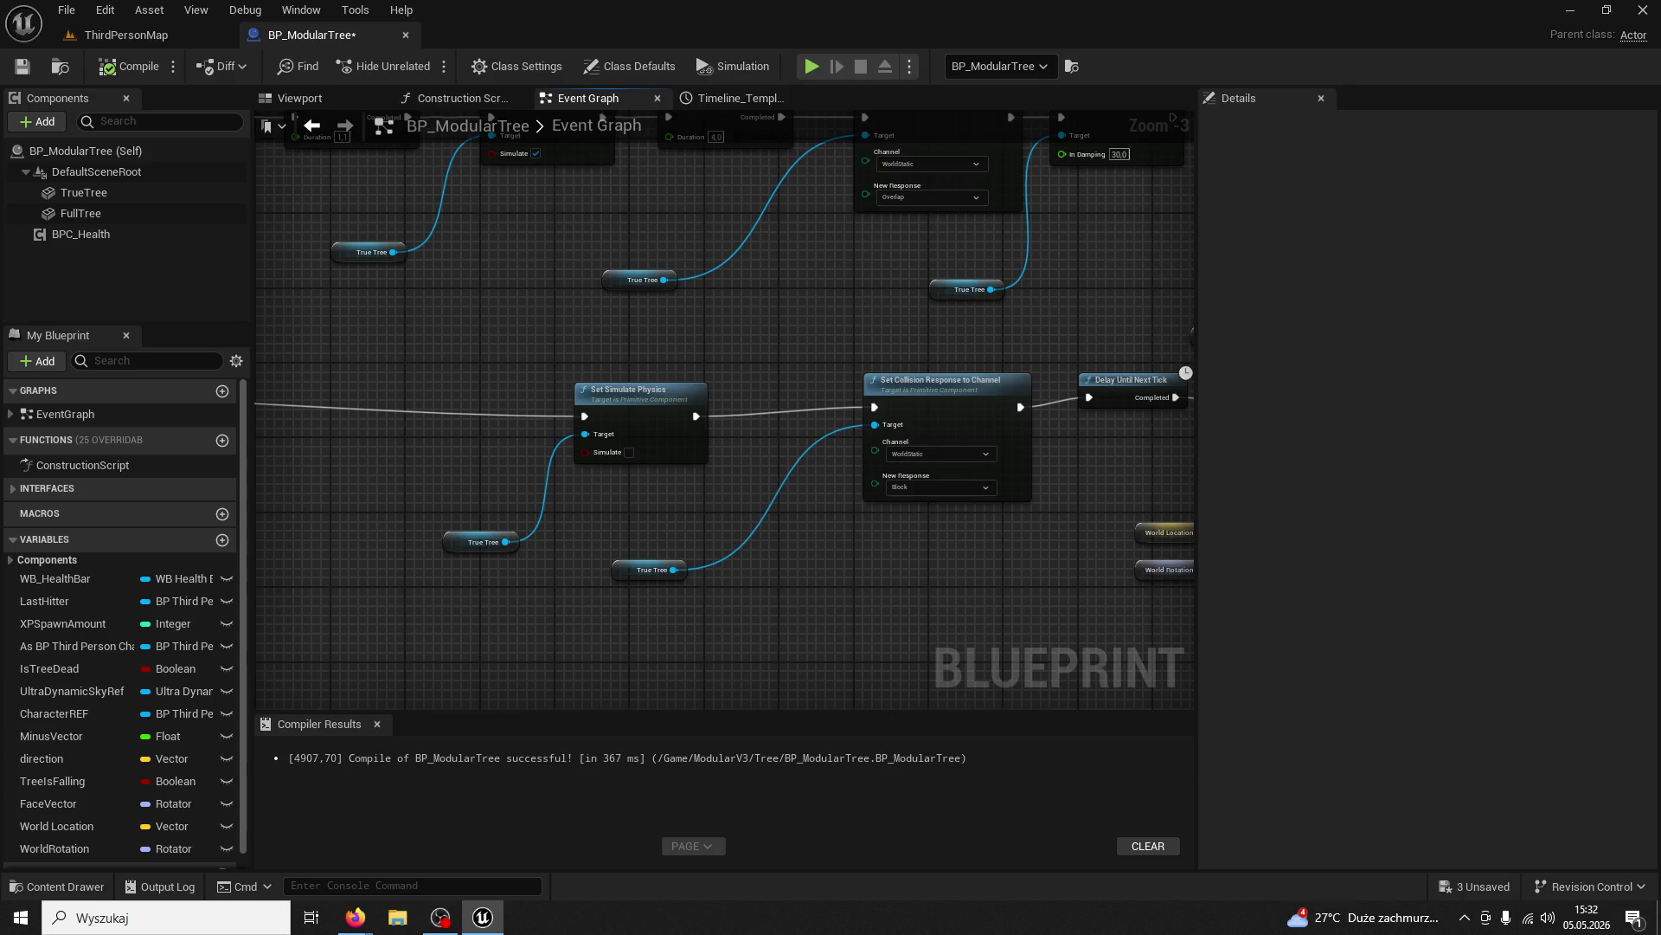
pyautogui.moveTo(1052, 304); pyautogui.dragTo(984, 366)
pyautogui.click(902, 358)
pyautogui.keyDown('shift'); pyautogui.click(1109, 177); pyautogui.keyUp('shift')
pyautogui.moveTo(621, 433)
pyautogui.mouseDown()
pyautogui.moveTo(355, 614)
pyautogui.moveTo(501, 570)
pyautogui.mouseUp()
pyautogui.moveTo(757, 432); pyautogui.dragTo(523, 434)
pyautogui.click(630, 419)
pyautogui.moveTo(630, 419); pyautogui.dragTo(604, 382)
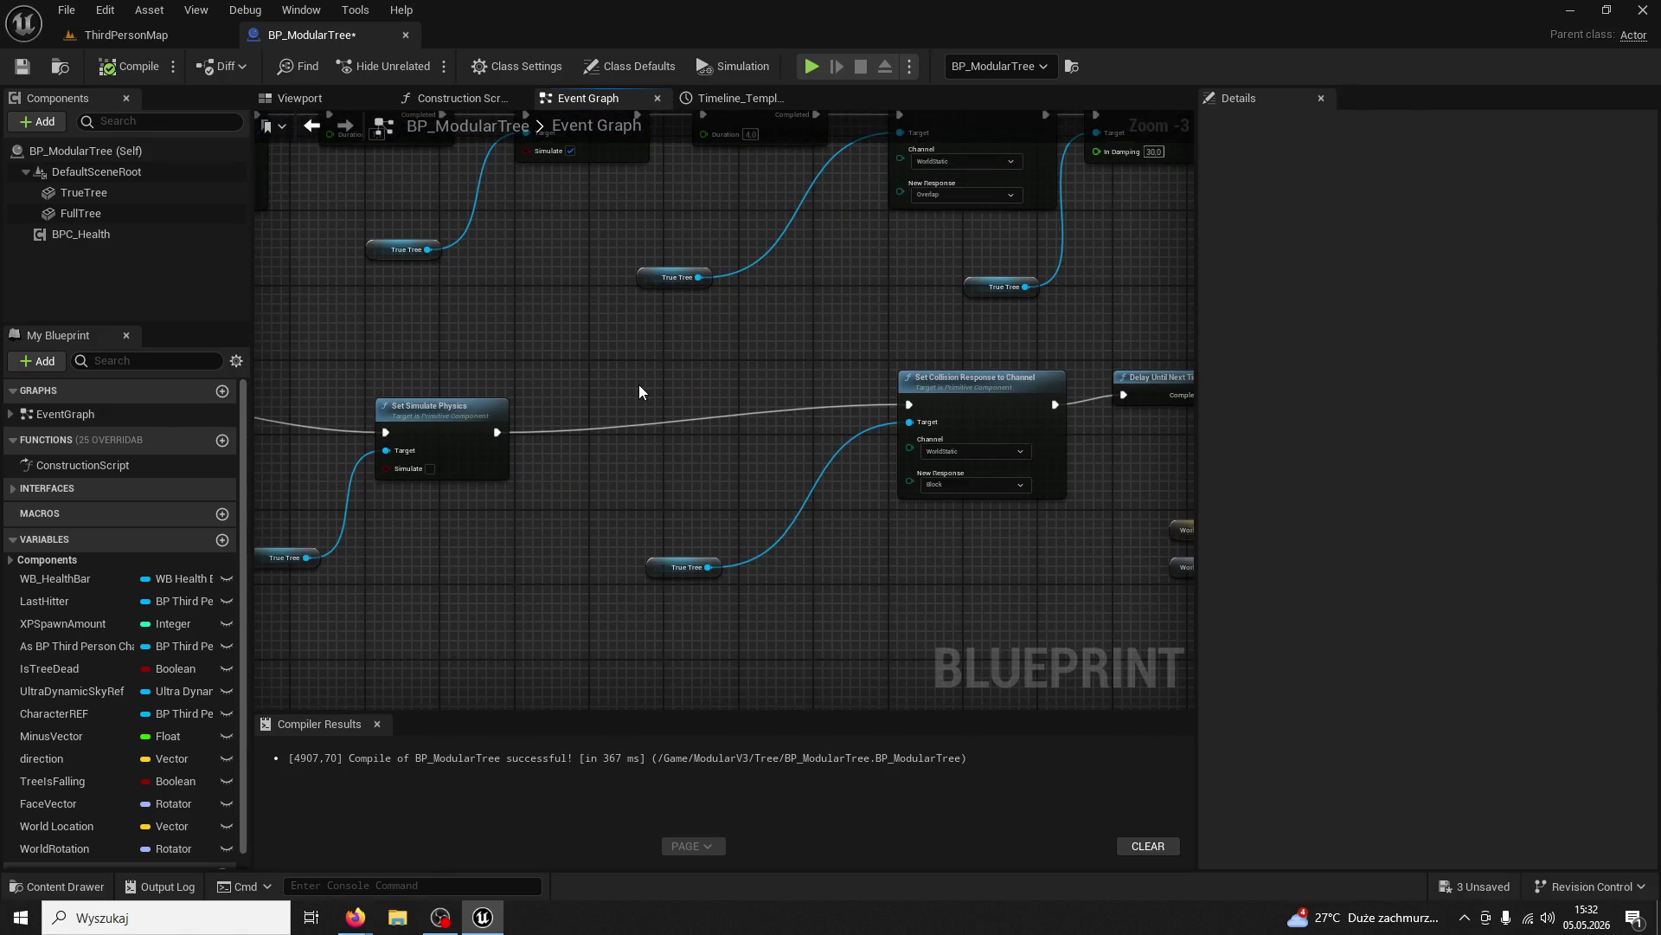
# Wire a True Tree Set Linear Damping (0.2) between Set Simulate Physics and Set Collision Response
pyautogui.hotkey('ctrl', 'v')
pyautogui.moveTo(758, 304); pyautogui.dragTo(704, 374)
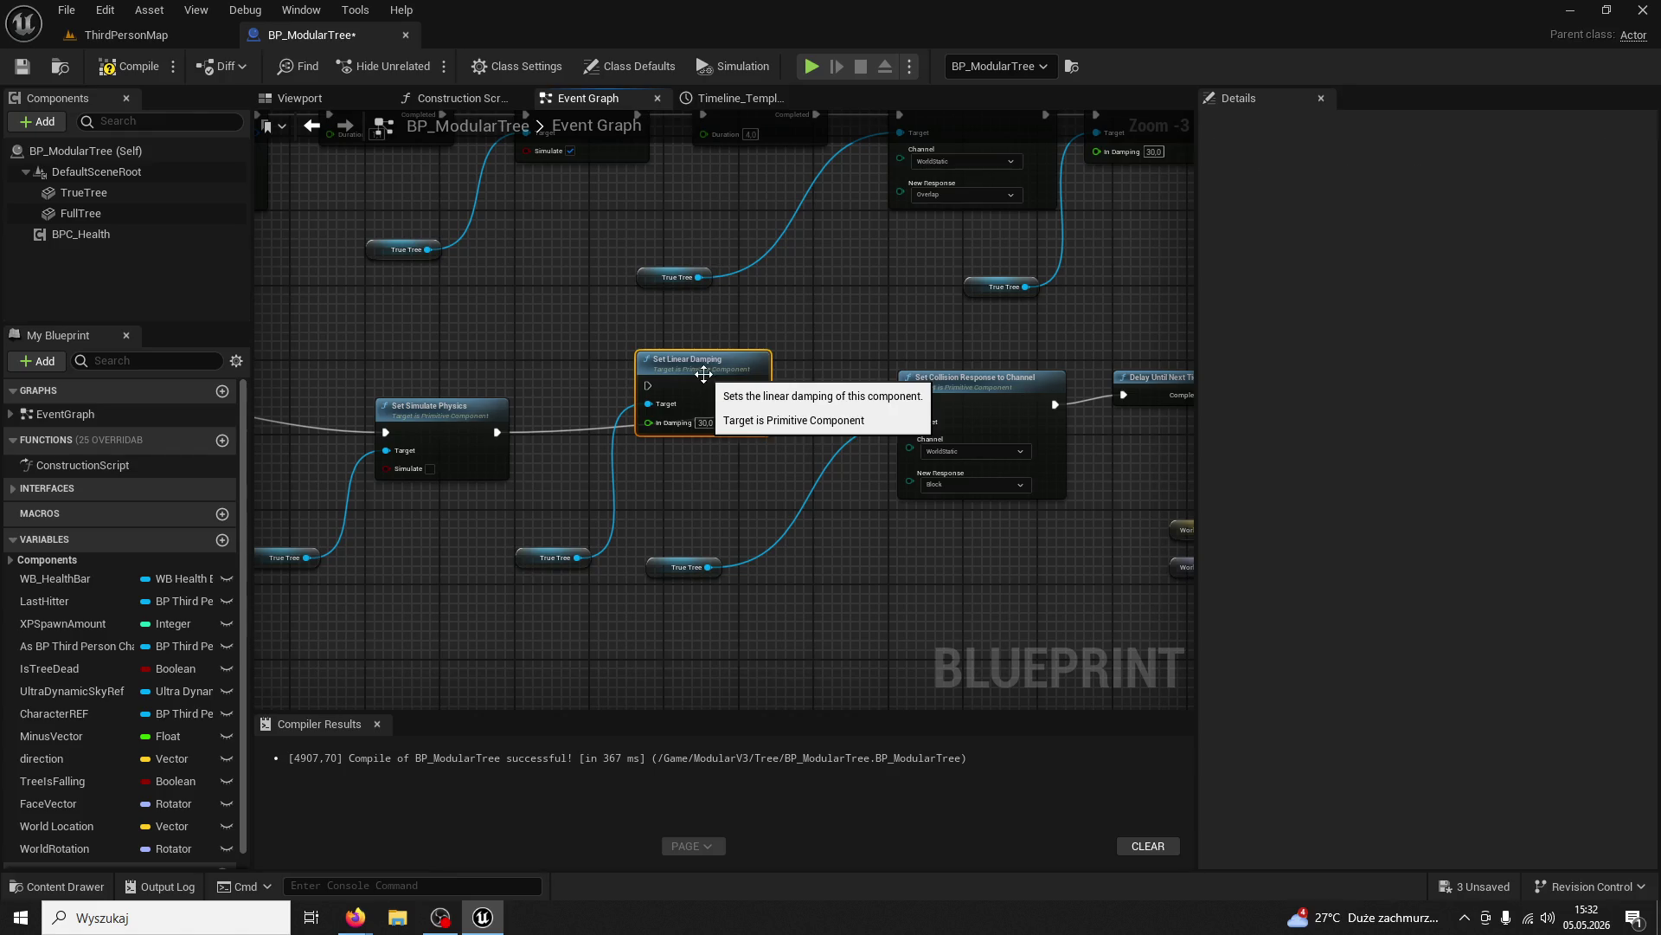
pyautogui.click(516, 440)
pyautogui.moveTo(495, 431); pyautogui.dragTo(647, 386)
pyautogui.click(83, 192)
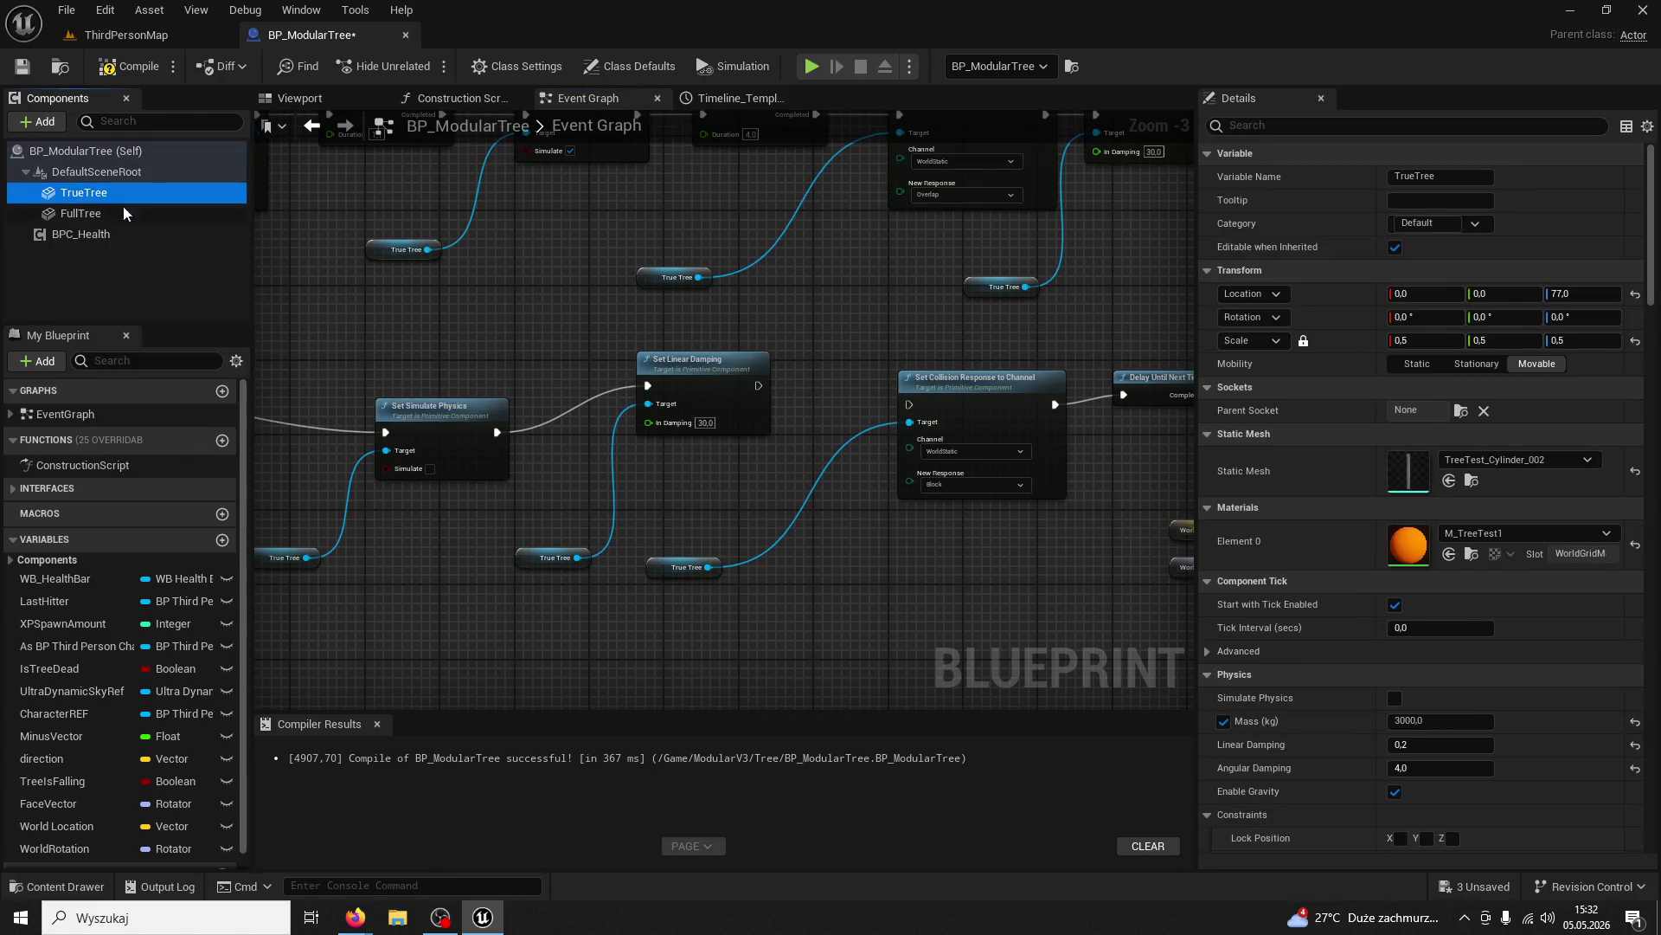
pyautogui.click(697, 359)
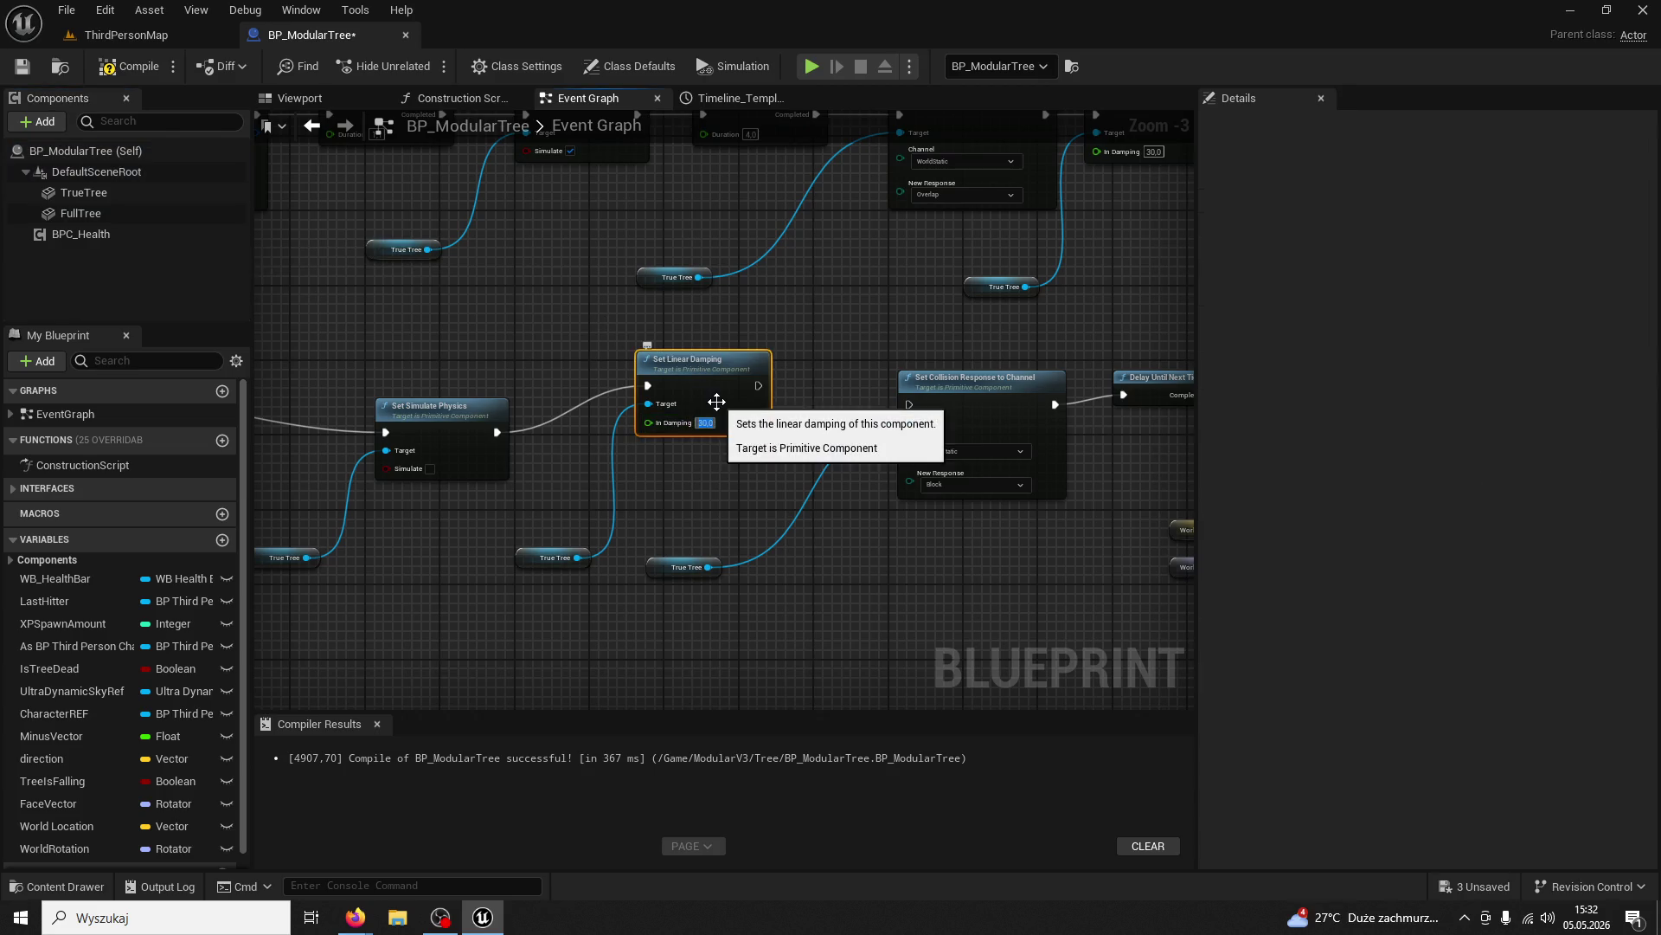
pyautogui.moveTo(758, 385); pyautogui.dragTo(907, 403)
pyautogui.click(144, 39)
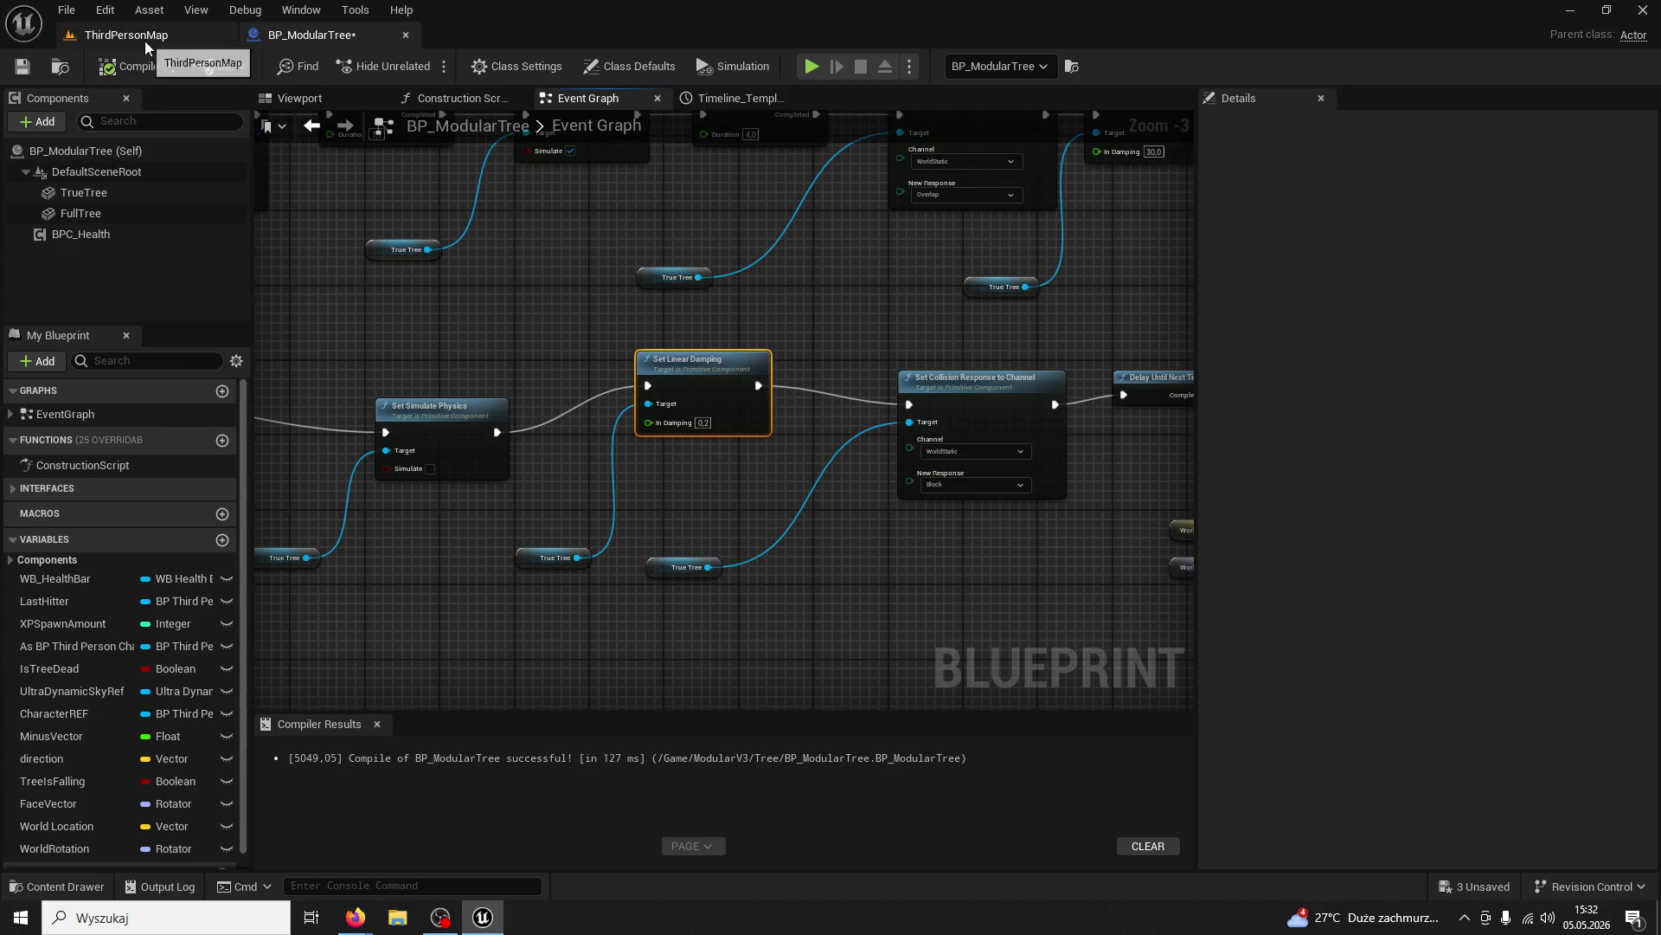
# Play the level and chop the first tree with the axe until it falls
pyautogui.click(422, 68)
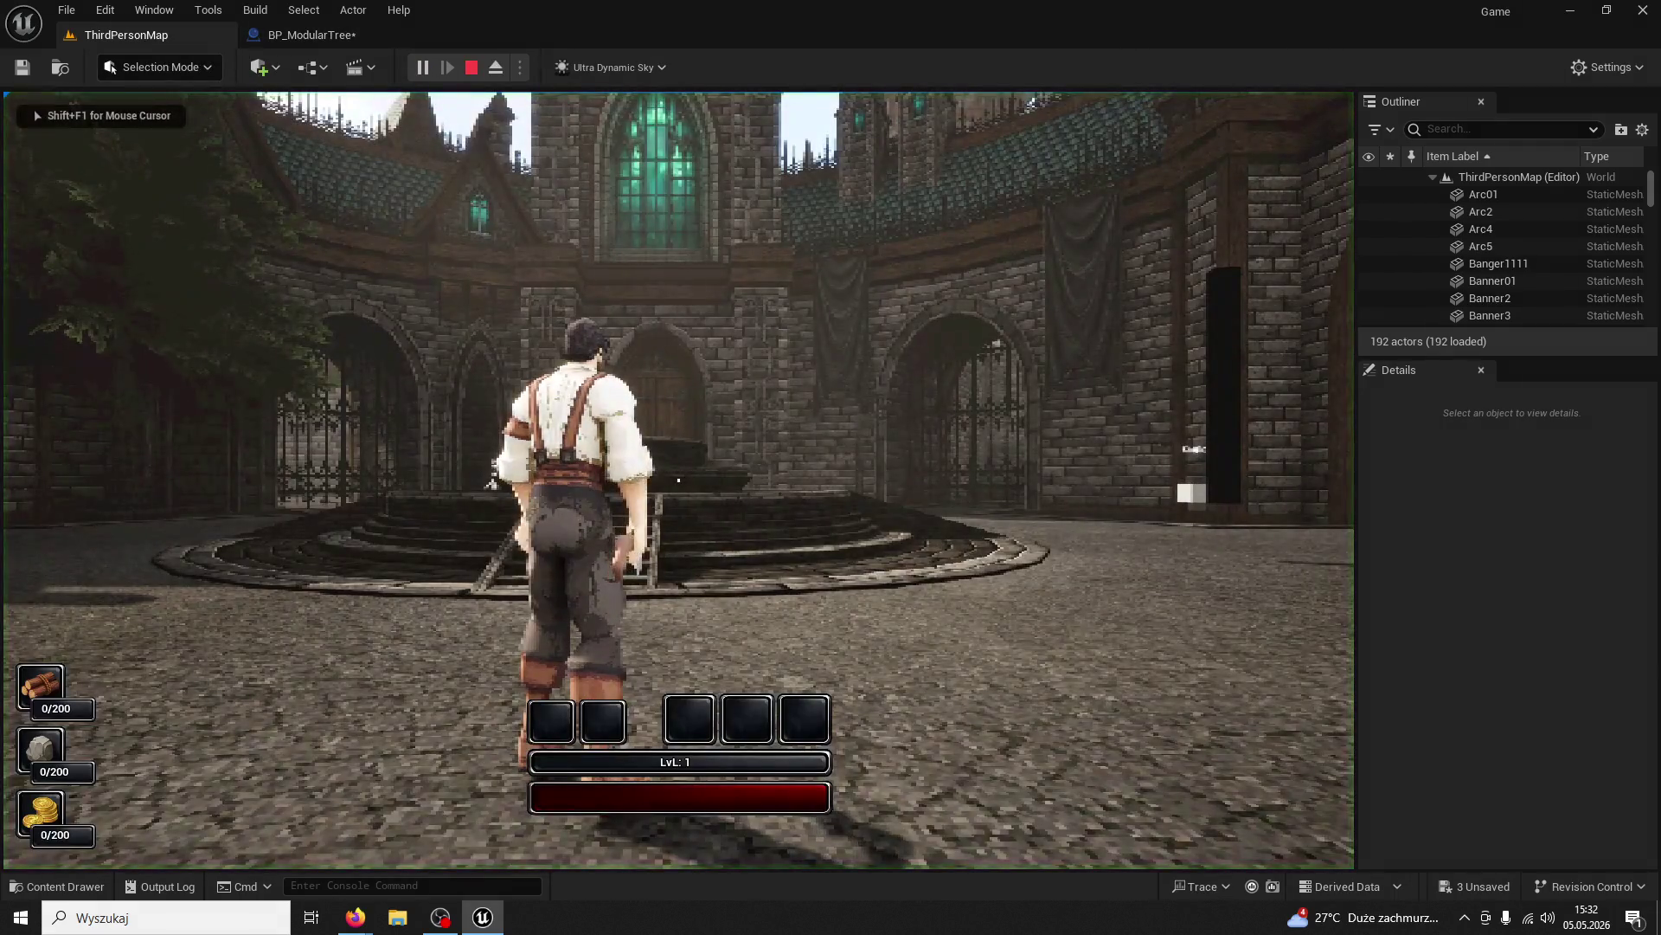
pyautogui.press('w')
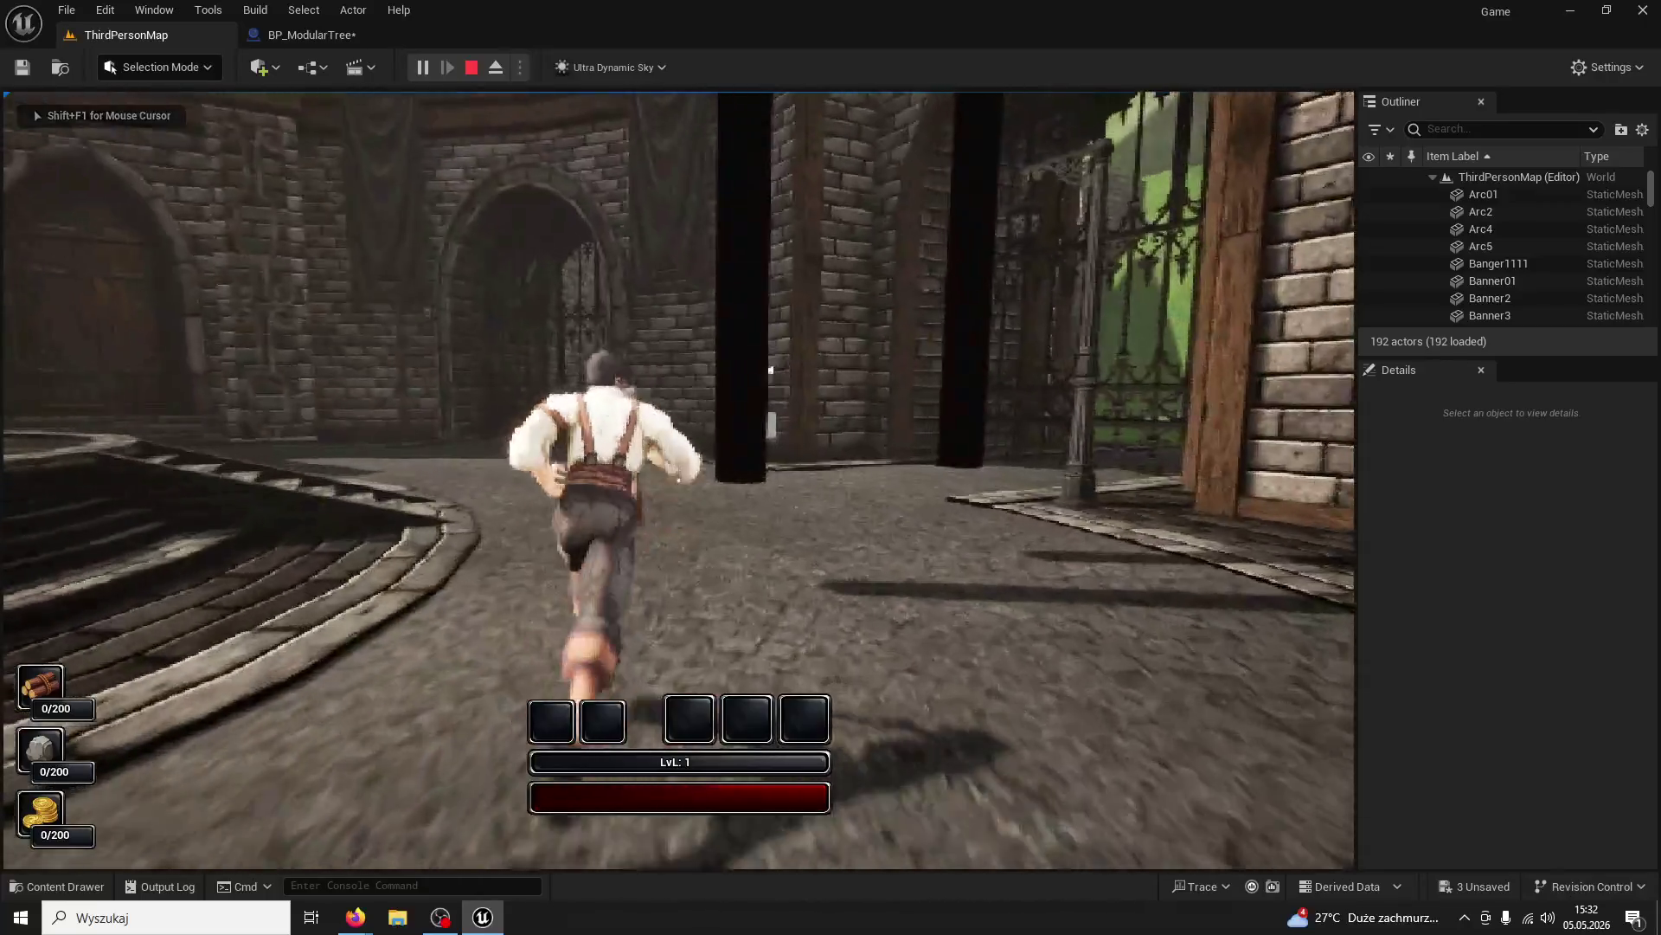
pyautogui.click(676, 467)
pyautogui.click(678, 480)
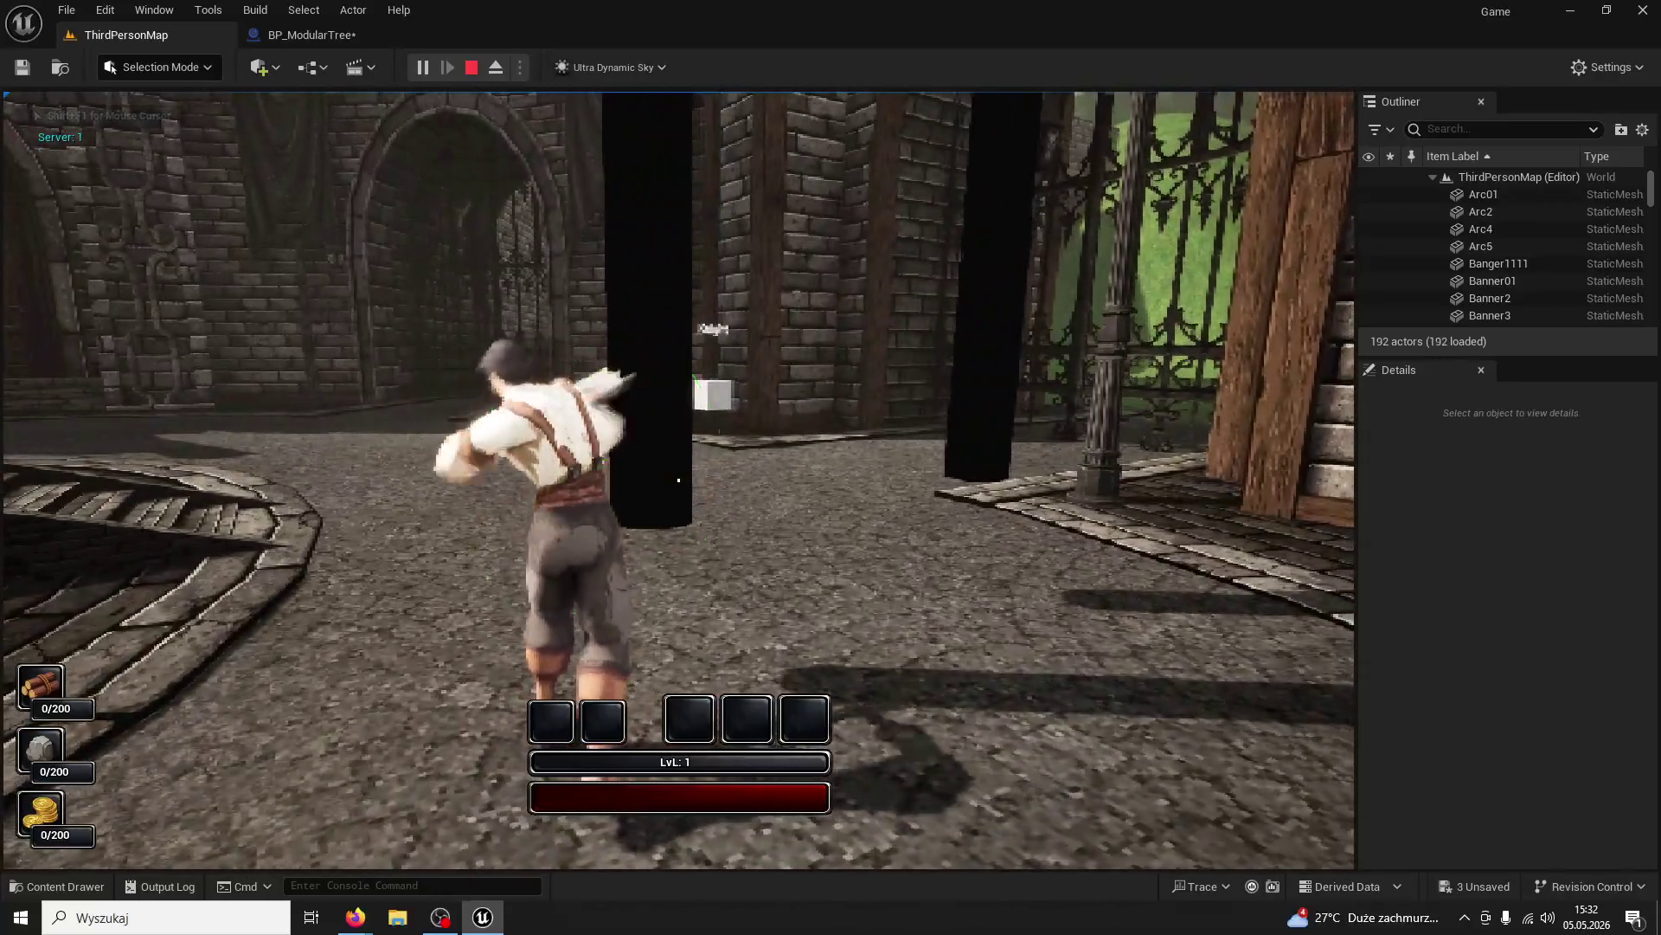
pyautogui.click(678, 480)
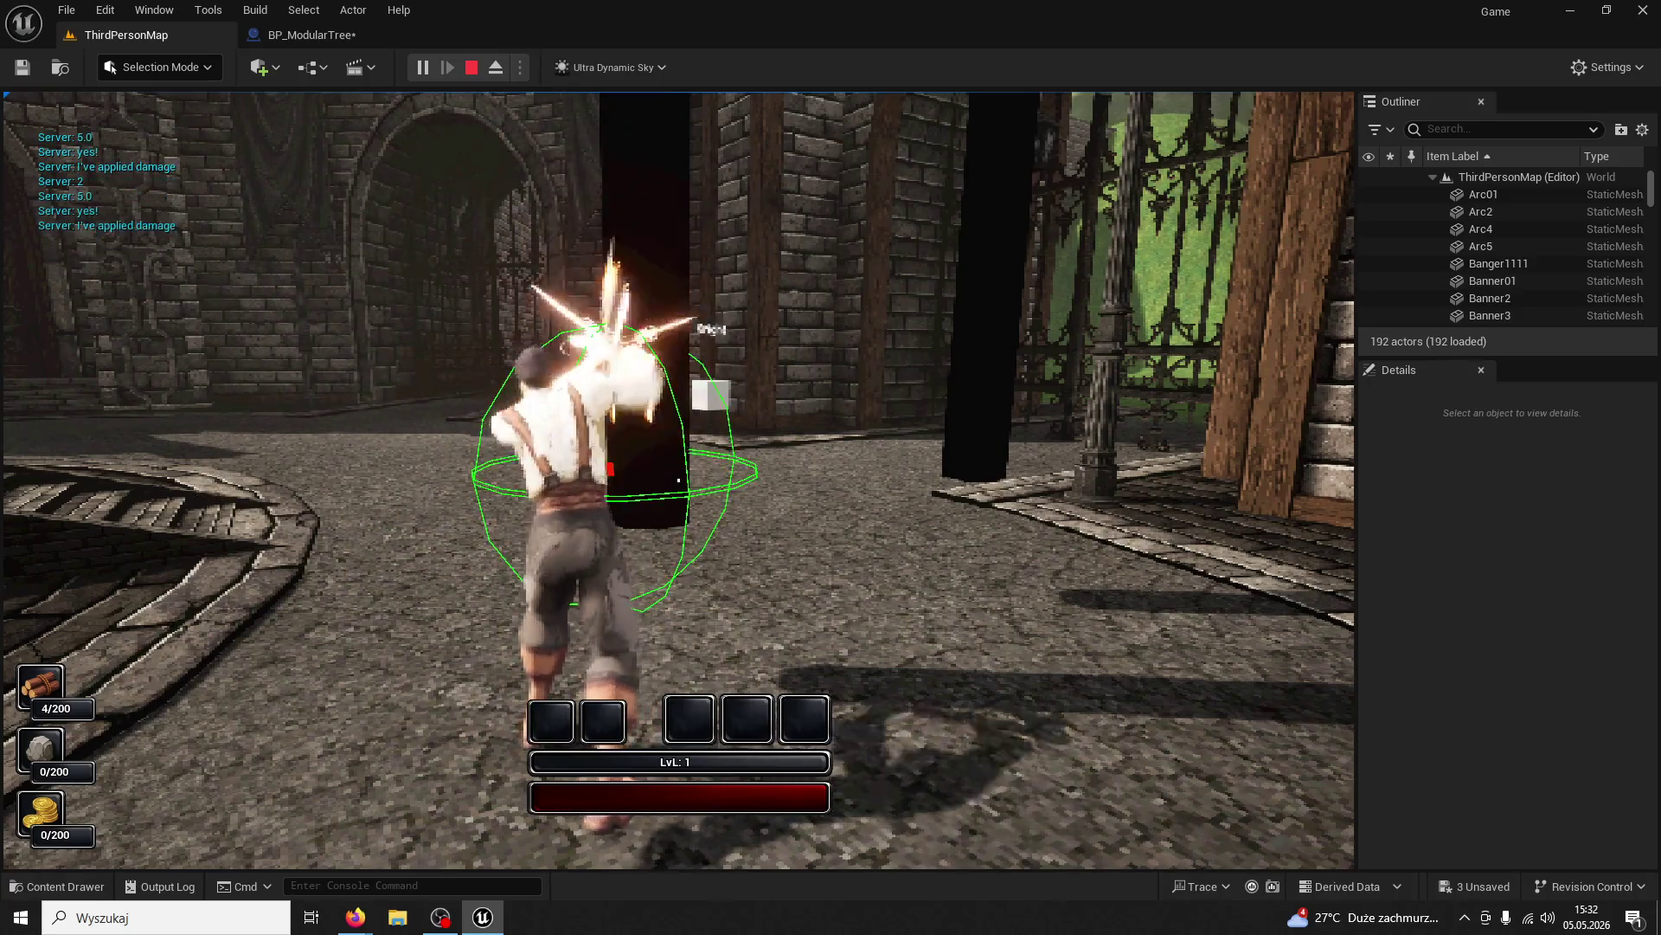
pyautogui.click(678, 480)
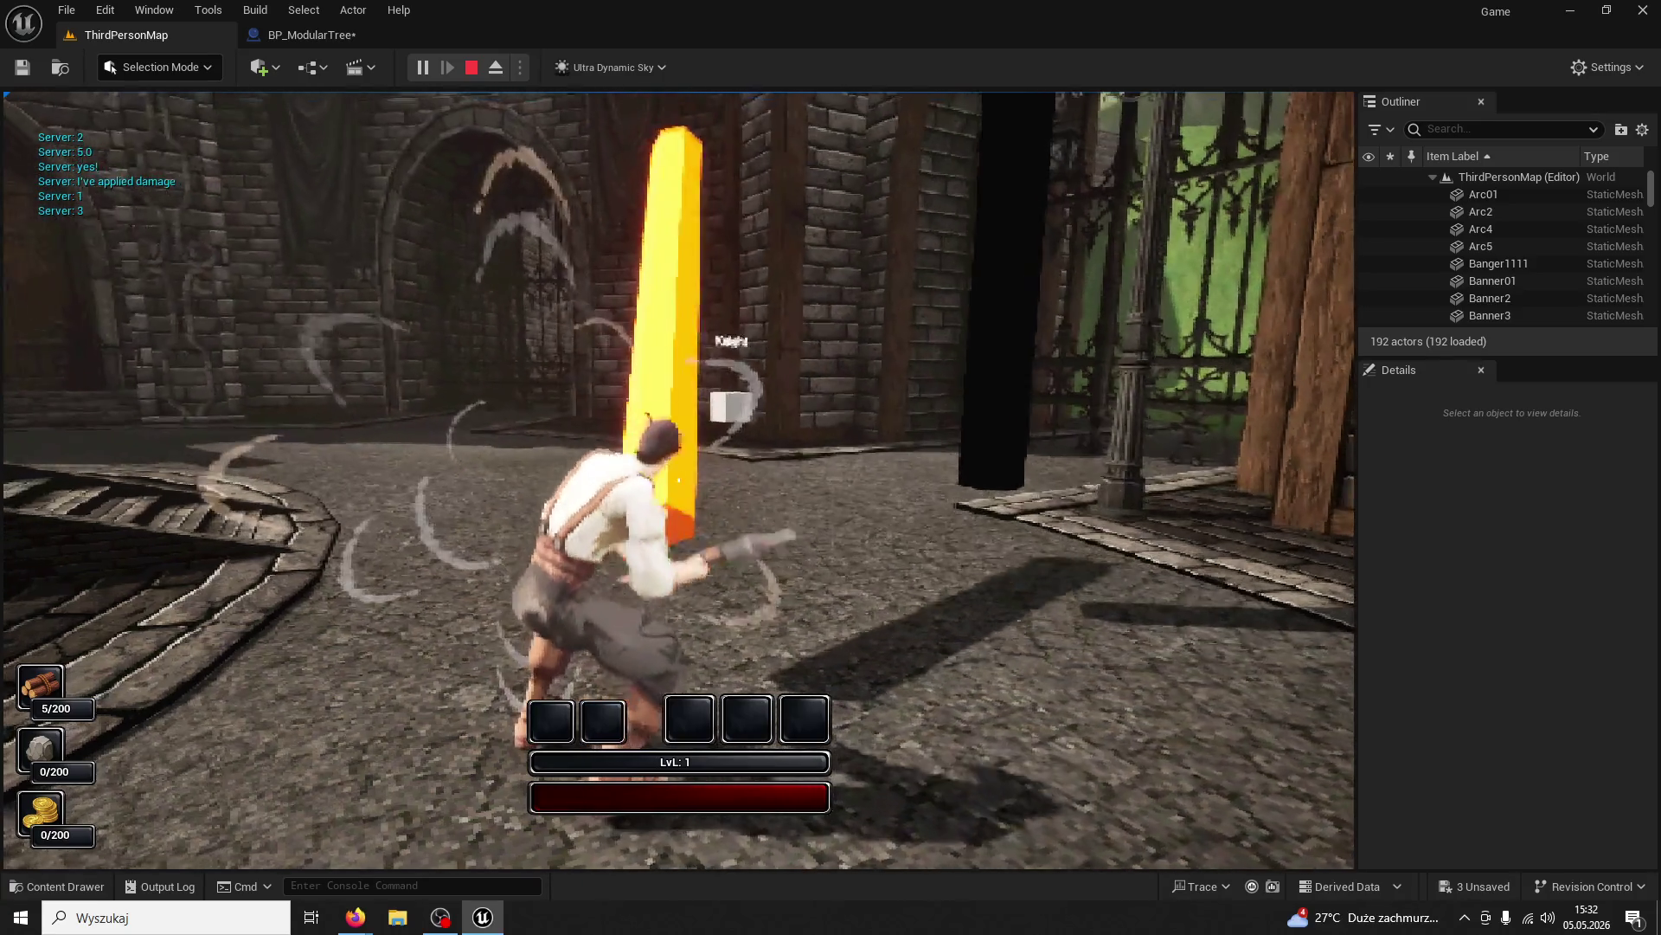
pyautogui.press('w')
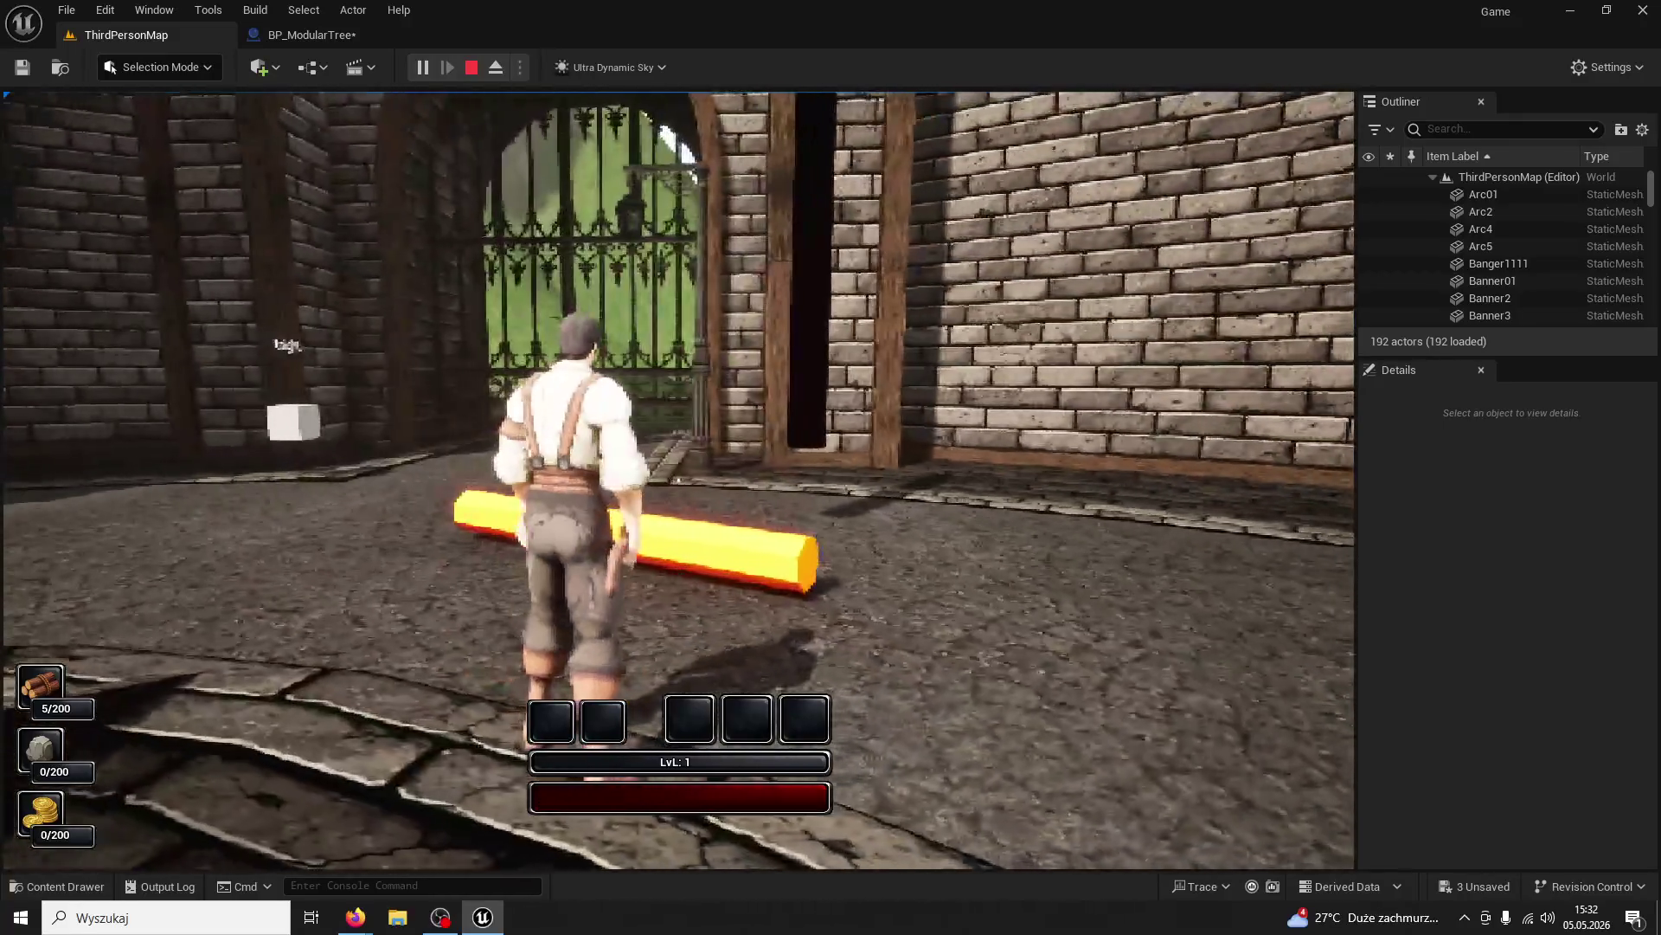
pyautogui.press('w')
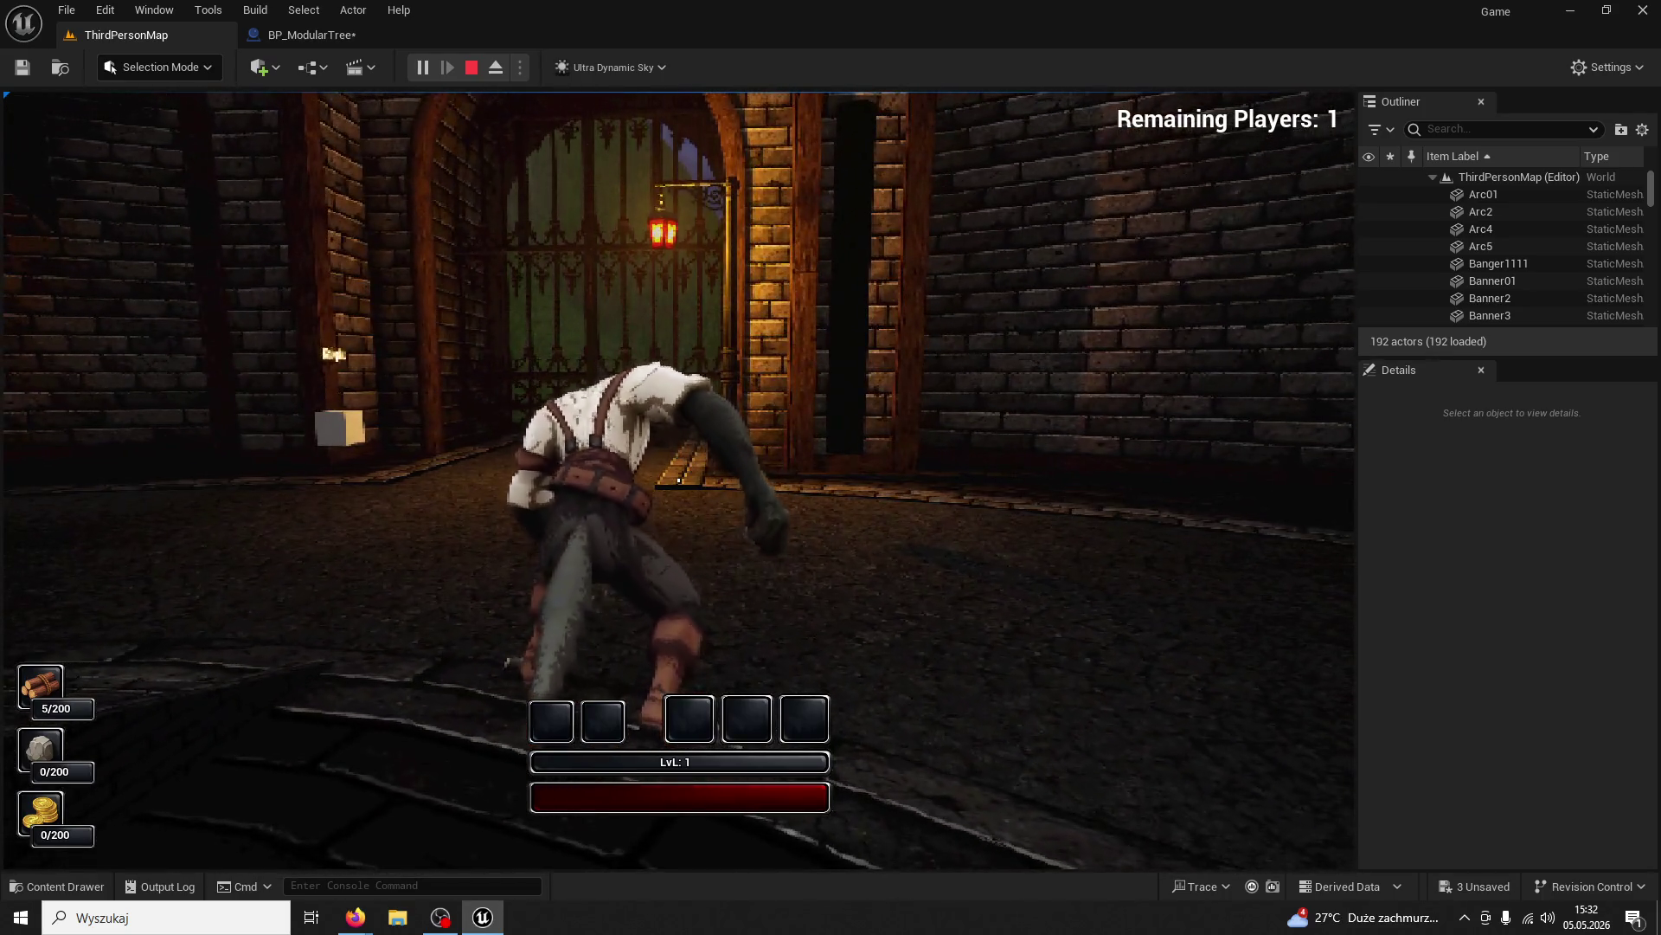
# Run through the alley to the next tree and chop it to reach 10 wood
pyautogui.press('w')
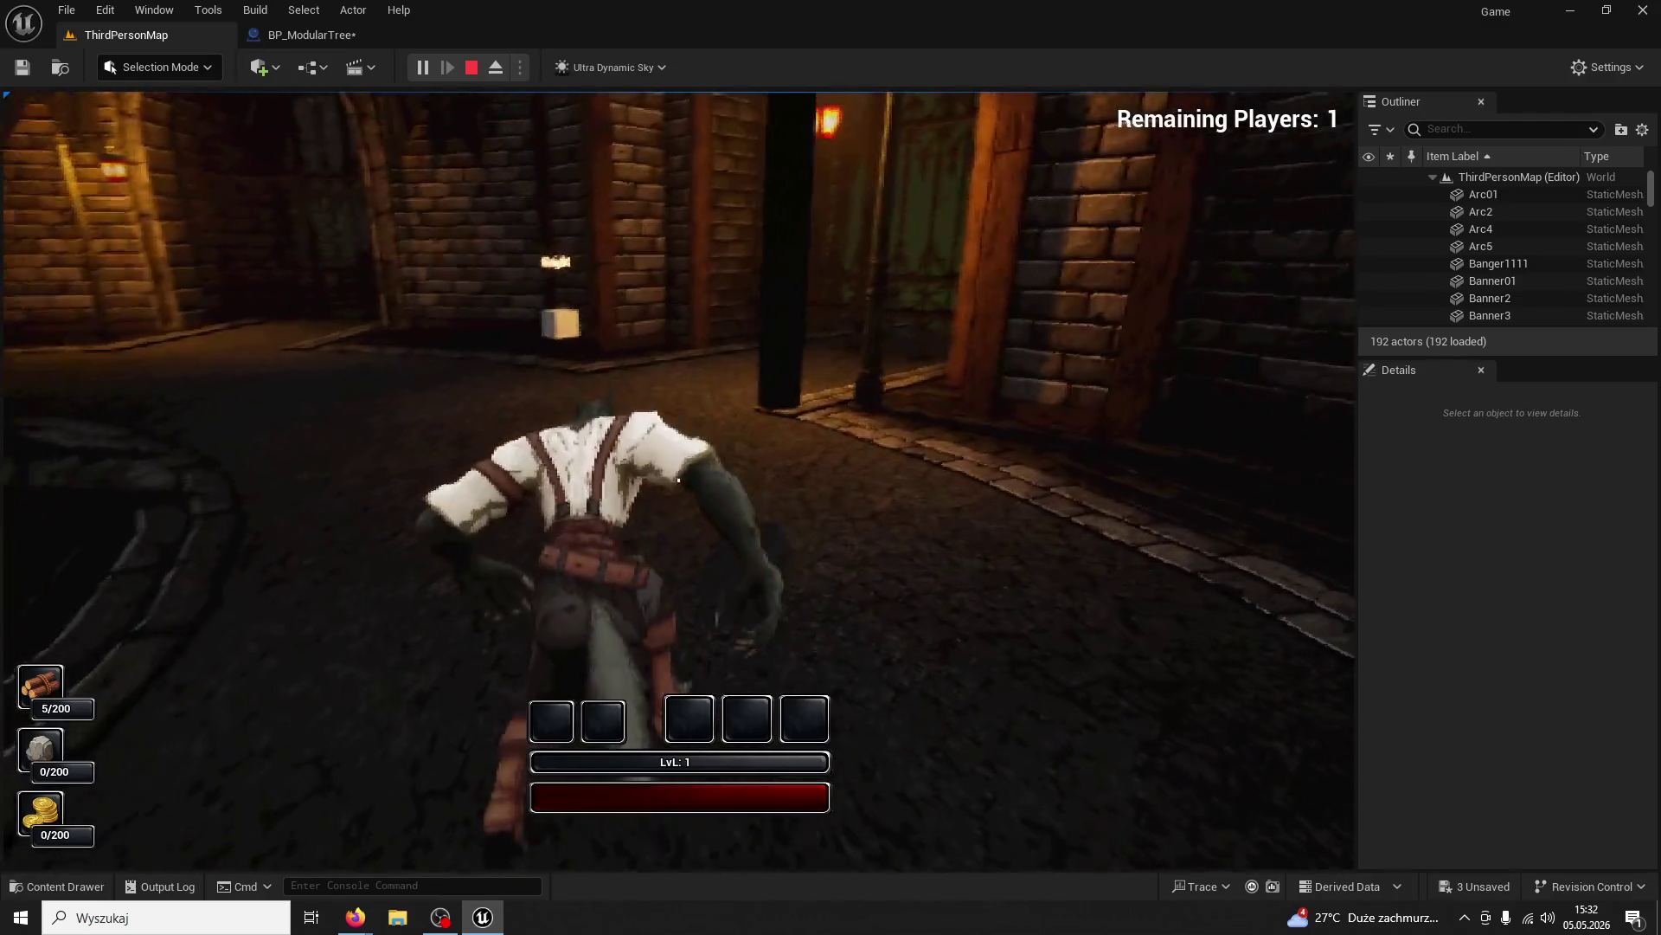
pyautogui.press('w')
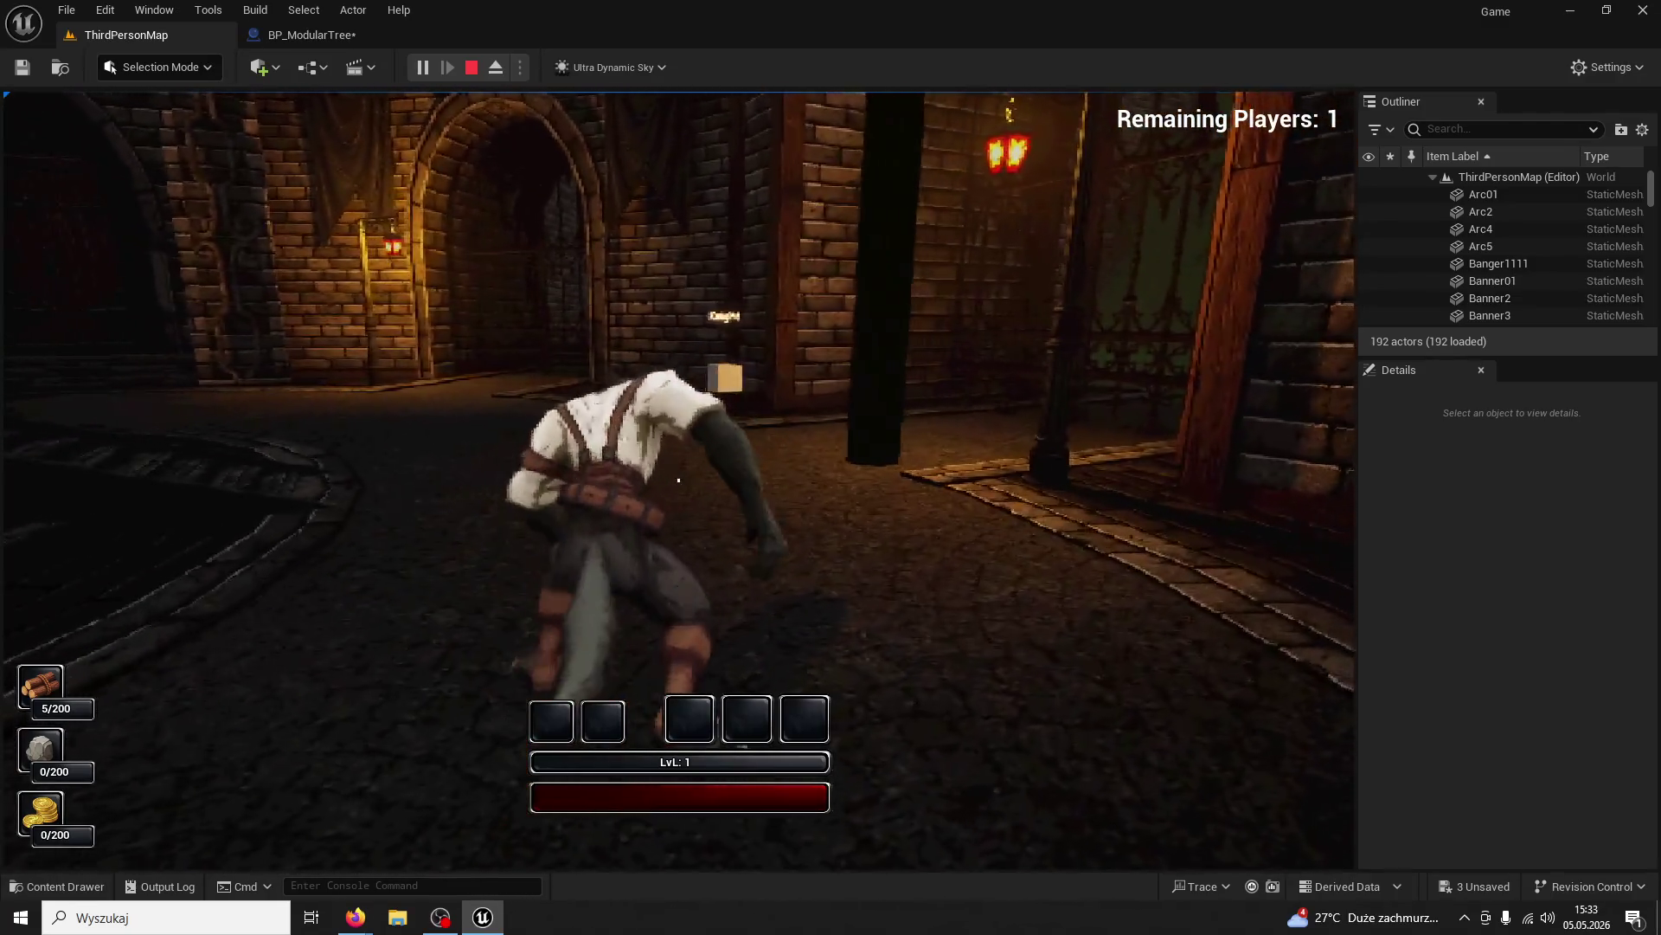
pyautogui.press('w')
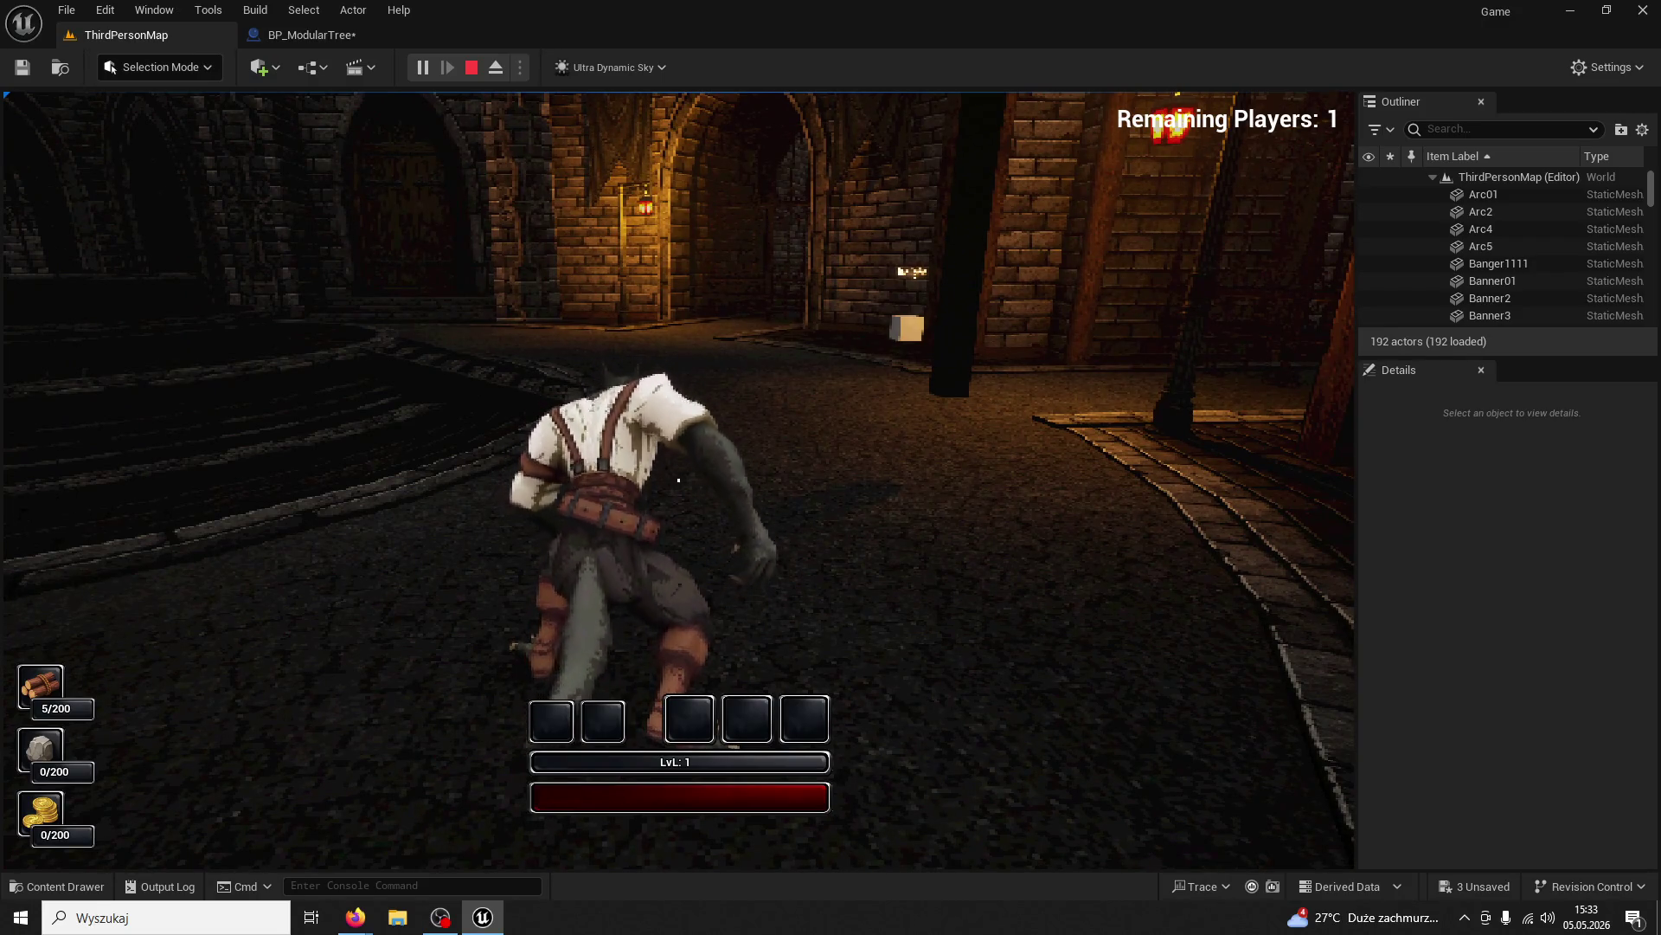
pyautogui.press('w')
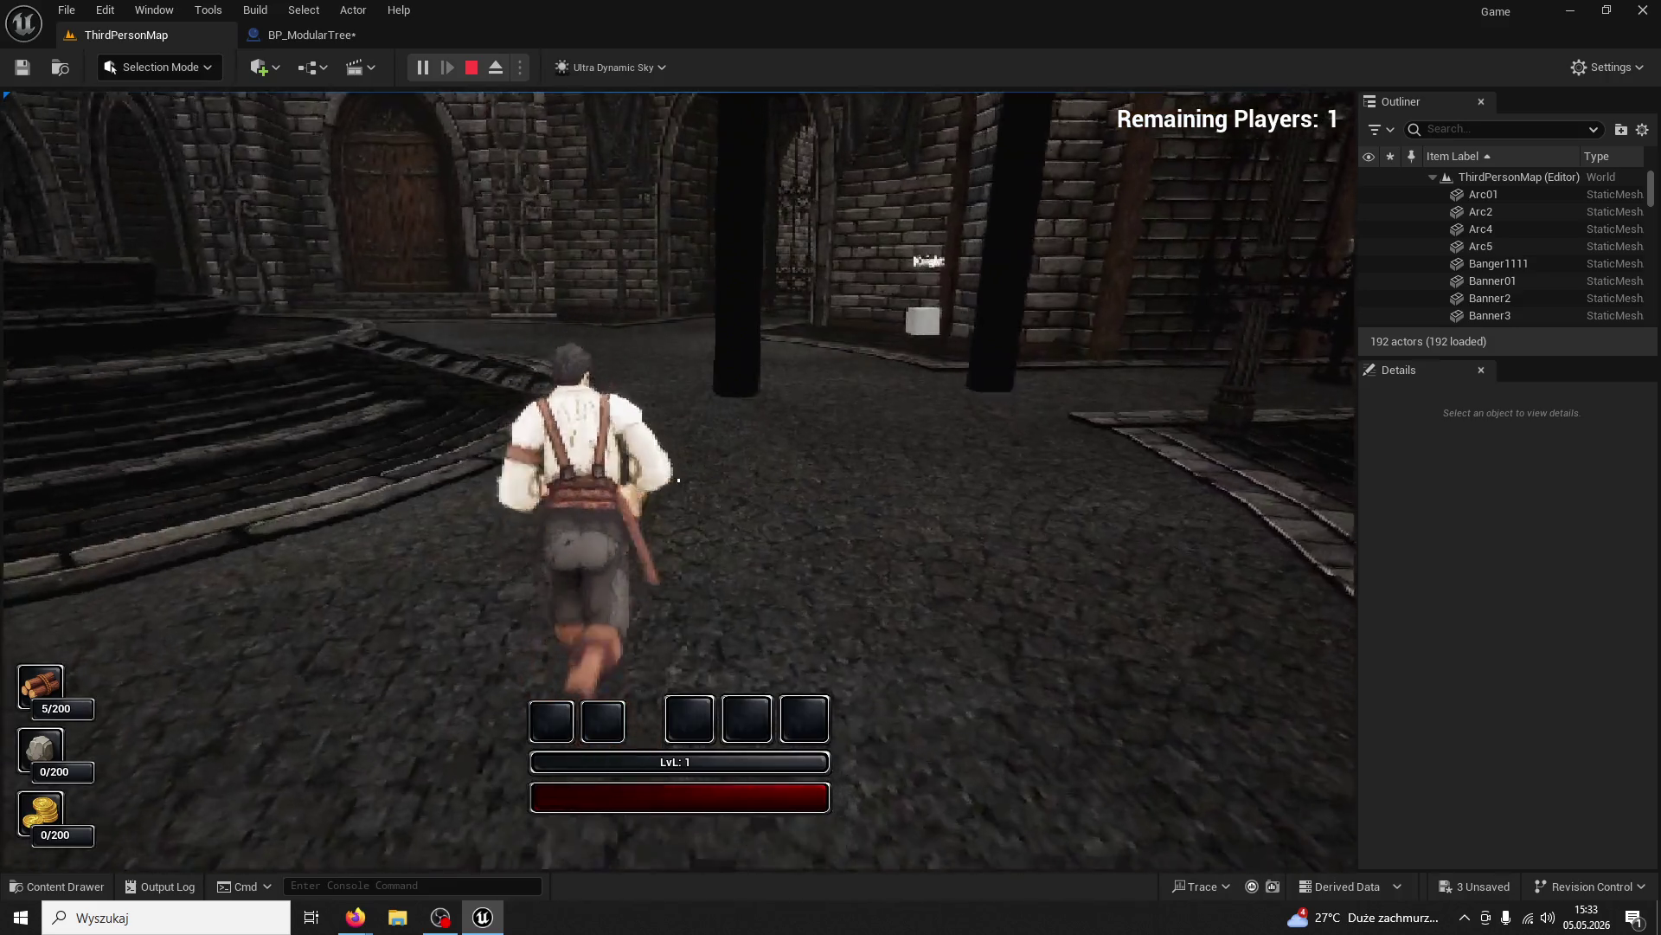
pyautogui.click(678, 480)
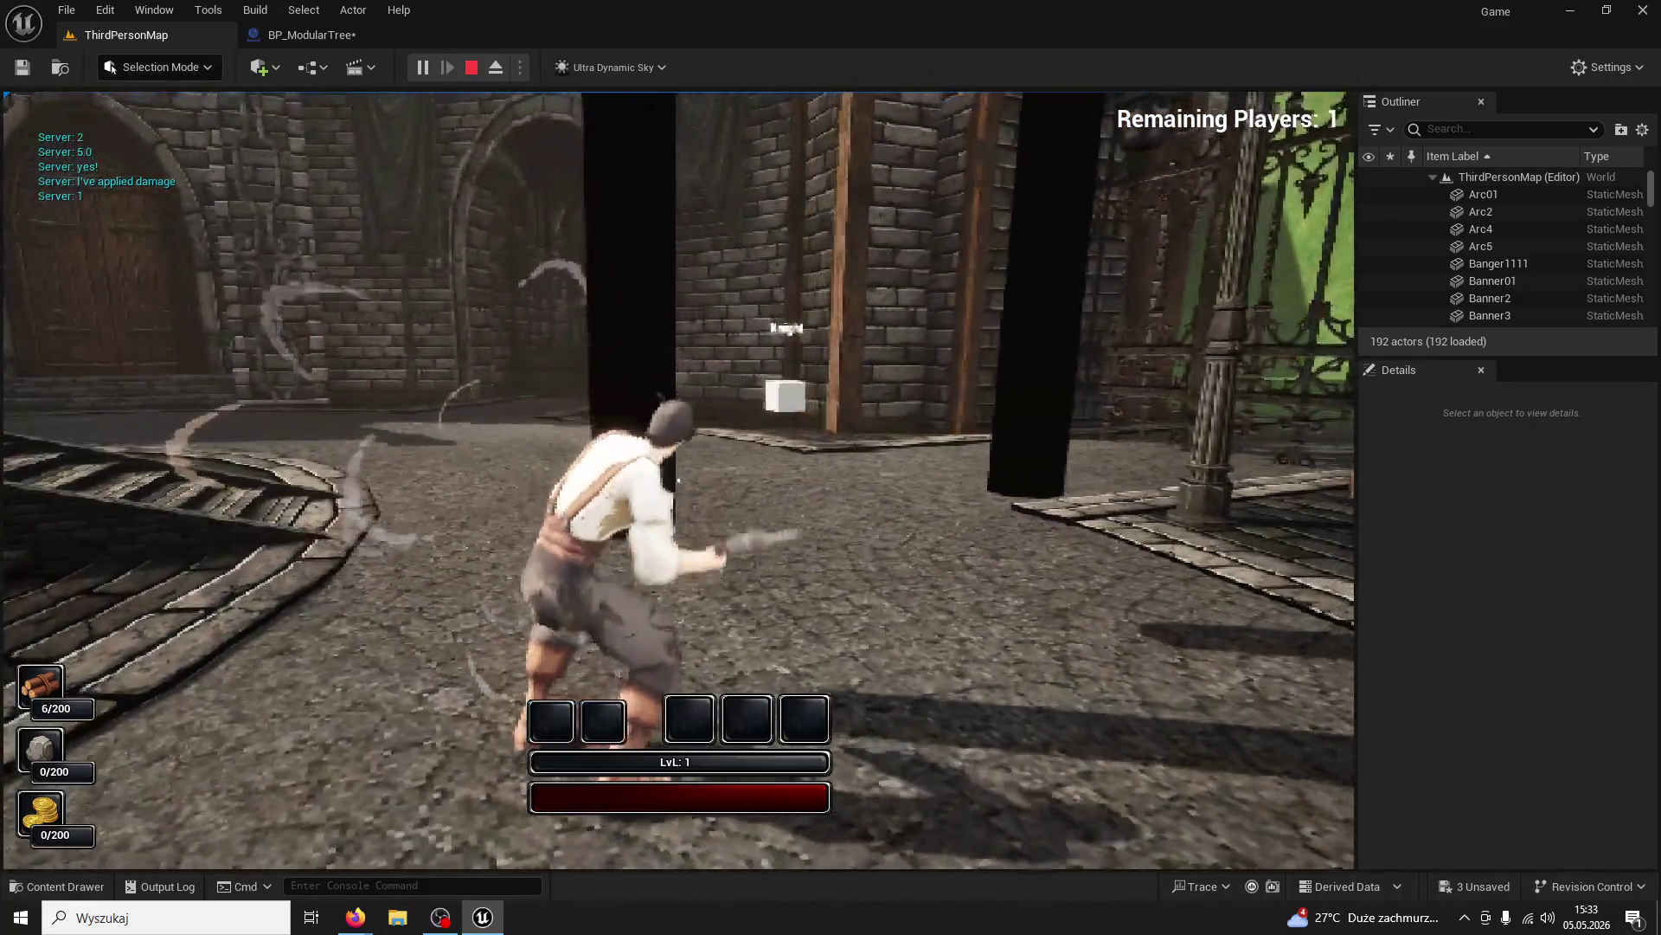
pyautogui.click(679, 480)
pyautogui.click(678, 479)
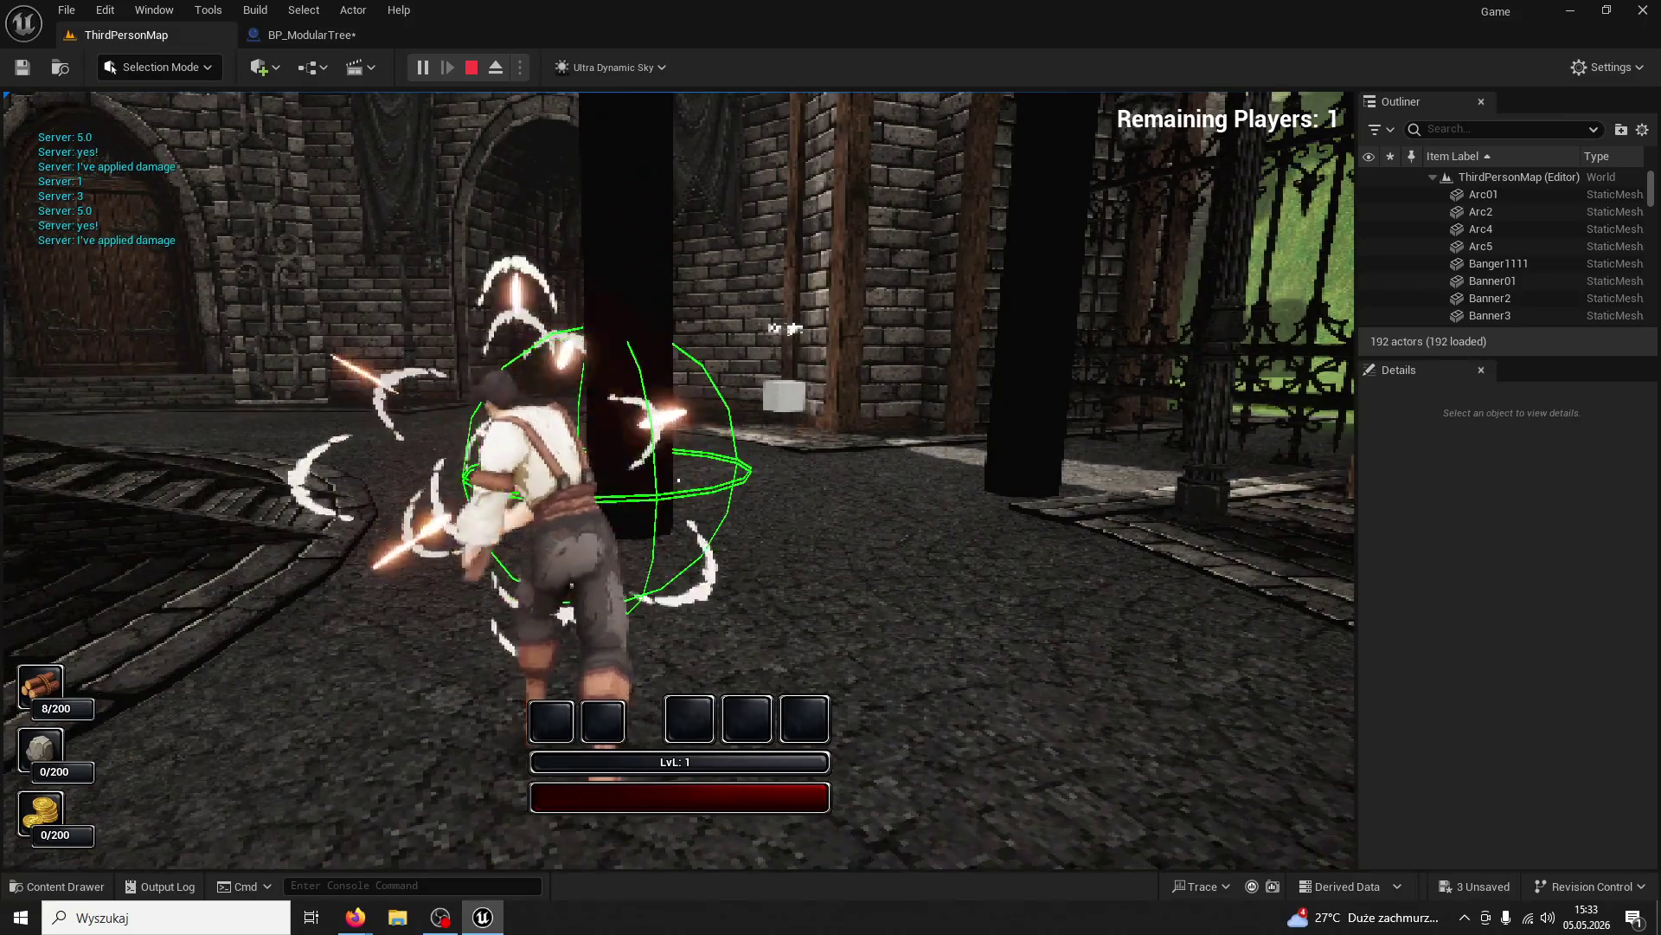
pyautogui.click(678, 479)
pyautogui.click(679, 480)
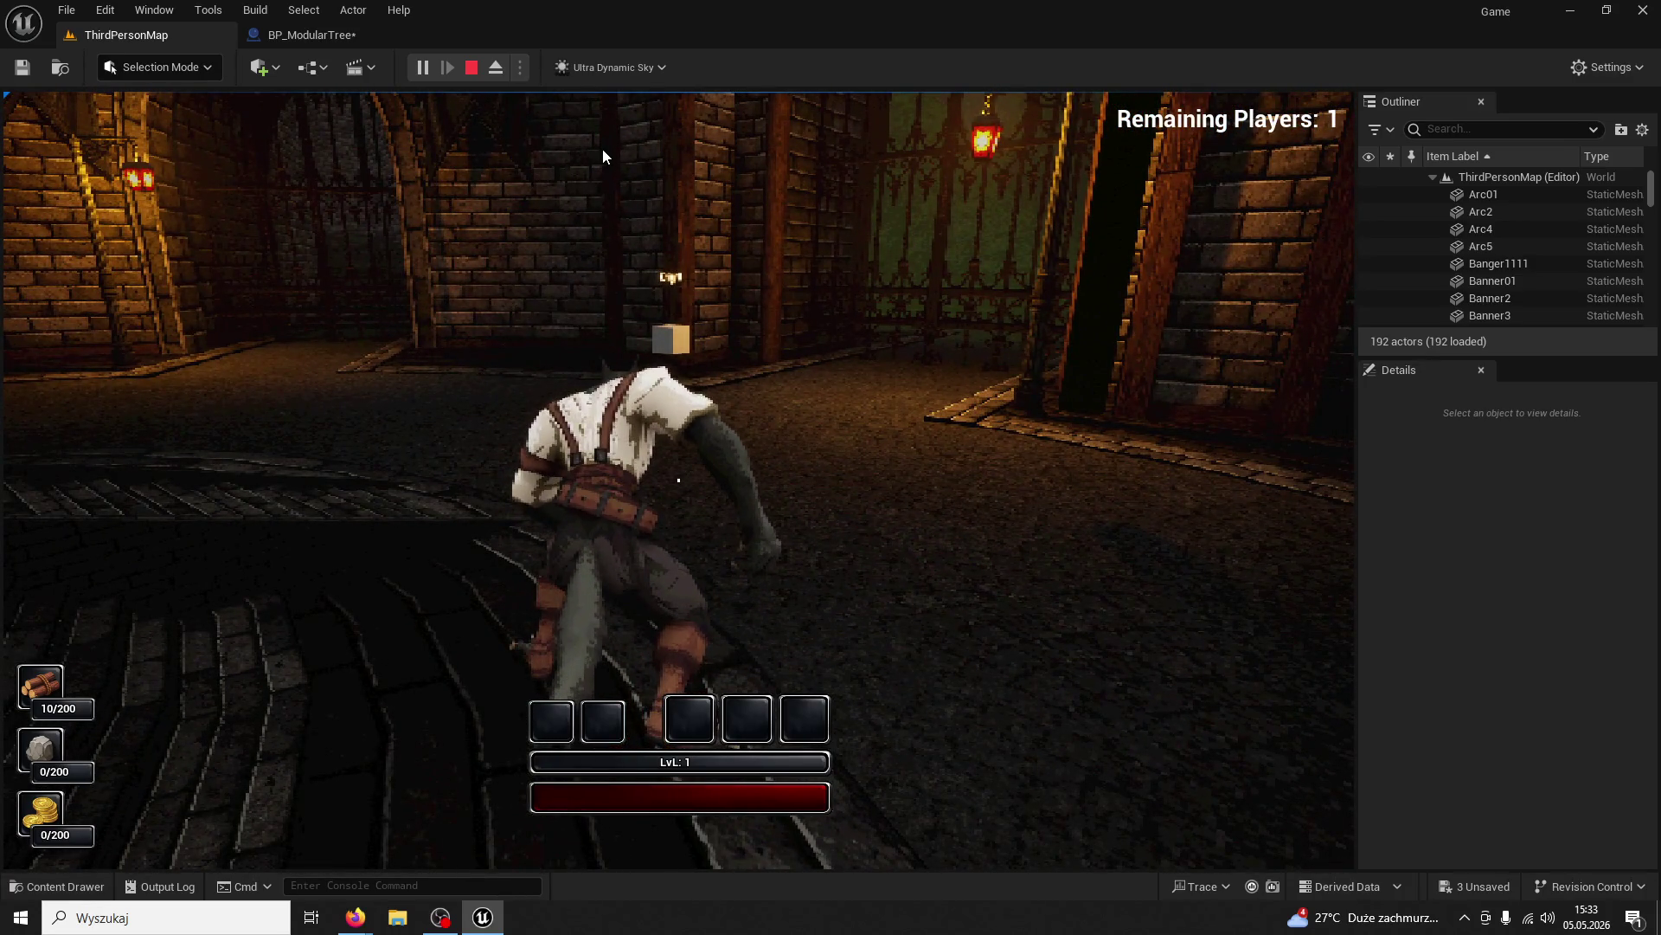
# Stop the playtest, close the BP_ModularTree tab, and close the editor saving selected assets
pyautogui.press('Escape')
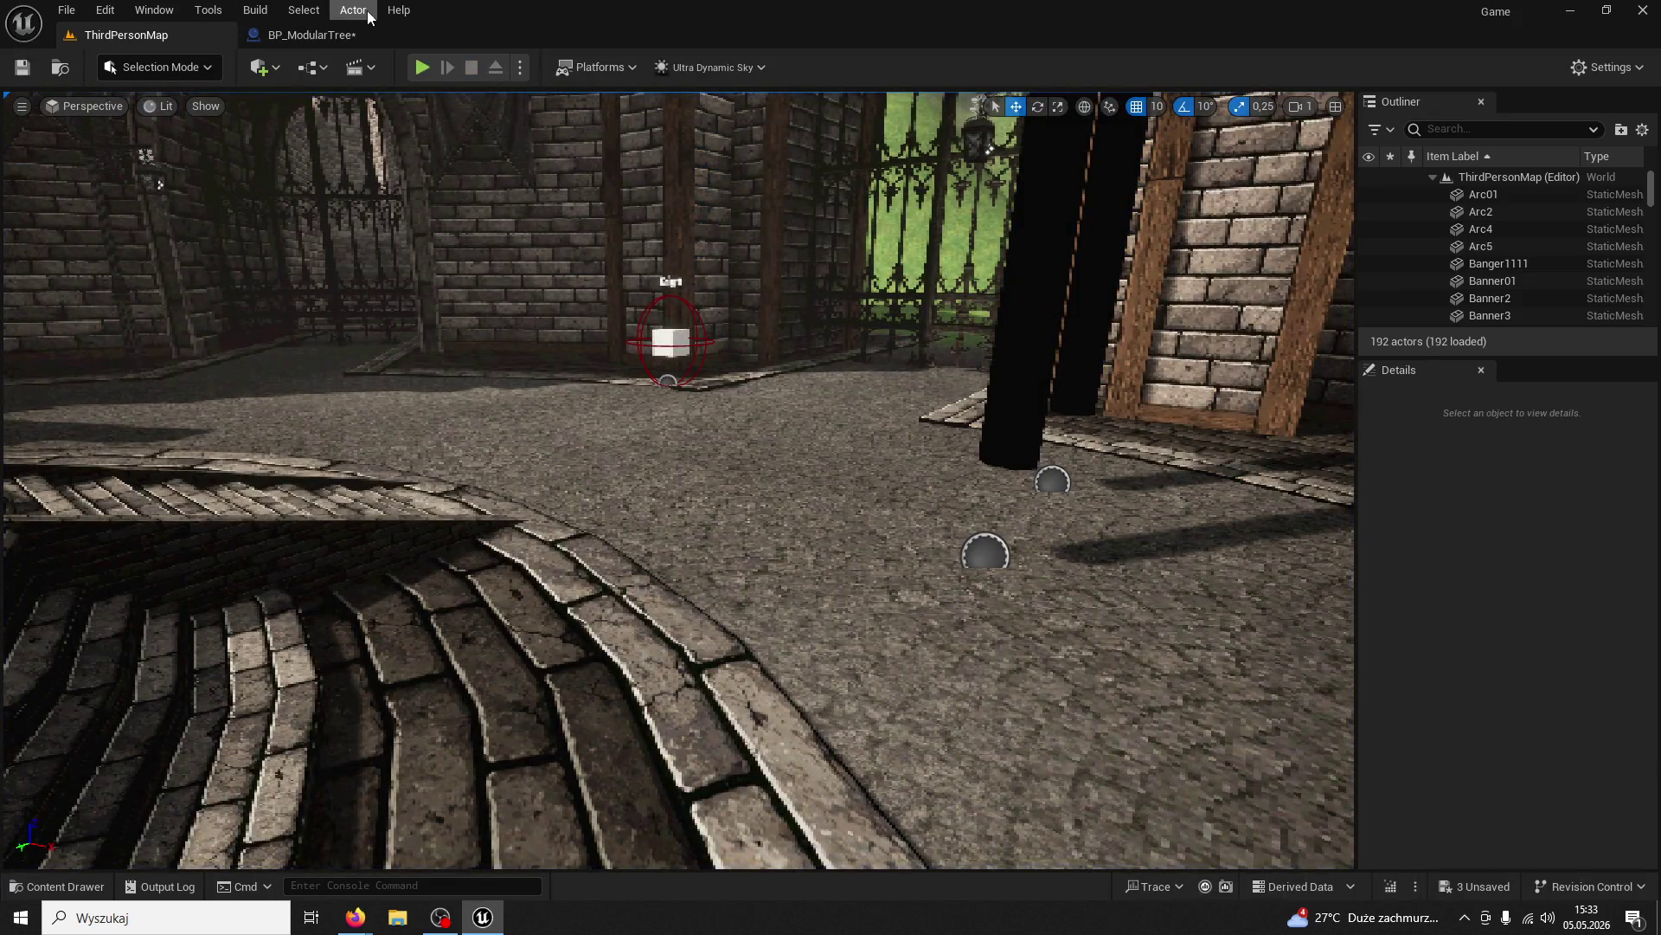
pyautogui.click(396, 34)
pyautogui.click(402, 34)
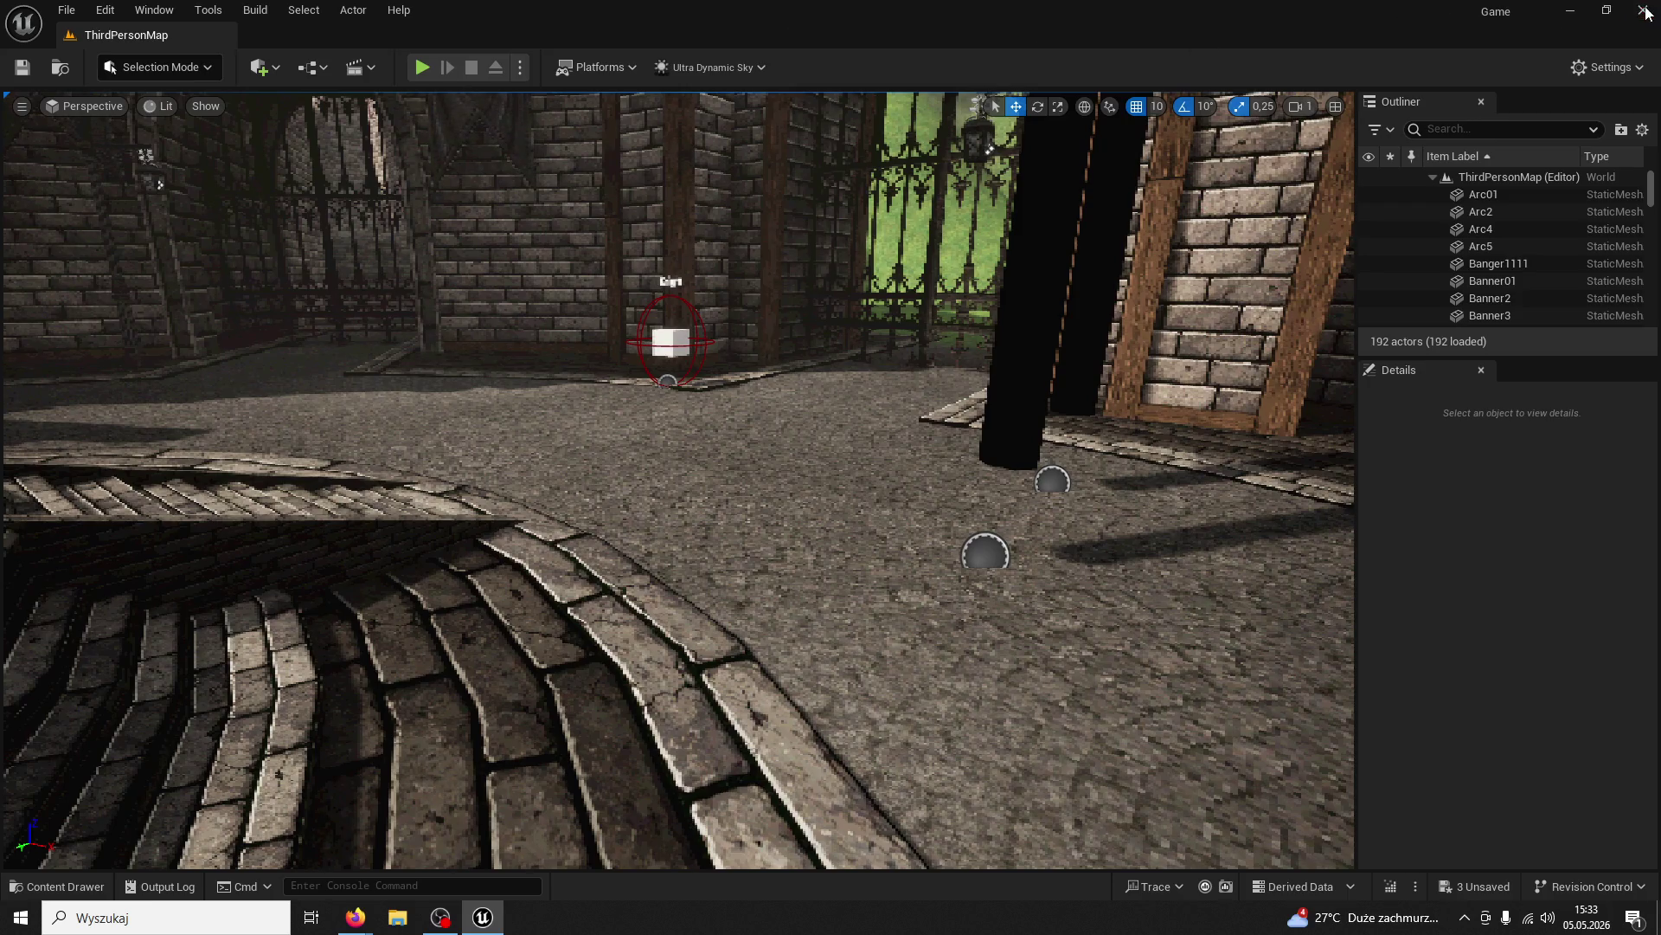
pyautogui.click(1643, 10)
pyautogui.click(856, 655)
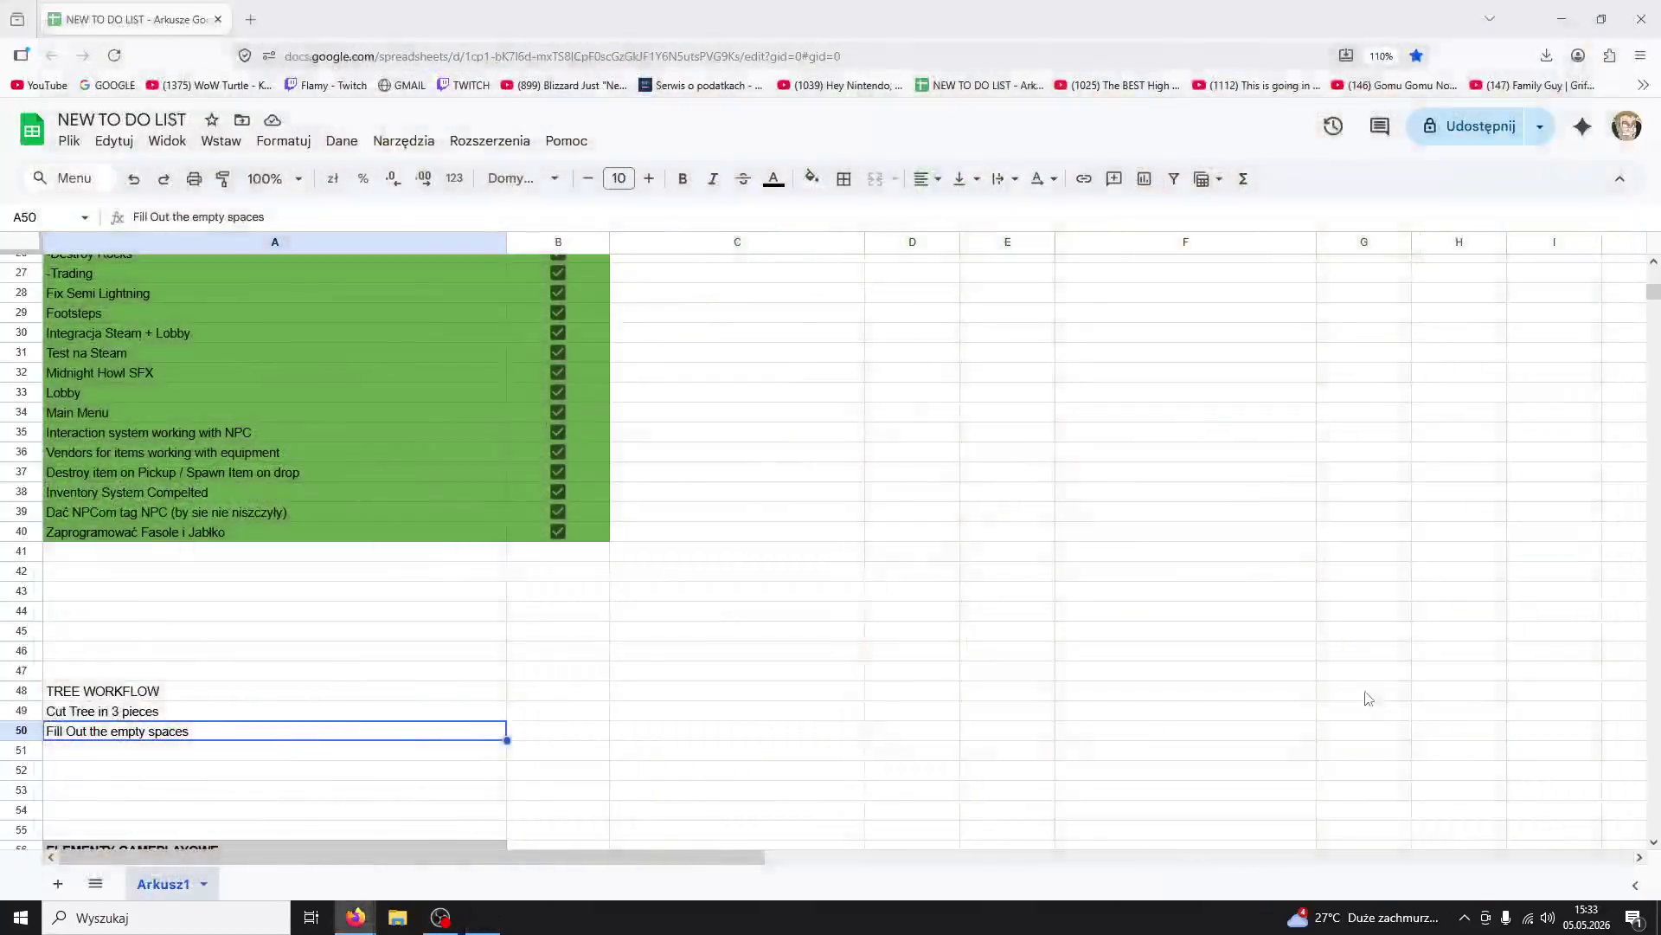
# Enter 'Frasuo The grand Architect' in cell F26 under NPC Names, then close Firefox
pyautogui.scroll(6, 809, 631)
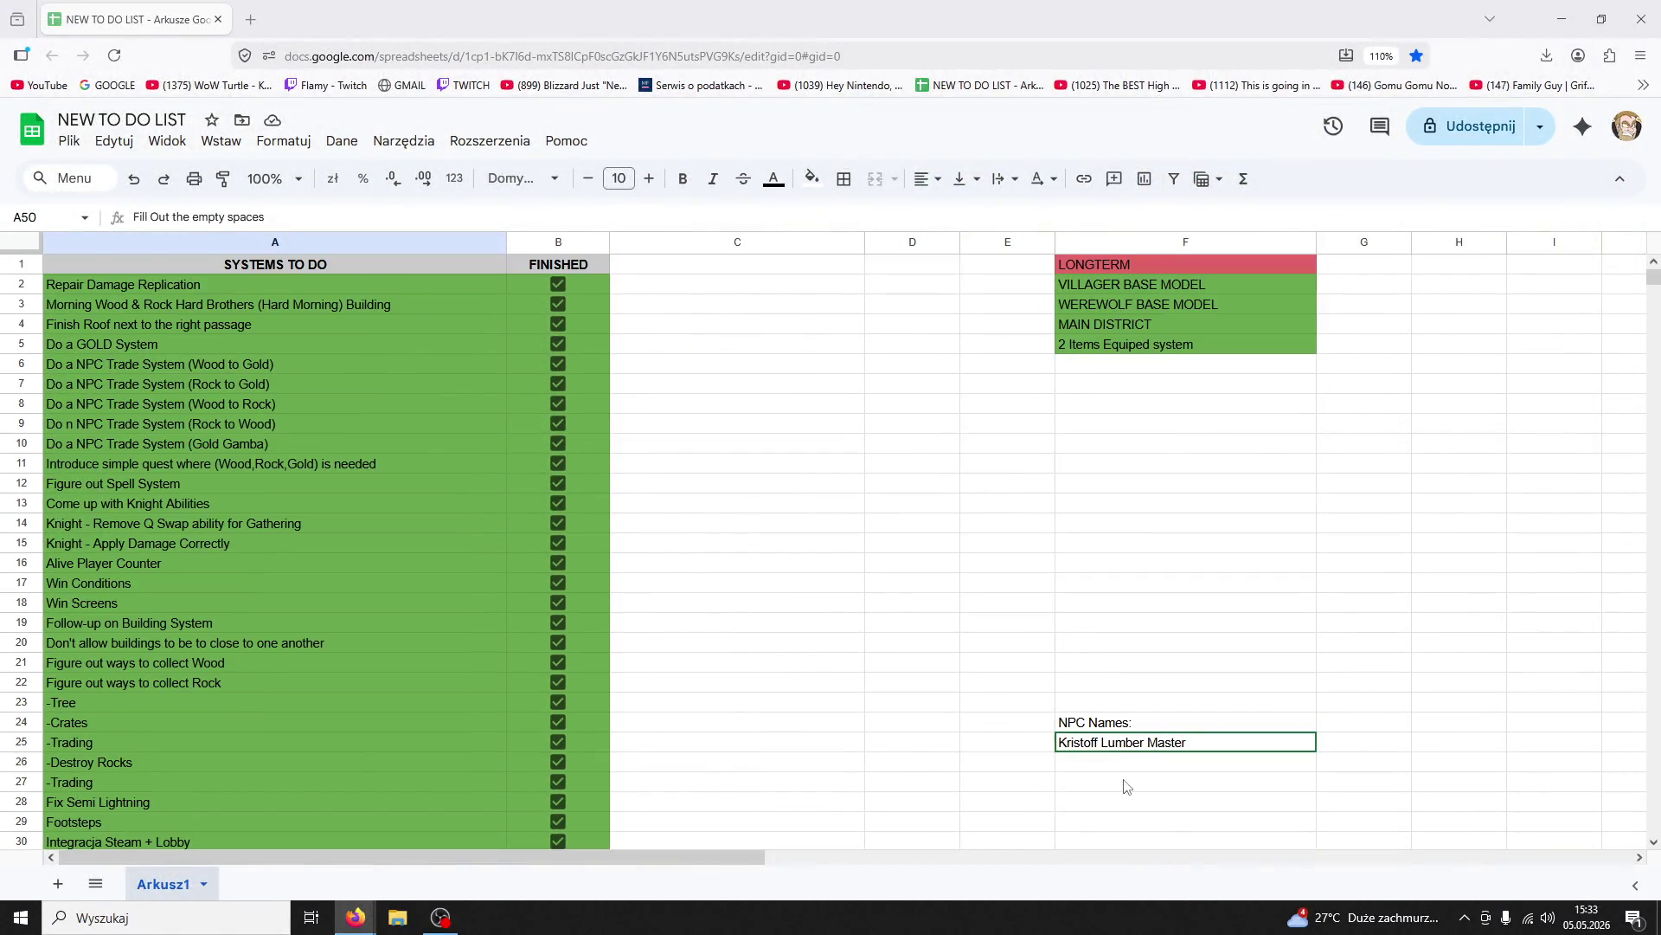
pyautogui.click(1119, 767)
pyautogui.write('Frasuo ')
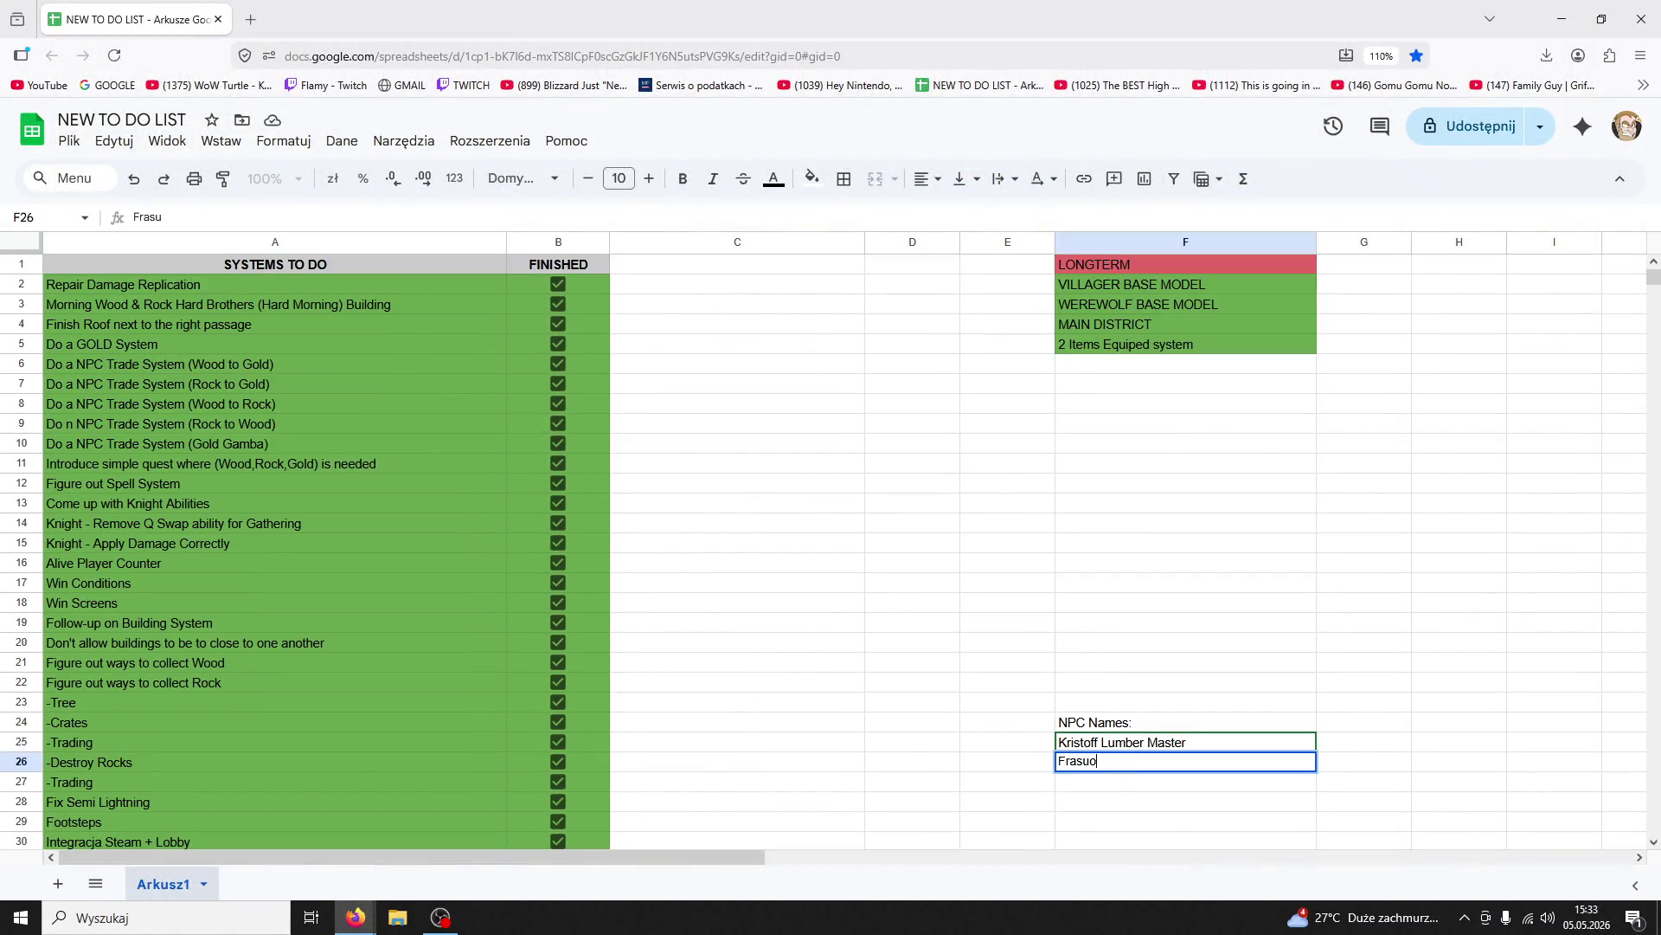
pyautogui.write('The grand A')
pyautogui.write('rchitect')
pyautogui.click(1287, 475)
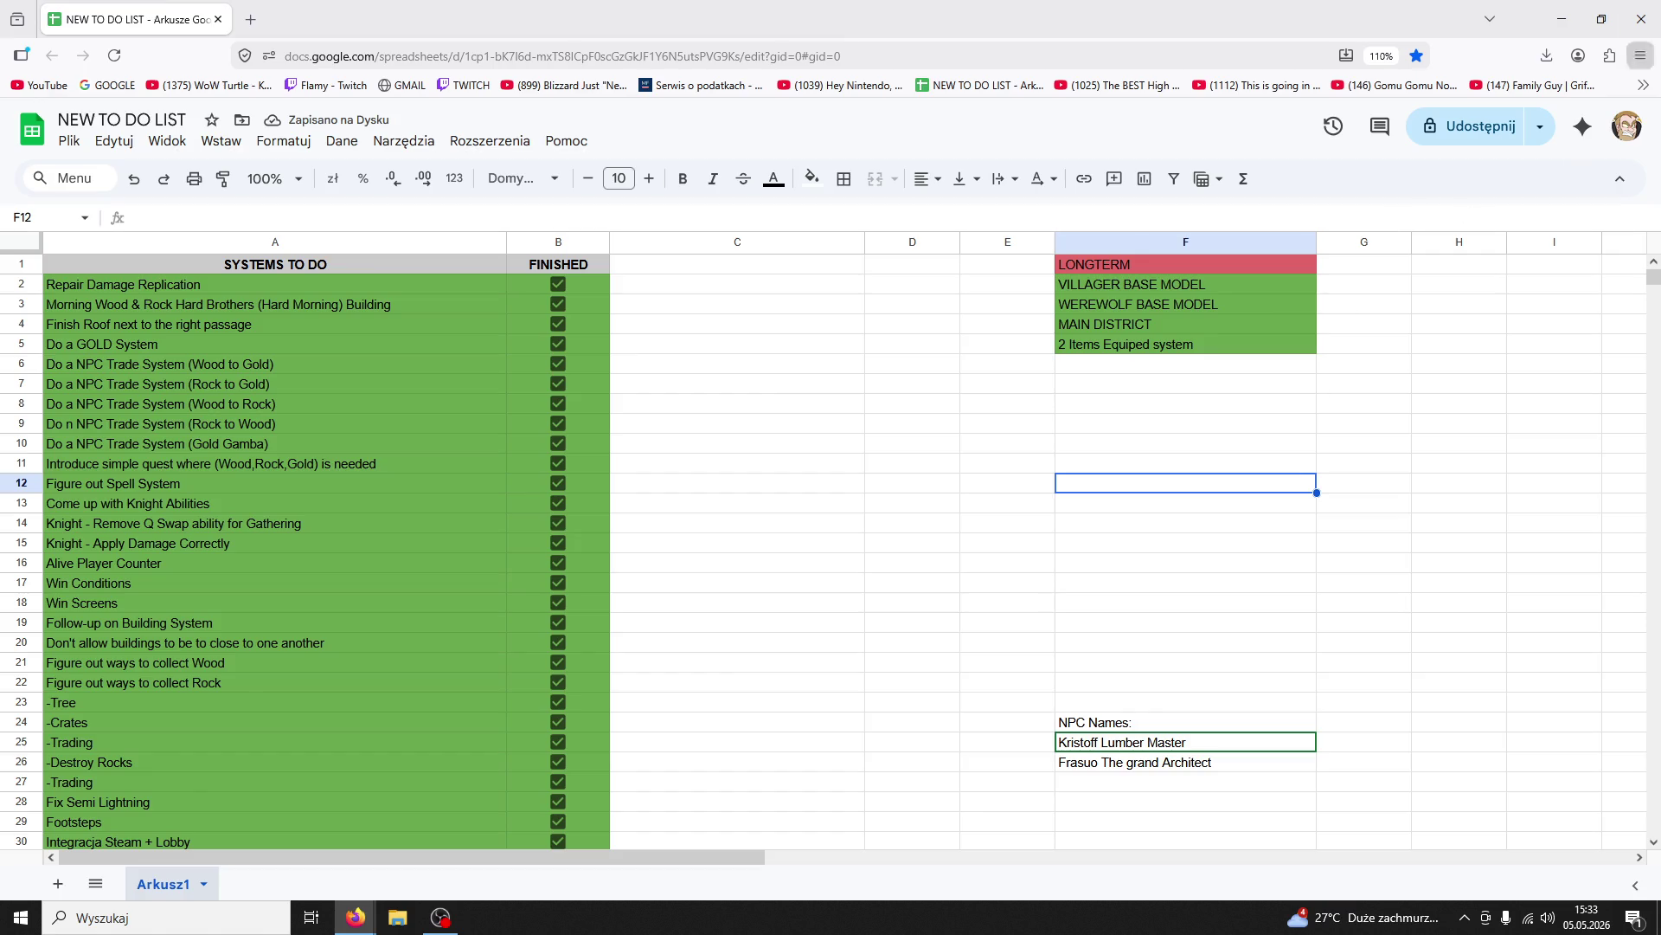
pyautogui.click(1658, 23)
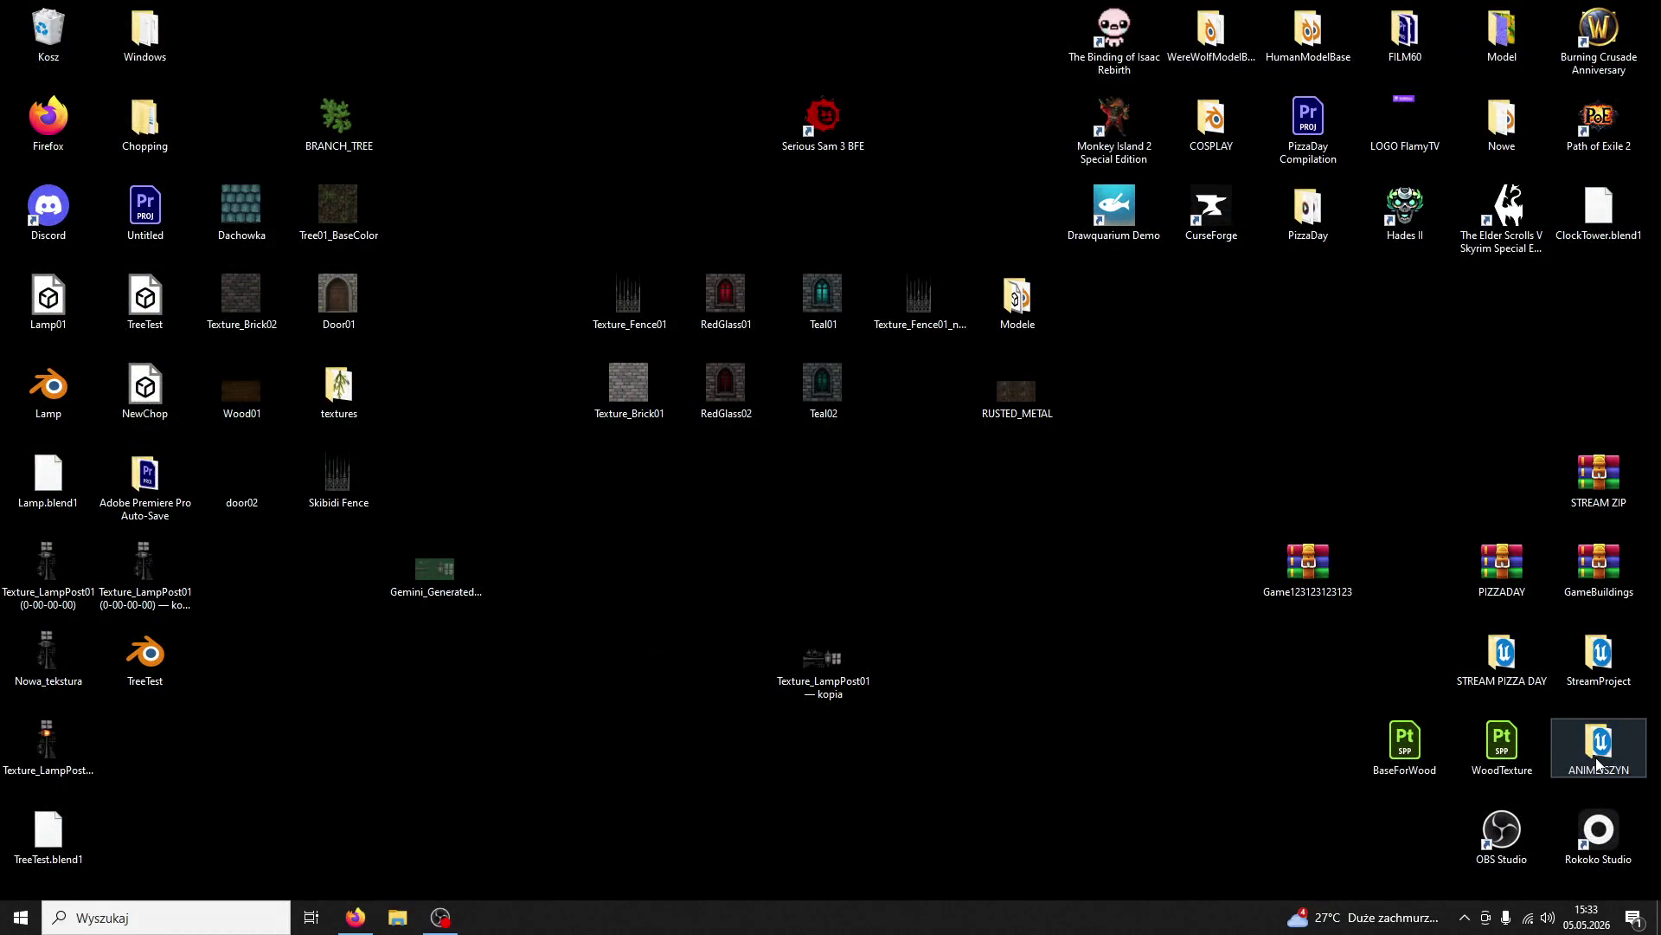
# Open the project folder on the desktop and launch the Game .uproject in Unreal Editor
pyautogui.doubleClick(1597, 765)
pyautogui.doubleClick(430, 379)
pyautogui.click(1461, 49)
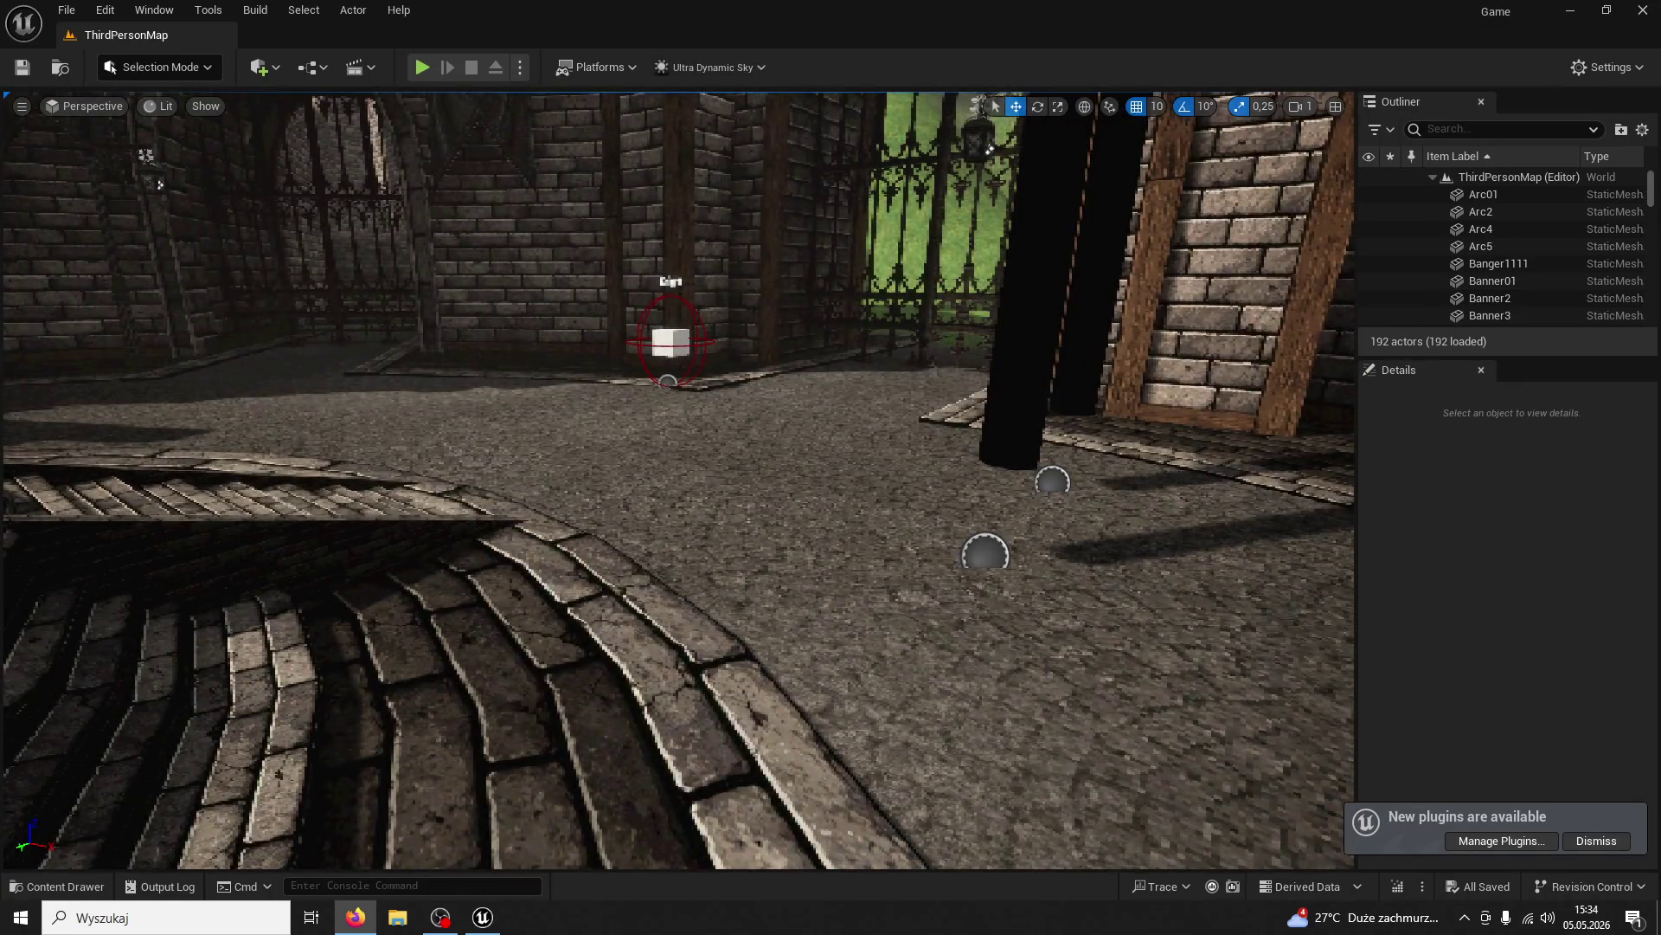
pyautogui.click(422, 68)
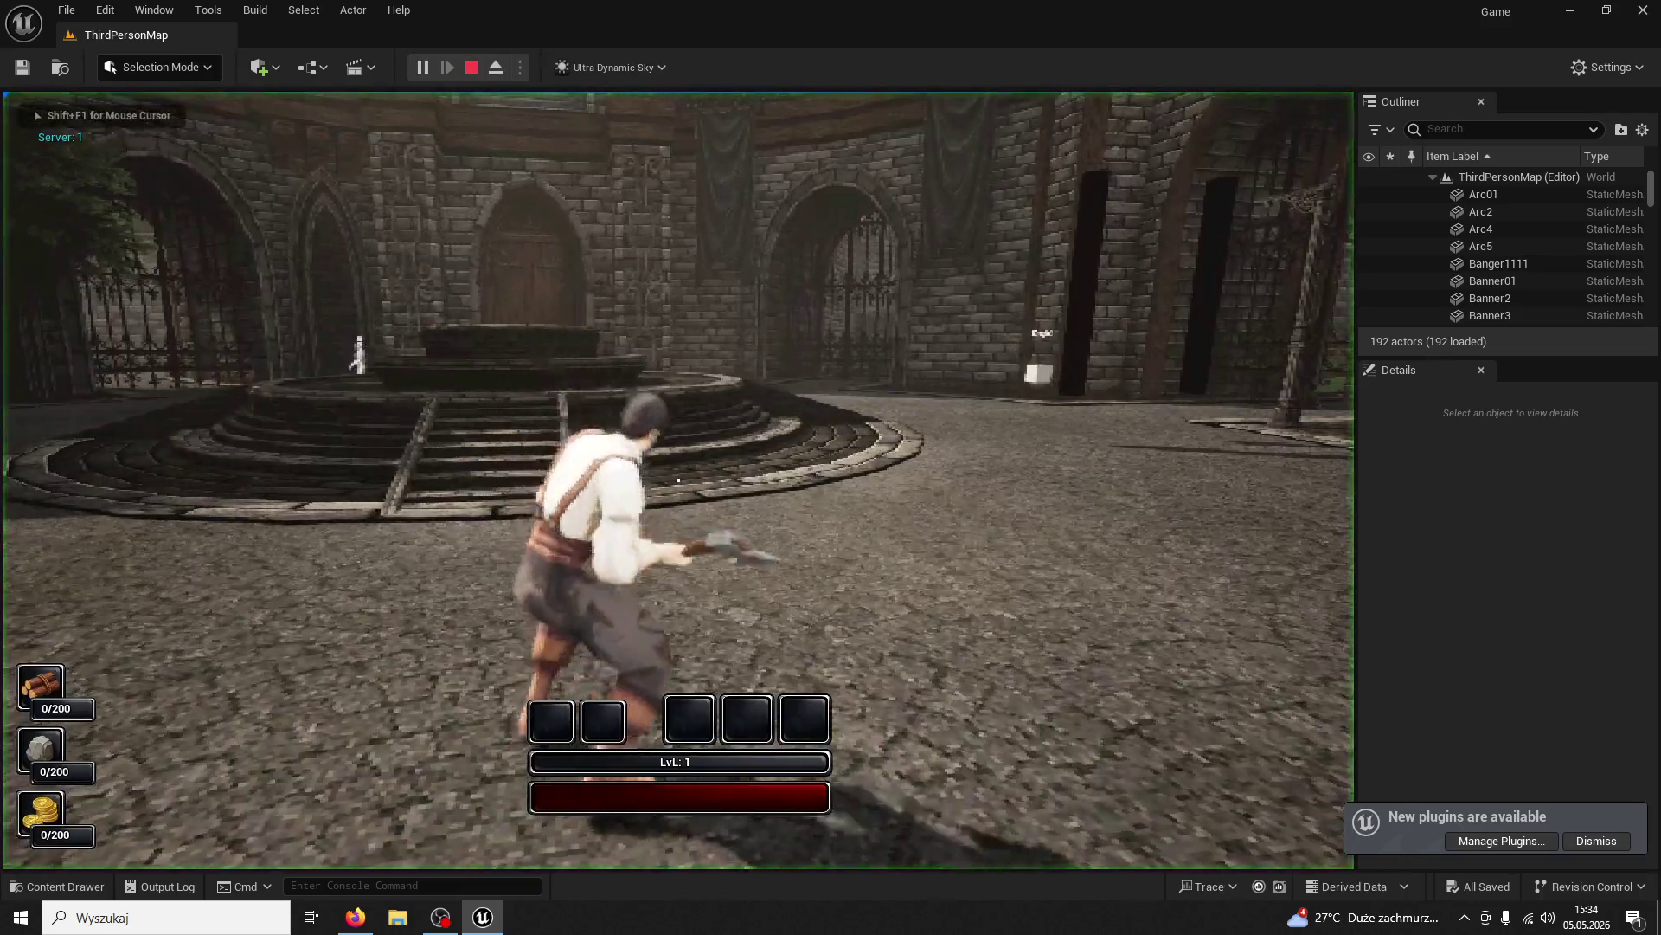
pyautogui.press('w')
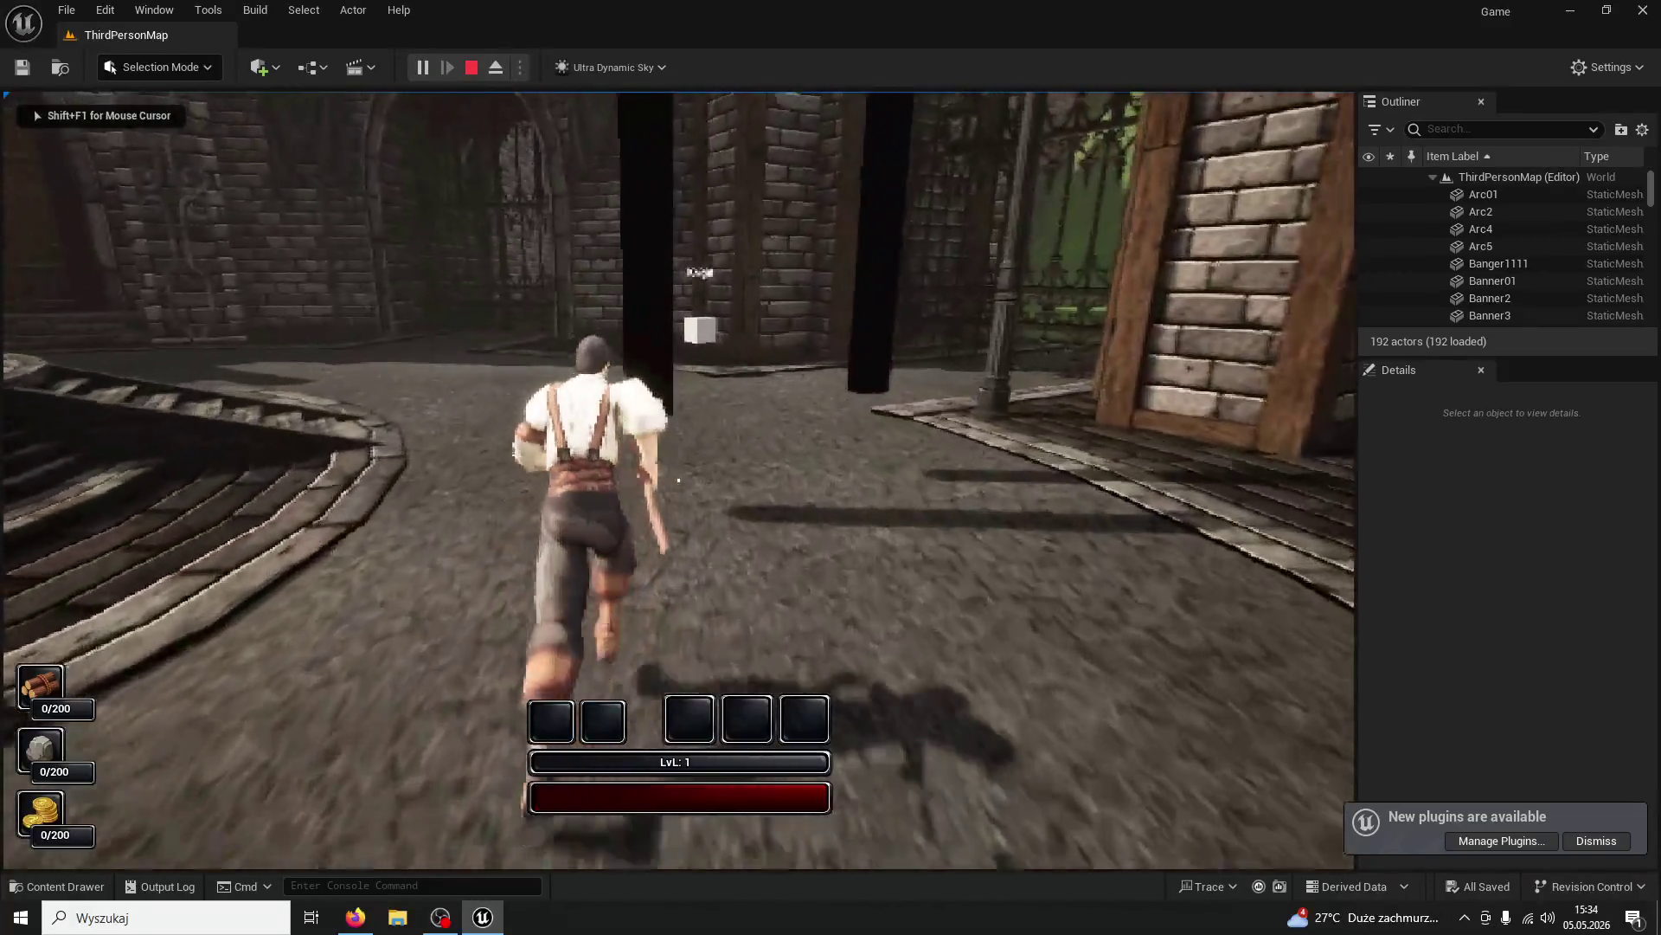
pyautogui.press('space')
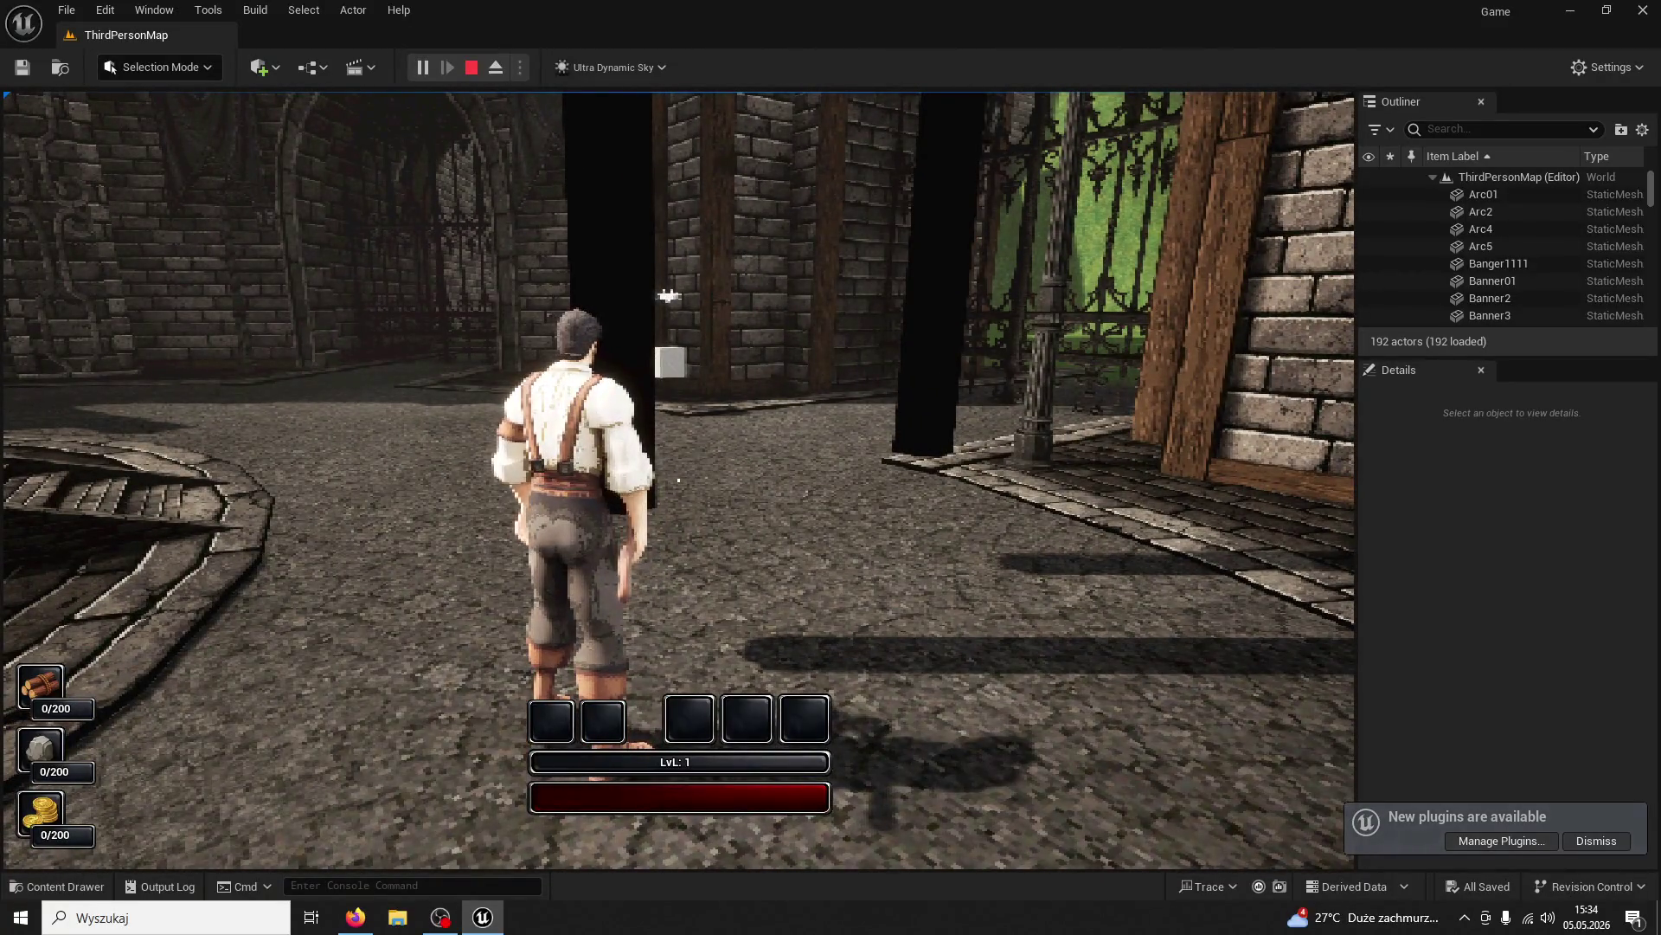
pyautogui.click(668, 296)
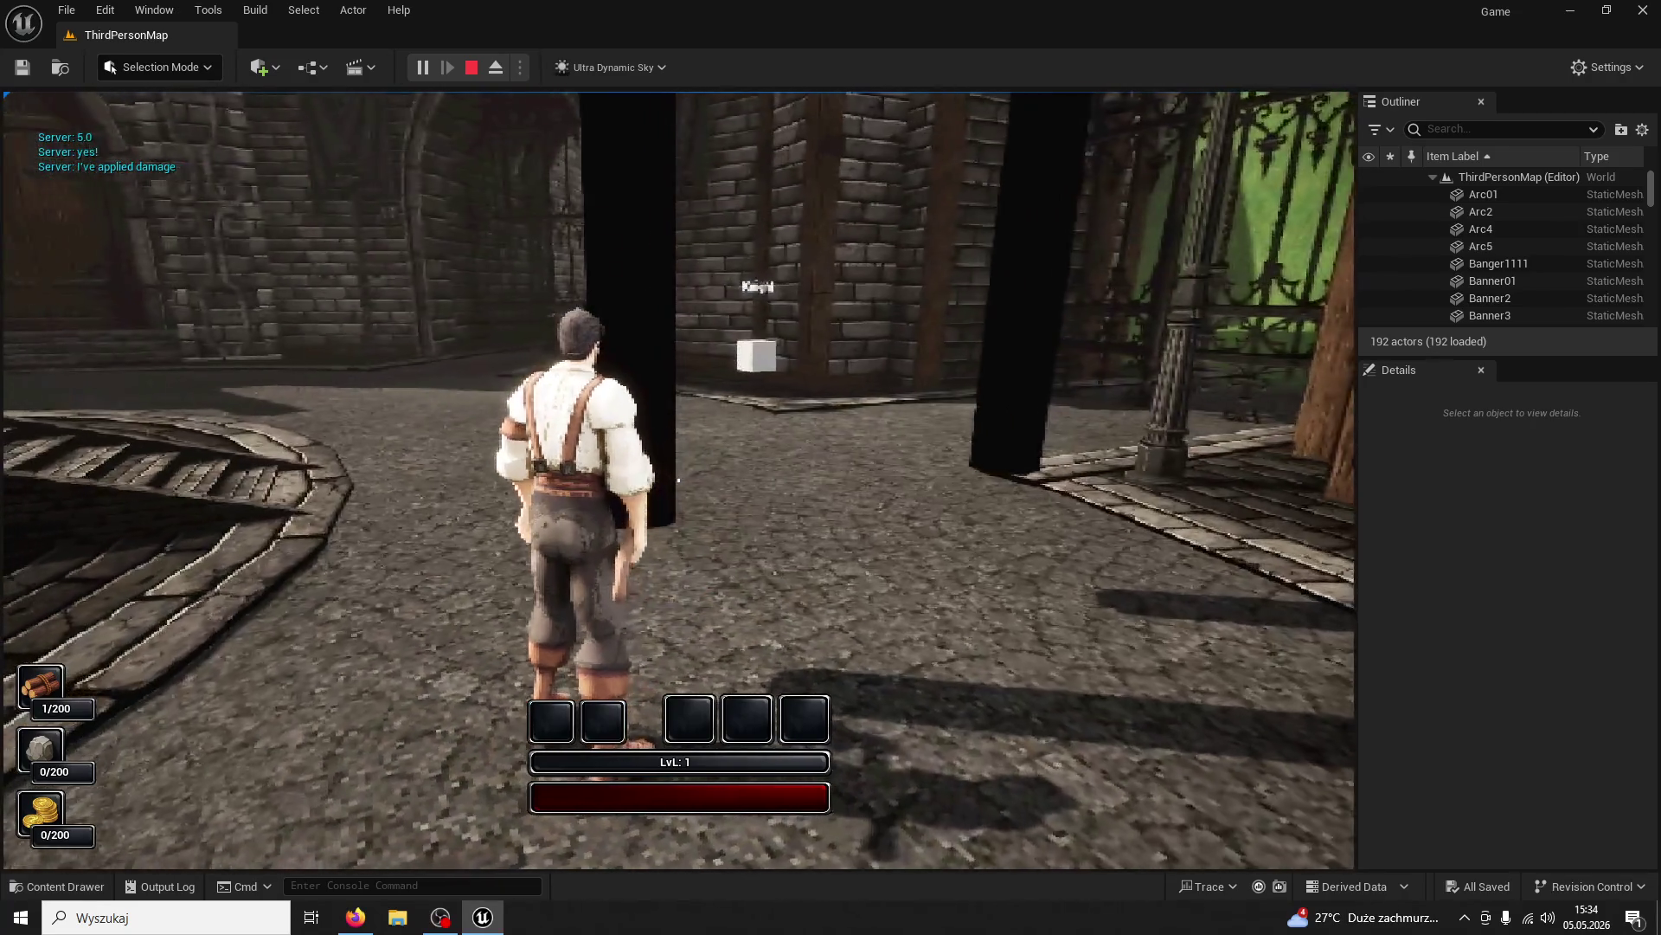
pyautogui.click(678, 480)
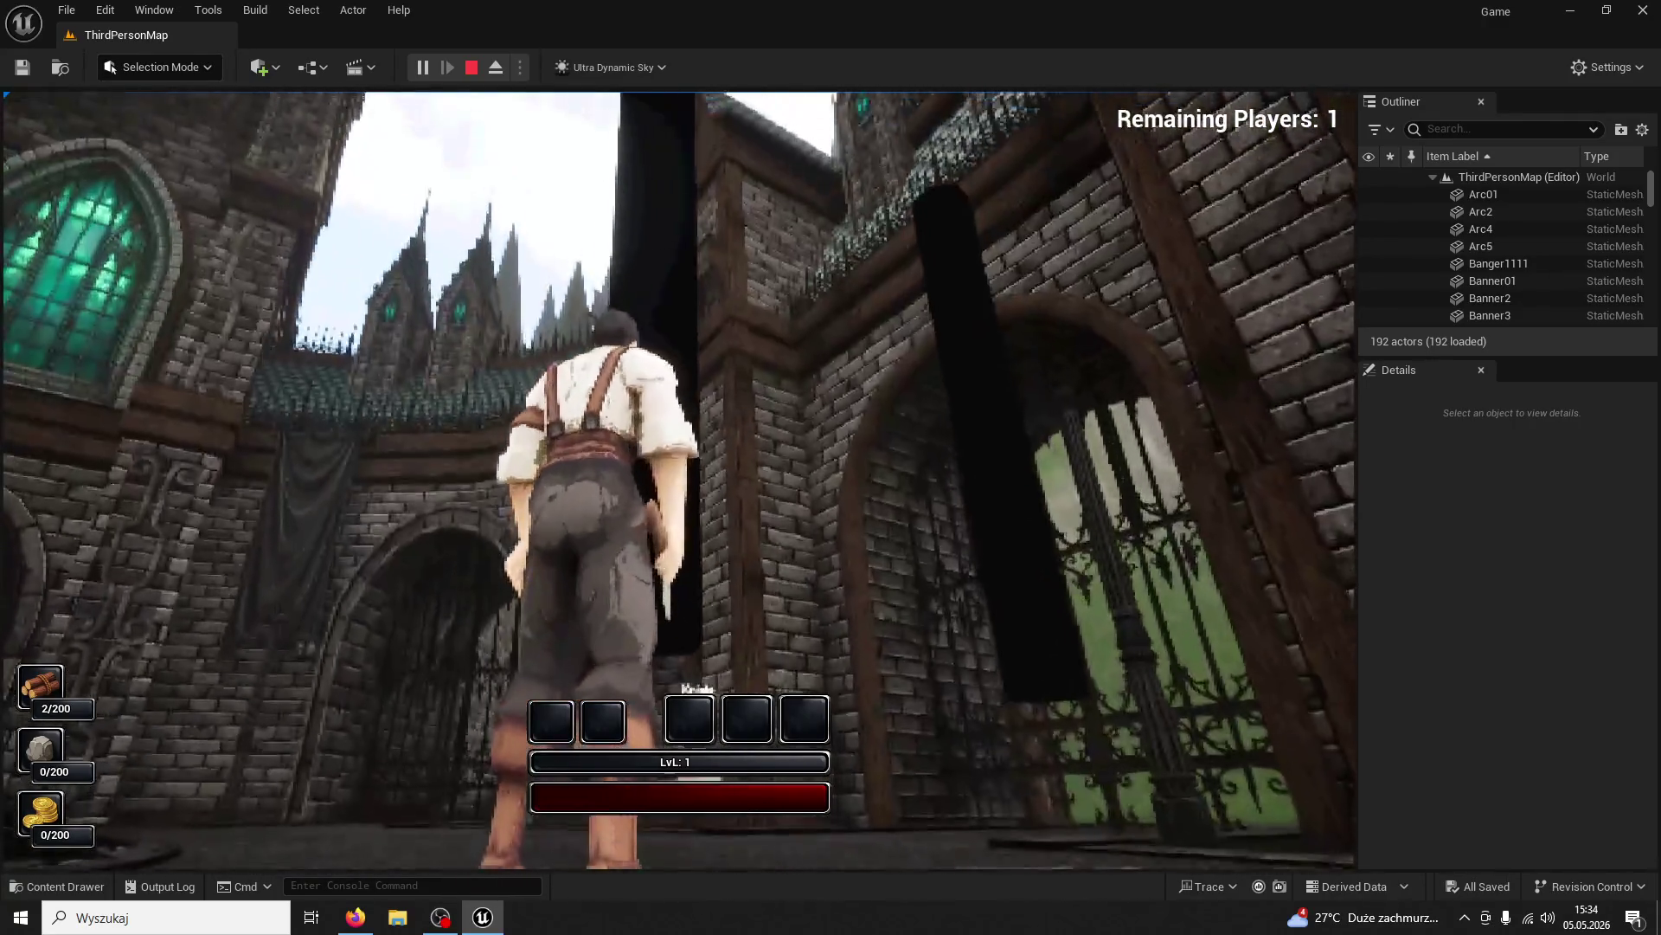
pyautogui.press('w')
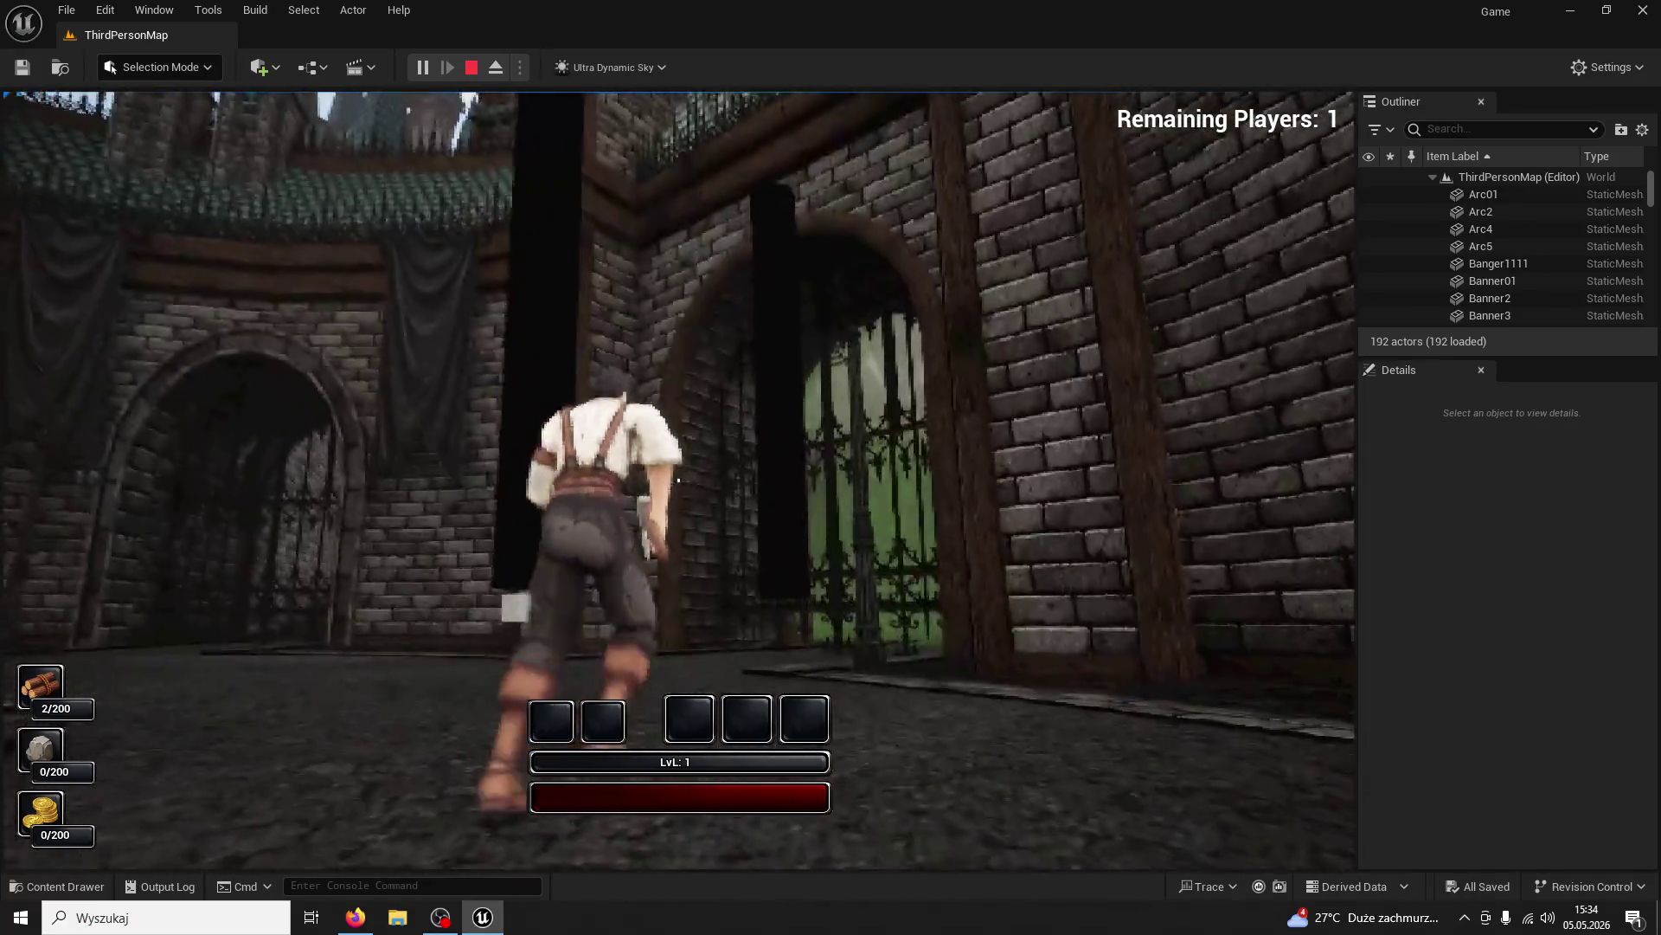
pyautogui.press('Escape')
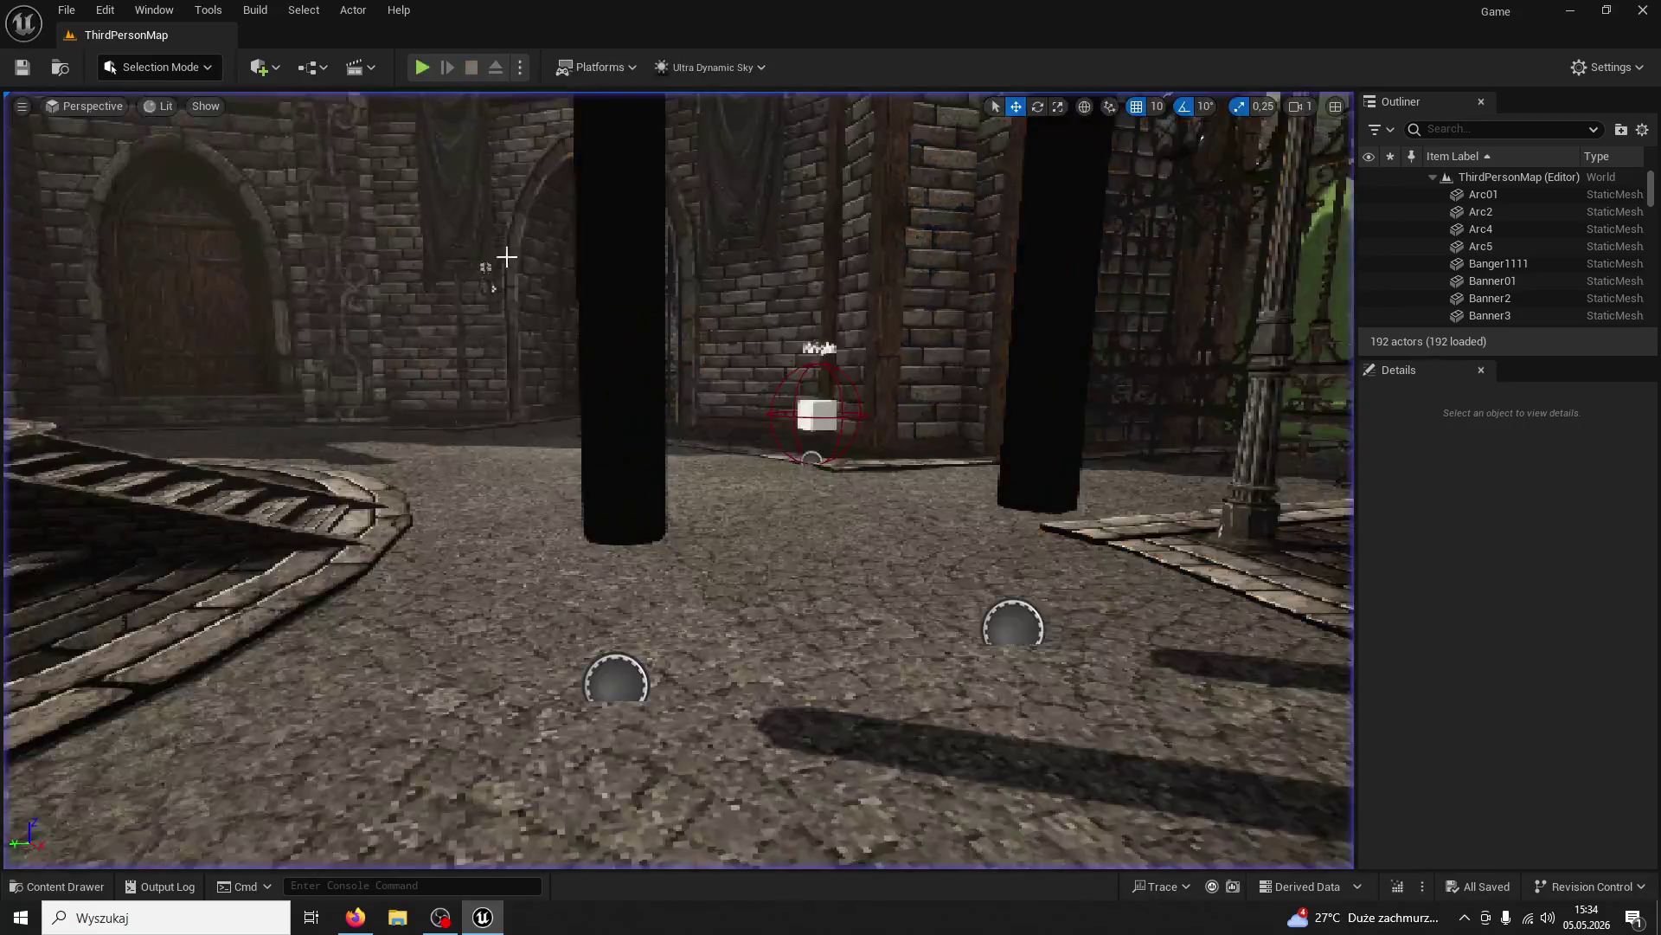
# Select the BP_ModularTree actor in the courtyard and toggle the Content Drawer open and closed
pyautogui.click(57, 886)
pyautogui.moveTo(737, 257); pyautogui.dragTo(689, 378)
pyautogui.click(693, 380)
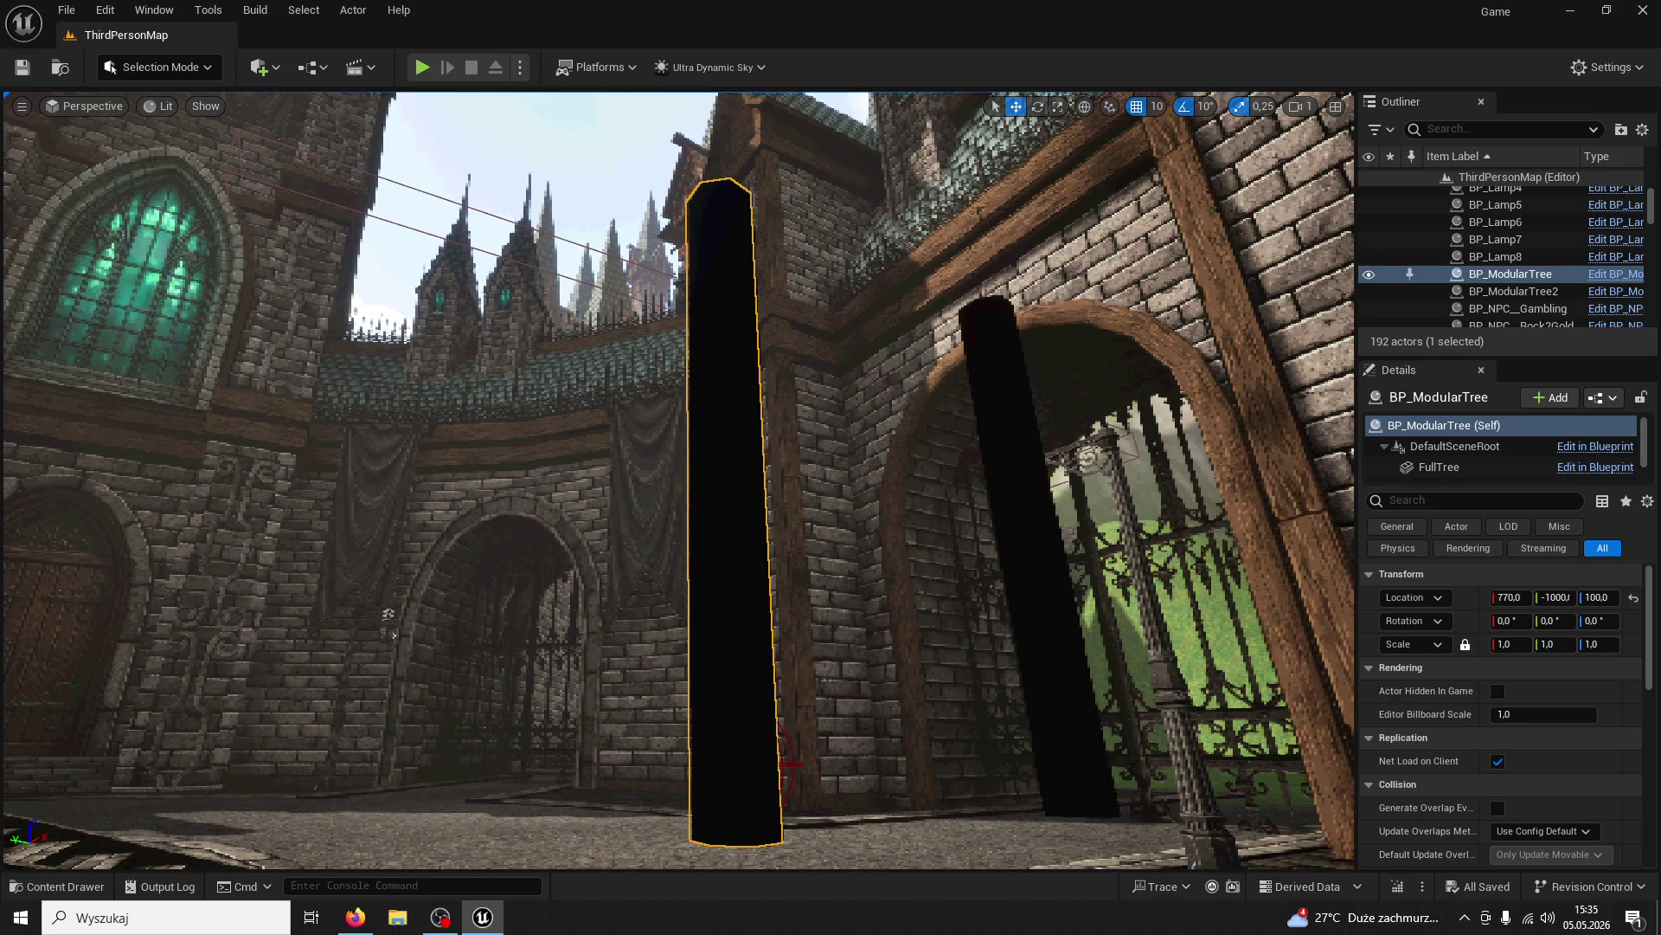
pyautogui.hotkey('alt', 'Tab')
pyautogui.hotkey('alt', 'Tab')
pyautogui.press('Up')
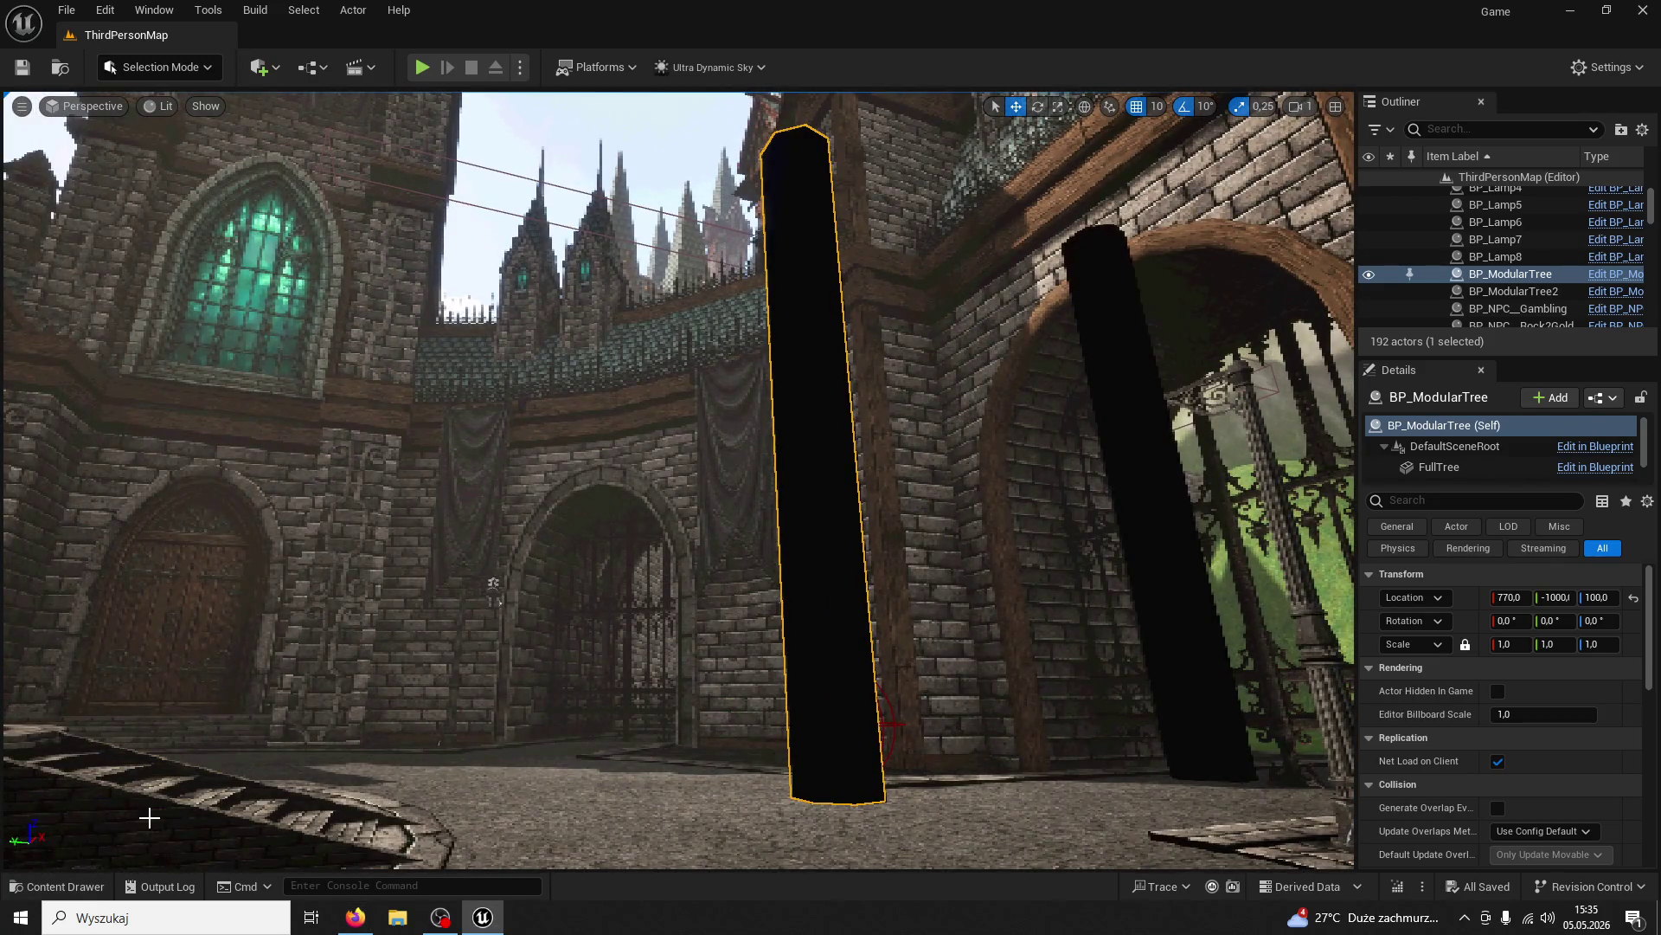
pyautogui.click(57, 886)
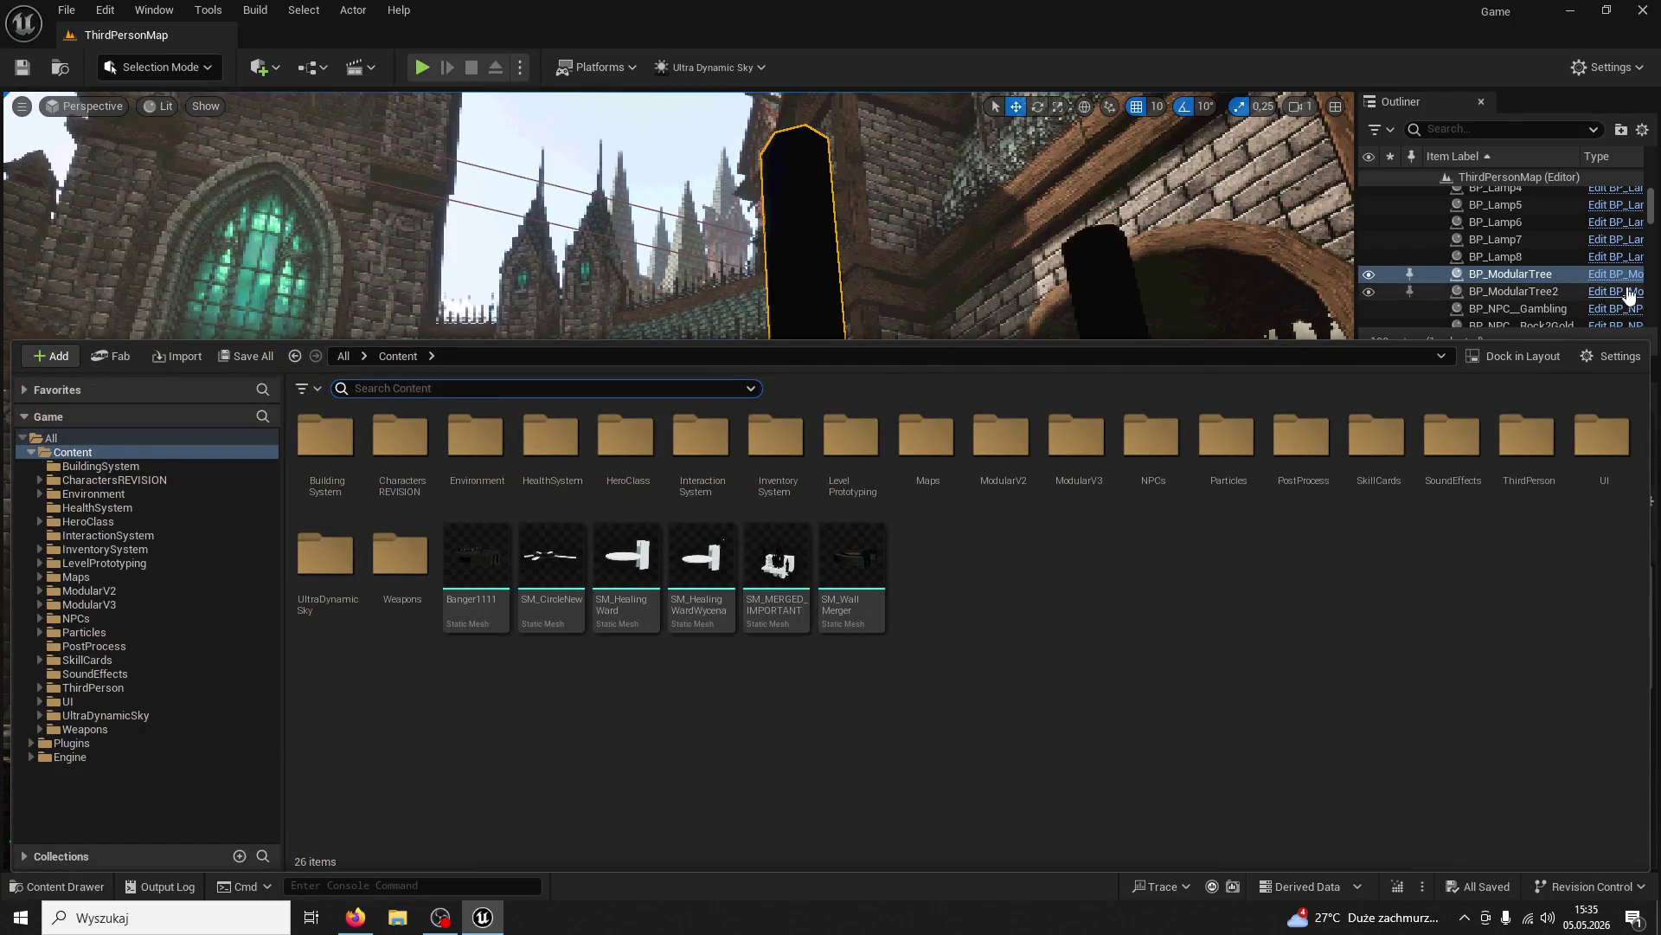
pyautogui.click(1603, 277)
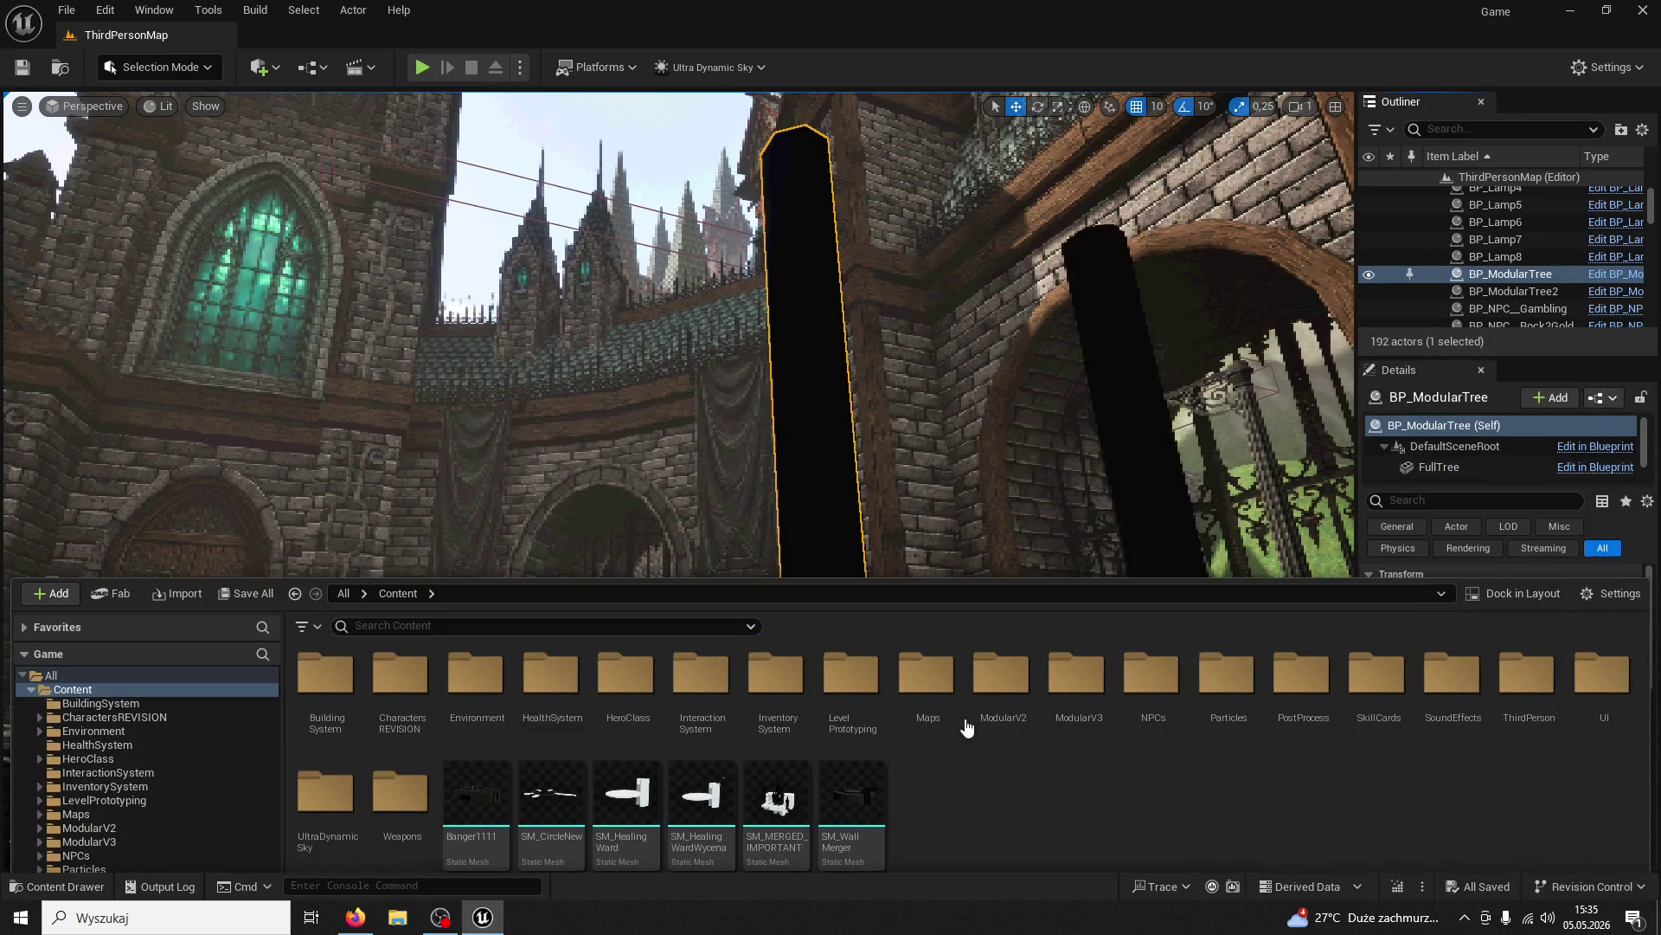
# Open BP_ModularTree from the Outliner and nudge the Event BeginPlay node
pyautogui.doubleClick(1504, 284)
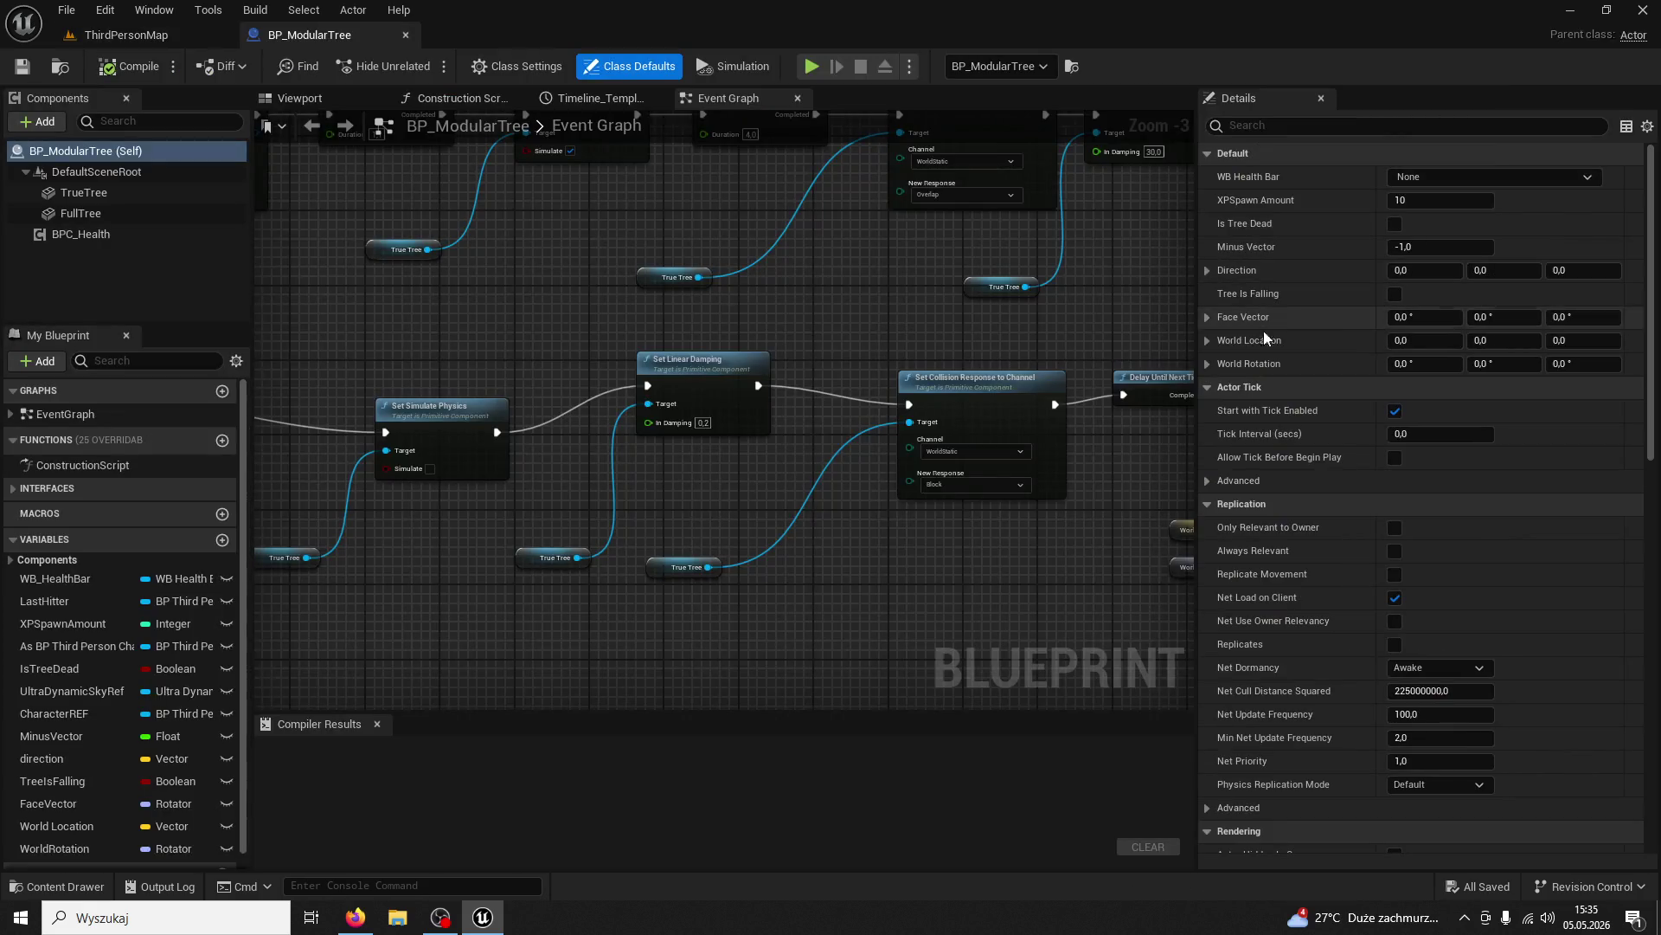
pyautogui.scroll(-5, 952, 542)
pyautogui.scroll(3, 588, 524)
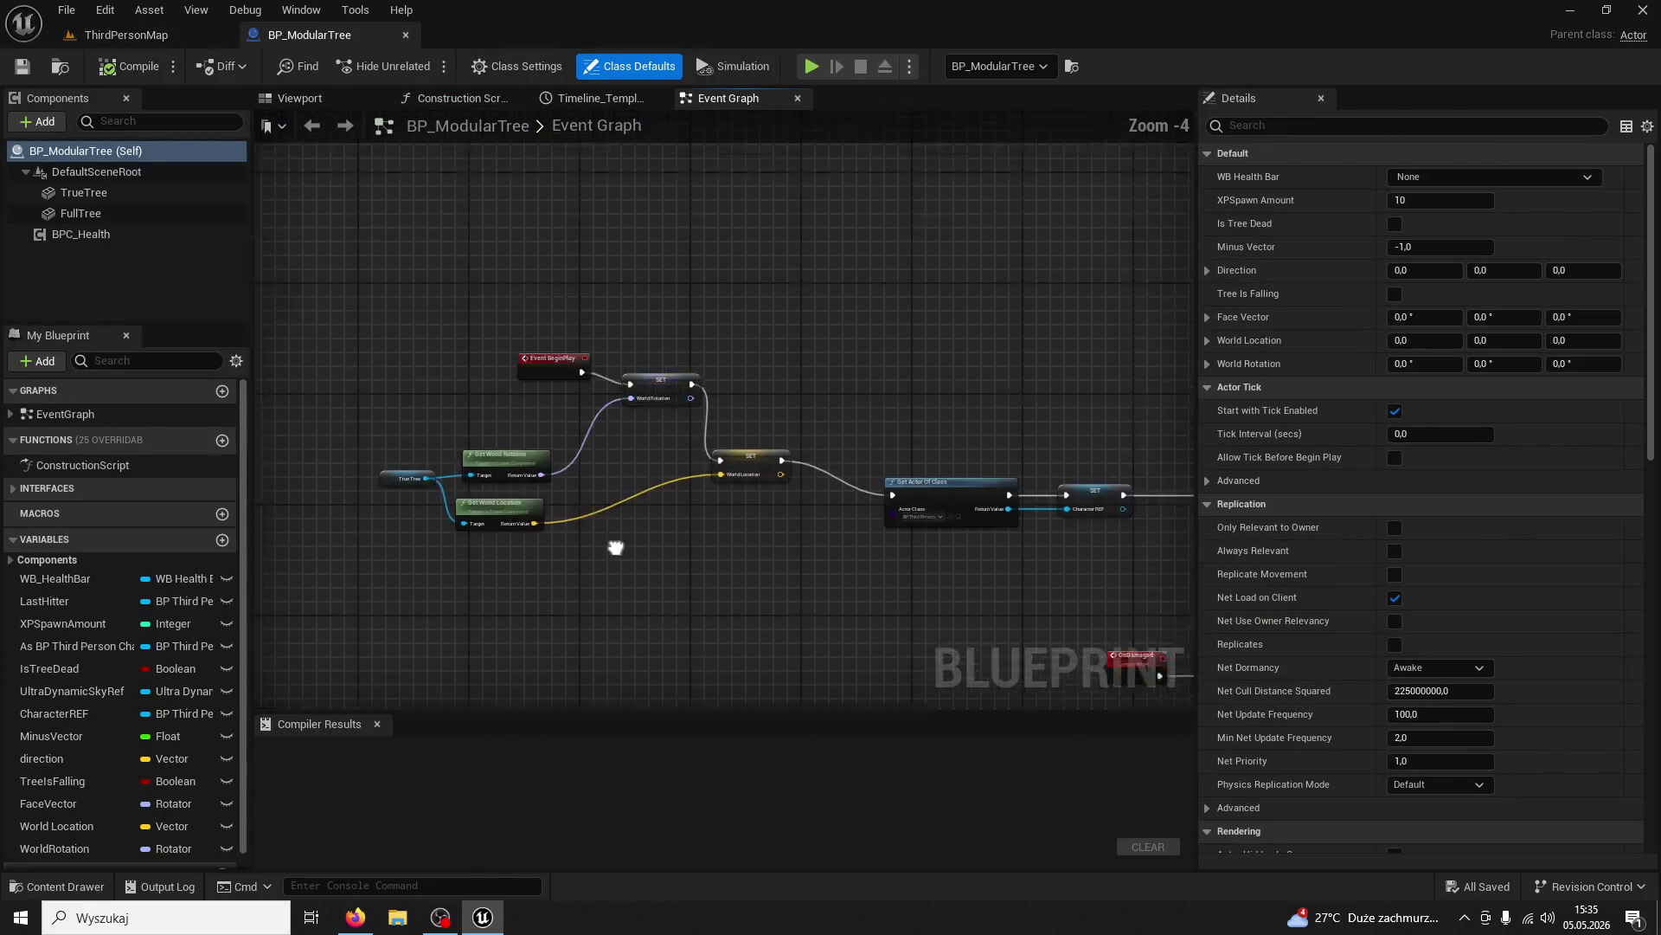
pyautogui.click(470, 371)
pyautogui.scroll(3, 811, 350)
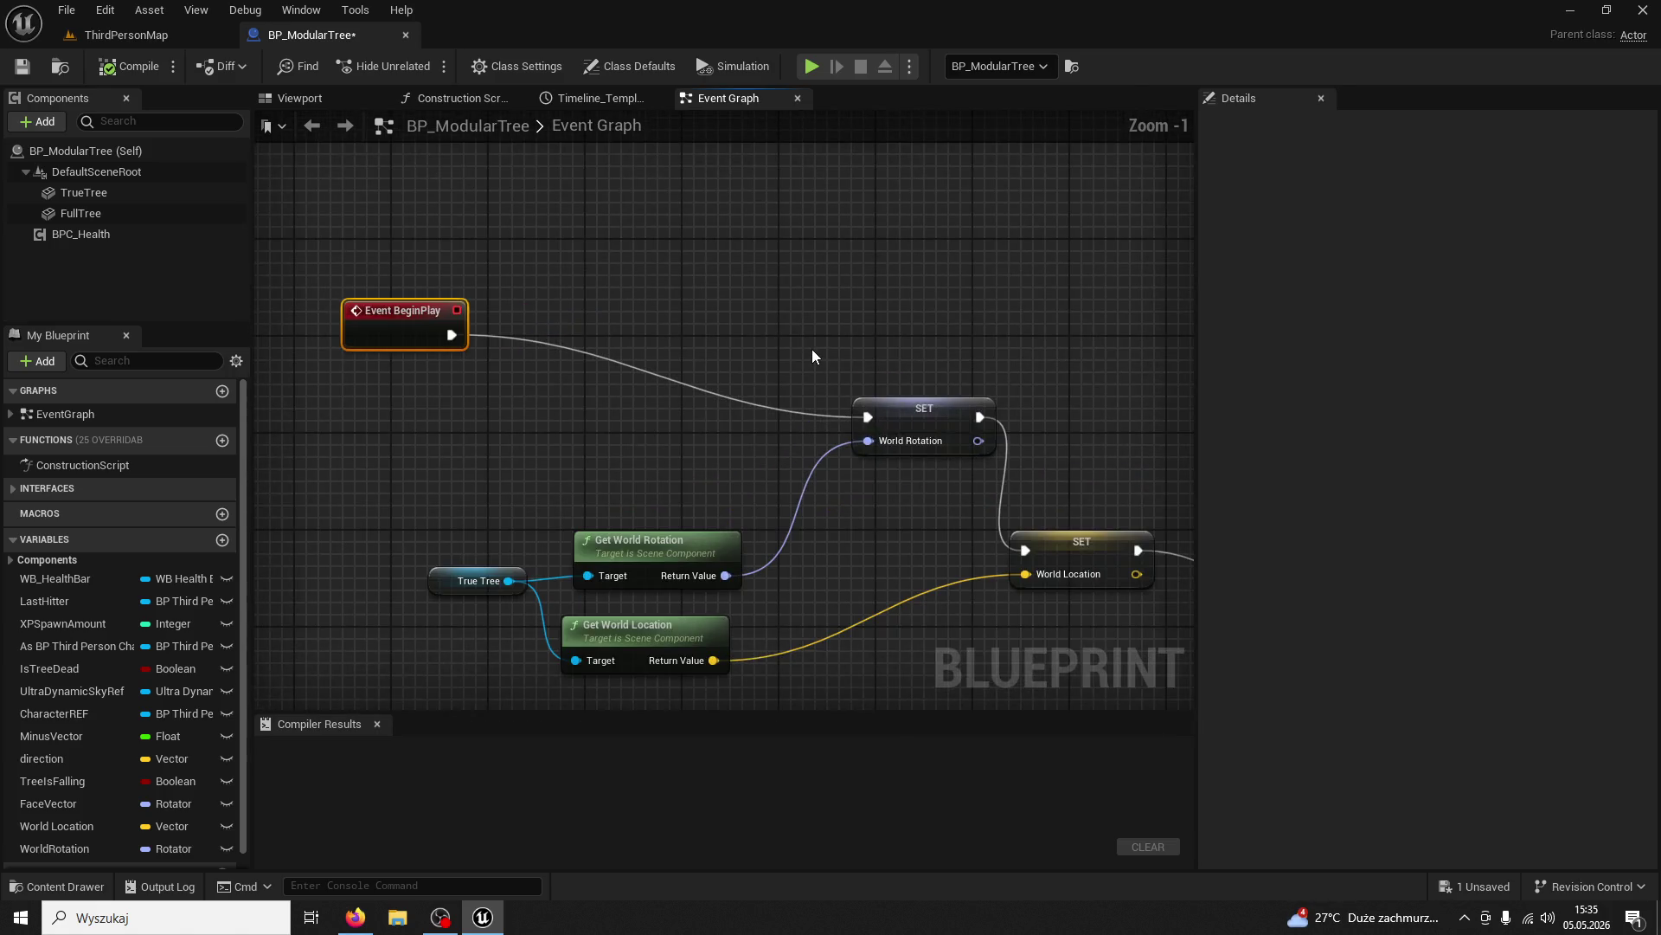
pyautogui.moveTo(390, 307)
pyautogui.mouseDown()
pyautogui.moveTo(437, 433)
pyautogui.moveTo(374, 310)
pyautogui.mouseUp()
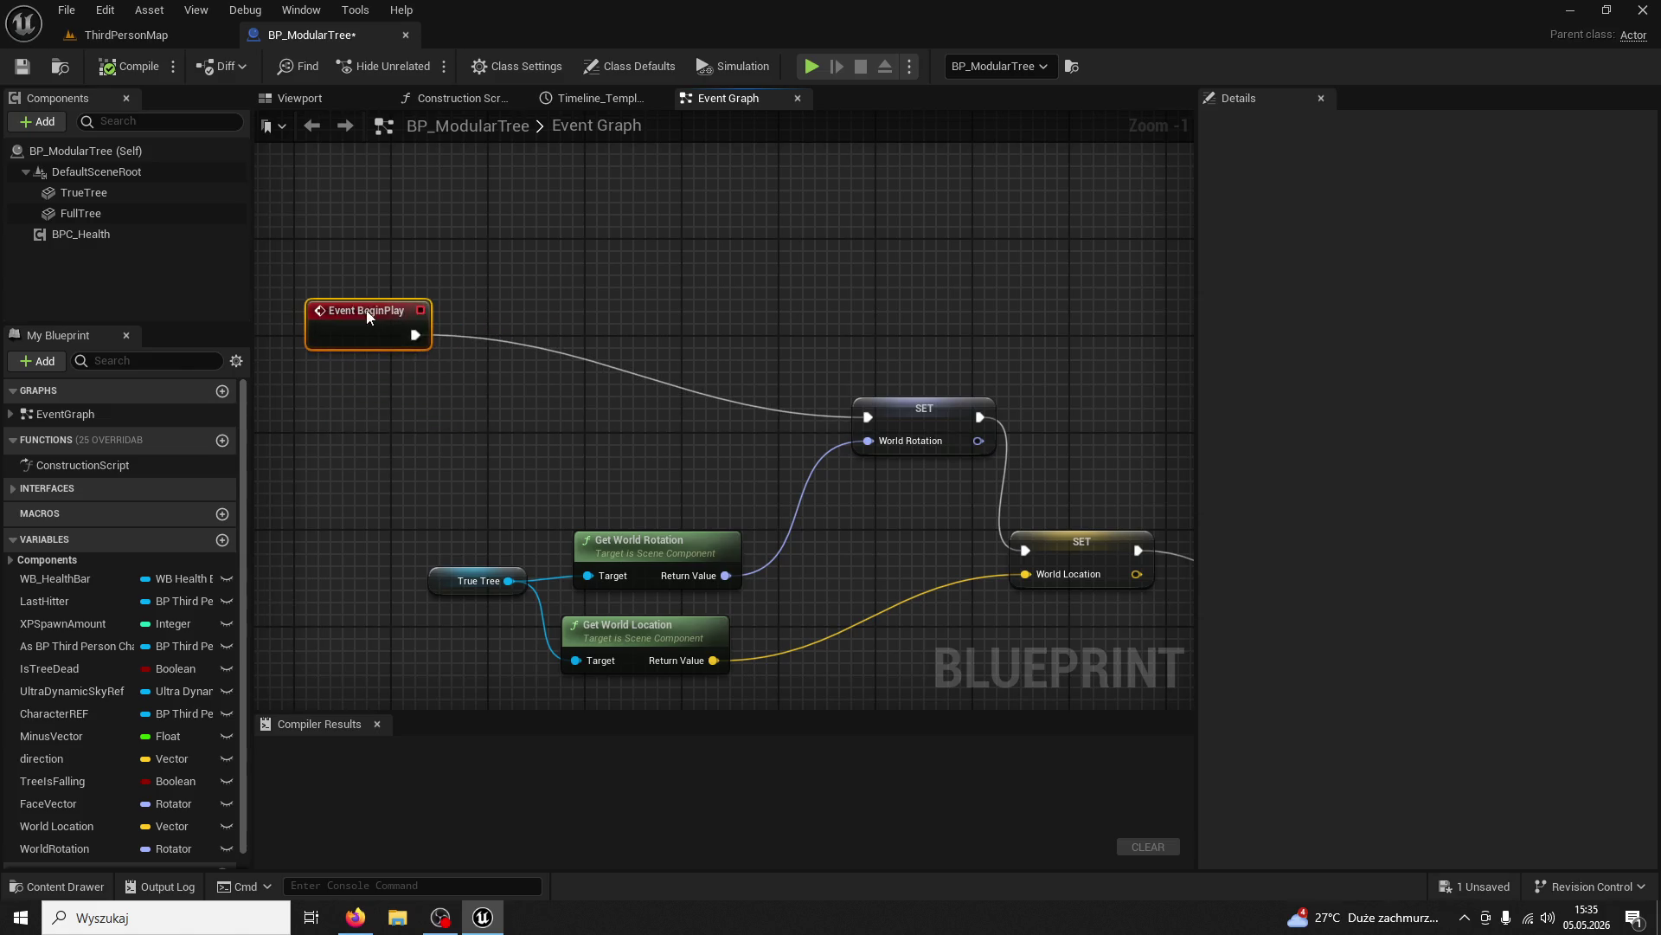
# Reposition Event BeginPlay, compile the blueprint, and return to the ThirdPersonMap level
pyautogui.scroll(-4, 599, 376)
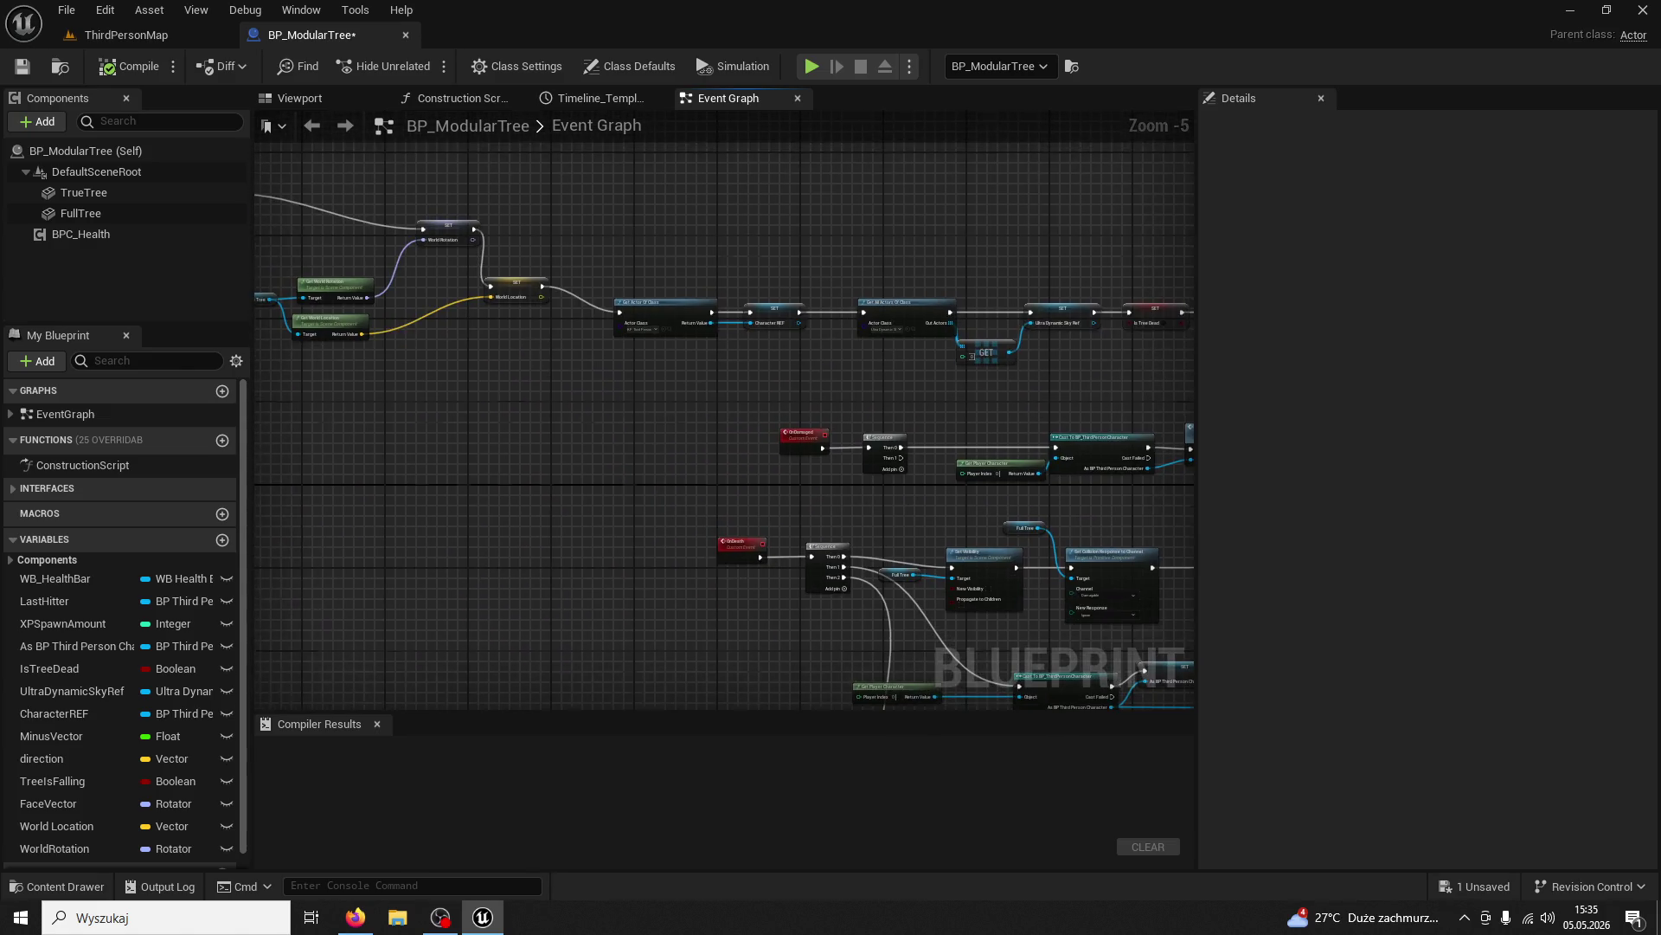
pyautogui.scroll(2, 710, 490)
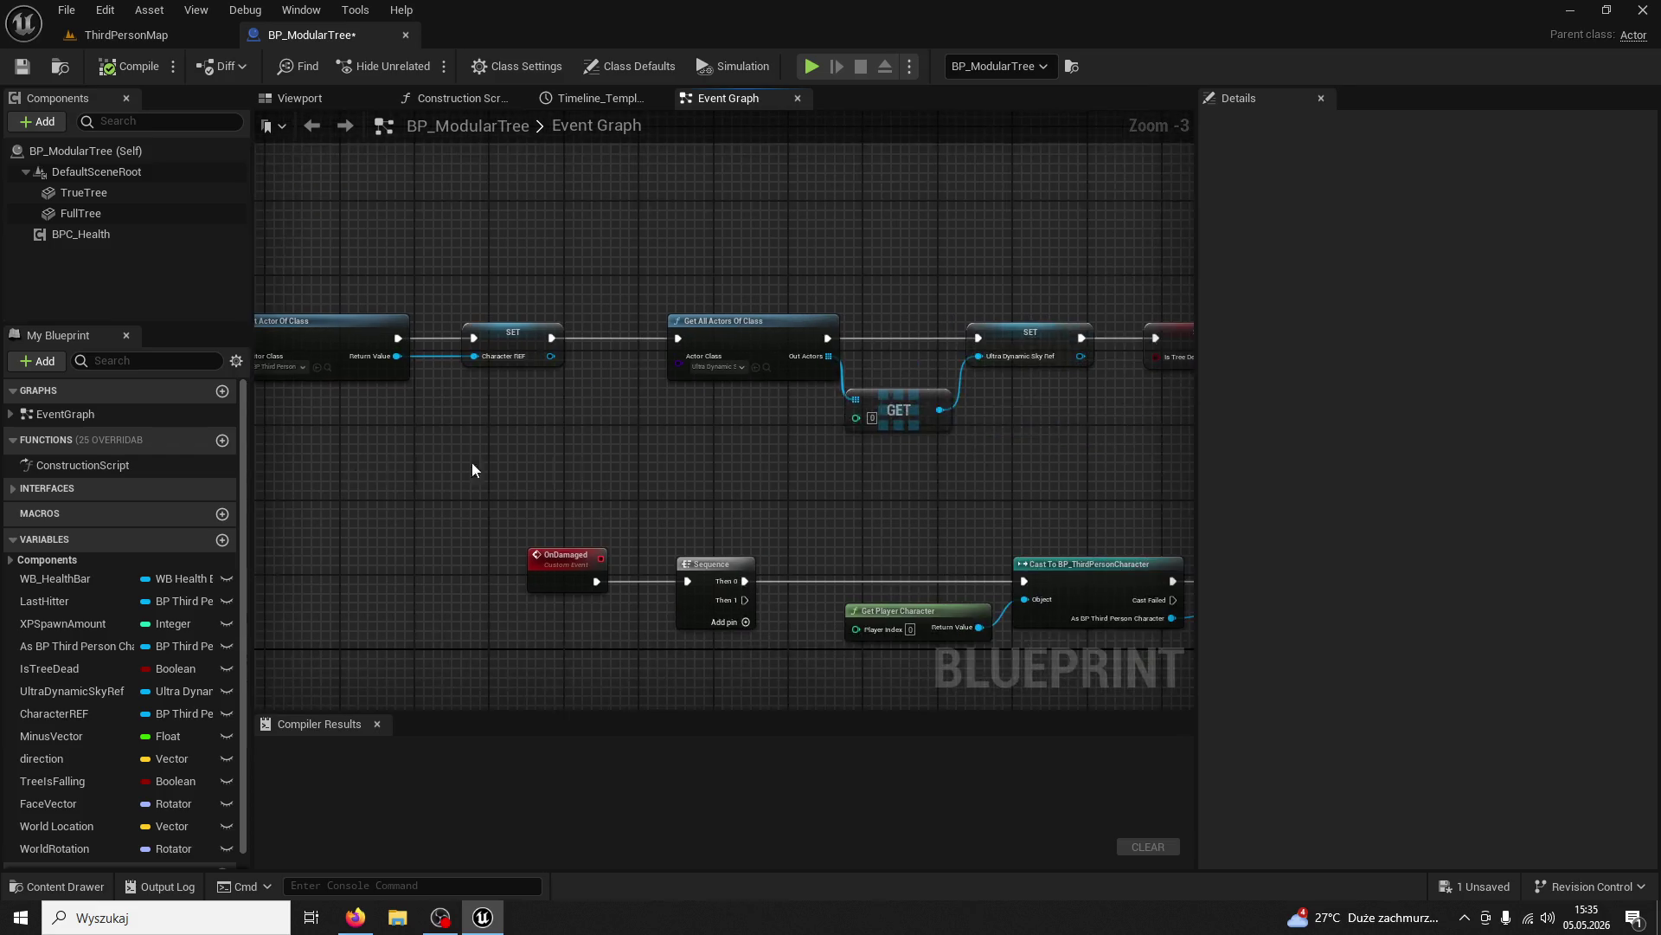
pyautogui.moveTo(514, 483)
pyautogui.mouseDown()
pyautogui.moveTo(371, 444)
pyautogui.moveTo(563, 438)
pyautogui.moveTo(326, 444)
pyautogui.moveTo(503, 494)
pyautogui.moveTo(1079, 557)
pyautogui.moveTo(1073, 485)
pyautogui.moveTo(692, 298)
pyautogui.mouseUp()
pyautogui.moveTo(647, 199); pyautogui.dragTo(706, 339)
pyautogui.moveTo(588, 322)
pyautogui.mouseDown()
pyautogui.moveTo(523, 294)
pyautogui.moveTo(693, 275)
pyautogui.mouseUp()
pyautogui.click(616, 411)
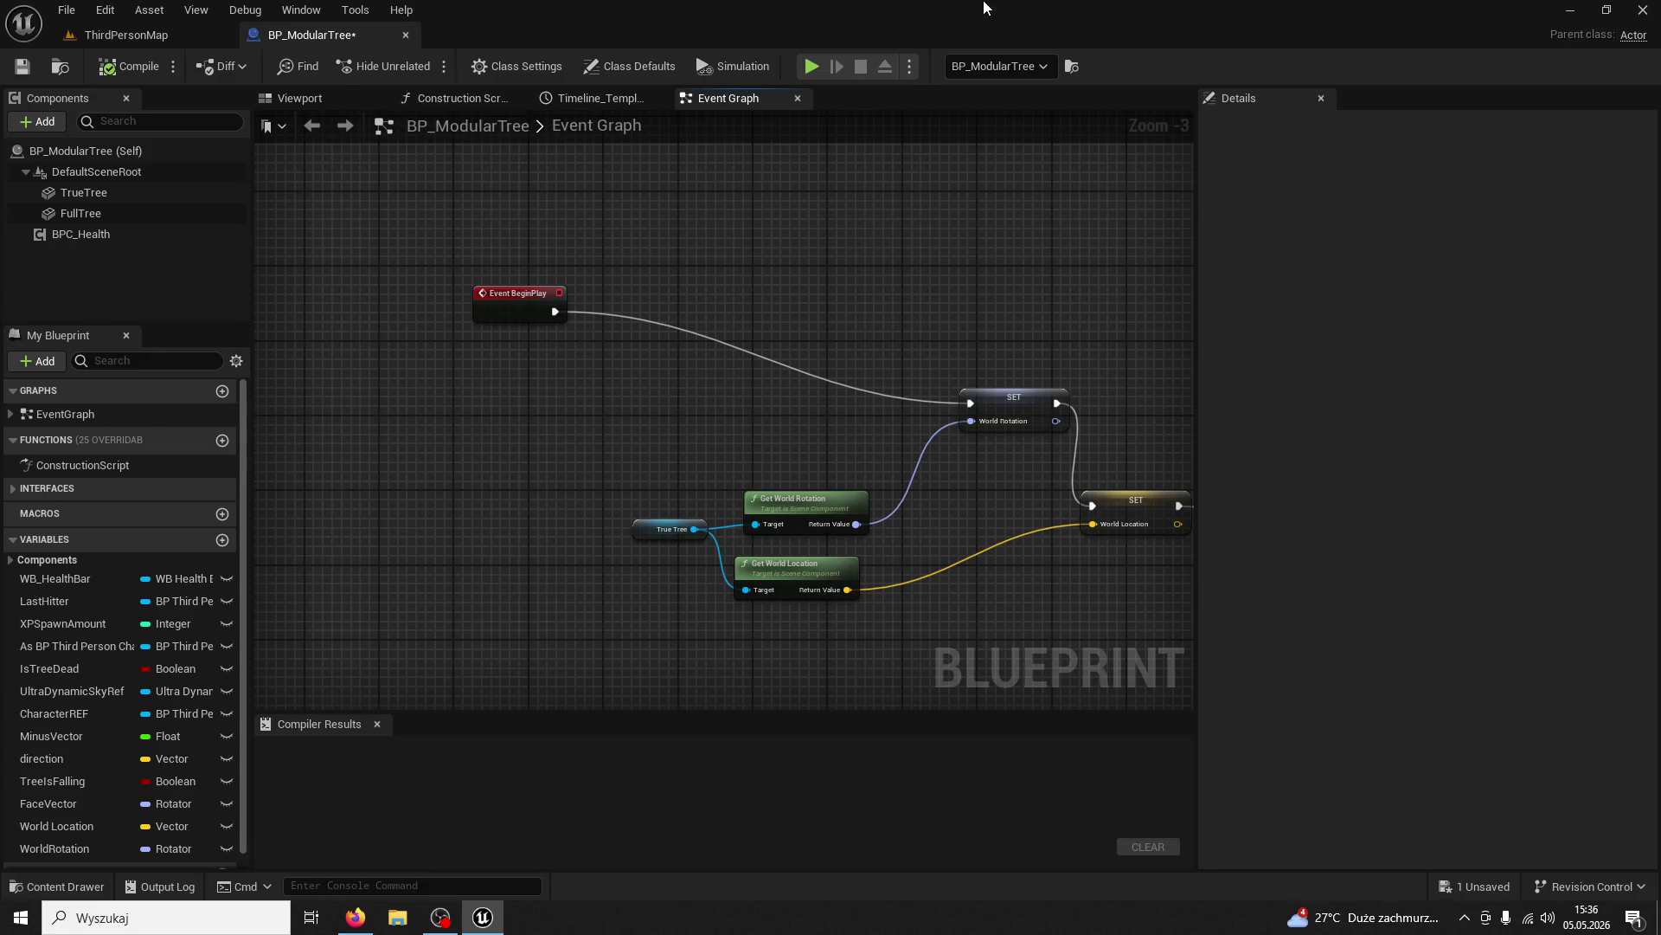
pyautogui.click(134, 70)
pyautogui.click(144, 39)
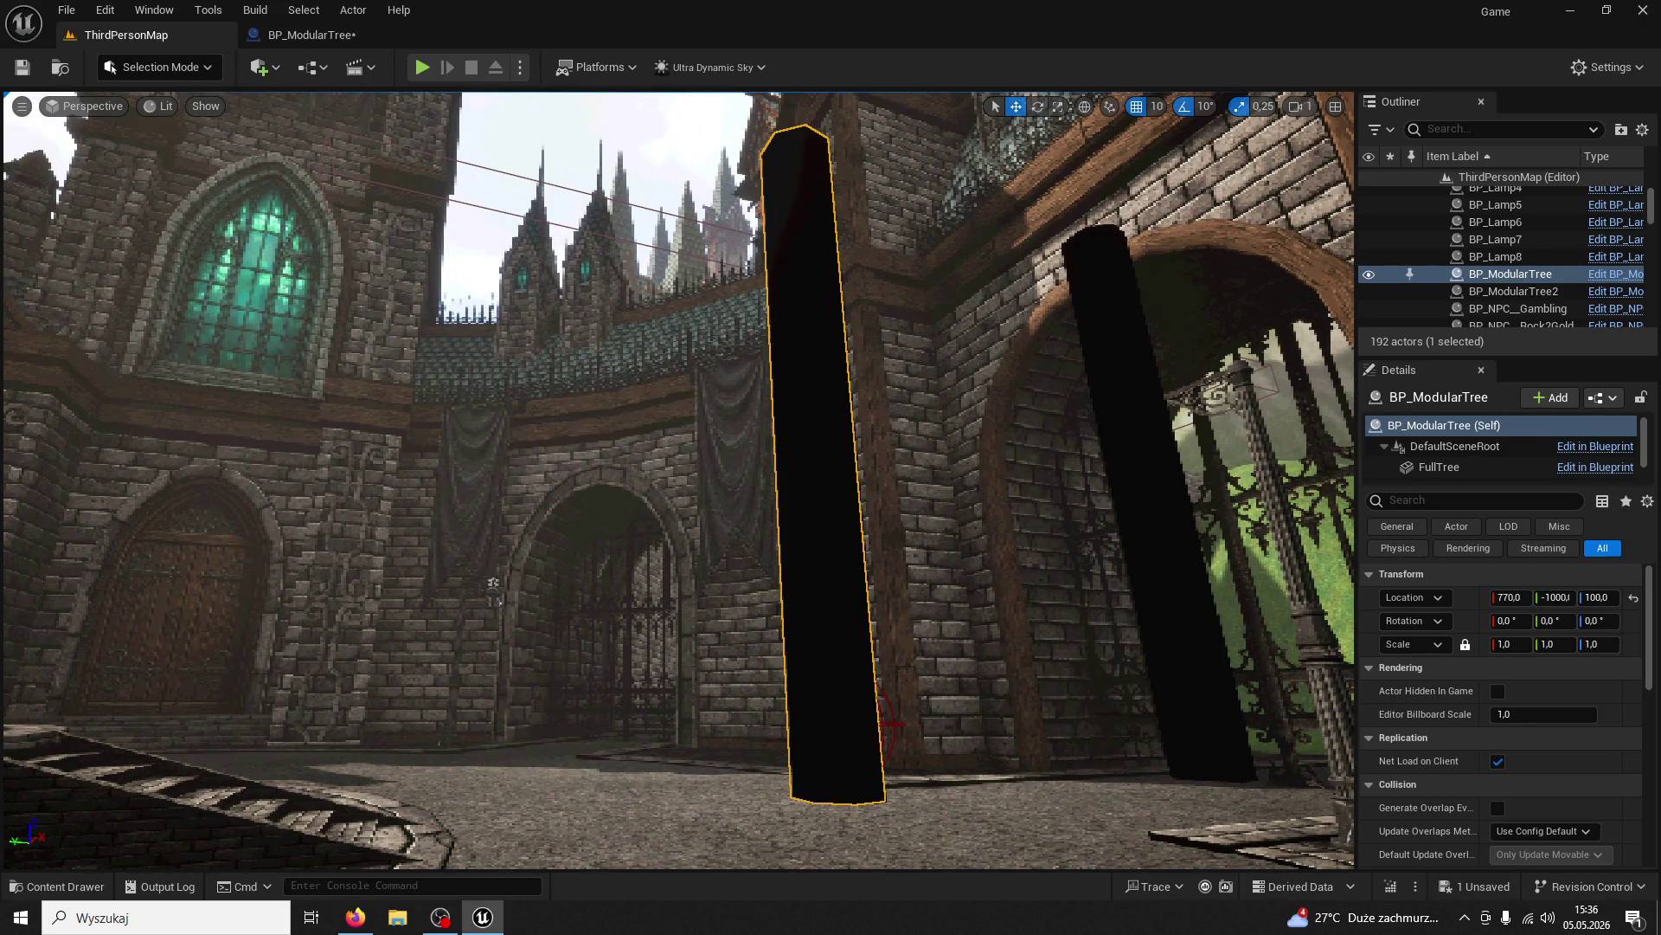
# Switch from Unreal Editor to Firefox with the YouTube music video tab
pyautogui.click(355, 917)
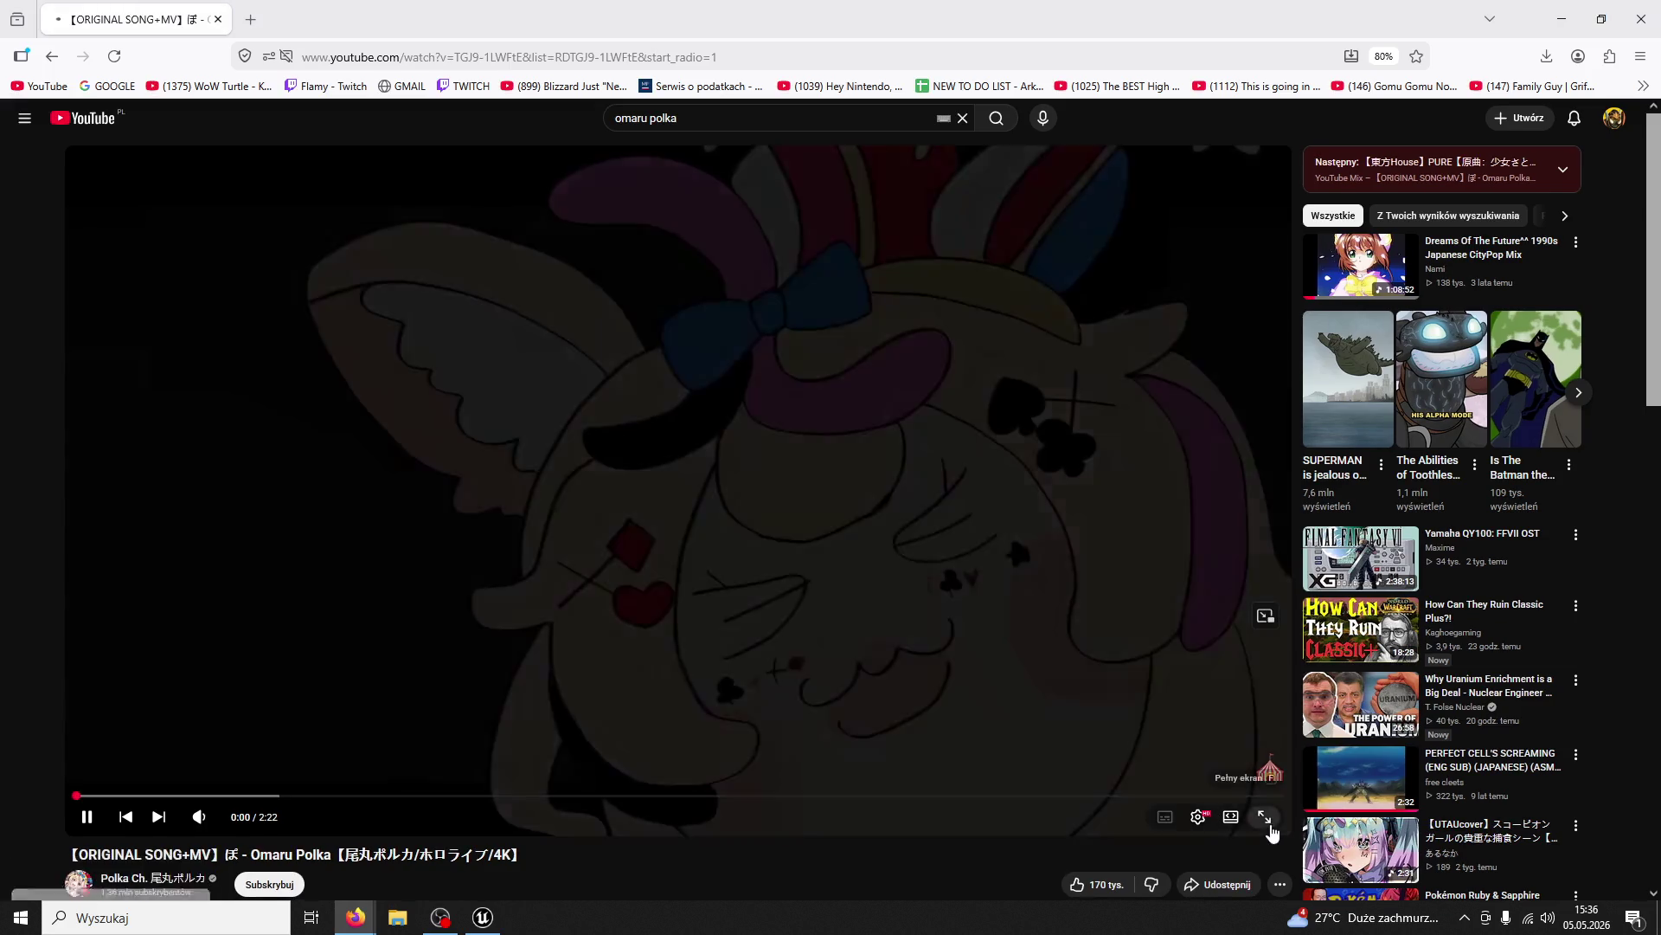
# Play the Omaru Polka video fullscreen, pausing it around 0:23
pyautogui.click(1266, 820)
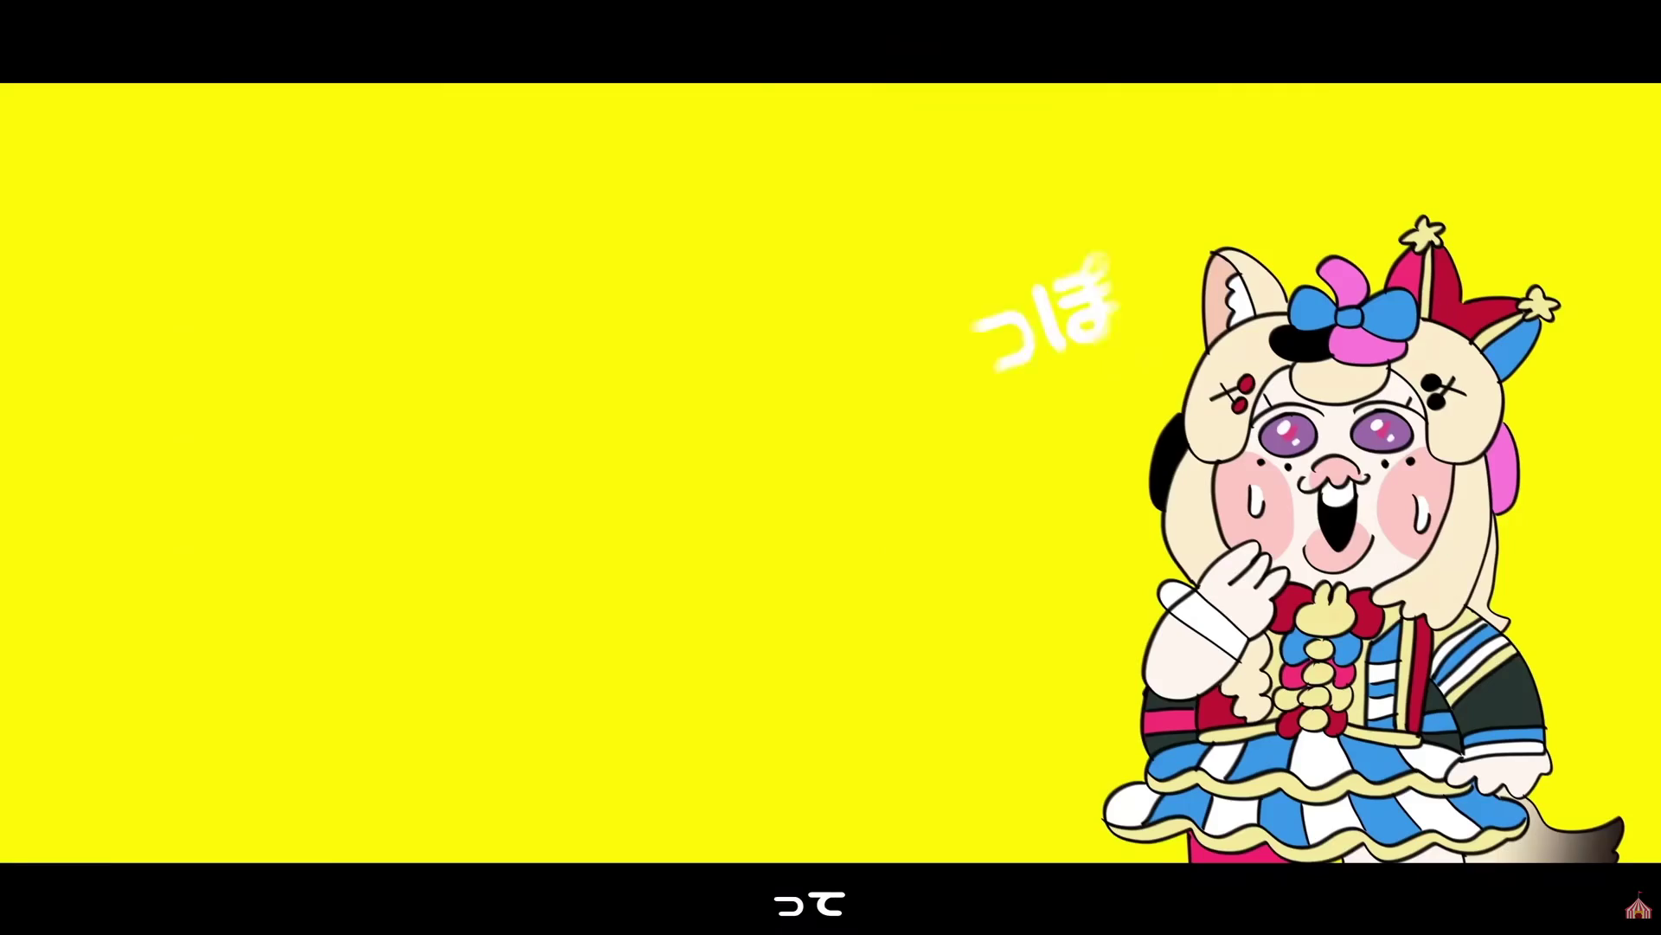
pyautogui.moveTo(978, 184)
pyautogui.click(1072, 367)
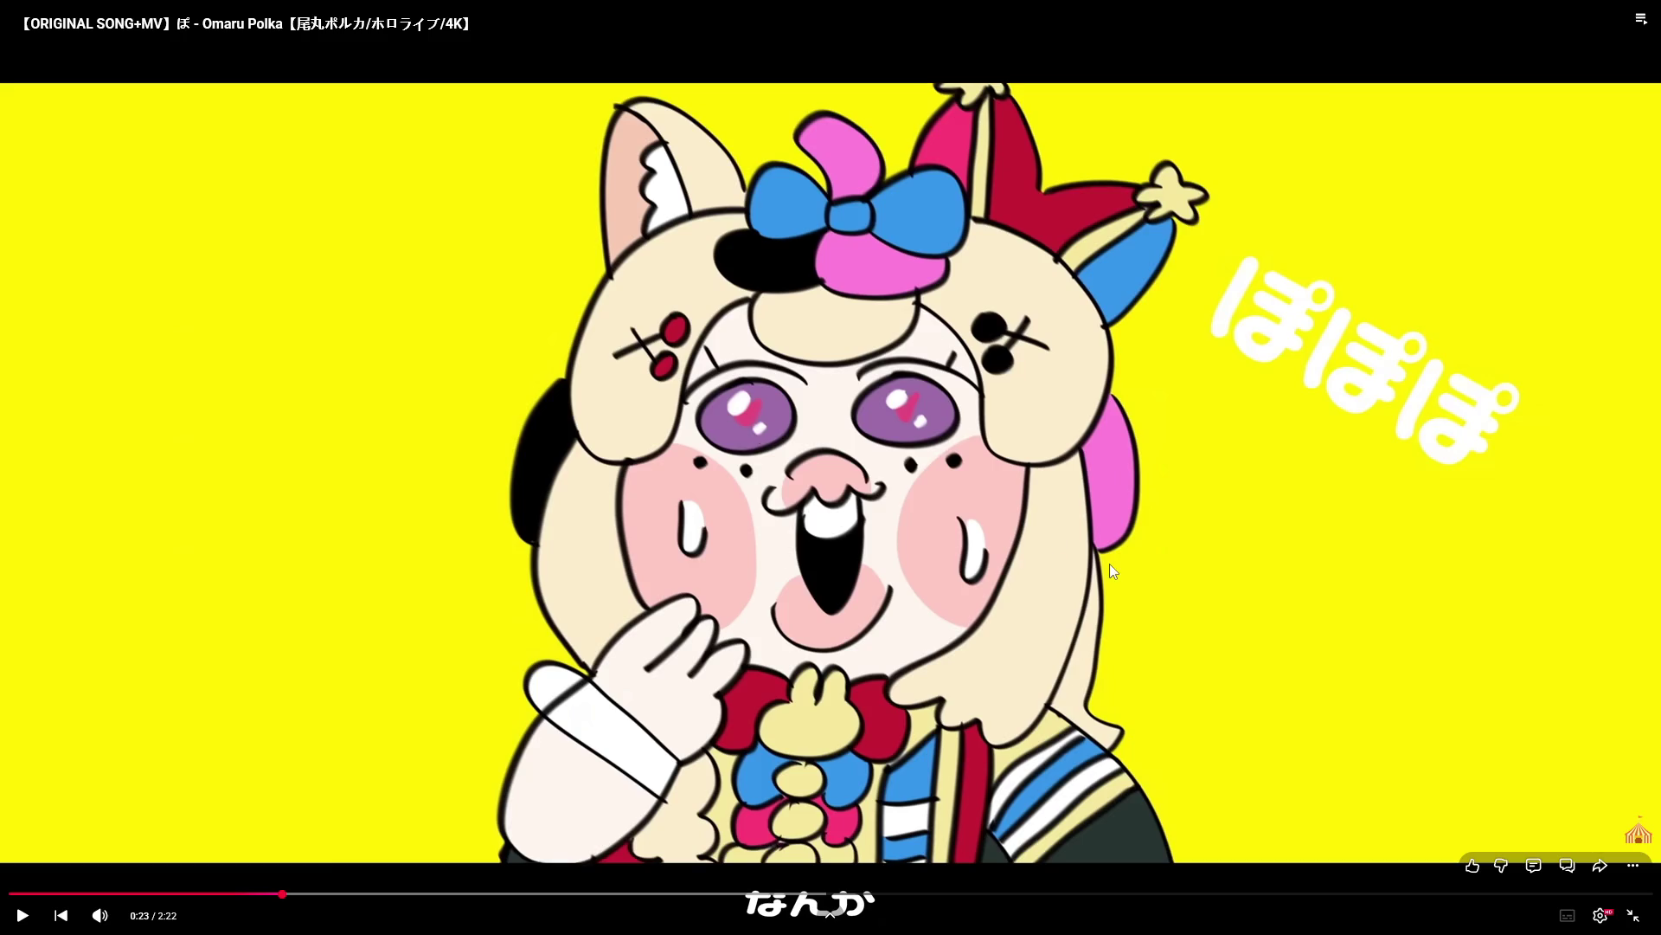
# Resume the Omaru Polka video and exit fullscreen to the page with the YouTube Mix queue
pyautogui.click(1284, 498)
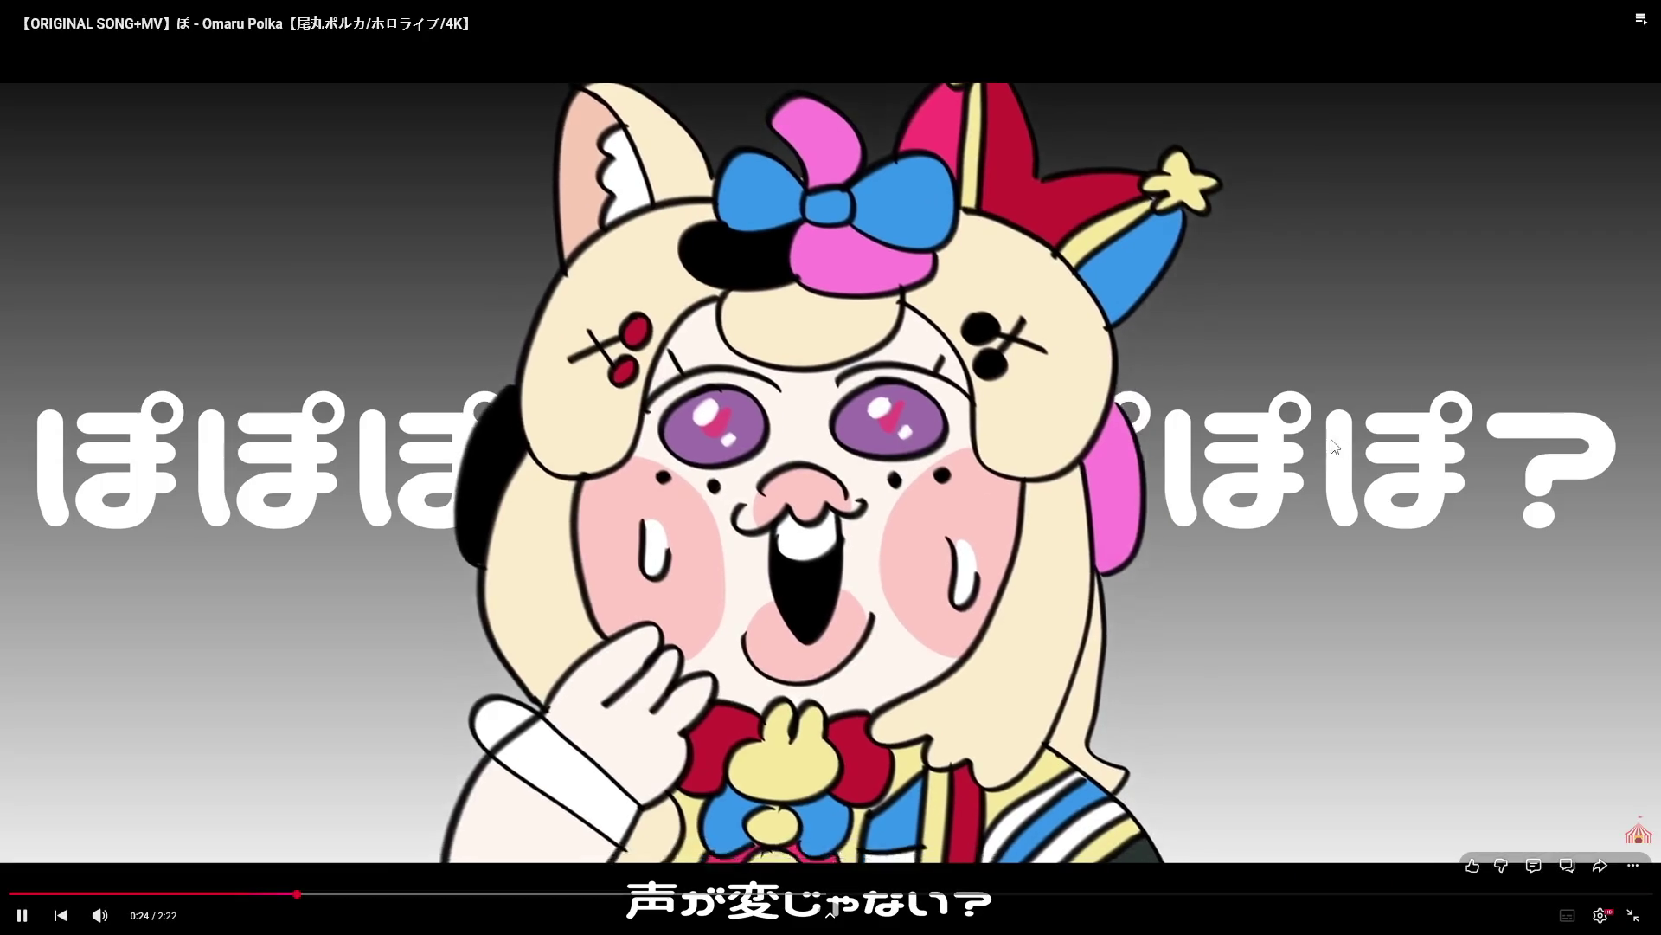
pyautogui.click(1037, 446)
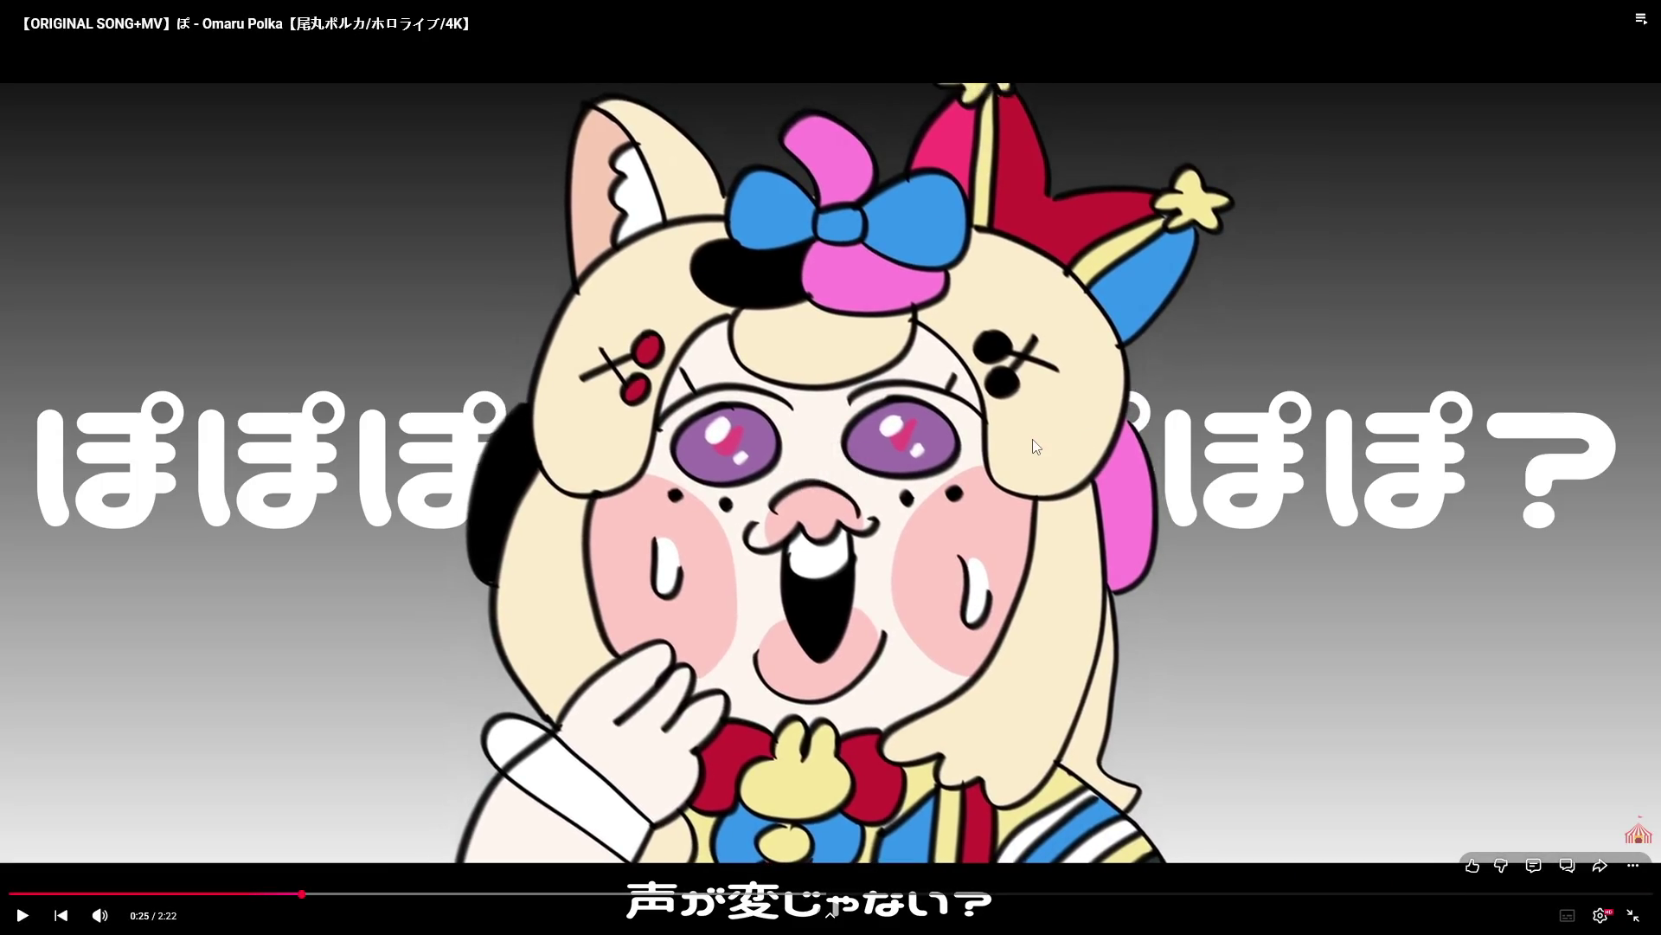
pyautogui.click(1302, 355)
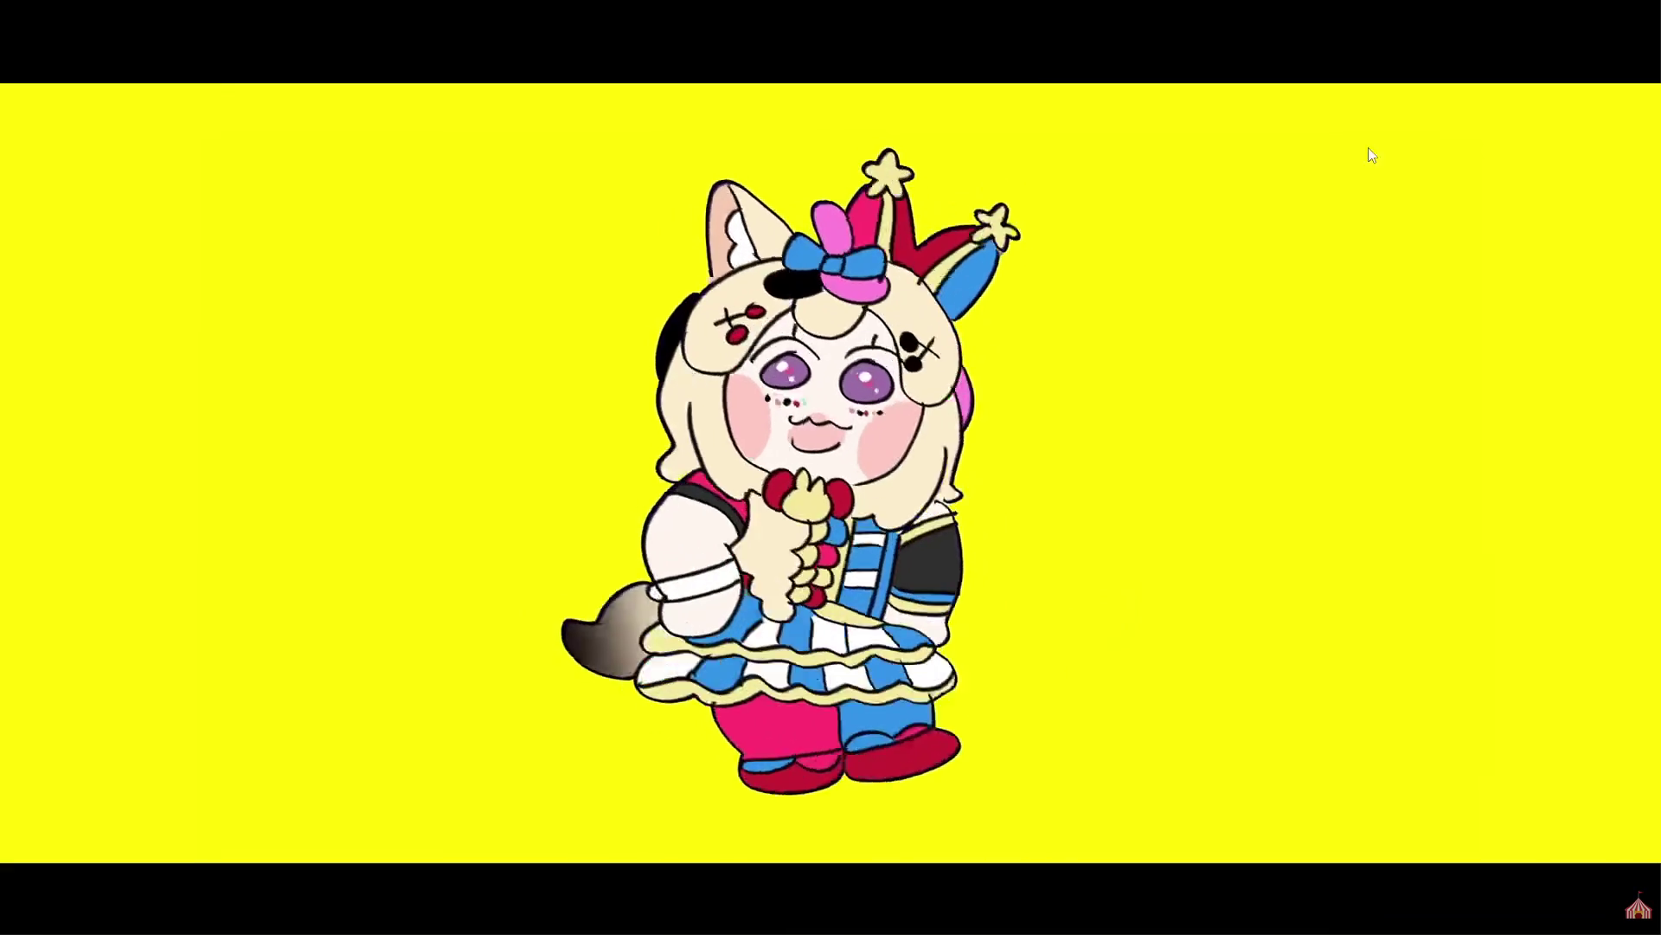
pyautogui.moveTo(1025, 310)
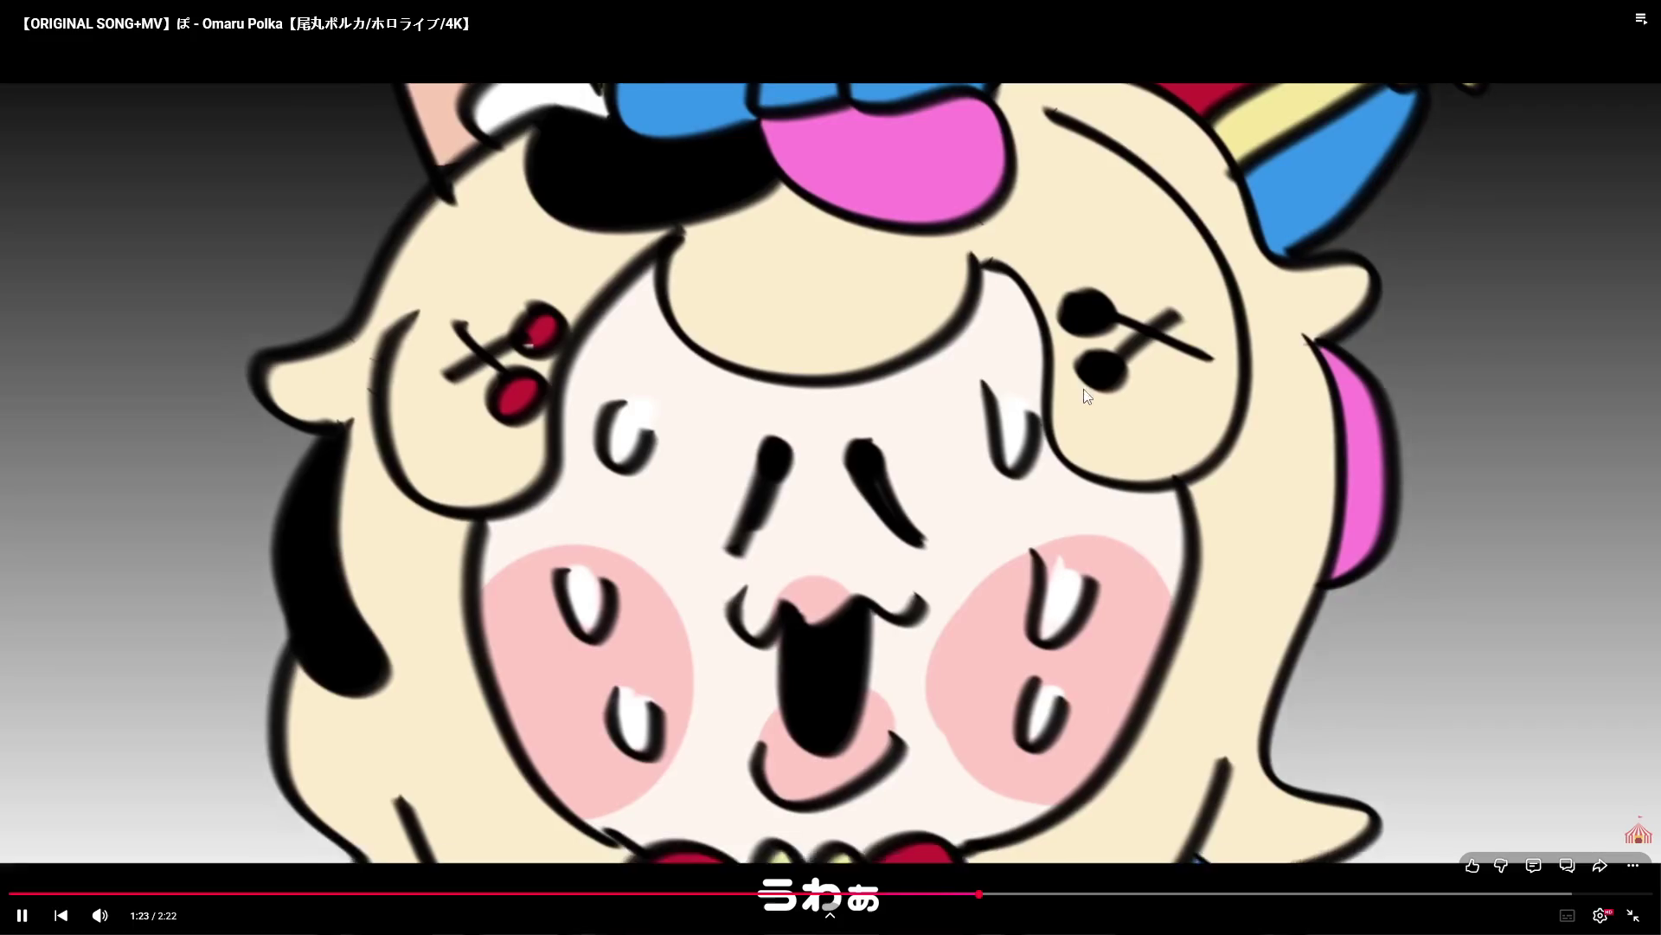
pyautogui.press('Escape')
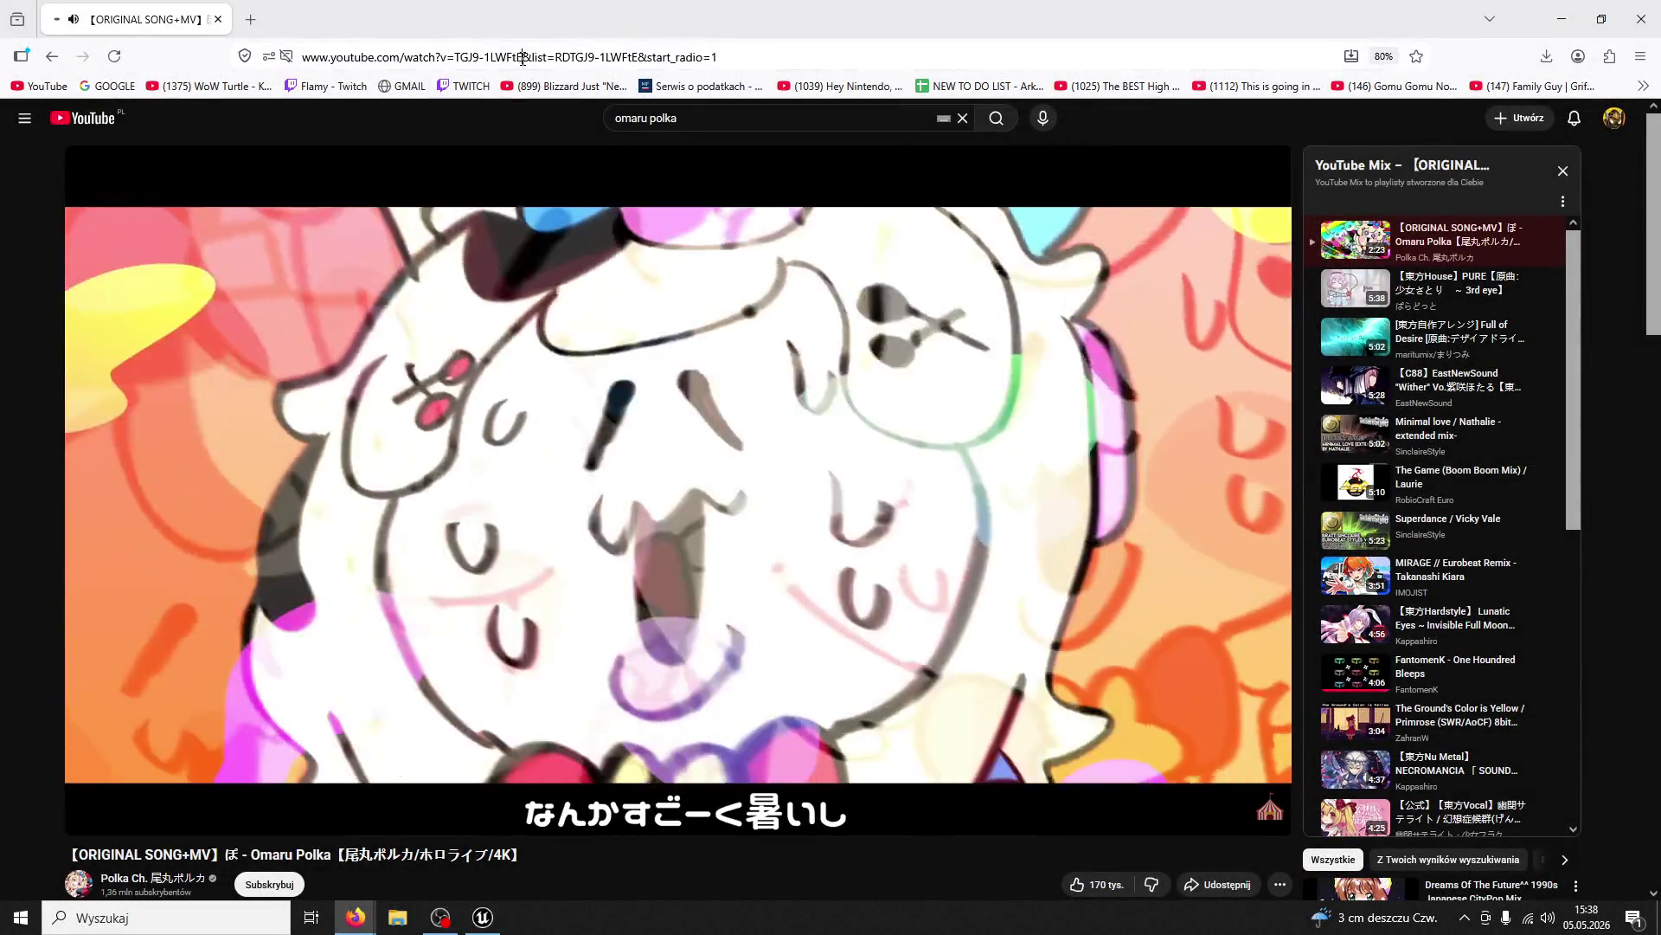
pyautogui.click(512, 60)
# Return to Unreal, frame the BP_ModularTree actor, and start a ThirdPersonMap playtest
pyautogui.hotkey('alt', 'Tab')
pyautogui.hotkey('alt', 'Tab')
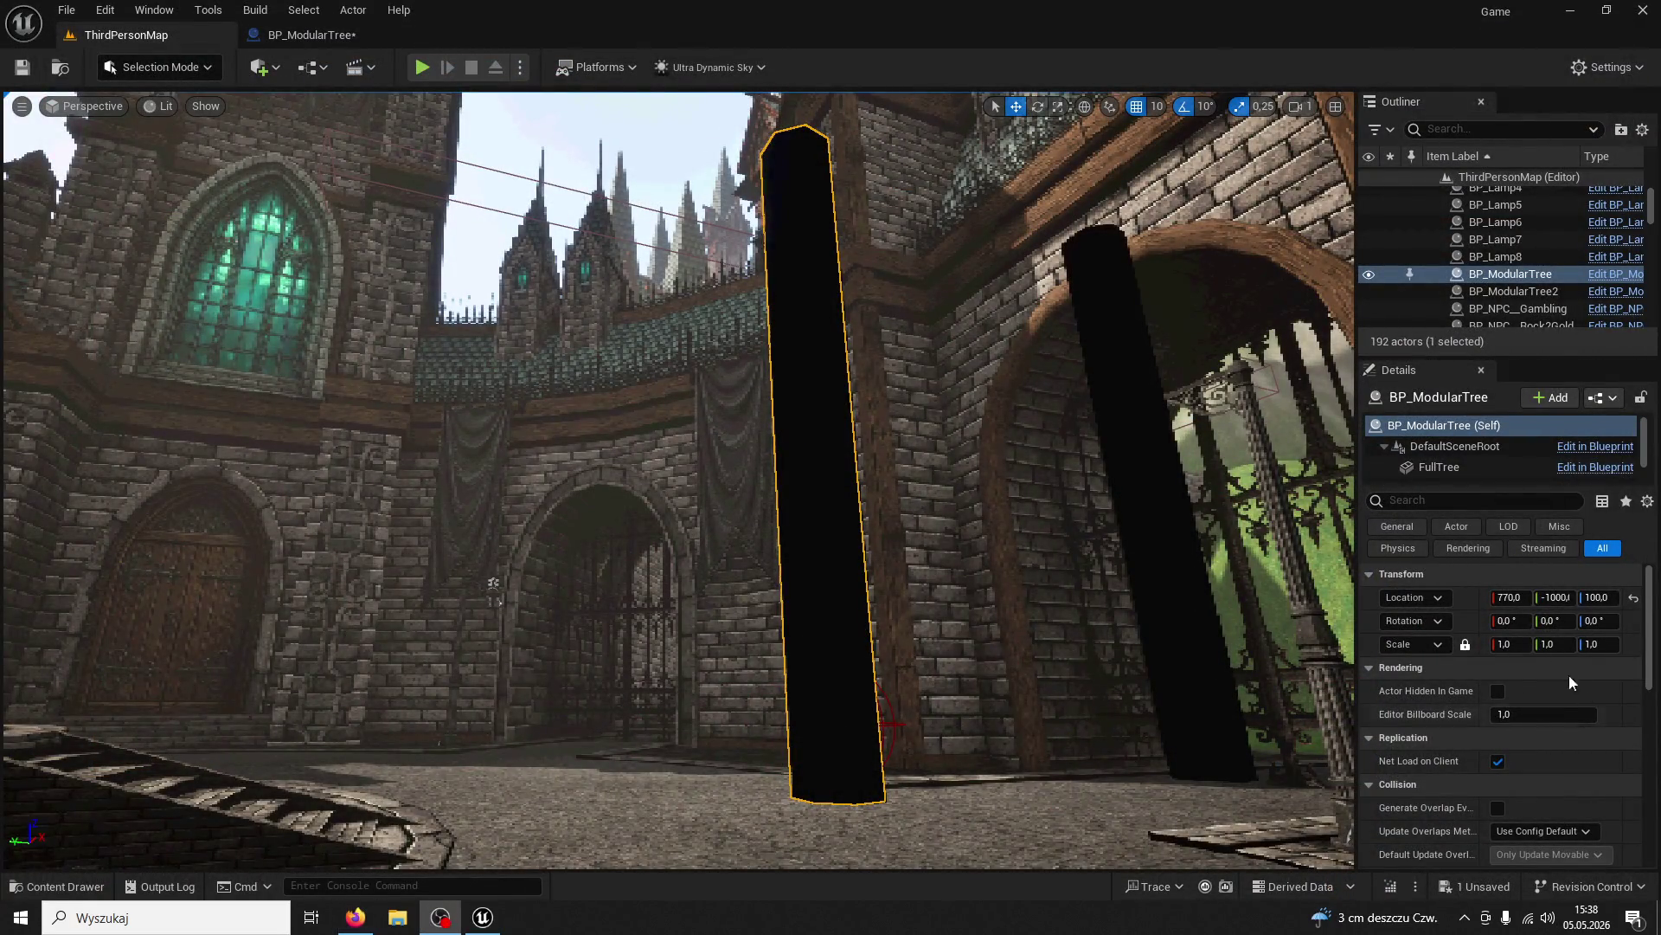
pyautogui.moveTo(1279, 527)
pyautogui.mouseDown()
pyautogui.moveTo(1038, 529)
pyautogui.moveTo(1279, 527)
pyautogui.mouseUp()
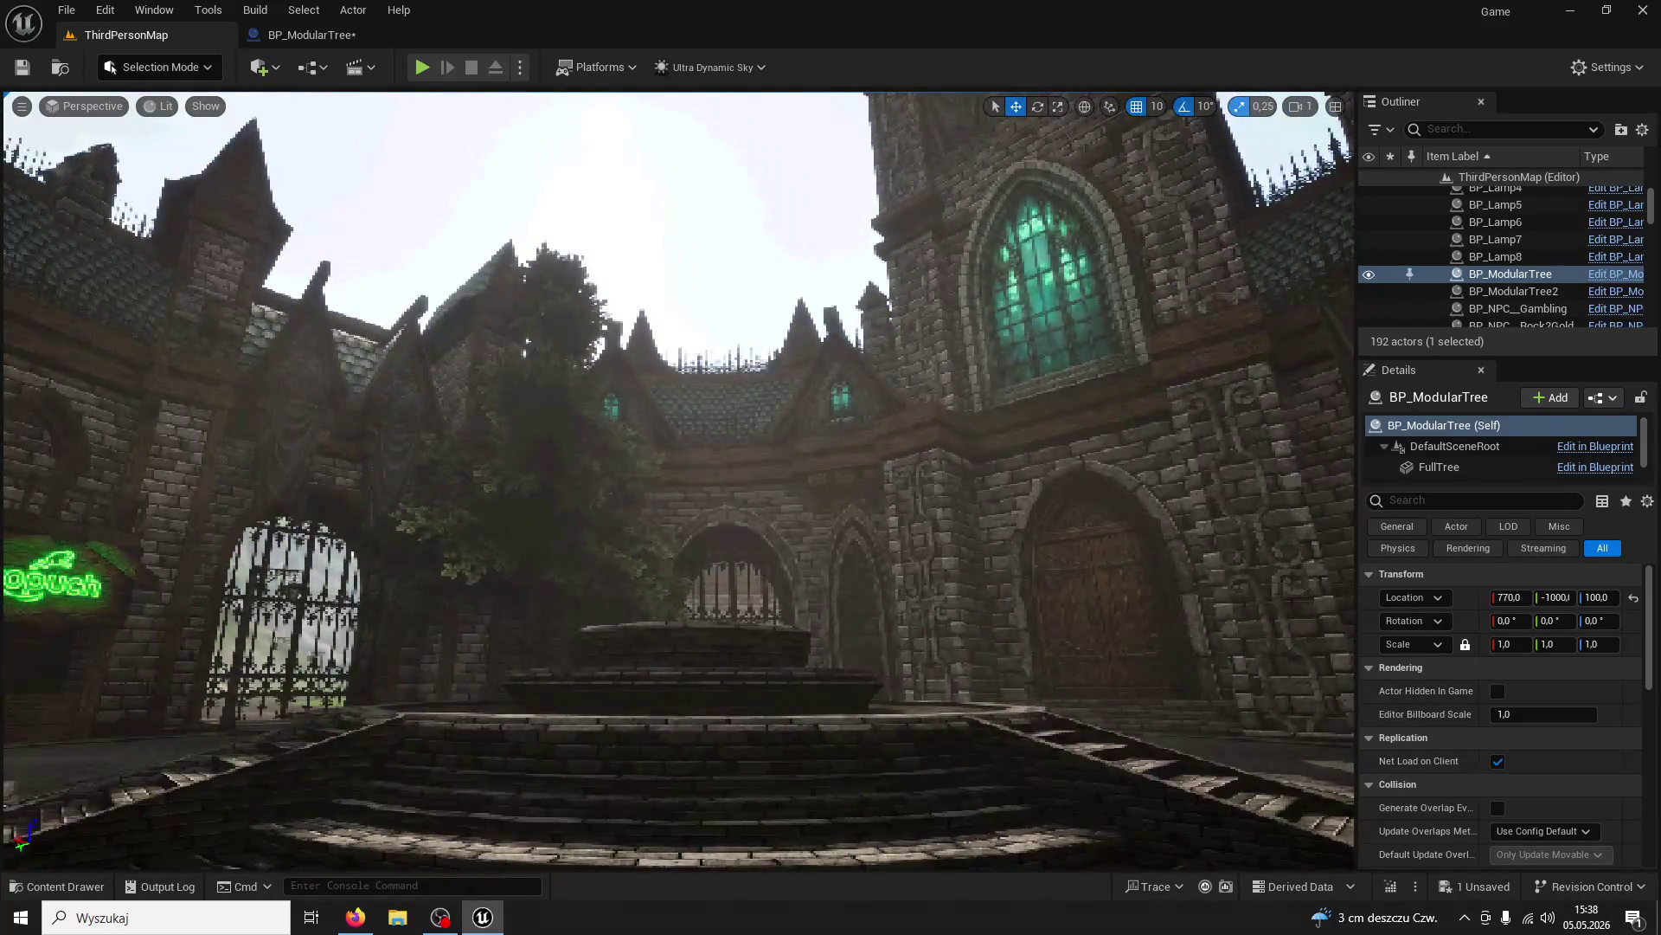
pyautogui.press('f')
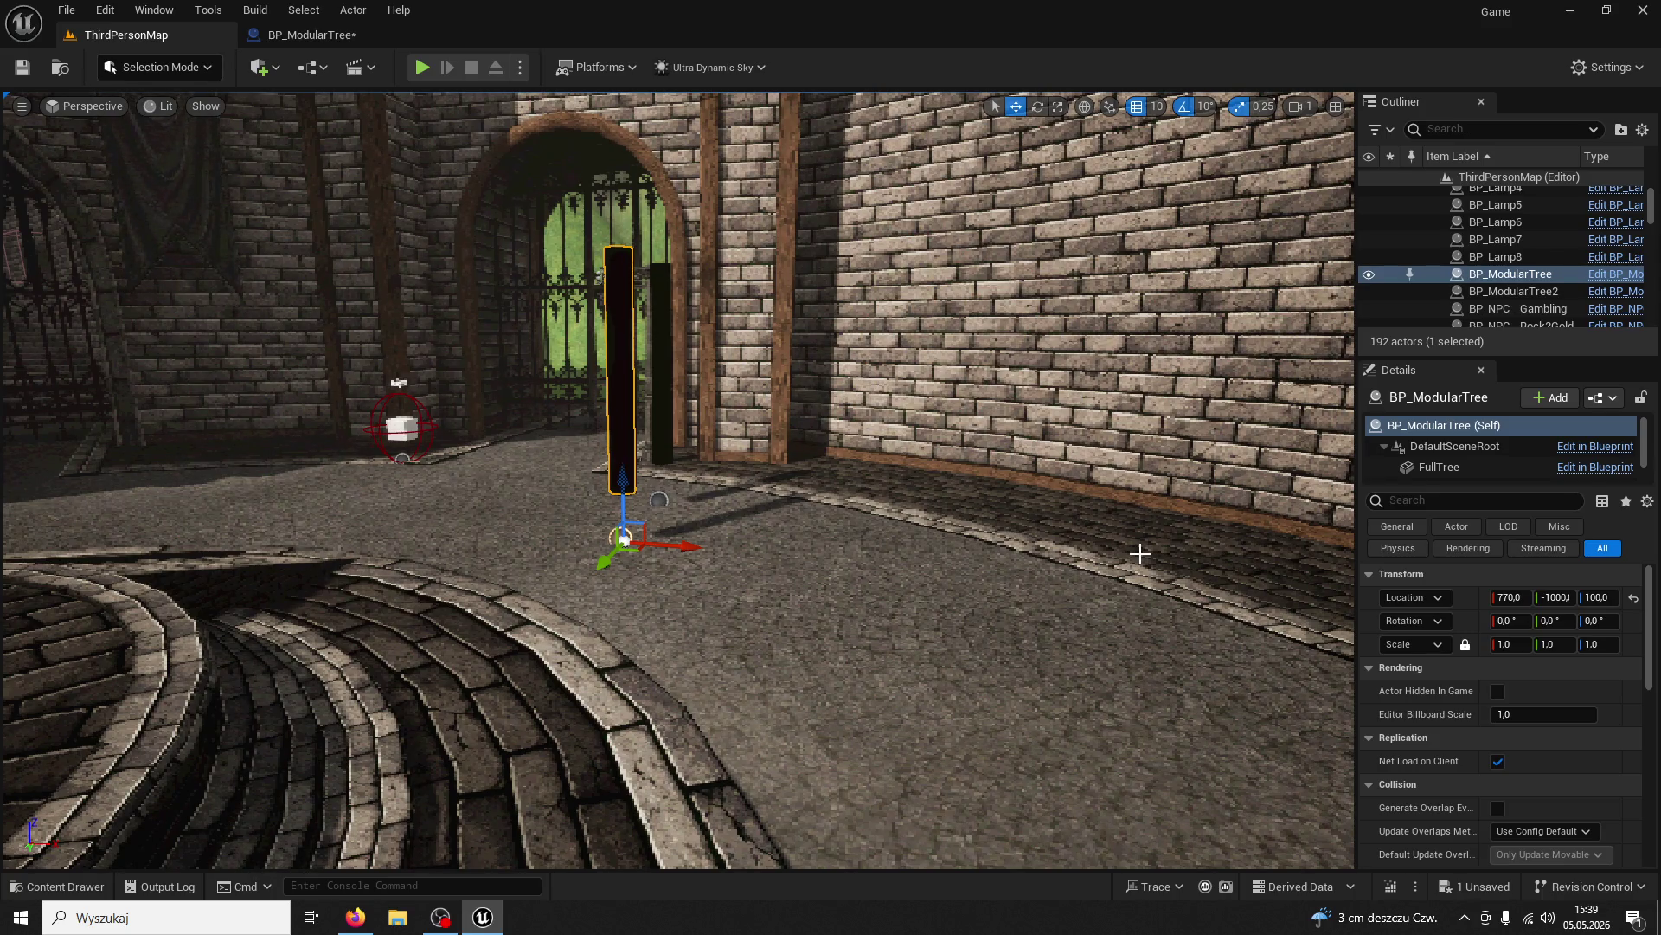
pyautogui.click(422, 67)
# Run the character forward toward the stairs in the playtest
pyautogui.press('w')
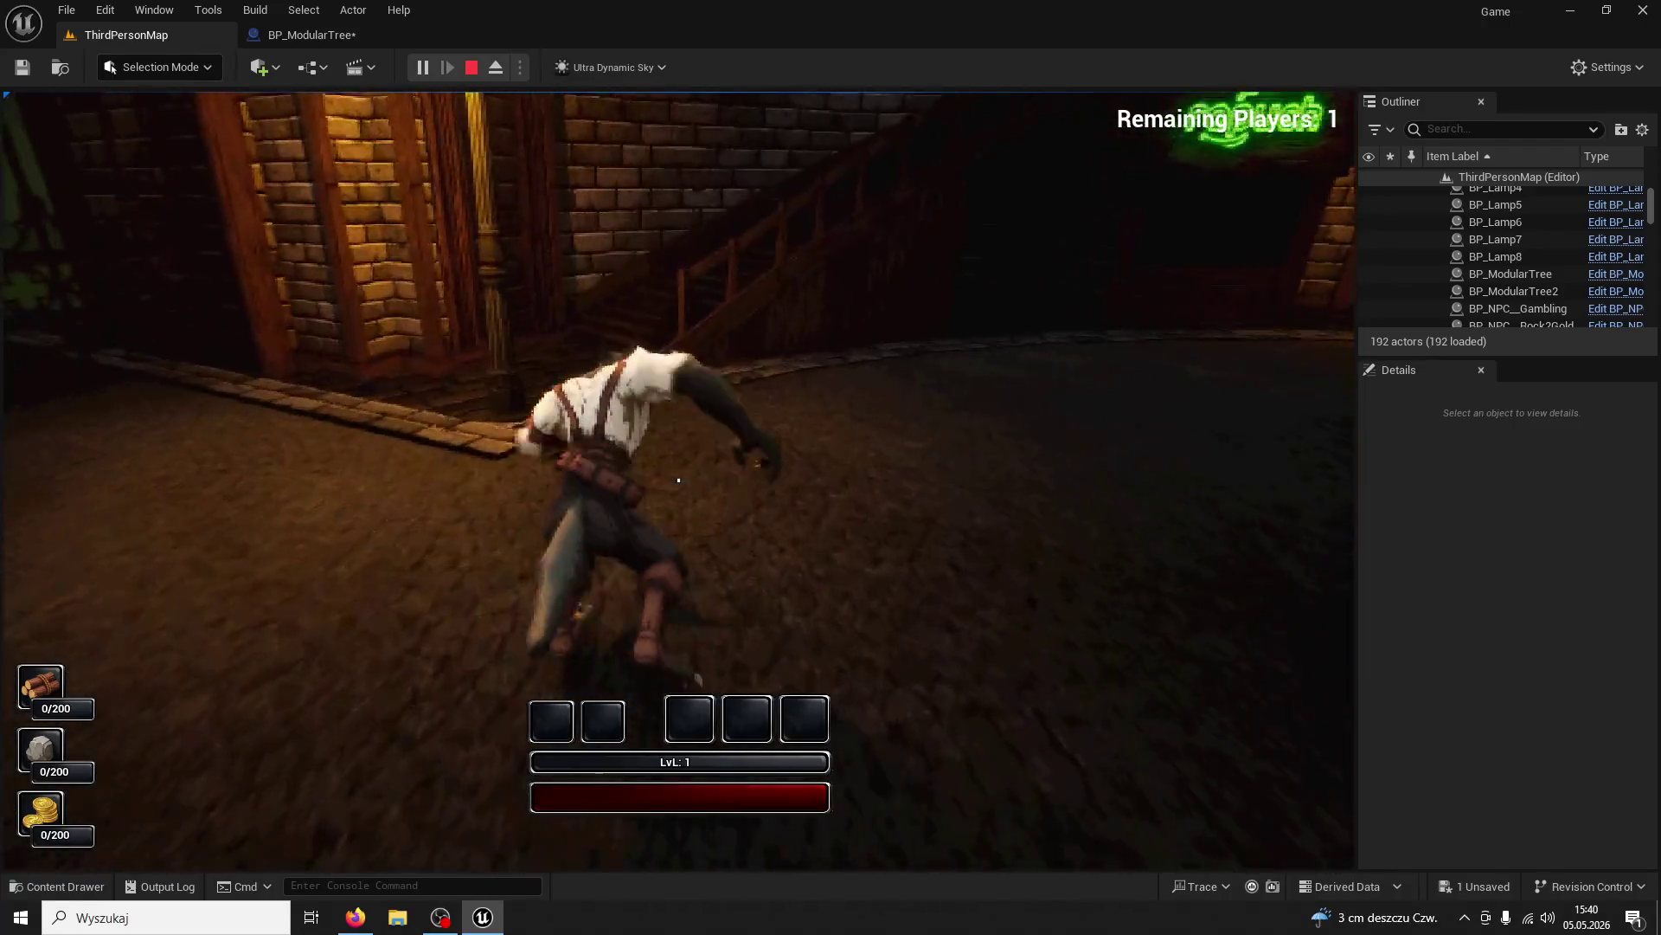
# Run the character along the curved street to the fountain, swing the weapon, then stop the playtest
pyautogui.press('w')
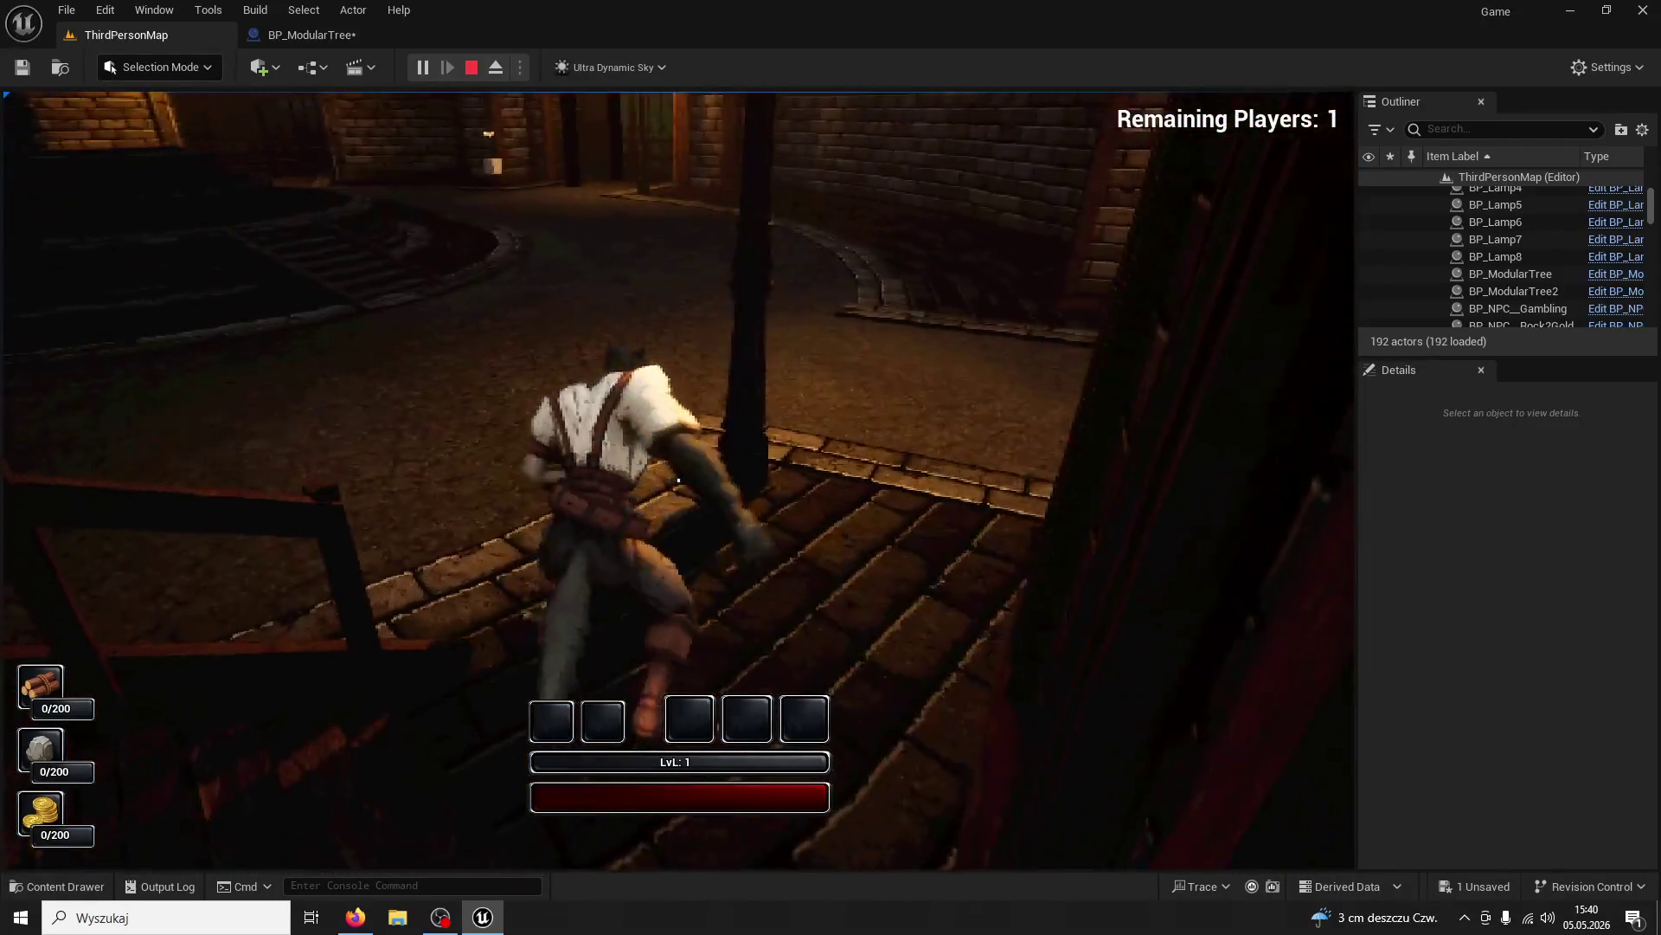
pyautogui.press('w')
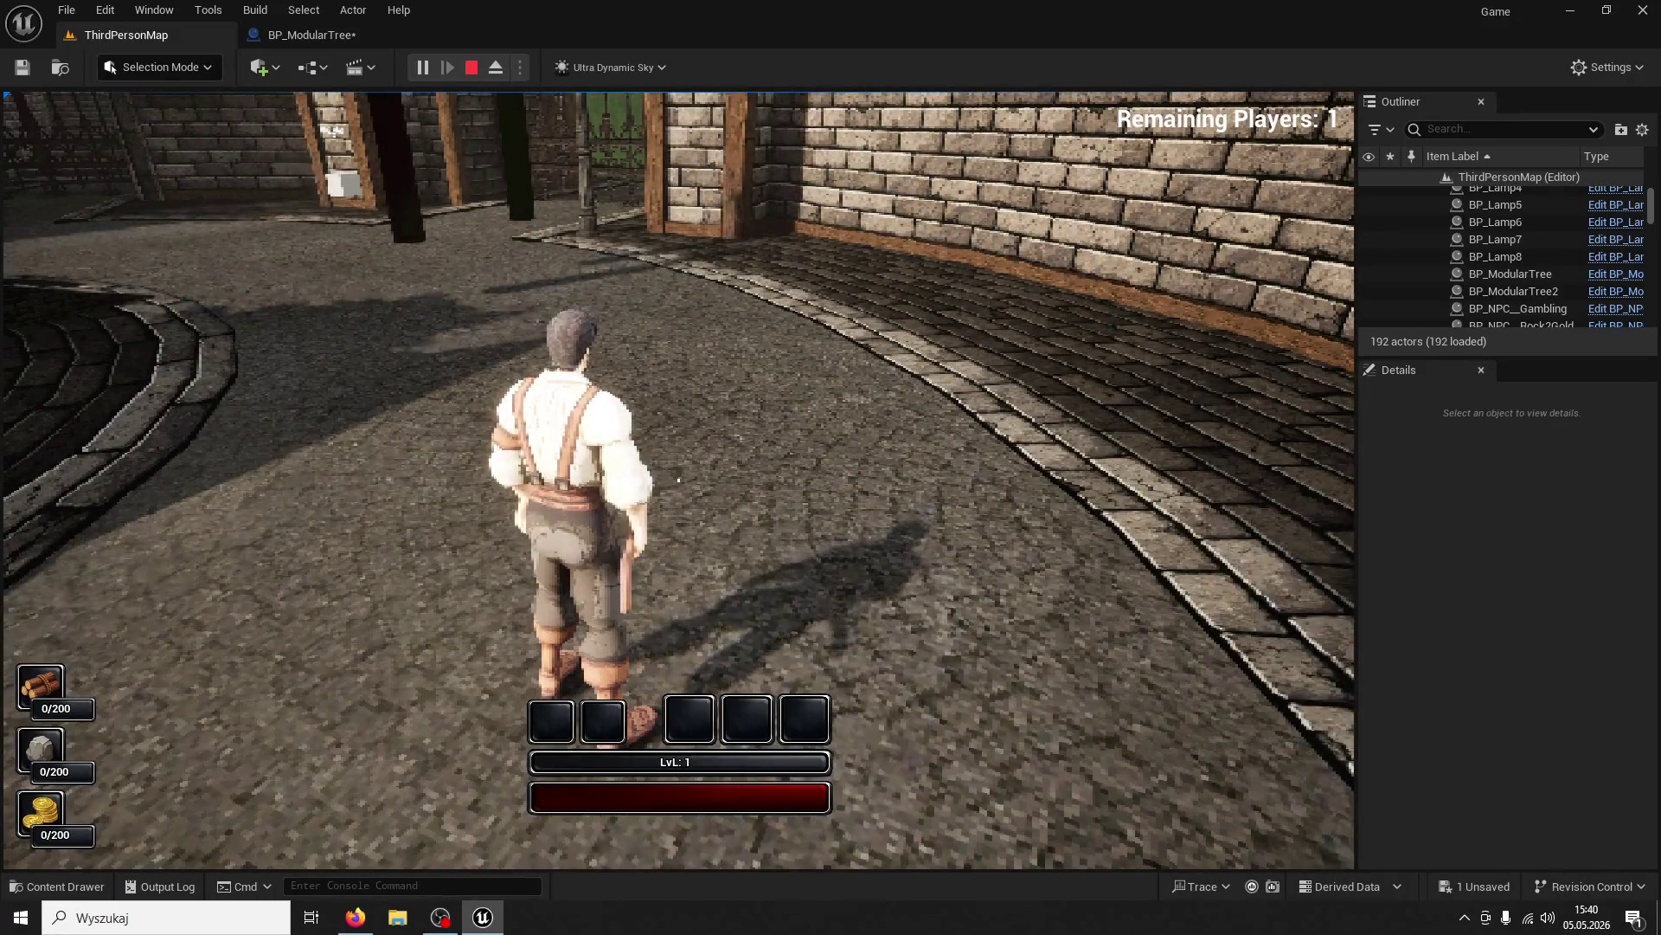
pyautogui.click(678, 479)
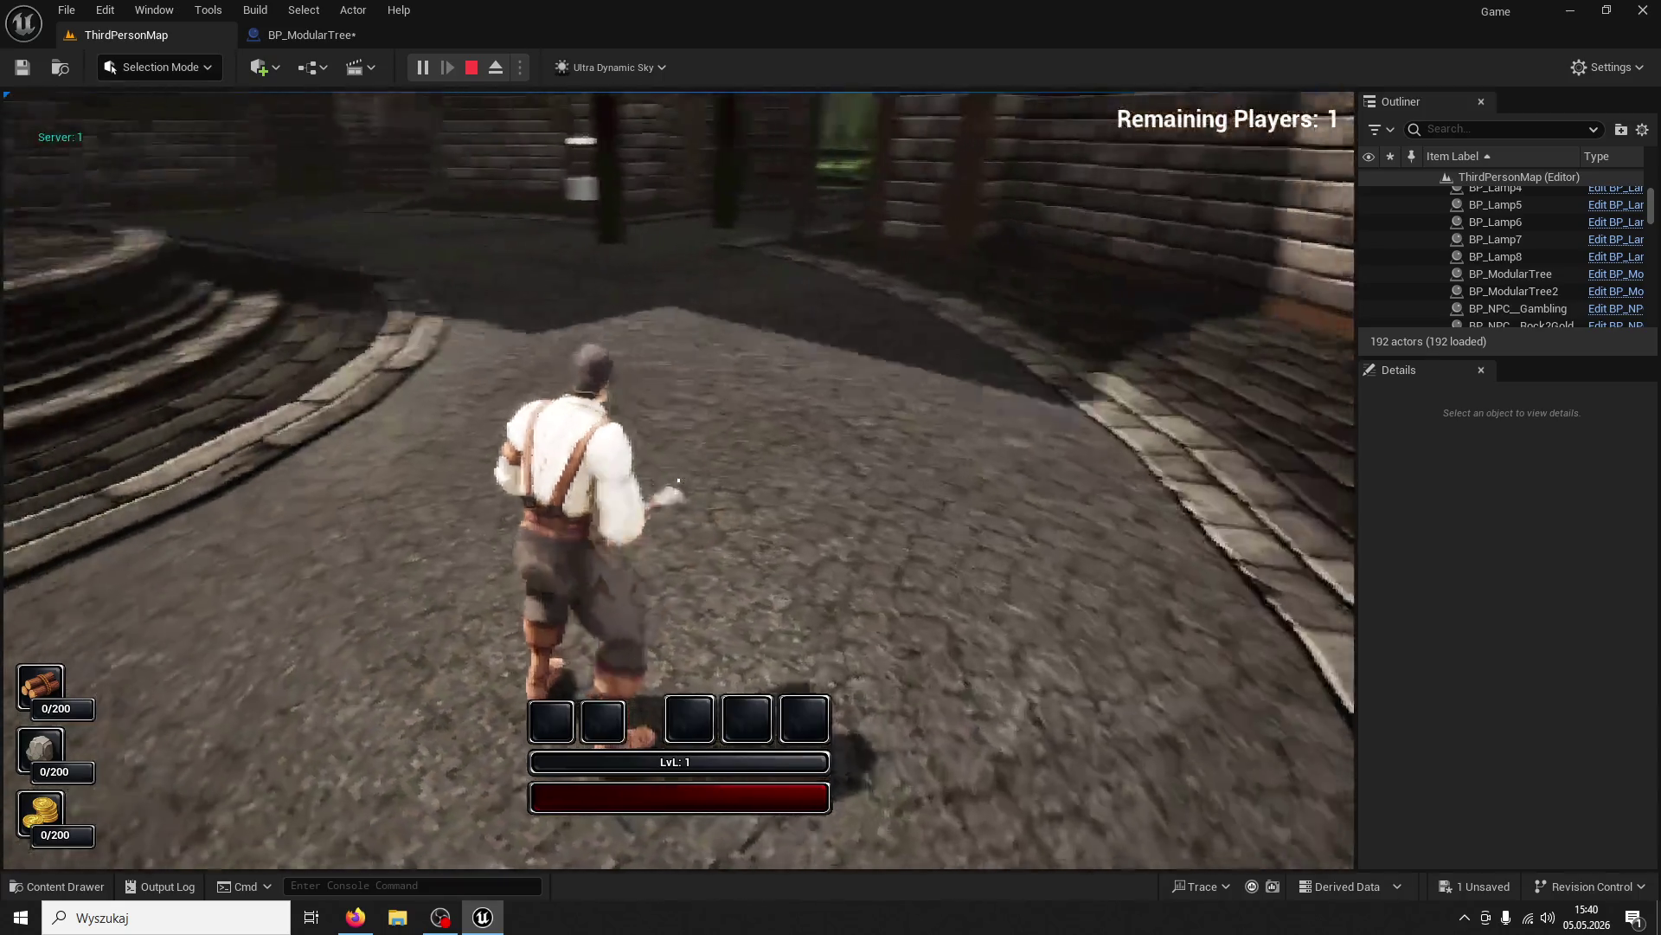
pyautogui.press('w')
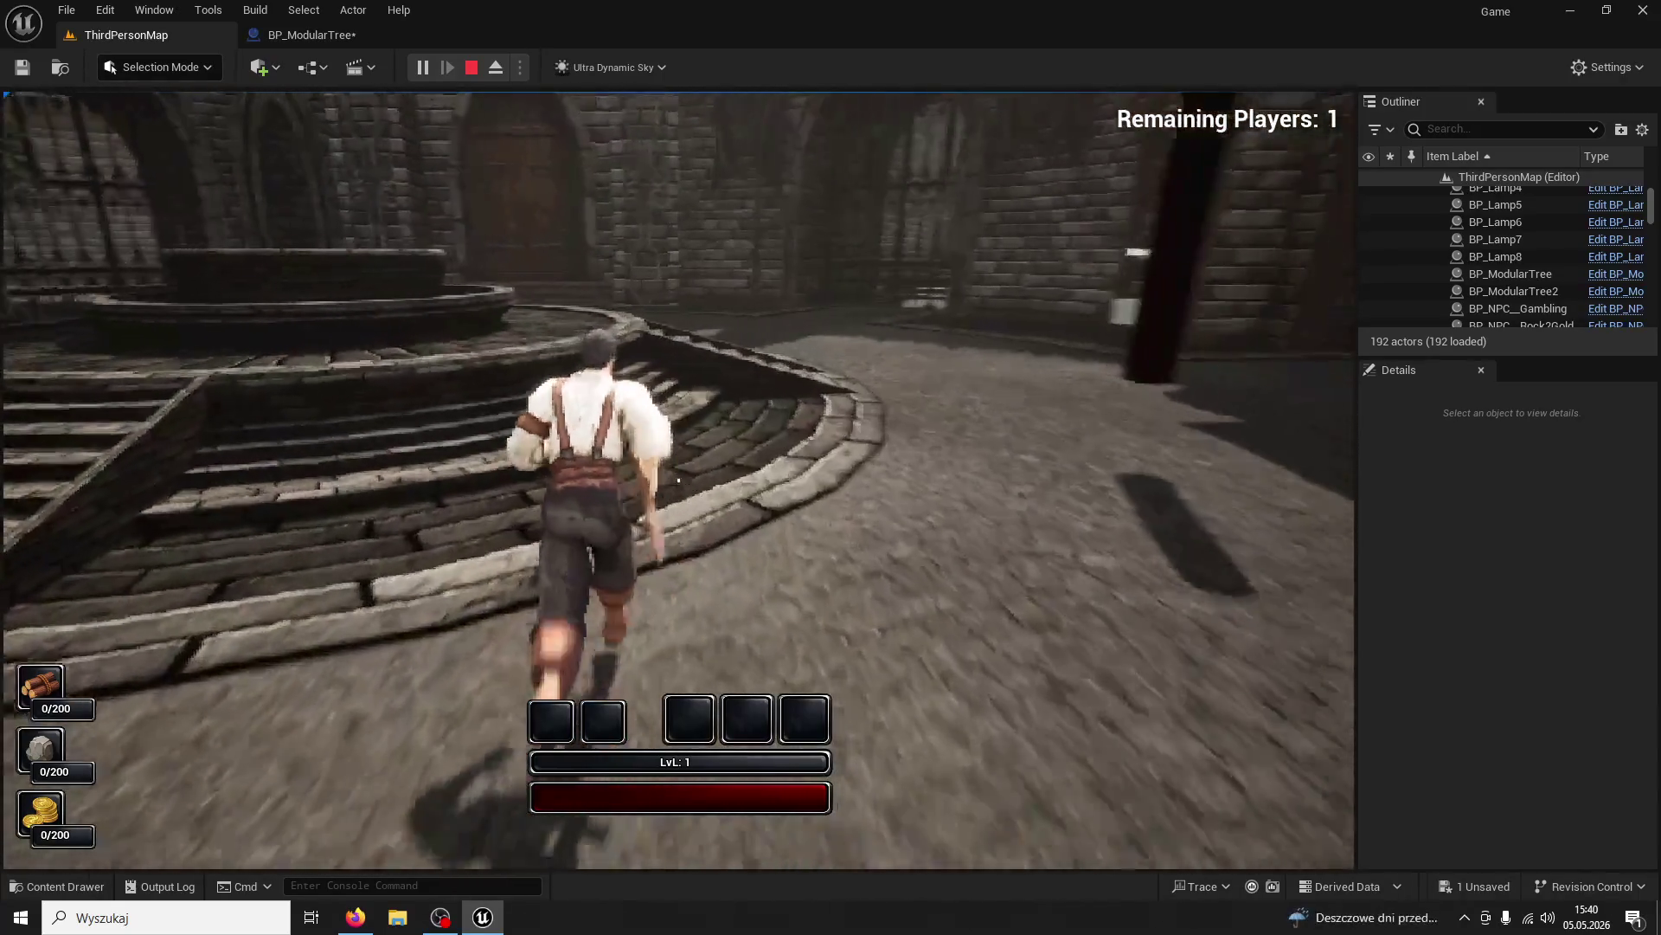
pyautogui.press('w')
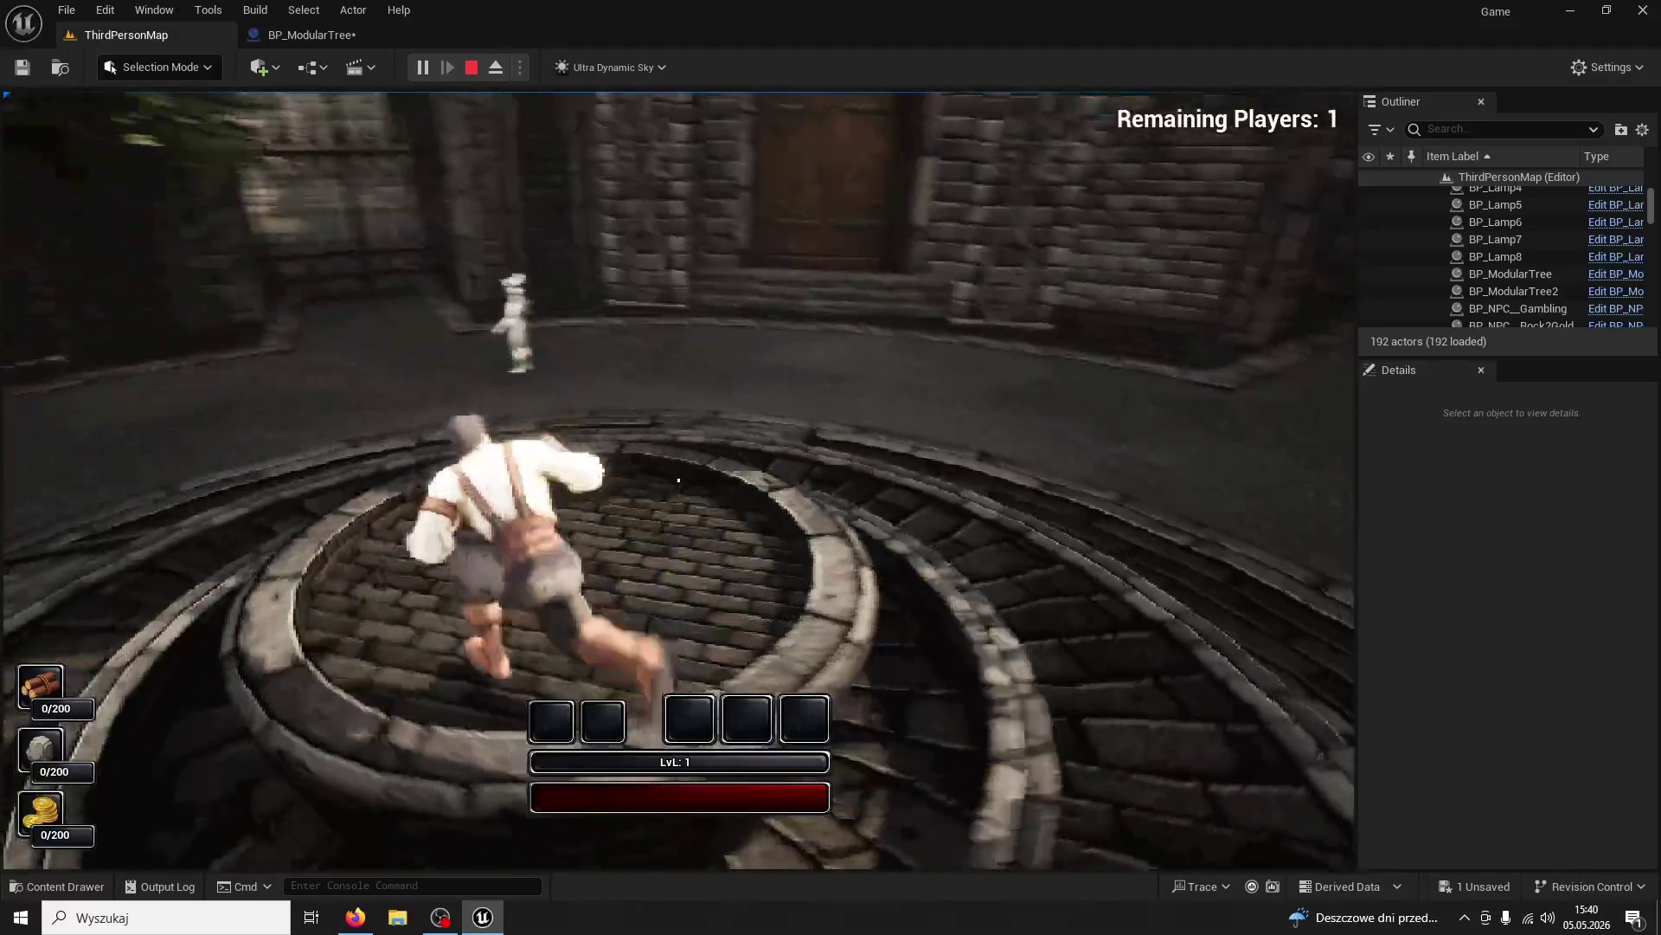
pyautogui.press('Escape')
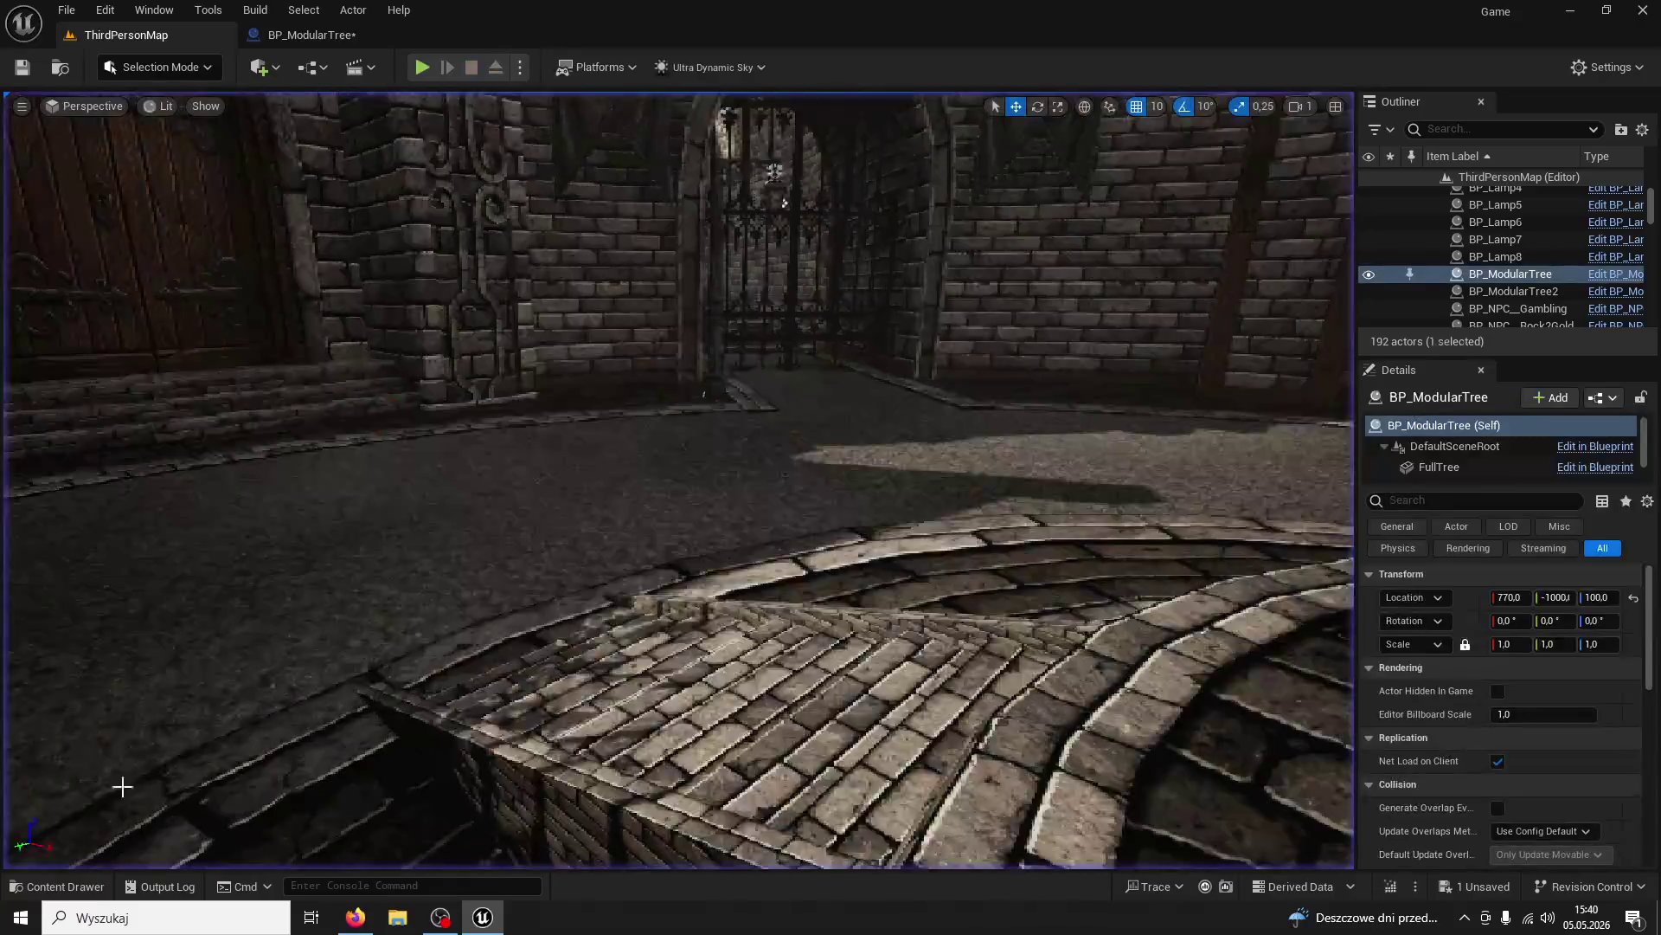
# Open the Content Drawer and browse the Particles, ModularV3 and ThirdPerson Blueprints folders
pyautogui.click(84, 883)
pyautogui.click(106, 632)
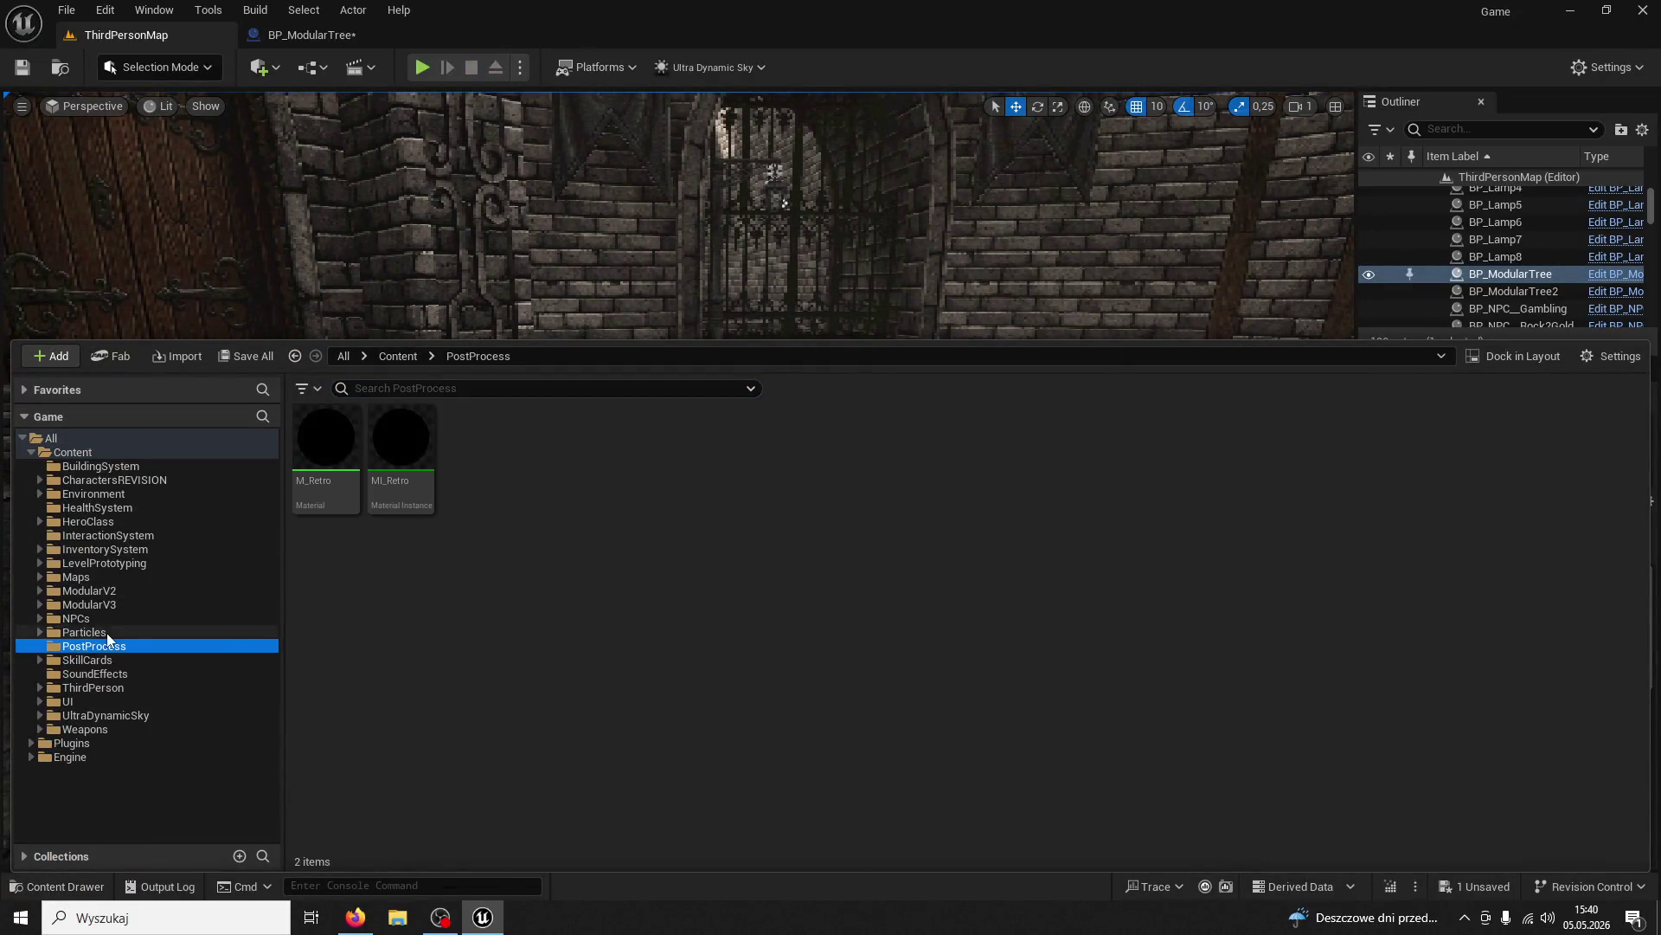
pyautogui.click(116, 609)
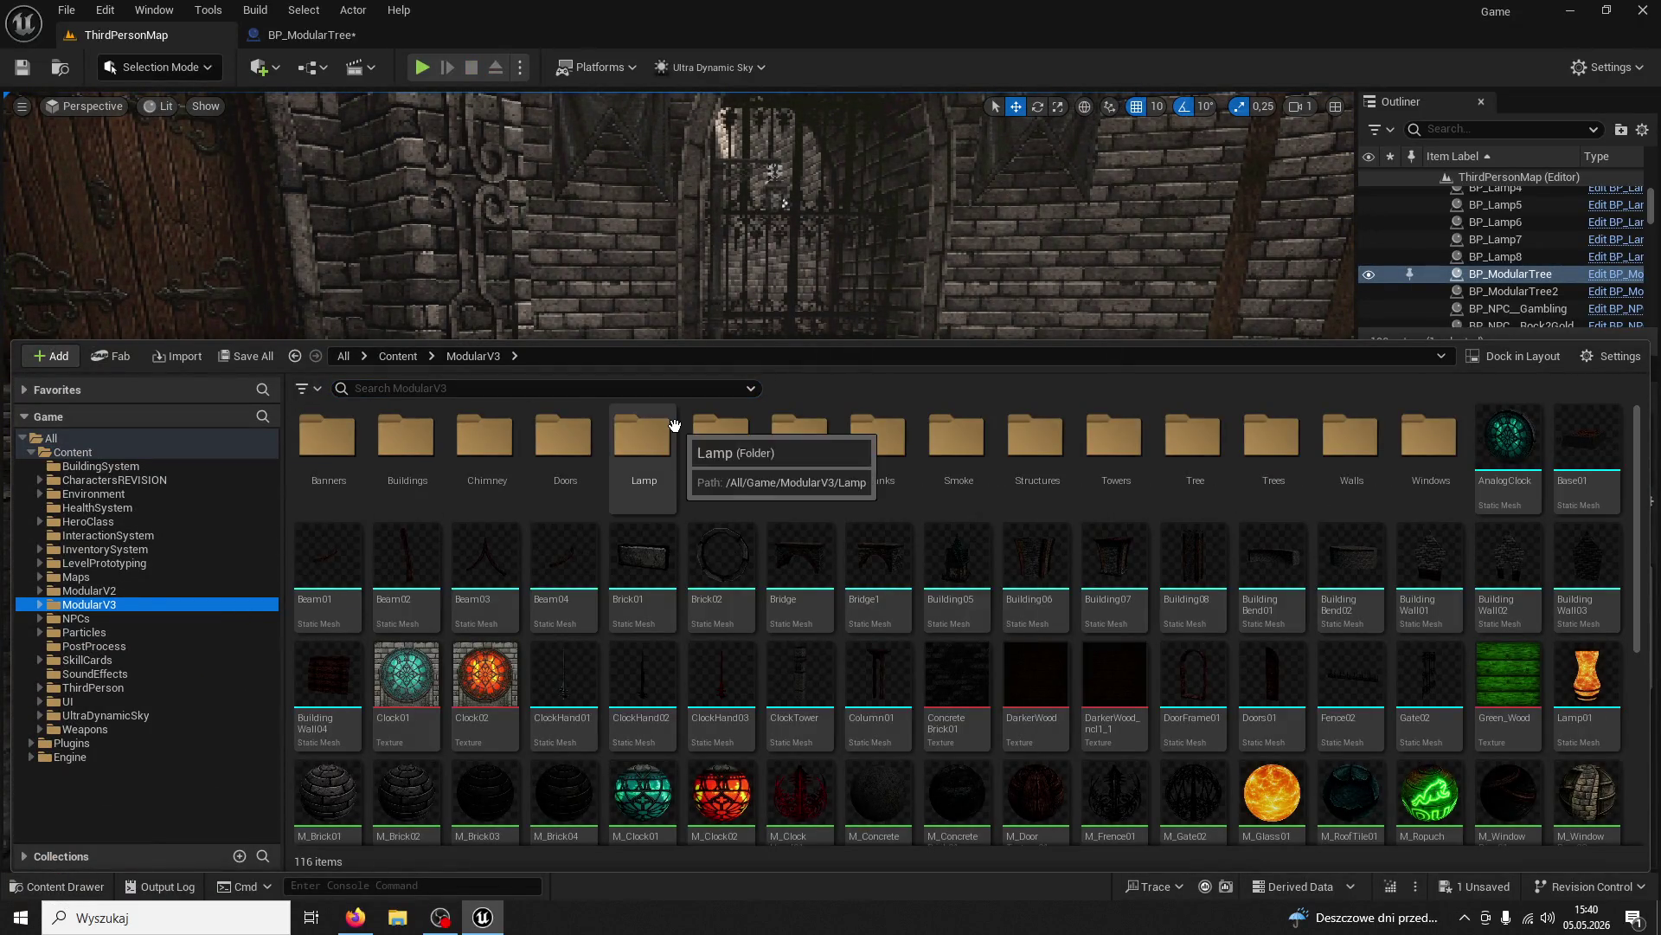
pyautogui.click(112, 687)
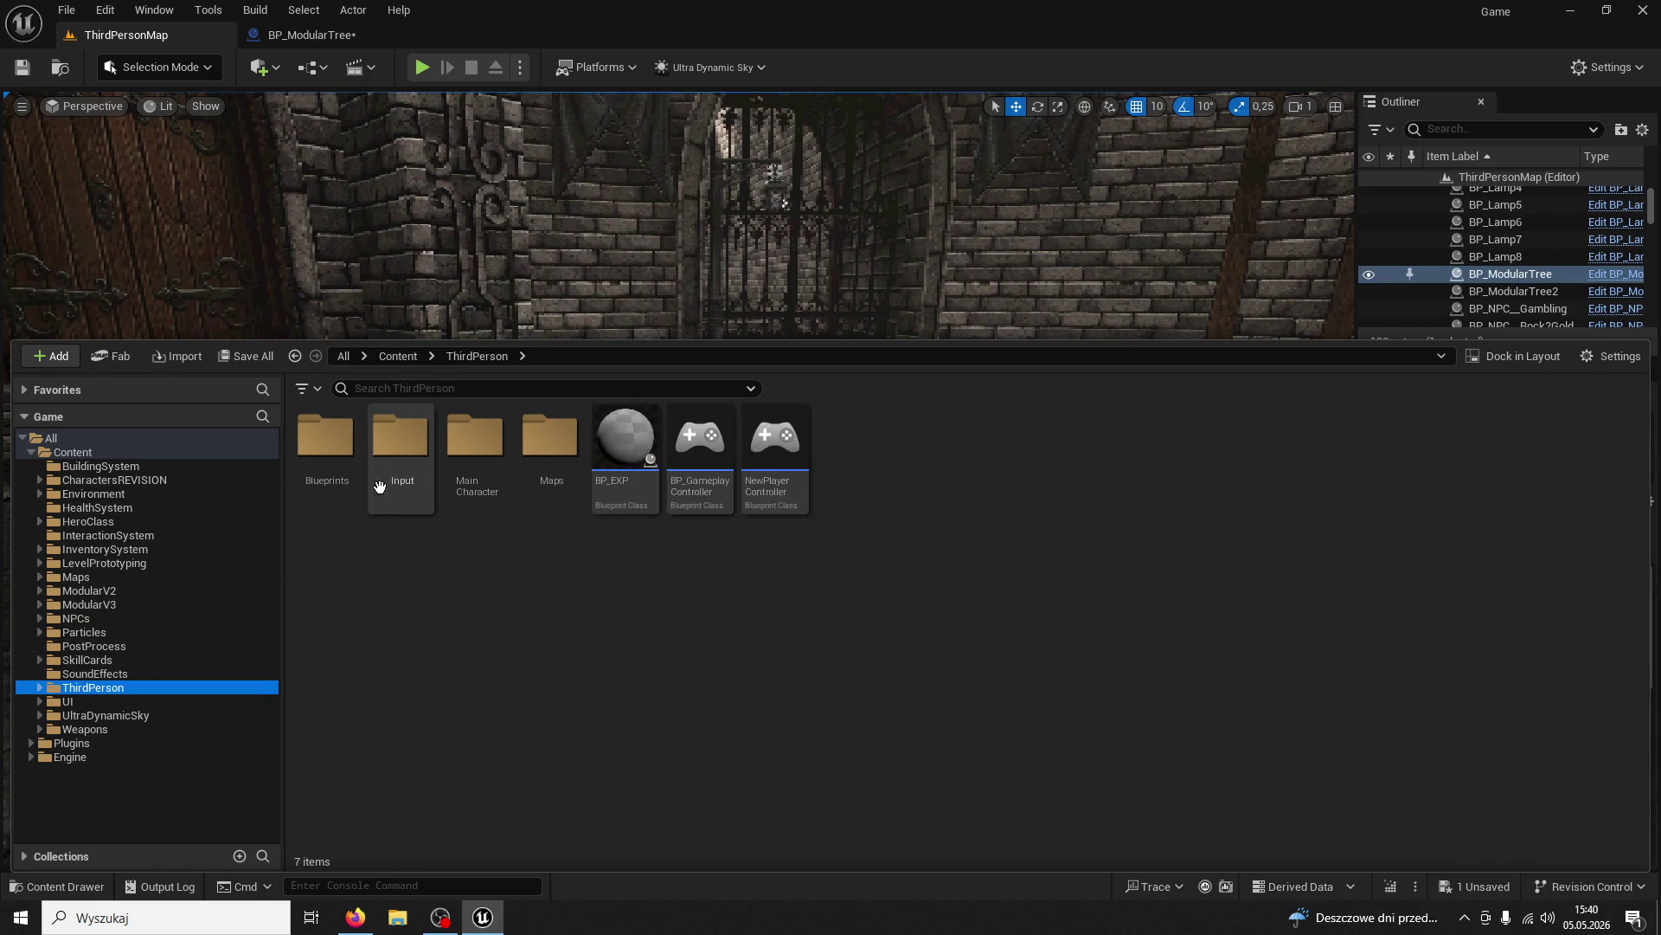
pyautogui.doubleClick(357, 457)
pyautogui.click(478, 356)
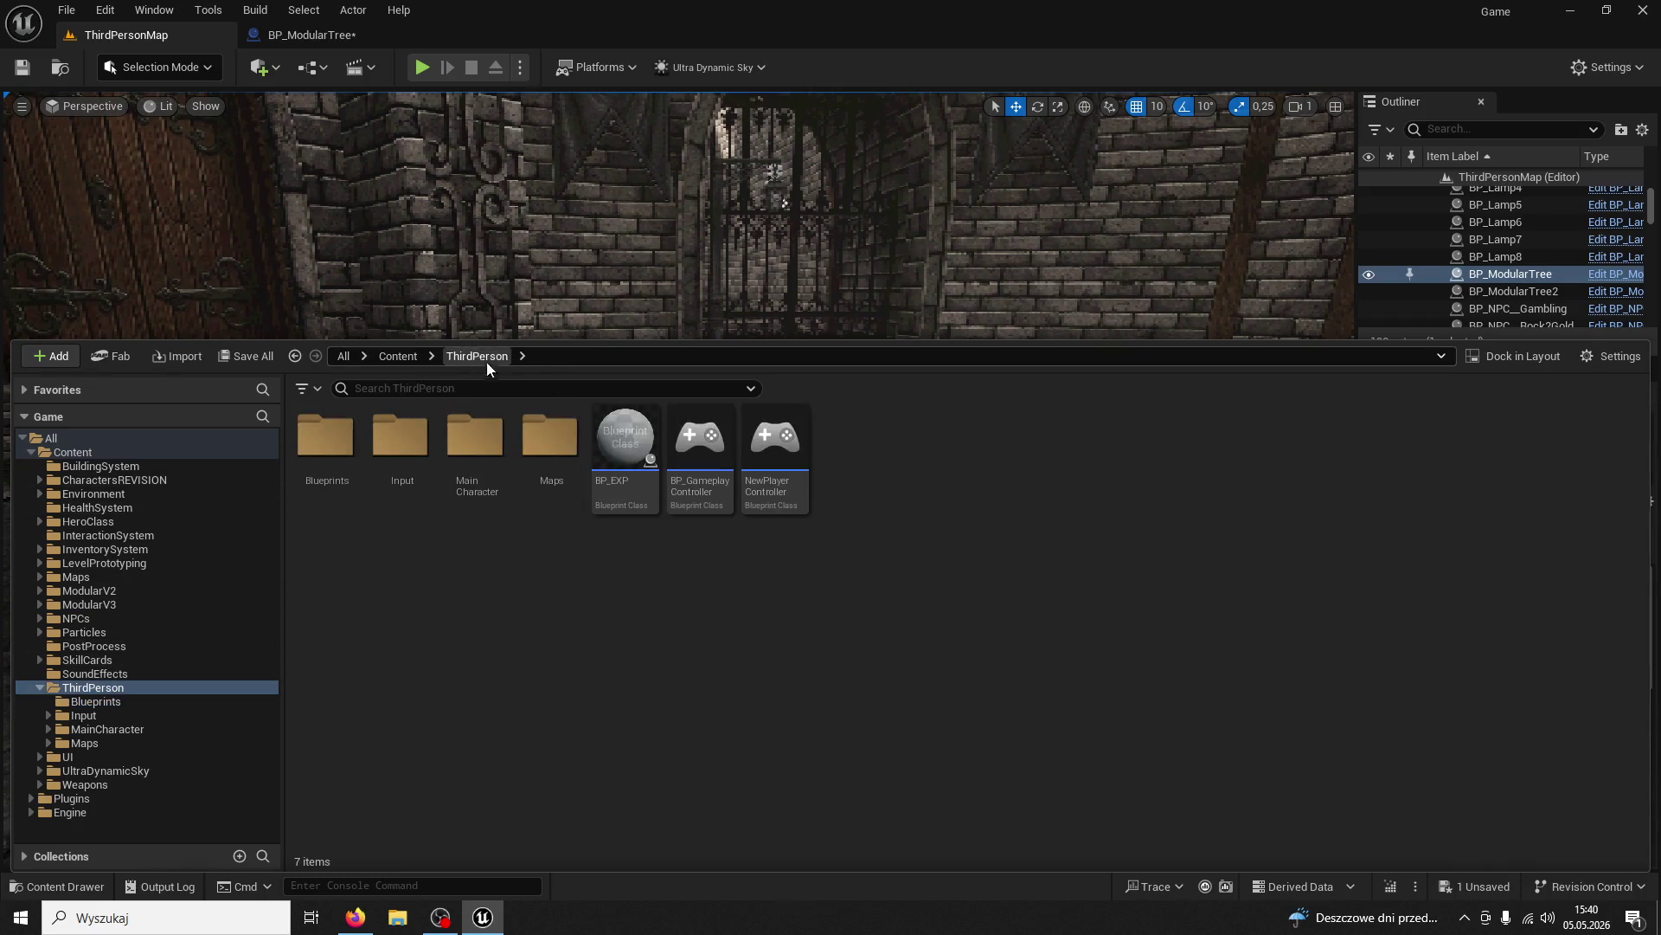
# Go into MainCharacter/WerewolfModel and open the werewolf physics asset
pyautogui.doubleClick(493, 440)
pyautogui.click(543, 448)
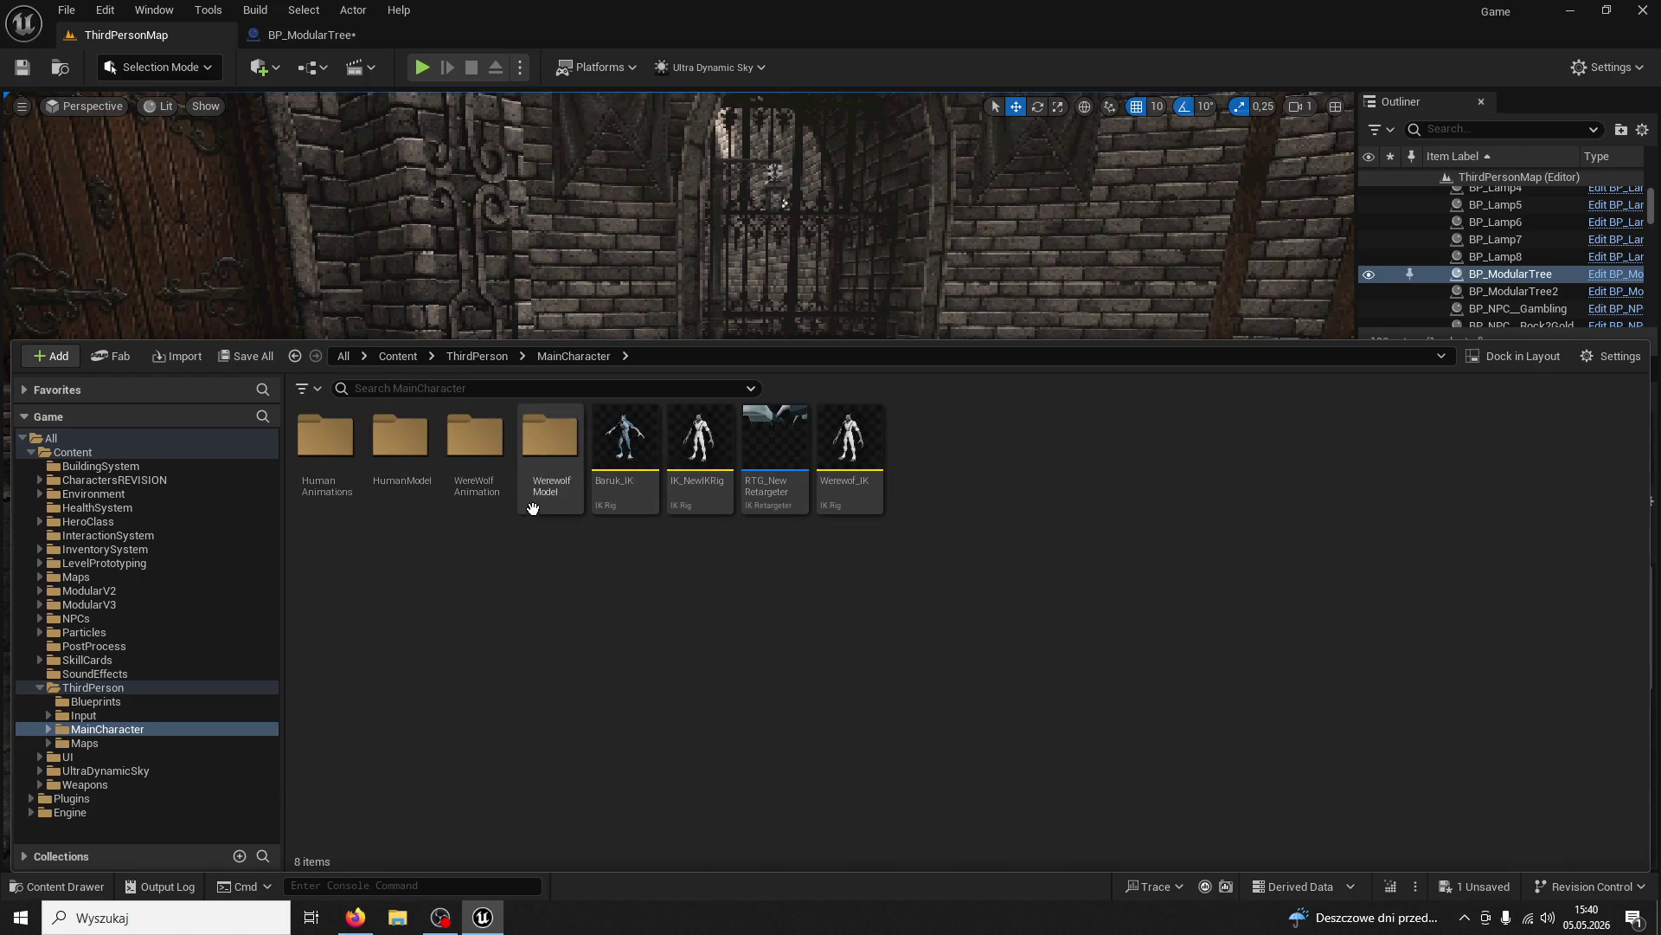
pyautogui.doubleClick(544, 448)
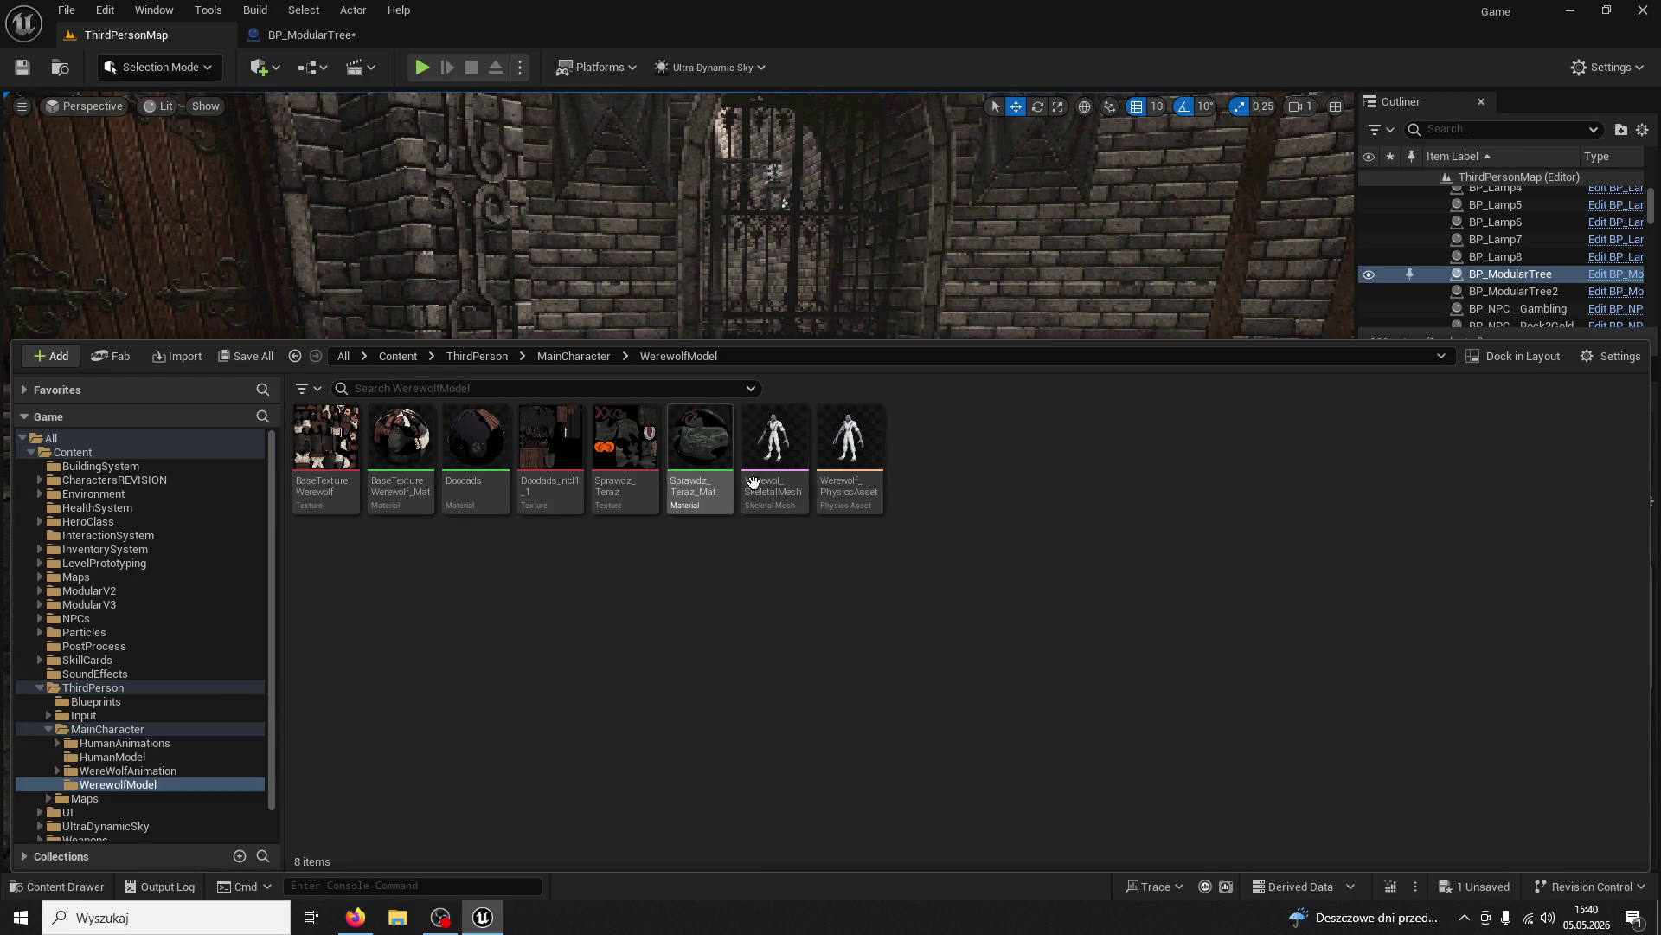
pyautogui.doubleClick(844, 437)
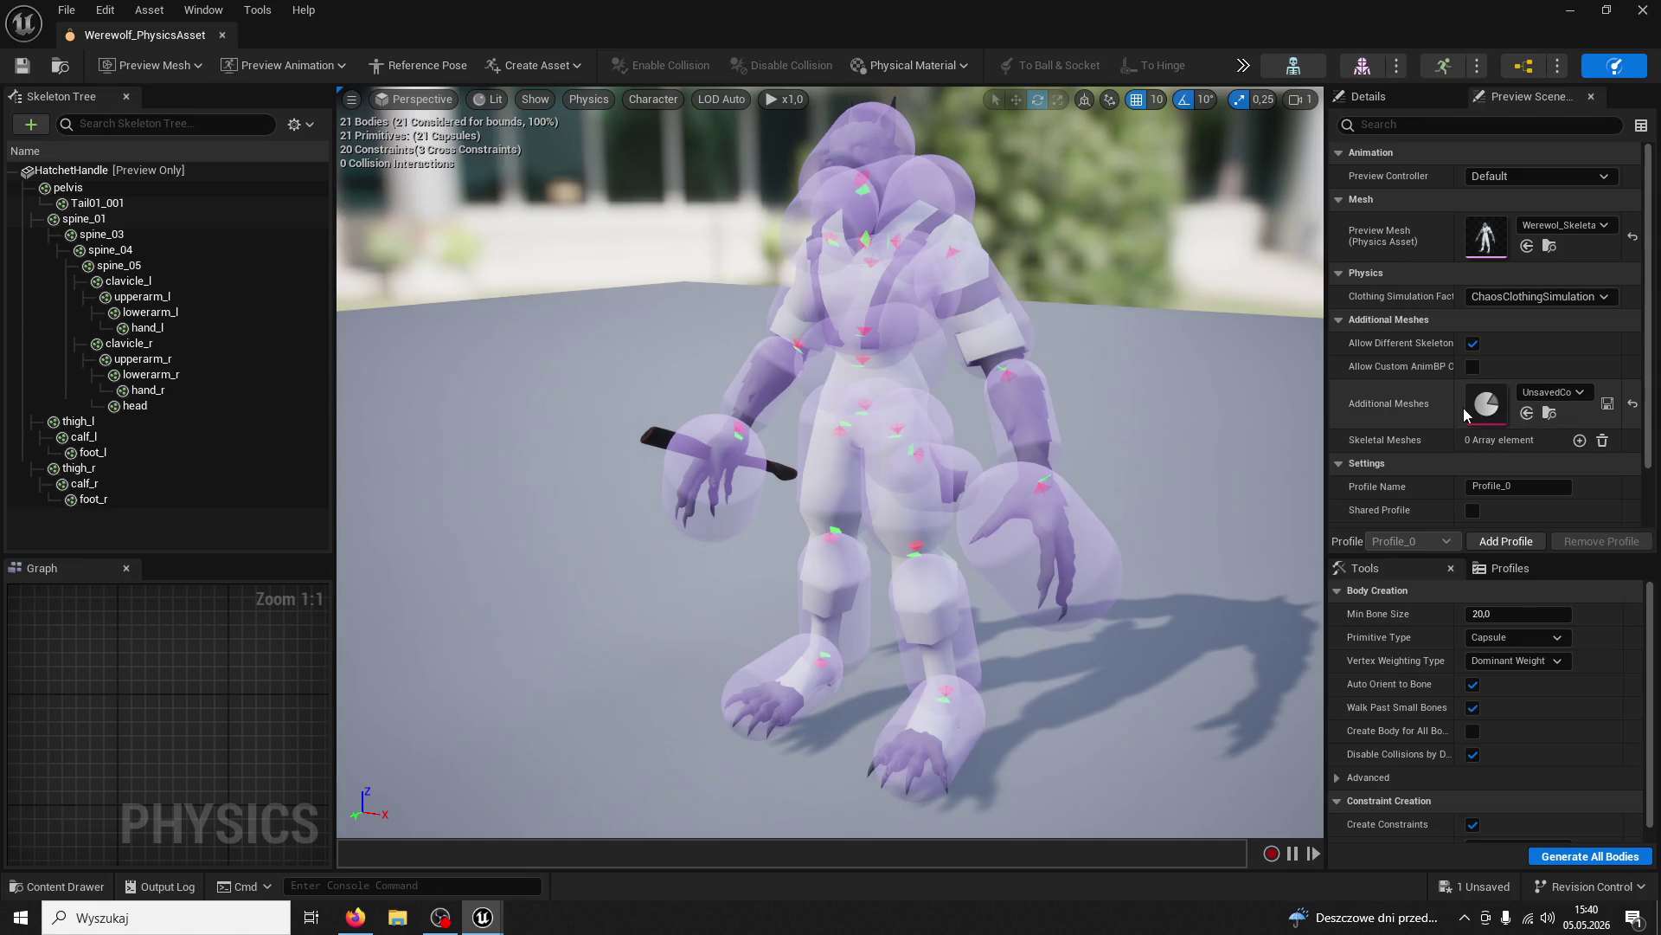
# Inspect the pelvis, spine_01 and spine_05 physics bodies, then close the werewolf physics asset
pyautogui.click(163, 186)
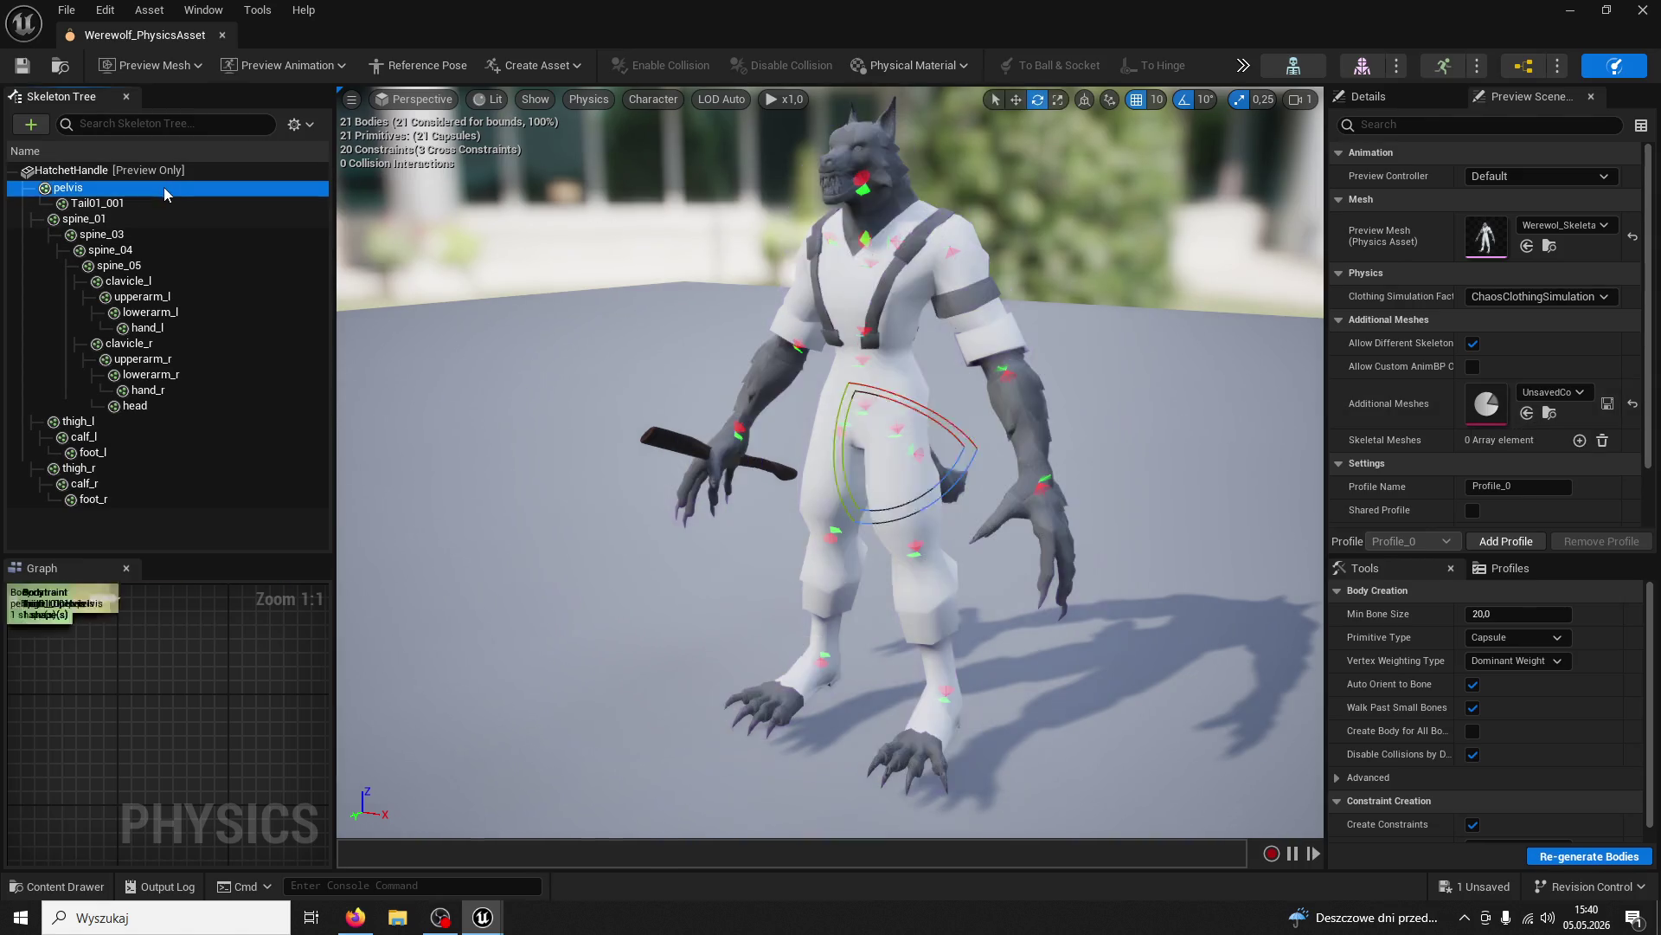
pyautogui.click(163, 218)
pyautogui.click(162, 266)
pyautogui.moveTo(660, 241); pyautogui.dragTo(740, 528)
pyautogui.click(222, 35)
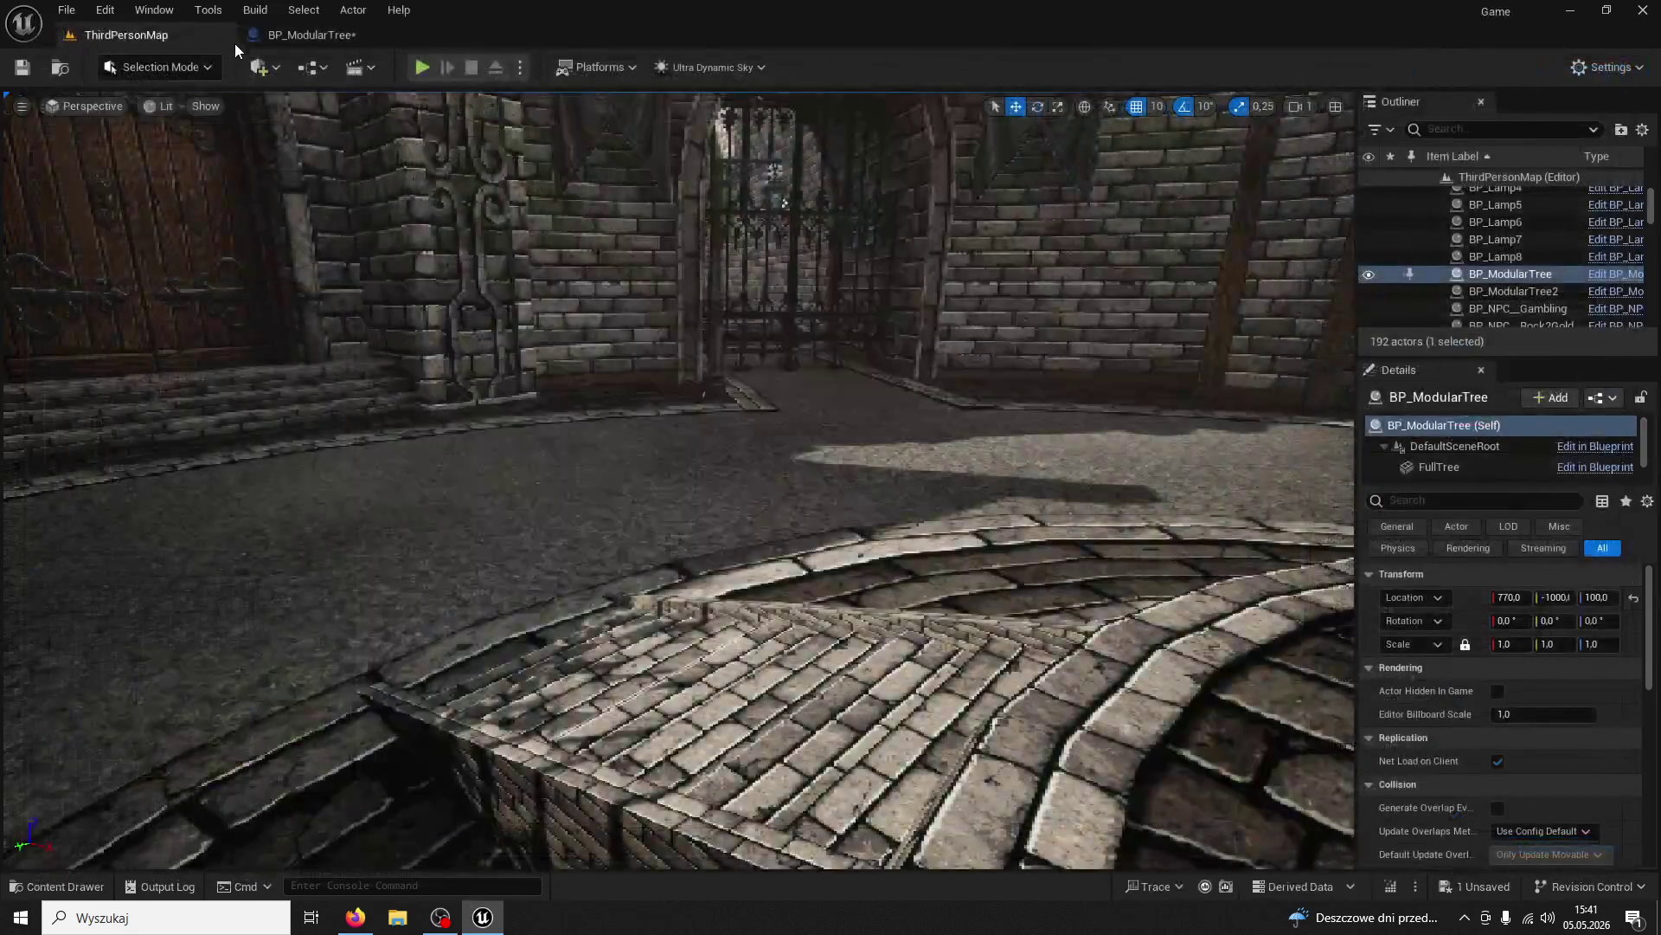
# Open RTG_NewRetargeter from the MainCharacter folder and zoom in on the werewolf
pyautogui.click(56, 886)
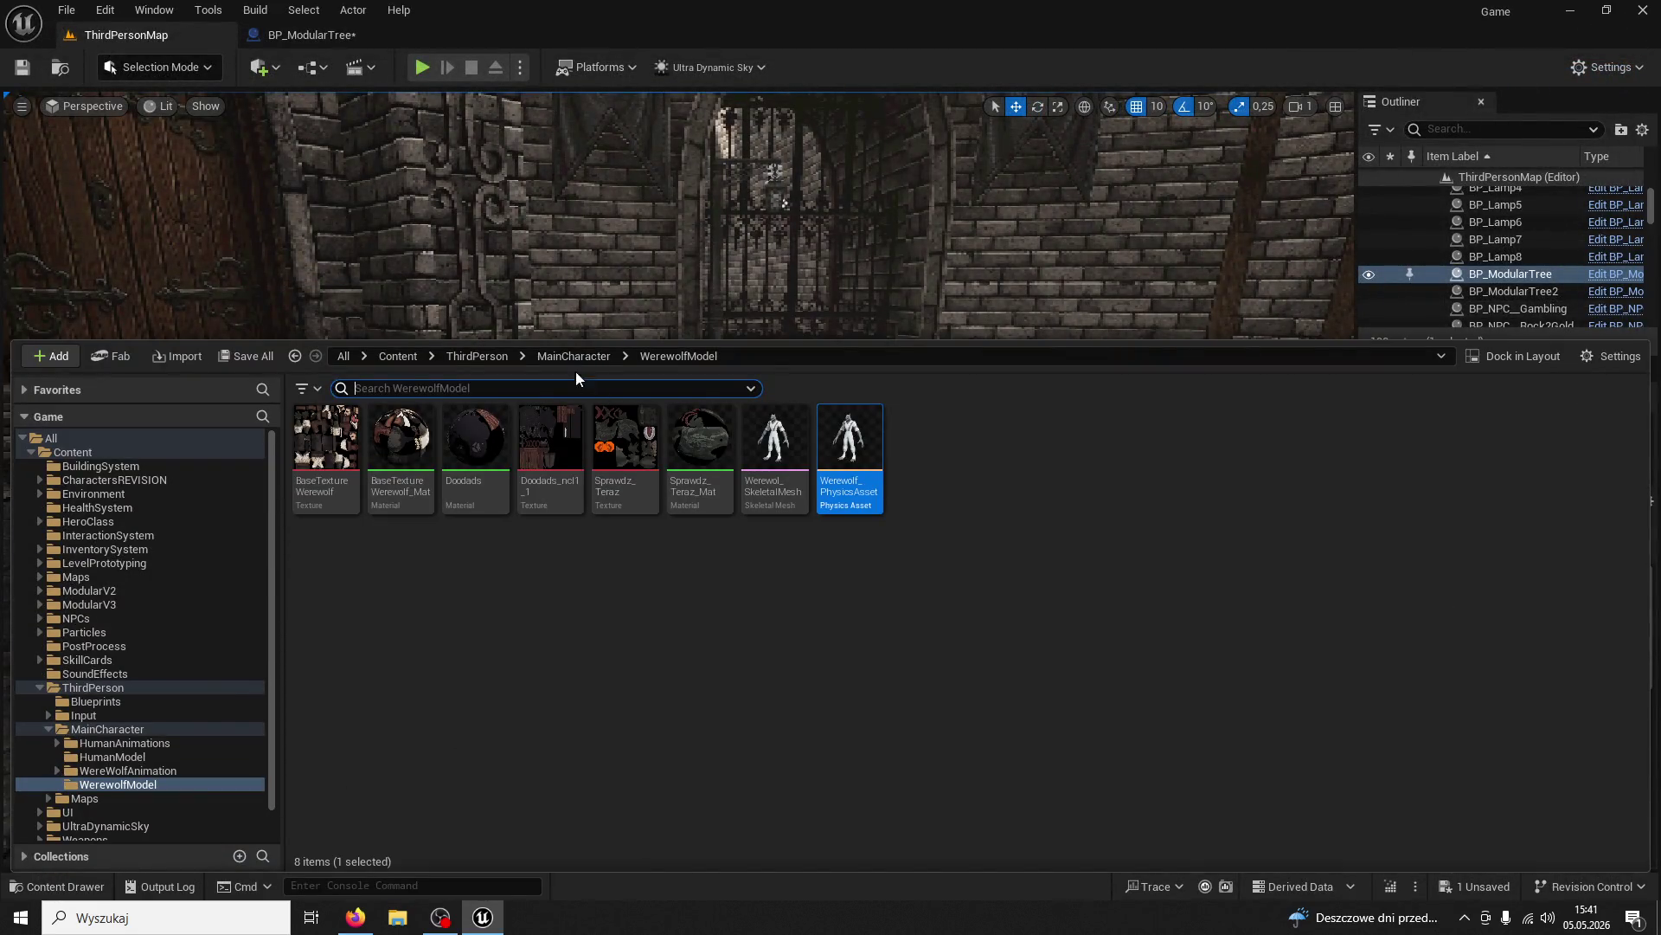
pyautogui.doubleClick(776, 437)
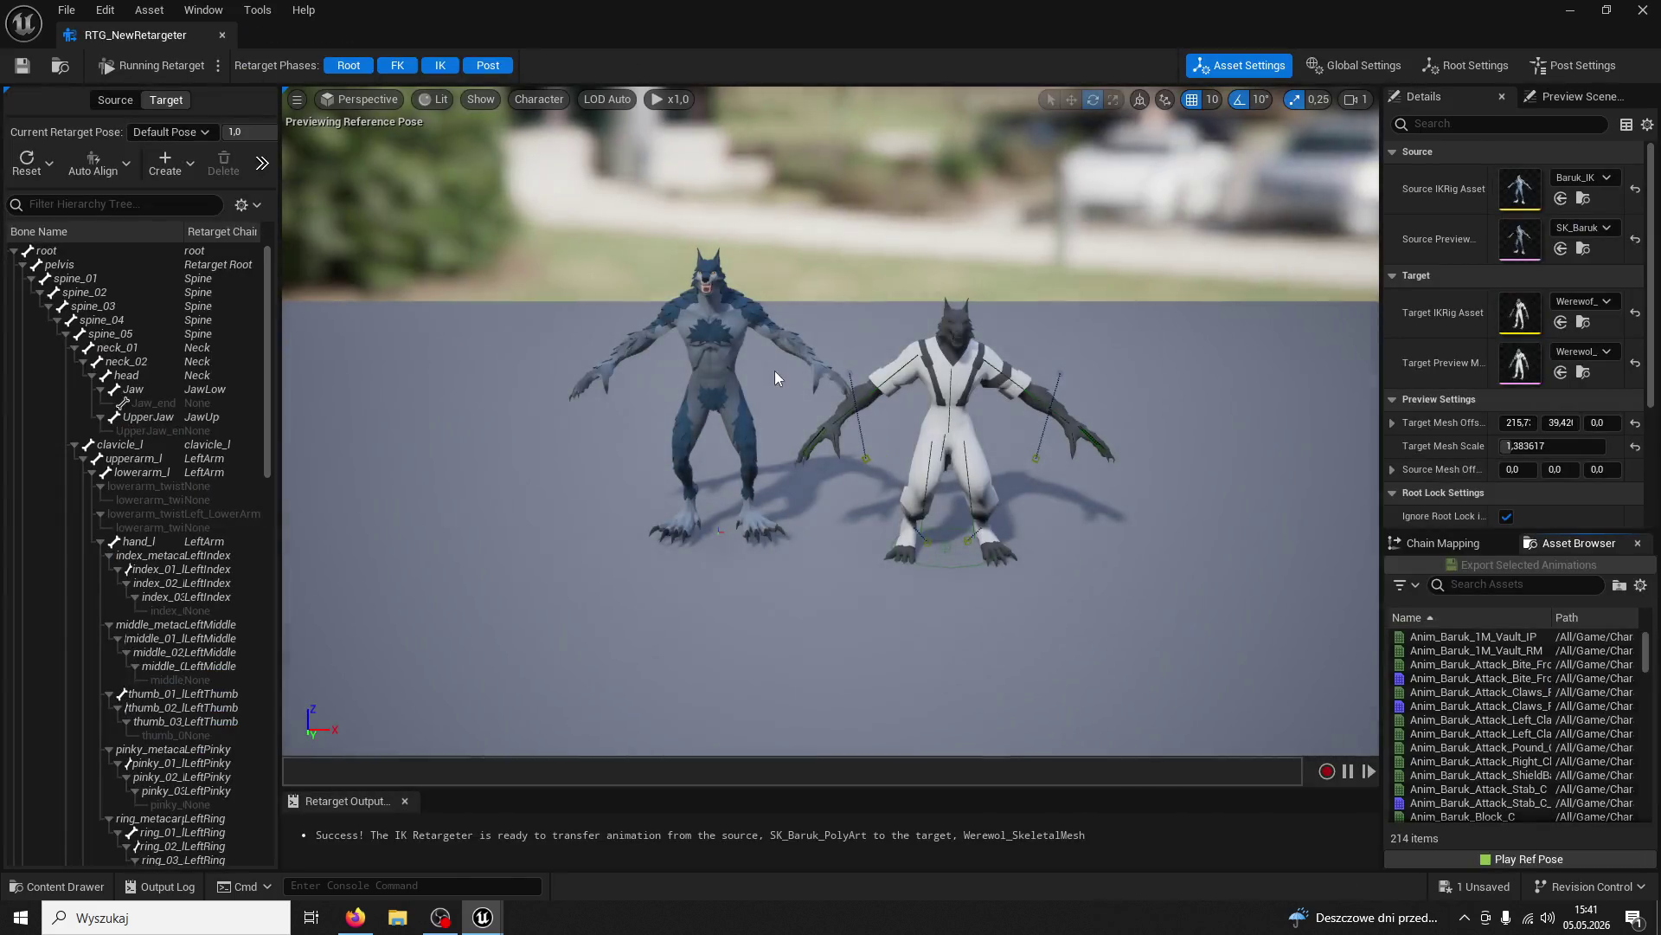
pyautogui.moveTo(776, 370)
pyautogui.mouseDown()
pyautogui.moveTo(727, 269)
pyautogui.moveTo(649, 269)
pyautogui.moveTo(1144, 474)
pyautogui.mouseUp()
# Preview the claws attack, ShieldBash, Climb_NE_RM and Dodge_Back_IP animations, then close the retargeter
pyautogui.click(1471, 705)
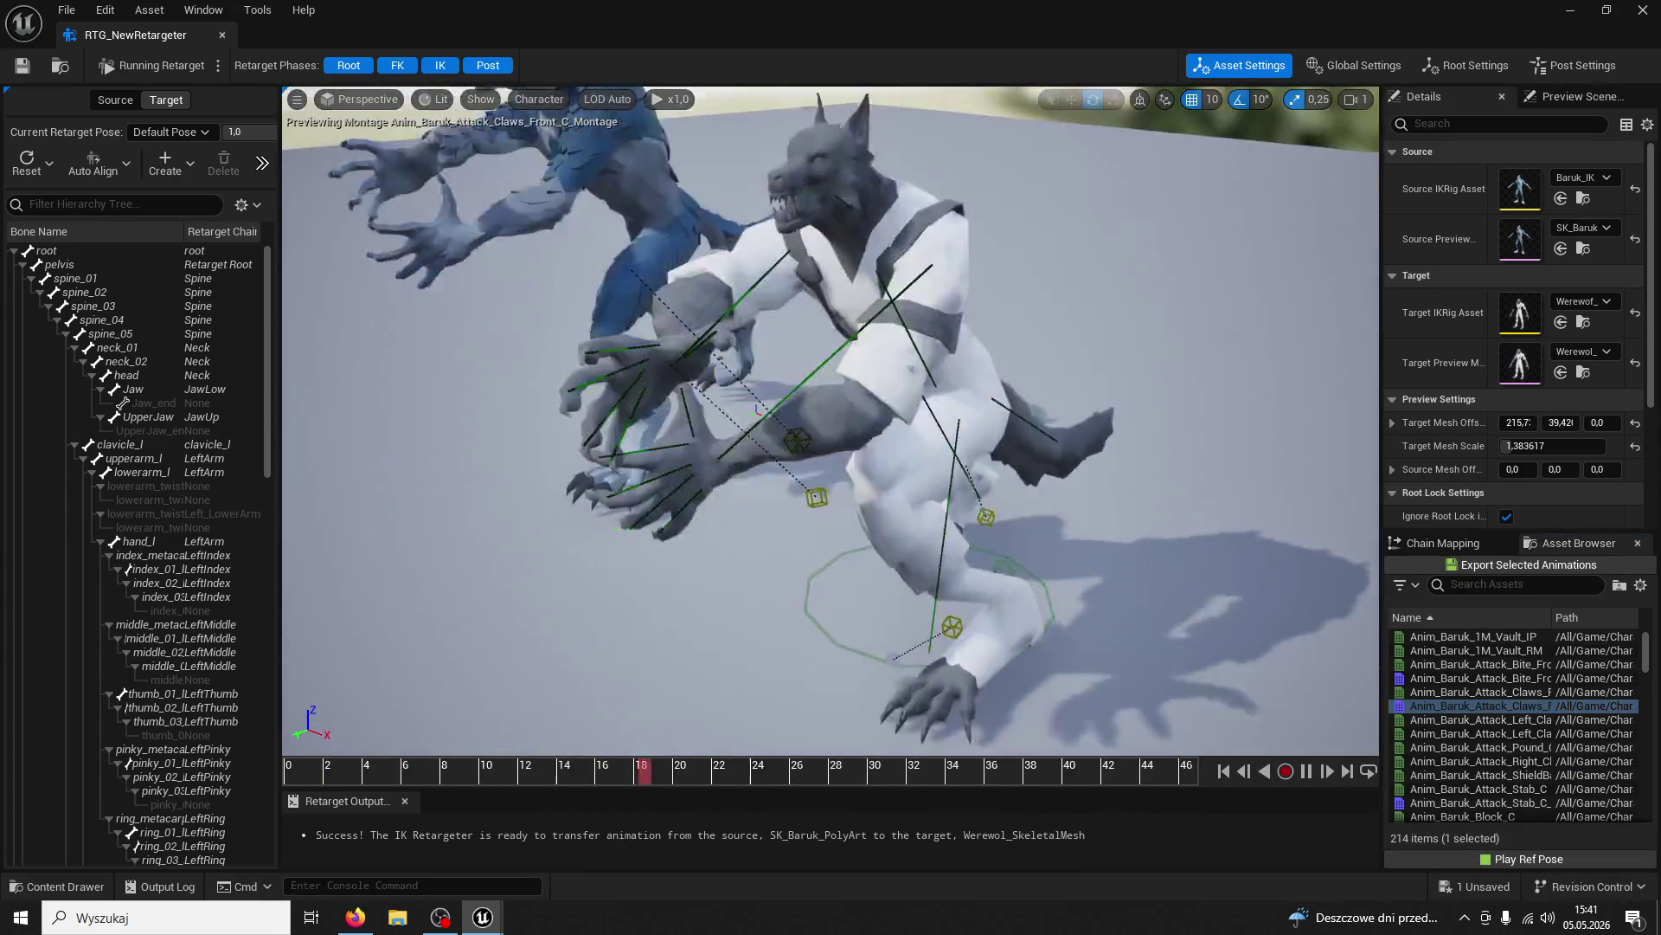
pyautogui.click(1471, 774)
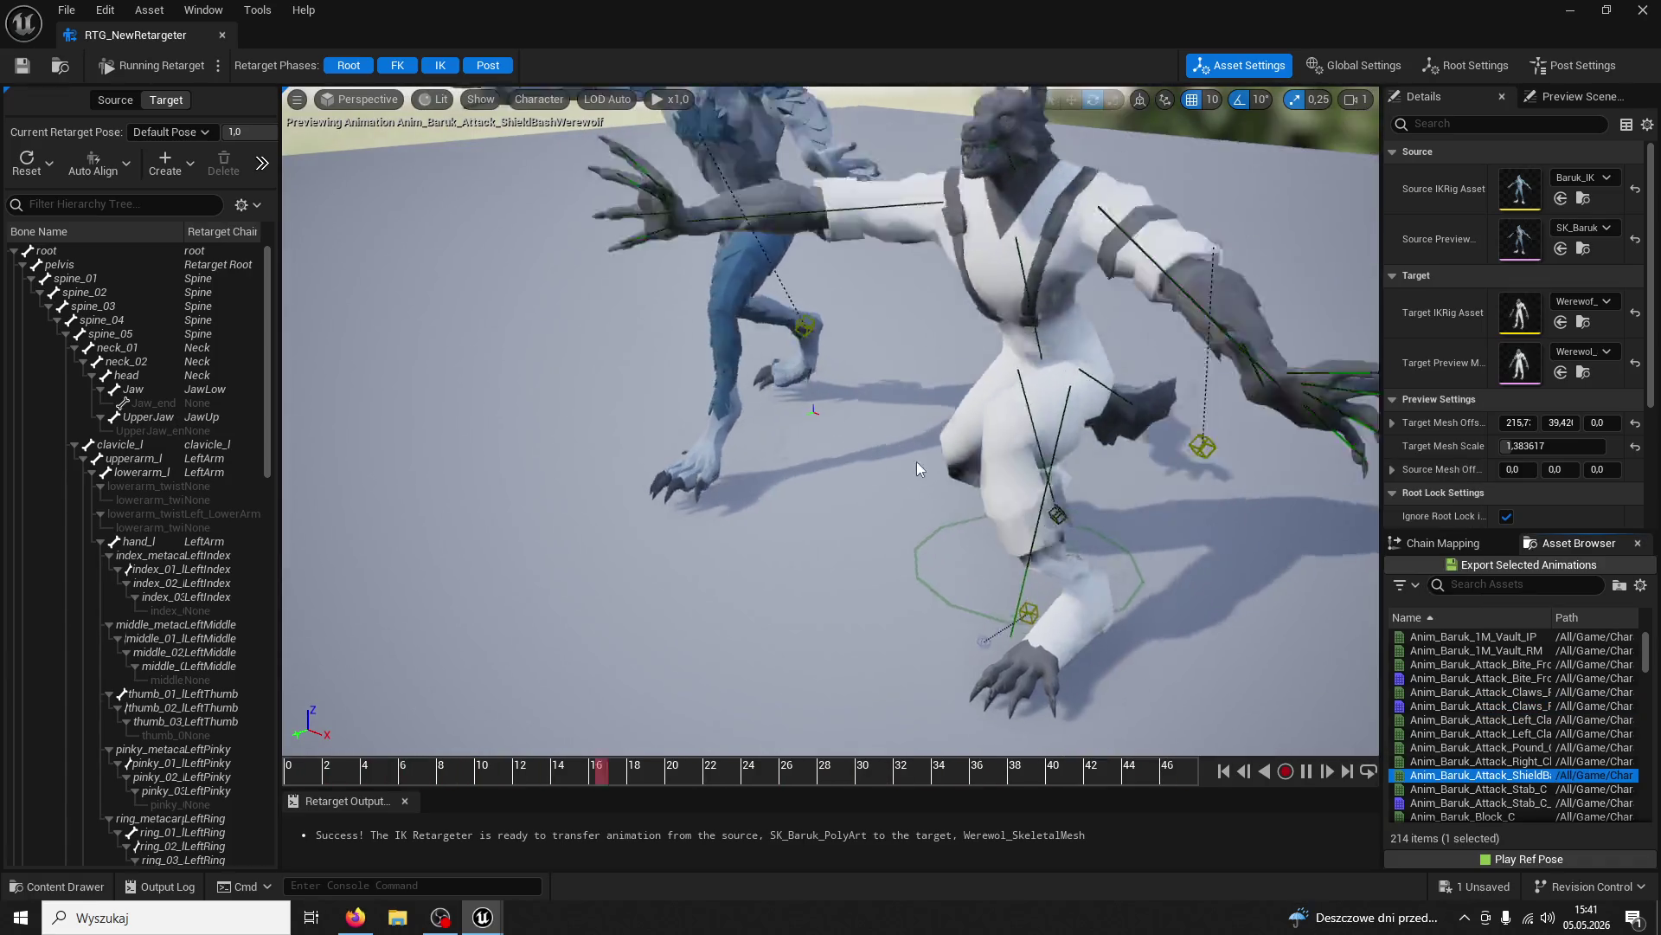
pyautogui.moveTo(1015, 507)
pyautogui.mouseDown()
pyautogui.moveTo(1081, 463)
pyautogui.moveTo(948, 491)
pyautogui.mouseUp()
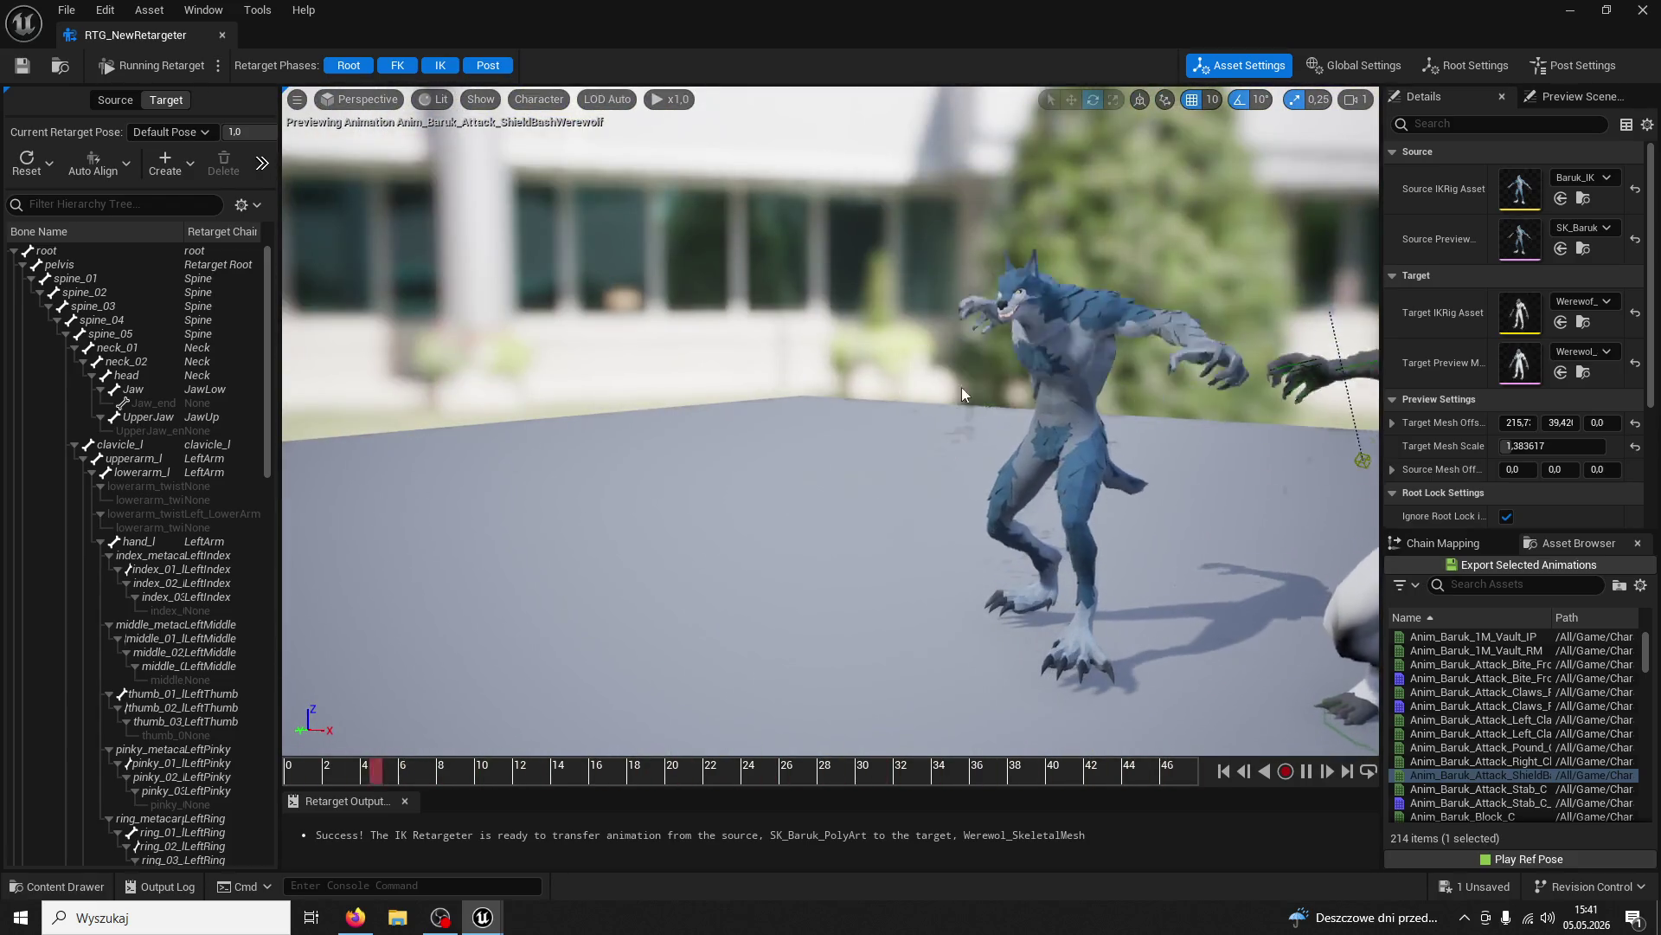
pyautogui.scroll(-8, 1471, 727)
pyautogui.click(1471, 760)
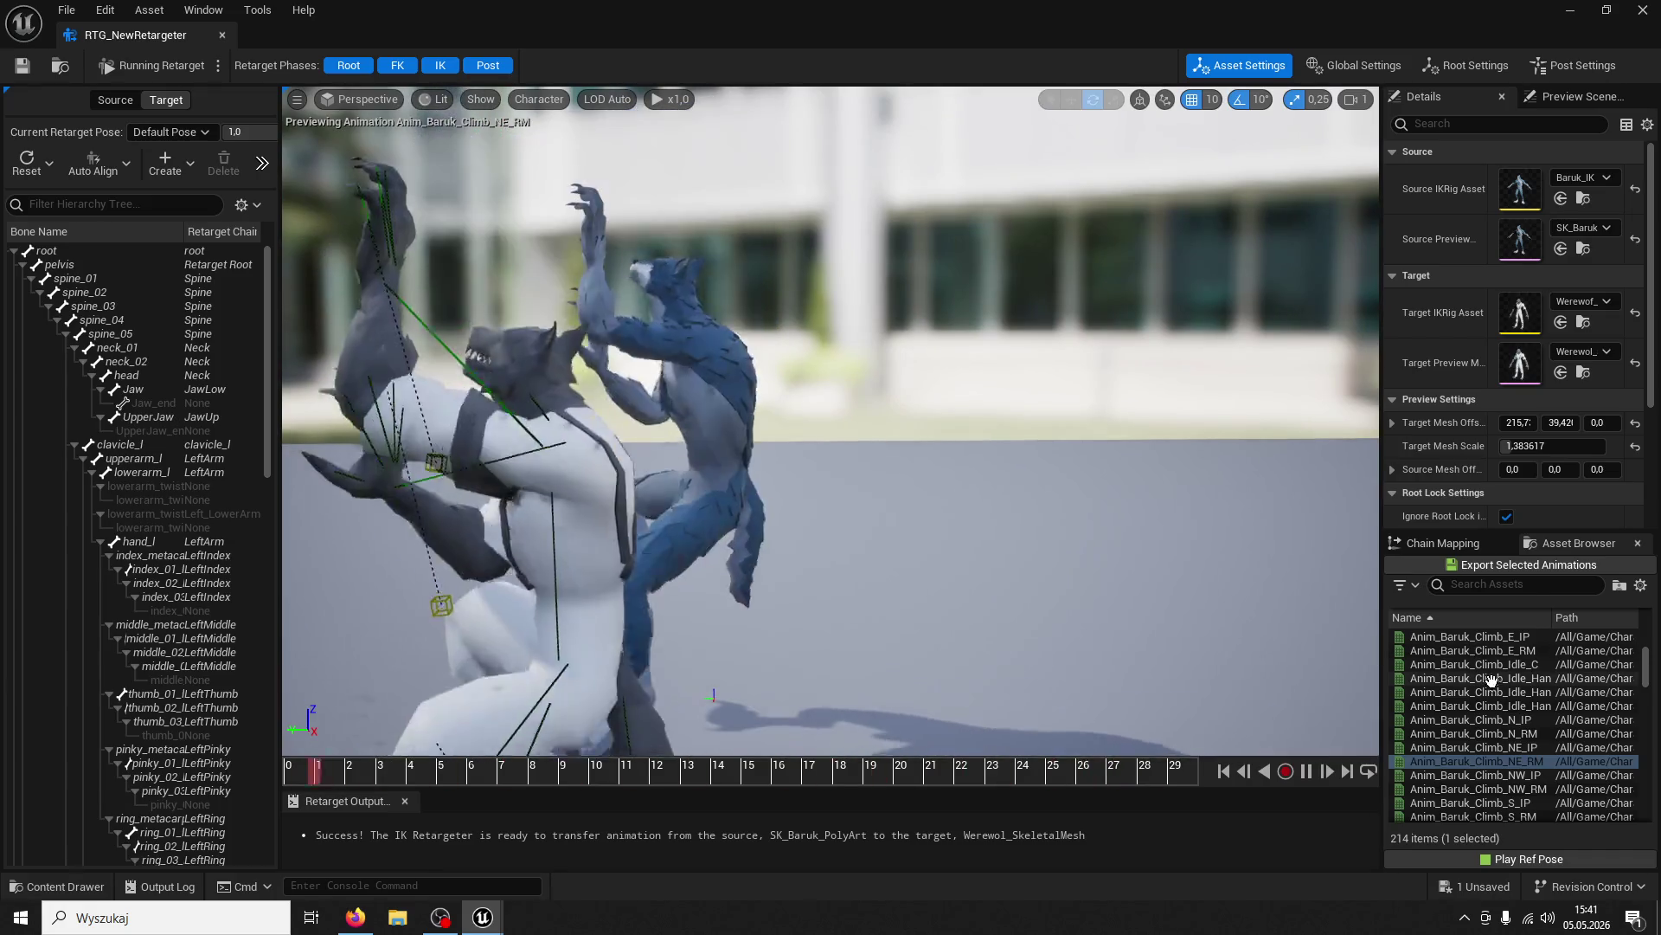
pyautogui.scroll(5, 1505, 738)
pyautogui.click(1506, 736)
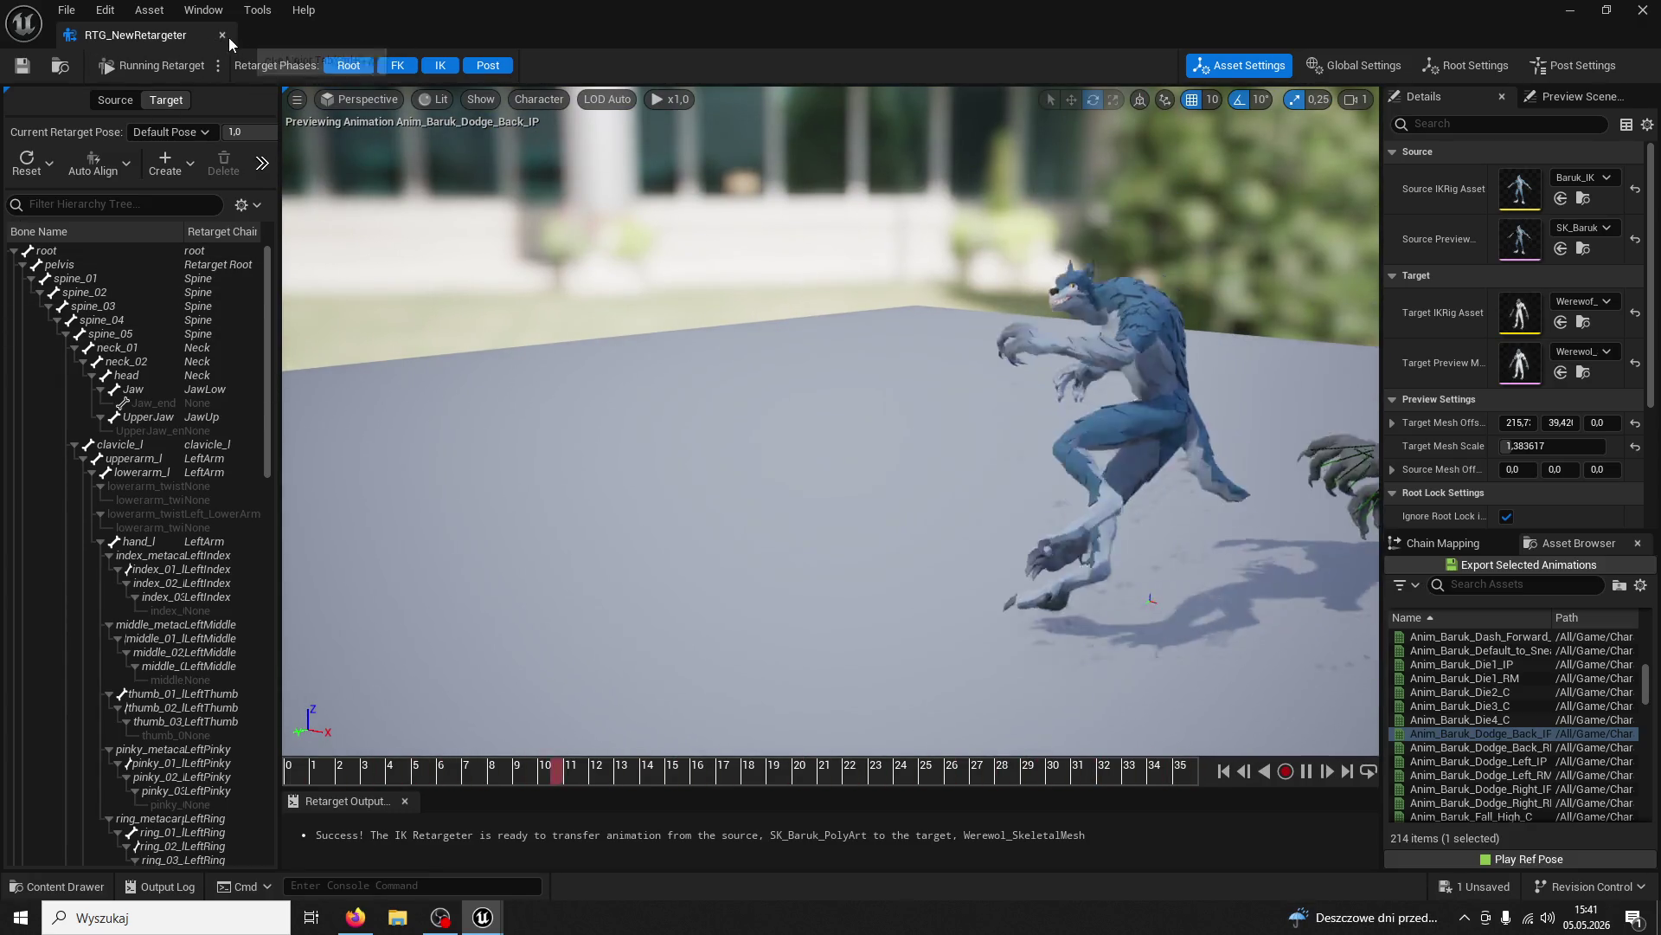
pyautogui.click(224, 36)
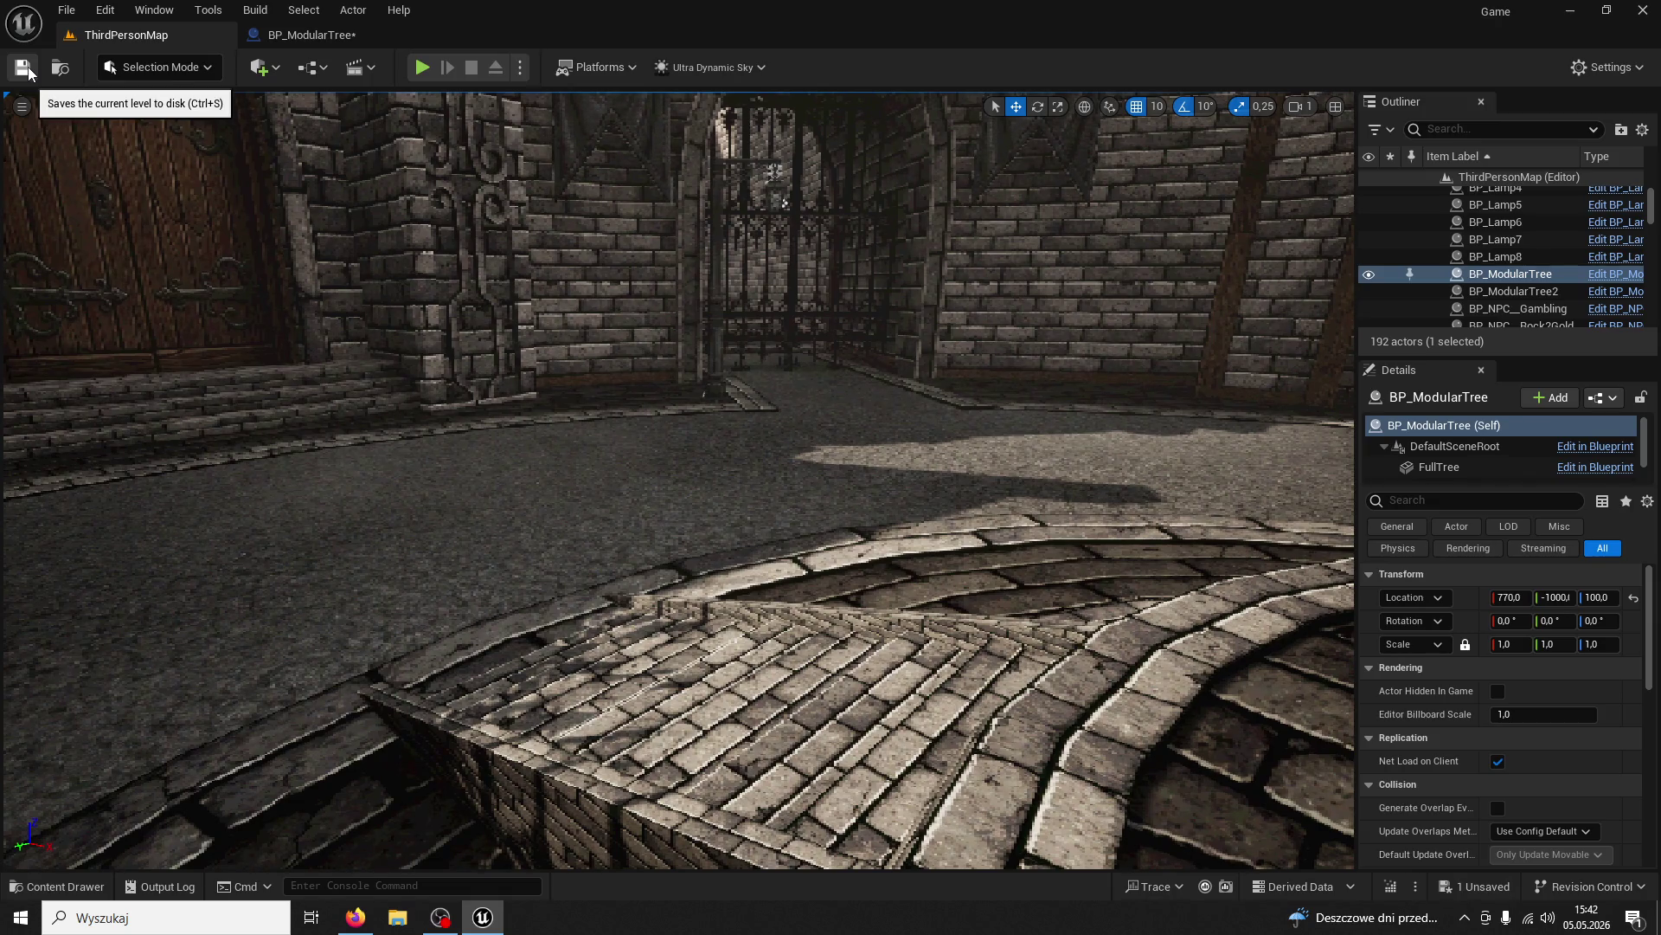
pyautogui.click(427, 63)
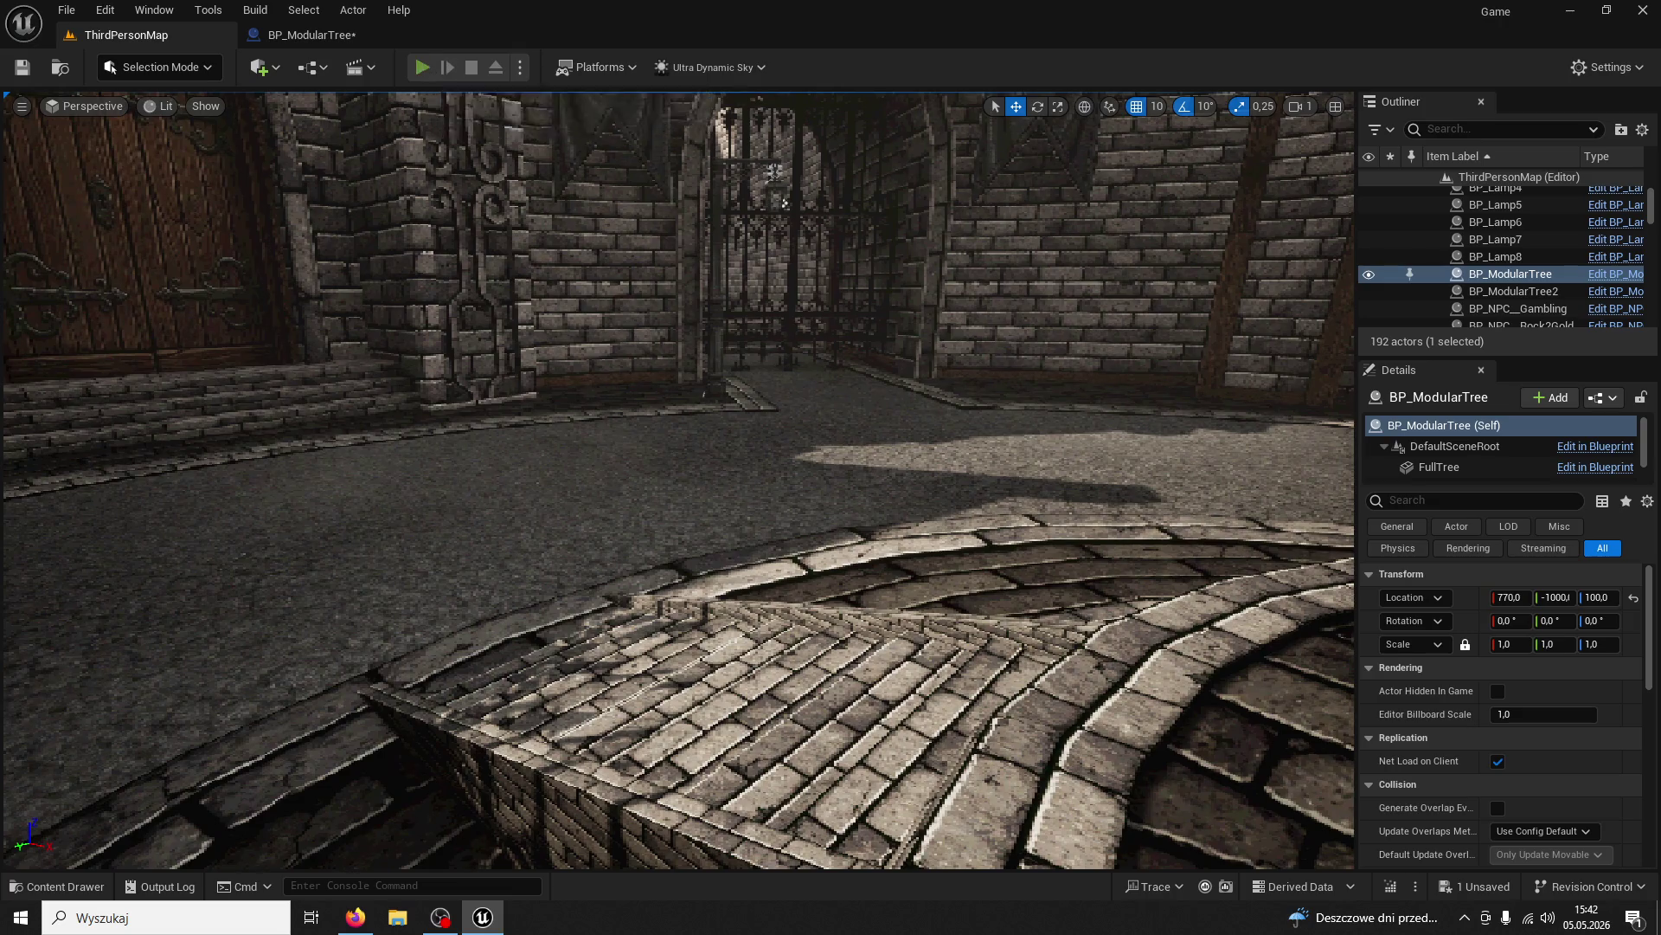
# Run through the courtyard past the fountain, chop wood from a pillar, then stop play and dismiss the log
pyautogui.press('w')
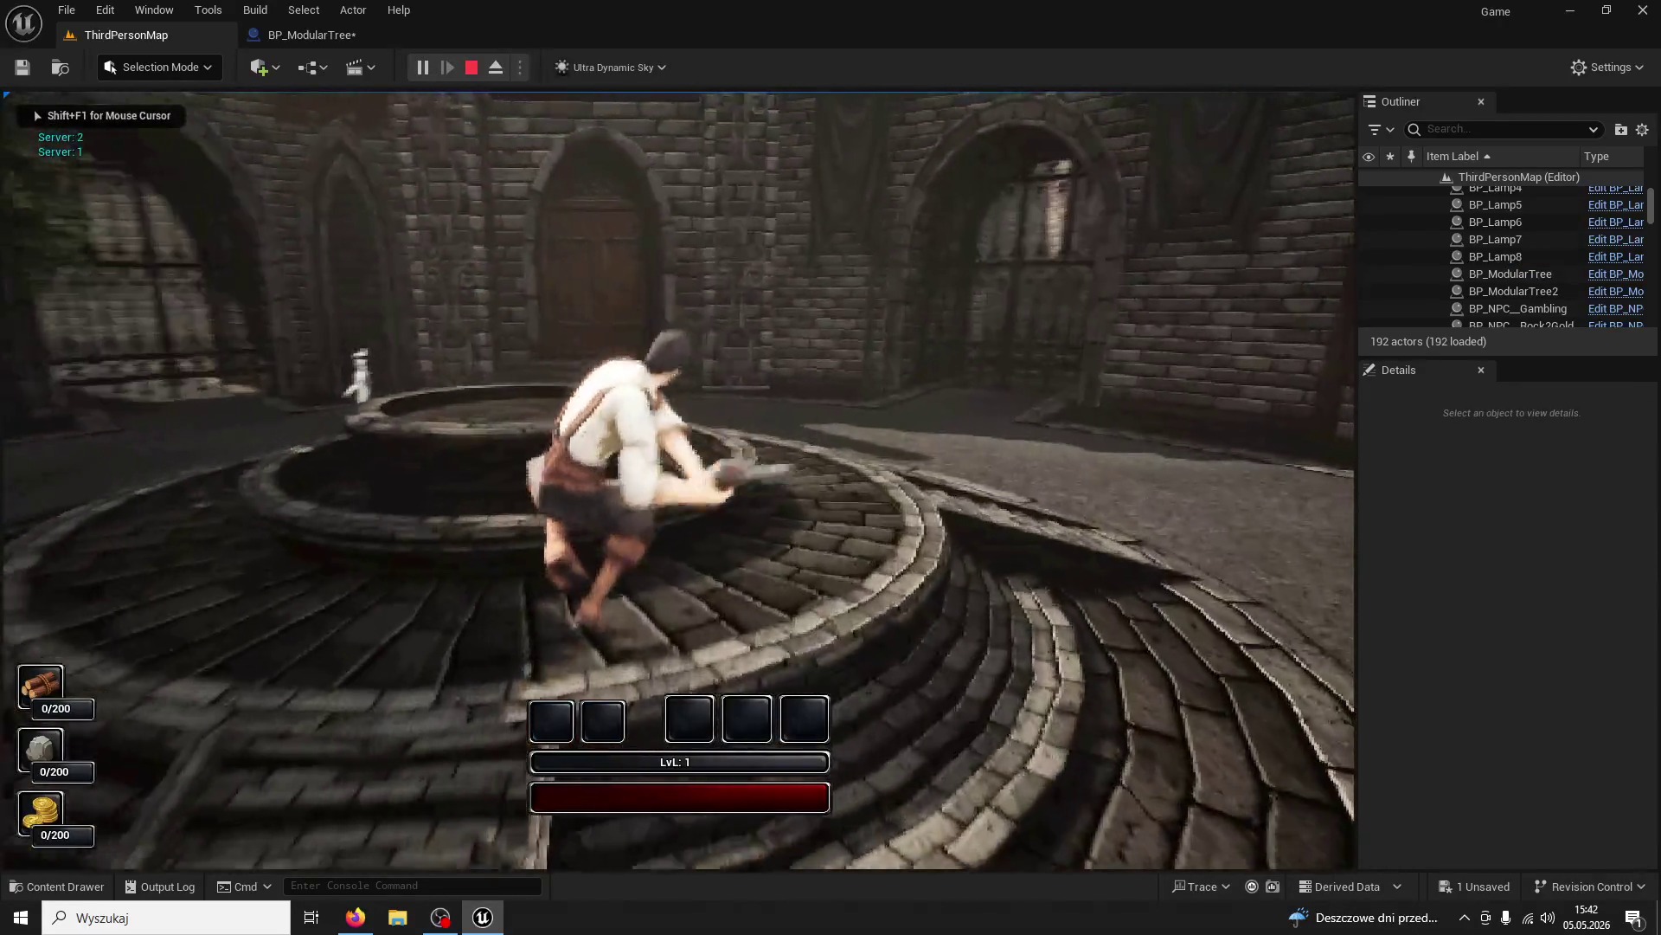
pyautogui.press('w')
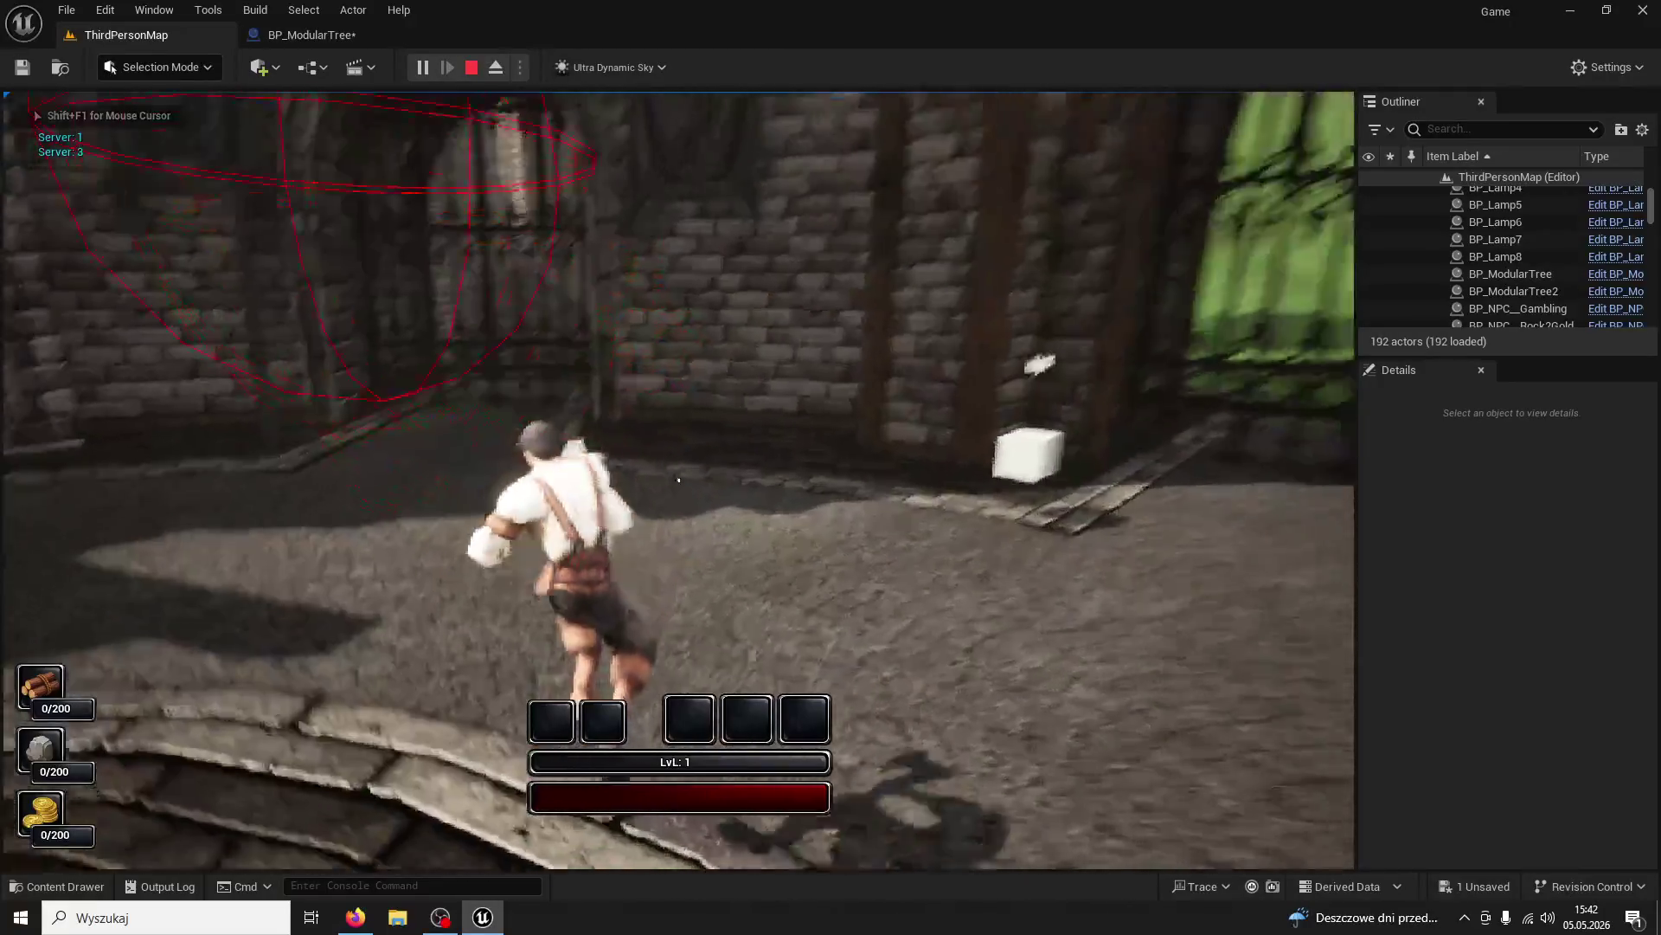
pyautogui.press('w')
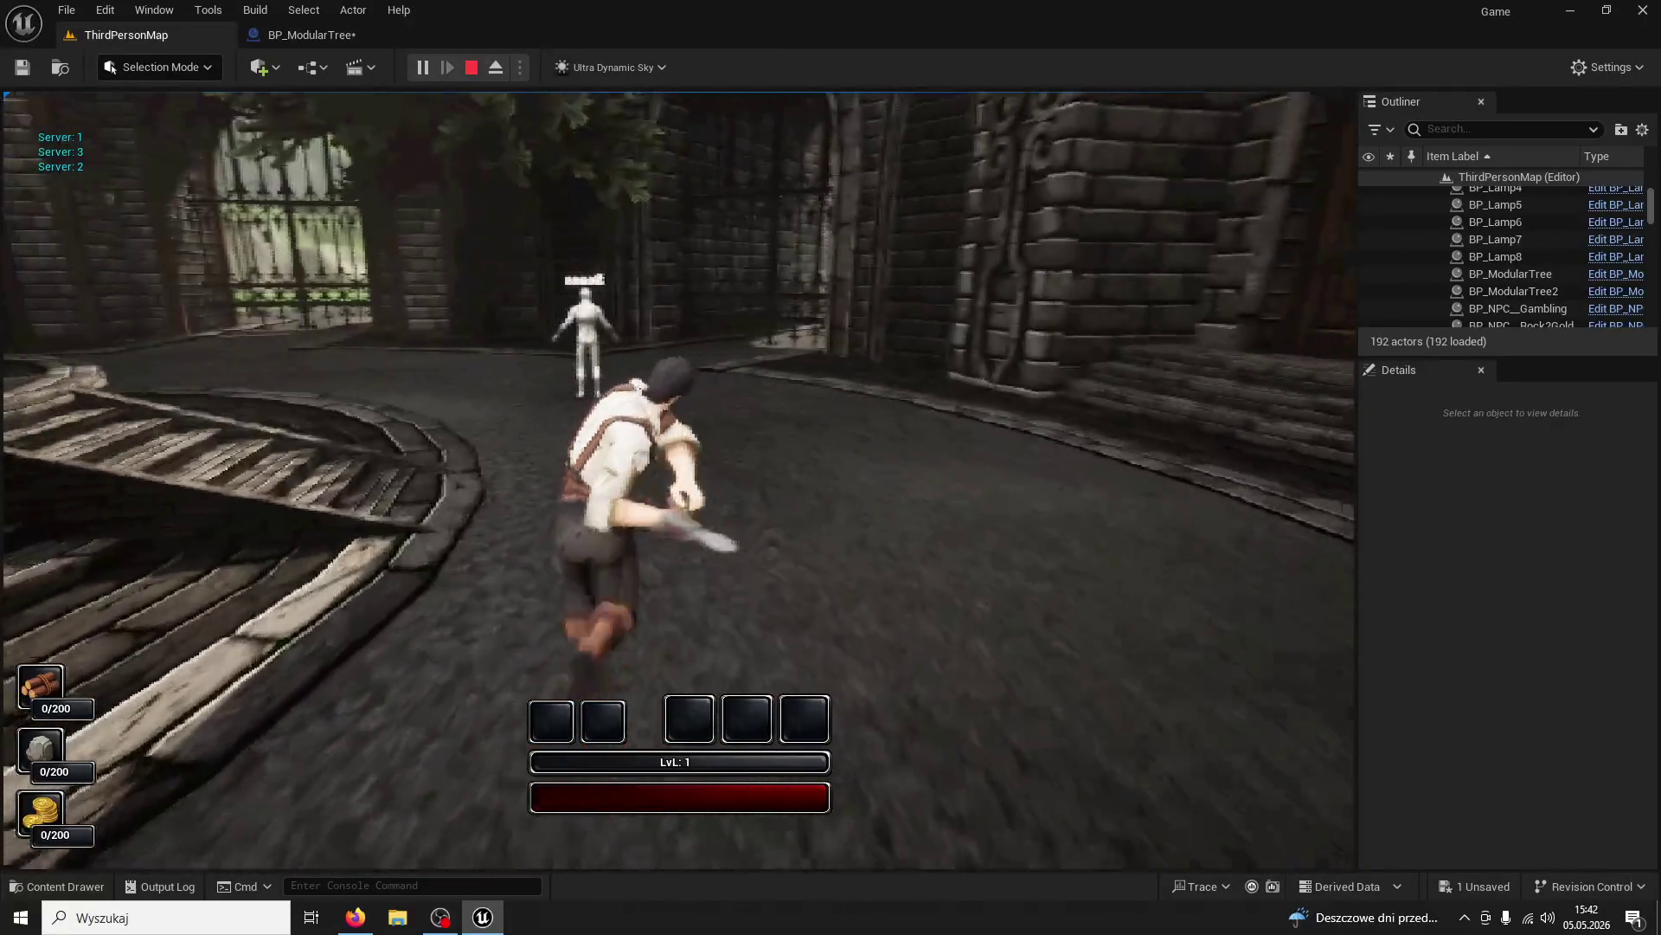
pyautogui.press('w')
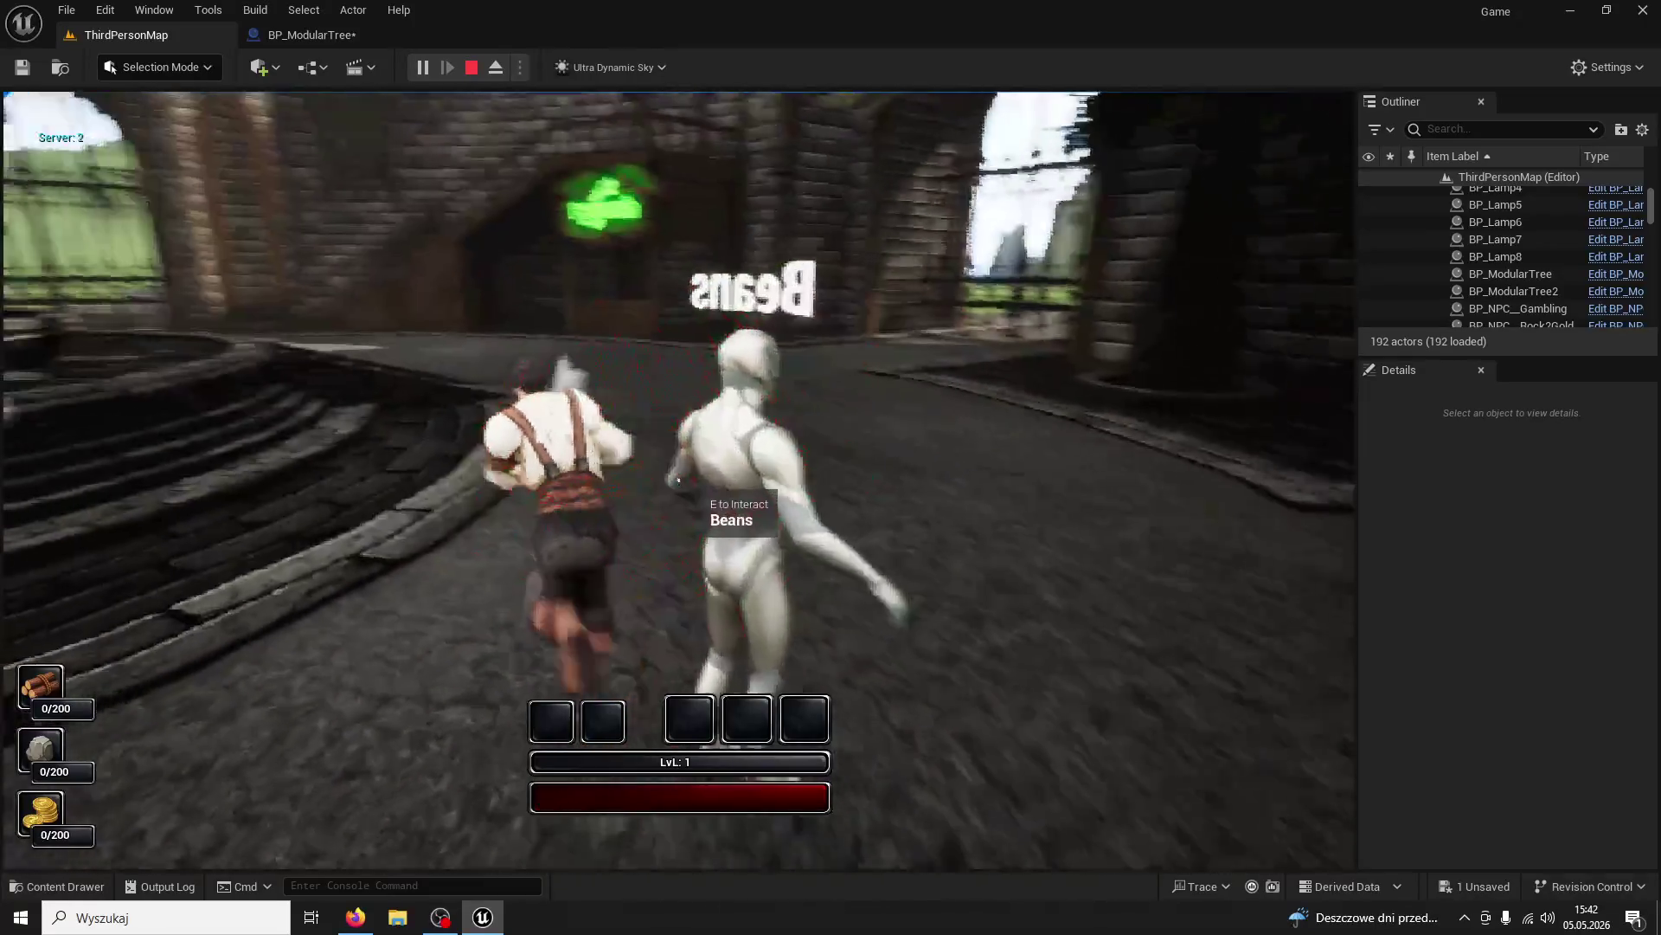
pyautogui.press('w')
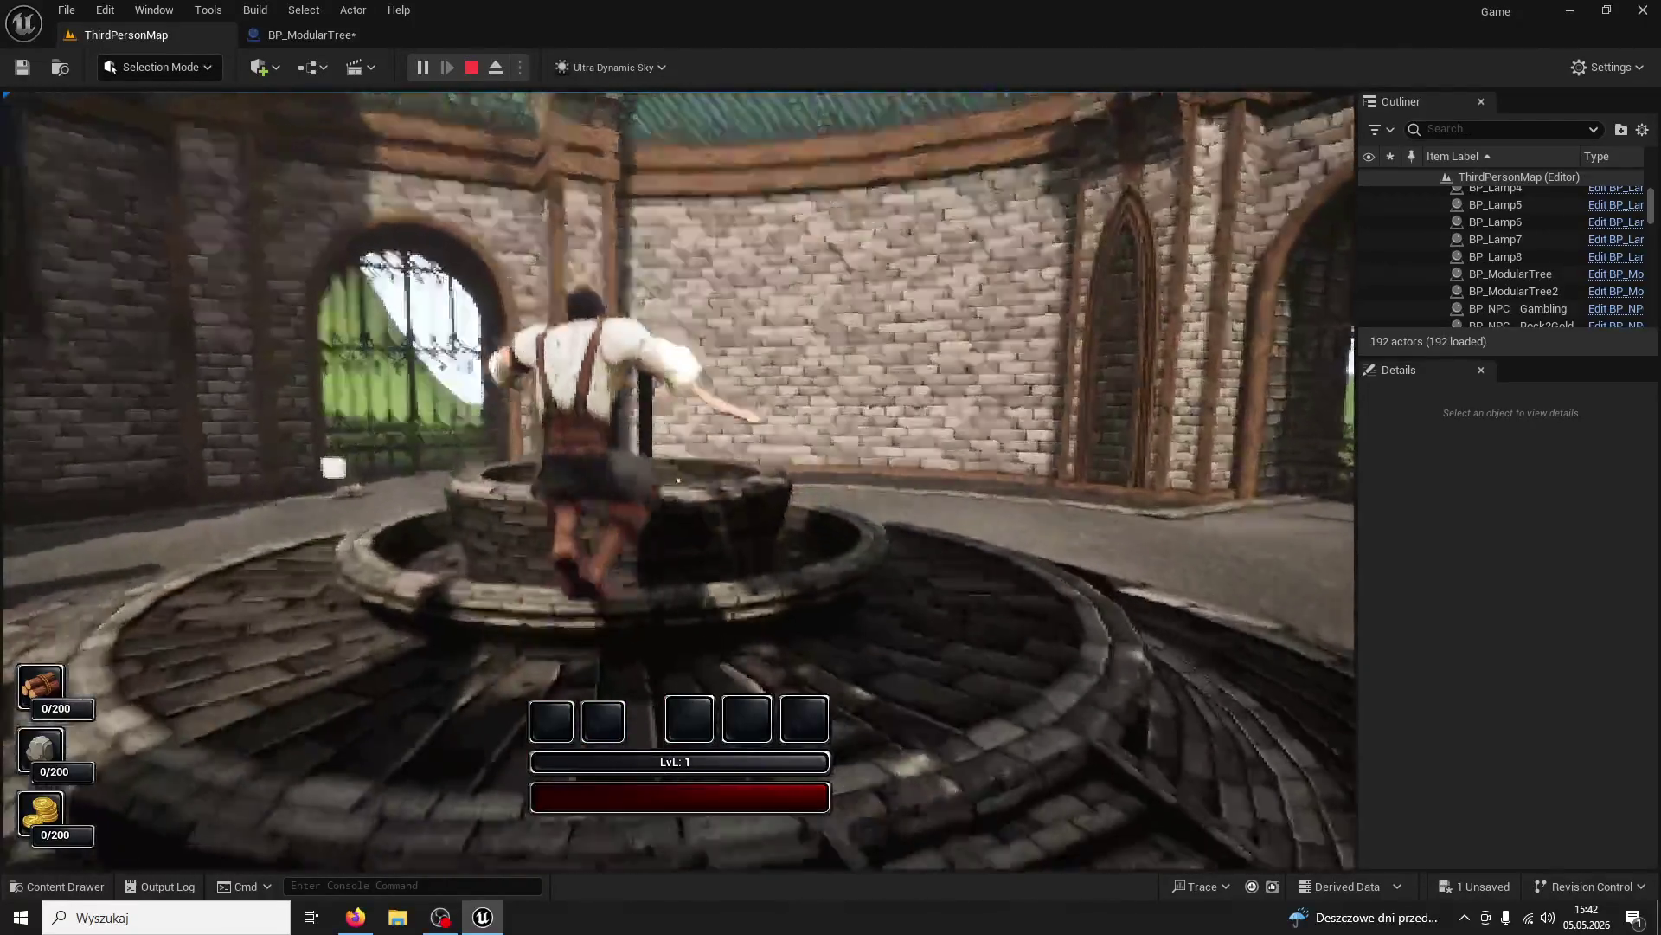
pyautogui.press('w')
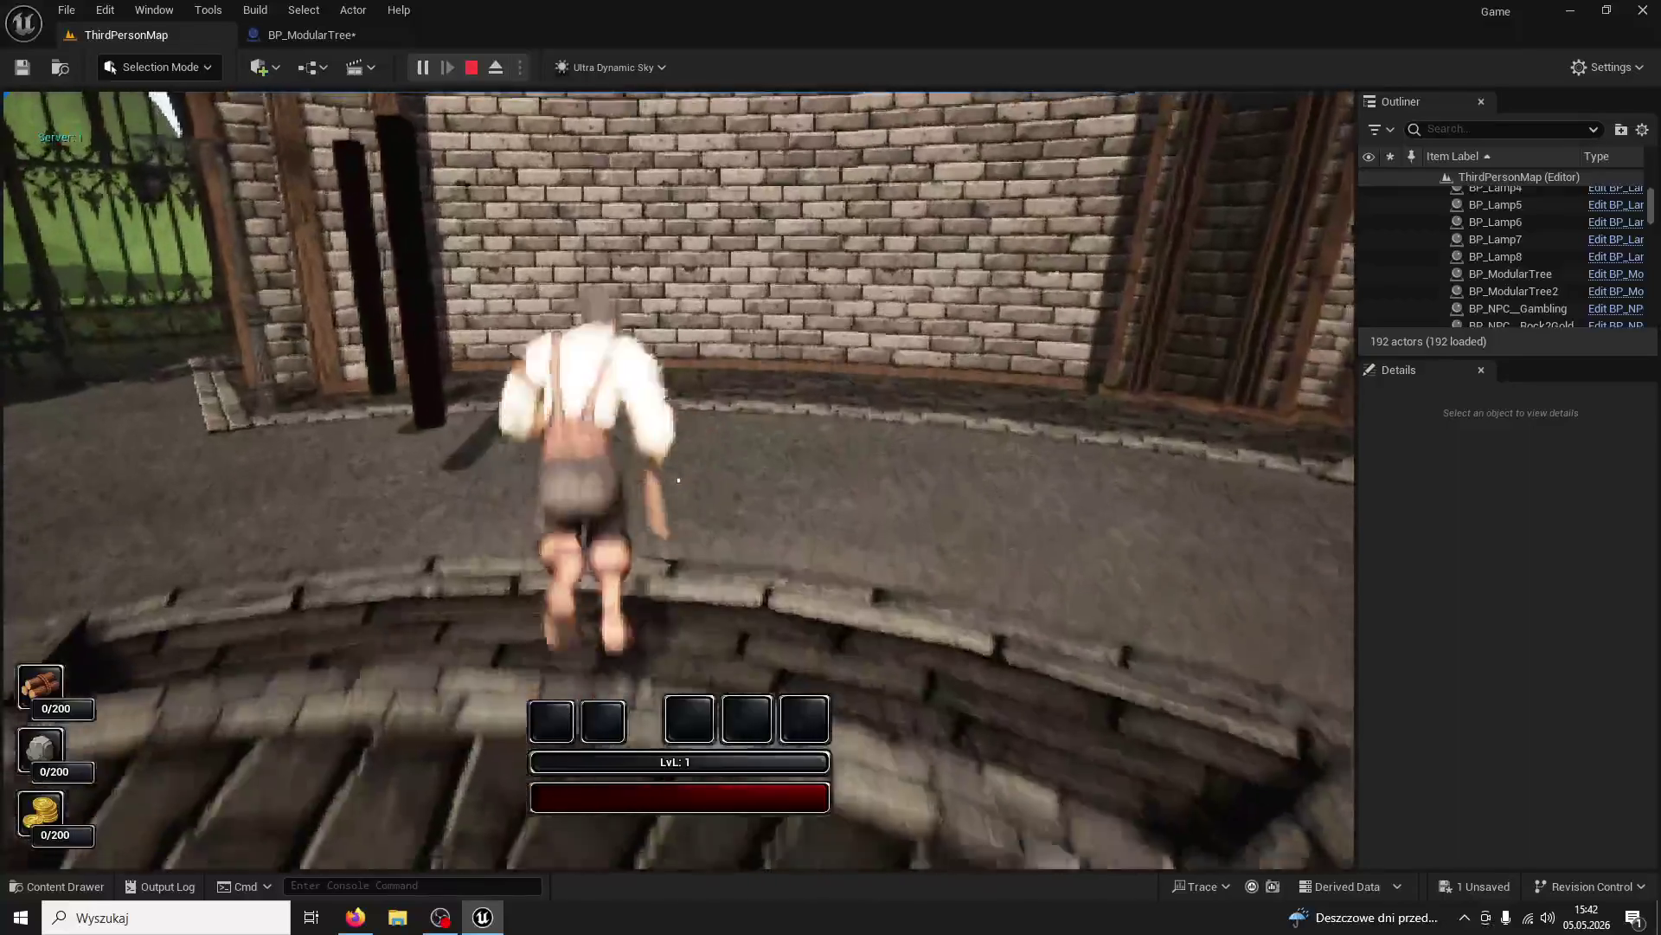
pyautogui.press('w')
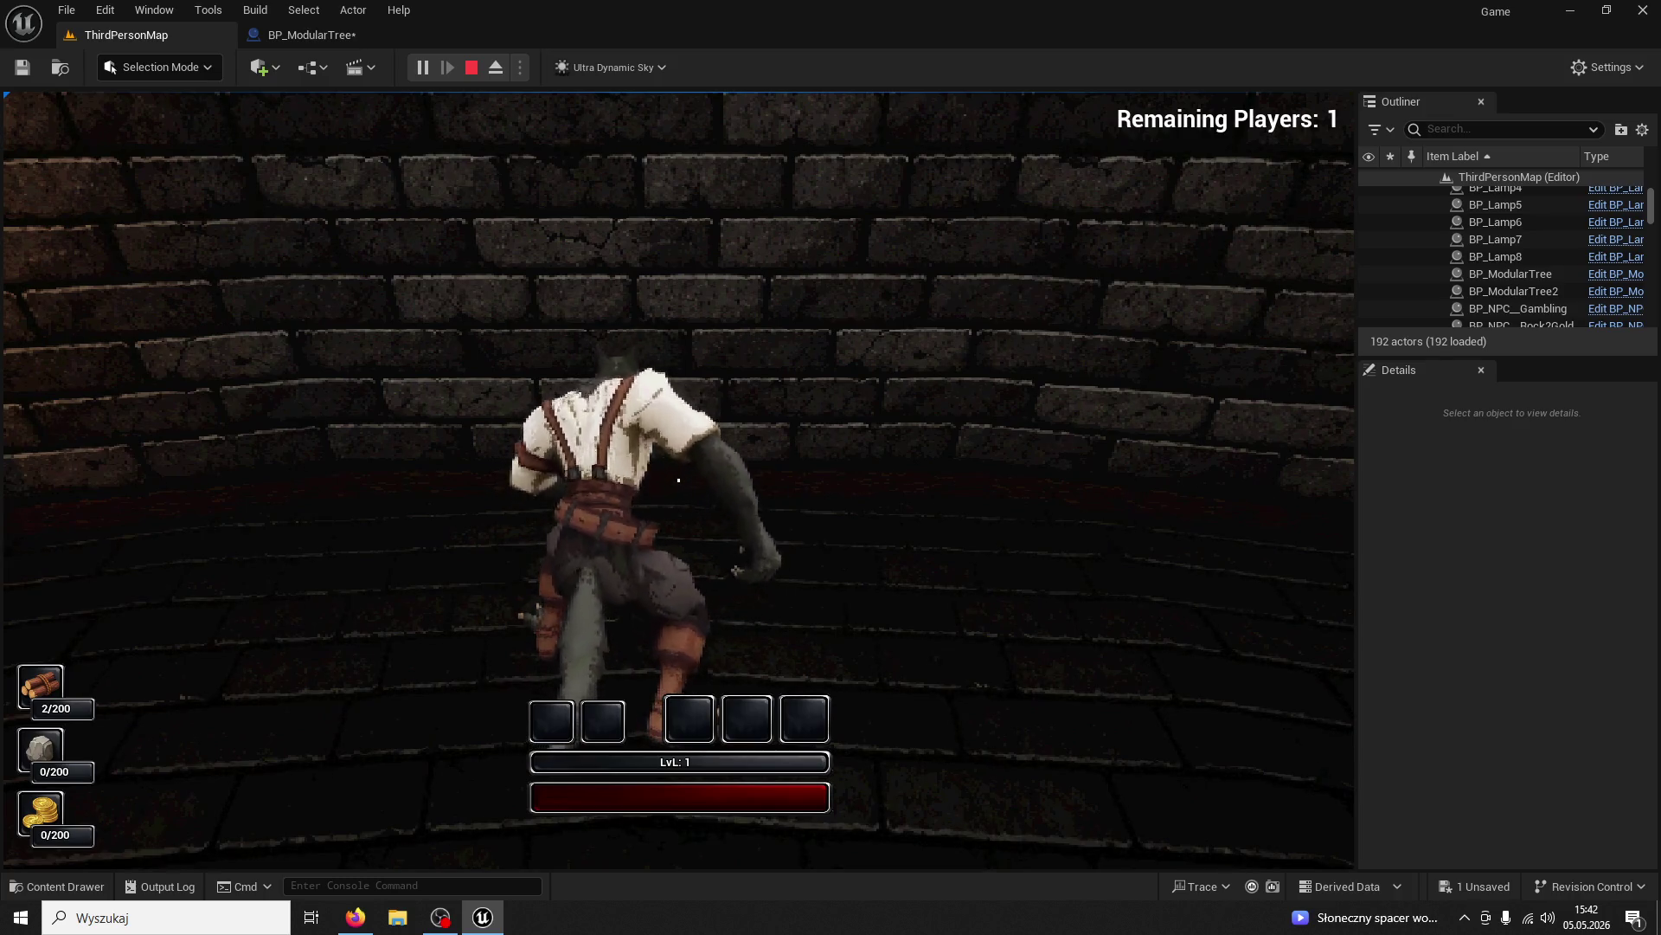
pyautogui.press('w')
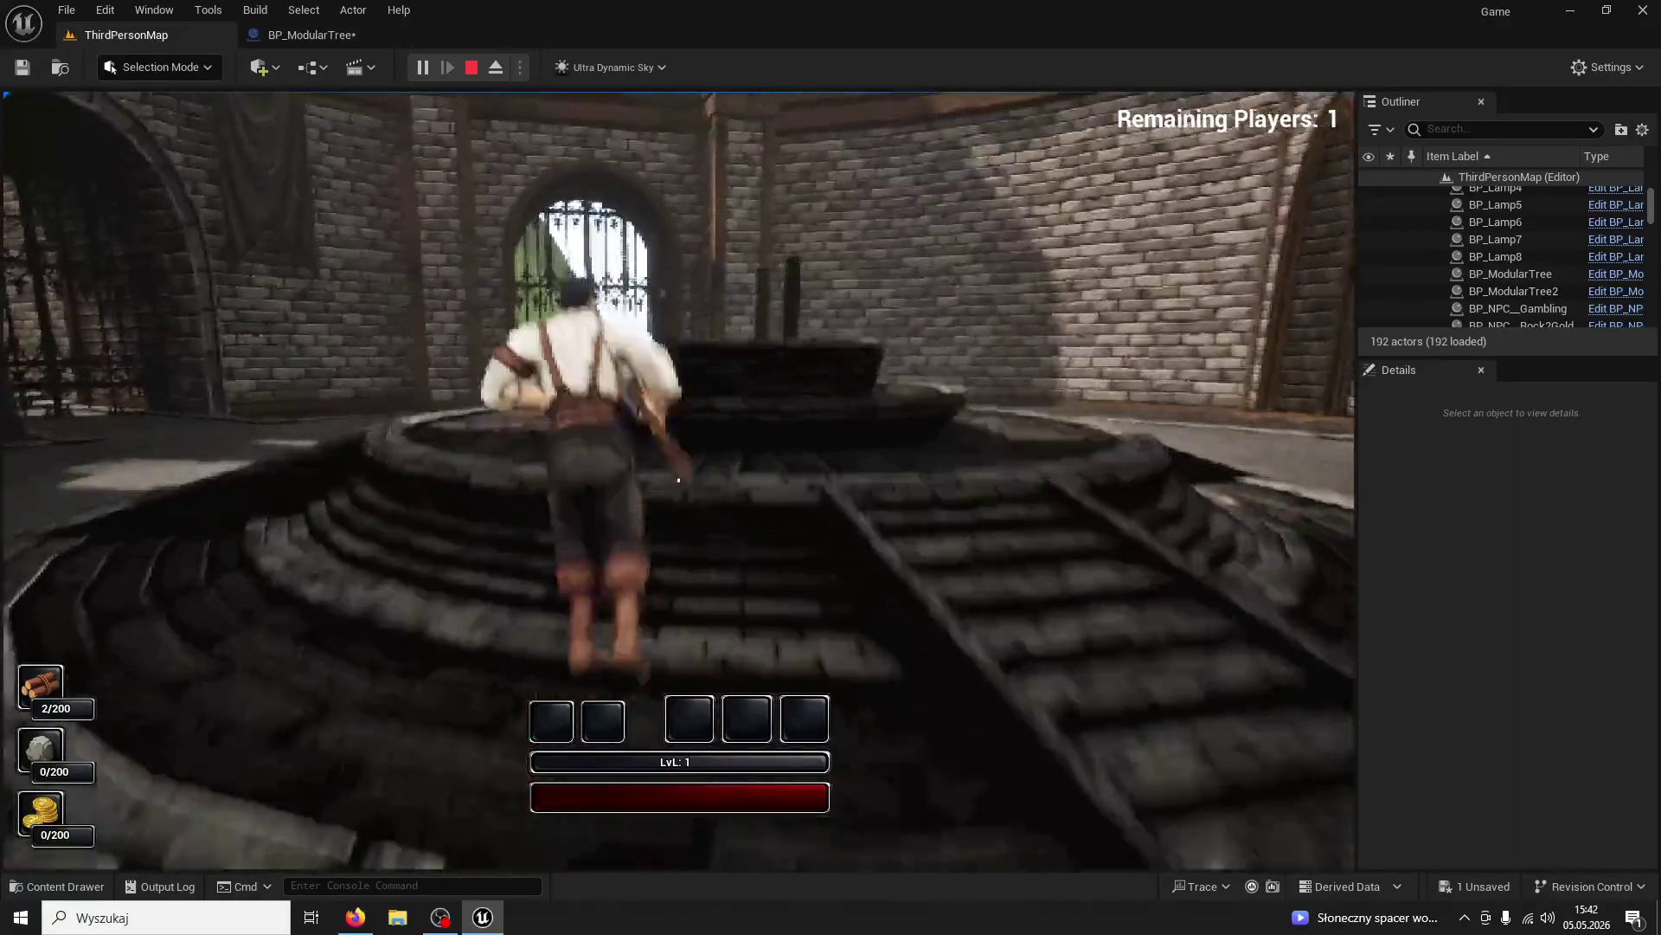
pyautogui.press('Escape')
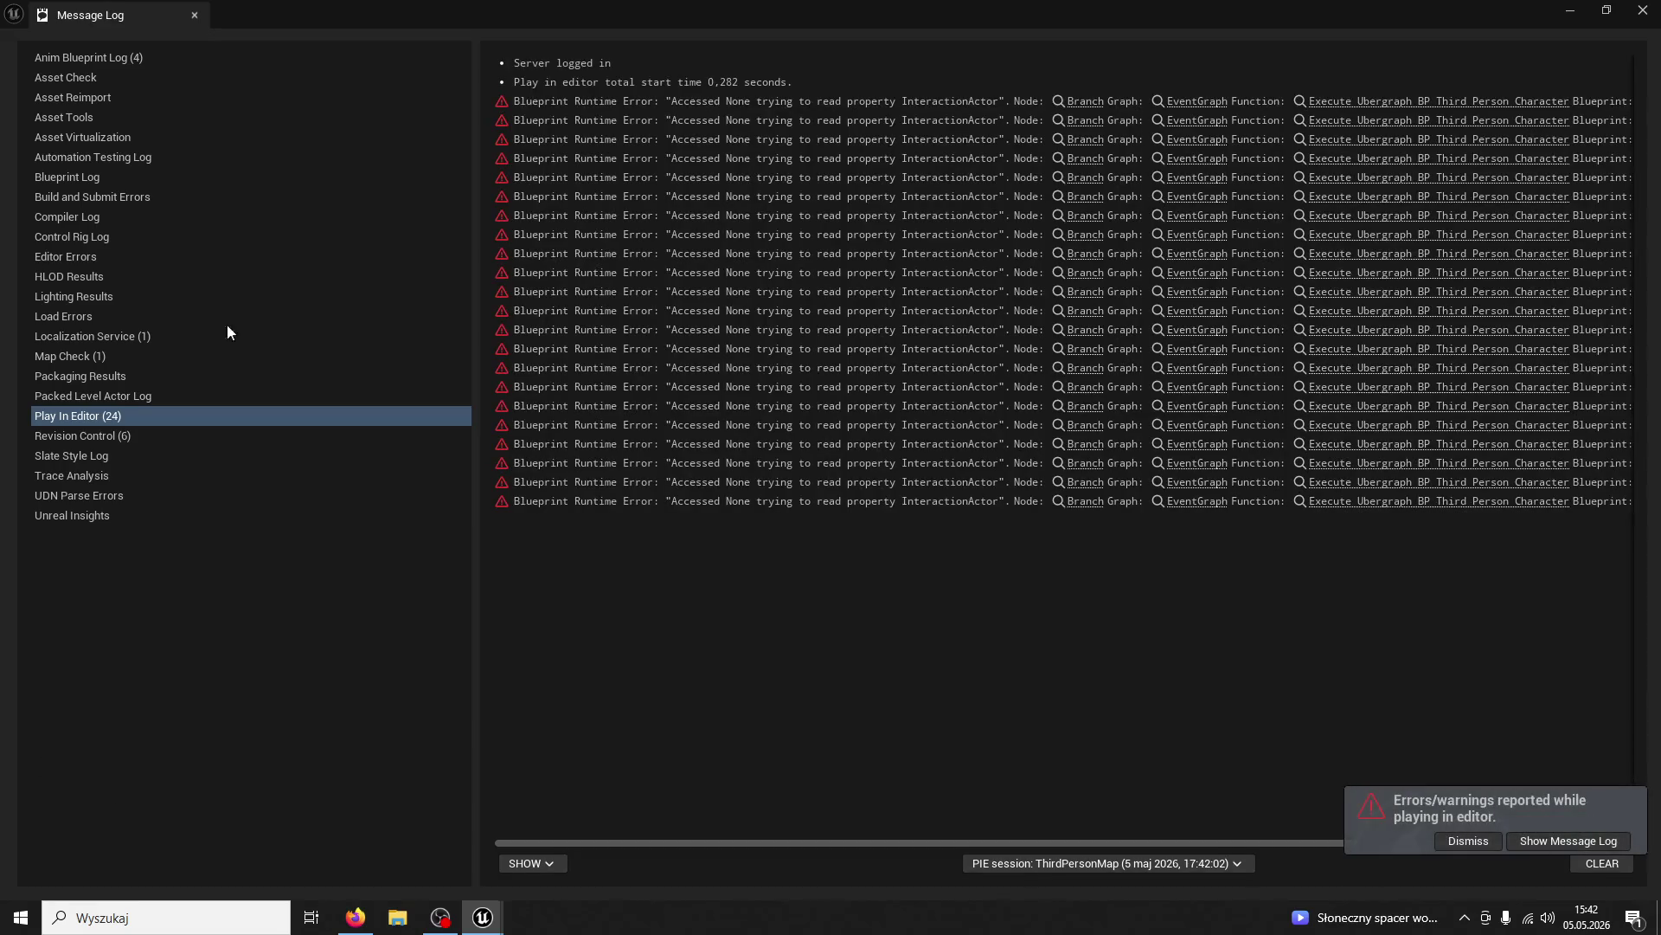
pyautogui.click(195, 14)
# Open and close the BaseTextureWerewolf_Mat material from the WerewolfModel folder
pyautogui.hotkey('ctrl', 'space')
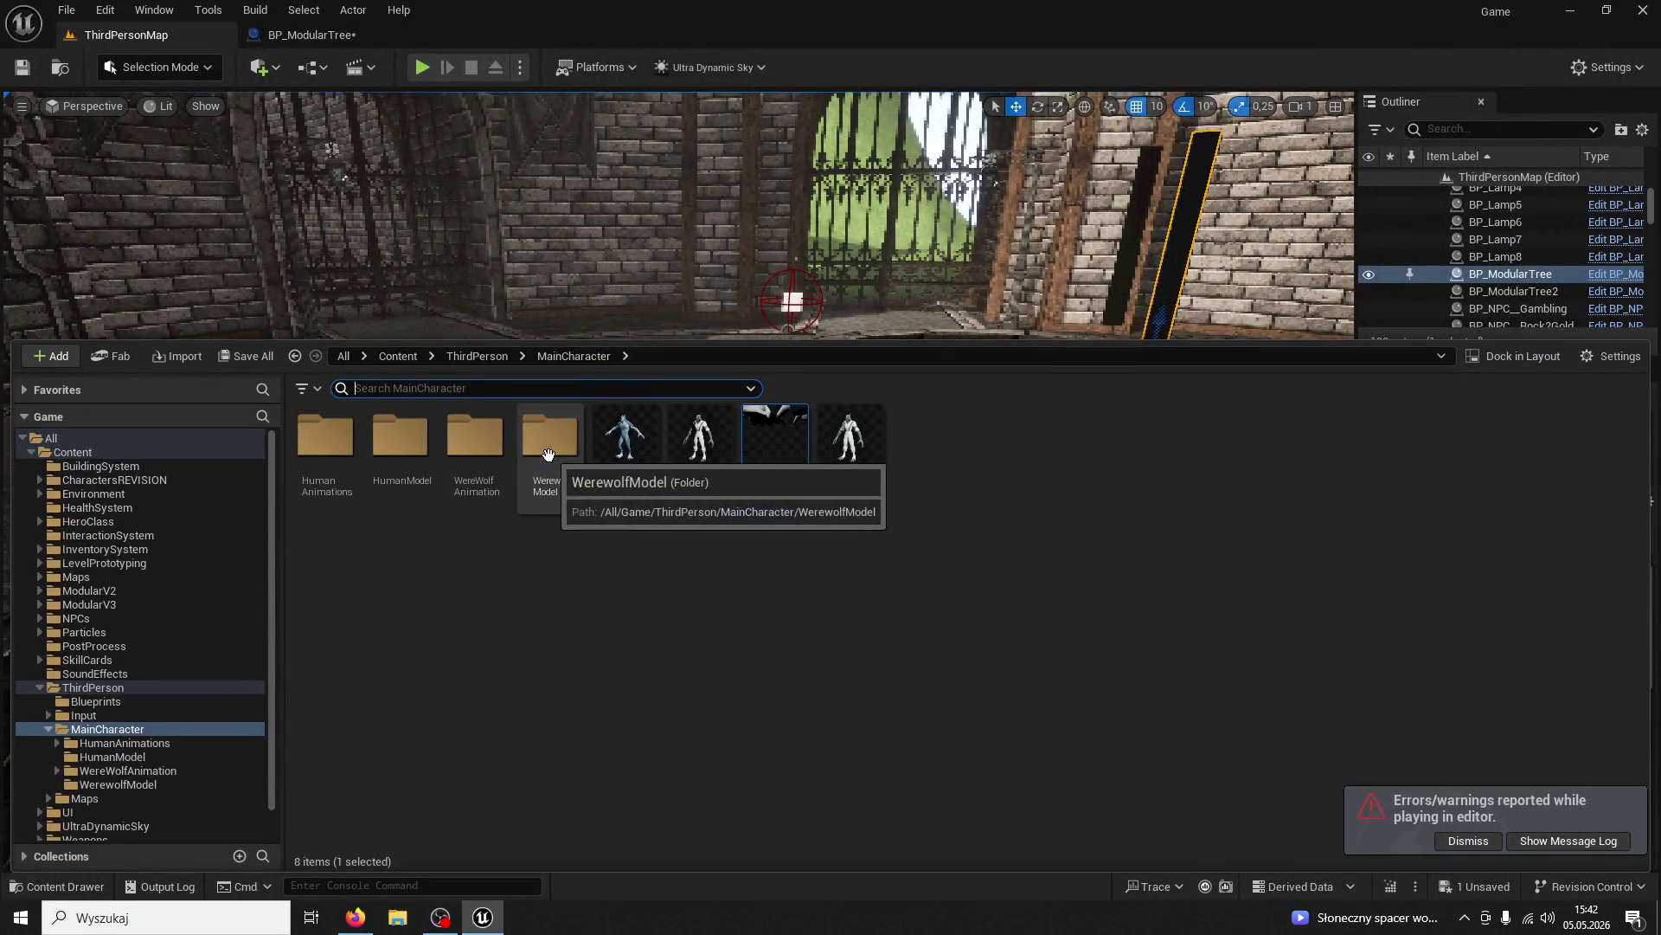
pyautogui.doubleClick(537, 449)
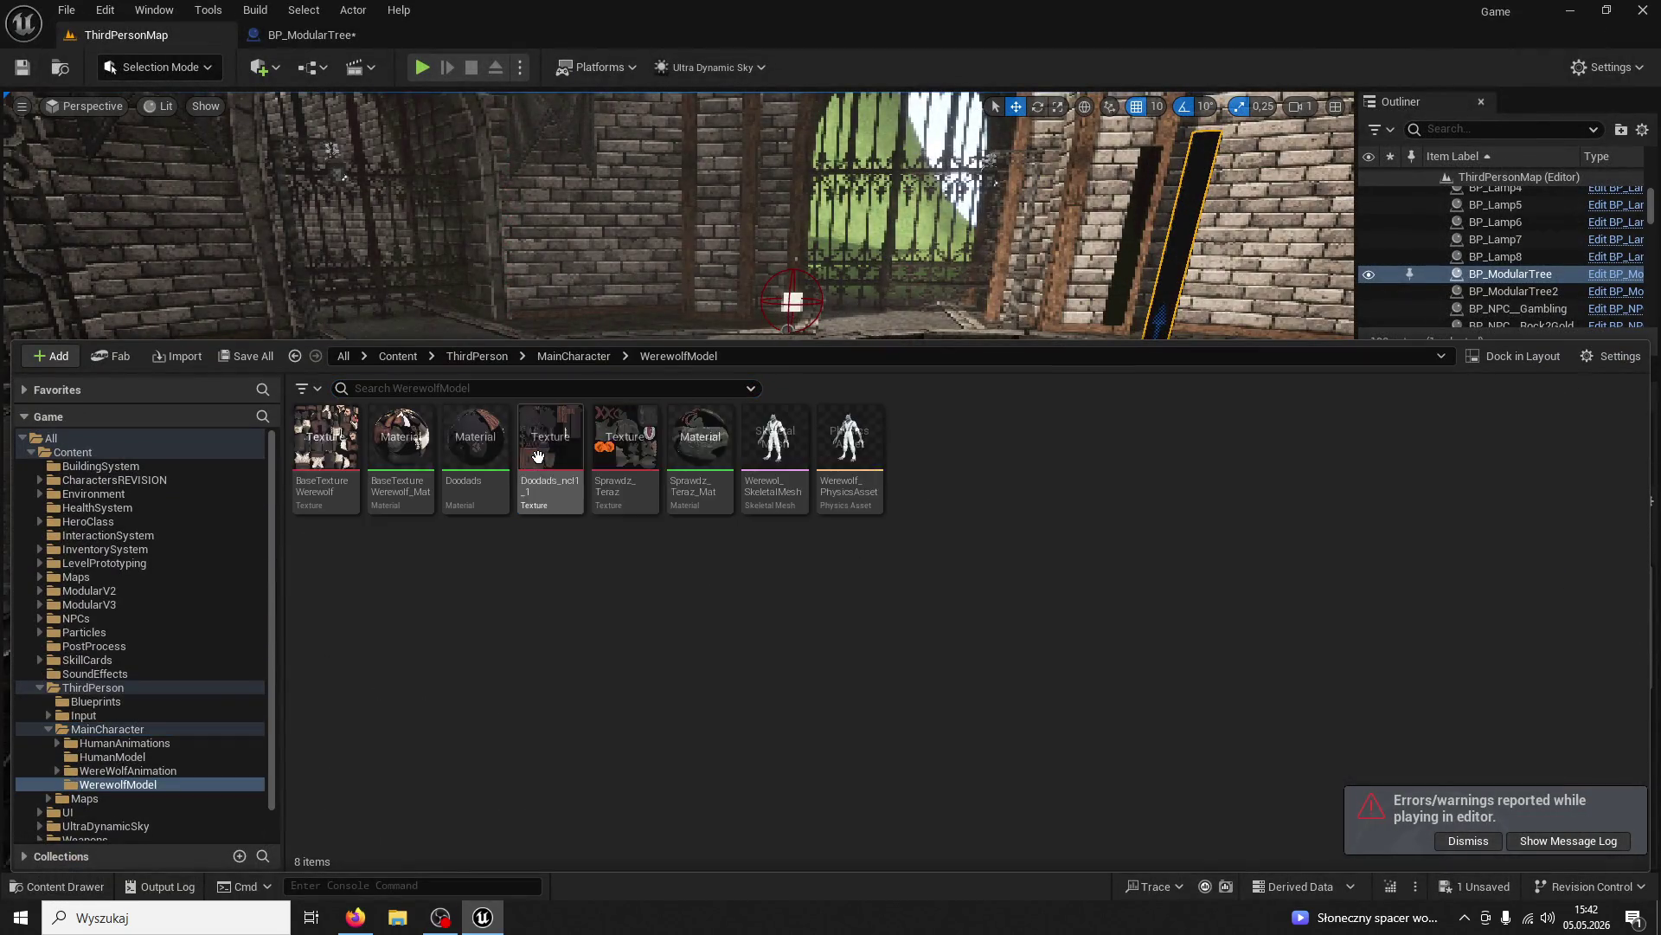
pyautogui.doubleClick(413, 495)
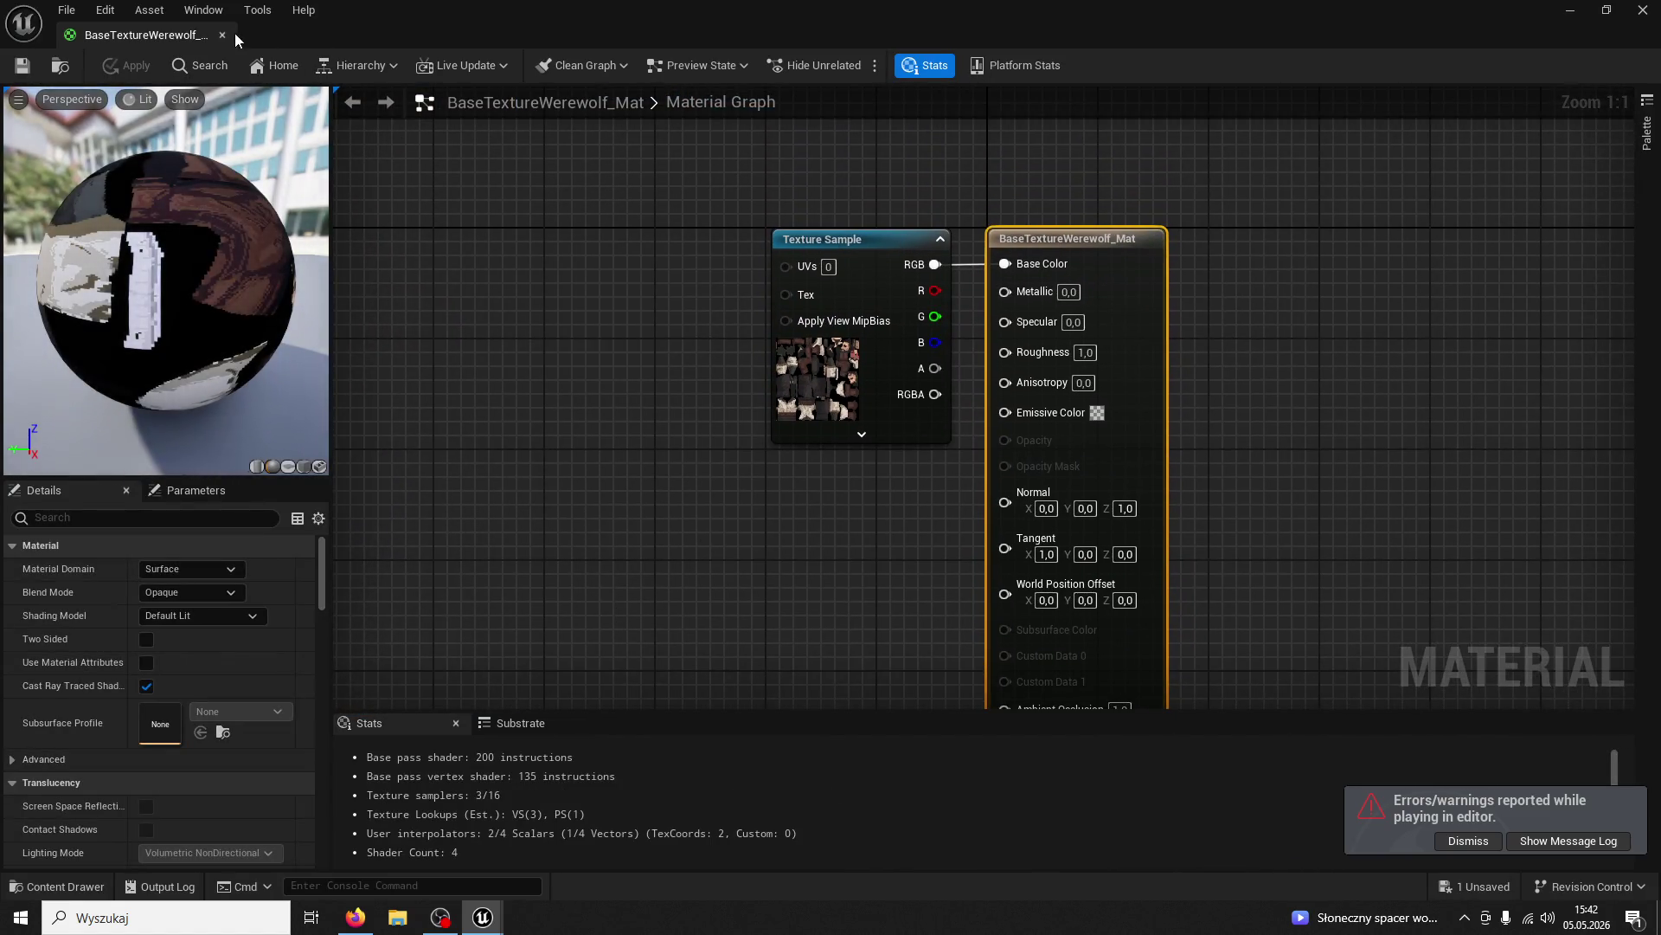
pyautogui.click(222, 35)
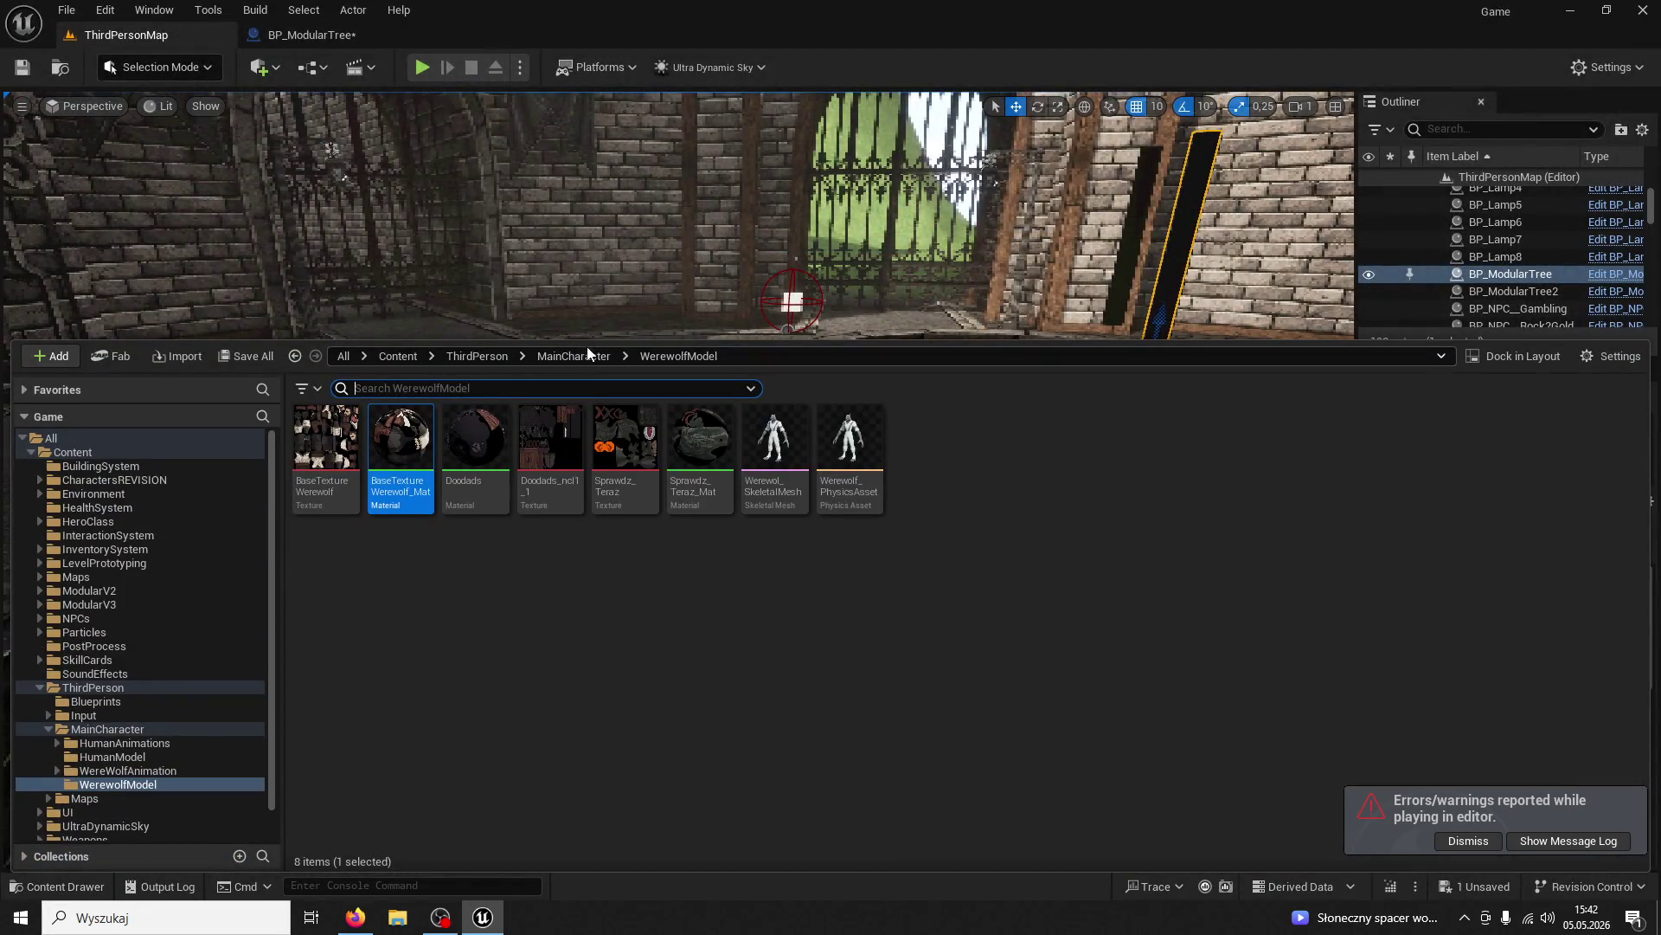
# View and close the 516x516 Doodads_ncl1_1 texture in the WerewolfModel folder
pyautogui.click(578, 355)
pyautogui.doubleClick(551, 446)
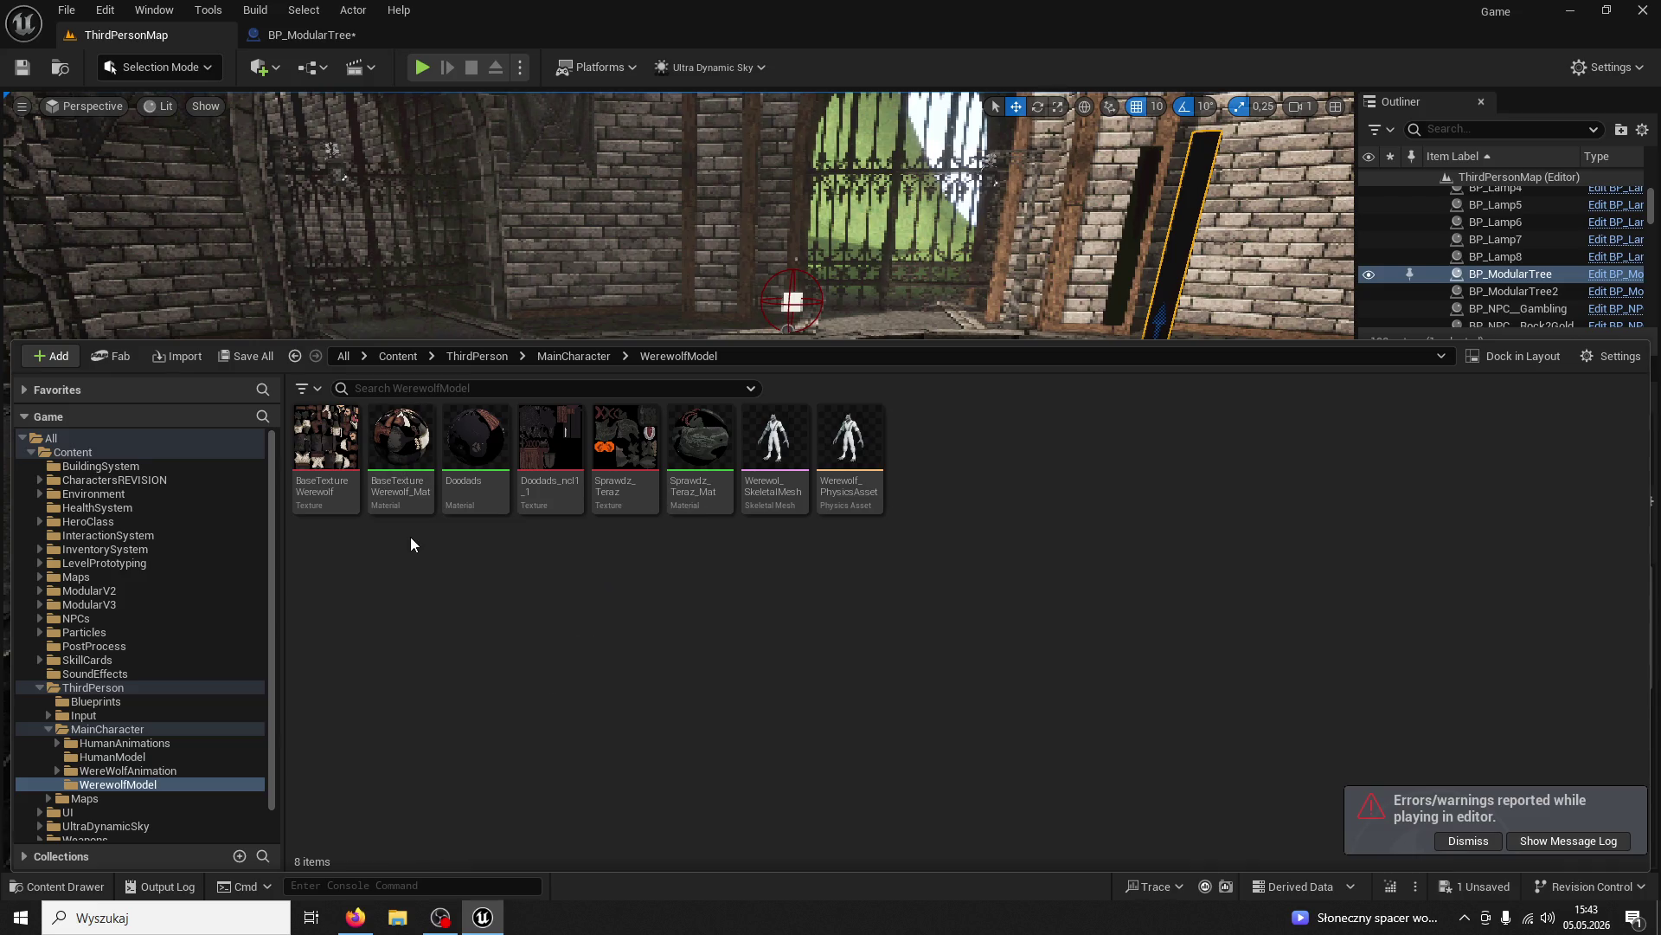
pyautogui.click(620, 487)
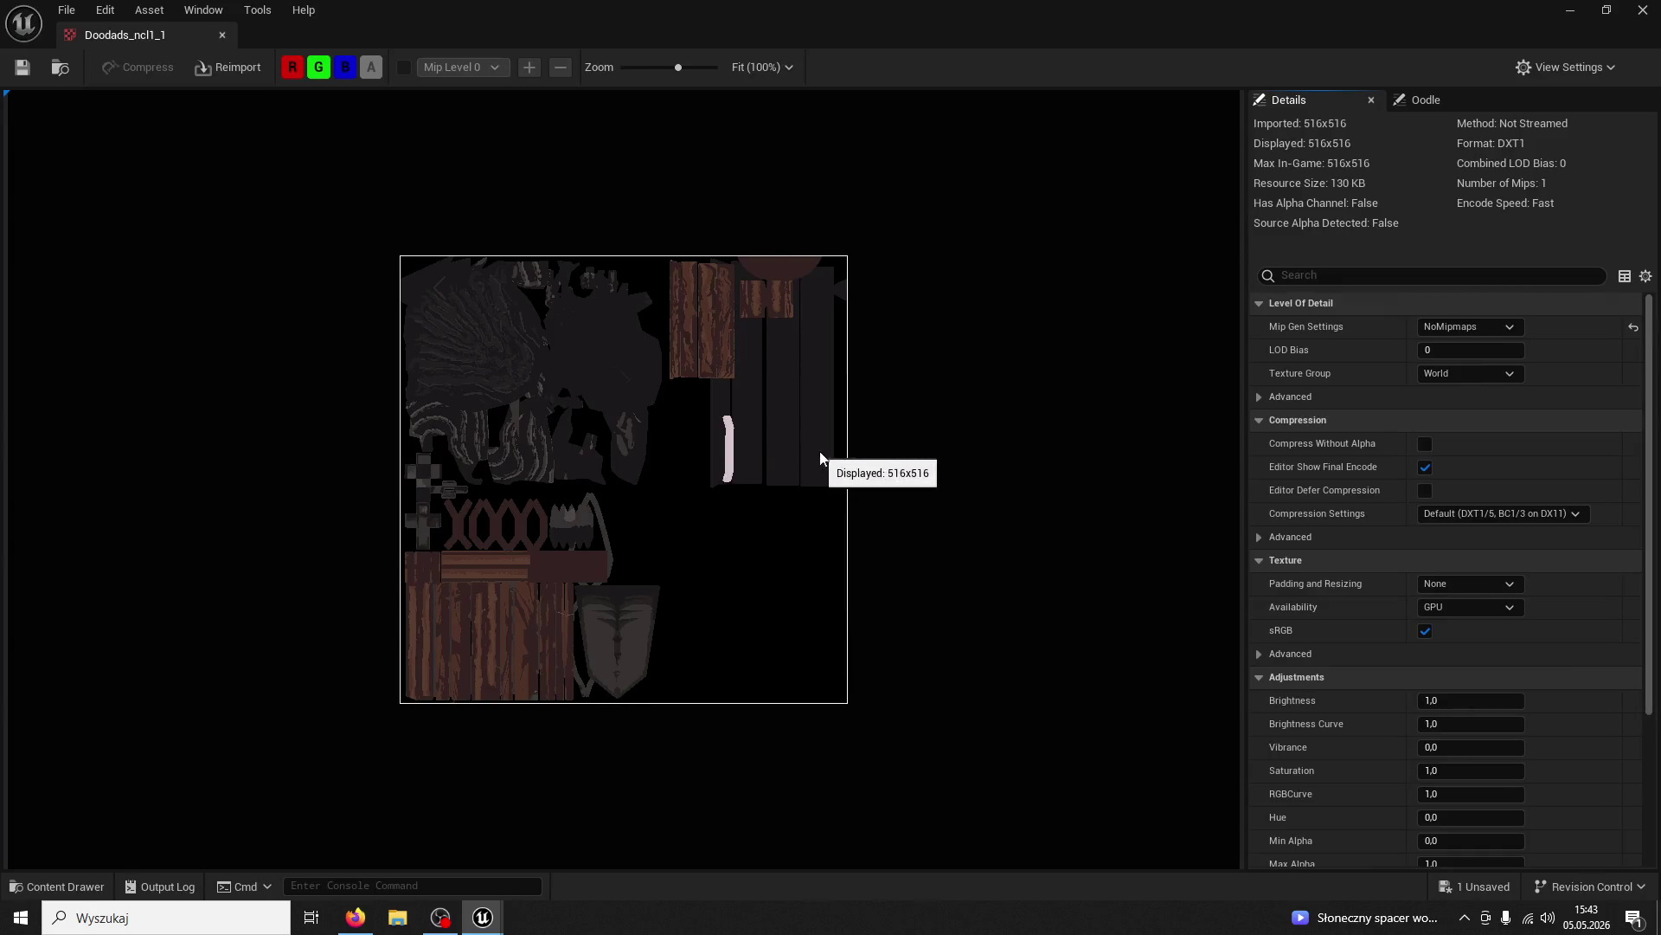
pyautogui.click(221, 35)
pyautogui.hotkey('ctrl', 'space')
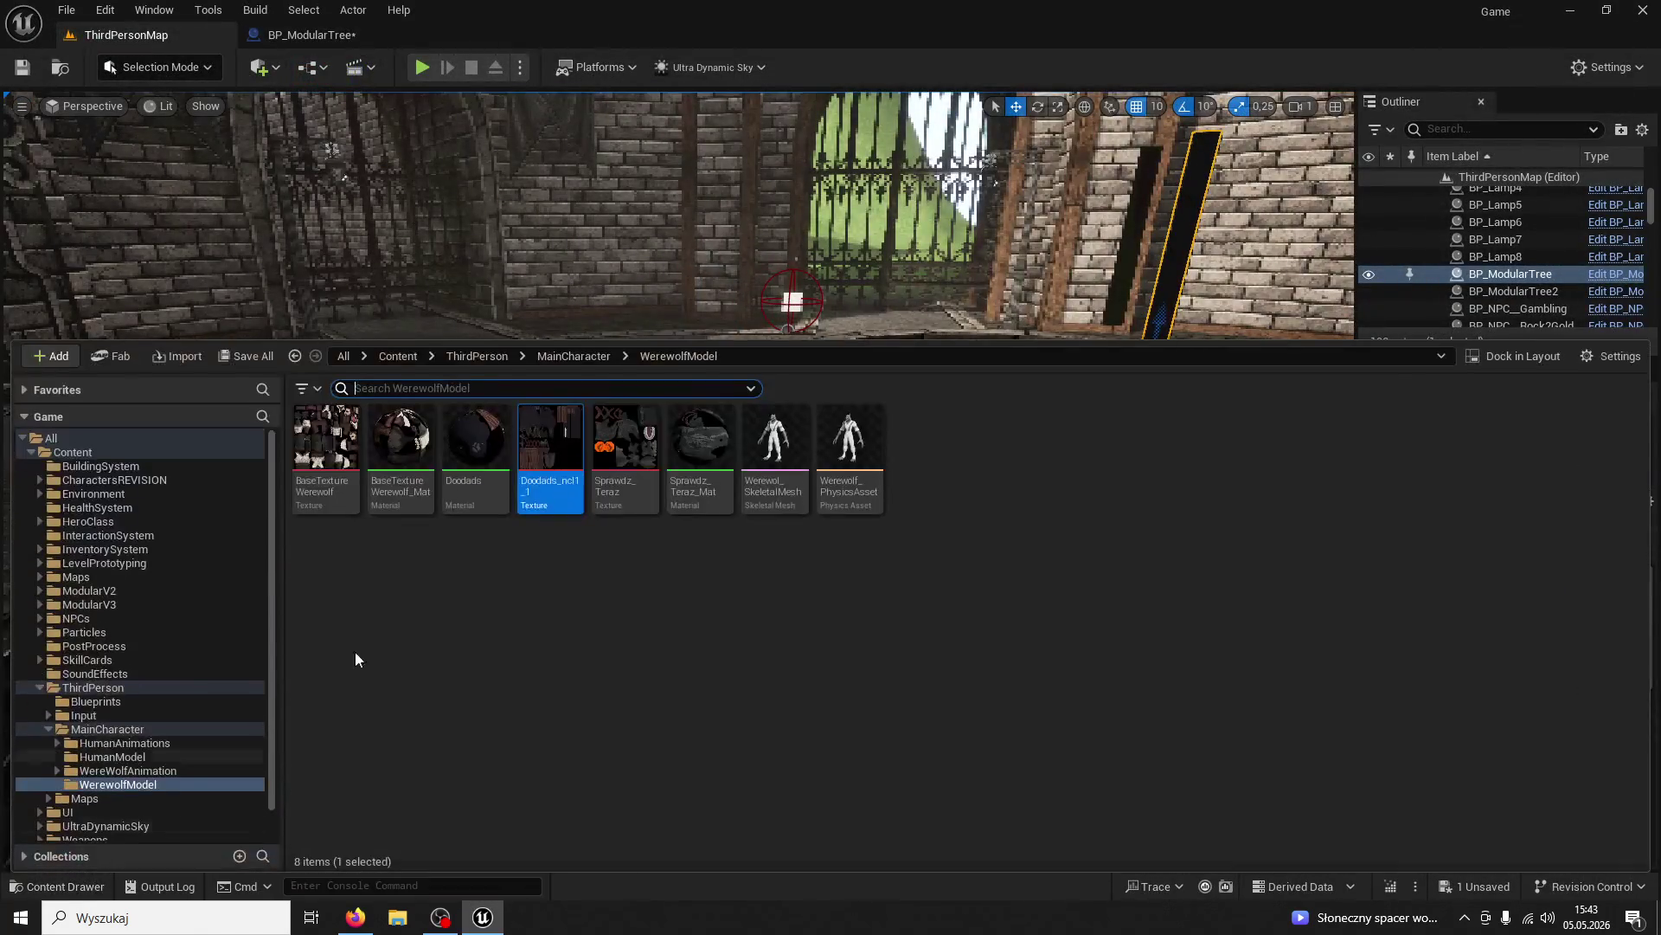
# Set Sprawdz_Teraz_Mat's Roughness to 0 and Specular to 0,5, and apply the changes
pyautogui.doubleClick(700, 478)
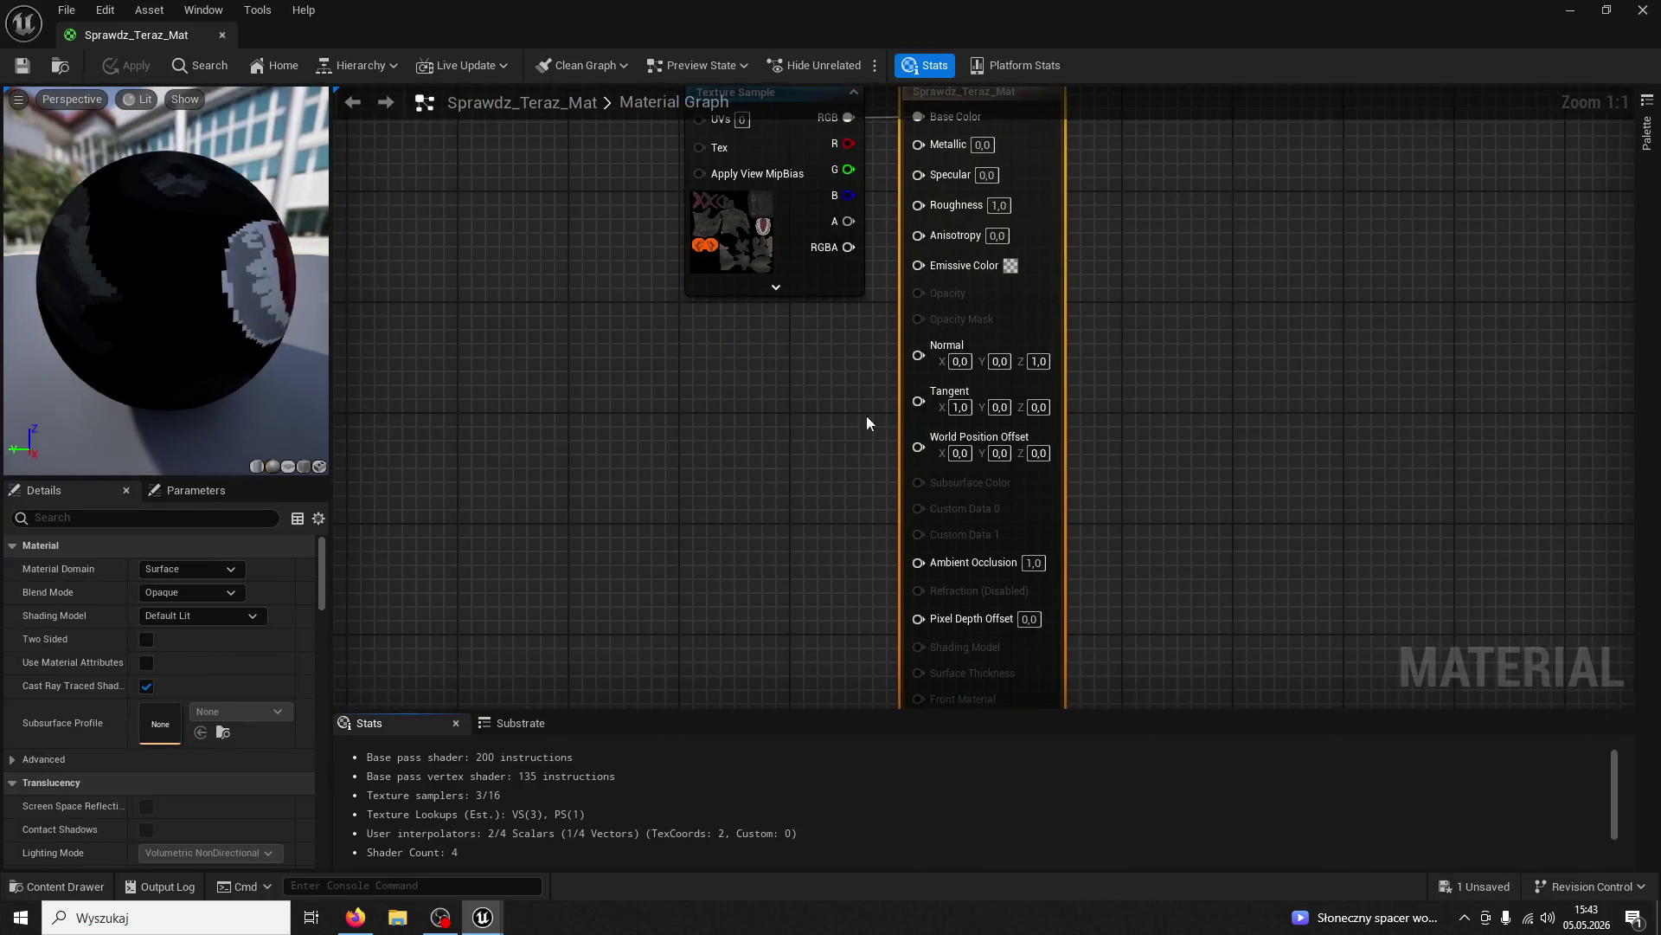
pyautogui.click(983, 324)
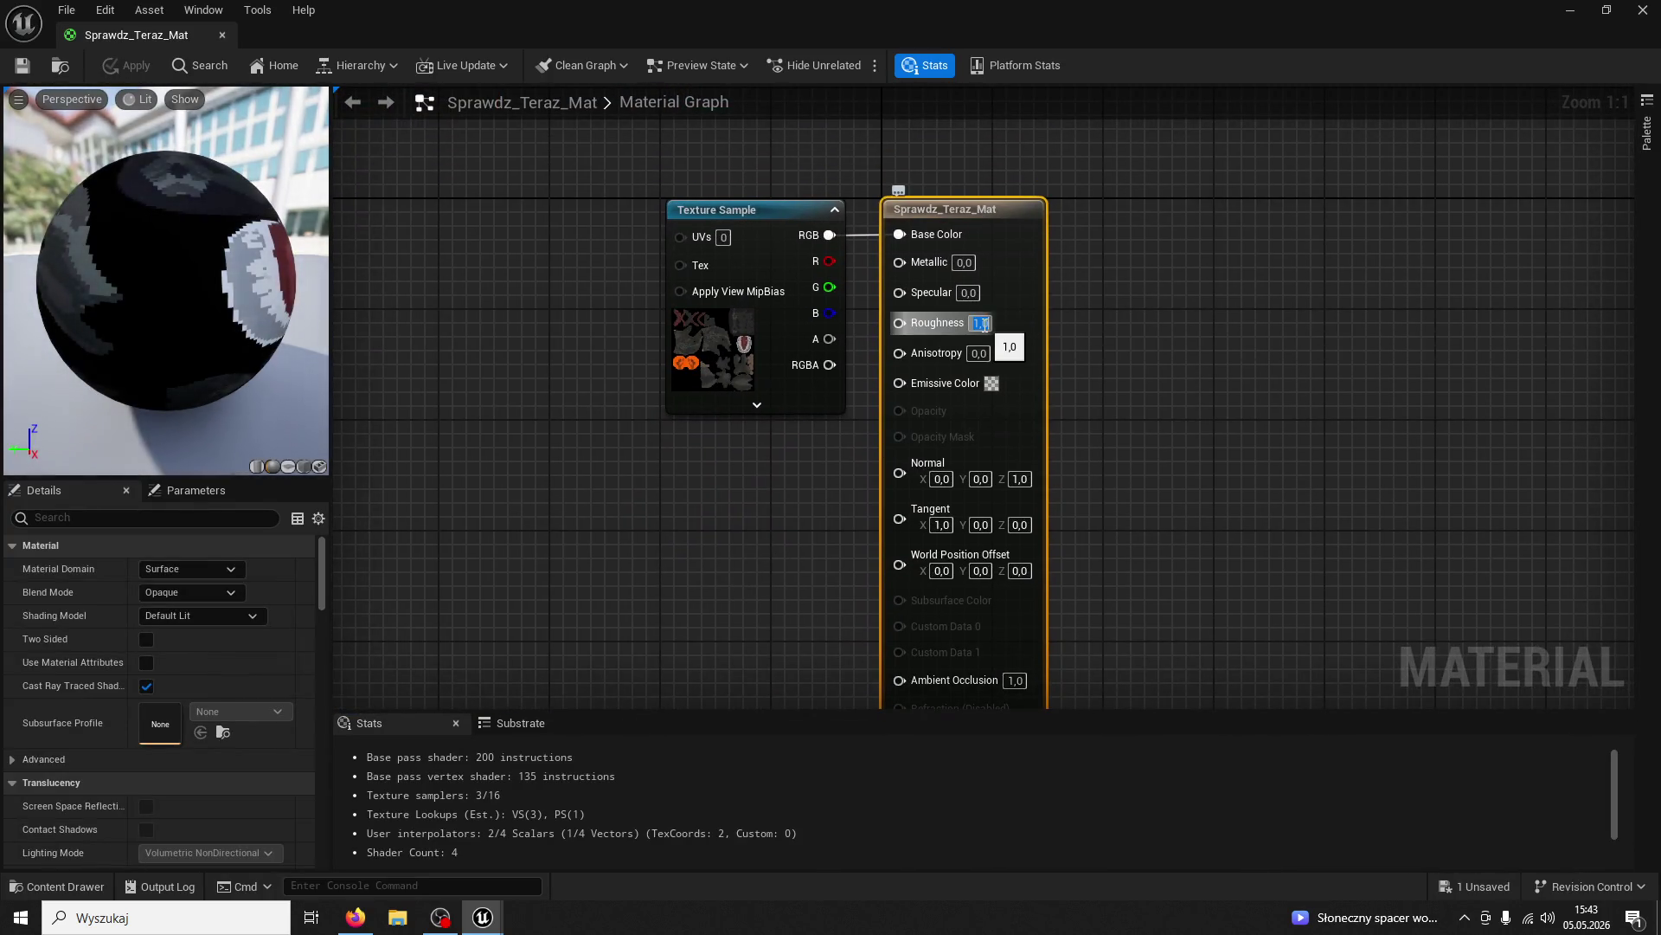
pyautogui.write('0')
pyautogui.press('Return')
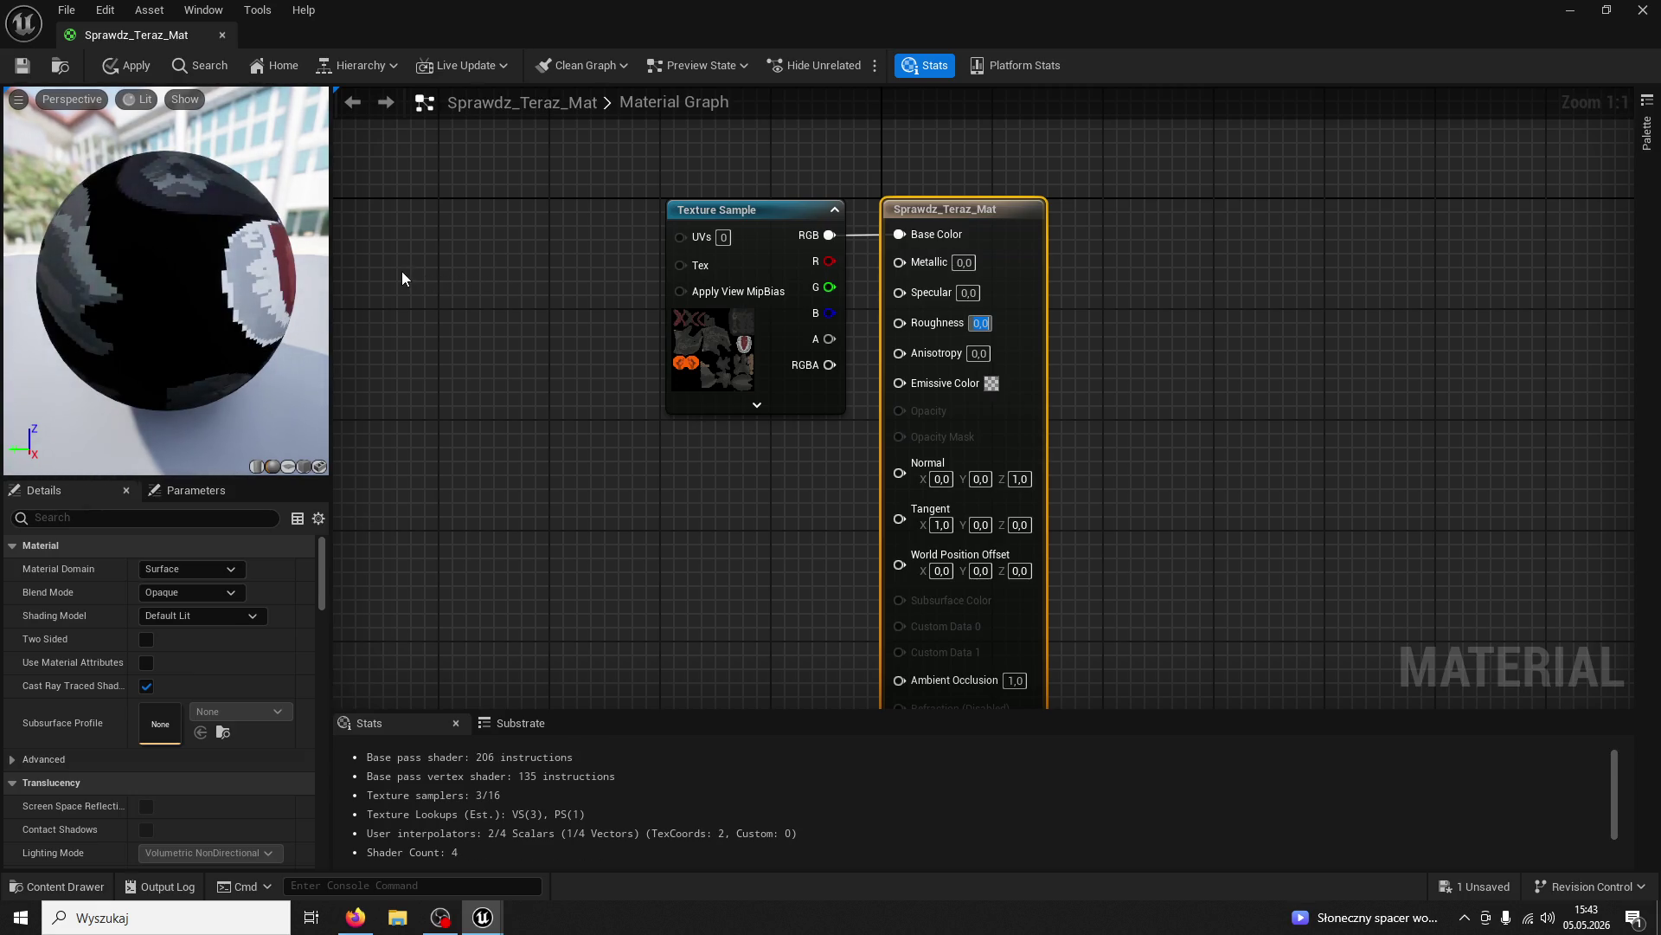
pyautogui.click(969, 293)
pyautogui.write('0,5')
pyautogui.press('Return')
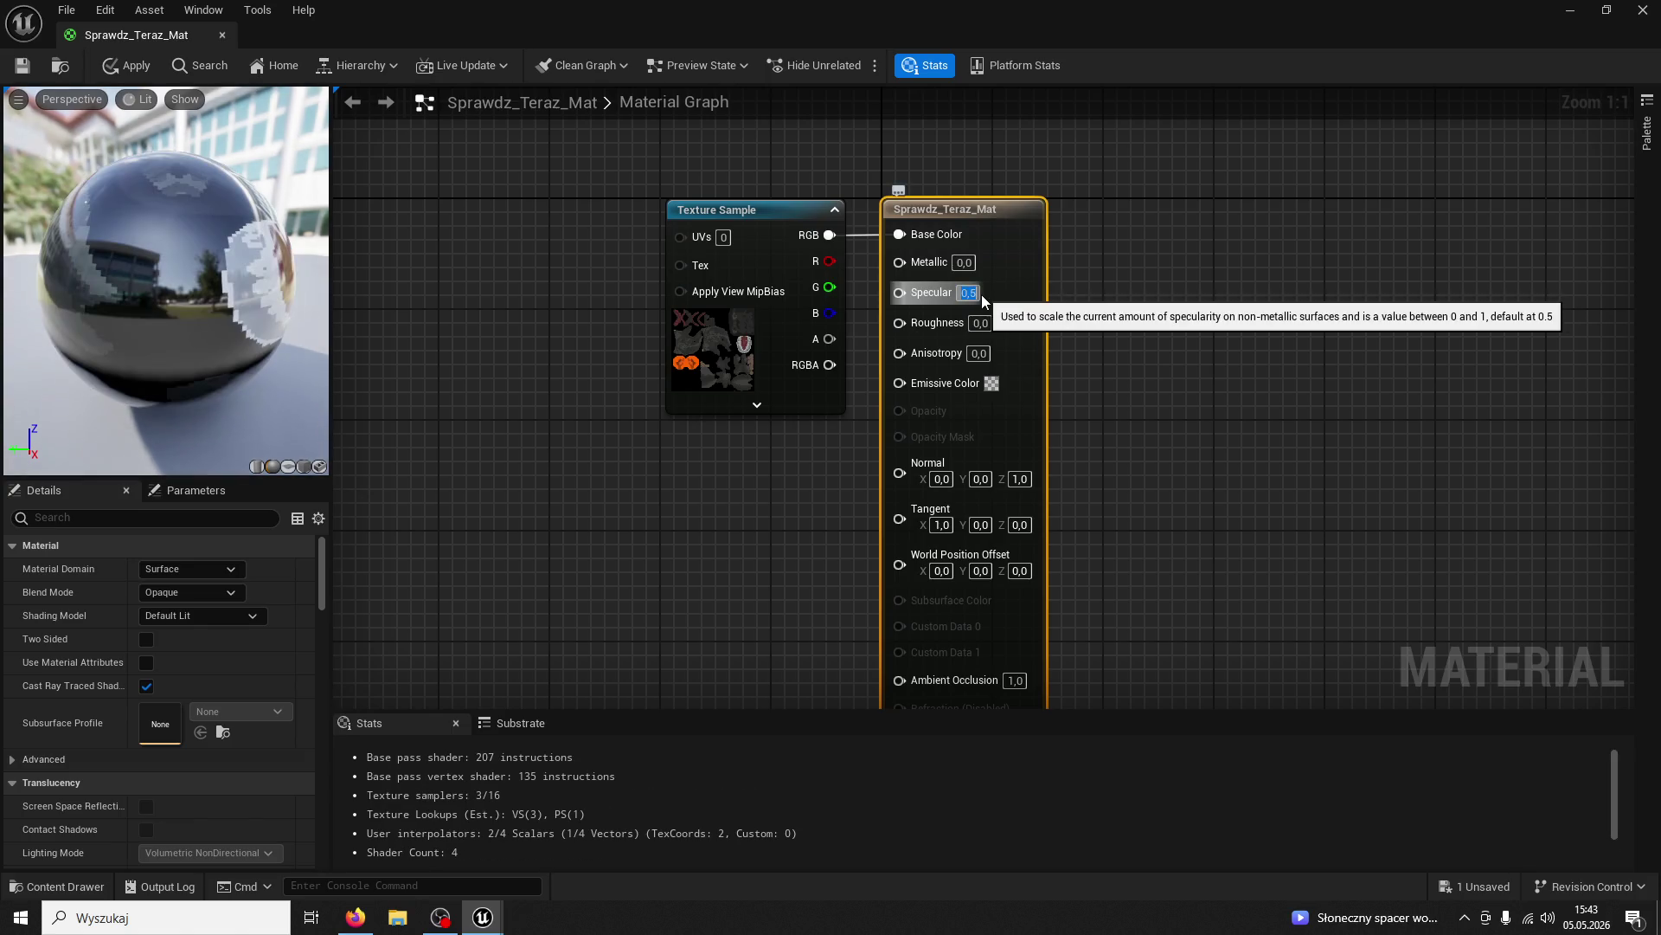
pyautogui.click(129, 67)
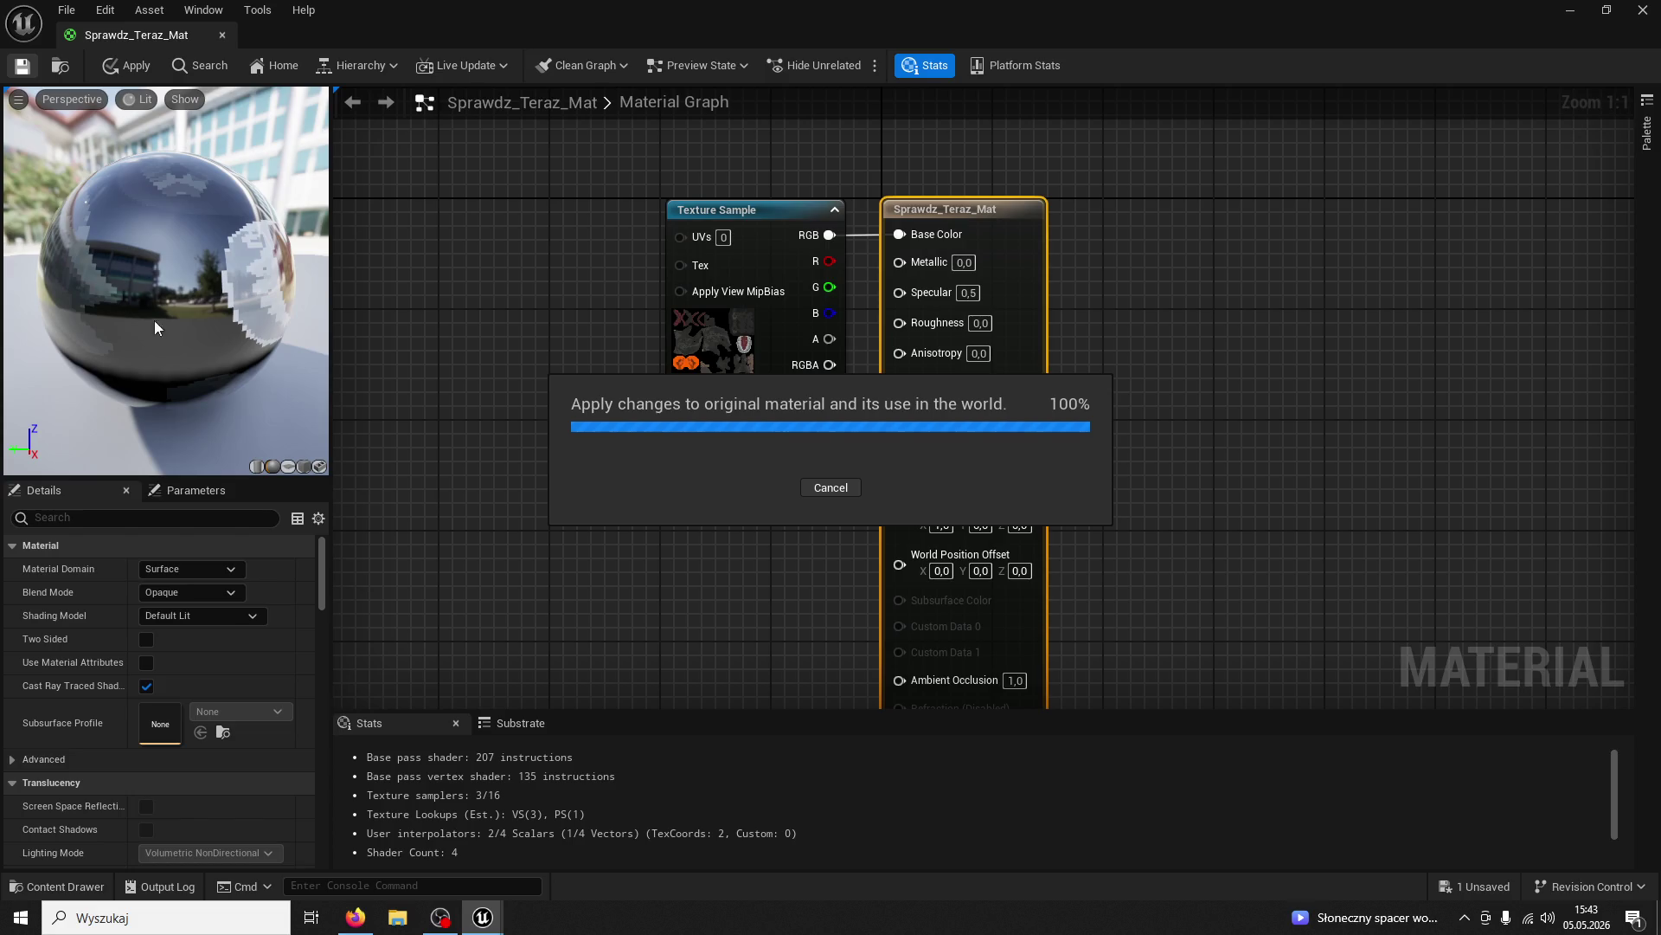
# Close the material editor, playtest the level running toward the well, then switch to BP_ModularTree
pyautogui.click(222, 35)
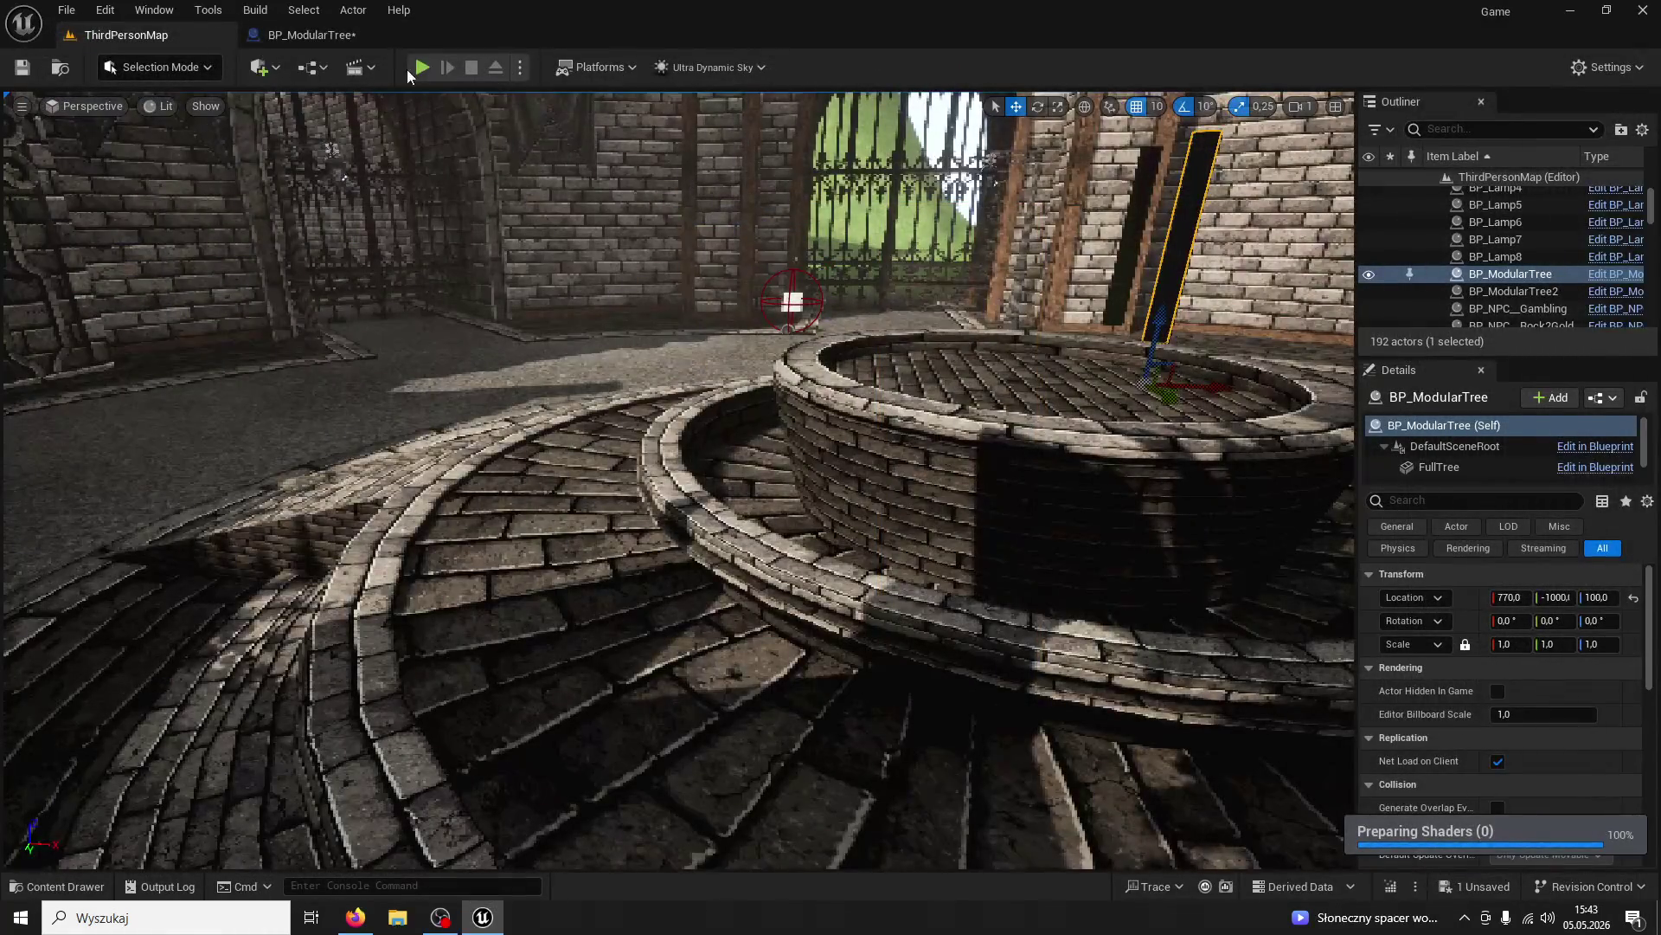
pyautogui.click(418, 76)
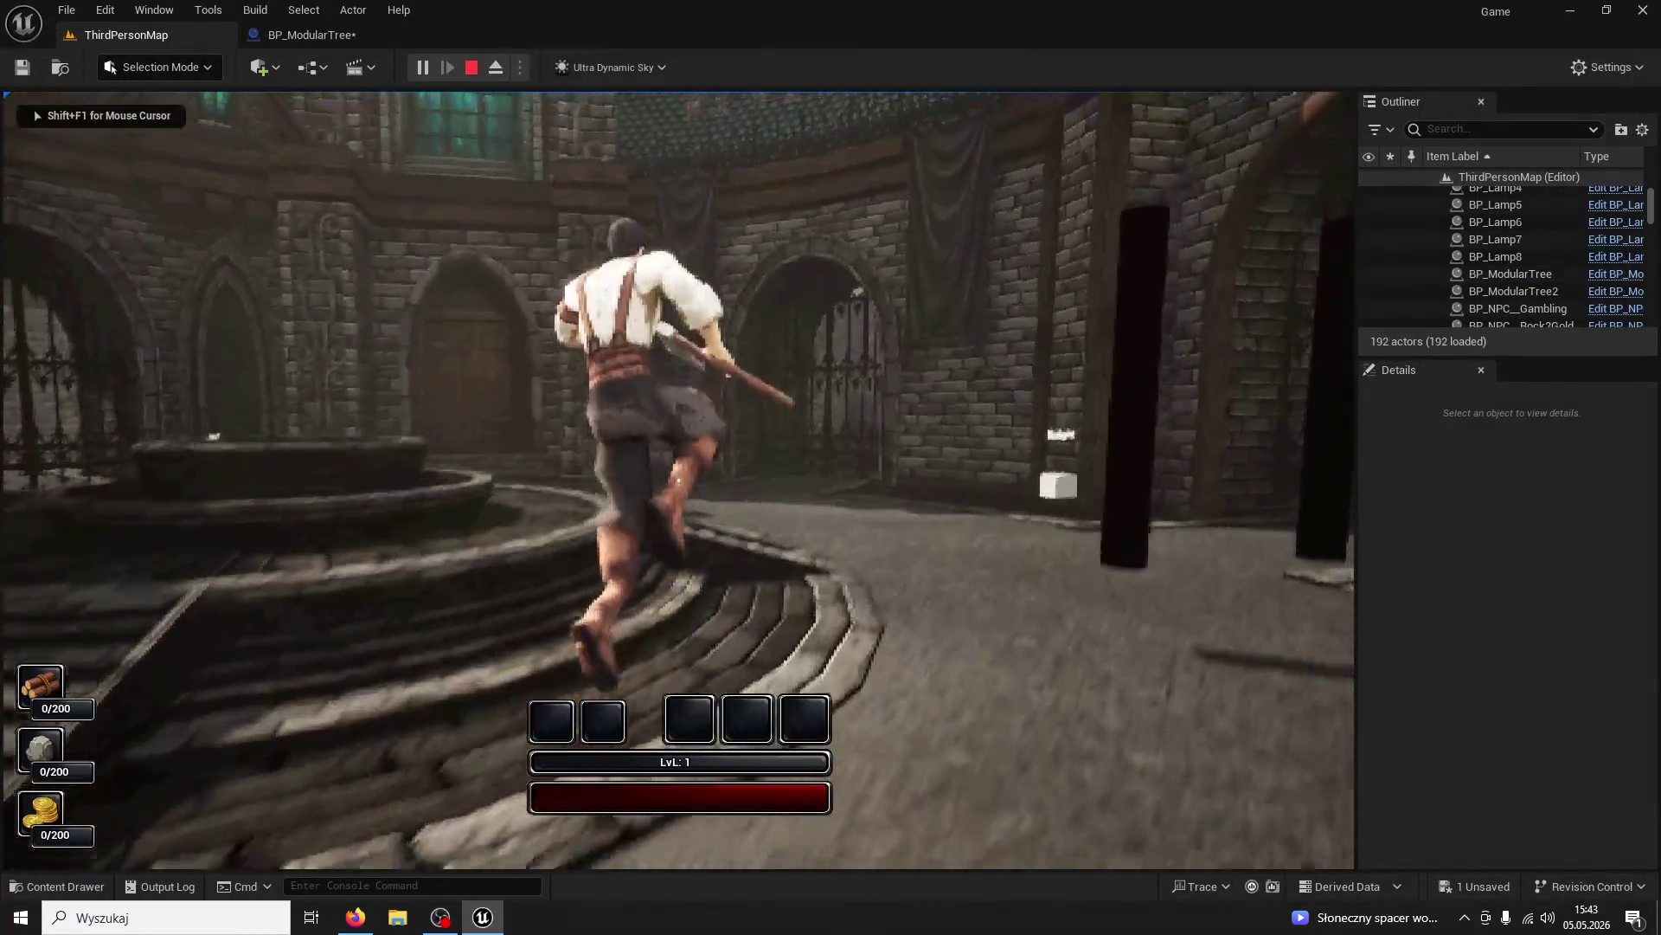
pyautogui.press('w')
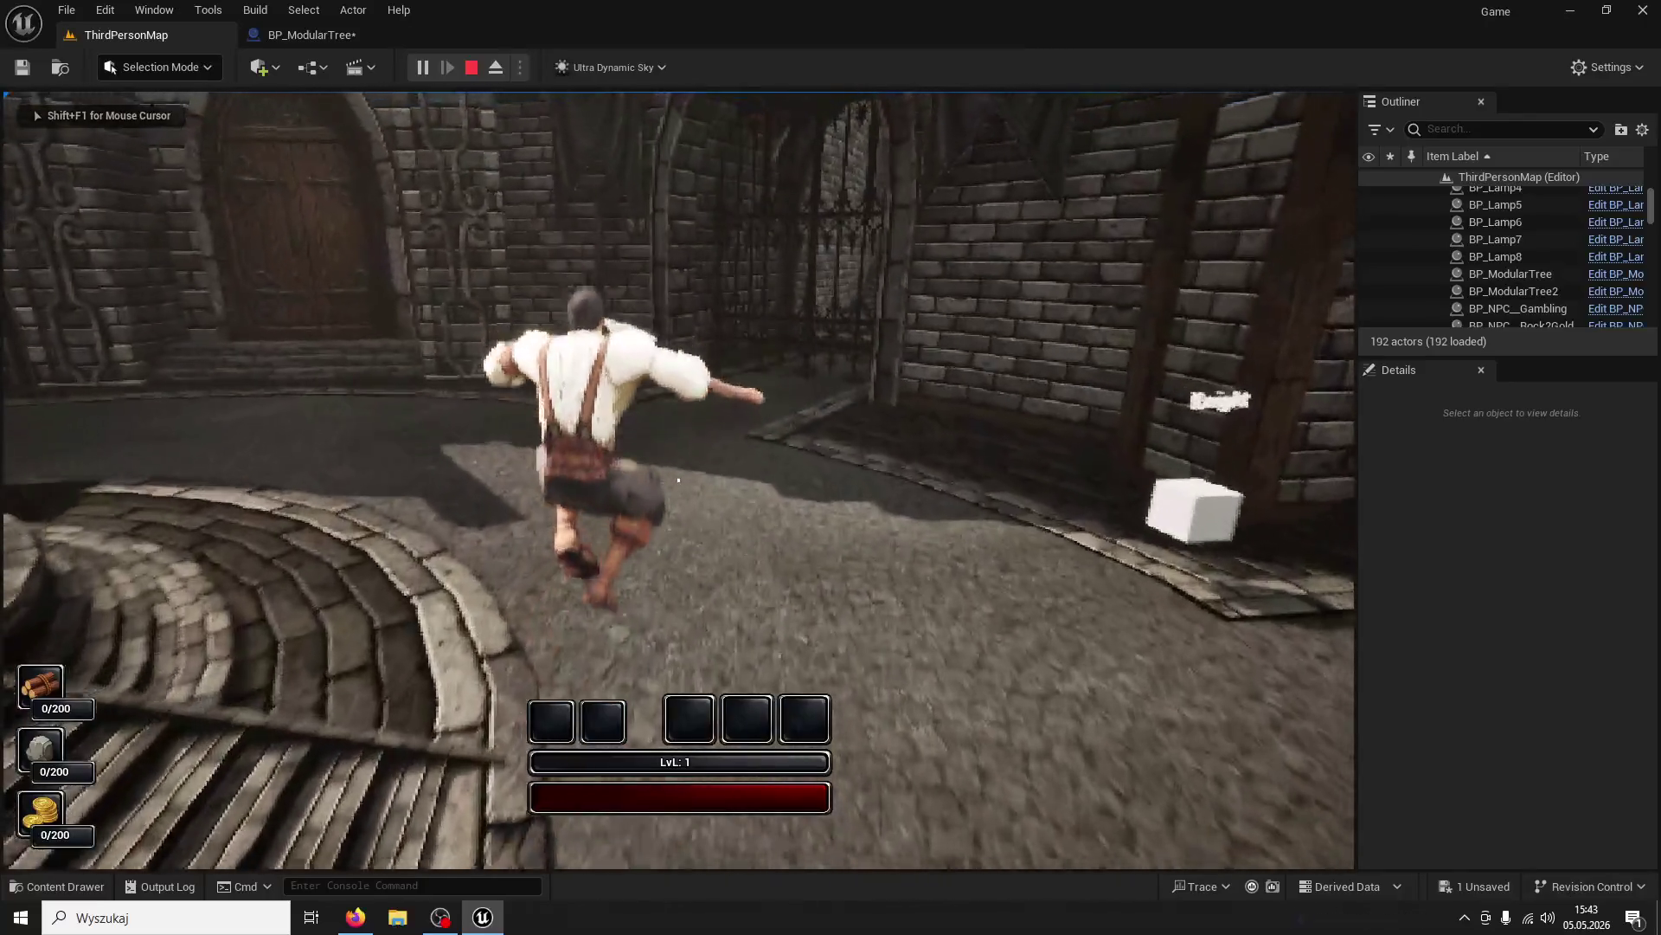
pyautogui.press('w')
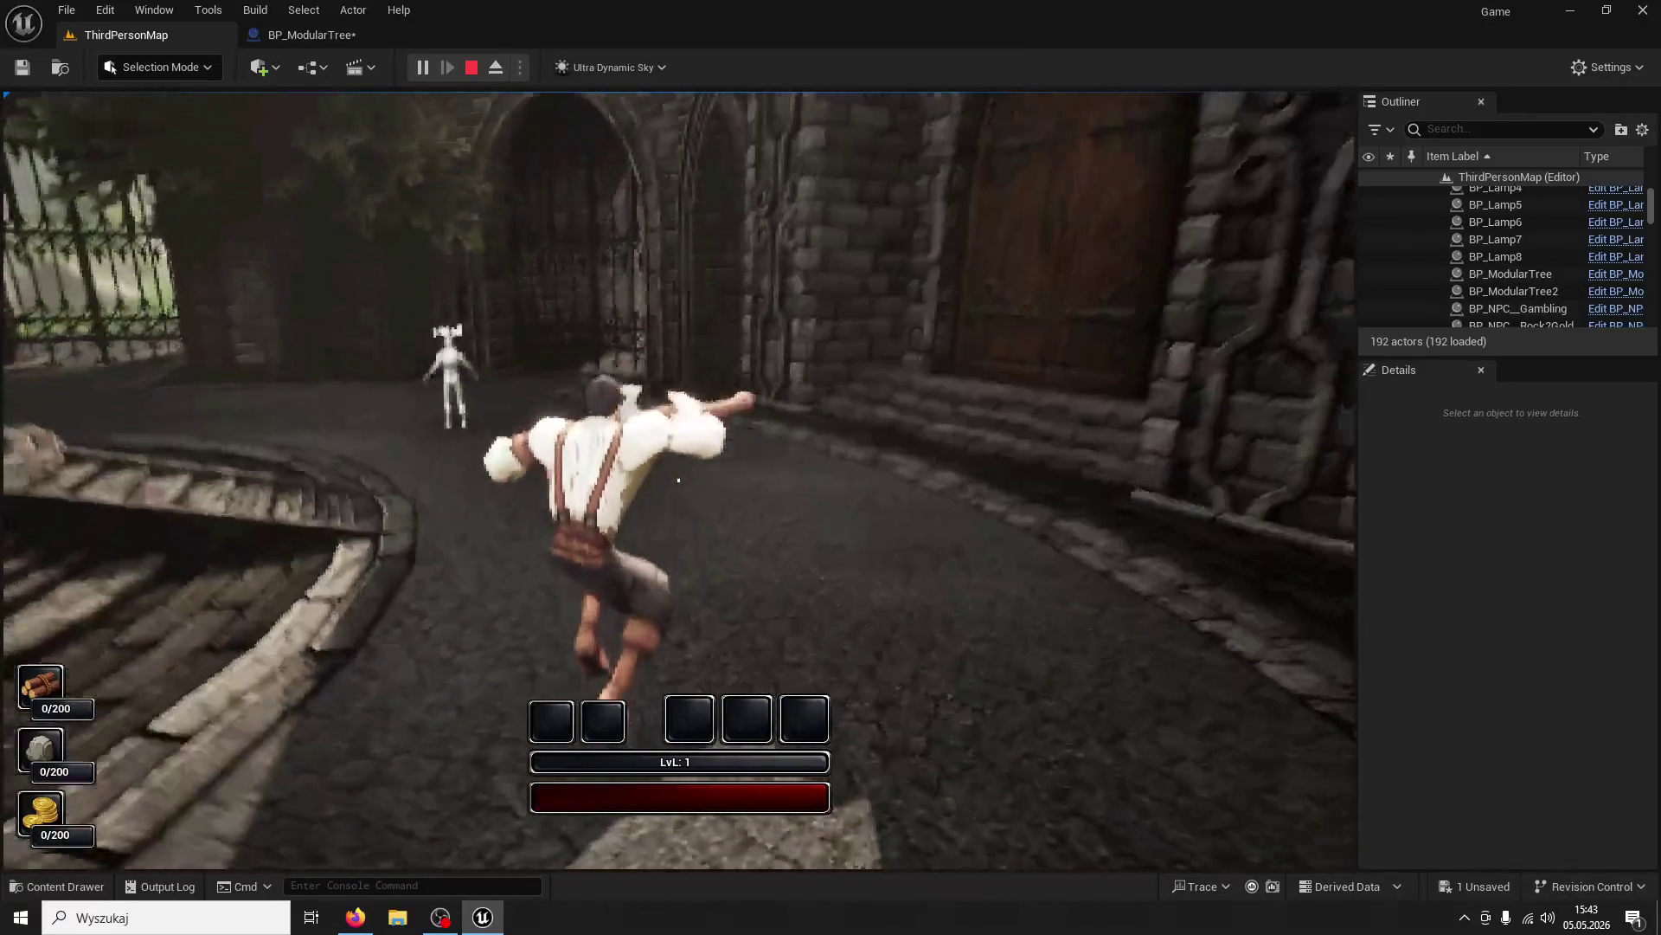
pyautogui.press('super')
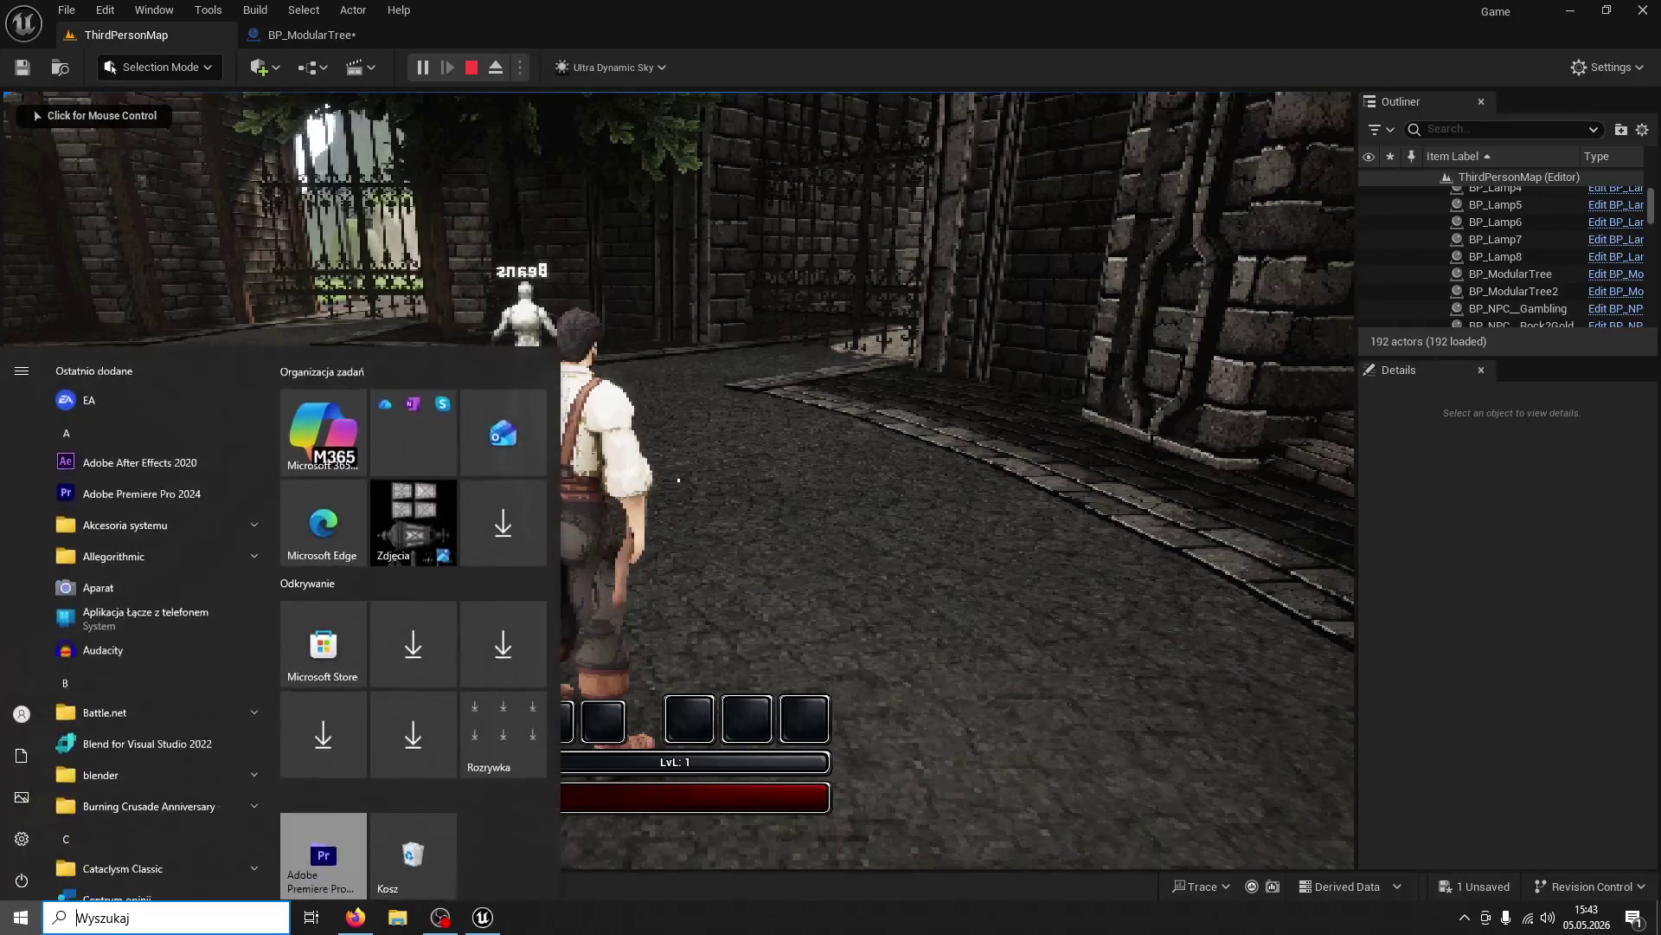
pyautogui.press('Escape')
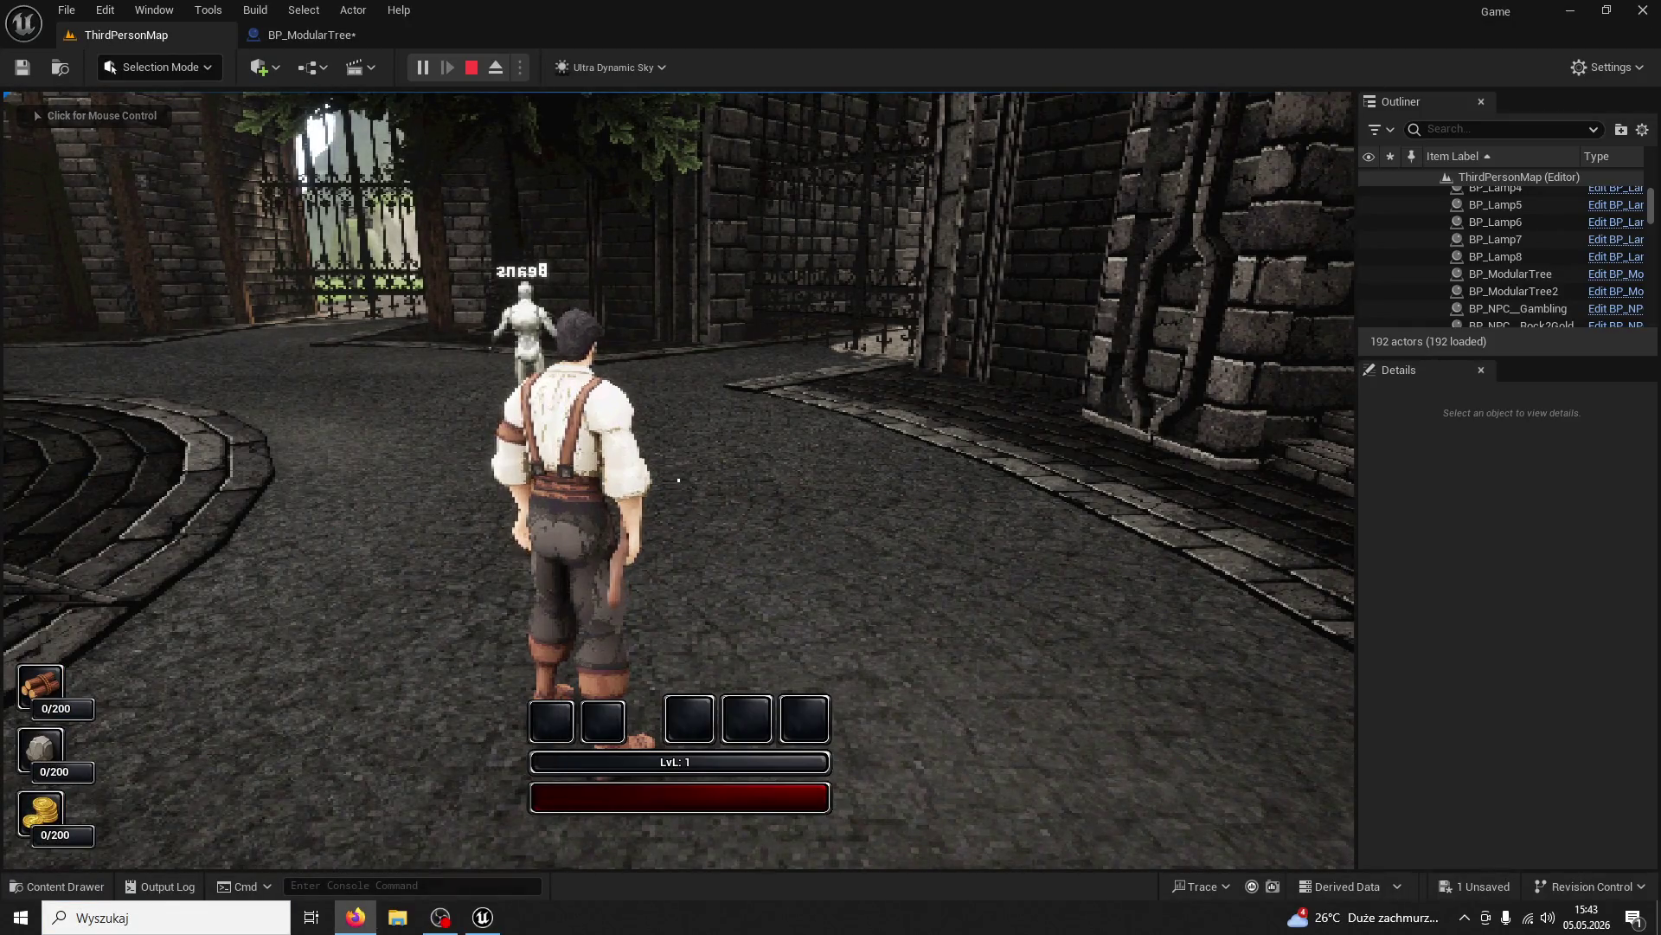
pyautogui.click(678, 480)
pyautogui.press('w')
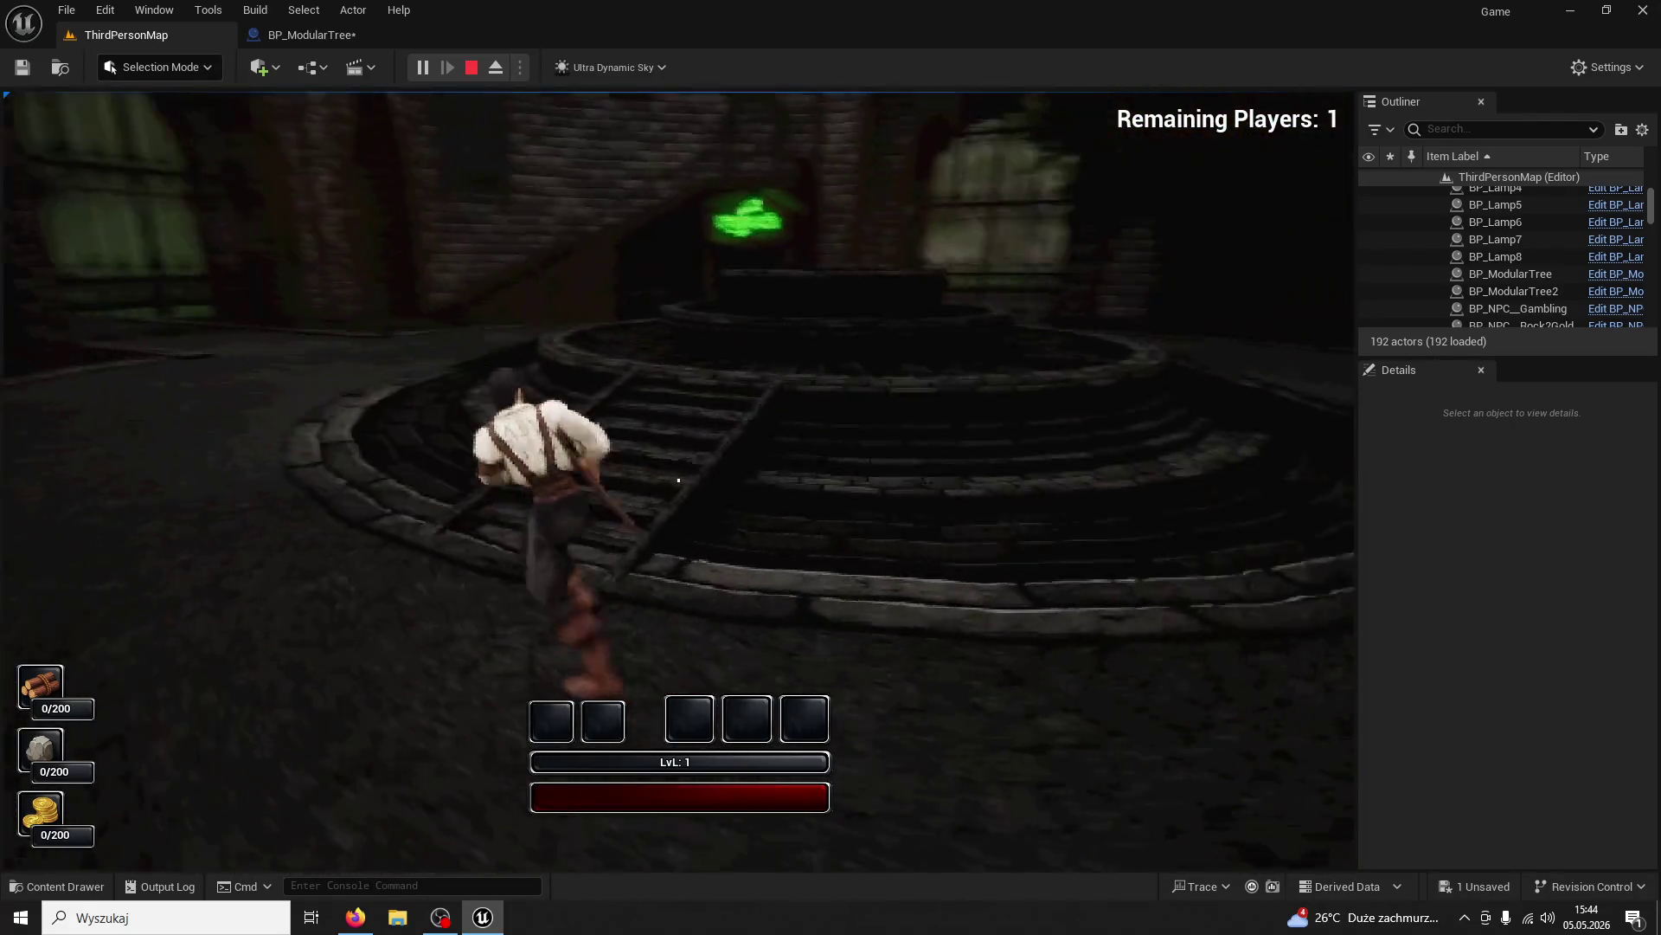
pyautogui.press('Escape')
pyautogui.click(336, 38)
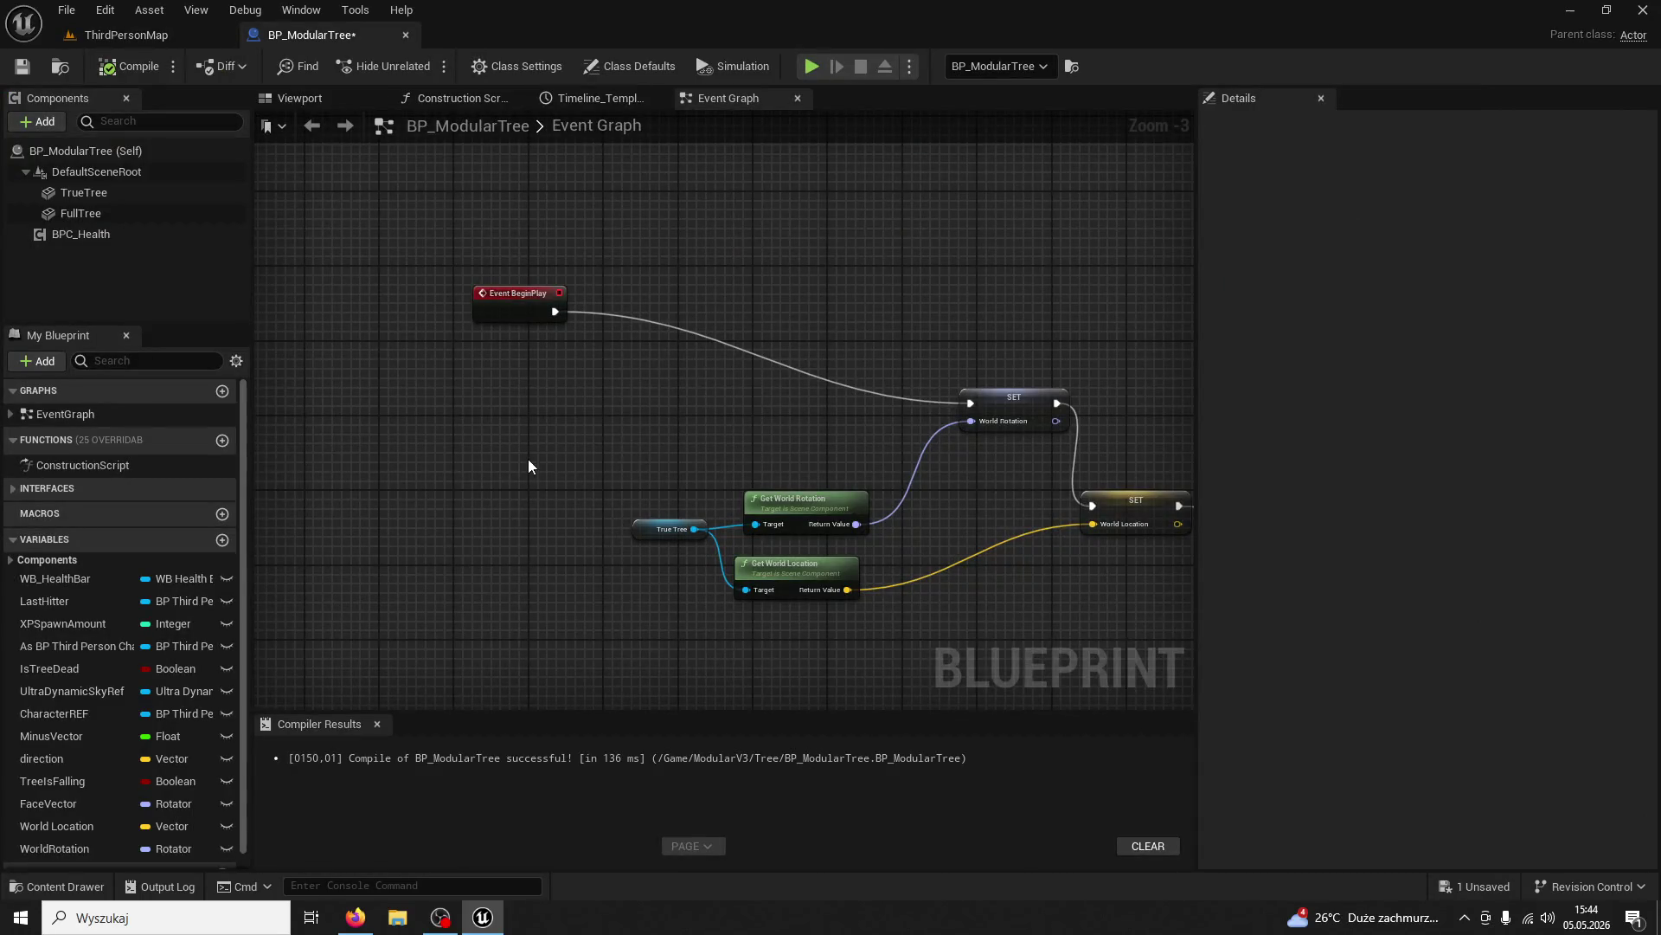
# Revert Sprawdz_Teraz_Mat's Specular to 0, apply the change, and close the material editor
pyautogui.click(66, 887)
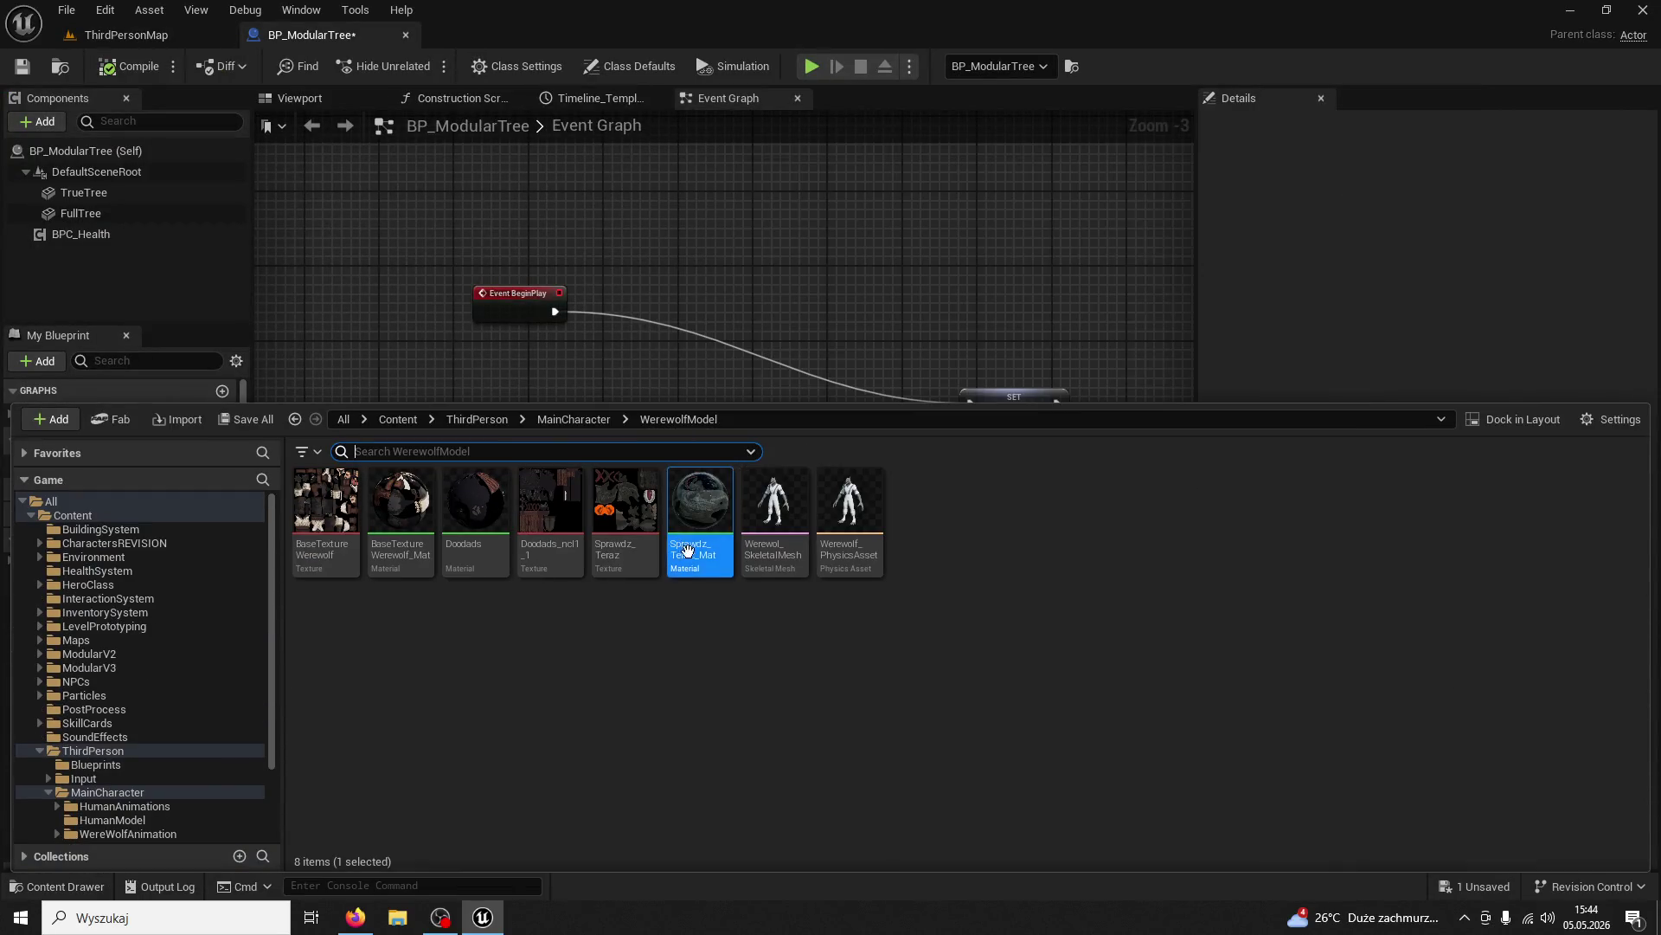
pyautogui.doubleClick(694, 553)
pyautogui.hotkey('ctrl', 'z')
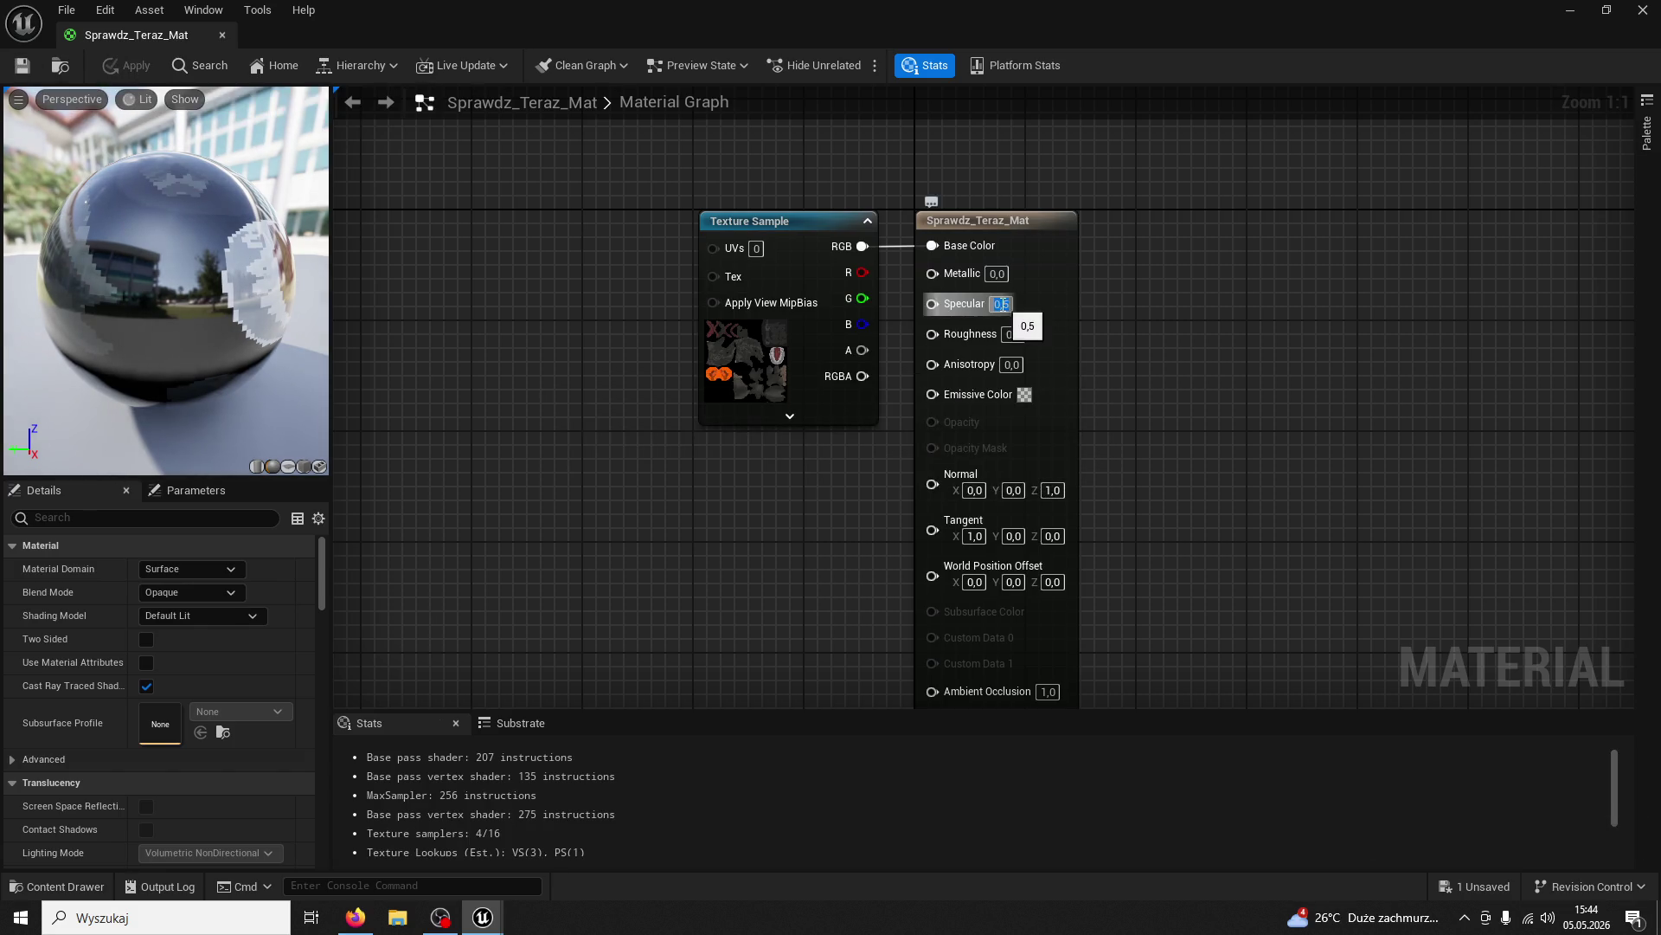
pyautogui.write('0')
pyautogui.press('Return')
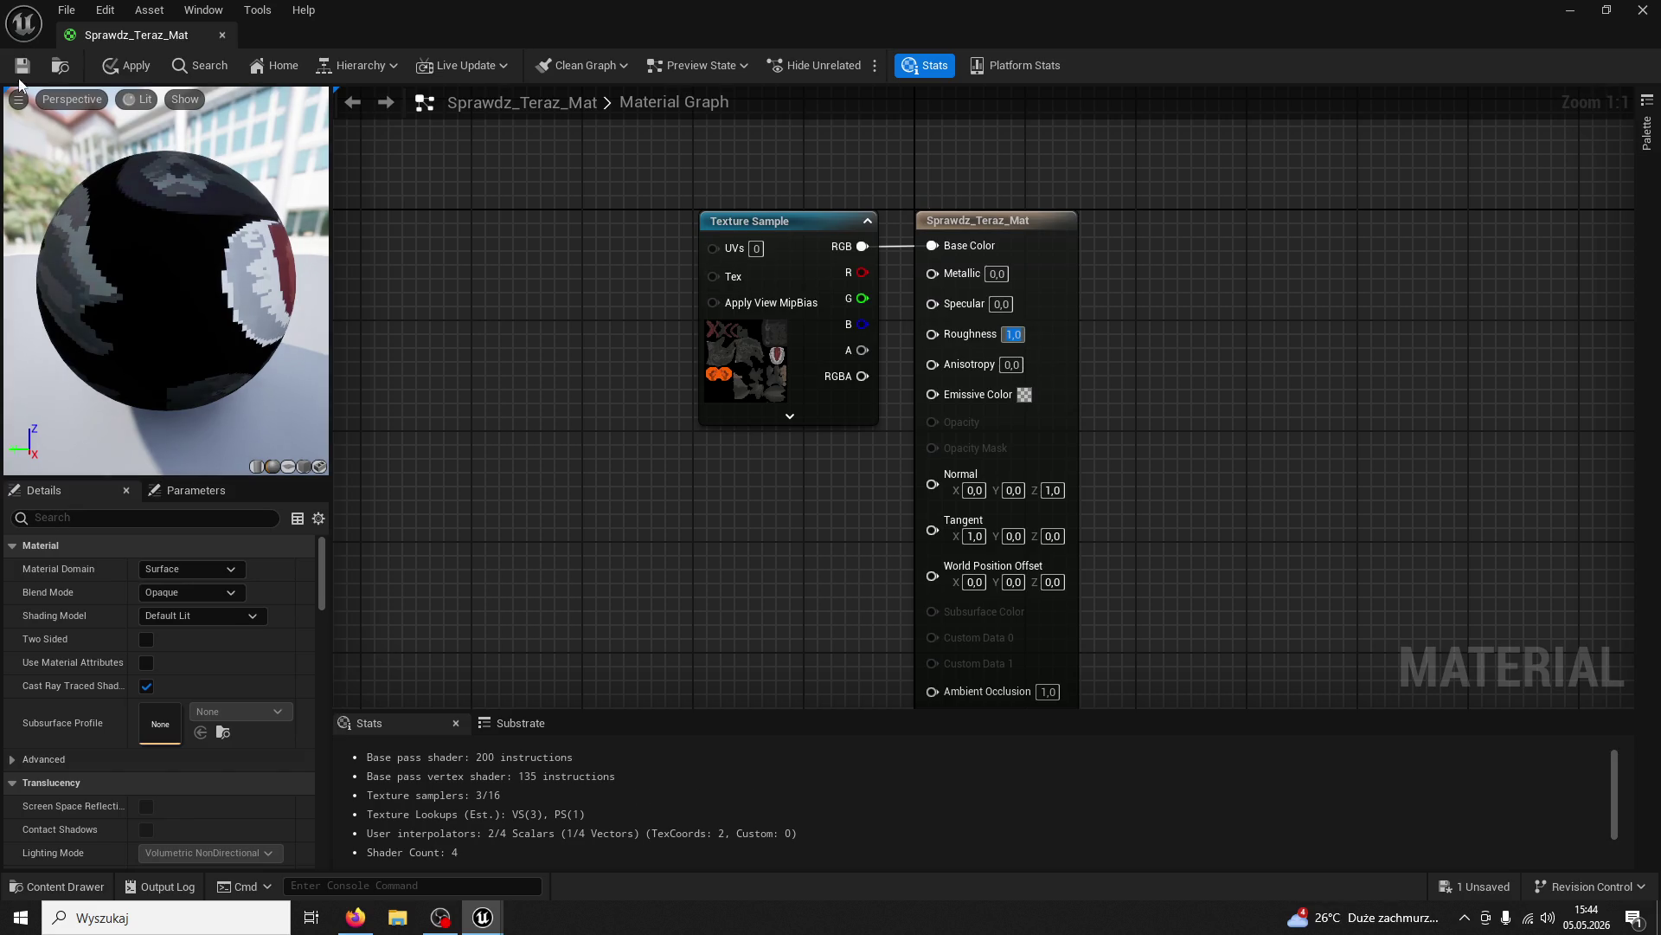
pyautogui.click(95, 57)
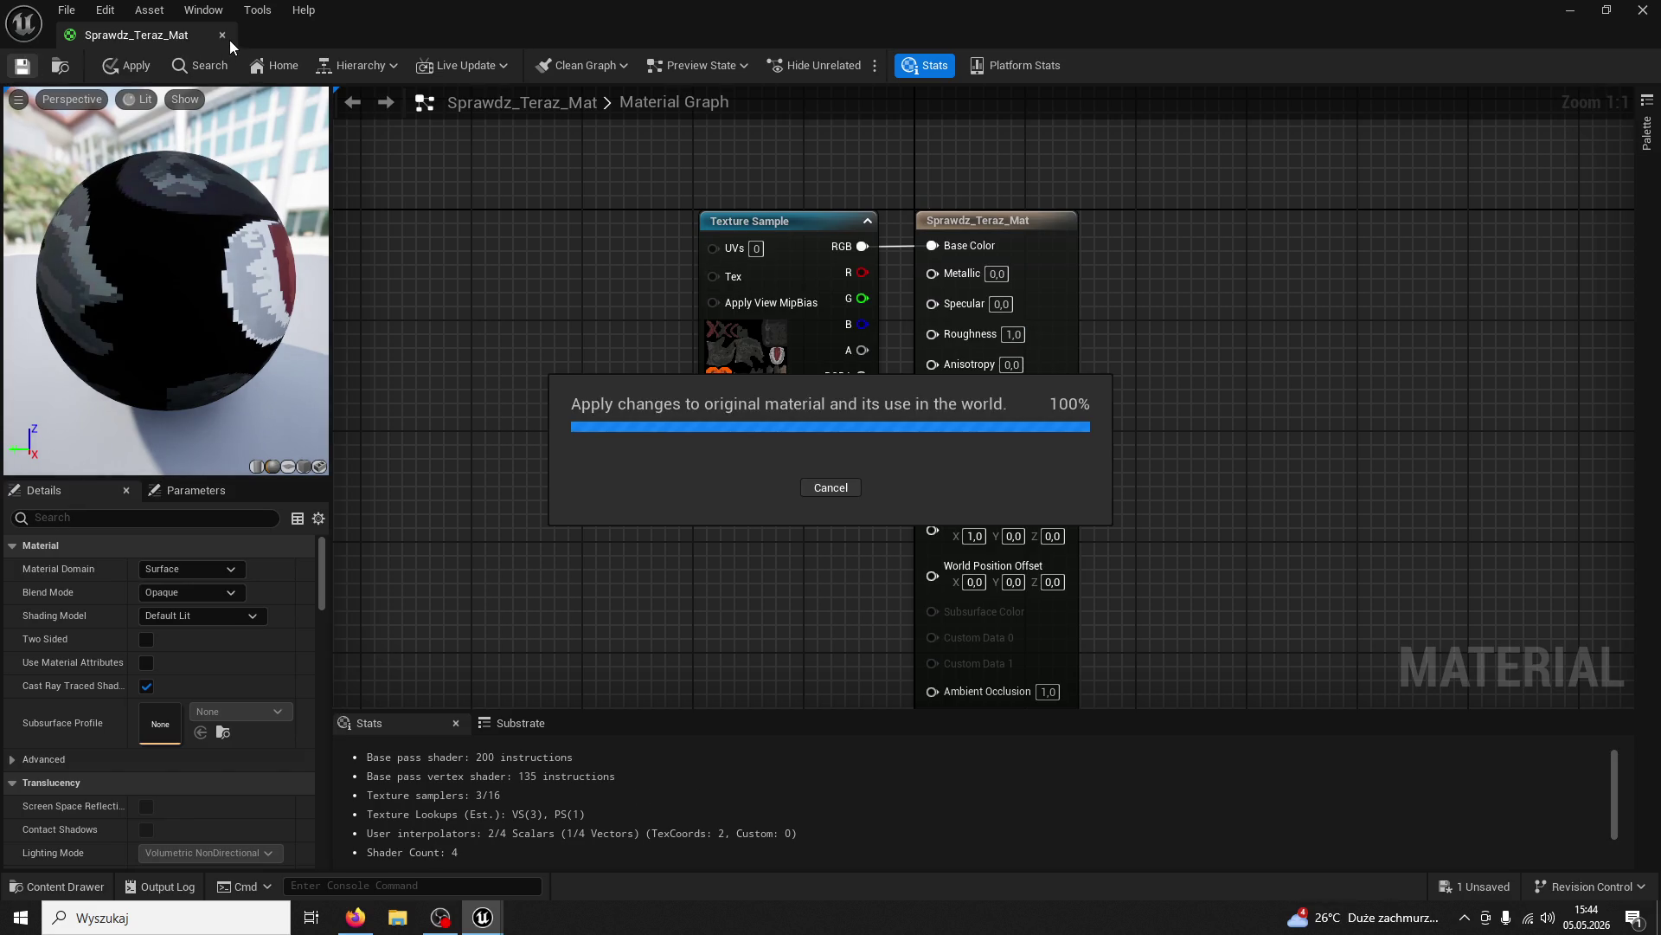
pyautogui.click(227, 36)
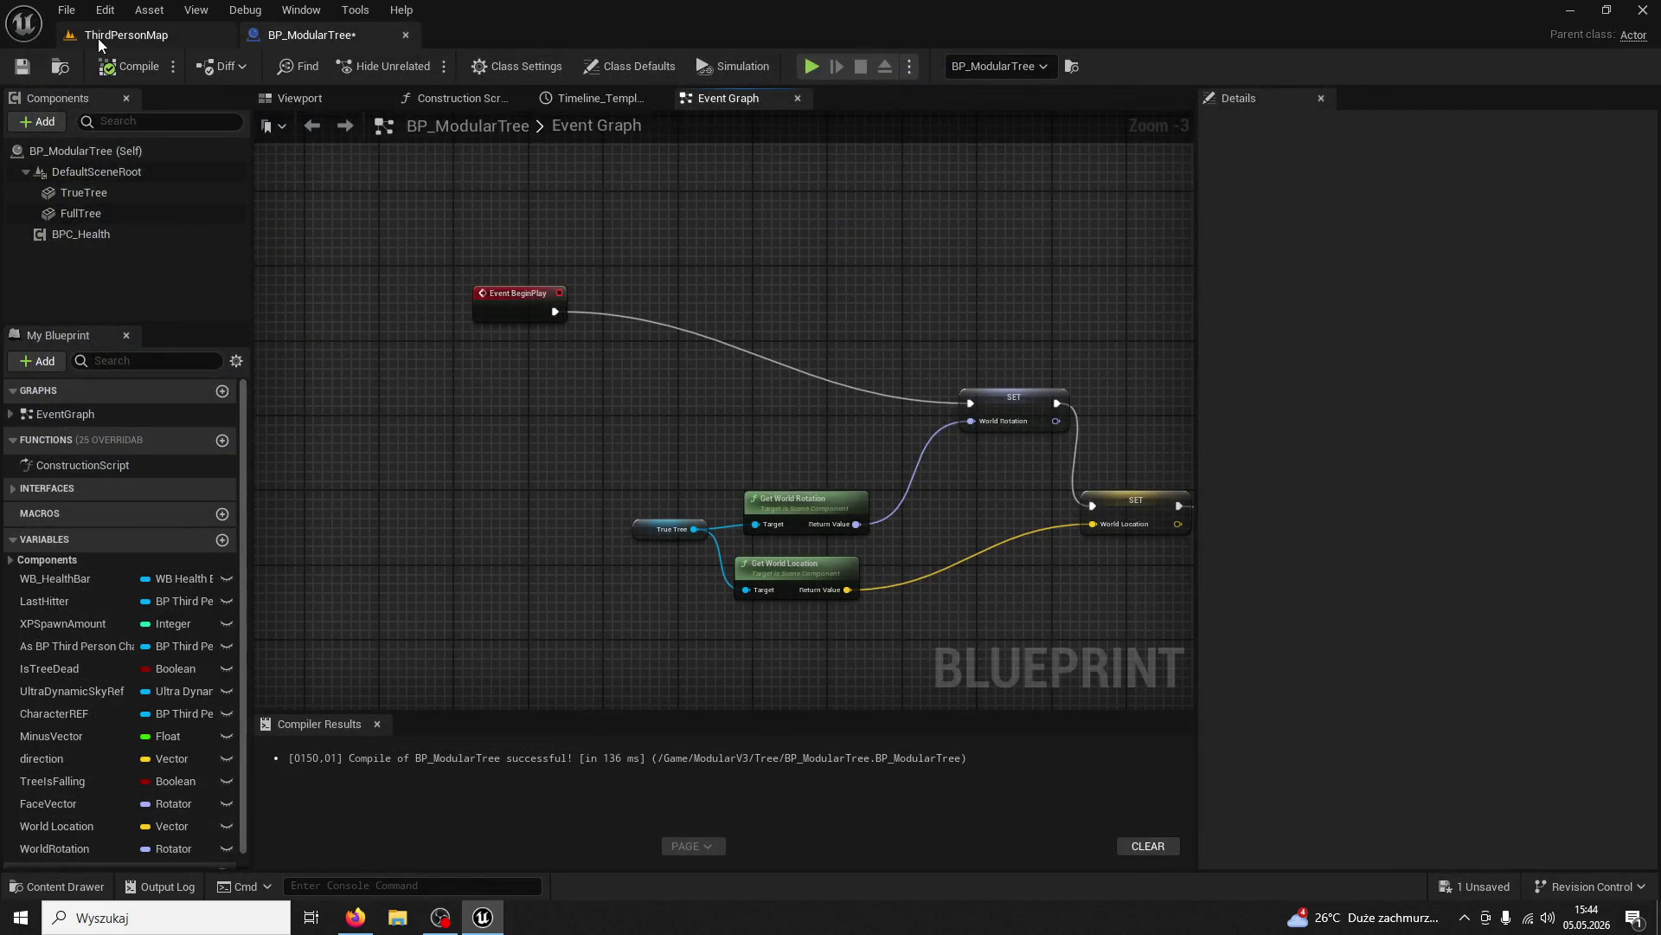
# Start play in ThirdPersonMap and chop the first tree down with four axe swings
pyautogui.click(95, 40)
pyautogui.hotkey('alt', 'p')
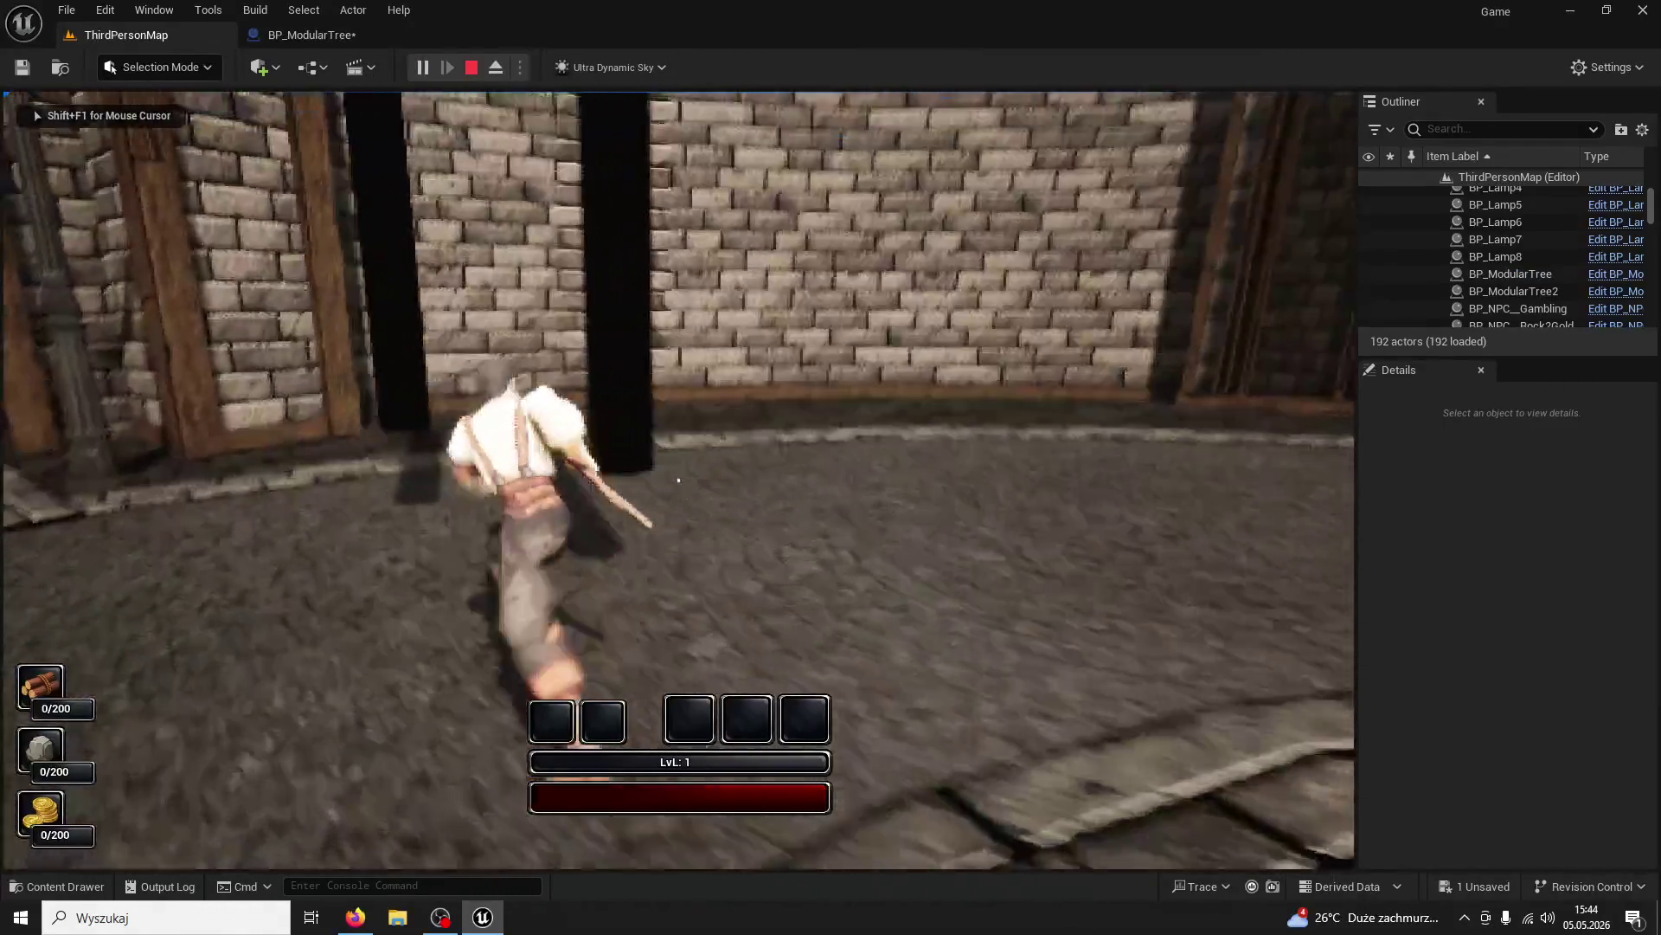
pyautogui.click(678, 479)
pyautogui.click(678, 480)
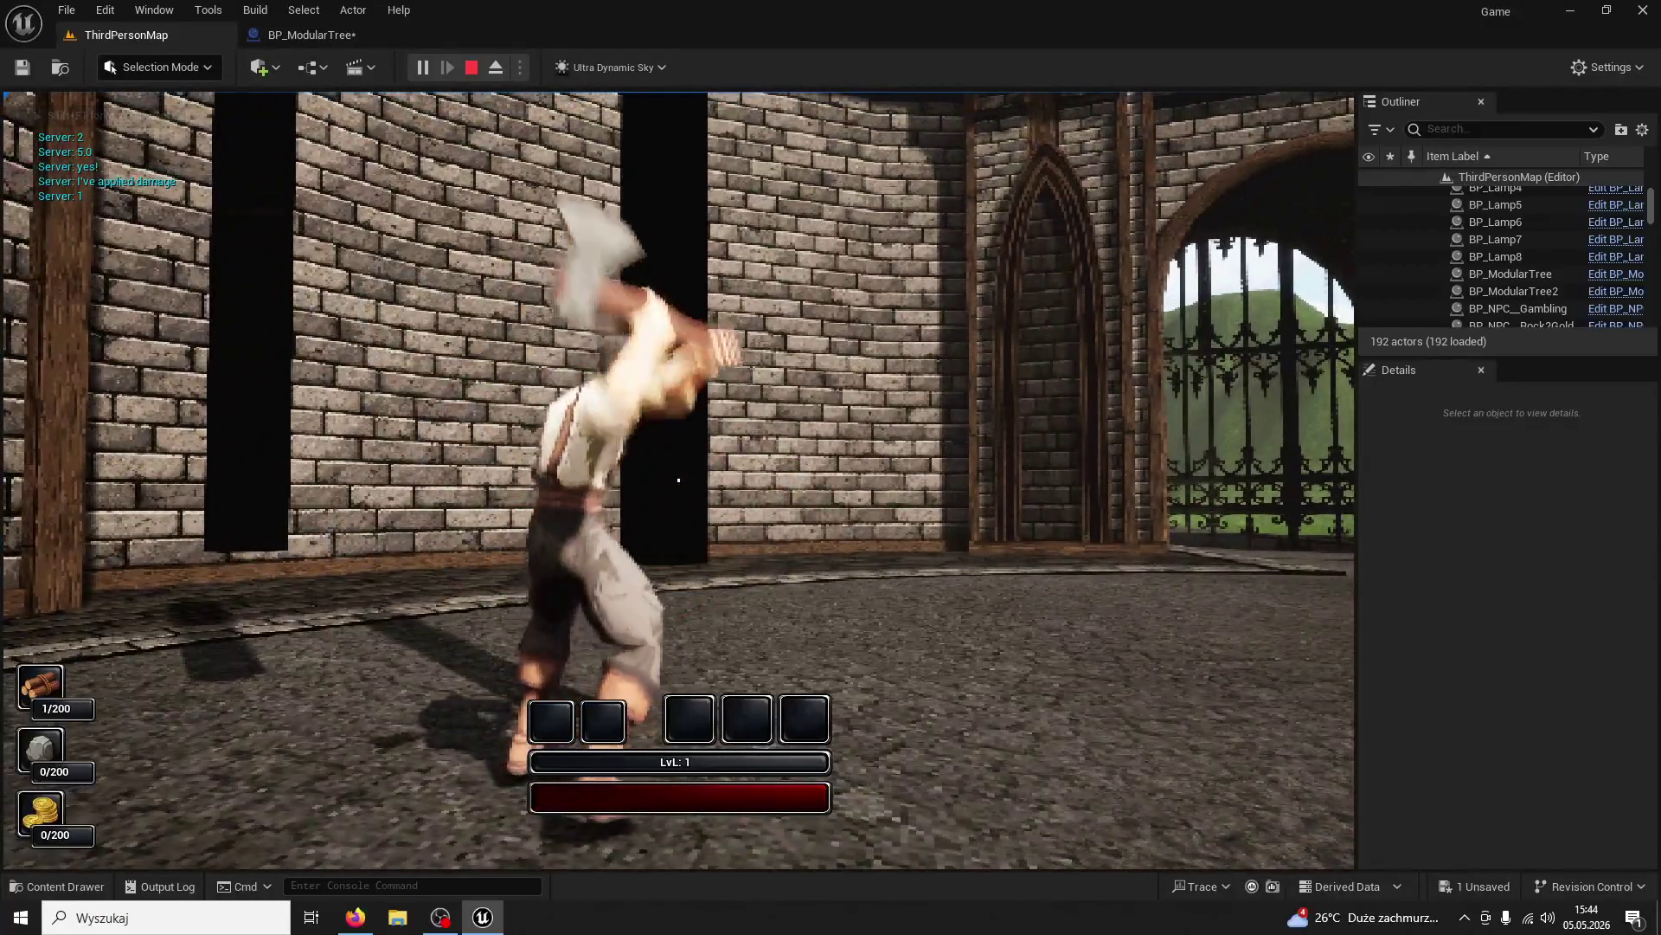
pyautogui.click(678, 480)
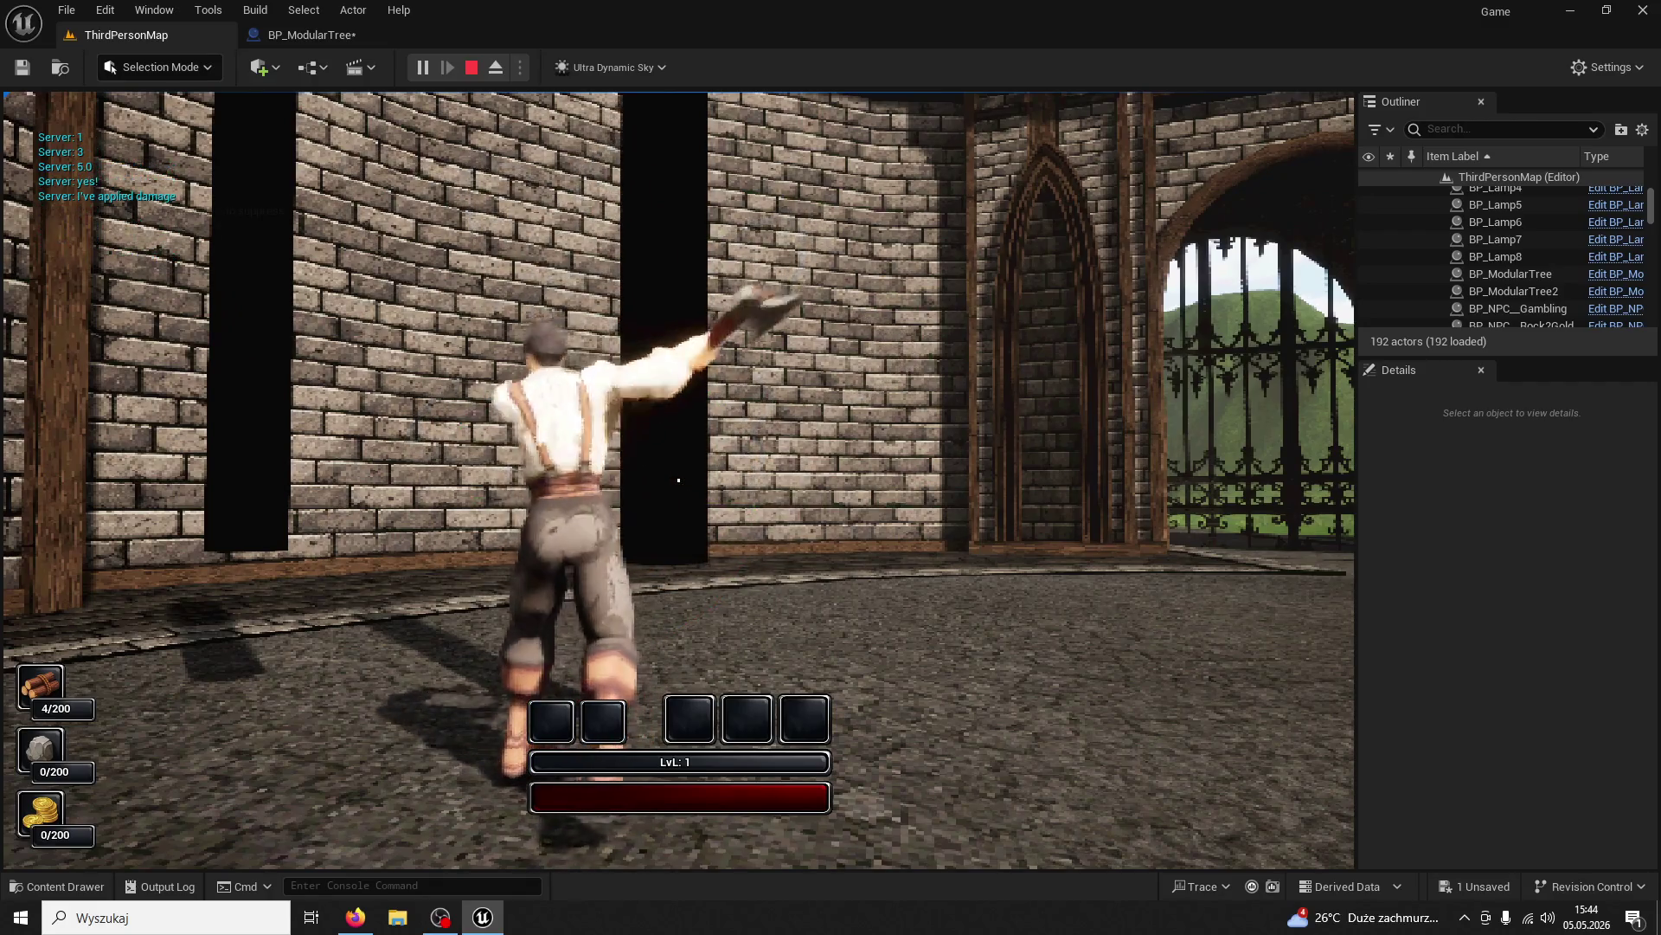
pyautogui.click(679, 480)
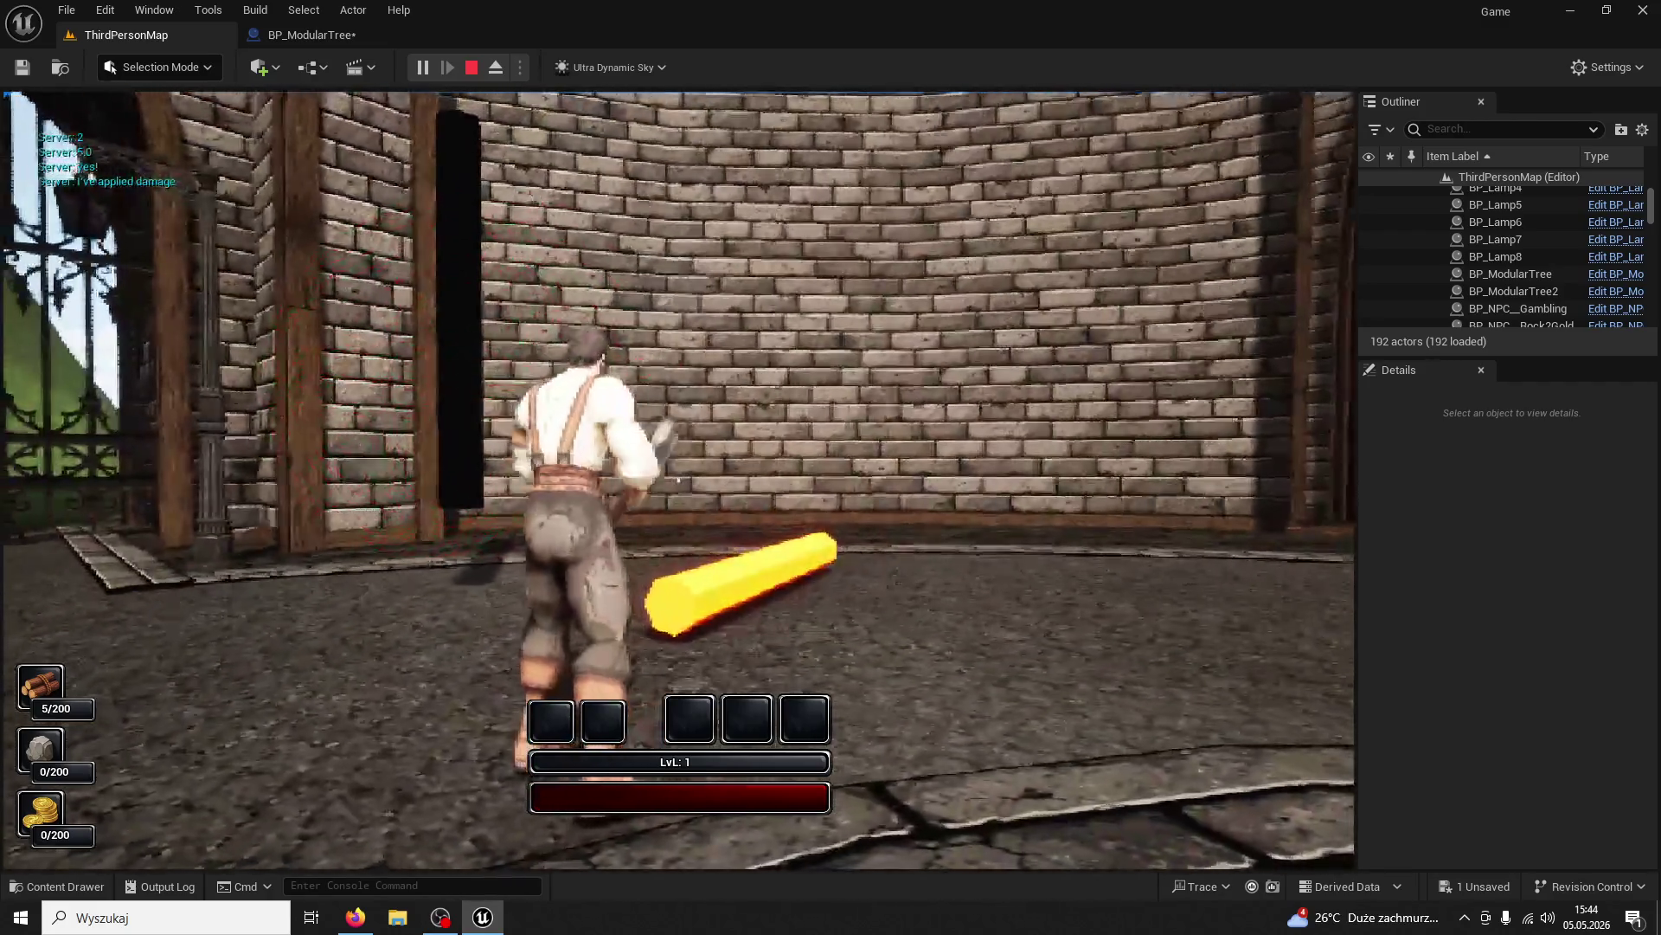
# Run down the street and fell a second tree, raising the wood count to 10/200
pyautogui.press('space')
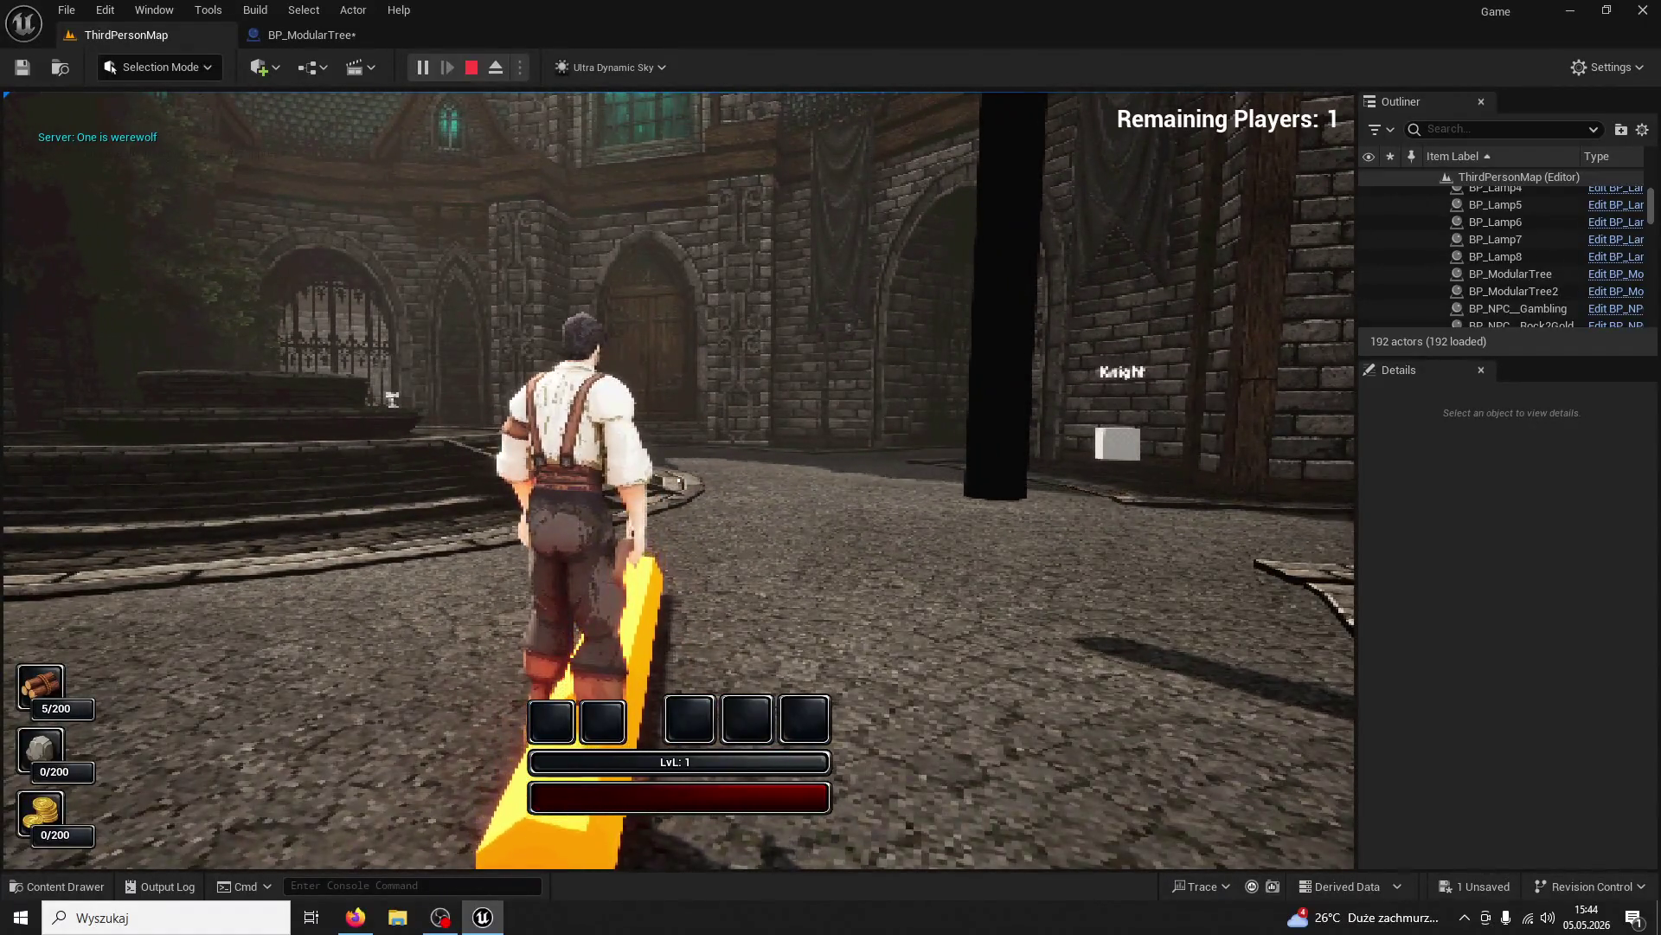
pyautogui.press('w')
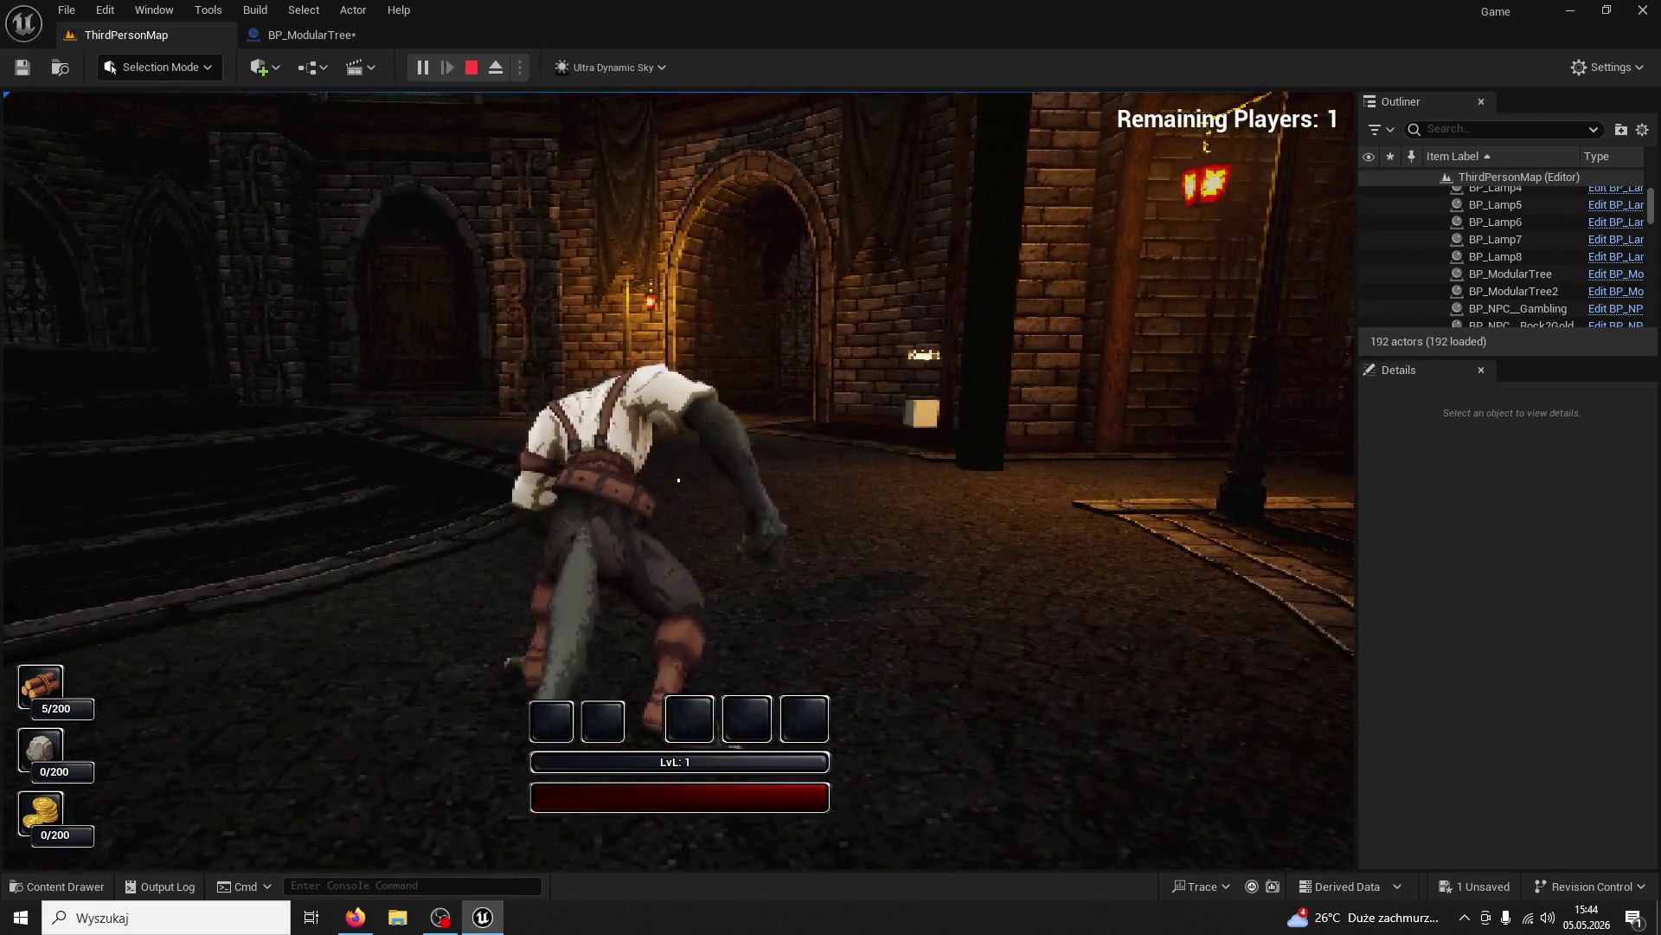
pyautogui.press('w')
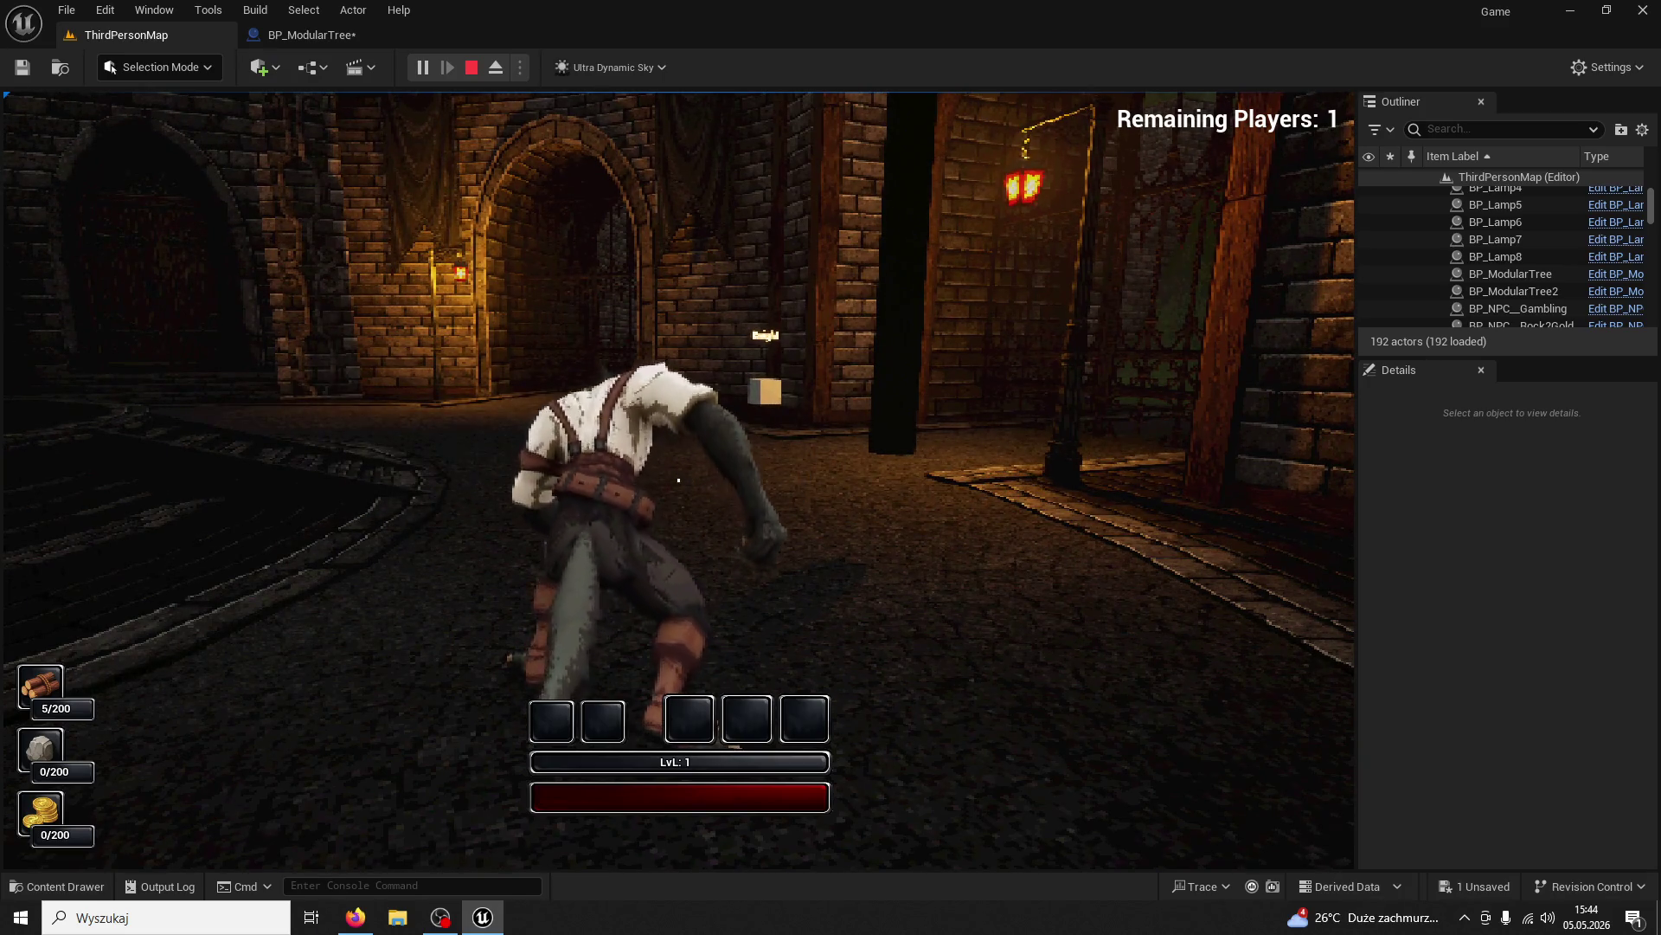
pyautogui.click(679, 479)
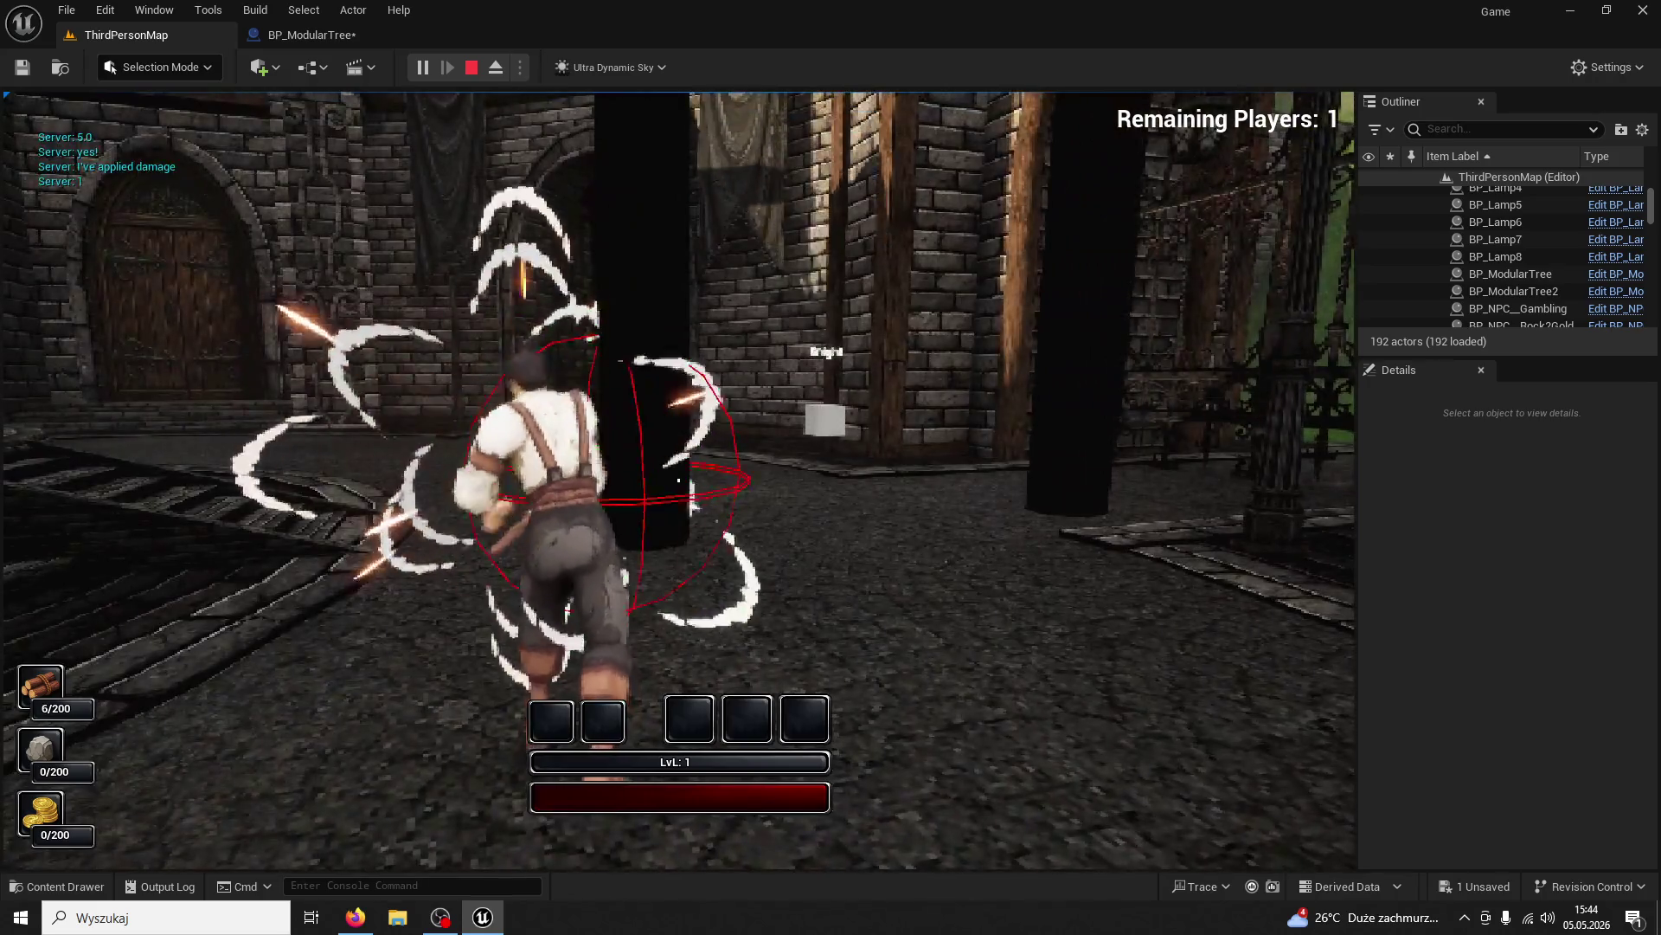
pyautogui.click(678, 480)
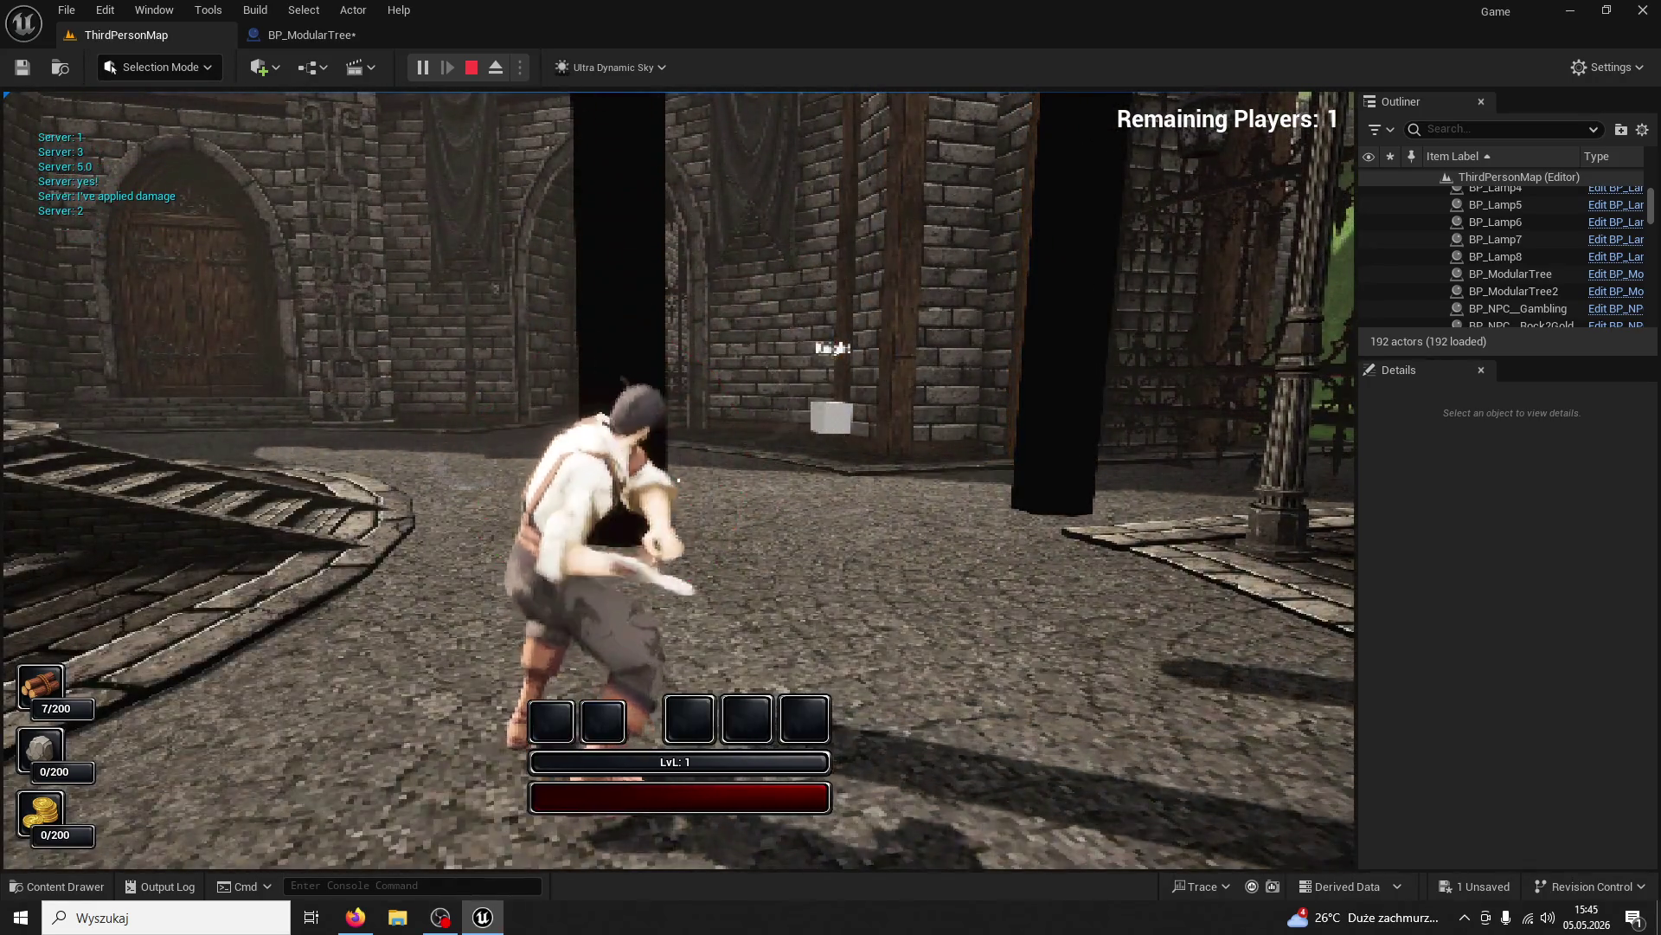
pyautogui.click(678, 480)
pyautogui.click(679, 479)
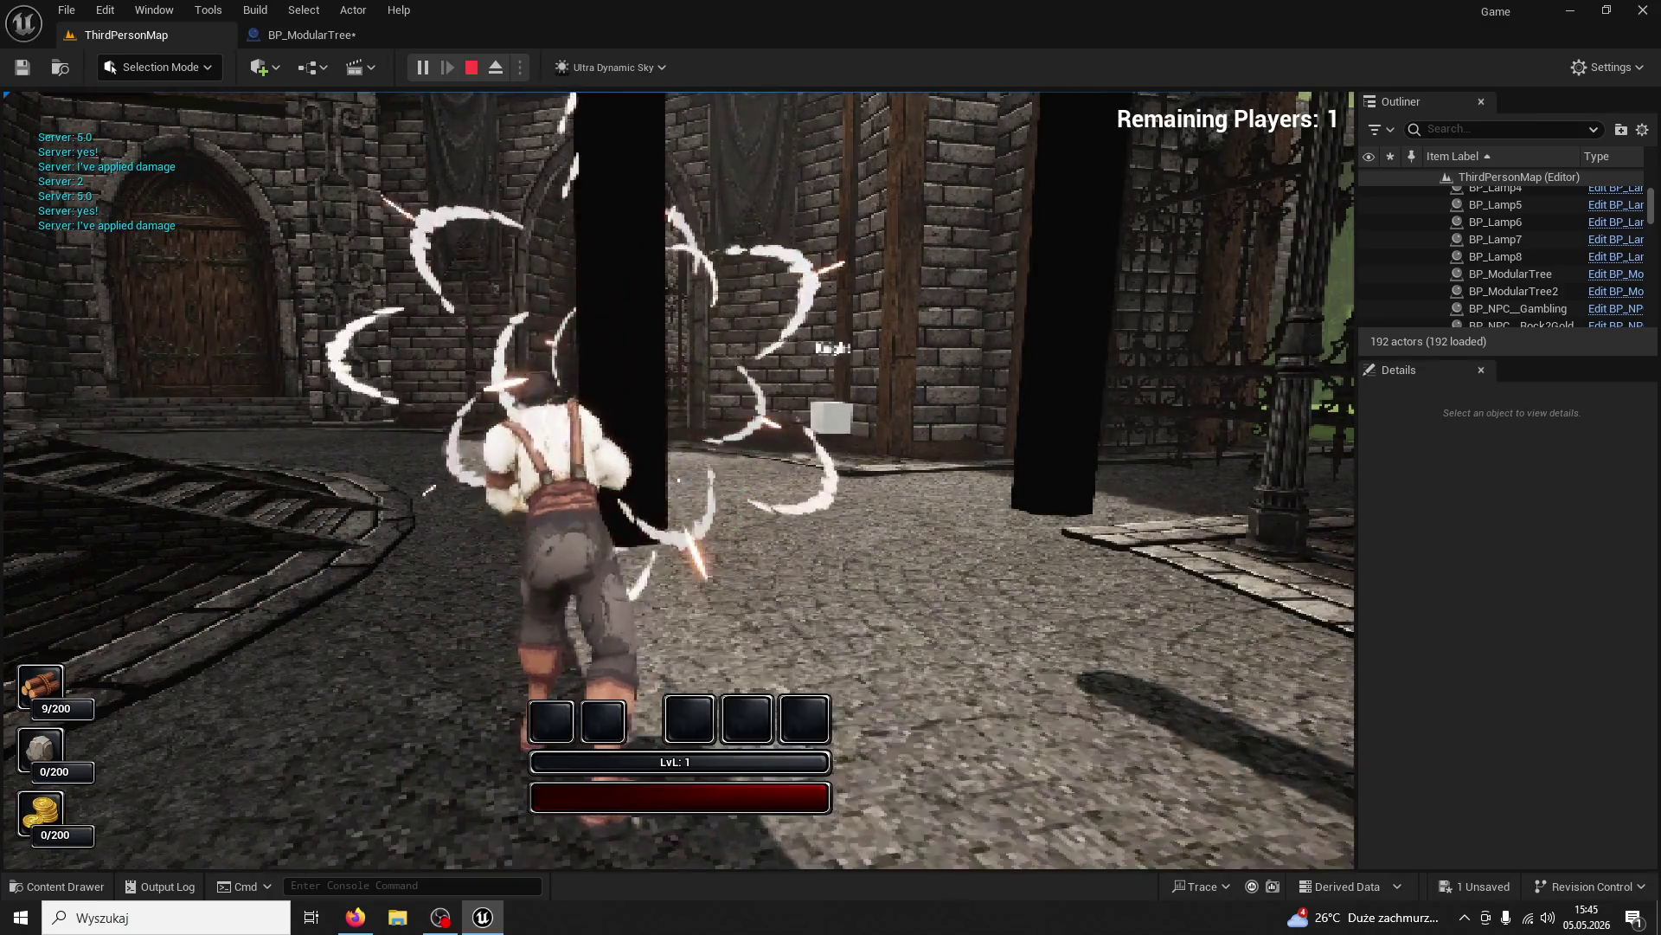
pyautogui.click(679, 479)
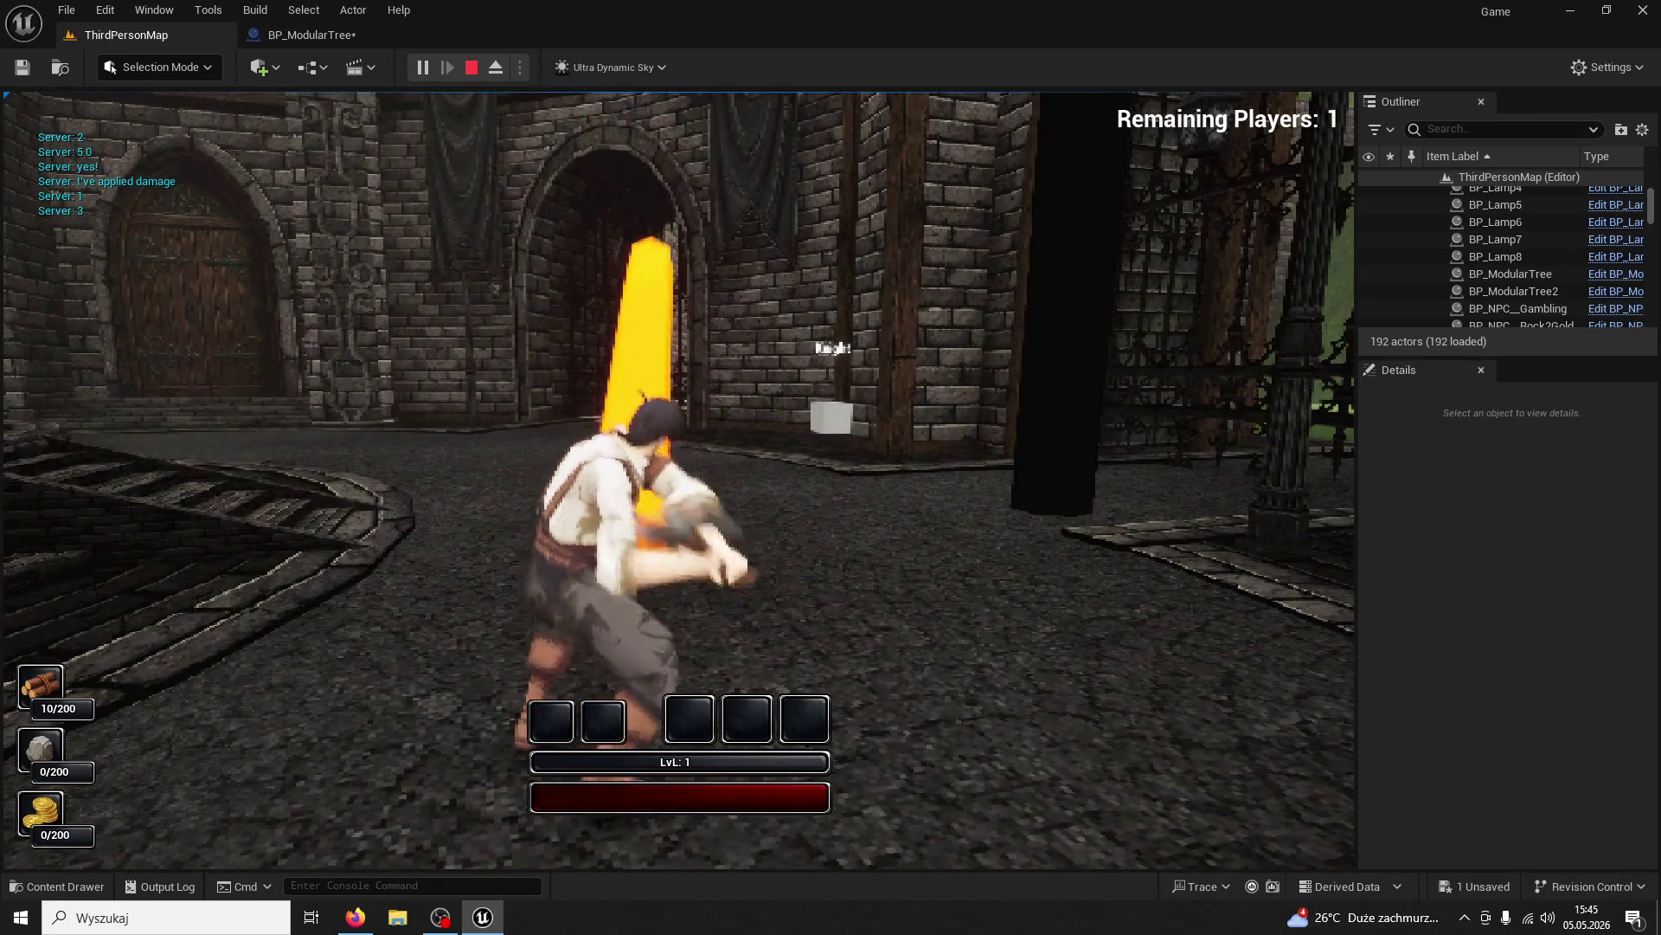
# Stop the play session and bring up the project's content browser
pyautogui.press('w')
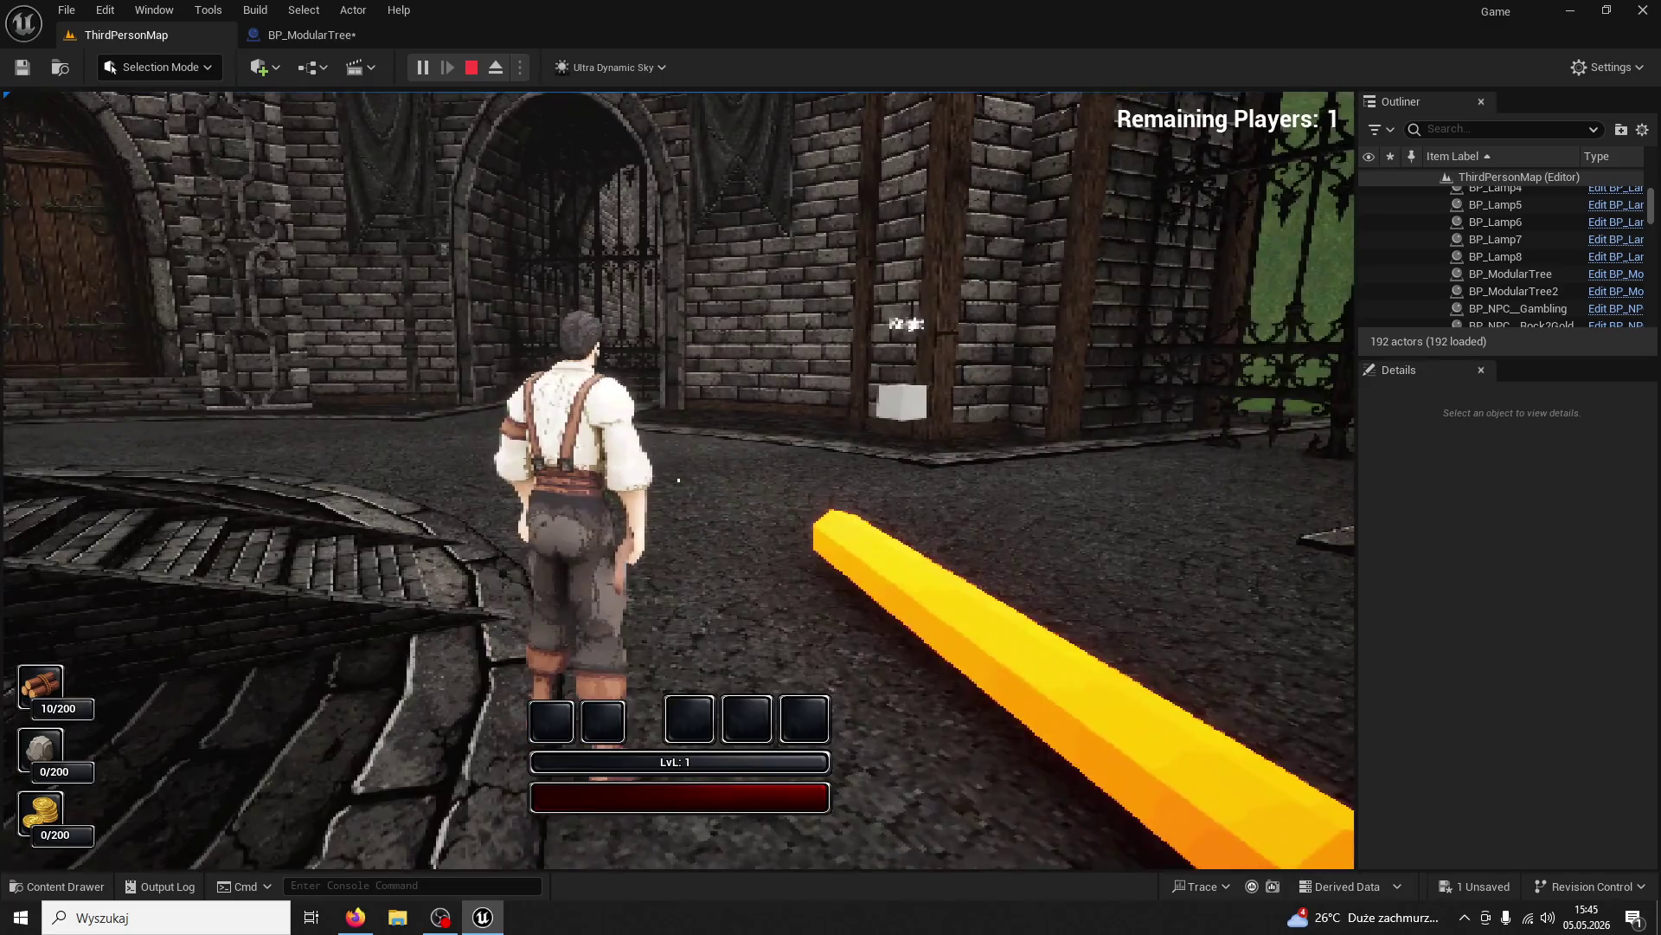
pyautogui.press('Escape')
pyautogui.click(67, 889)
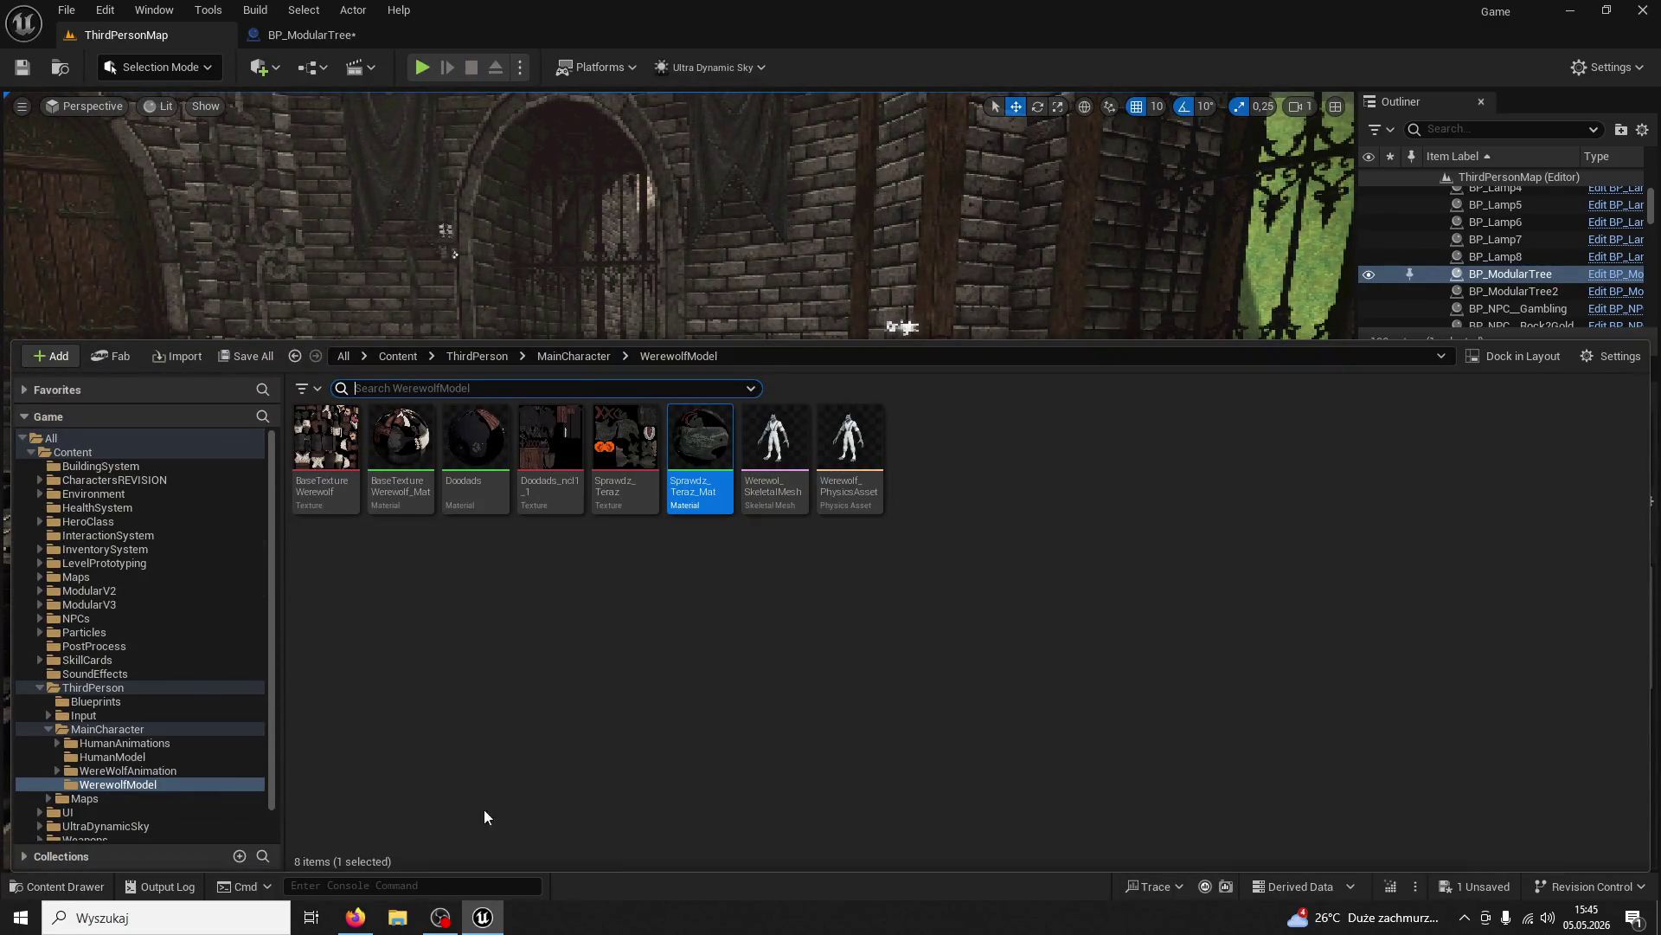
# Open the BP_ModularTree blueprint editor and select its FullTree component in the preview
pyautogui.click(864, 170)
pyautogui.scroll(-3, 864, 170)
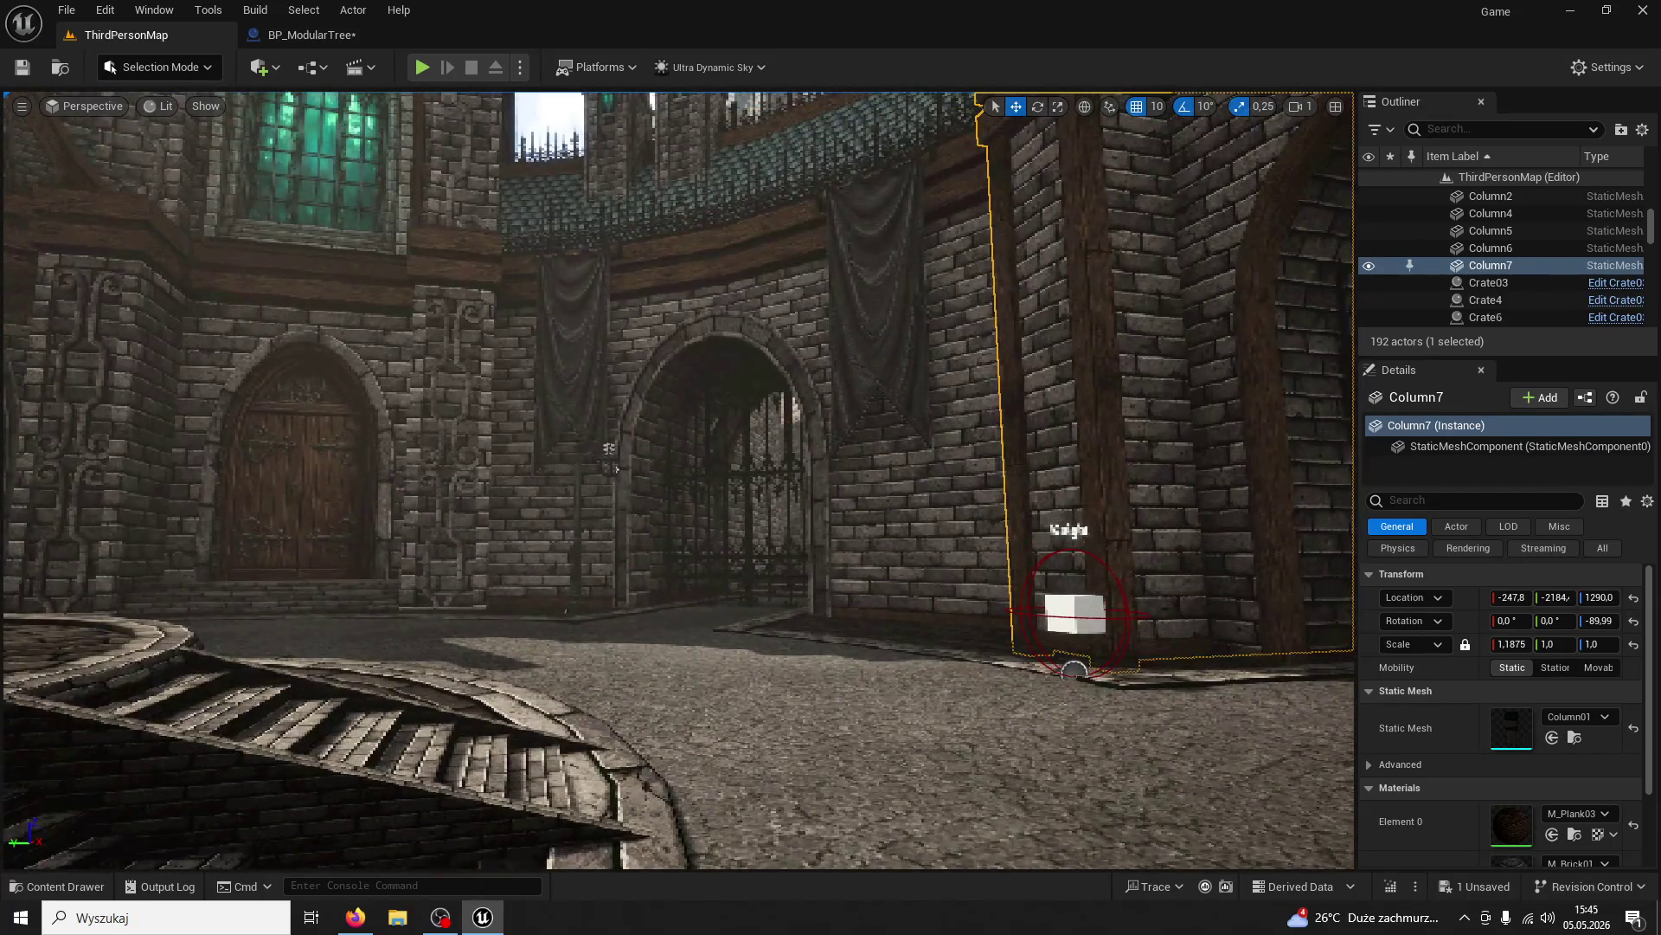
pyautogui.moveTo(182, 701)
pyautogui.mouseDown()
pyautogui.moveTo(251, 727)
pyautogui.moveTo(182, 701)
pyautogui.mouseUp()
pyautogui.click(354, 10)
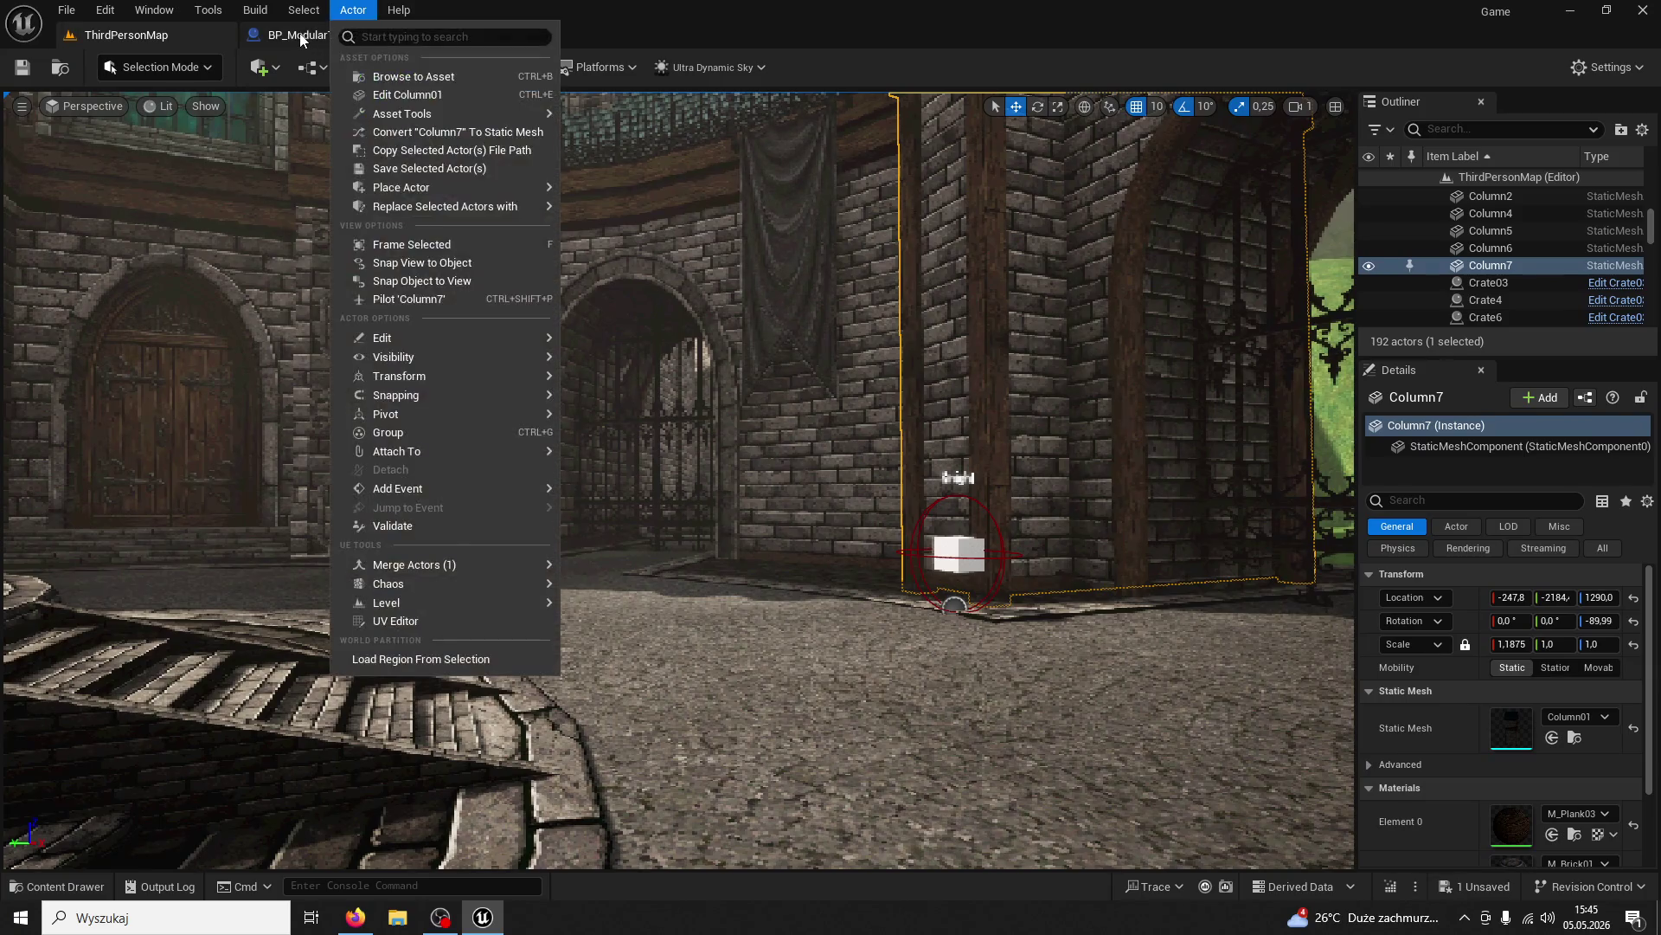
pyautogui.click(312, 35)
pyautogui.click(116, 213)
pyautogui.click(159, 189)
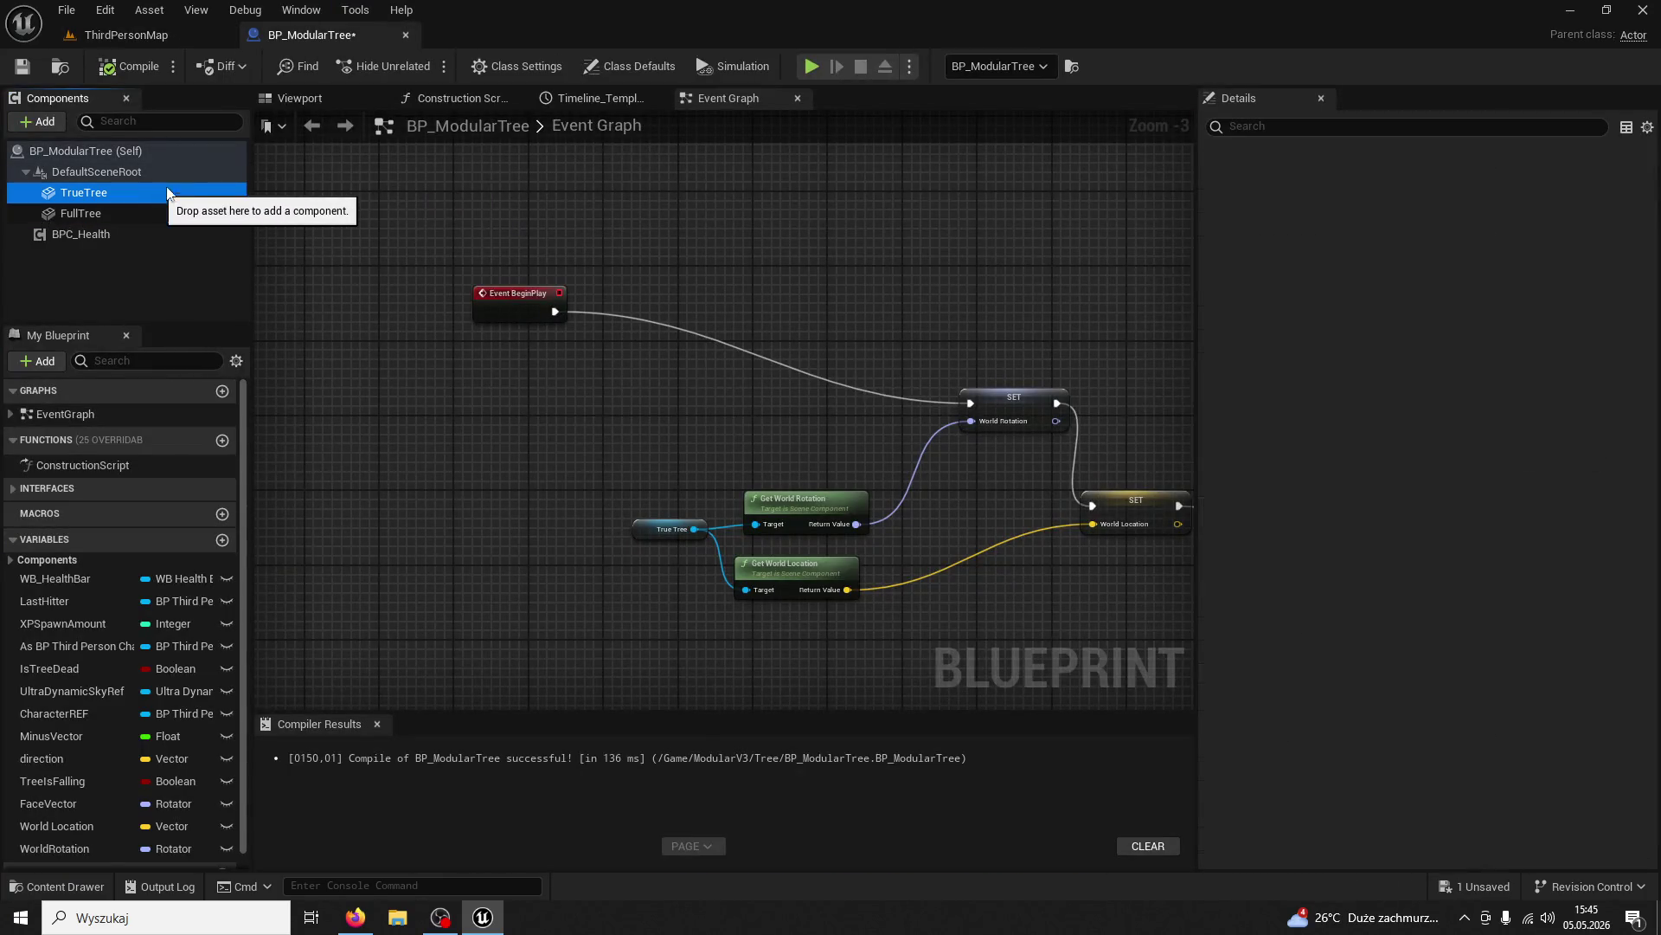
pyautogui.click(350, 95)
pyautogui.click(707, 273)
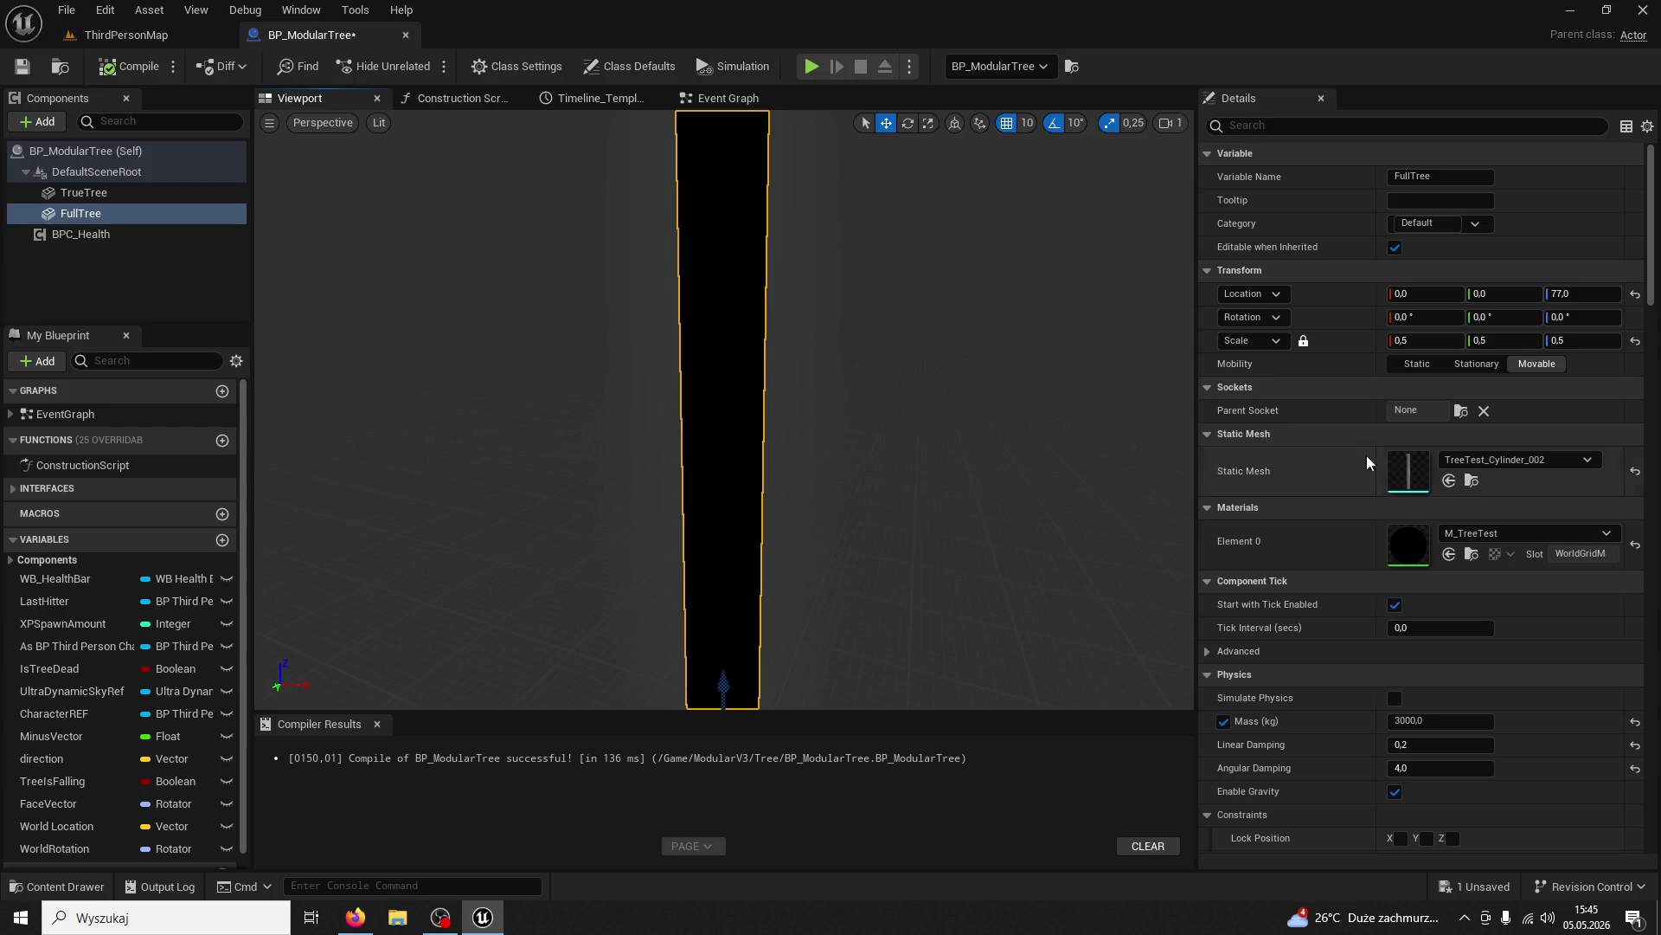
# Try Trunk_75 and New_Tree_Test_Mesh_1 as FullTree's static mesh, undoing each
pyautogui.click(1516, 459)
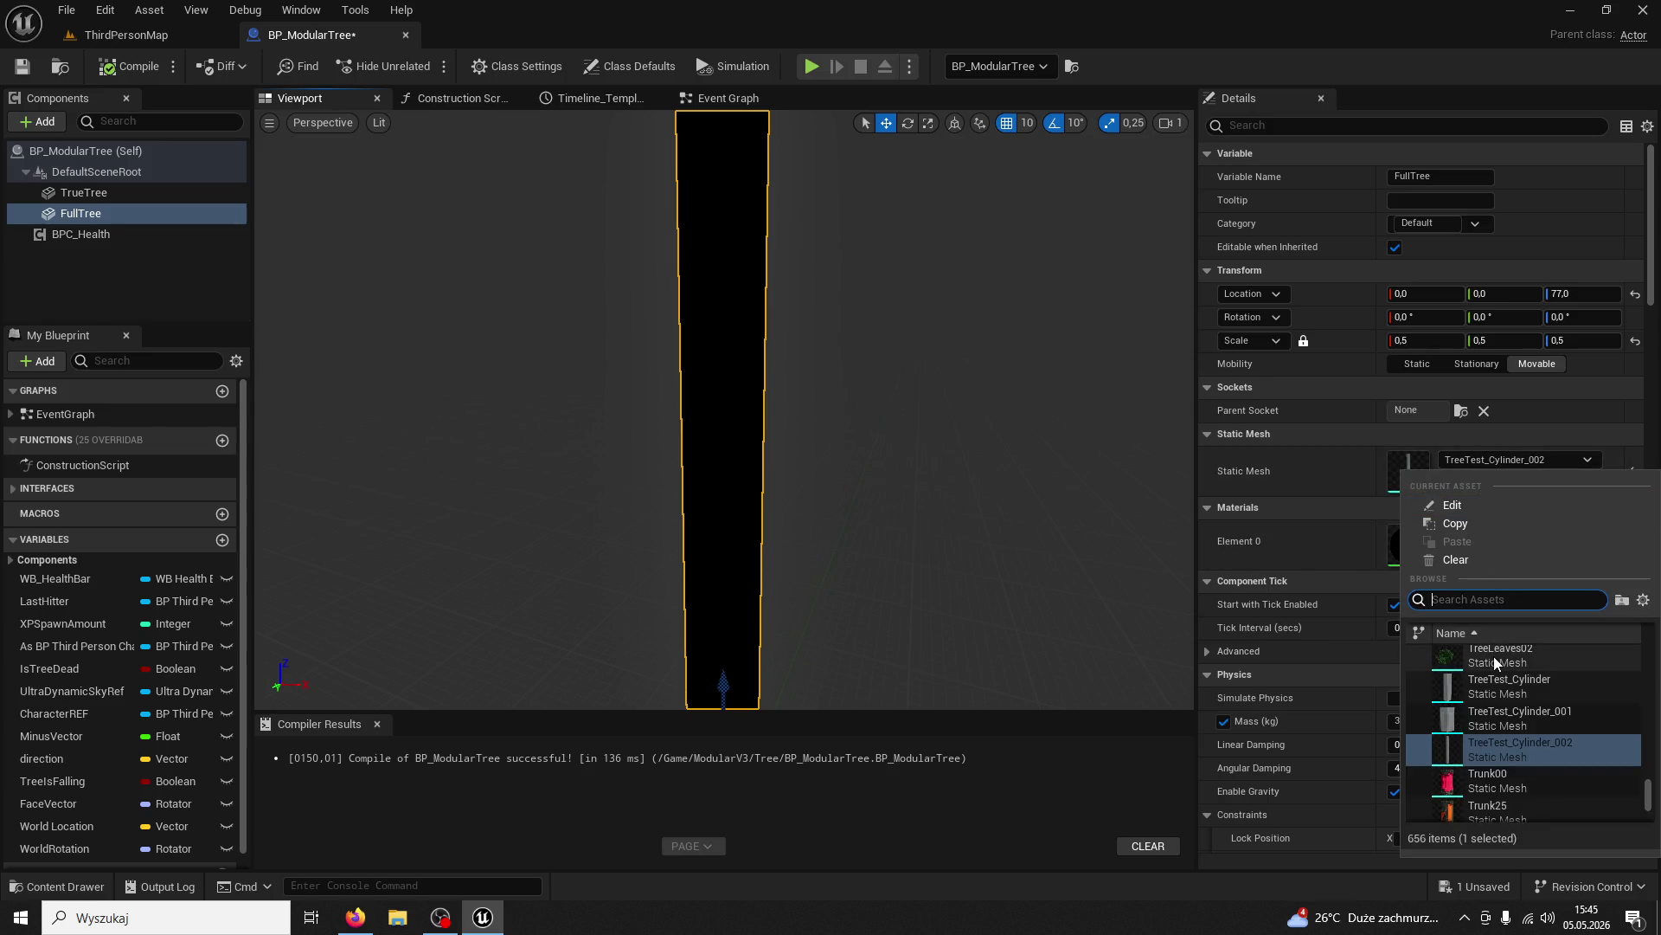
pyautogui.write('pine')
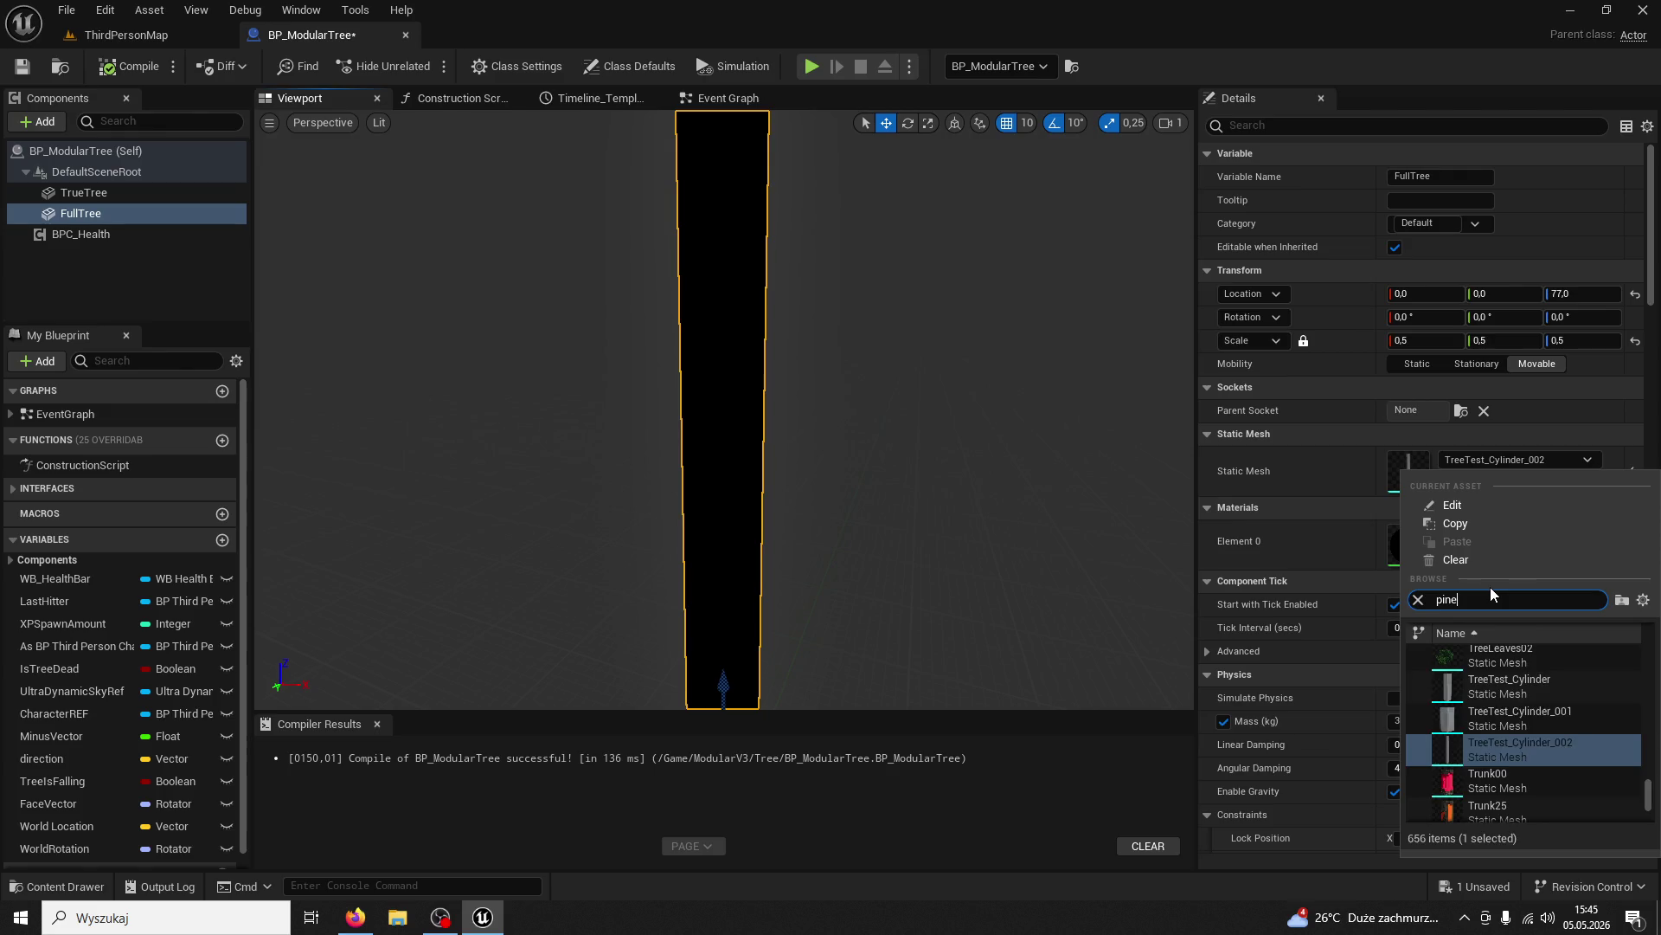
pyautogui.scroll(5, 1512, 681)
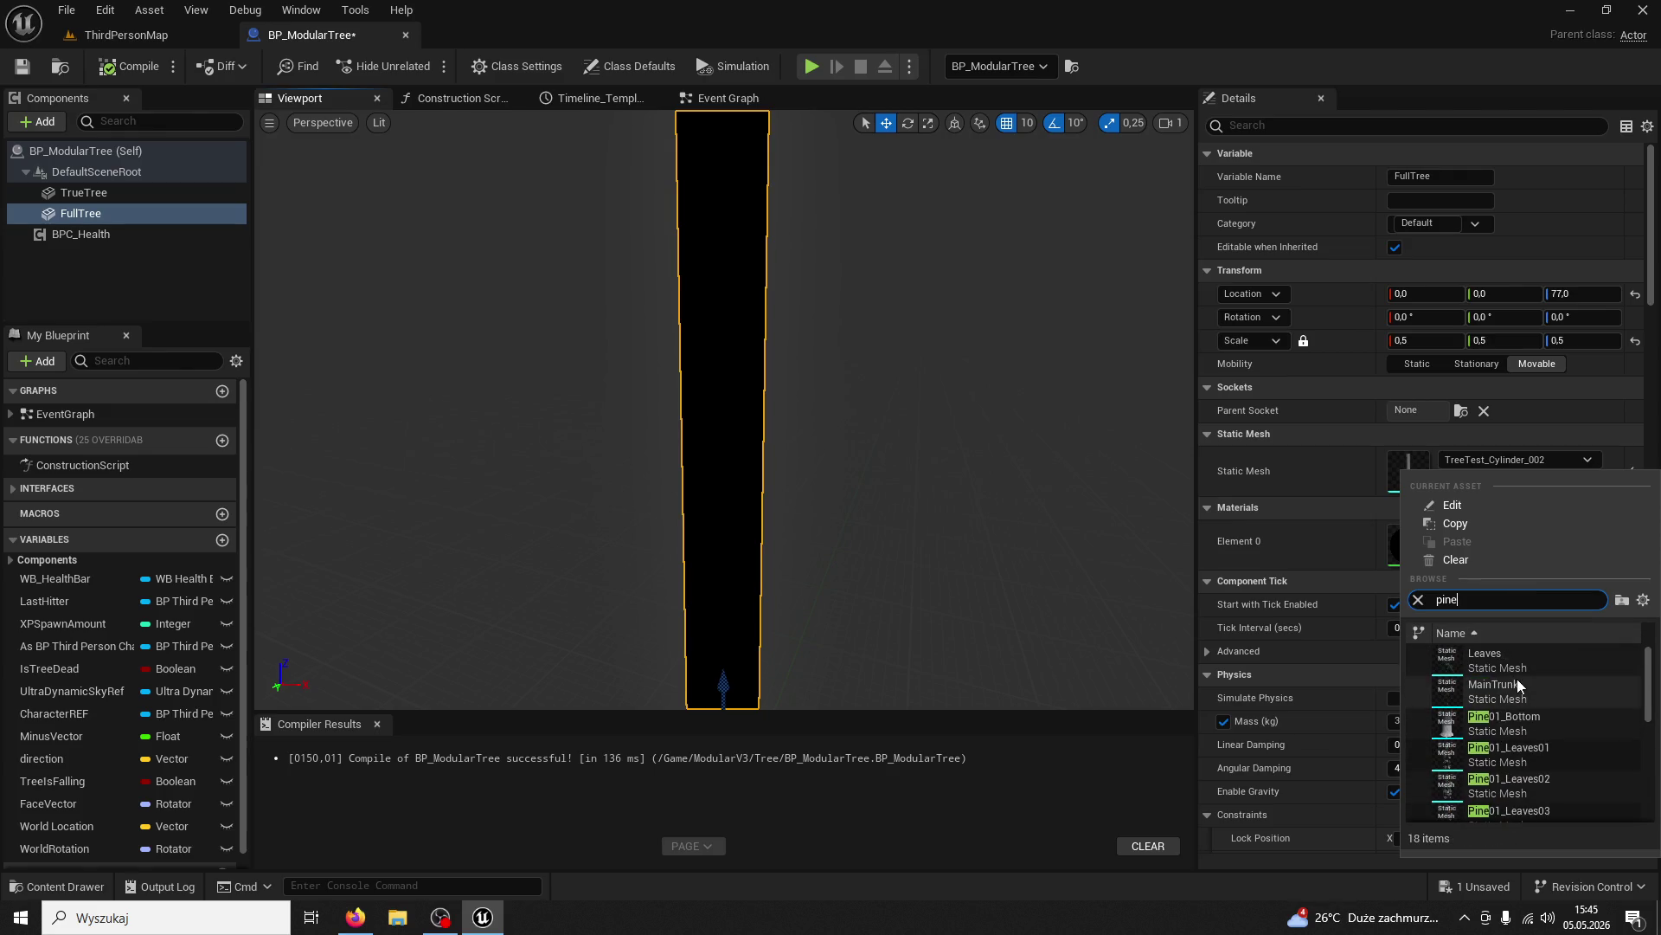
pyautogui.scroll(-5, 1519, 675)
pyautogui.click(1520, 773)
pyautogui.hotkey('ctrl', 'z')
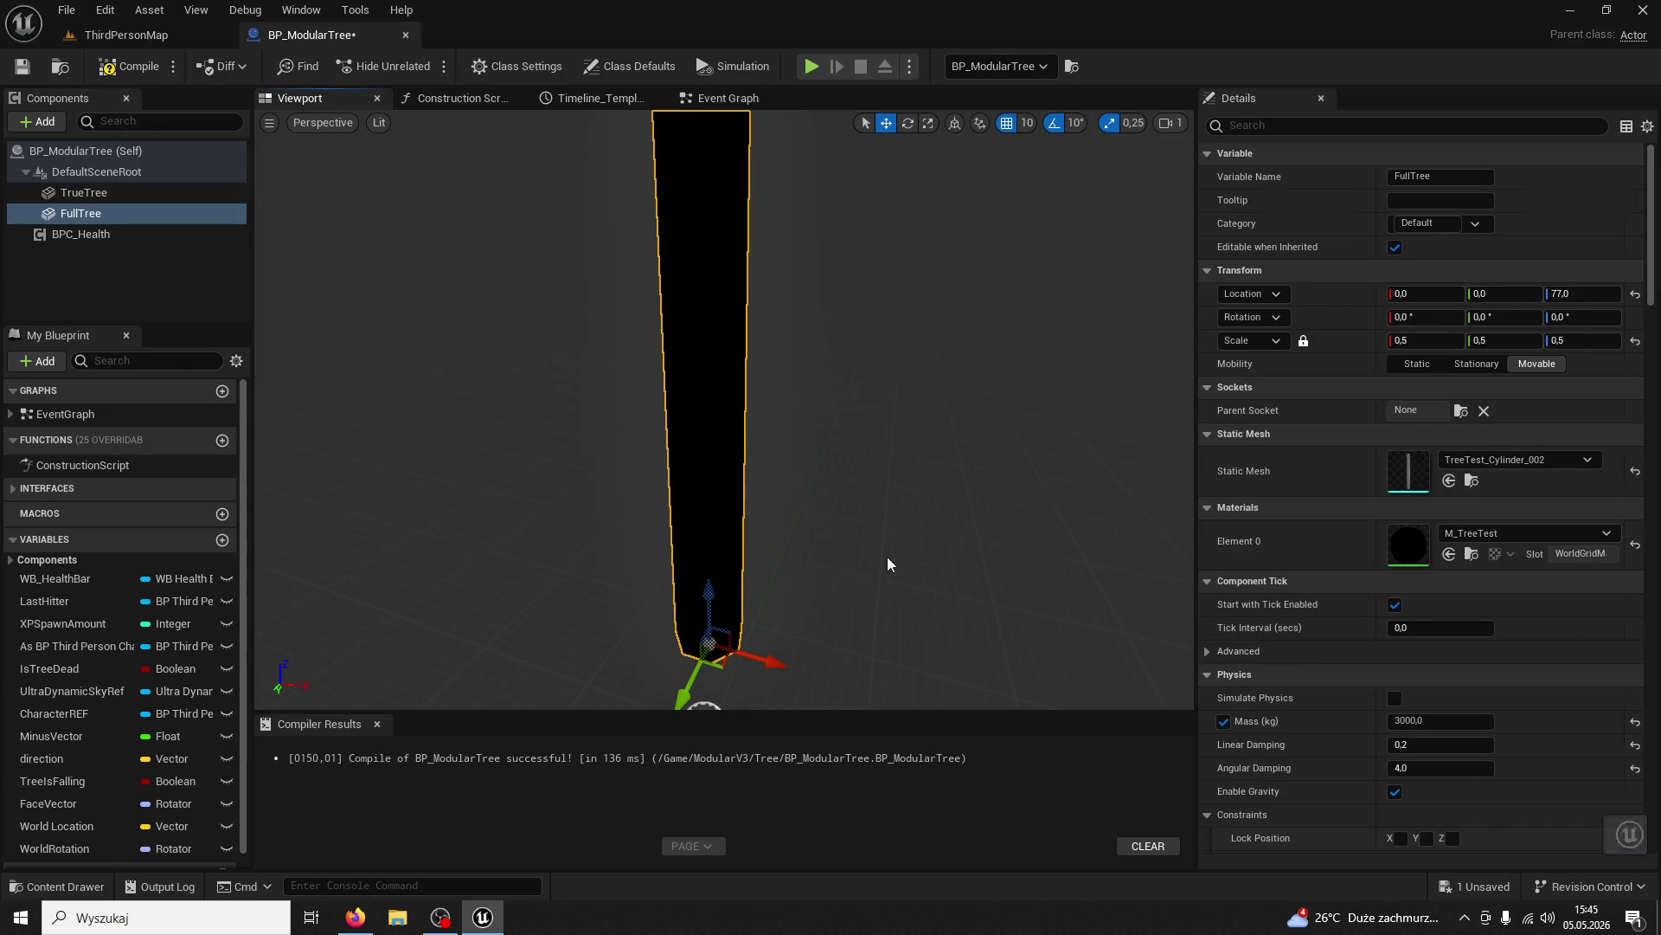
pyautogui.click(1489, 461)
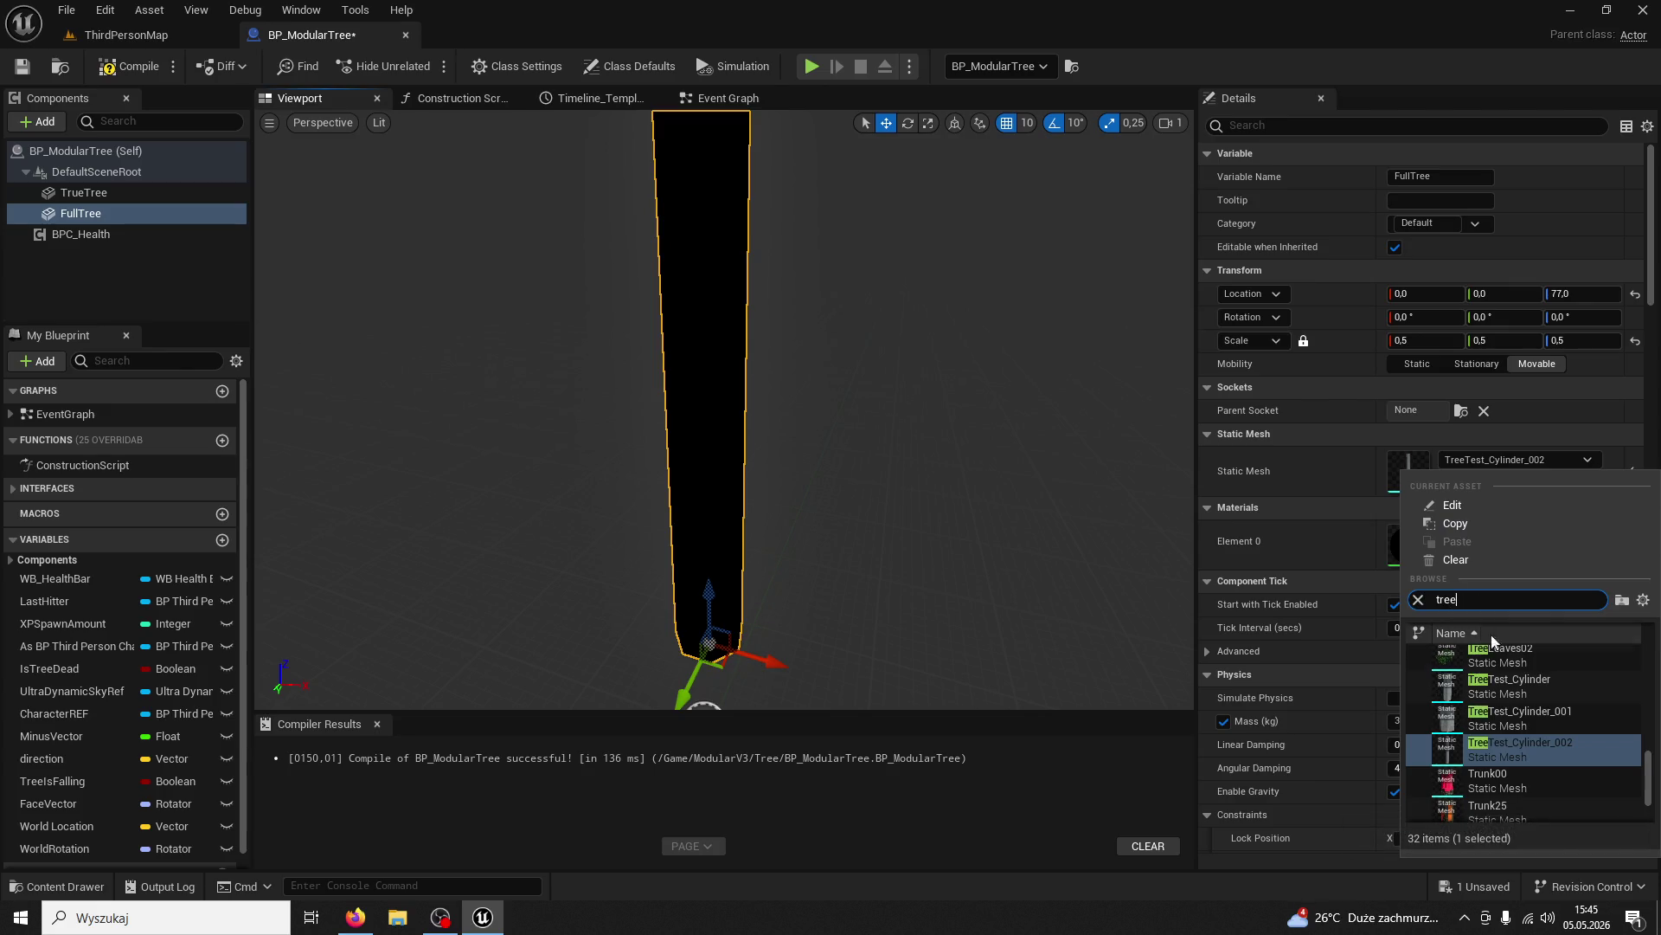
pyautogui.scroll(5, 1549, 658)
pyautogui.scroll(5, 1521, 708)
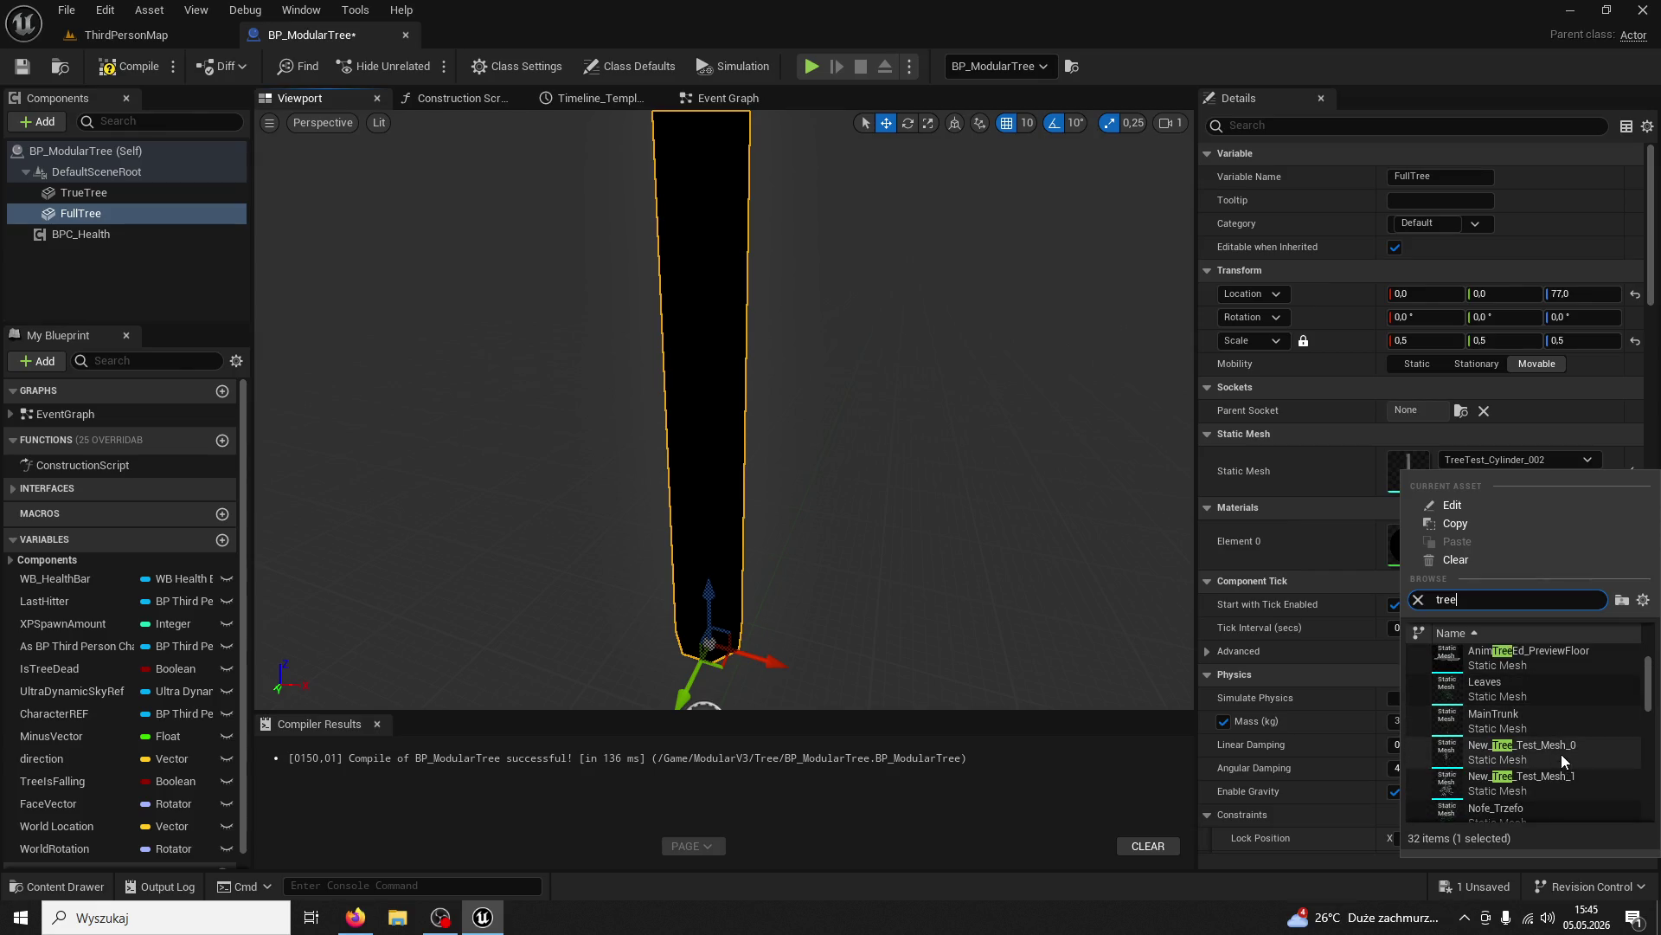
pyautogui.click(1539, 784)
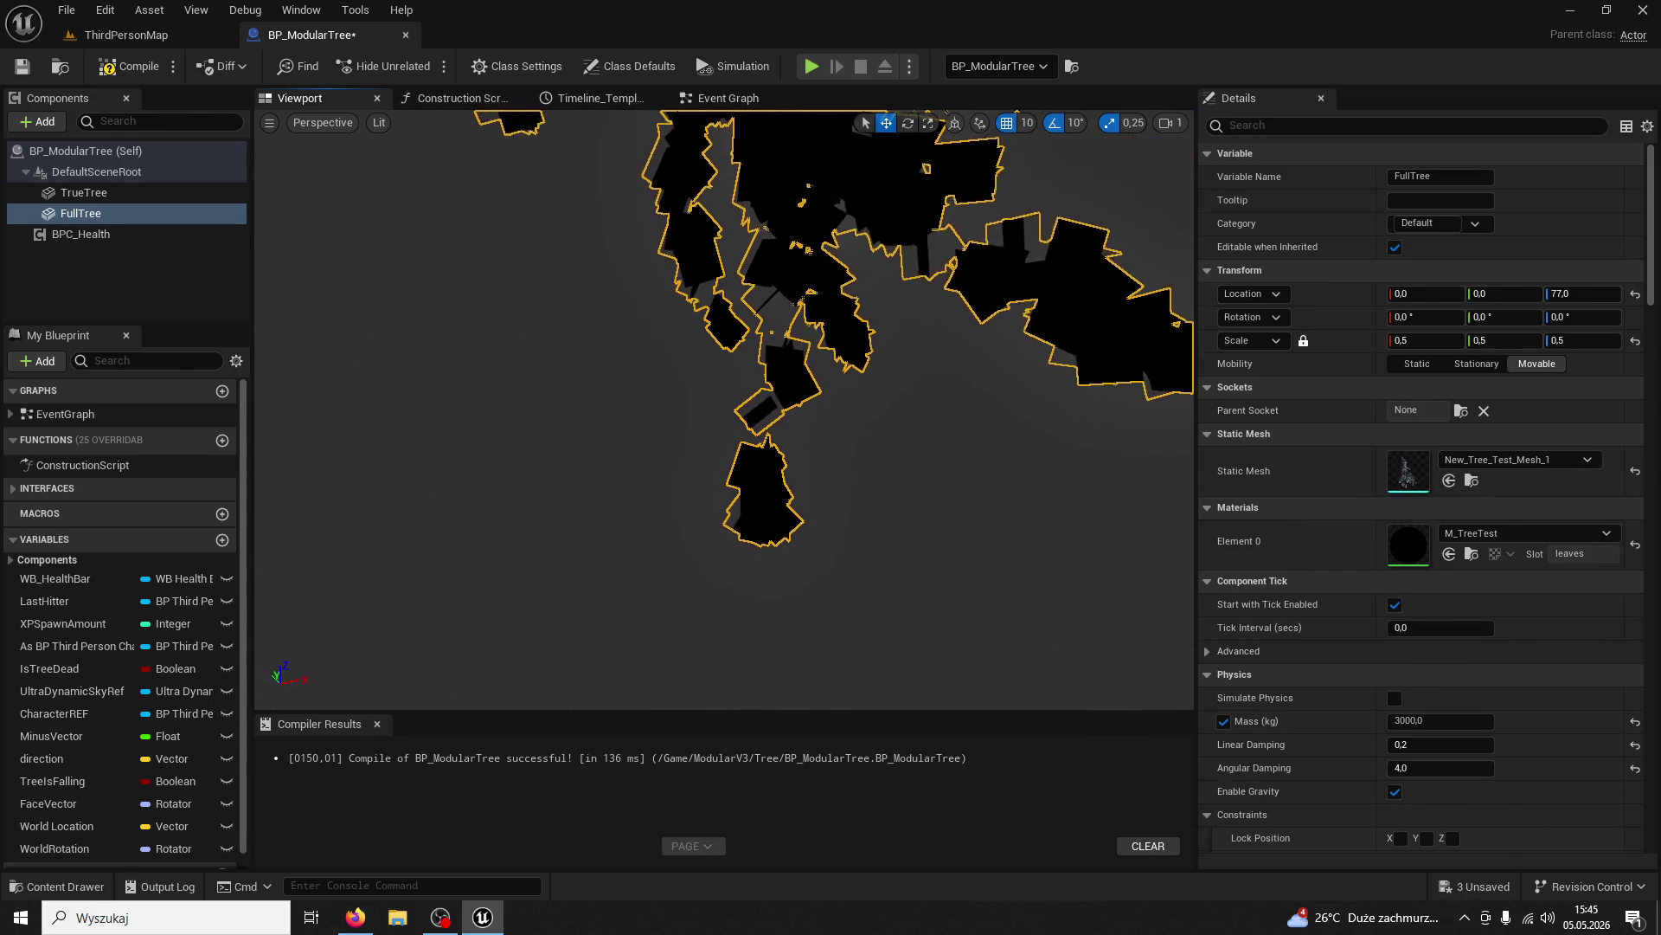
pyautogui.hotkey('ctrl', 'z')
# Set FullTree's static mesh to 123_Mesh_0 with the M_TreeTrunk02 bark material
pyautogui.click(1490, 467)
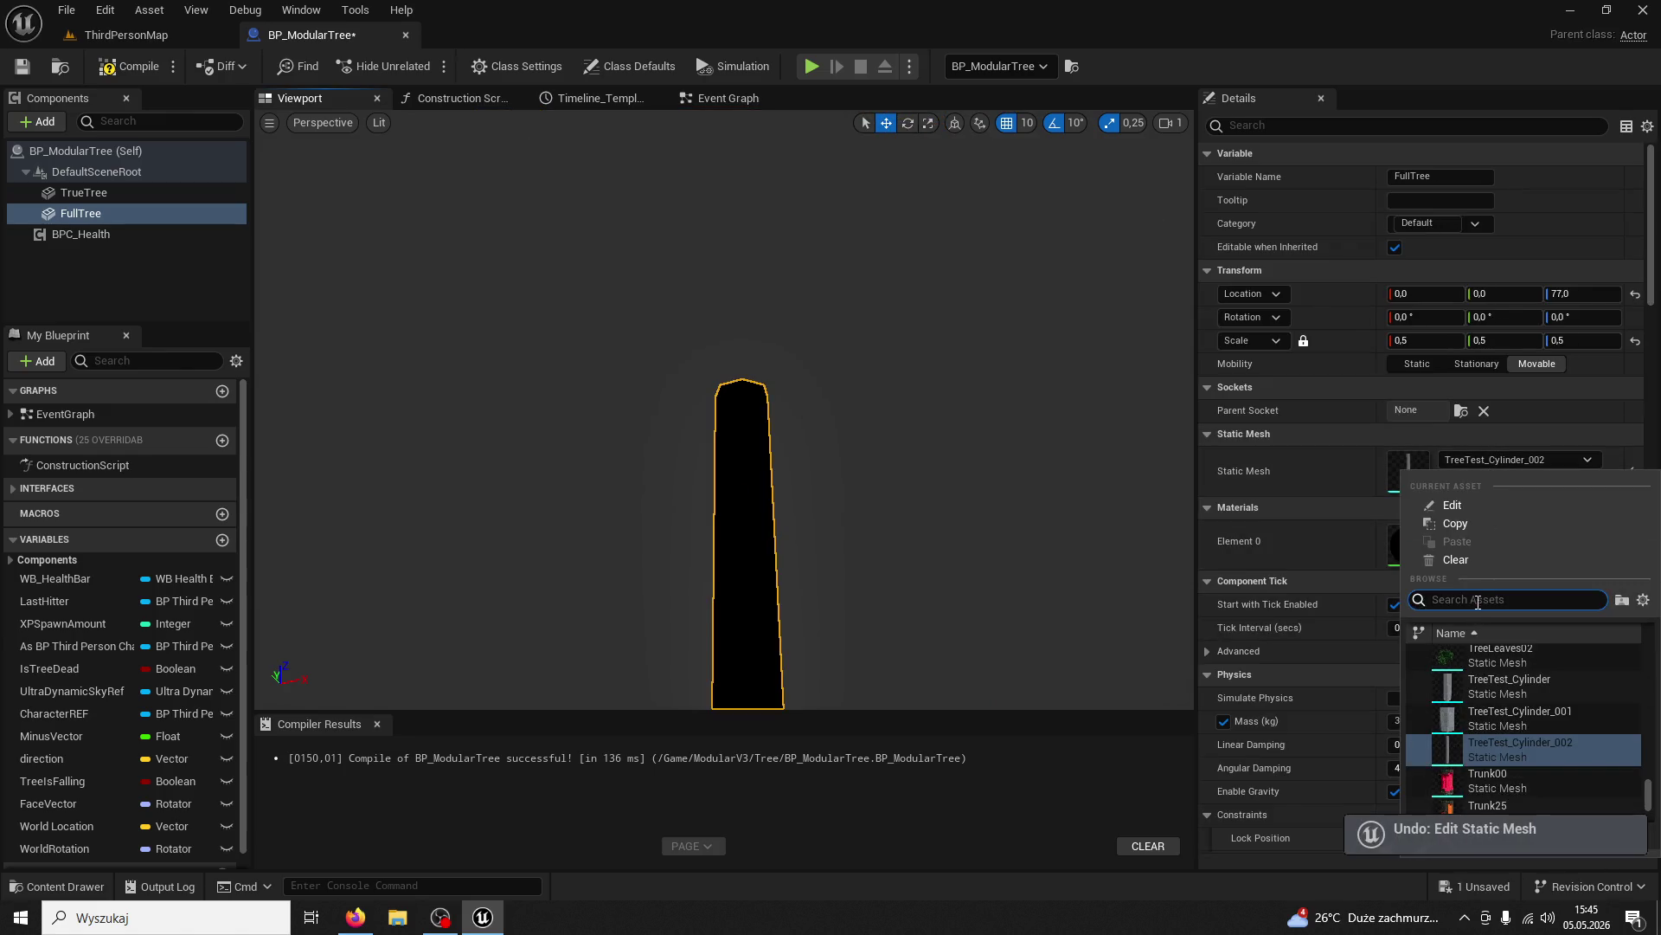
pyautogui.scroll(5, 1504, 691)
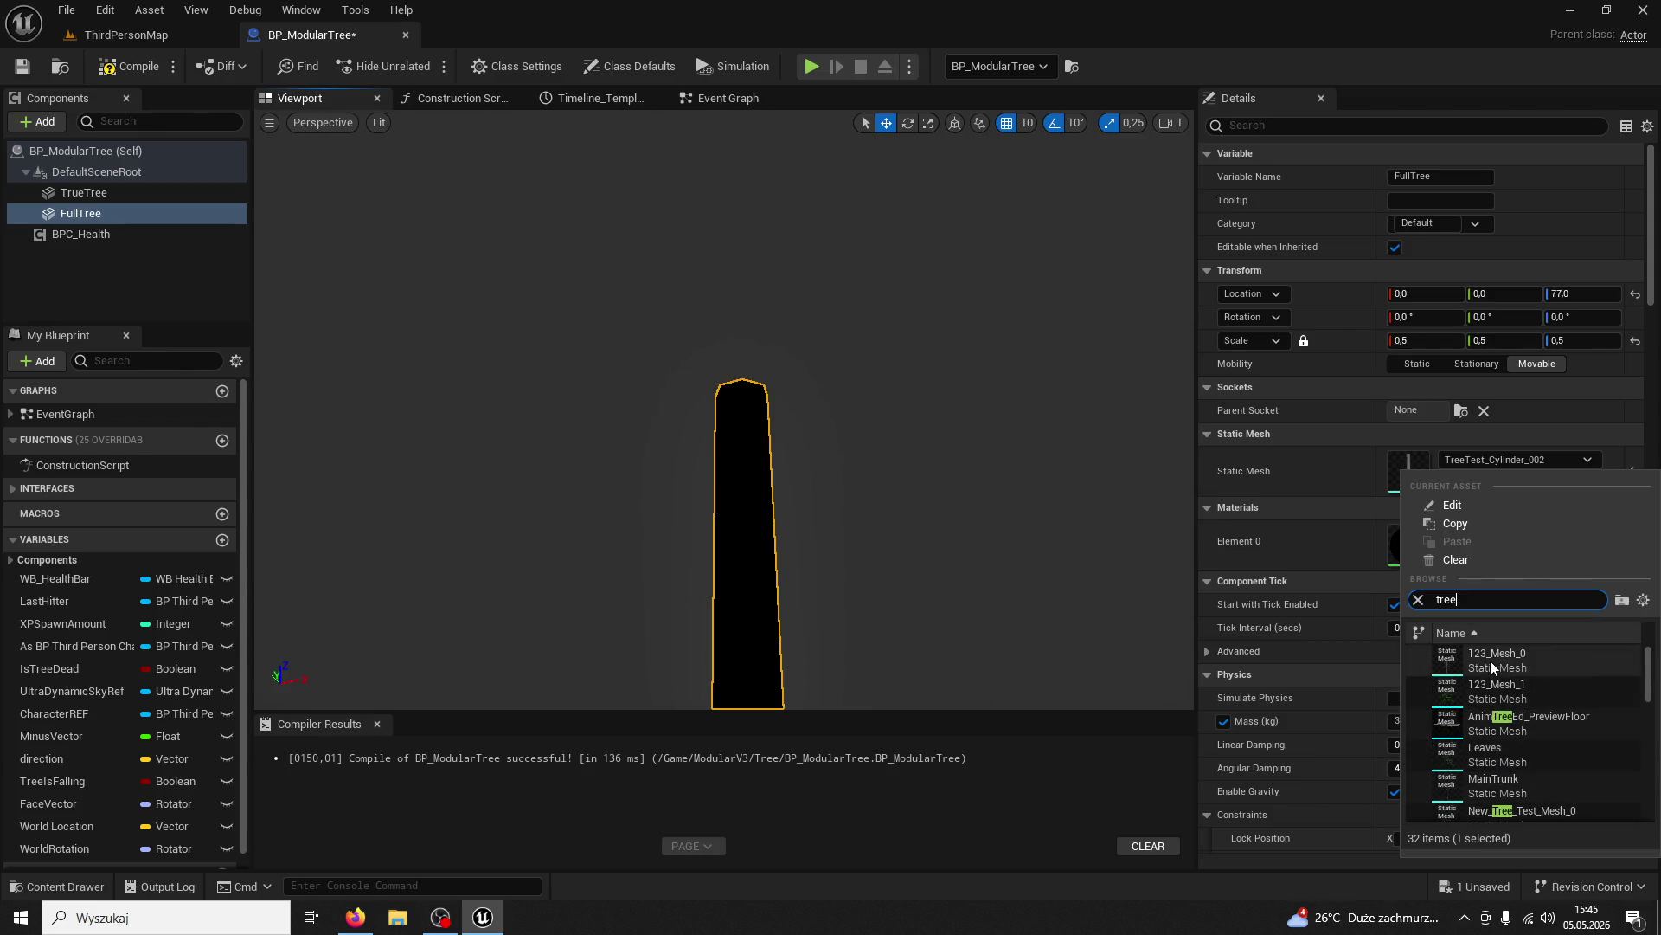
pyautogui.click(1490, 664)
pyautogui.scroll(-3, 560, 327)
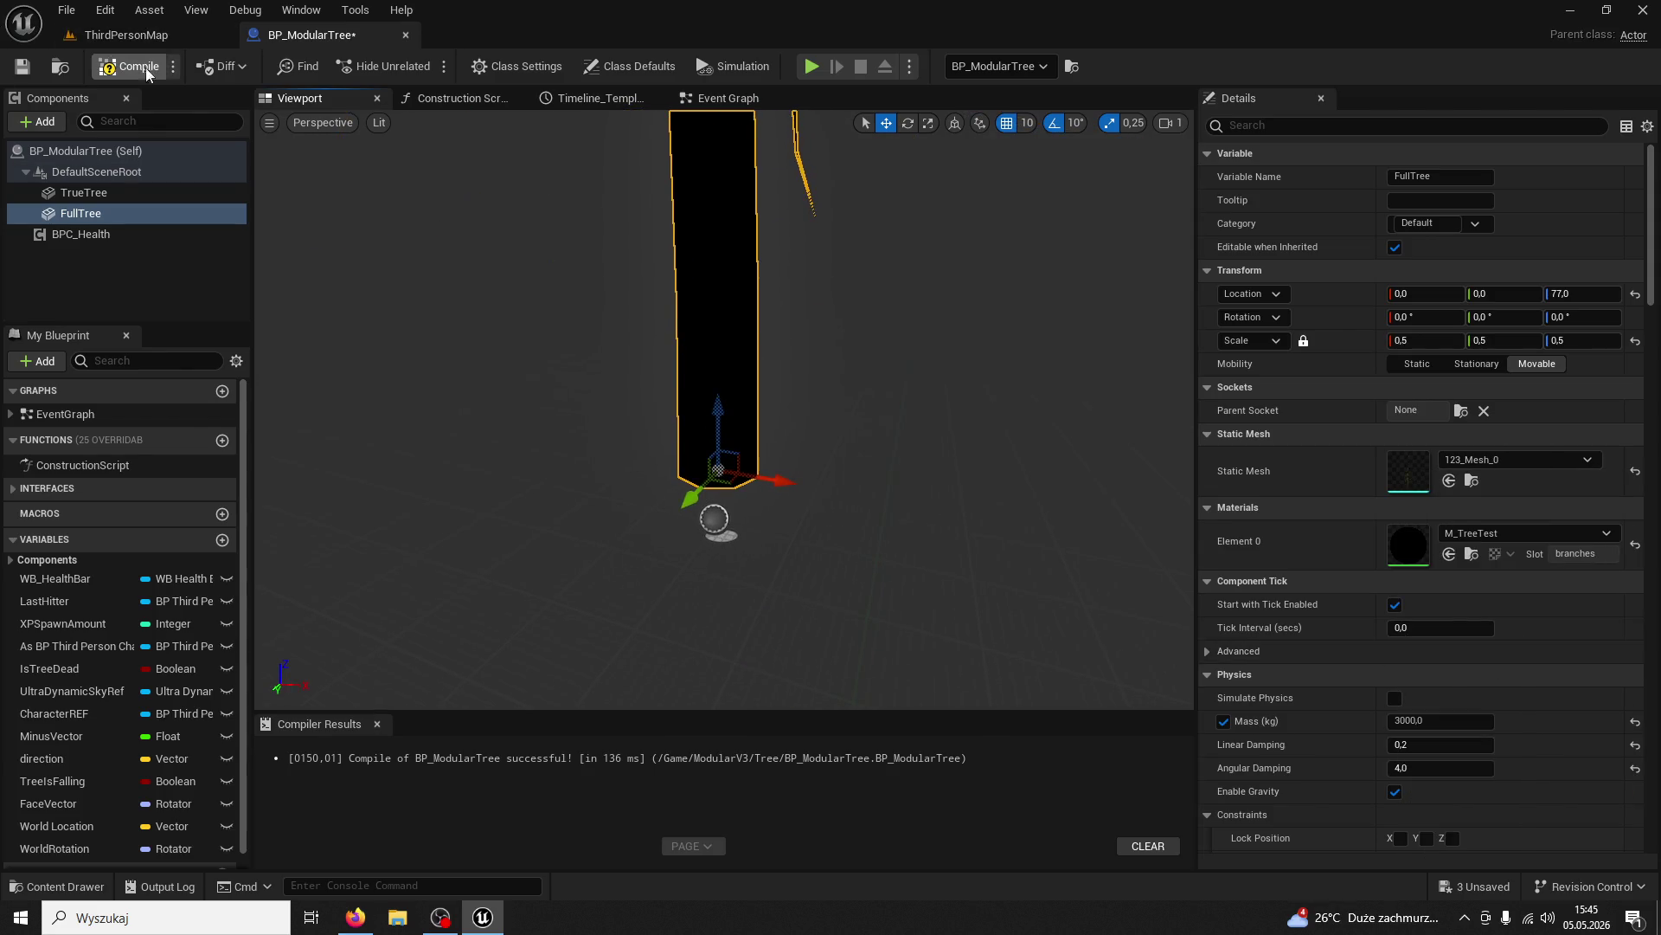
pyautogui.click(1471, 534)
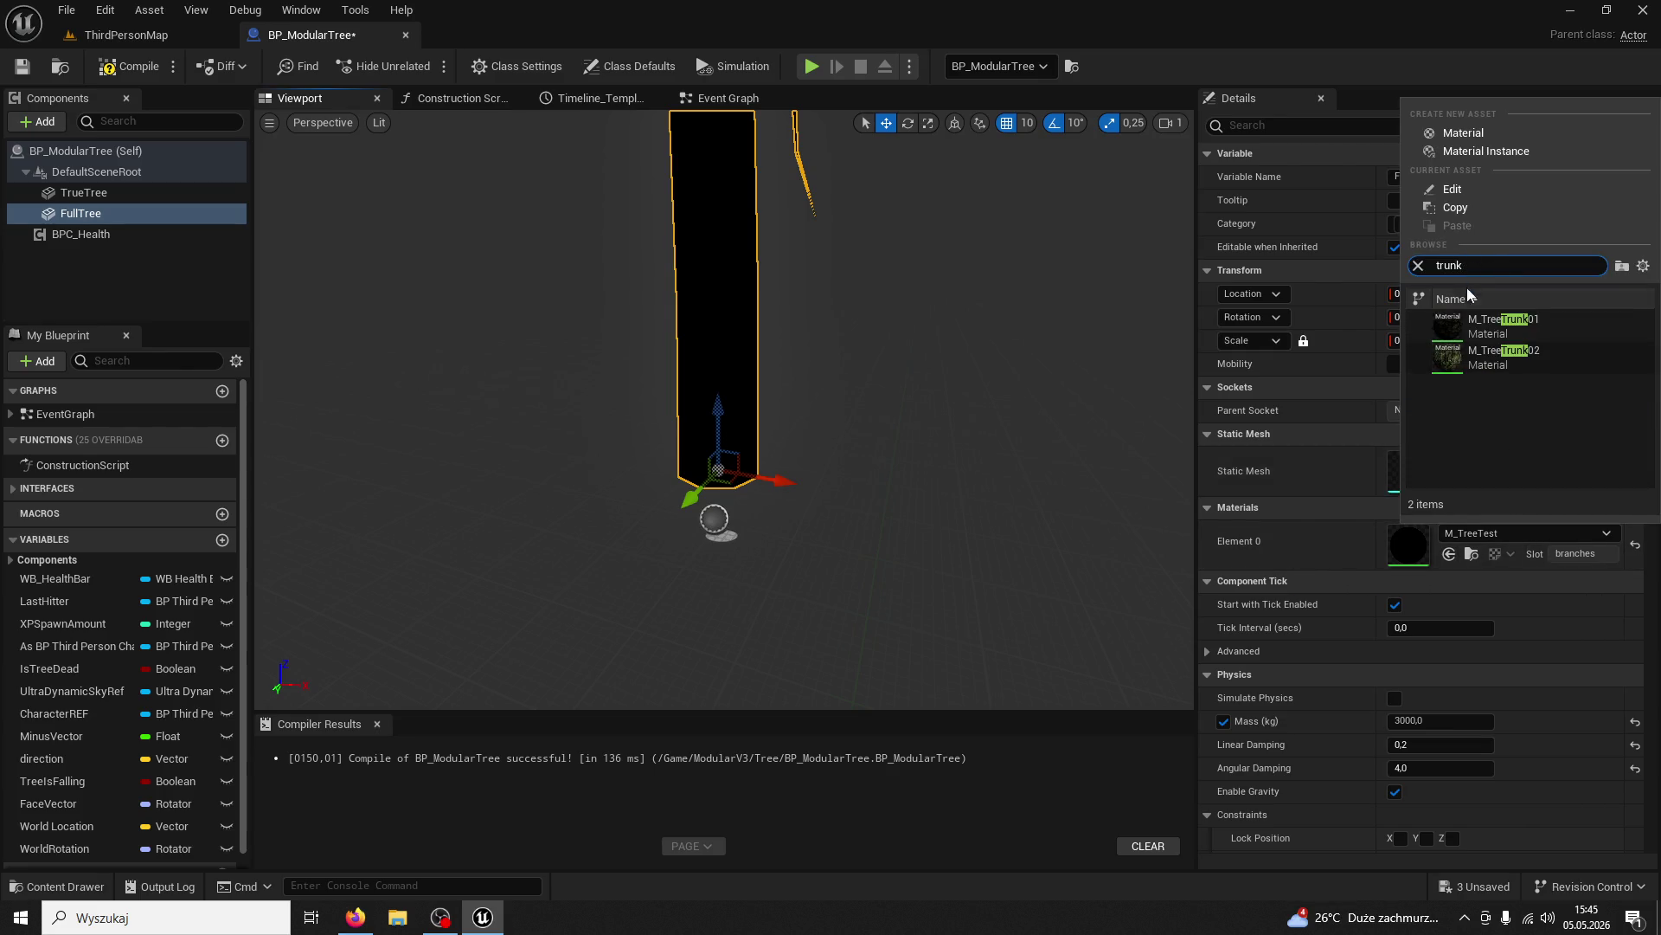
pyautogui.click(1485, 358)
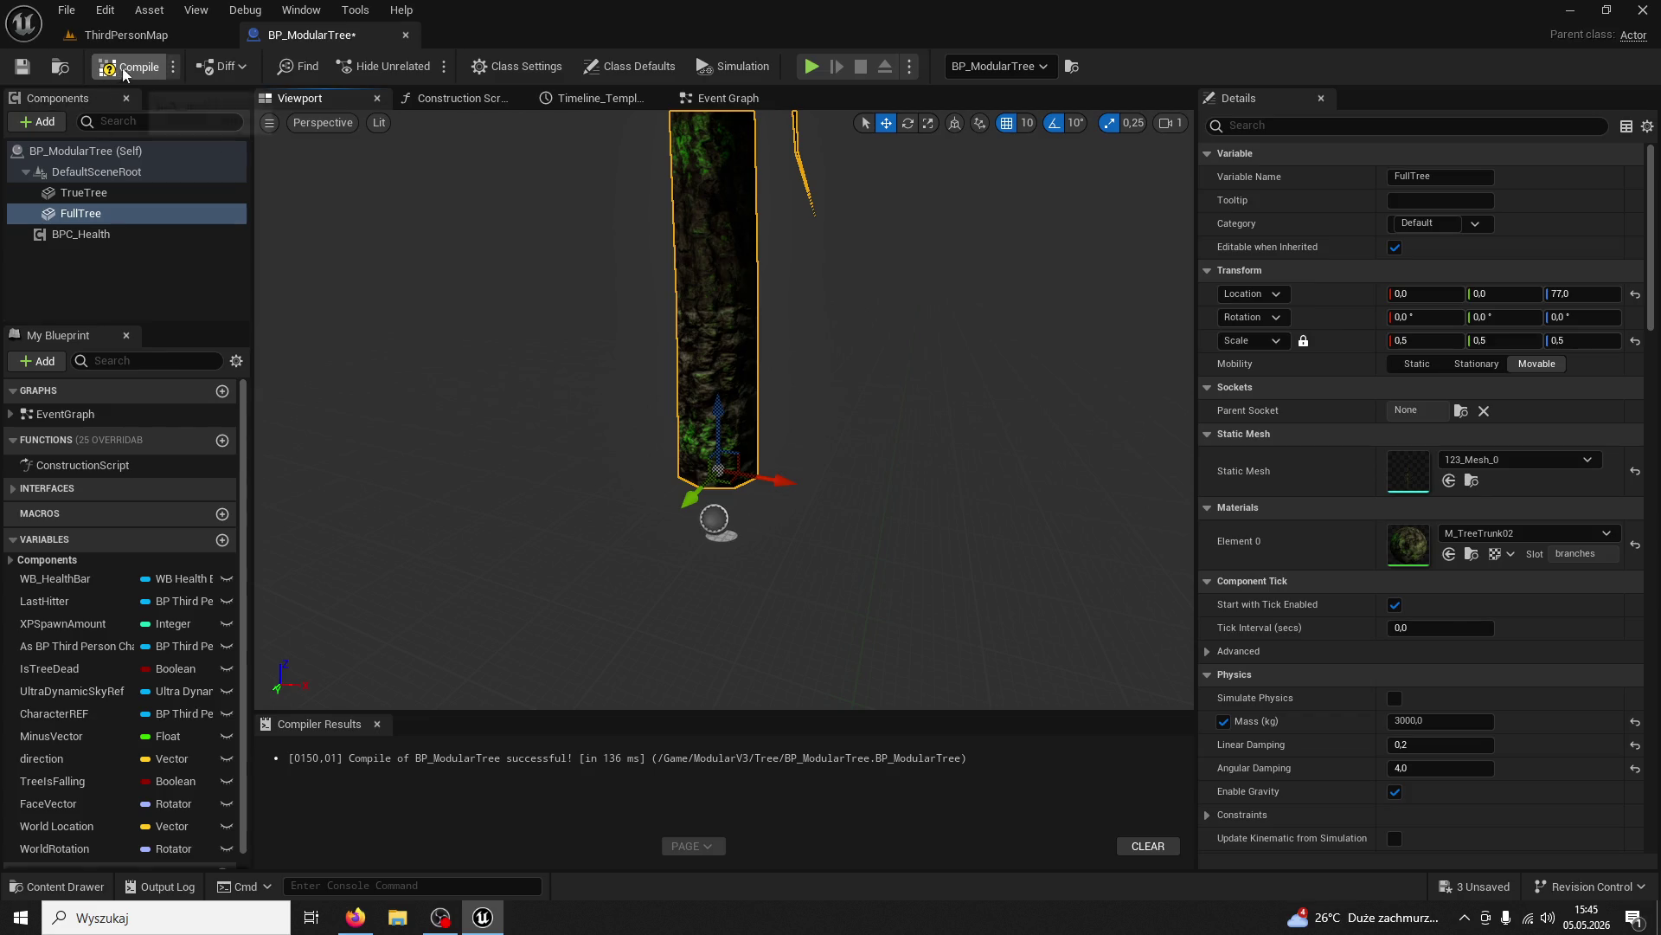
# Play-test chopping the tree in ThirdPersonMap, then undo FullTree's mesh change in BP_ModularTree
pyautogui.click(194, 40)
pyautogui.click(421, 67)
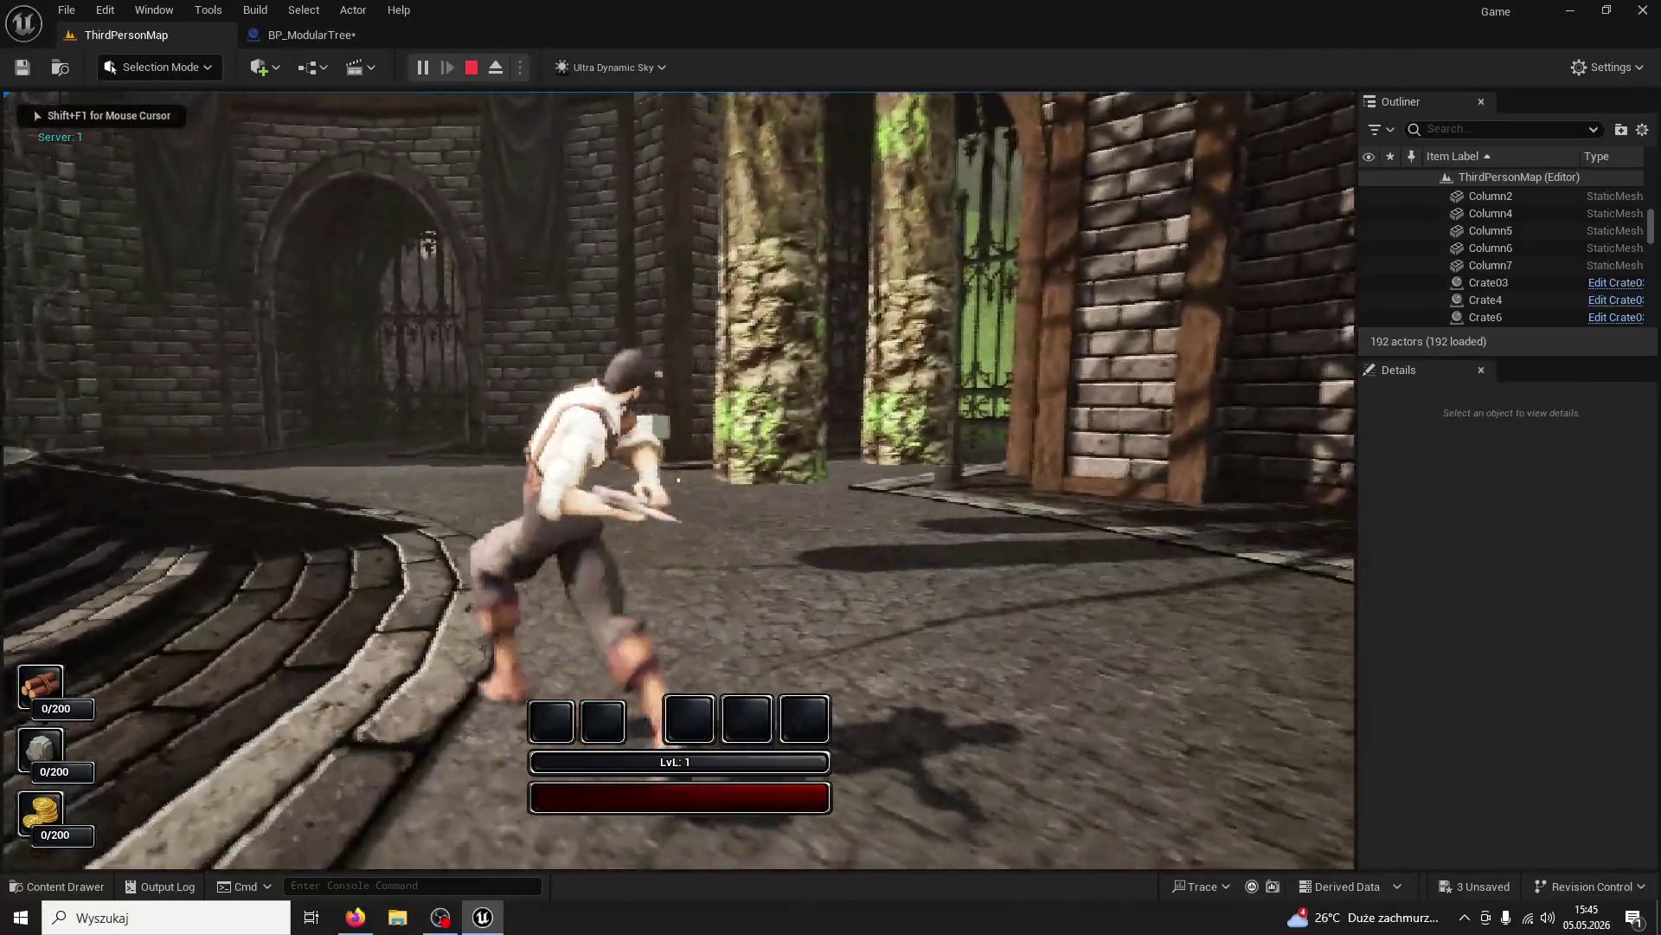
pyautogui.click(678, 480)
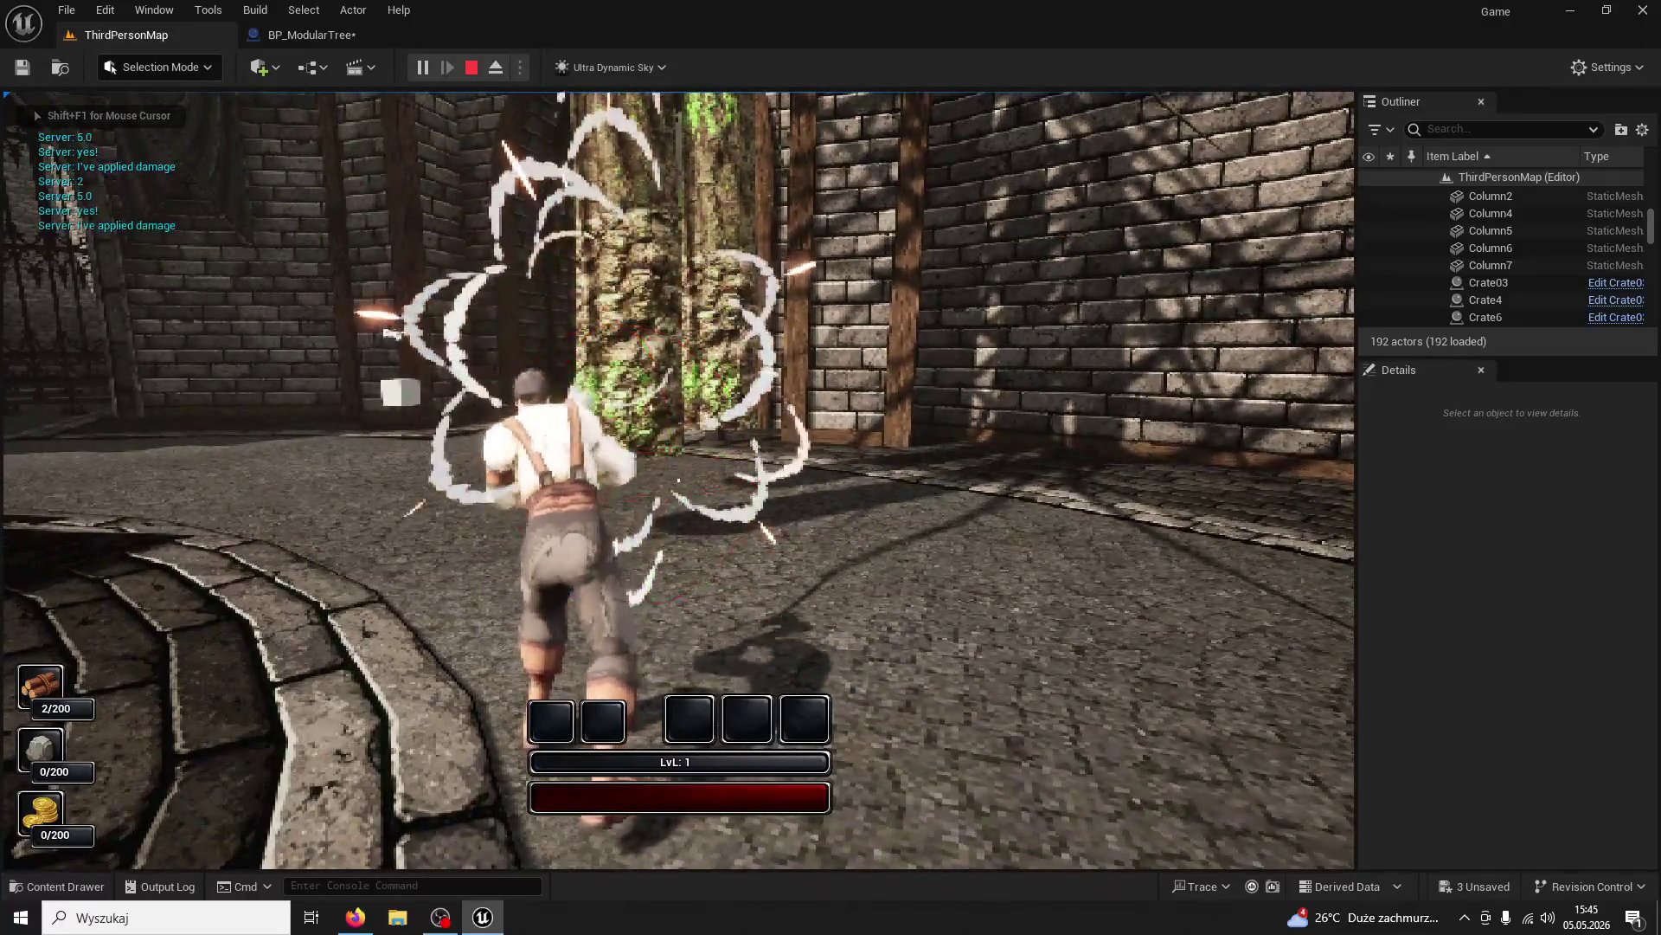
pyautogui.click(679, 480)
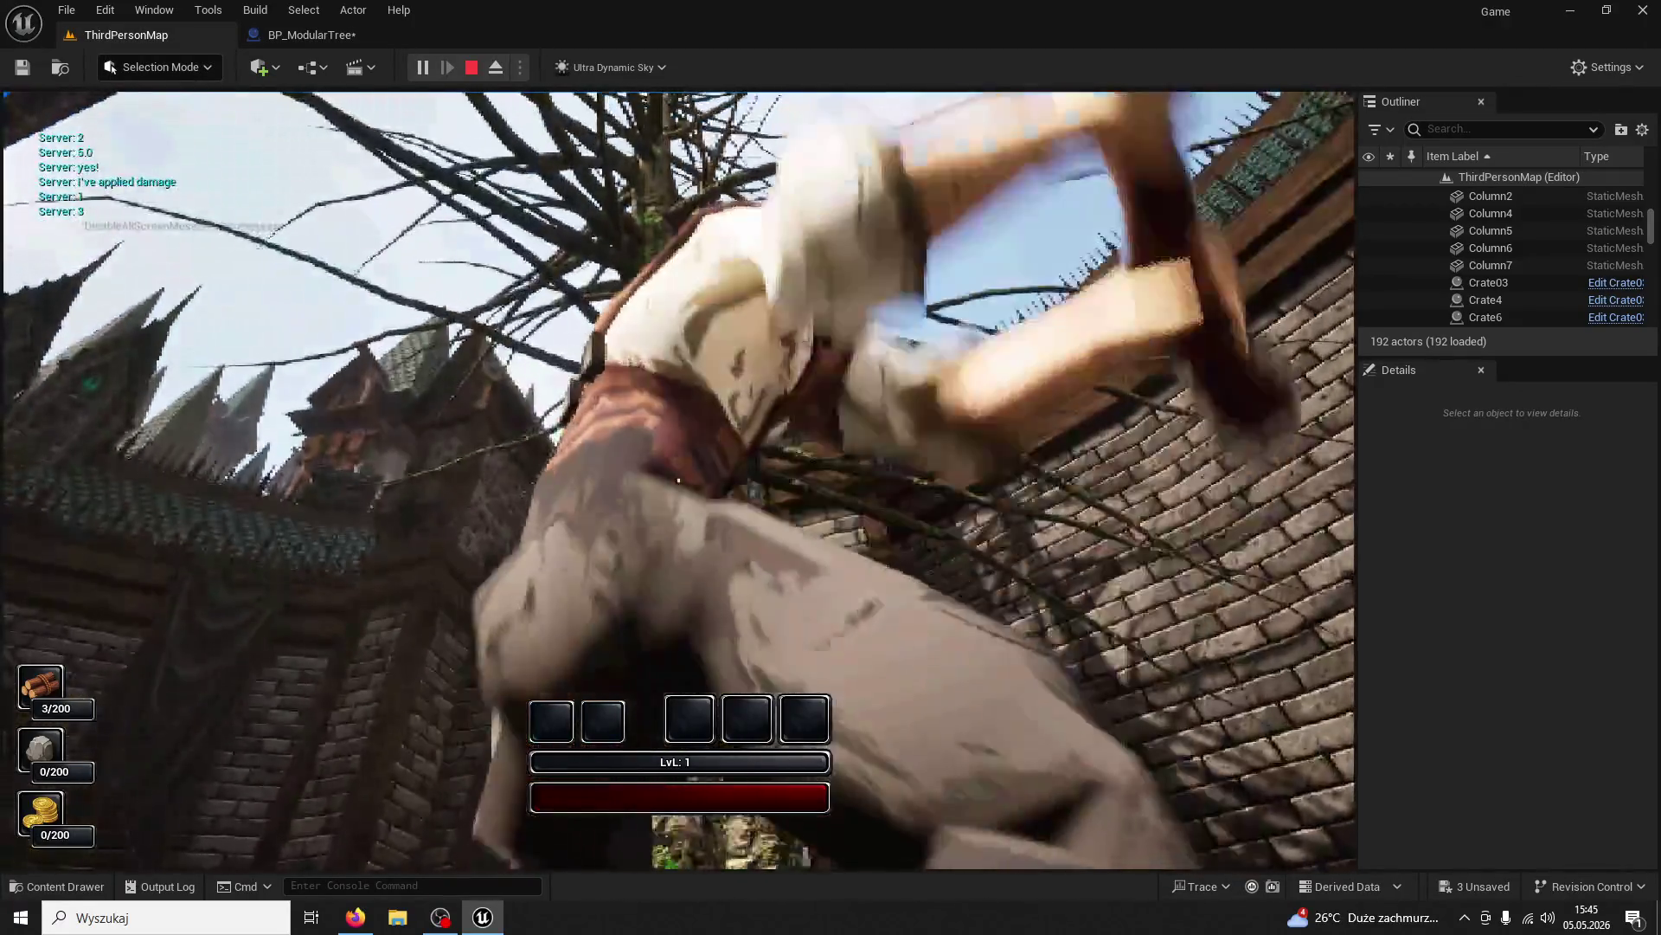
pyautogui.click(678, 480)
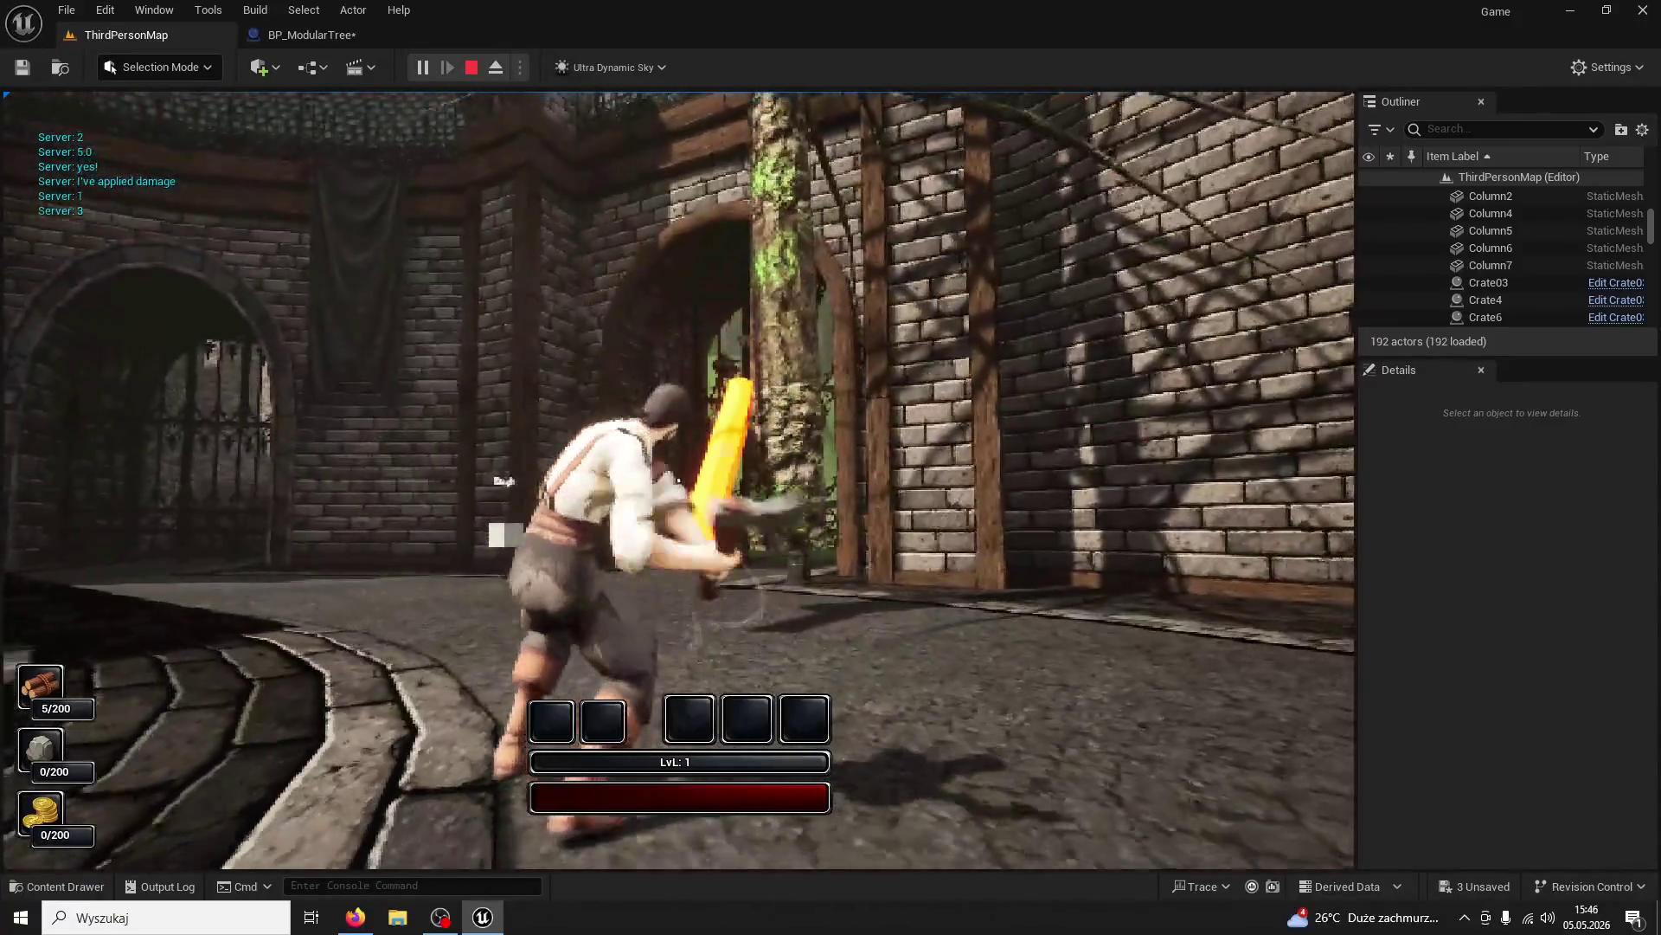
pyautogui.press('Escape')
pyautogui.click(329, 34)
pyautogui.hotkey('ctrl', 'z')
pyautogui.hotkey('ctrl', 'z')
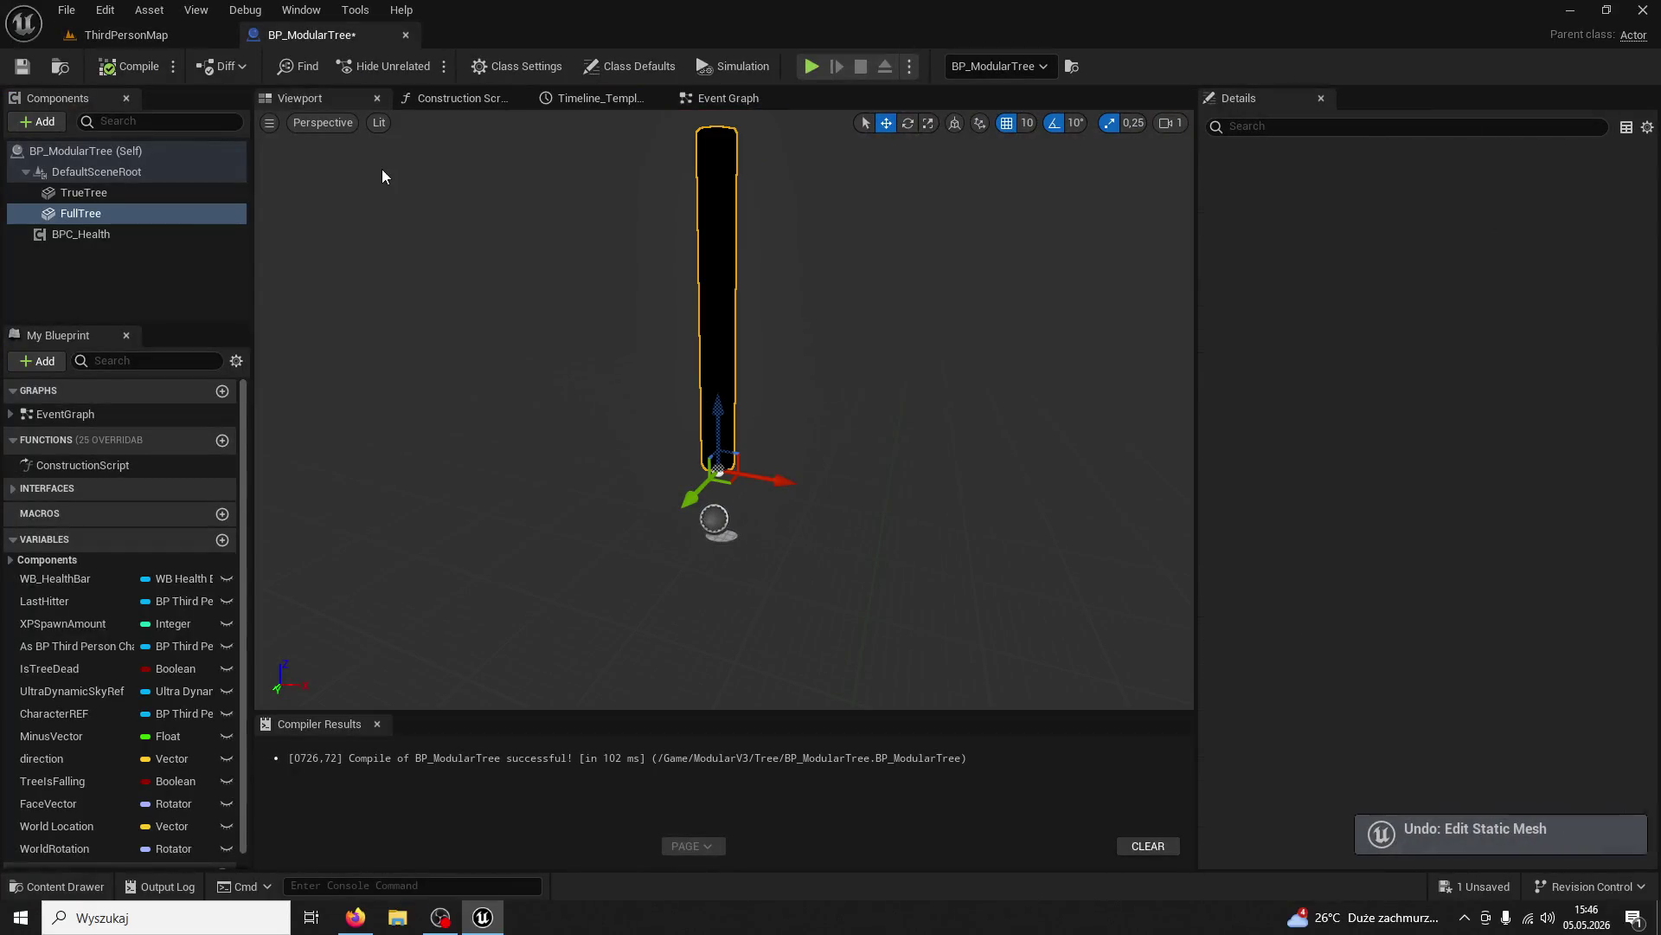
# Give TrueTree the 123_Mesh_0 mesh with M_TreeTrunk02 bark, then start Play in ThirdPersonMap
pyautogui.click(102, 193)
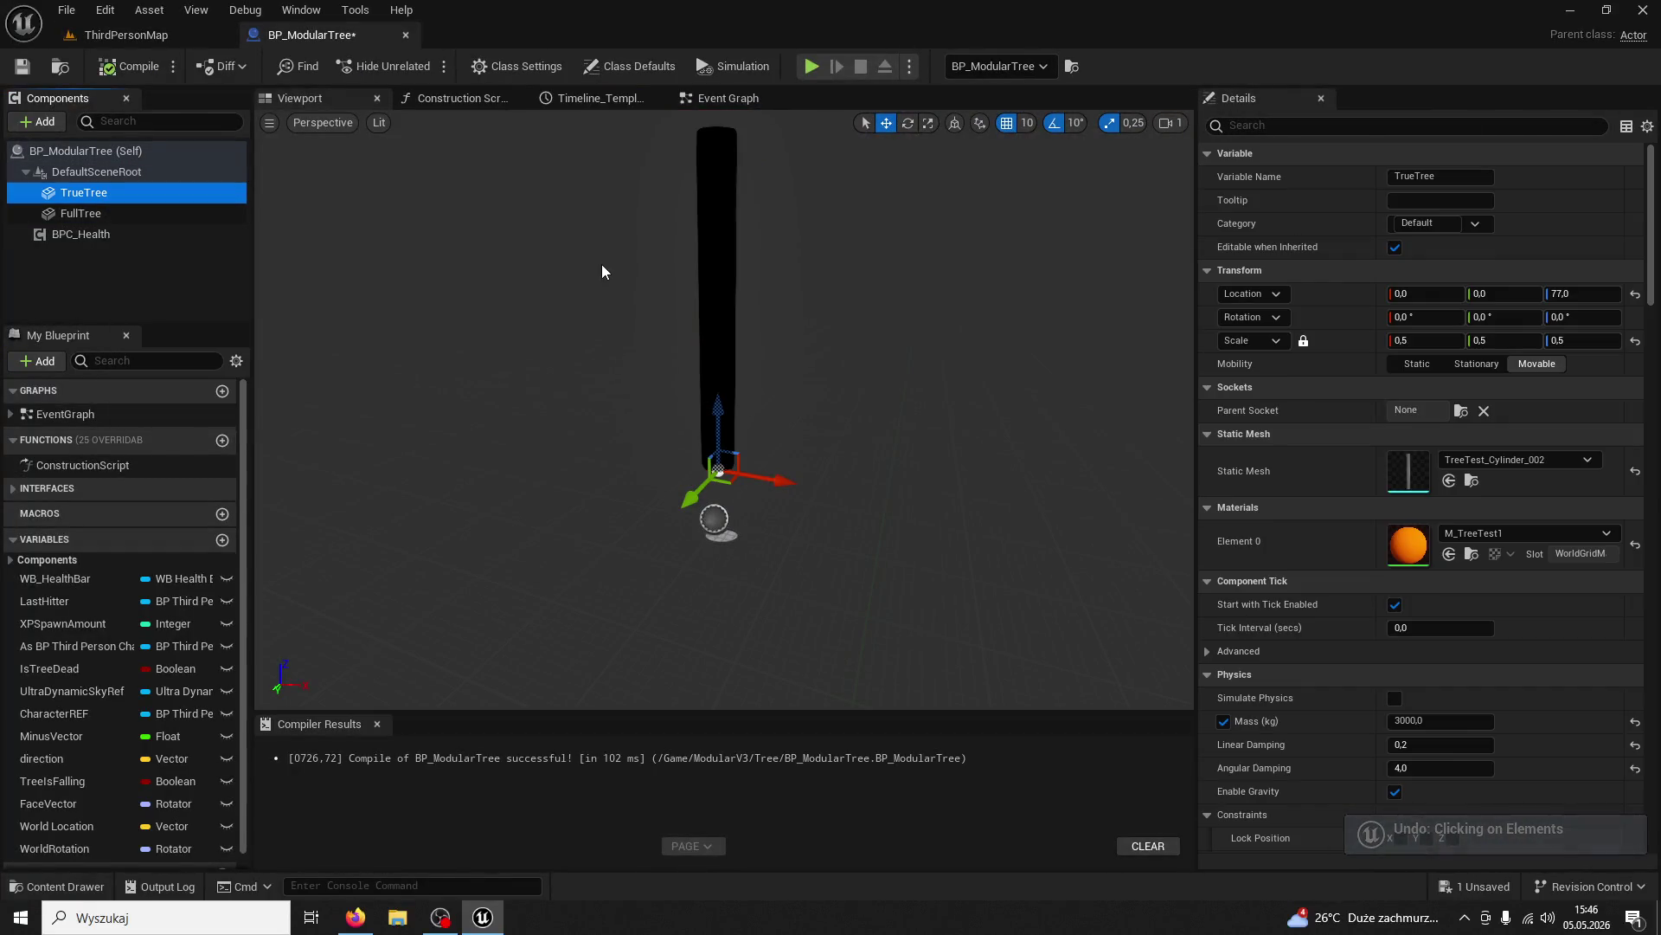
pyautogui.click(1514, 460)
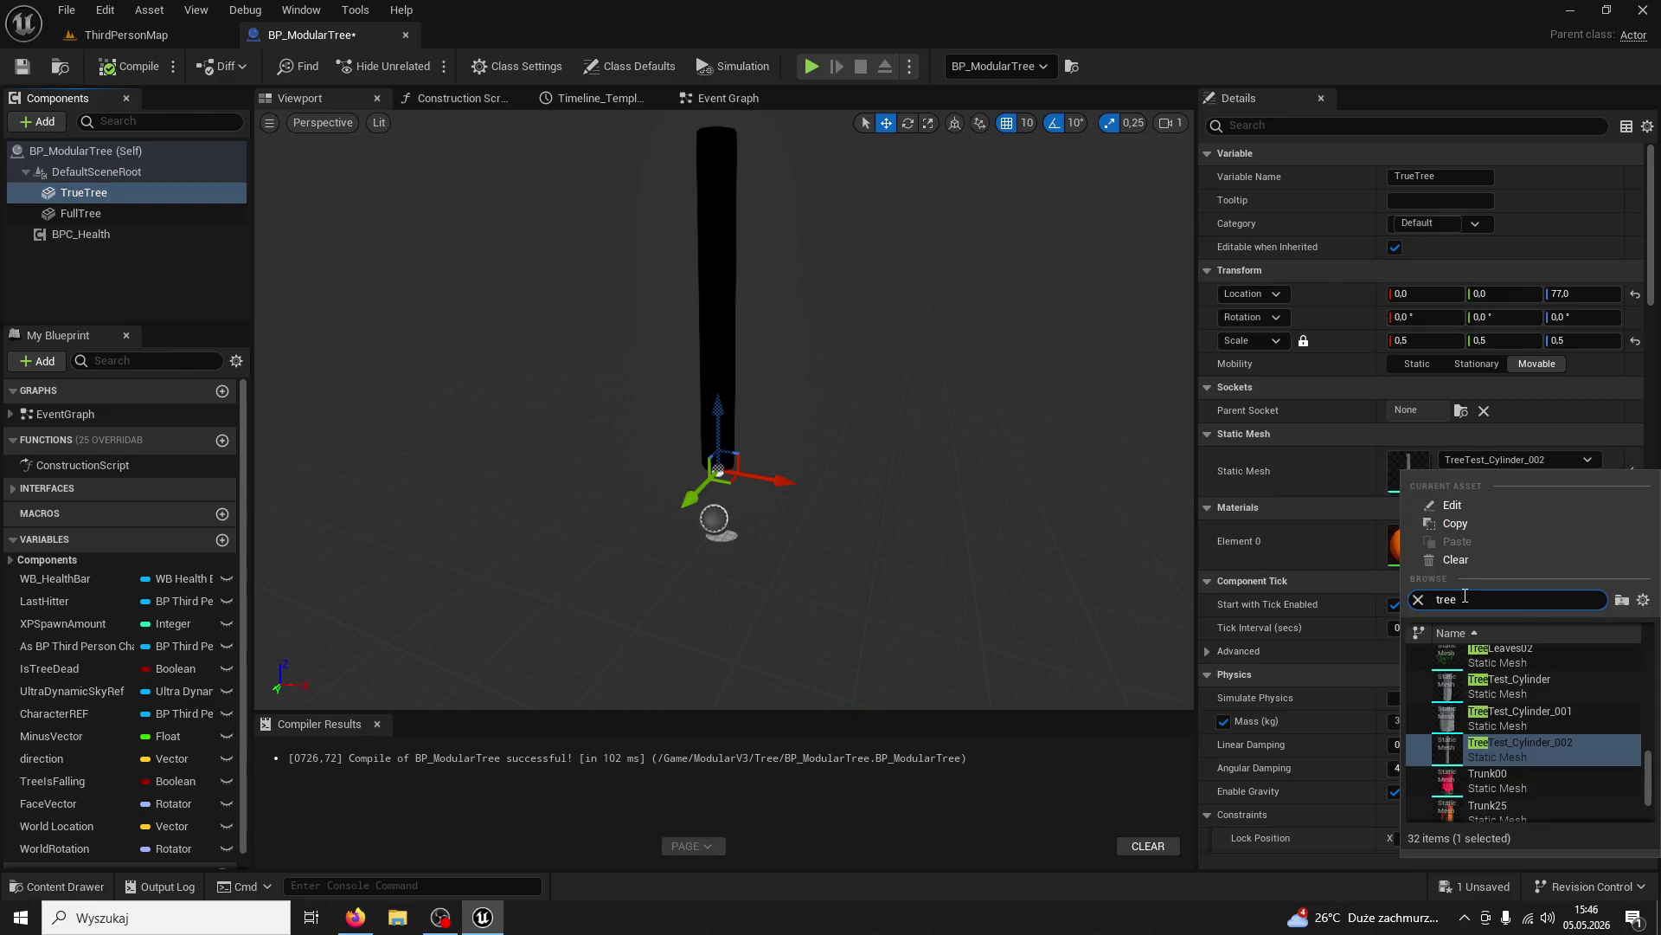
pyautogui.scroll(5, 1551, 729)
pyautogui.scroll(5, 1539, 721)
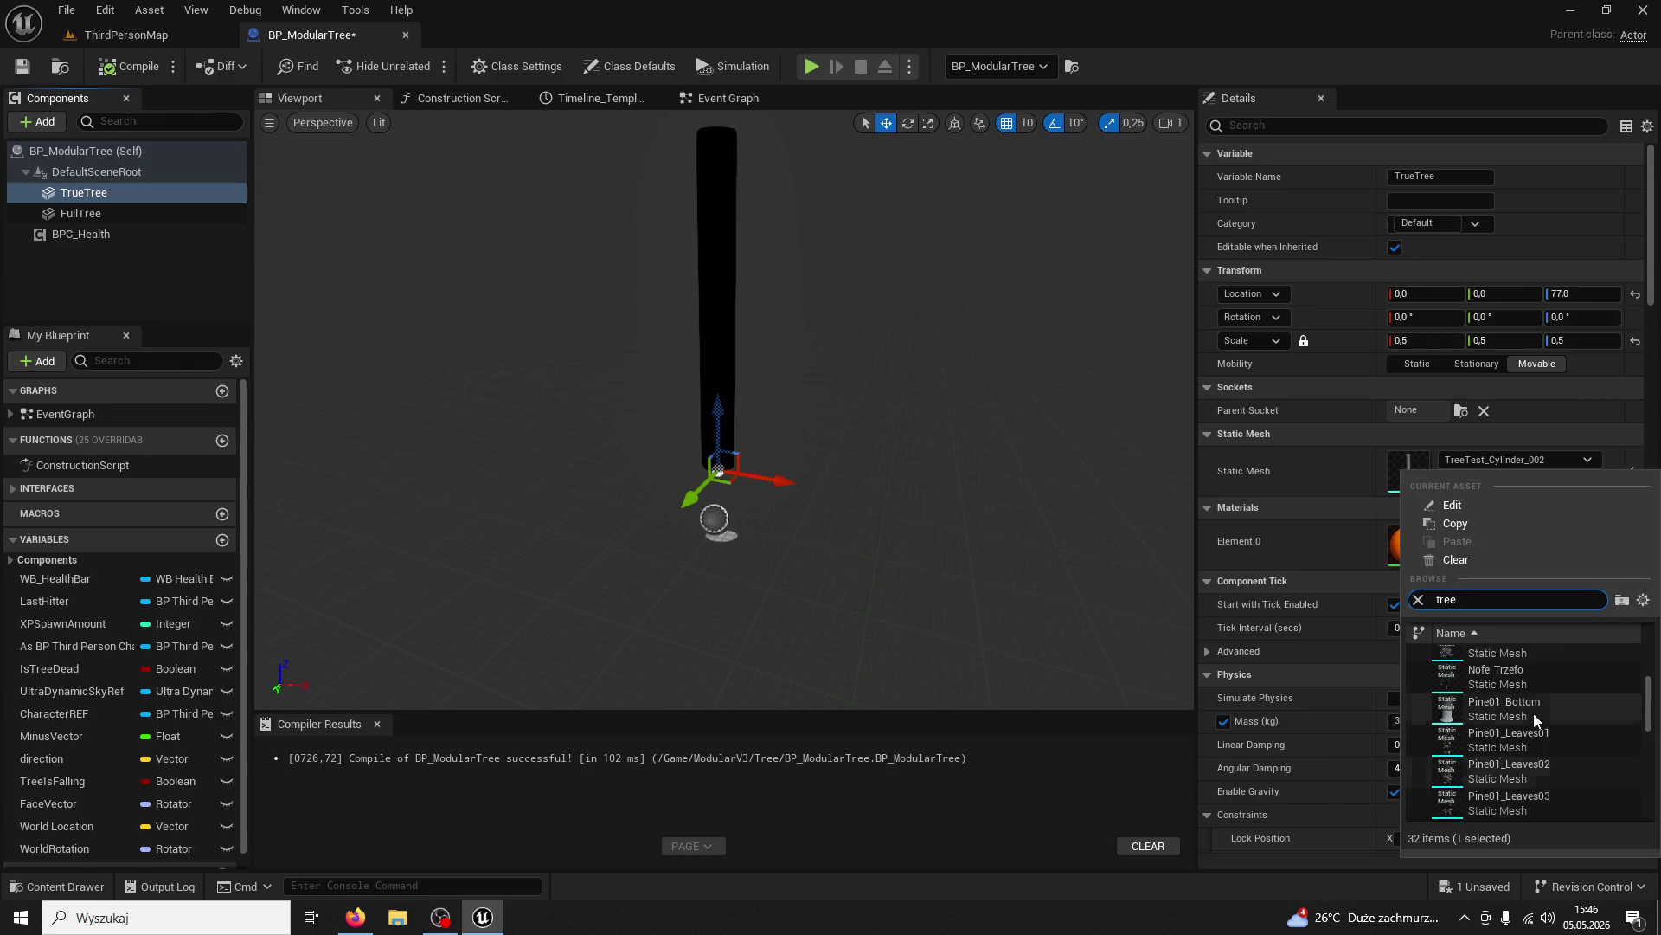
pyautogui.click(1511, 668)
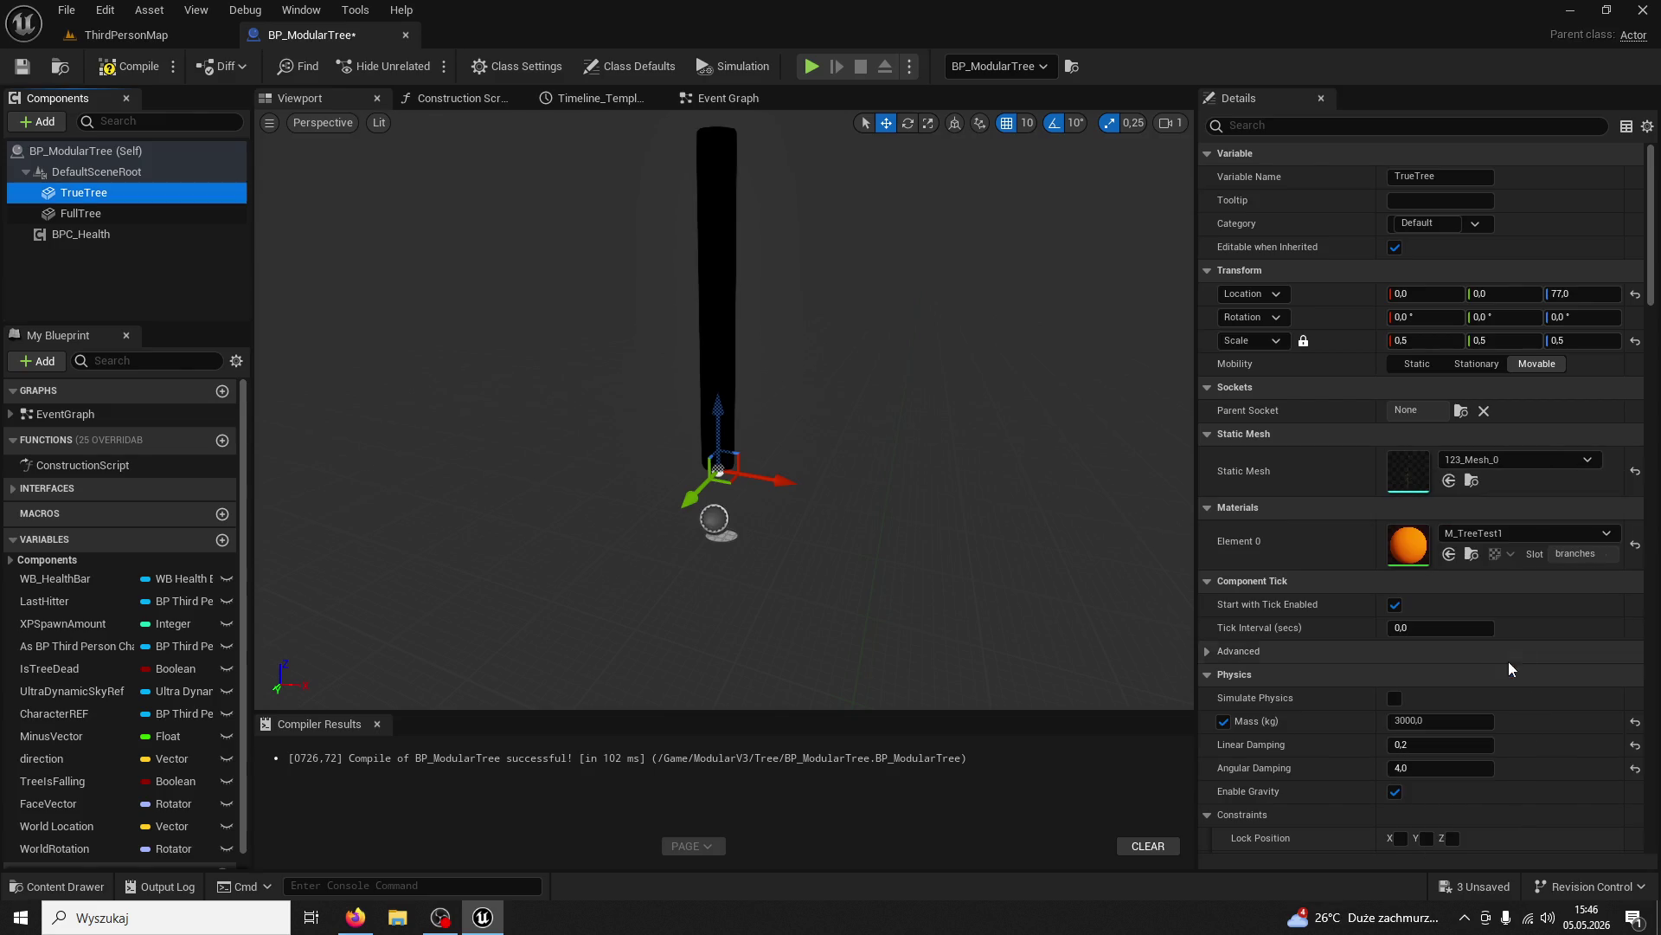
pyautogui.moveTo(899, 486); pyautogui.dragTo(919, 494)
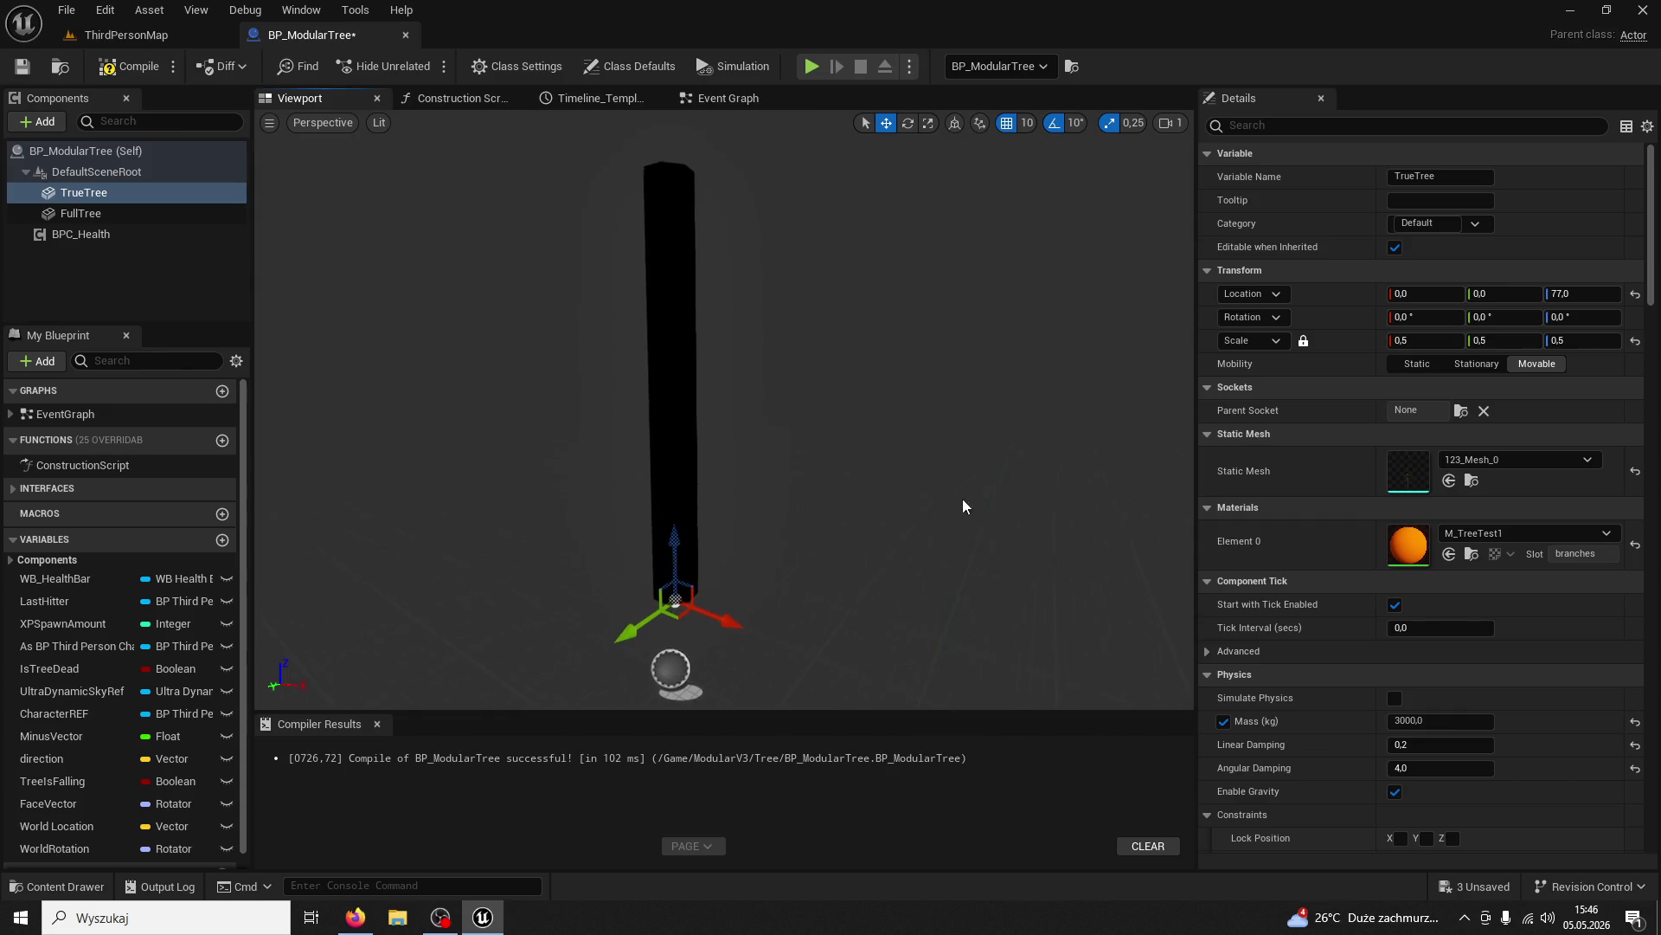
pyautogui.click(1490, 535)
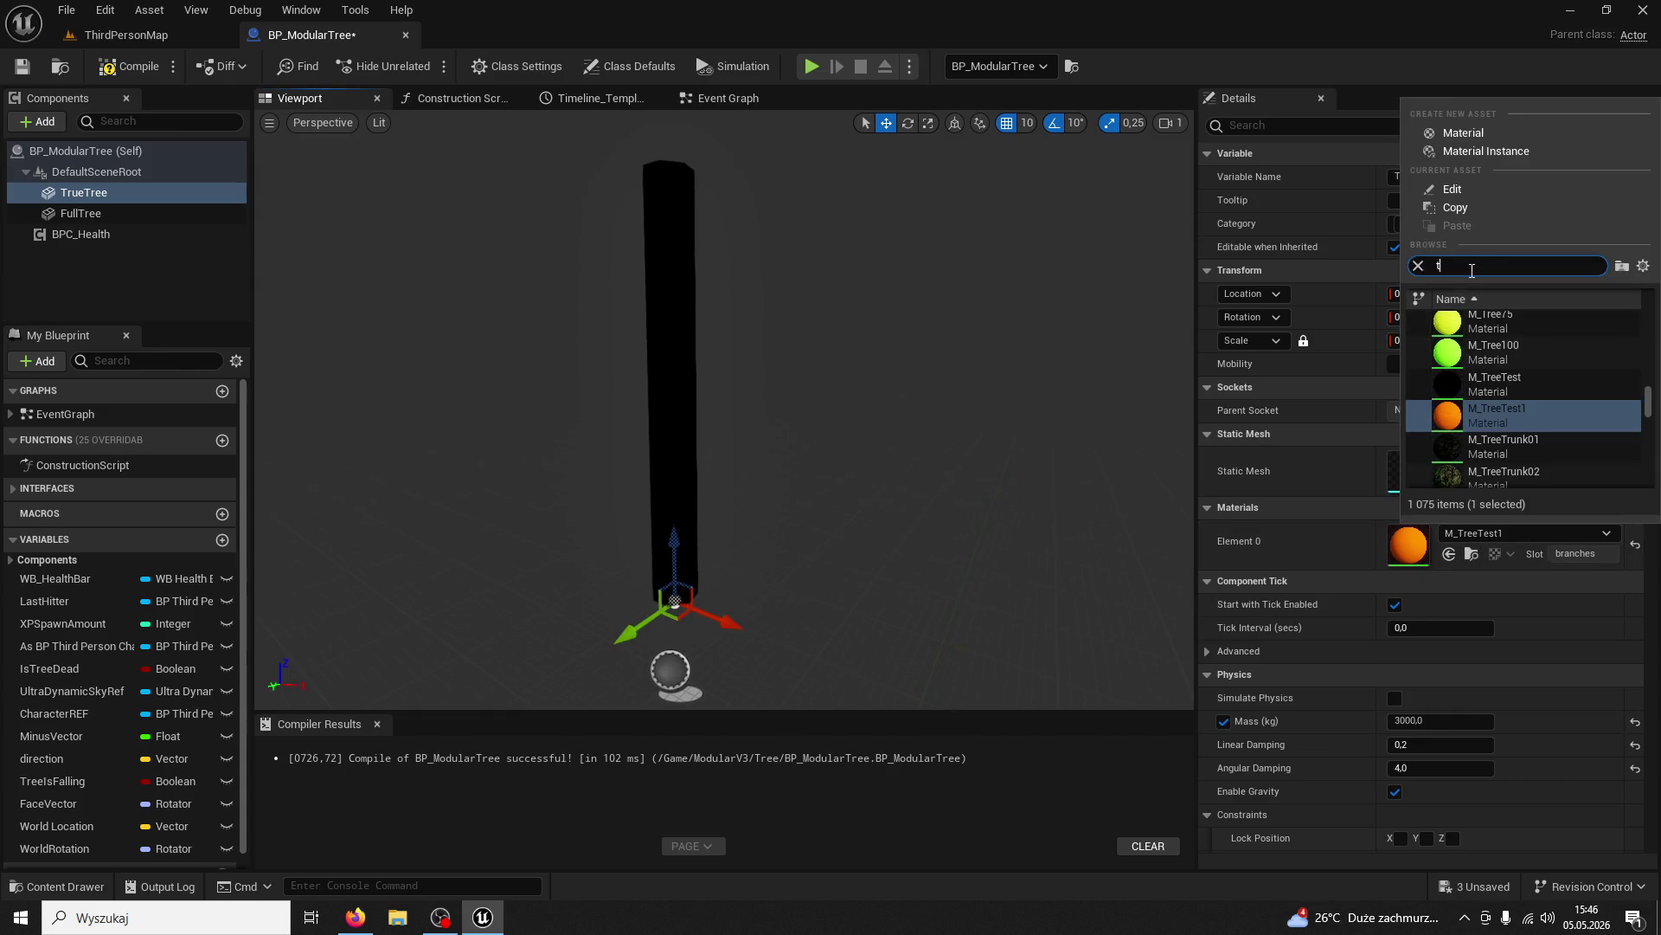
pyautogui.click(1492, 357)
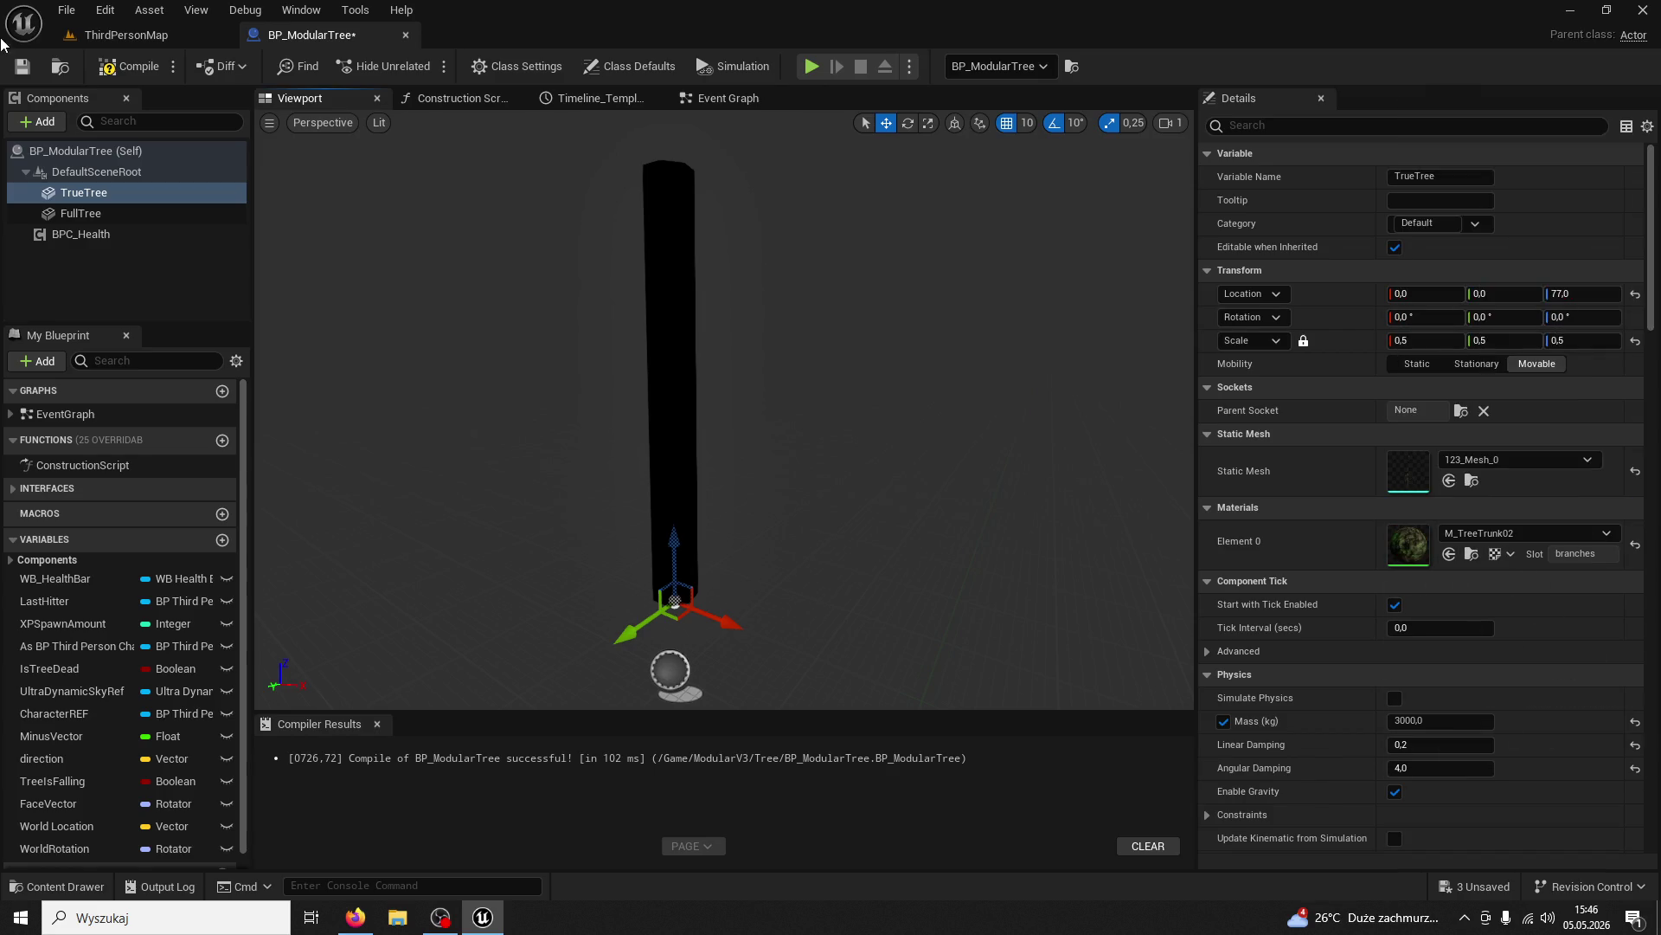
pyautogui.hotkey('ctrl', 'Tab')
pyautogui.click(433, 75)
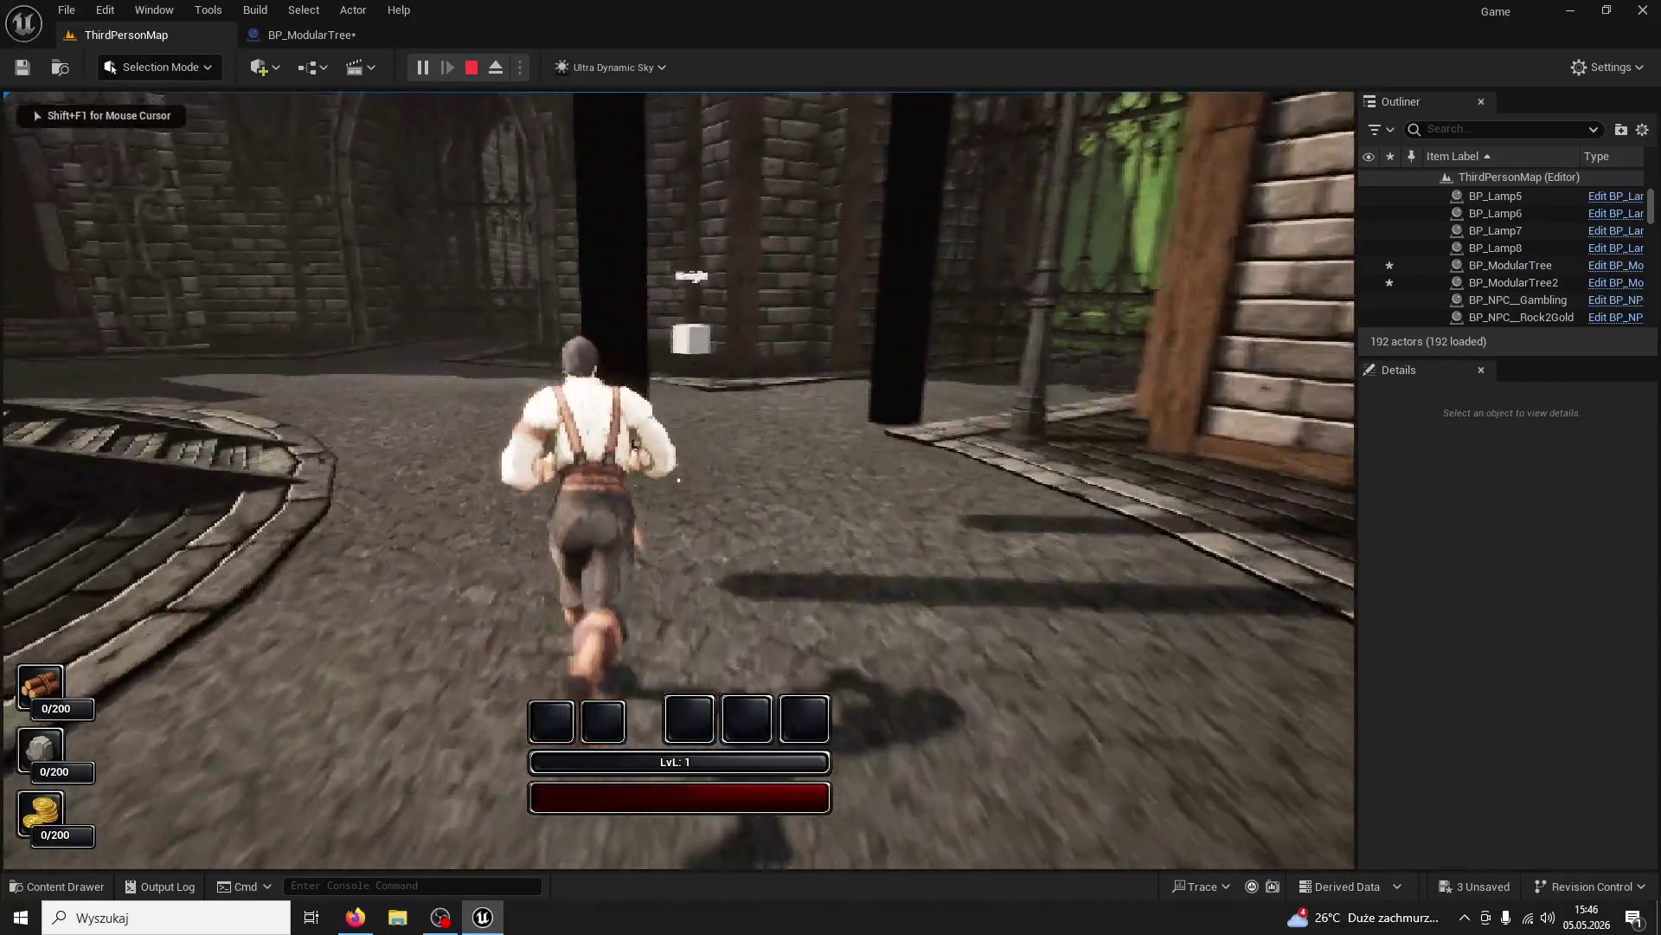
# Fell the bark-textured tree with four axe swings for 5/200 wood
pyautogui.click(678, 479)
pyautogui.click(678, 479)
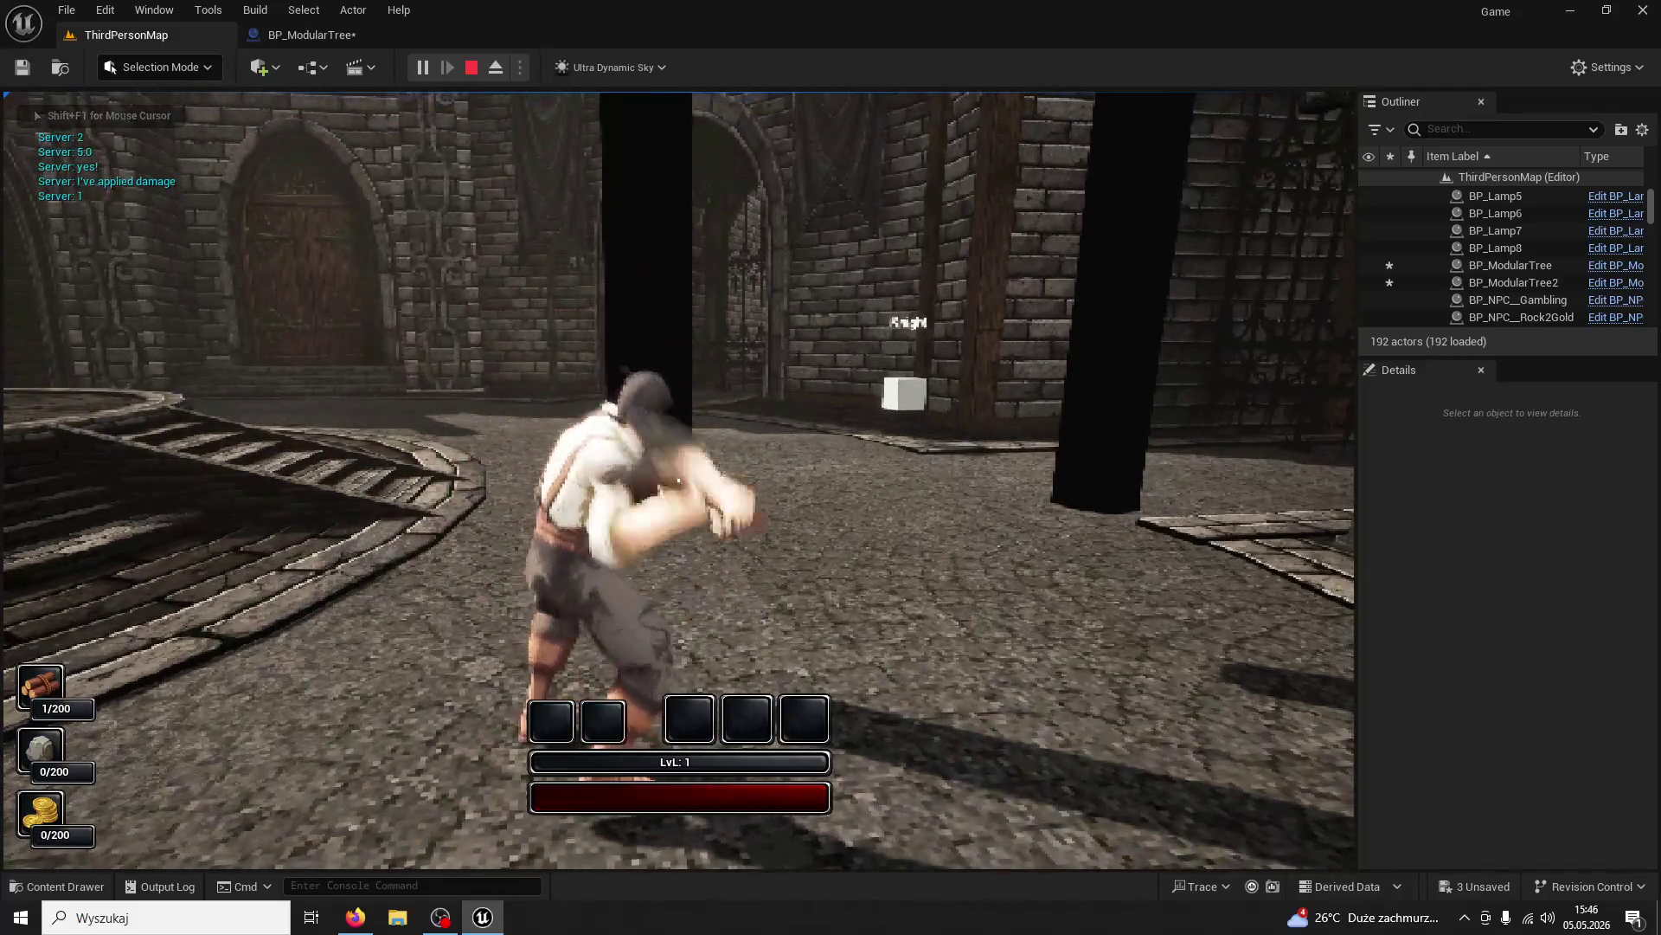
pyautogui.click(678, 479)
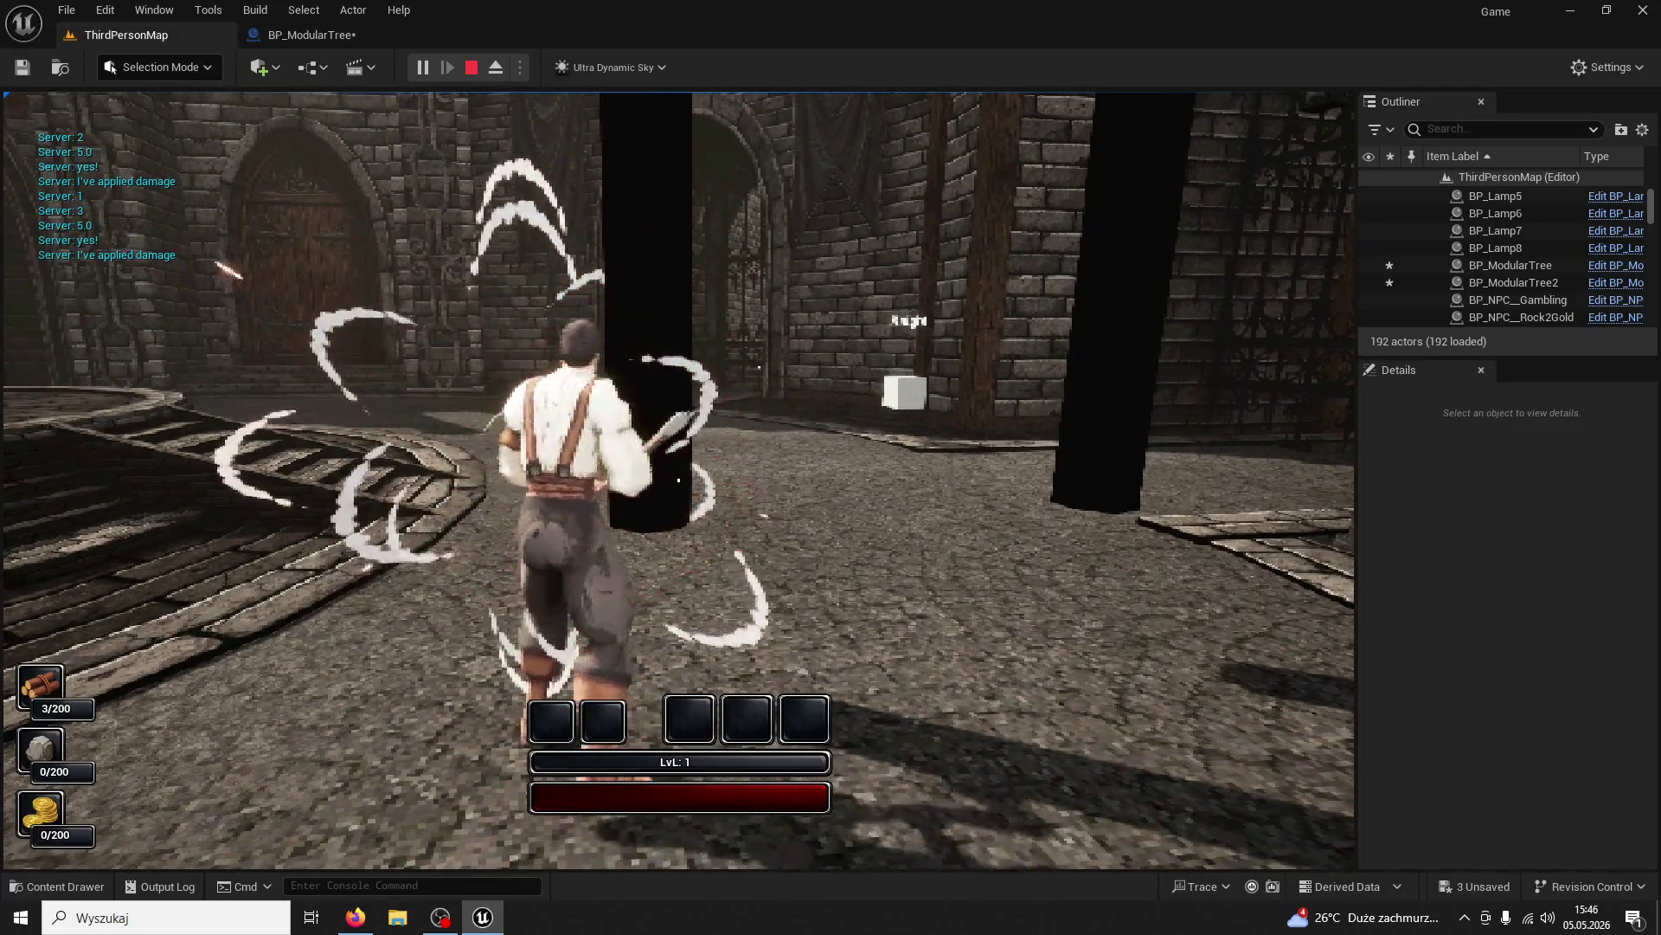
pyautogui.click(678, 479)
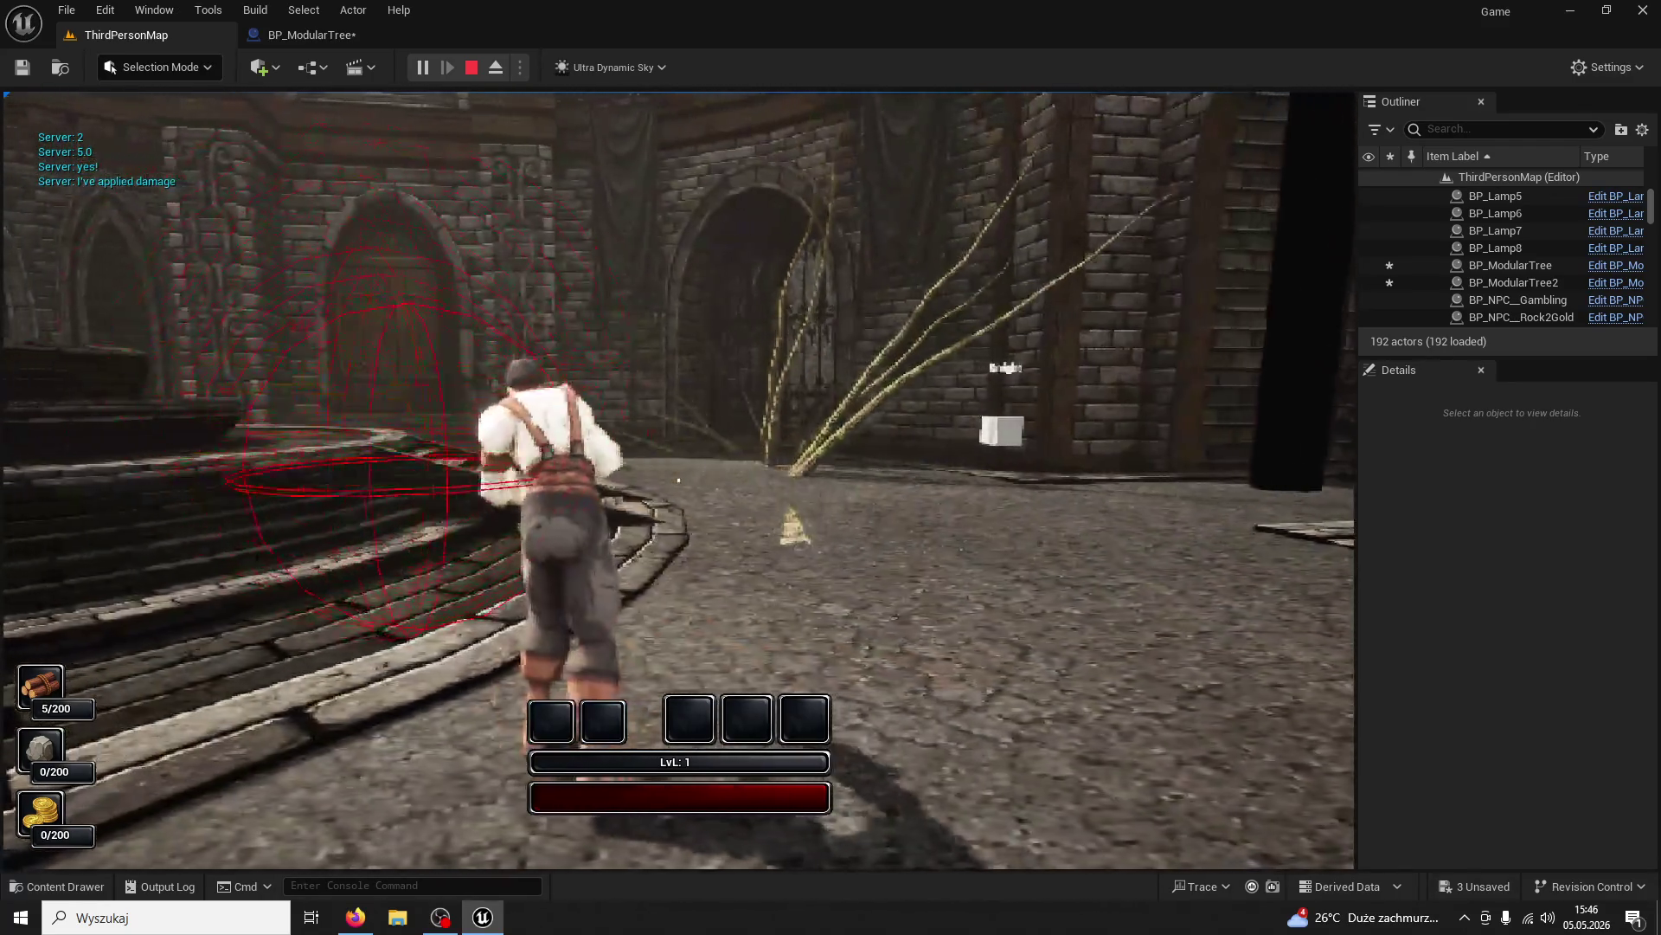
# Run around the courtyard past the felled trunk, then stop the play session
pyautogui.press('w')
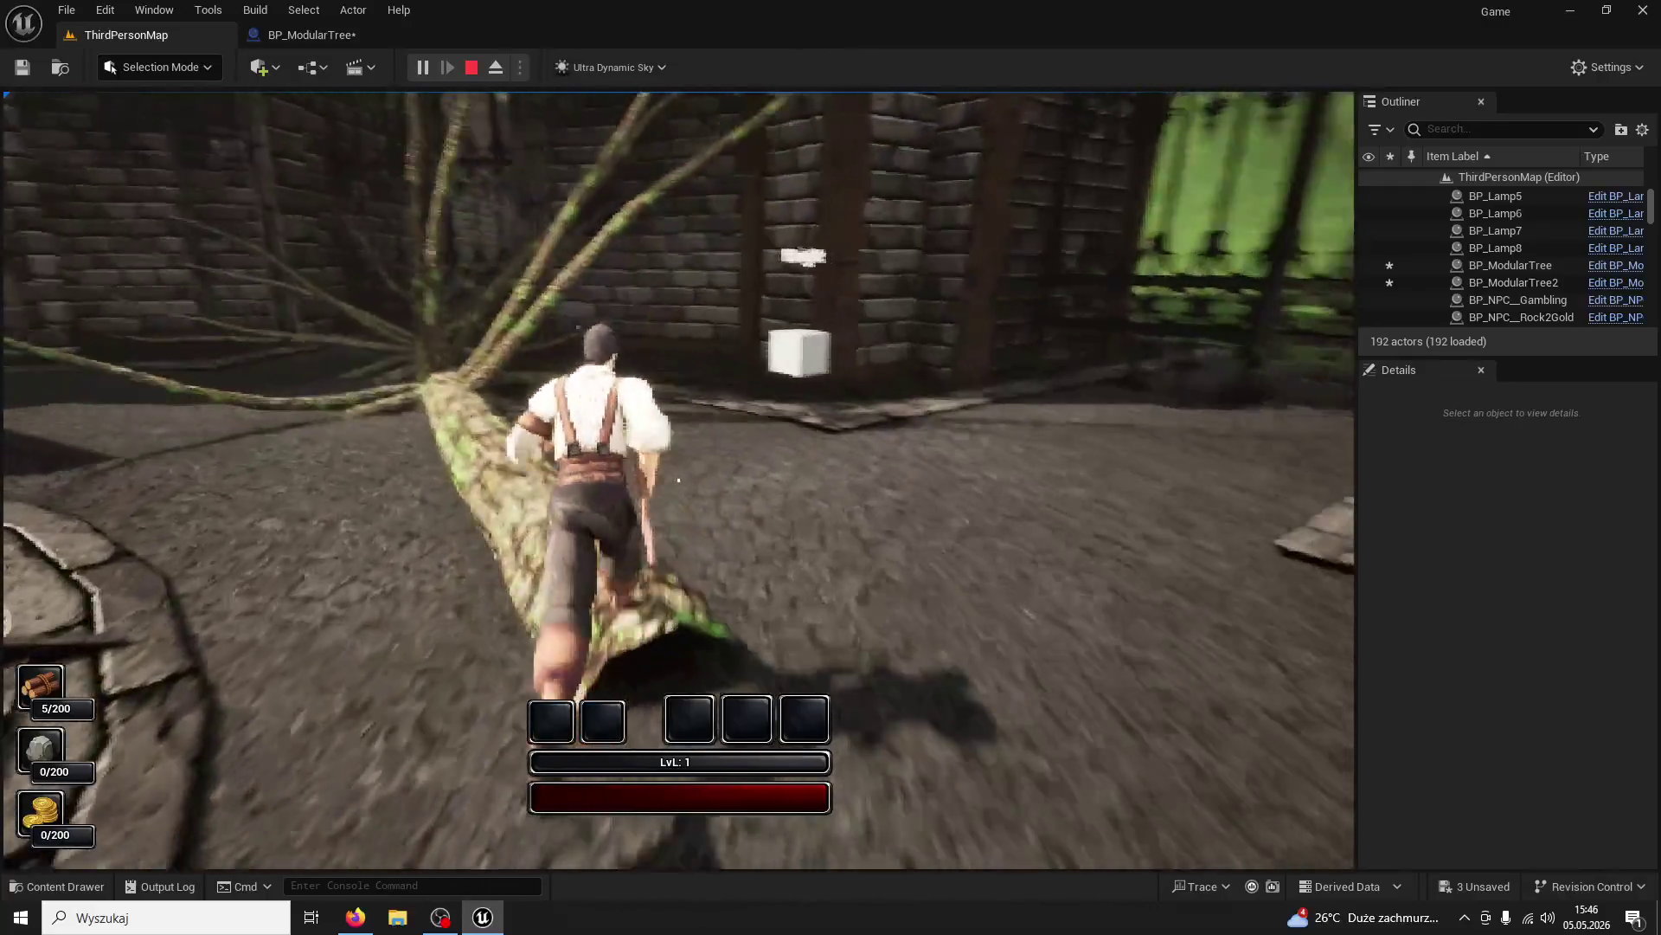
pyautogui.press('w')
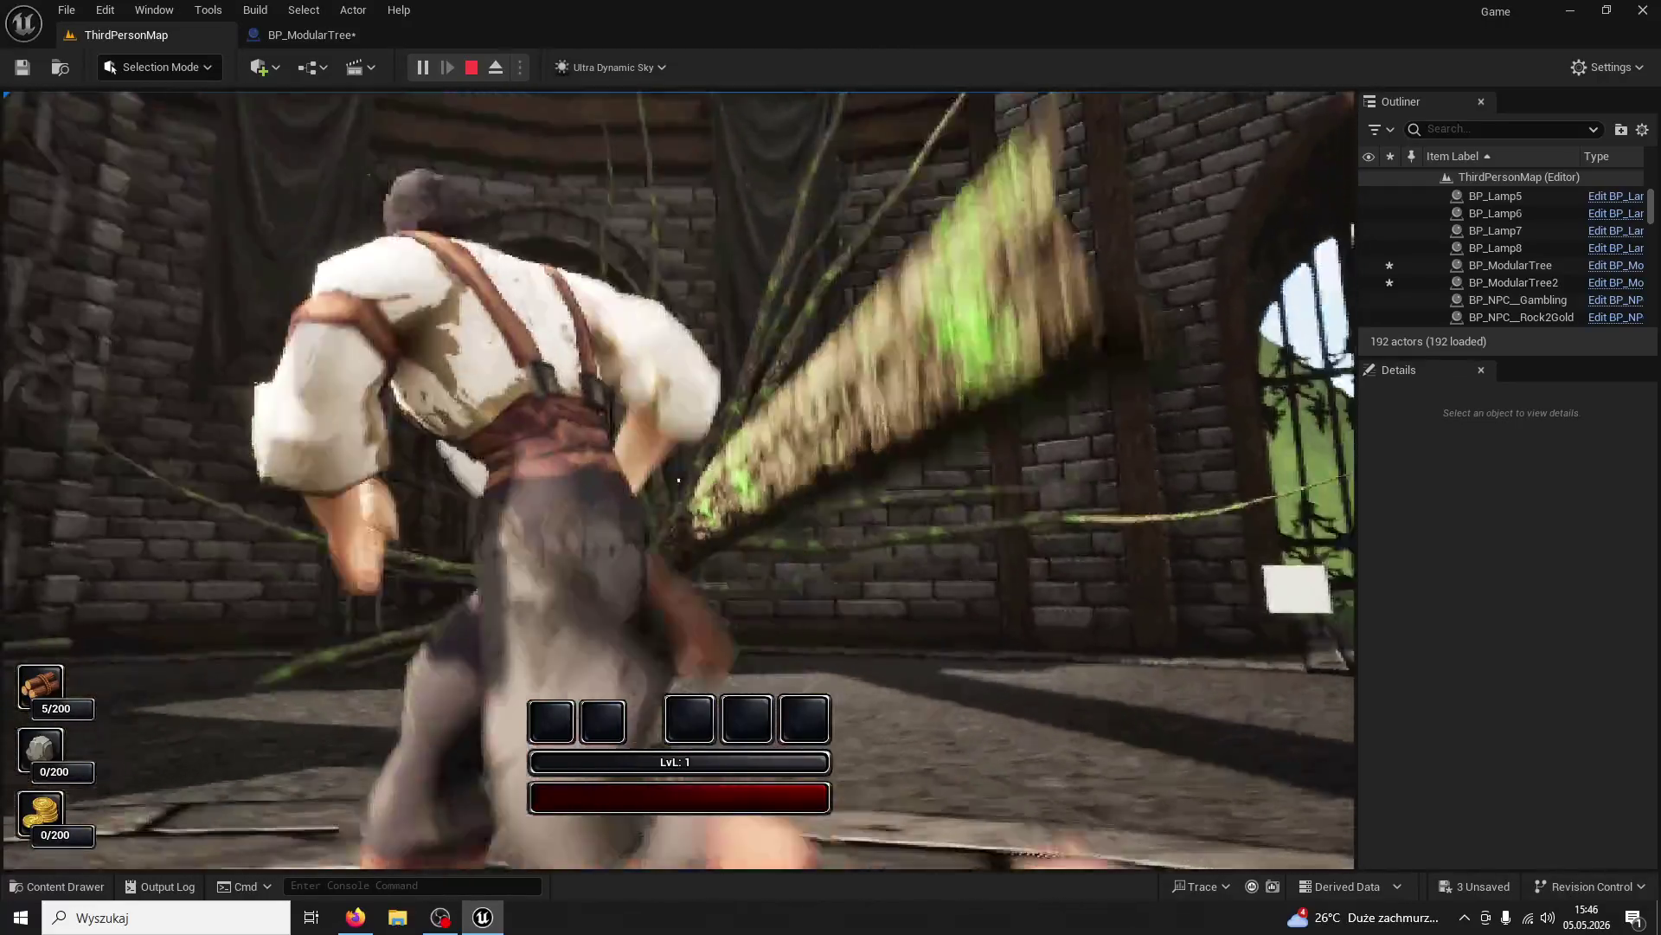
pyautogui.press('w')
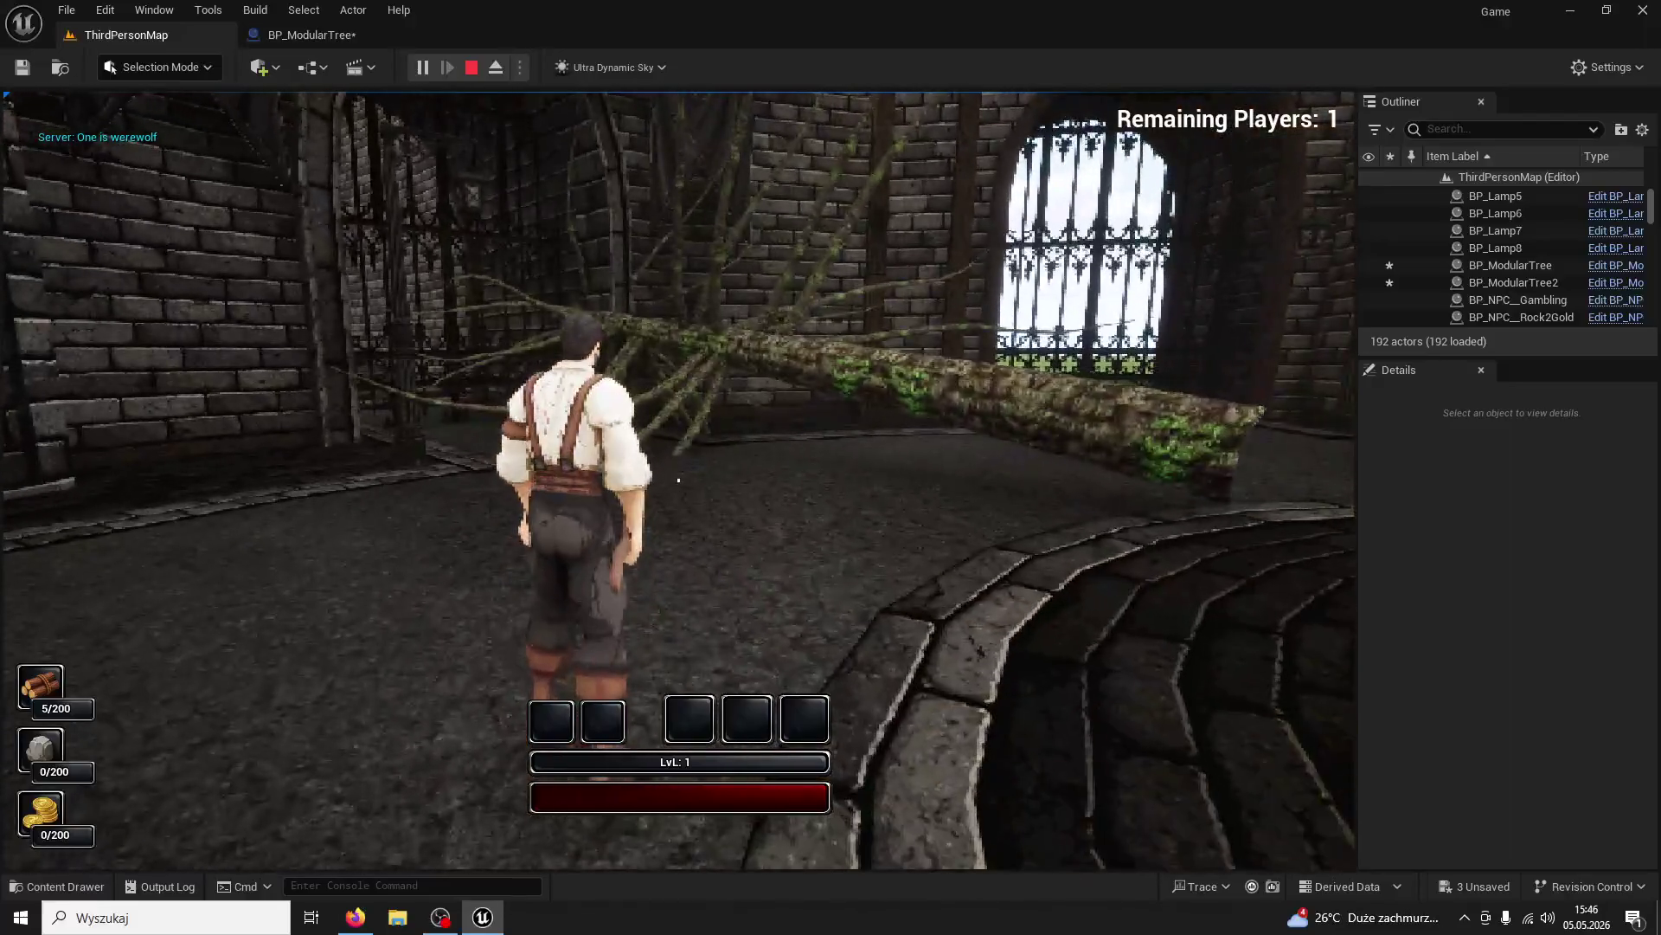
pyautogui.press('w')
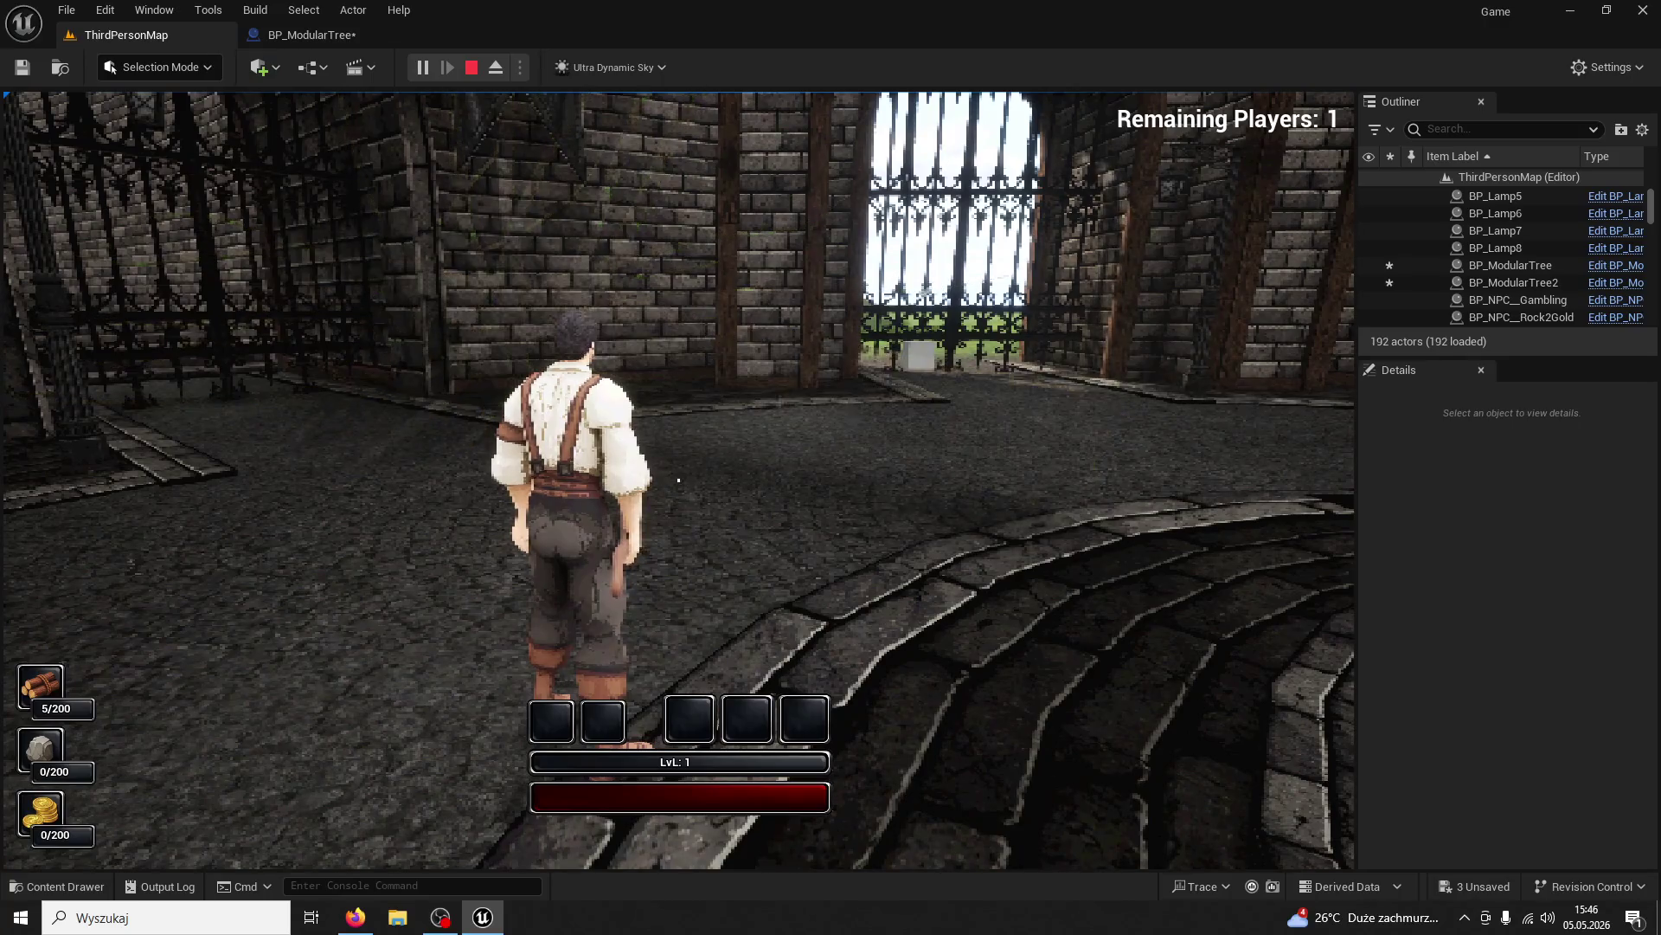
pyautogui.press('w')
pyautogui.press('Escape')
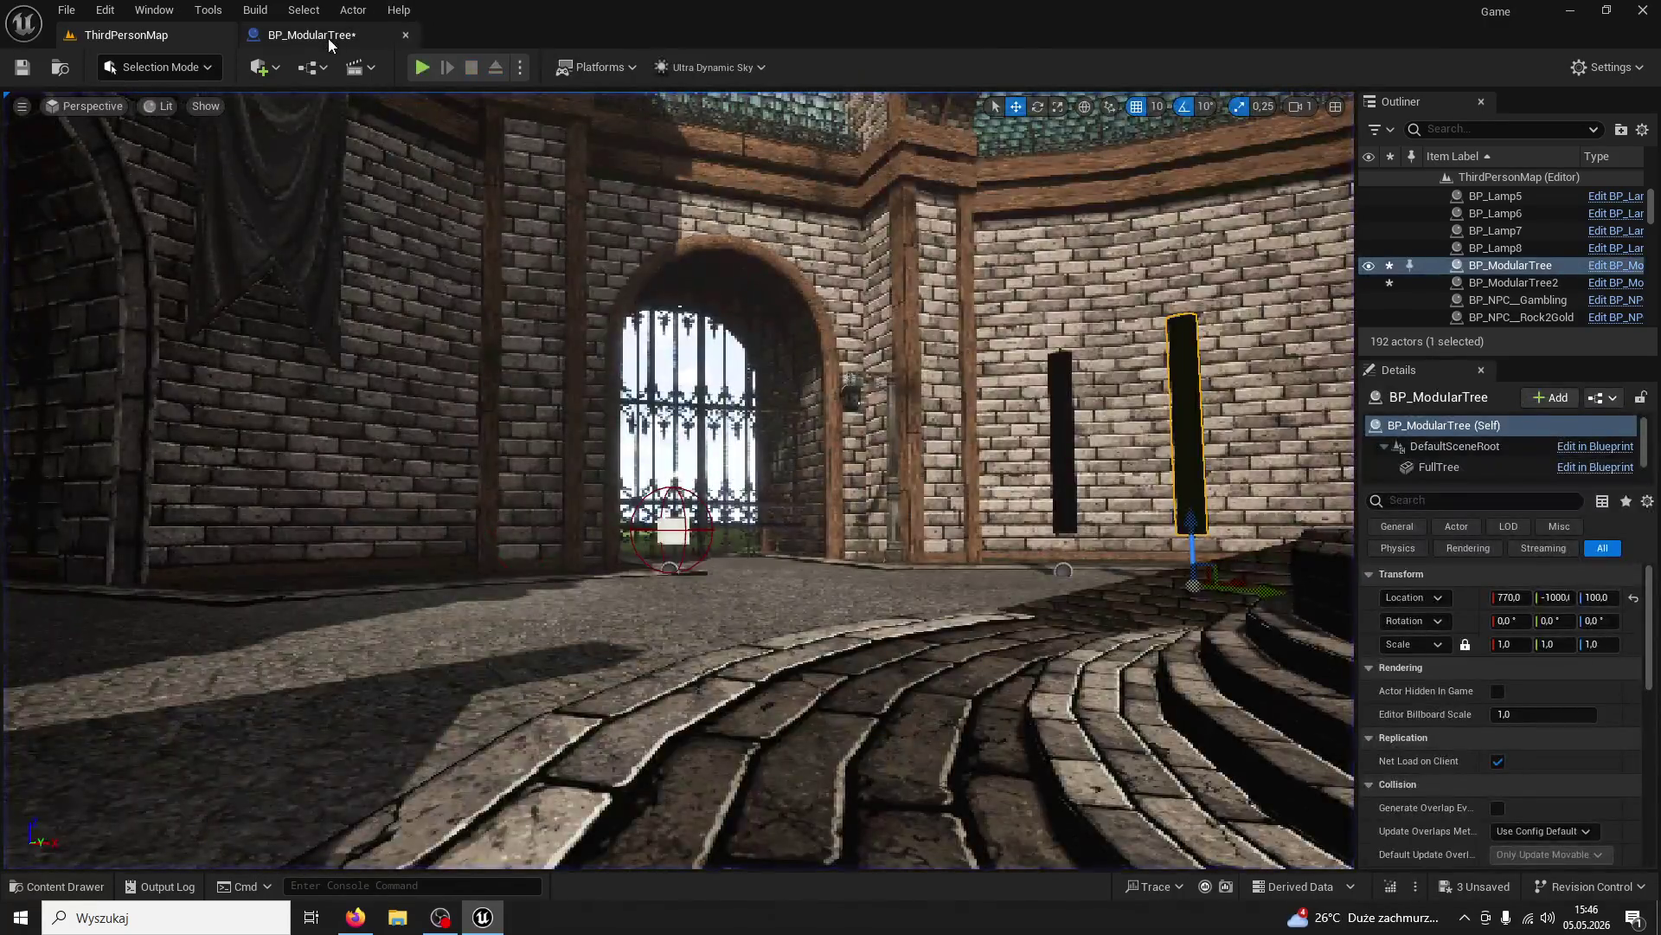
# Undo TrueTree's mesh edit to restore TreeTest_Cylinder_002 with M_TreeTest1, then compile and save
pyautogui.click(320, 34)
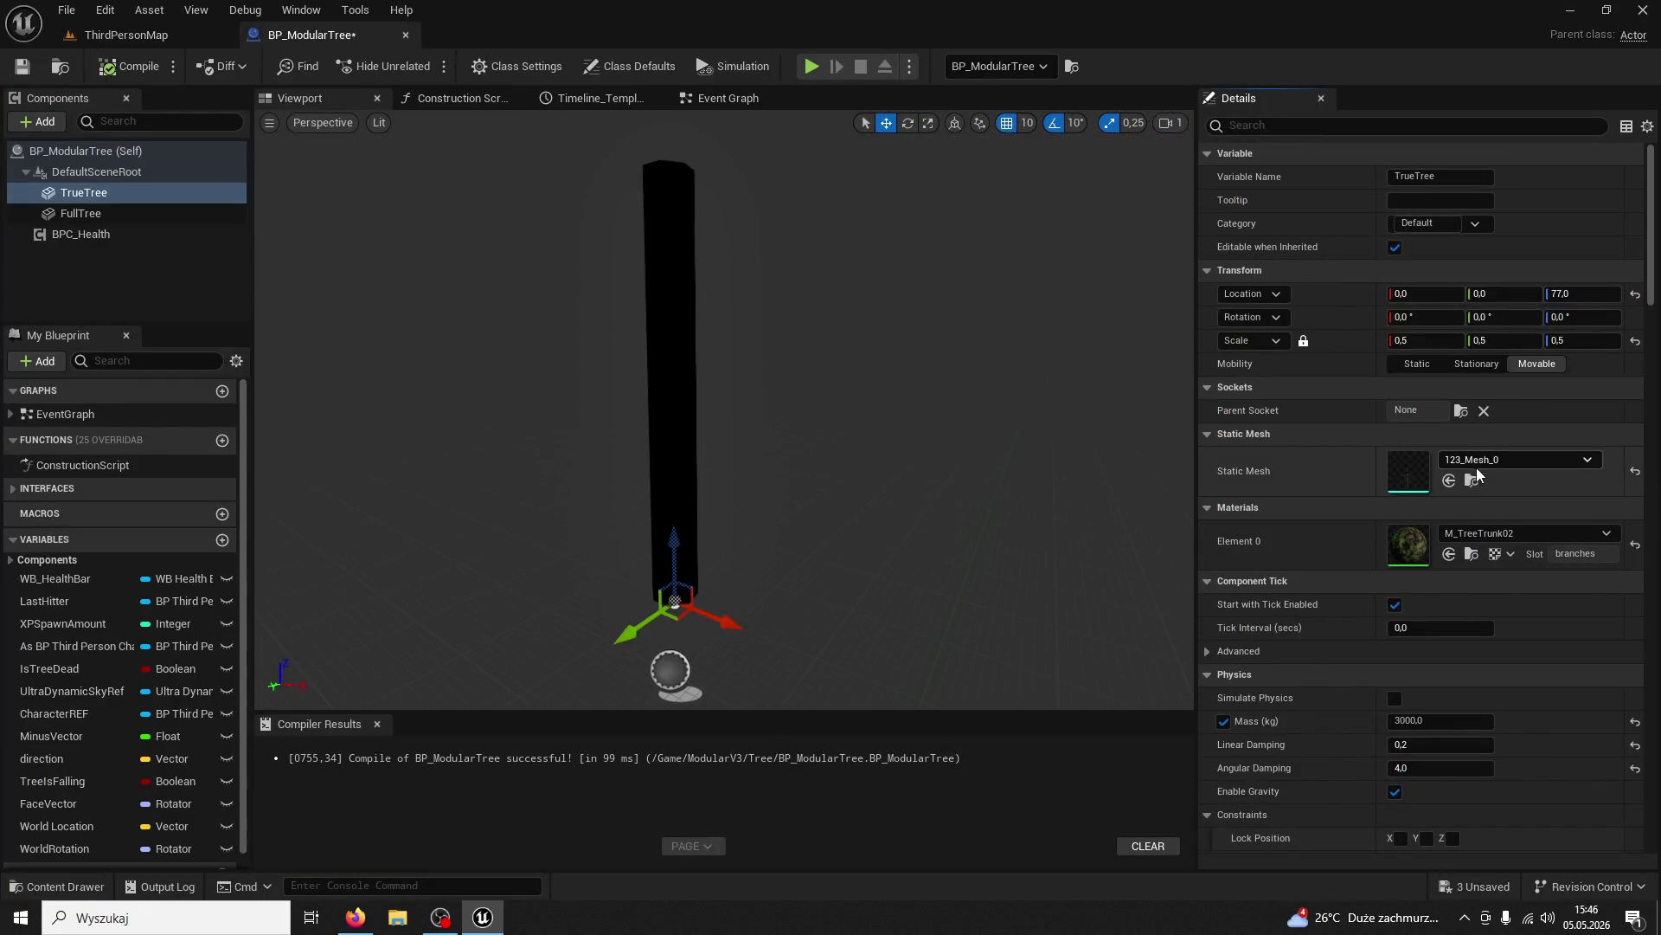
pyautogui.hotkey('ctrl', 'z')
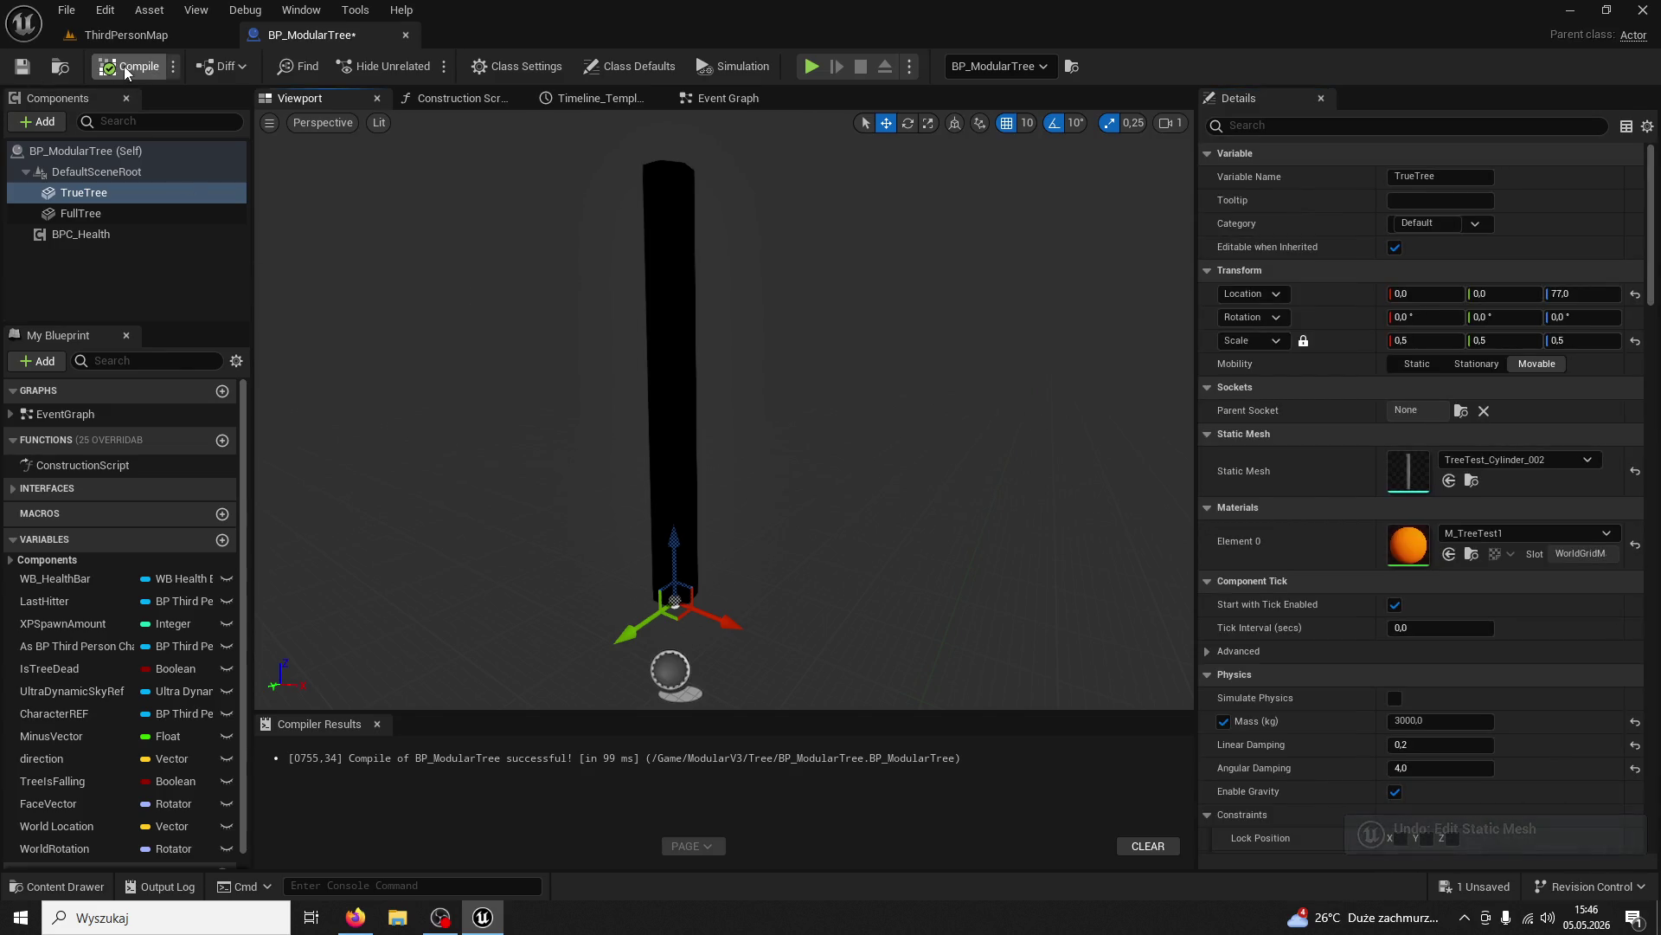
pyautogui.click(30, 69)
pyautogui.click(121, 35)
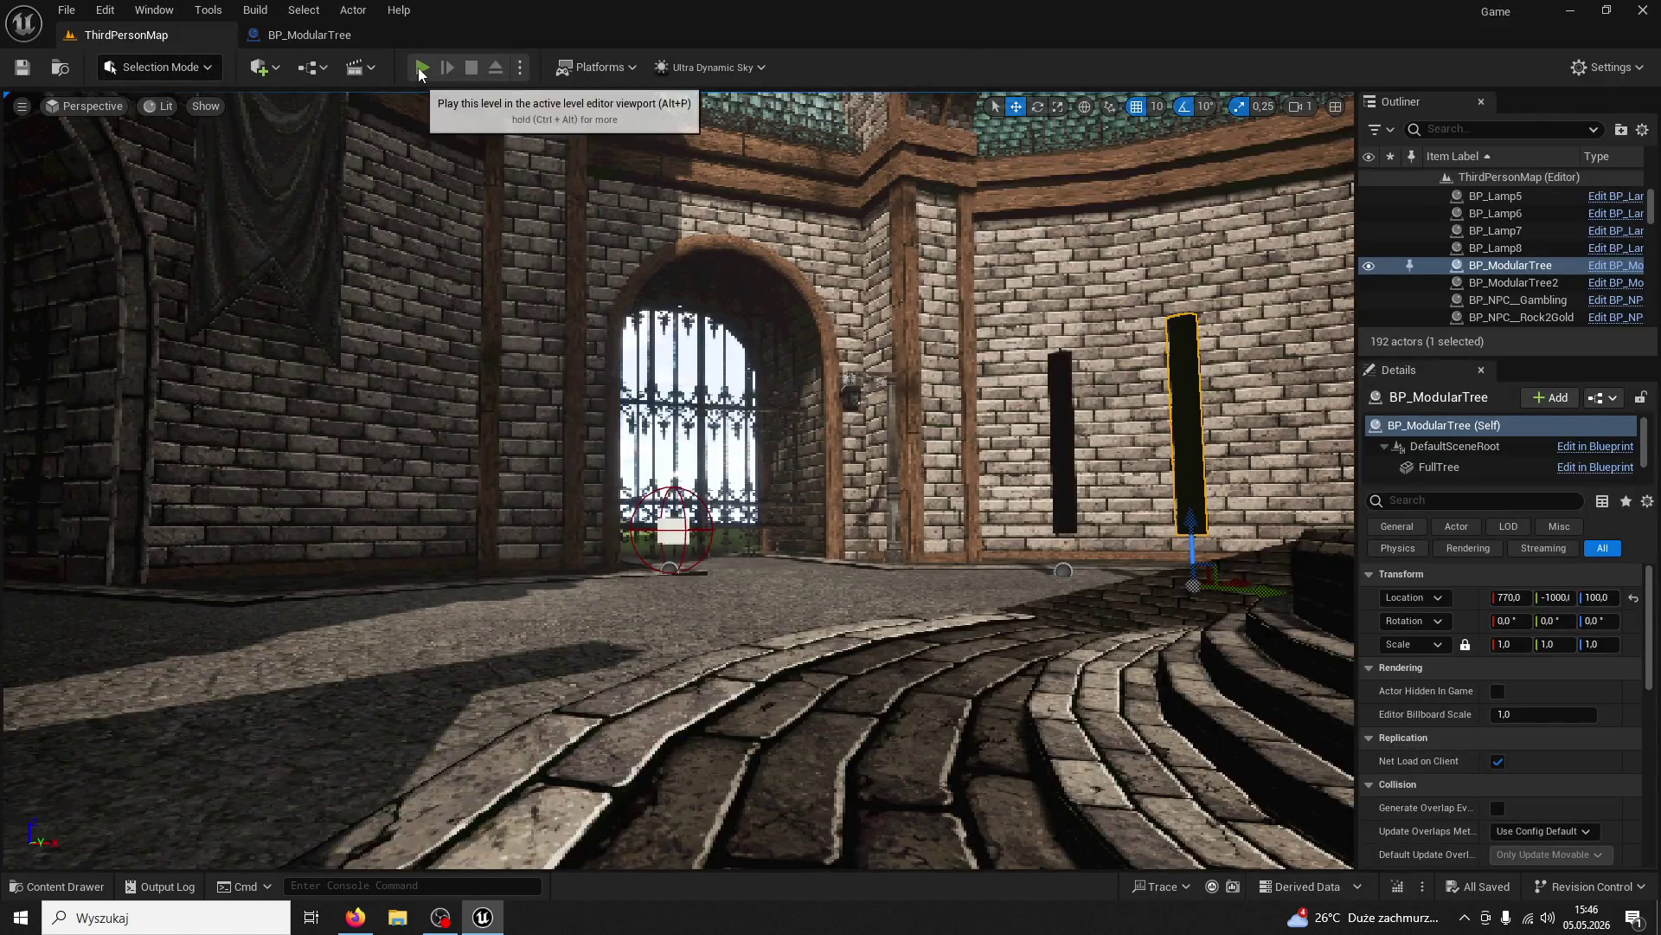
# Start play, run to the tree by the stairs, and chop it down for 5/200 wood
pyautogui.click(422, 66)
pyautogui.press('w')
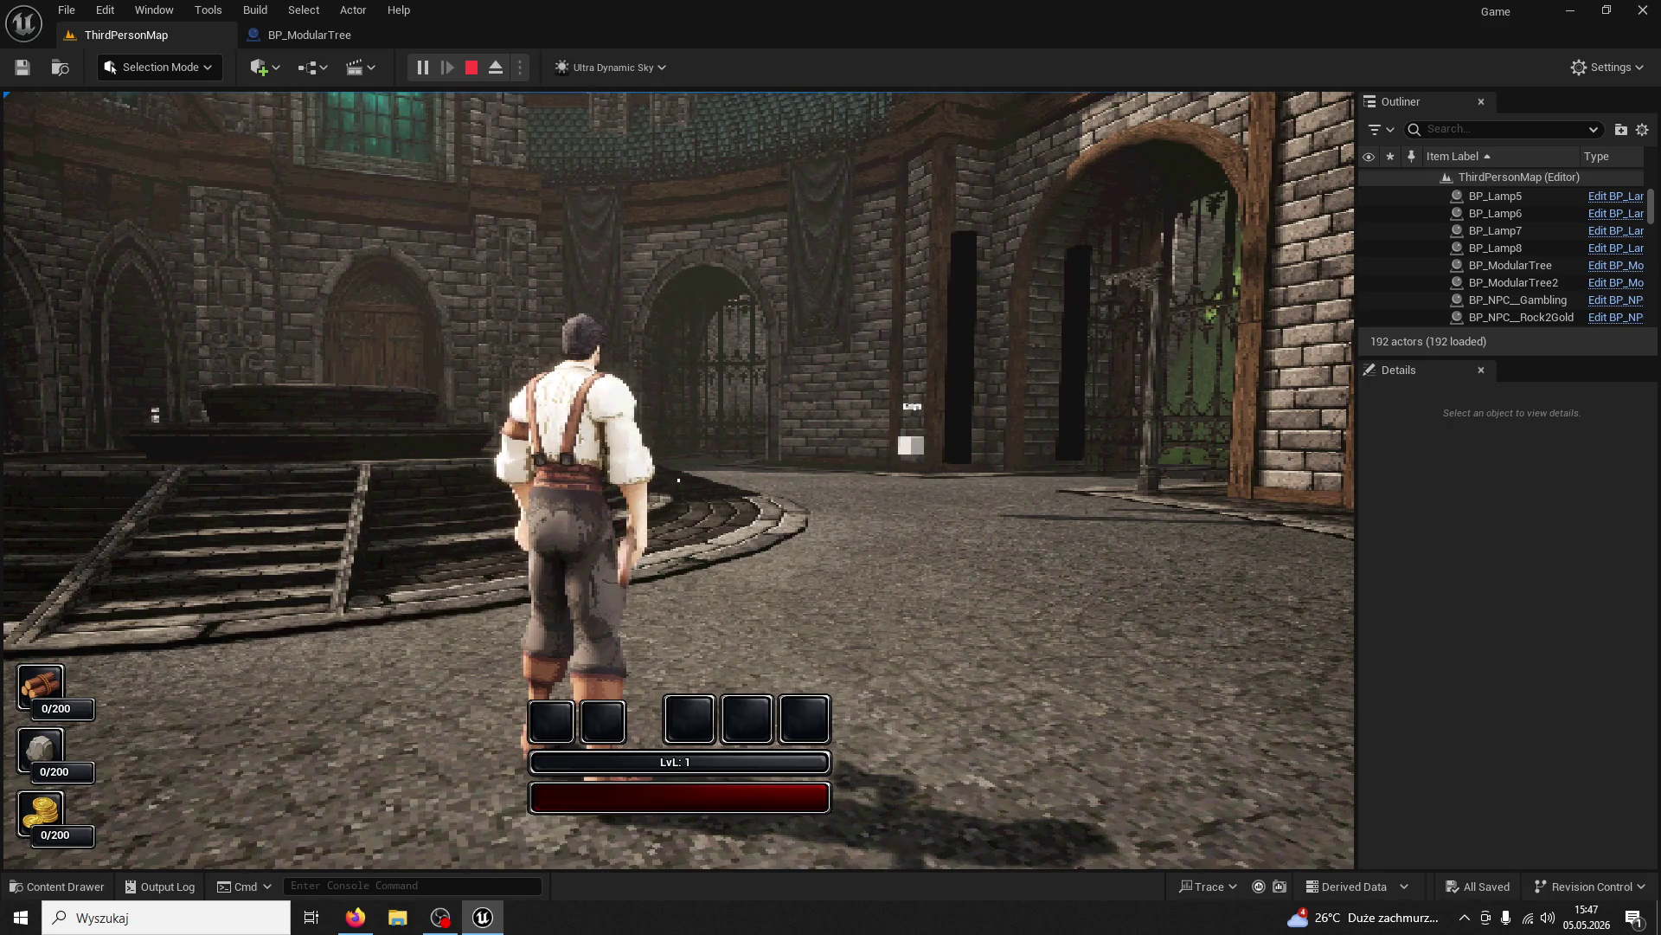
pyautogui.press('w')
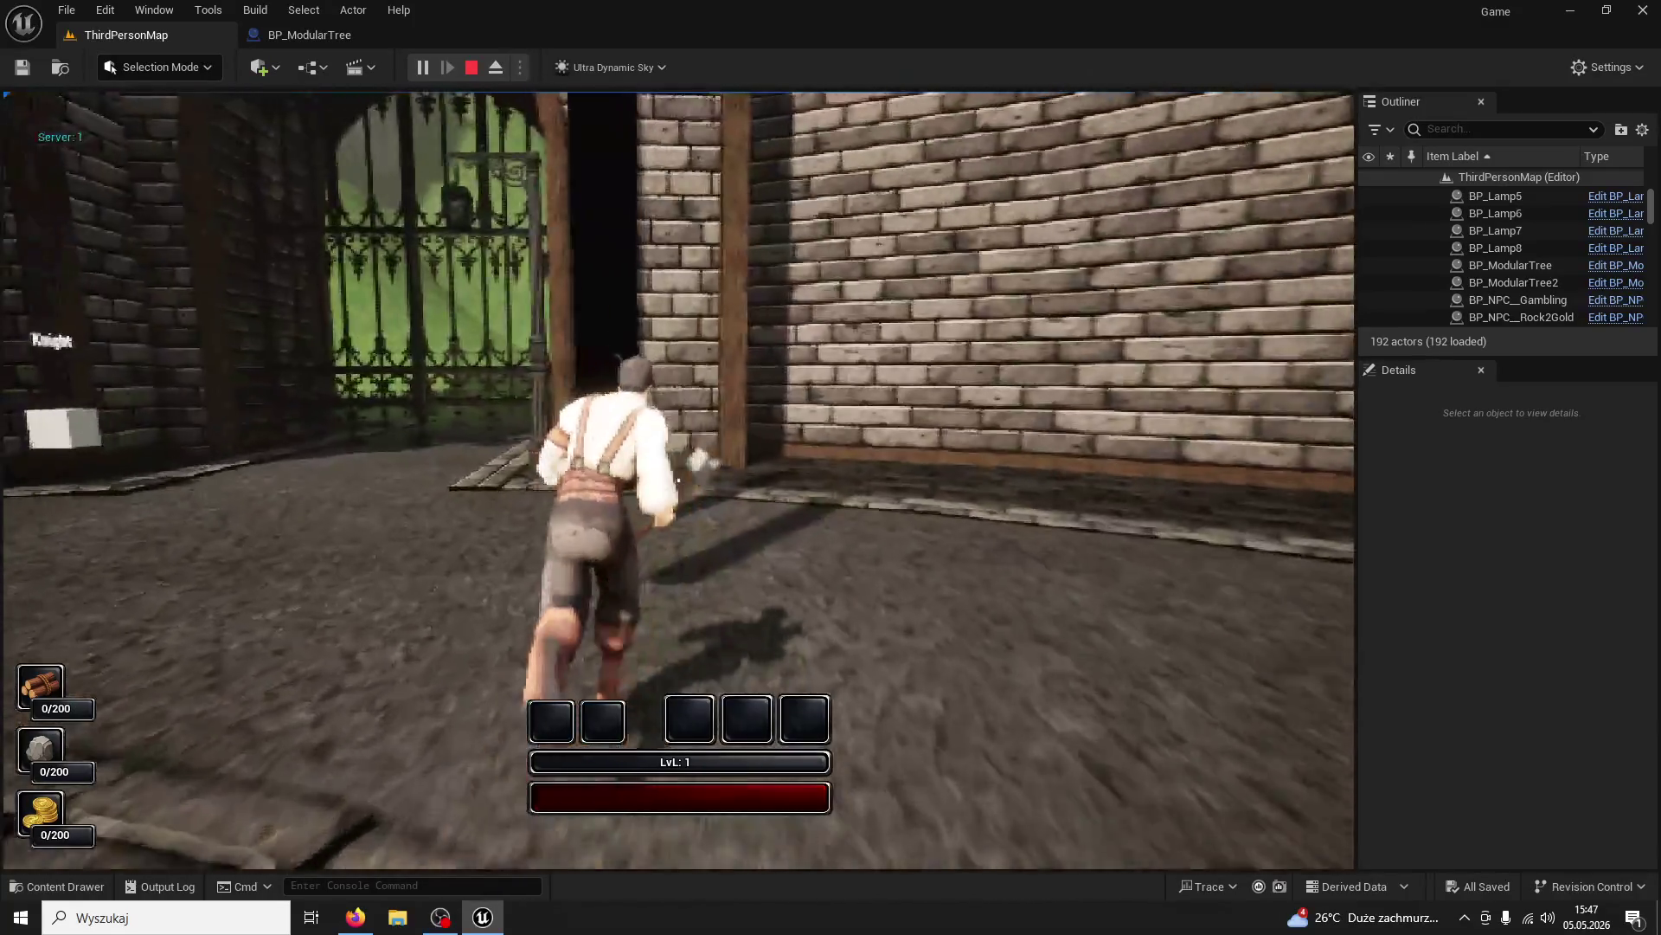
pyautogui.click(679, 480)
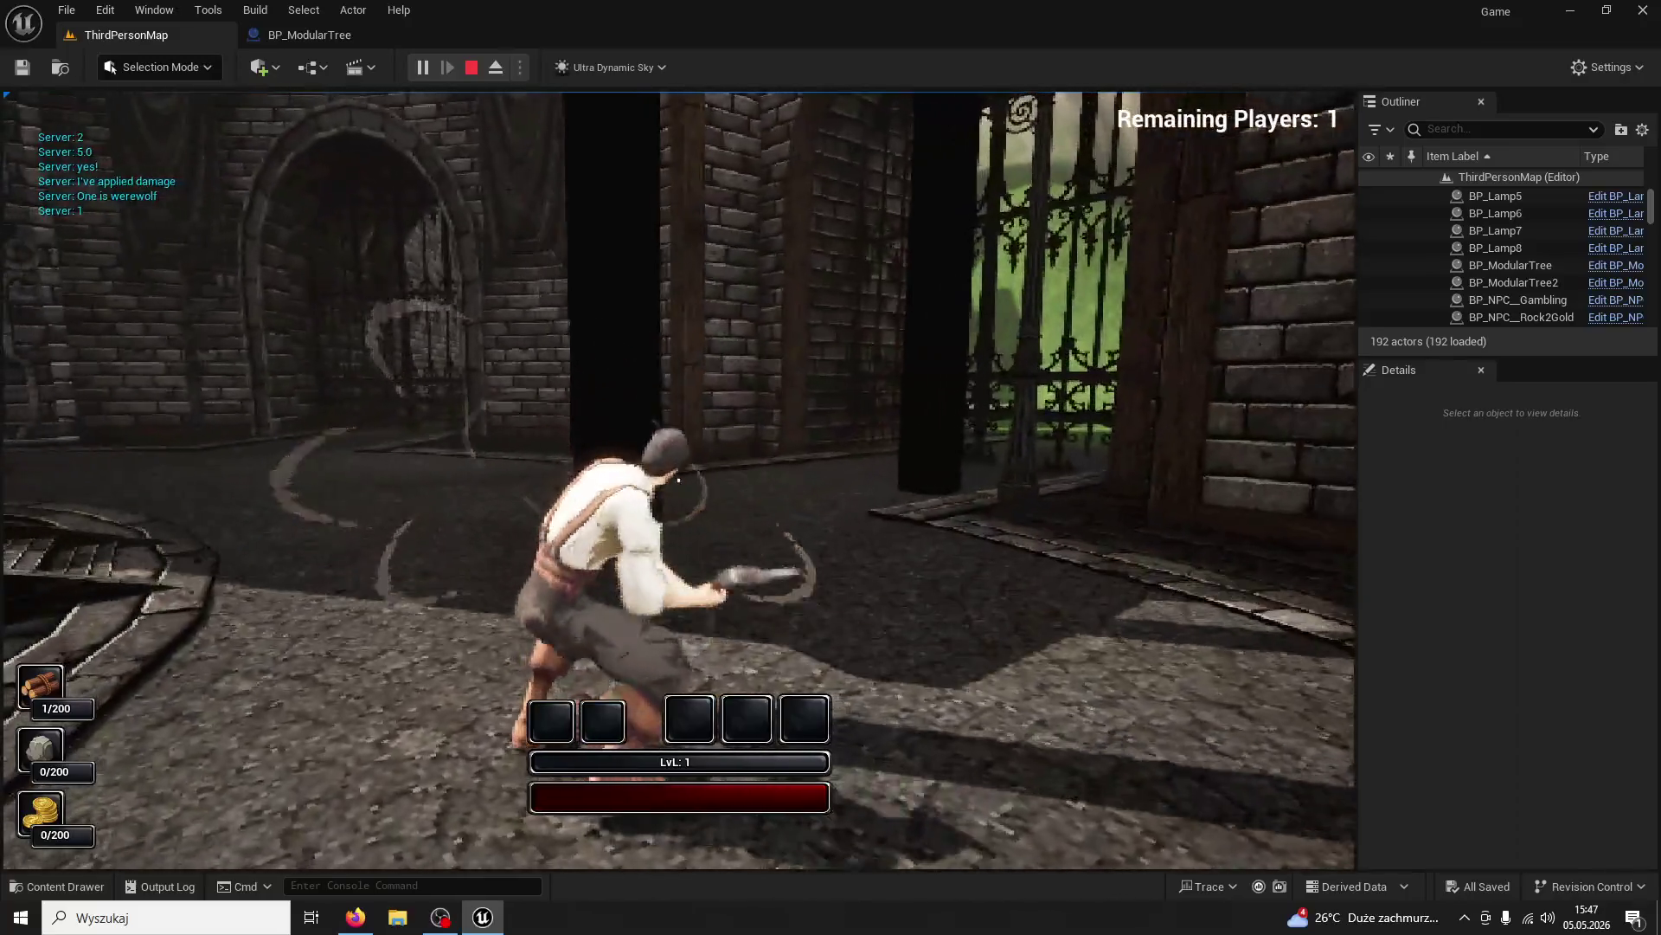
pyautogui.click(679, 480)
pyautogui.click(679, 479)
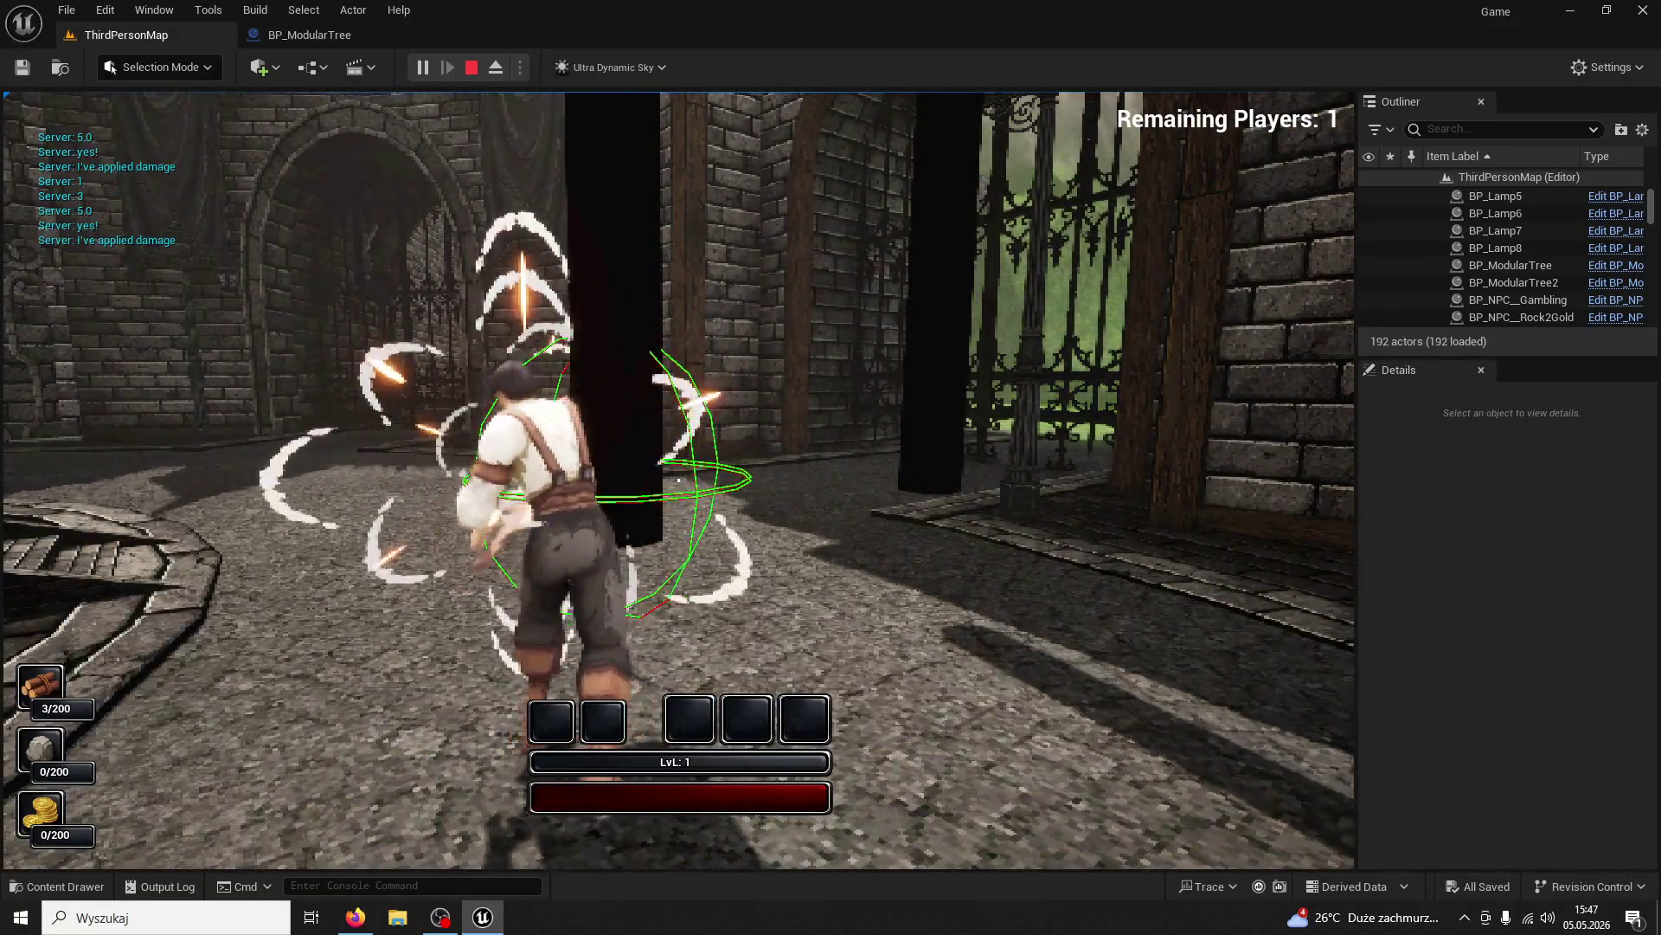
pyautogui.click(678, 479)
pyautogui.click(678, 479)
# Run on through the level, stop play, and close the Unreal editor
pyautogui.press('w')
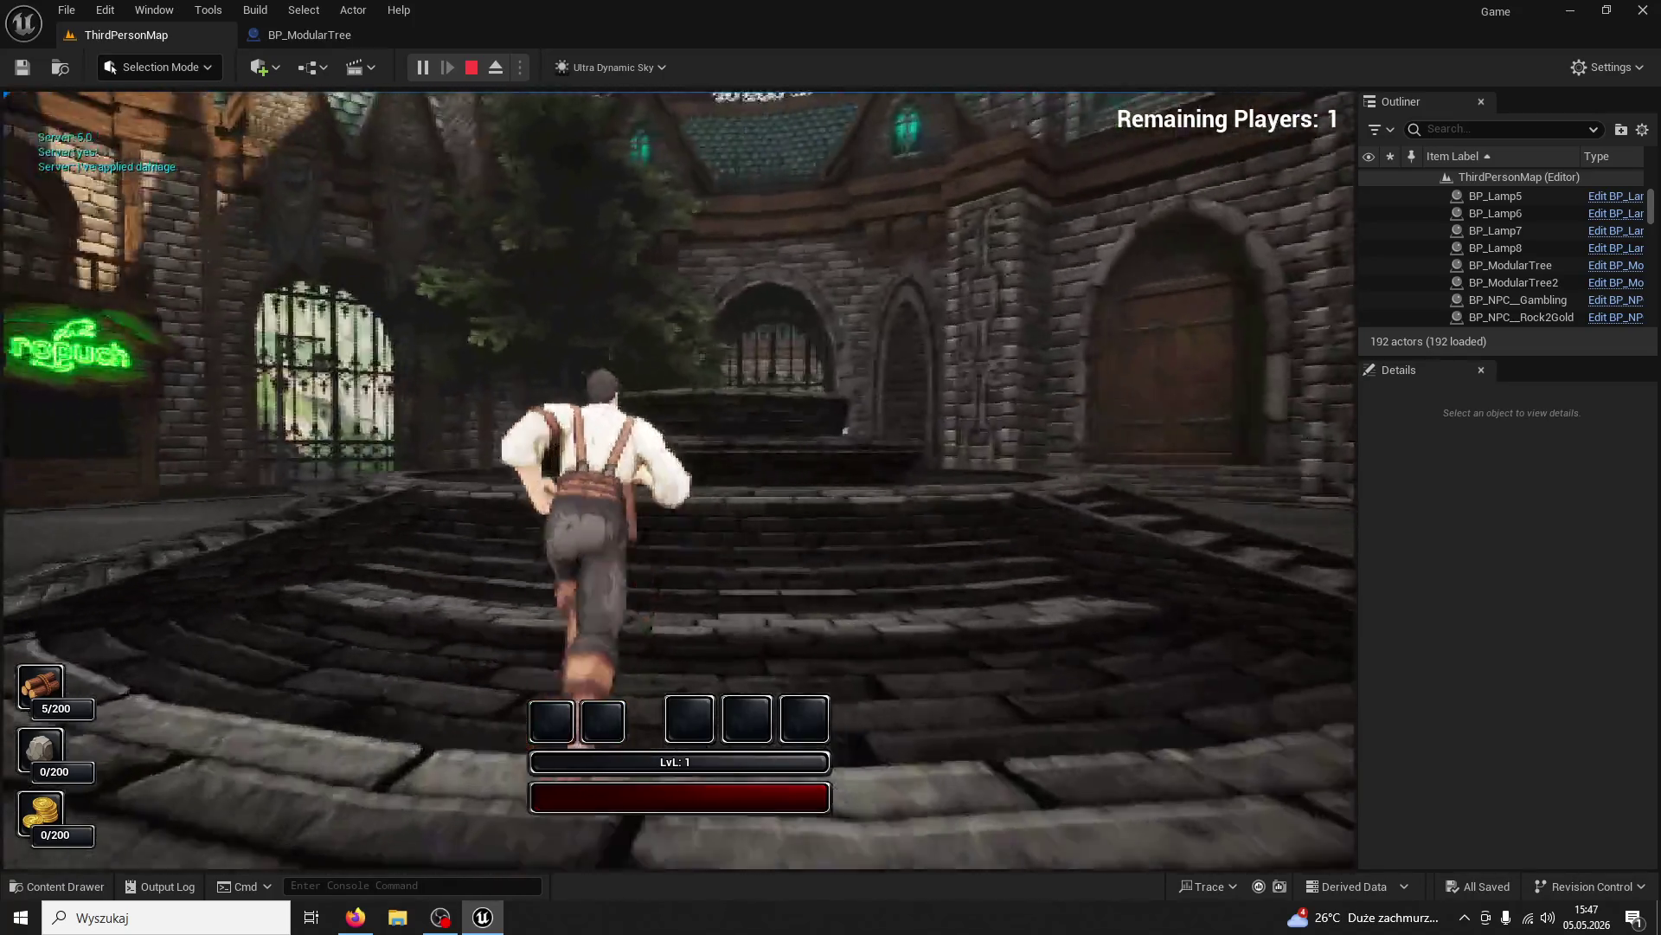
pyautogui.press('w')
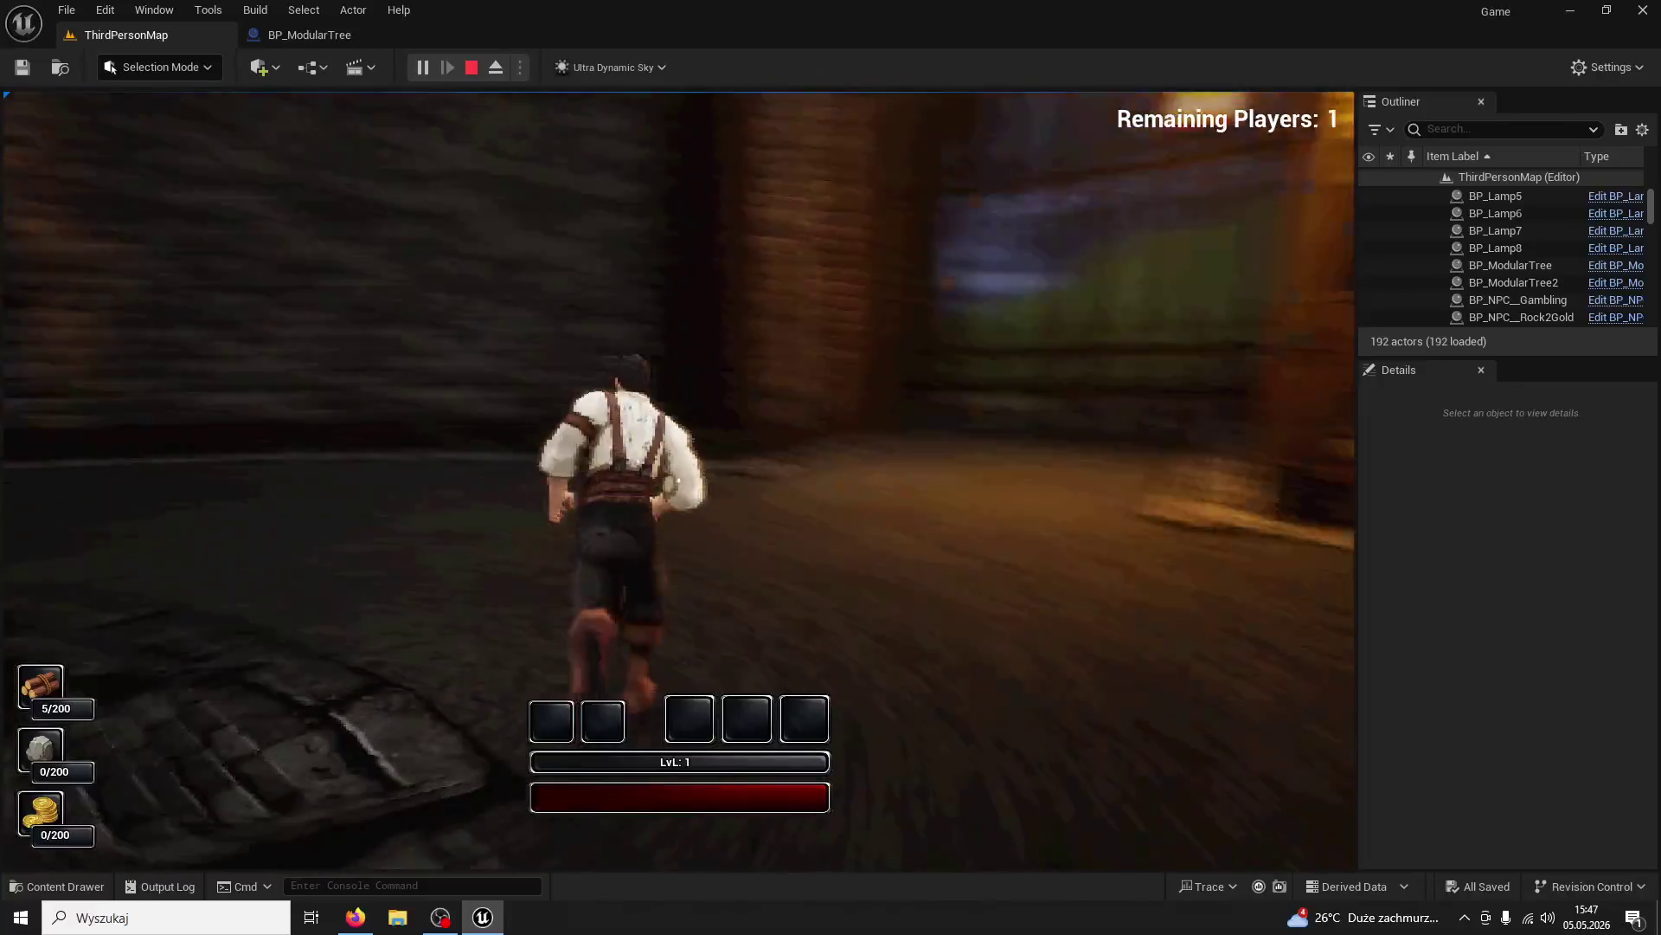
pyautogui.press('Escape')
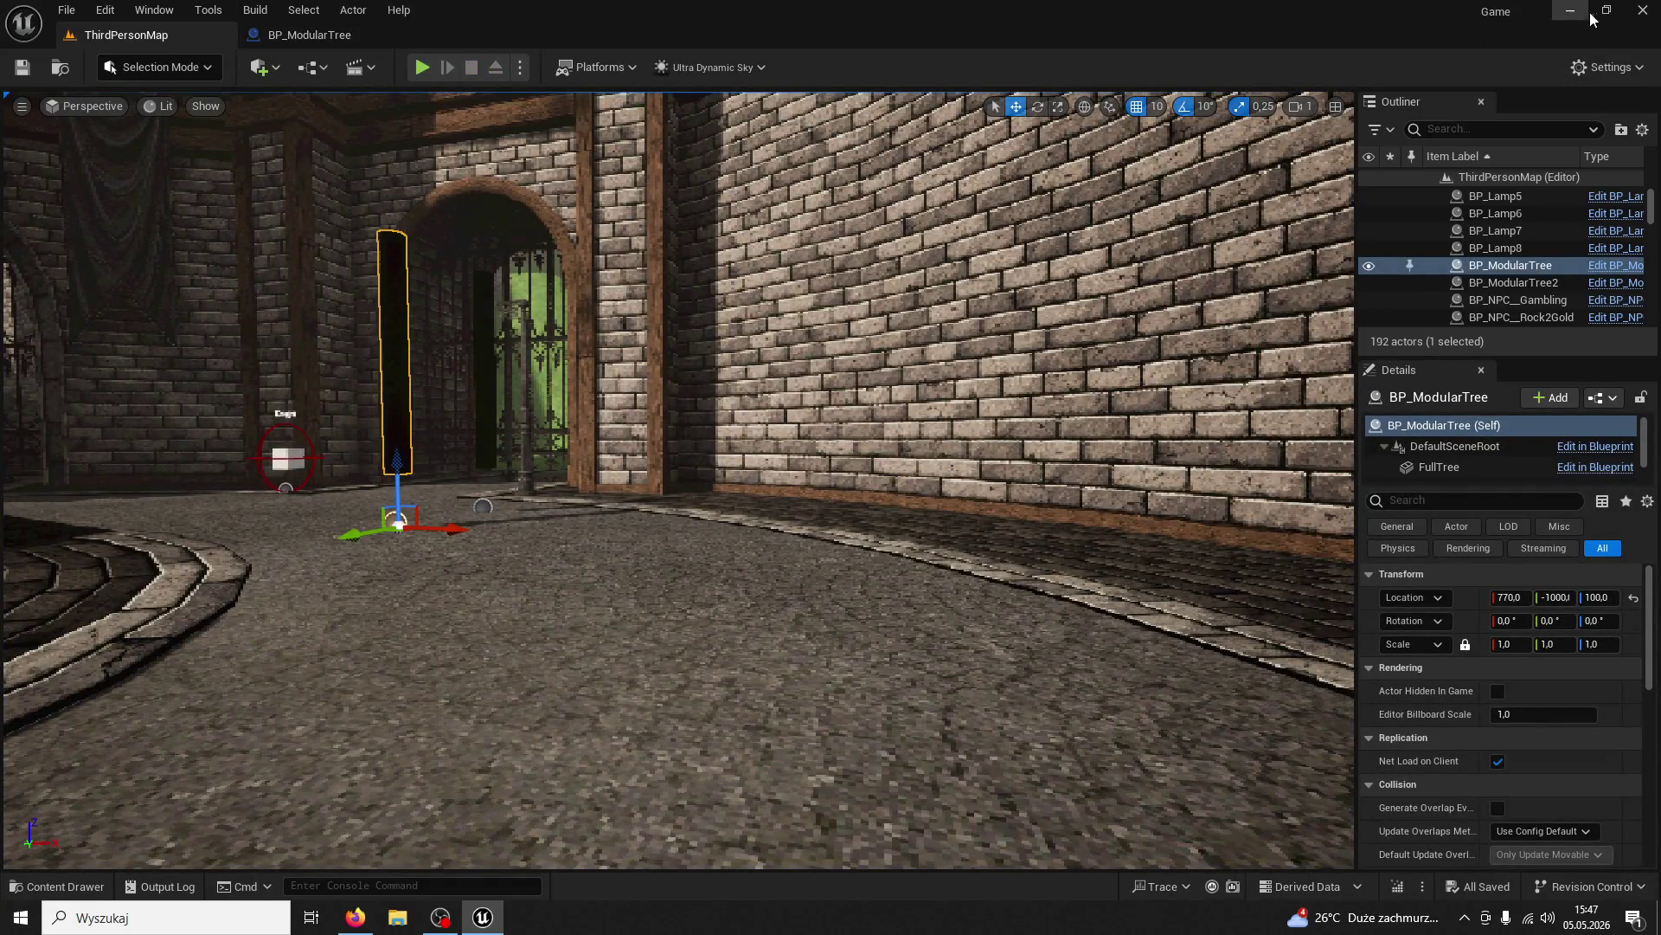
pyautogui.click(1642, 10)
# Relaunch the ANIMEJSZYN project from the desktop and select the right-hand tree pillar in ThirdPersonMap
pyautogui.doubleClick(1599, 742)
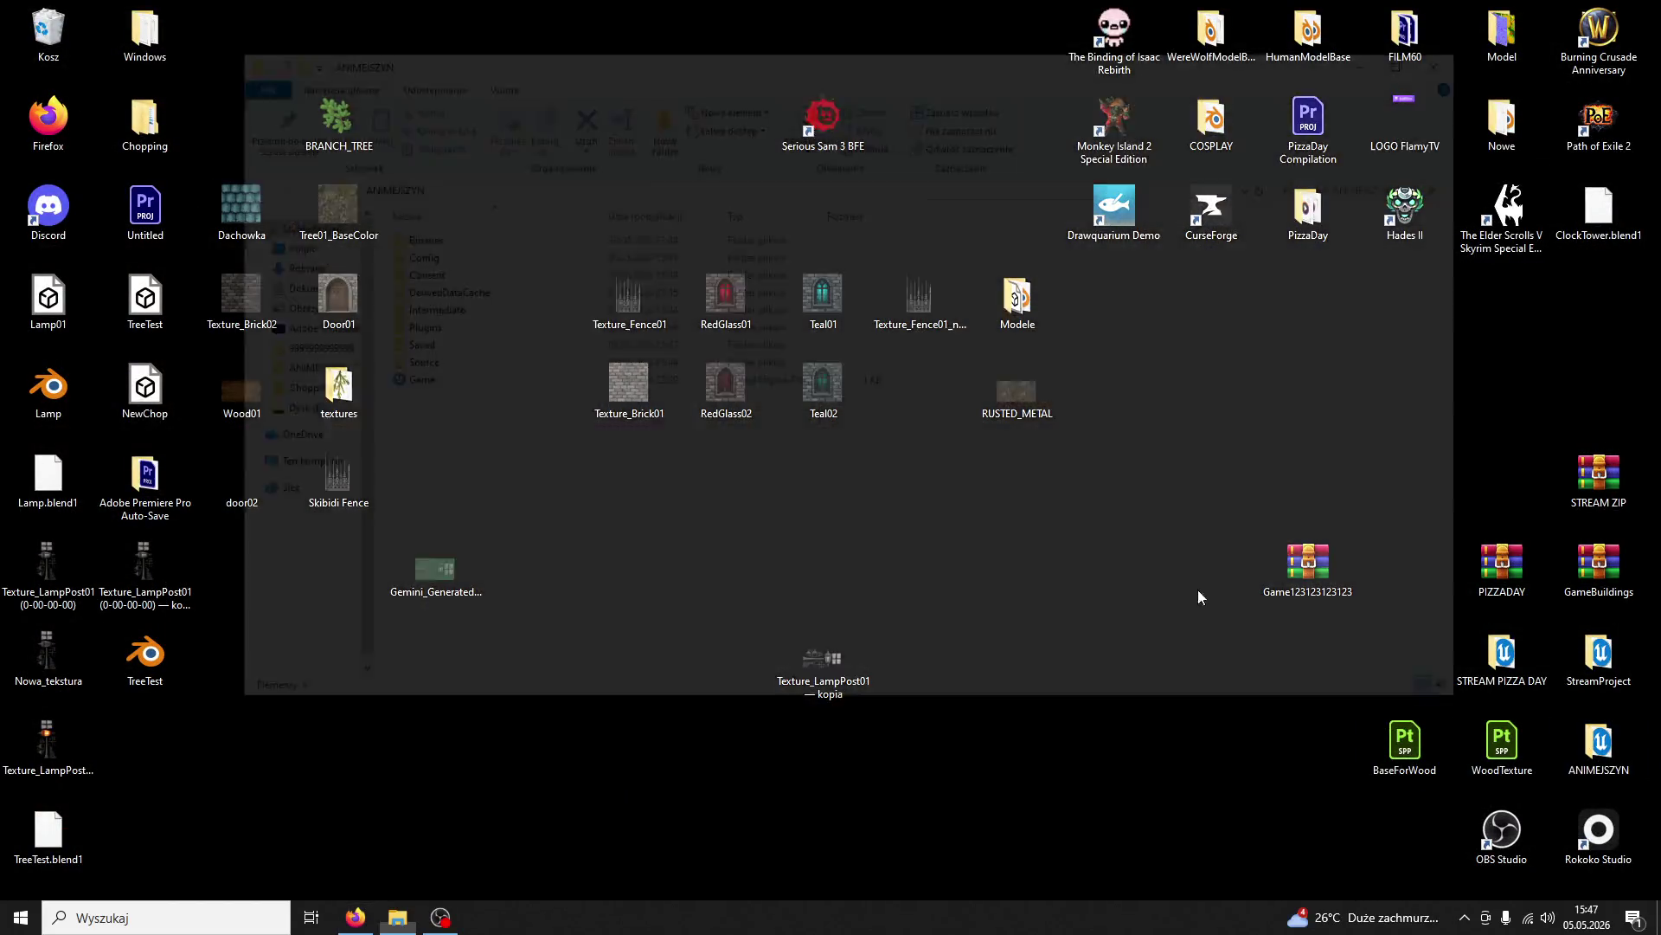
pyautogui.click(1459, 57)
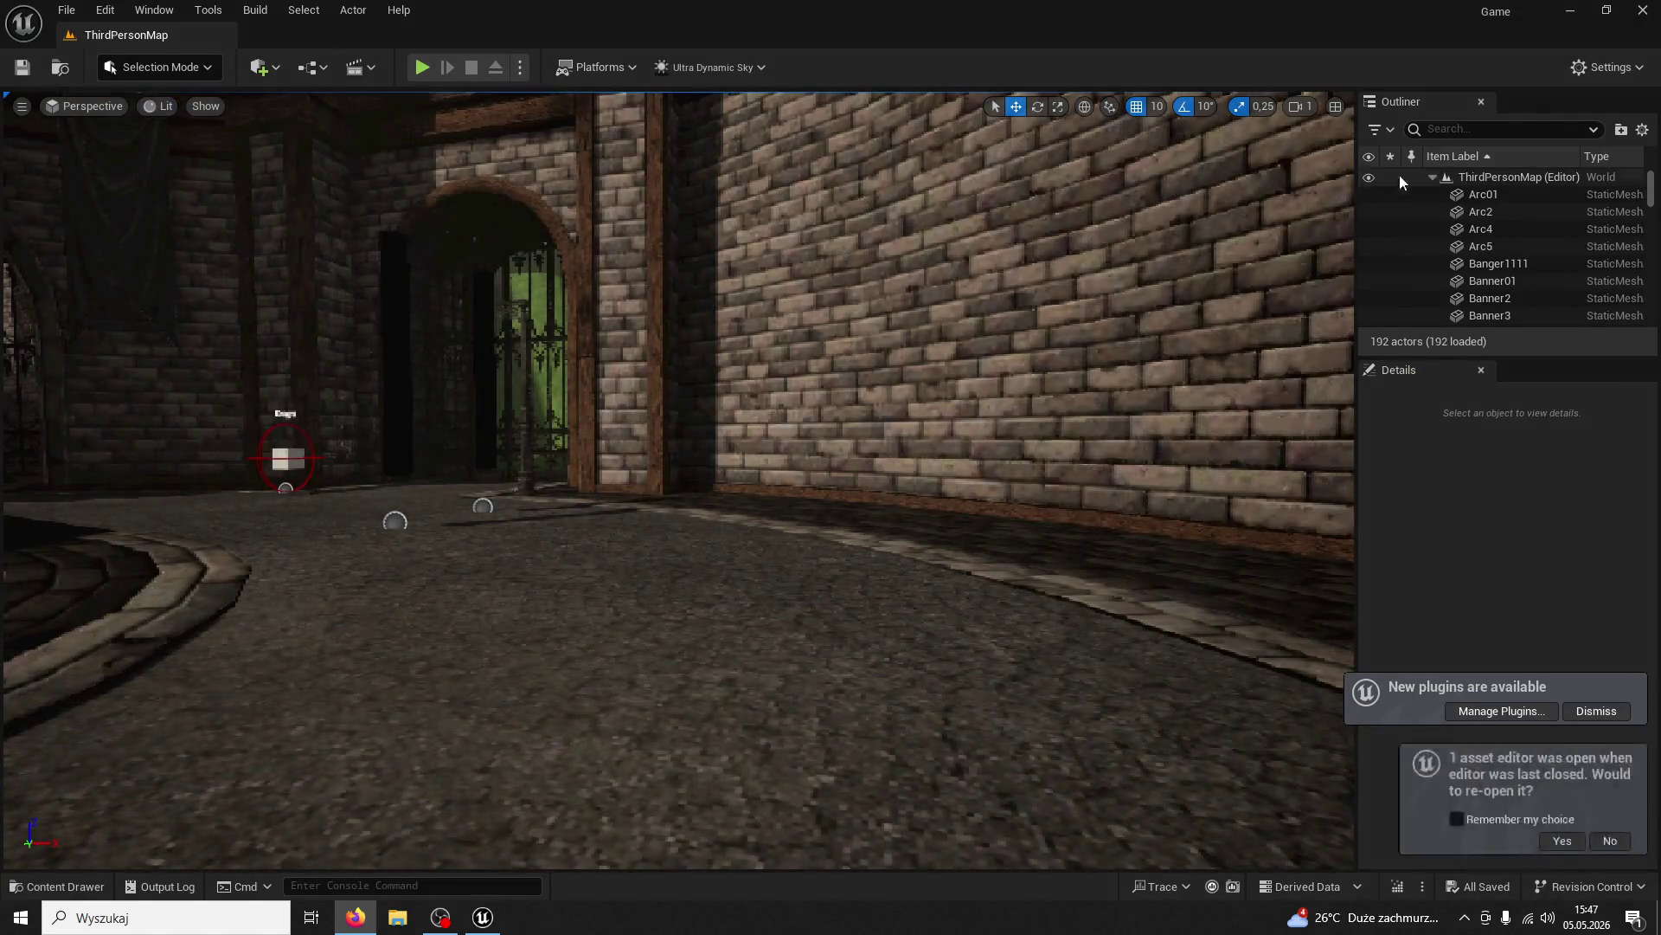
pyautogui.moveTo(826, 479)
pyautogui.mouseDown()
pyautogui.moveTo(826, 450)
pyautogui.moveTo(778, 433)
pyautogui.moveTo(827, 478)
pyautogui.moveTo(567, 528)
pyautogui.mouseUp()
pyautogui.click(704, 493)
# Zip up the project onto drive D: as TreeConcept
pyautogui.click(538, 535)
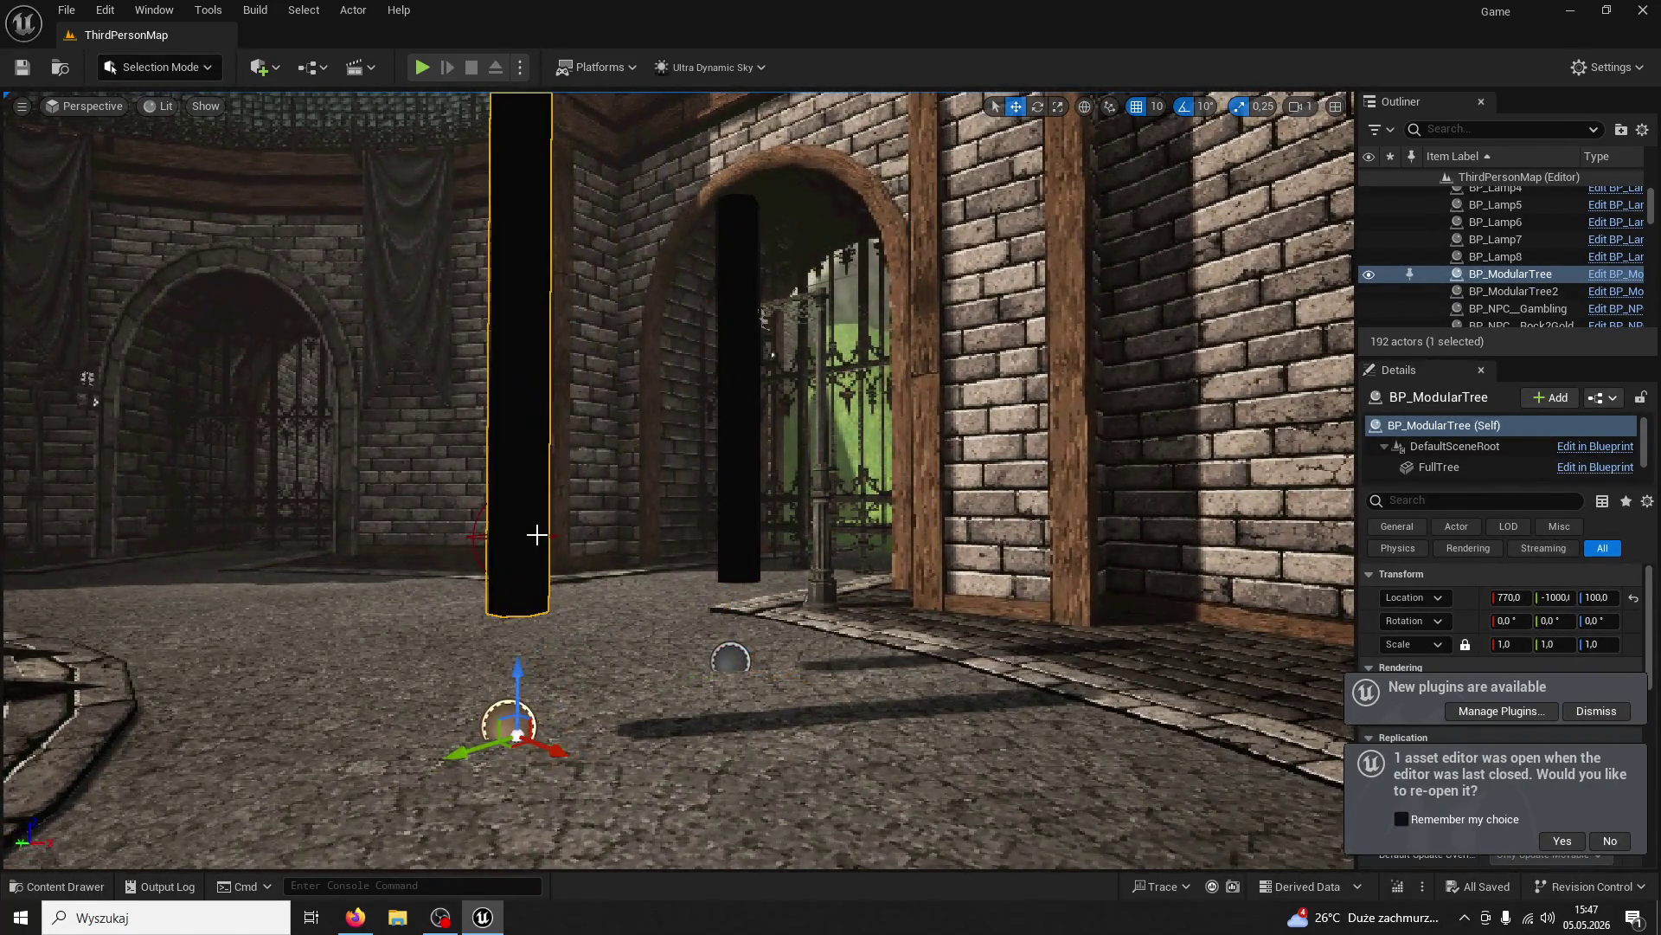
pyautogui.click(67, 10)
pyautogui.click(123, 385)
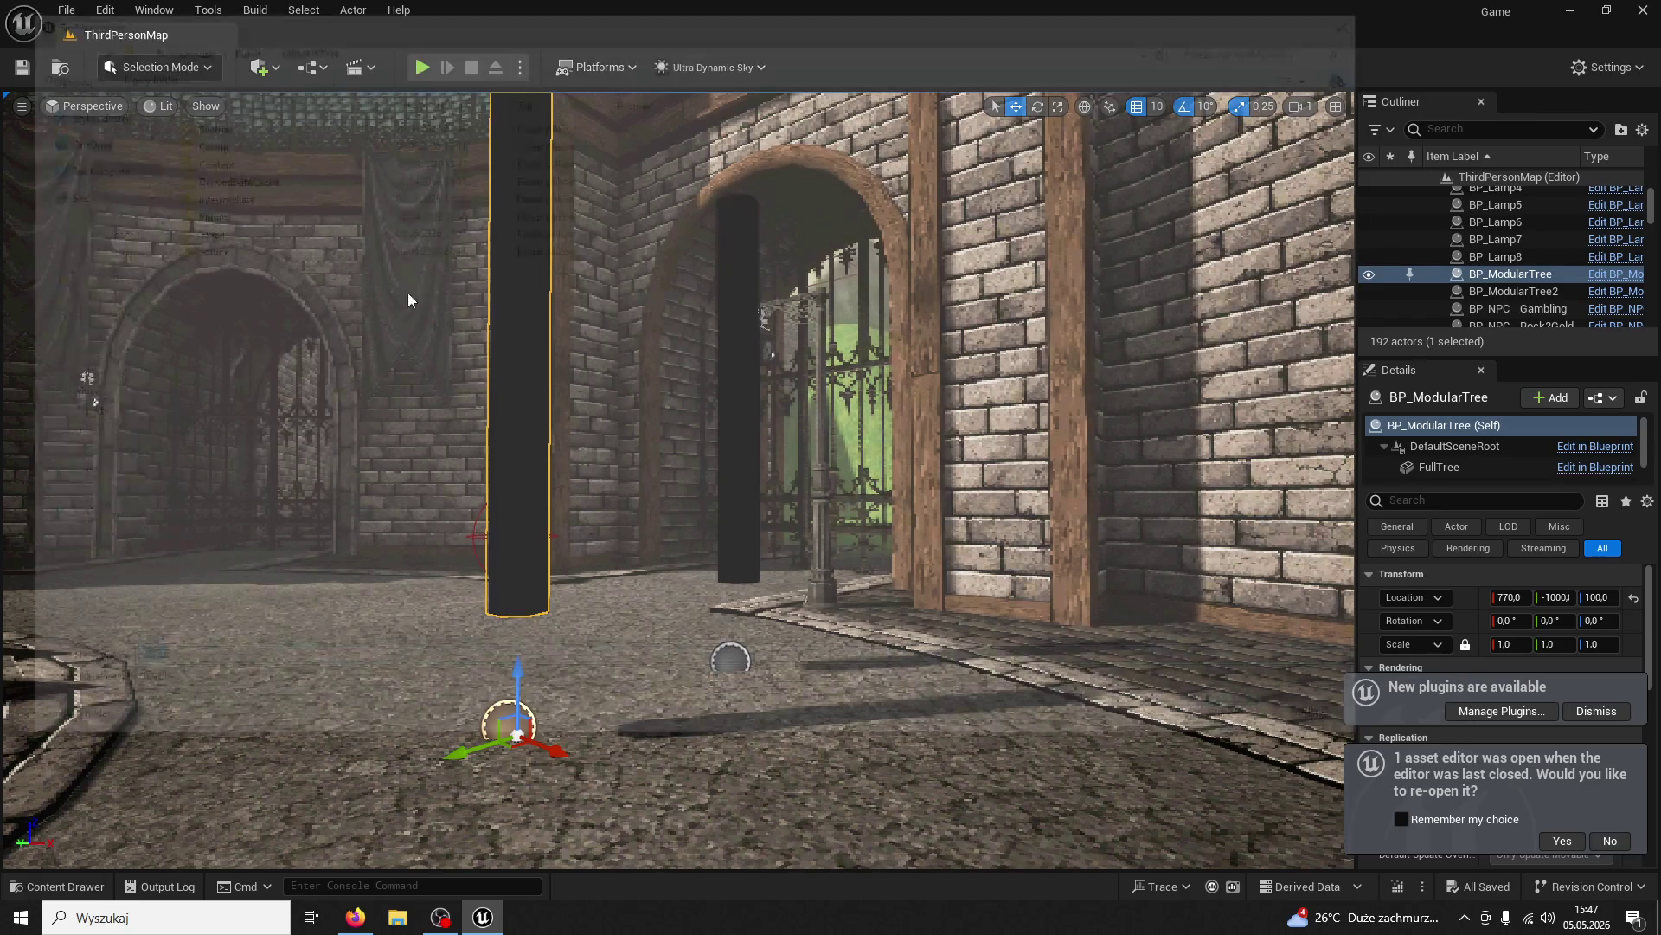
pyautogui.click(180, 42)
pyautogui.click(484, 275)
pyautogui.doubleClick(485, 275)
pyautogui.doubleClick(372, 664)
pyautogui.write('TreeCo')
pyautogui.write('mponent')
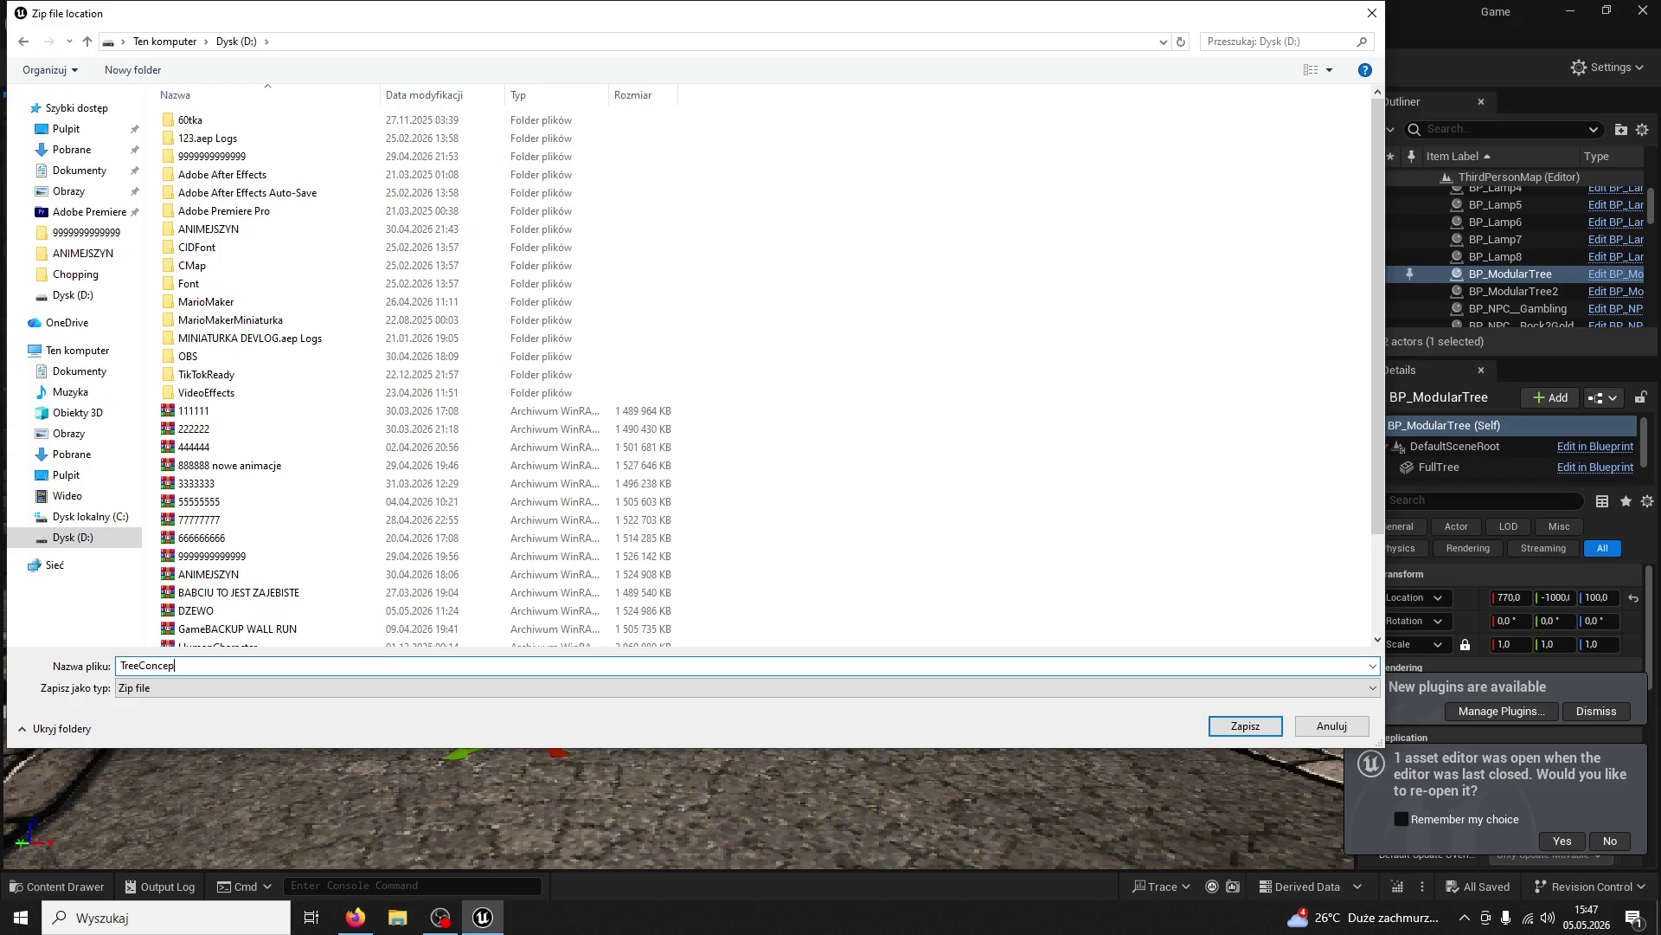
pyautogui.press('Return')
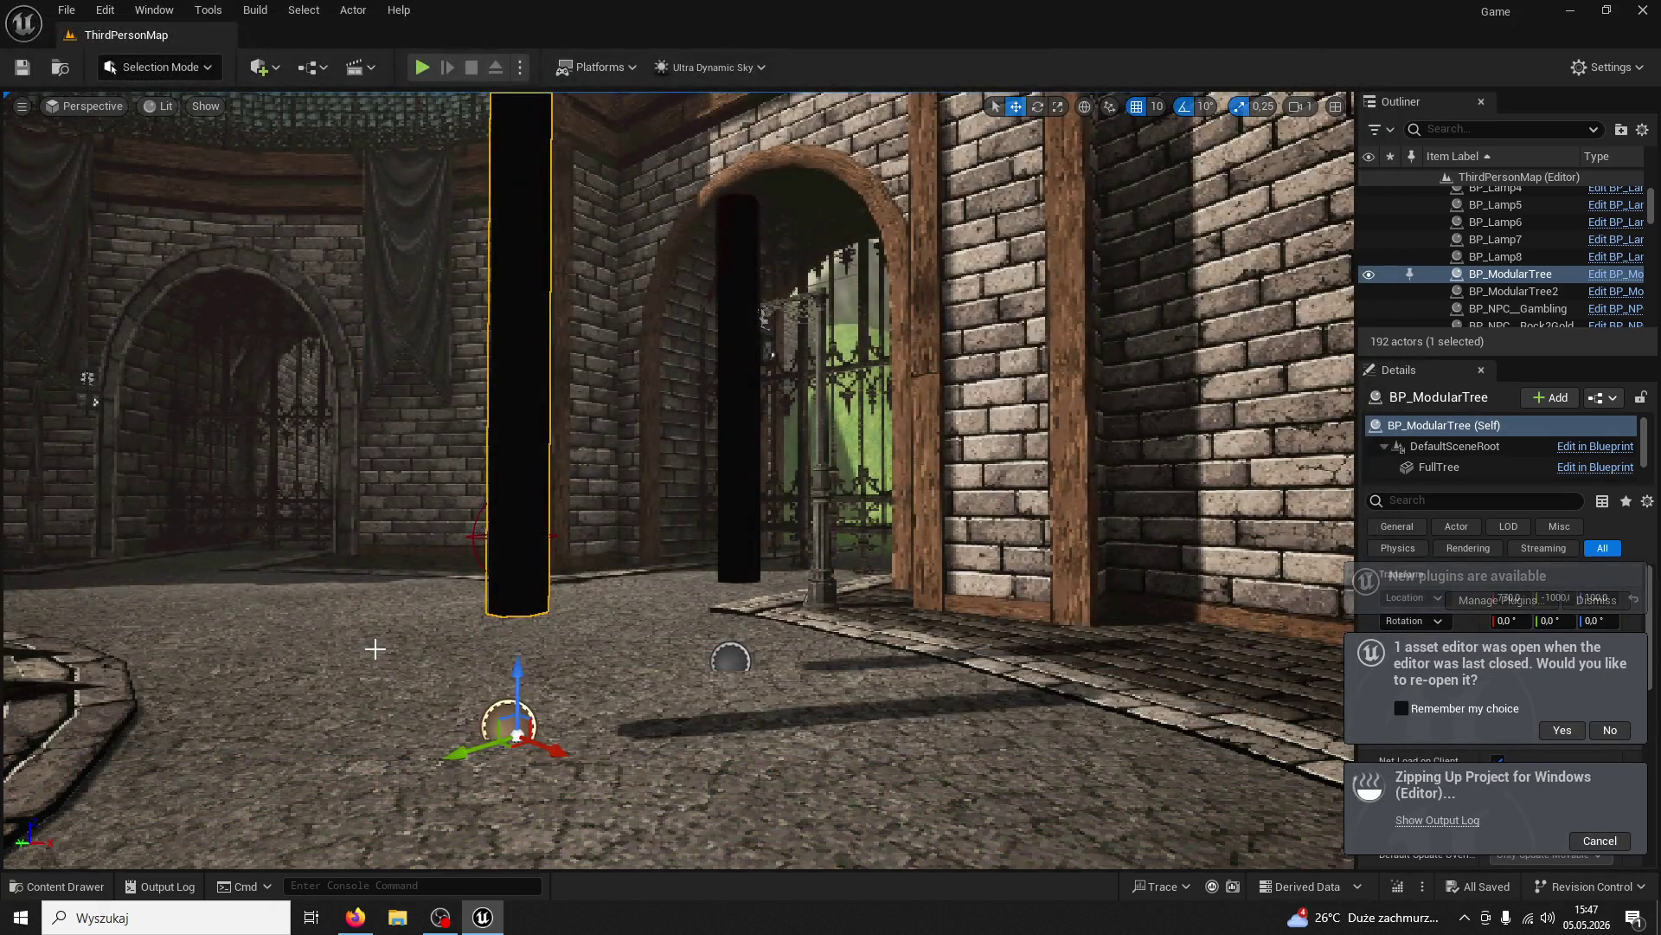